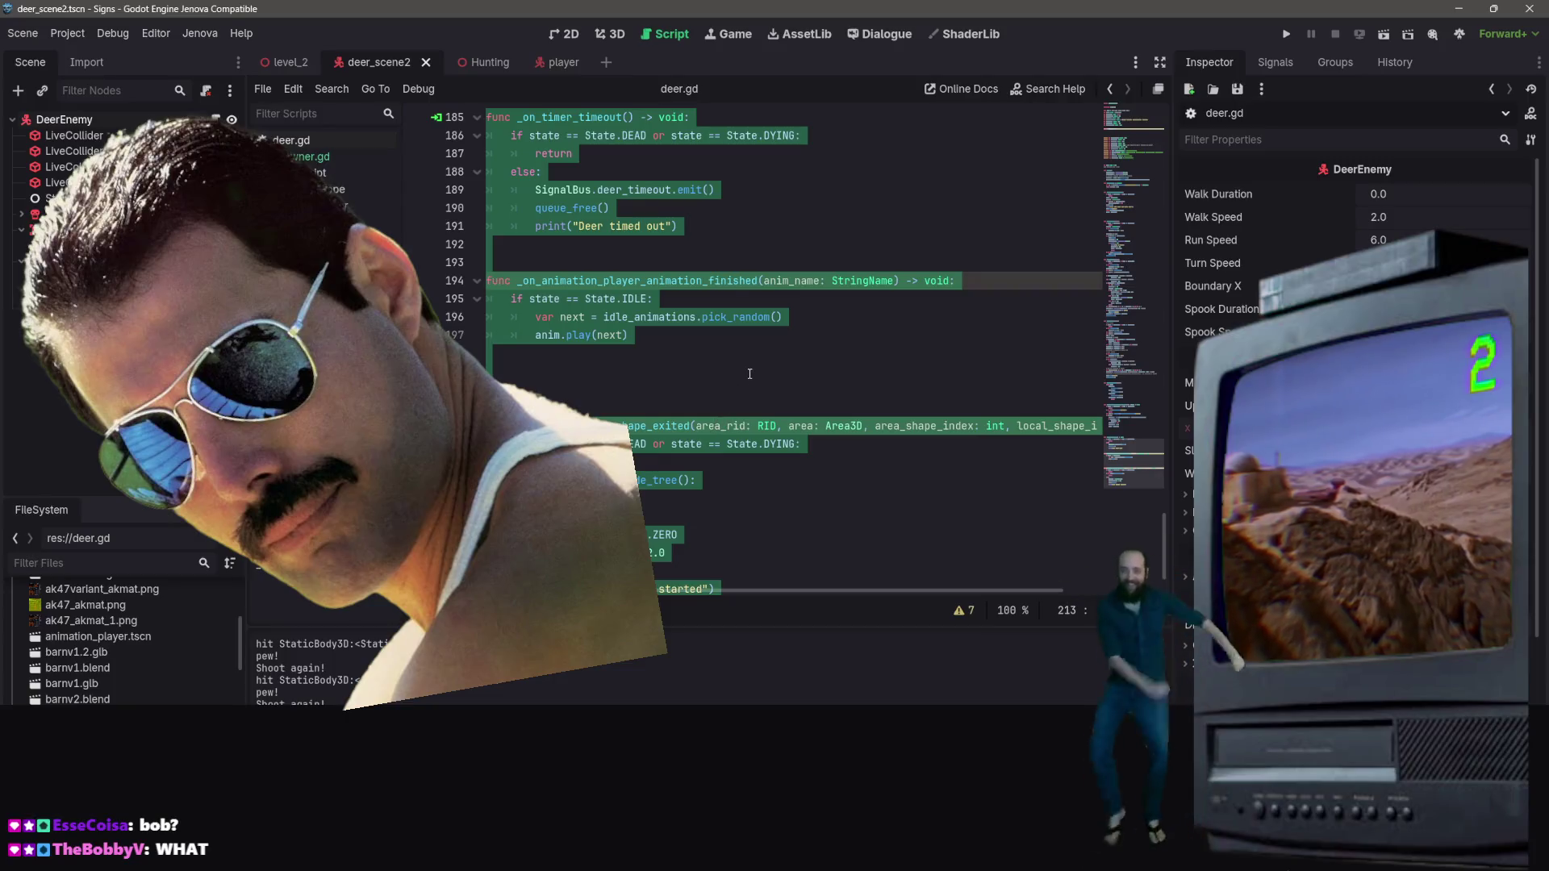
Step: Scroll deer.gd from line 194 up to the deer_timeout signal and variable declarations
click(766, 335)
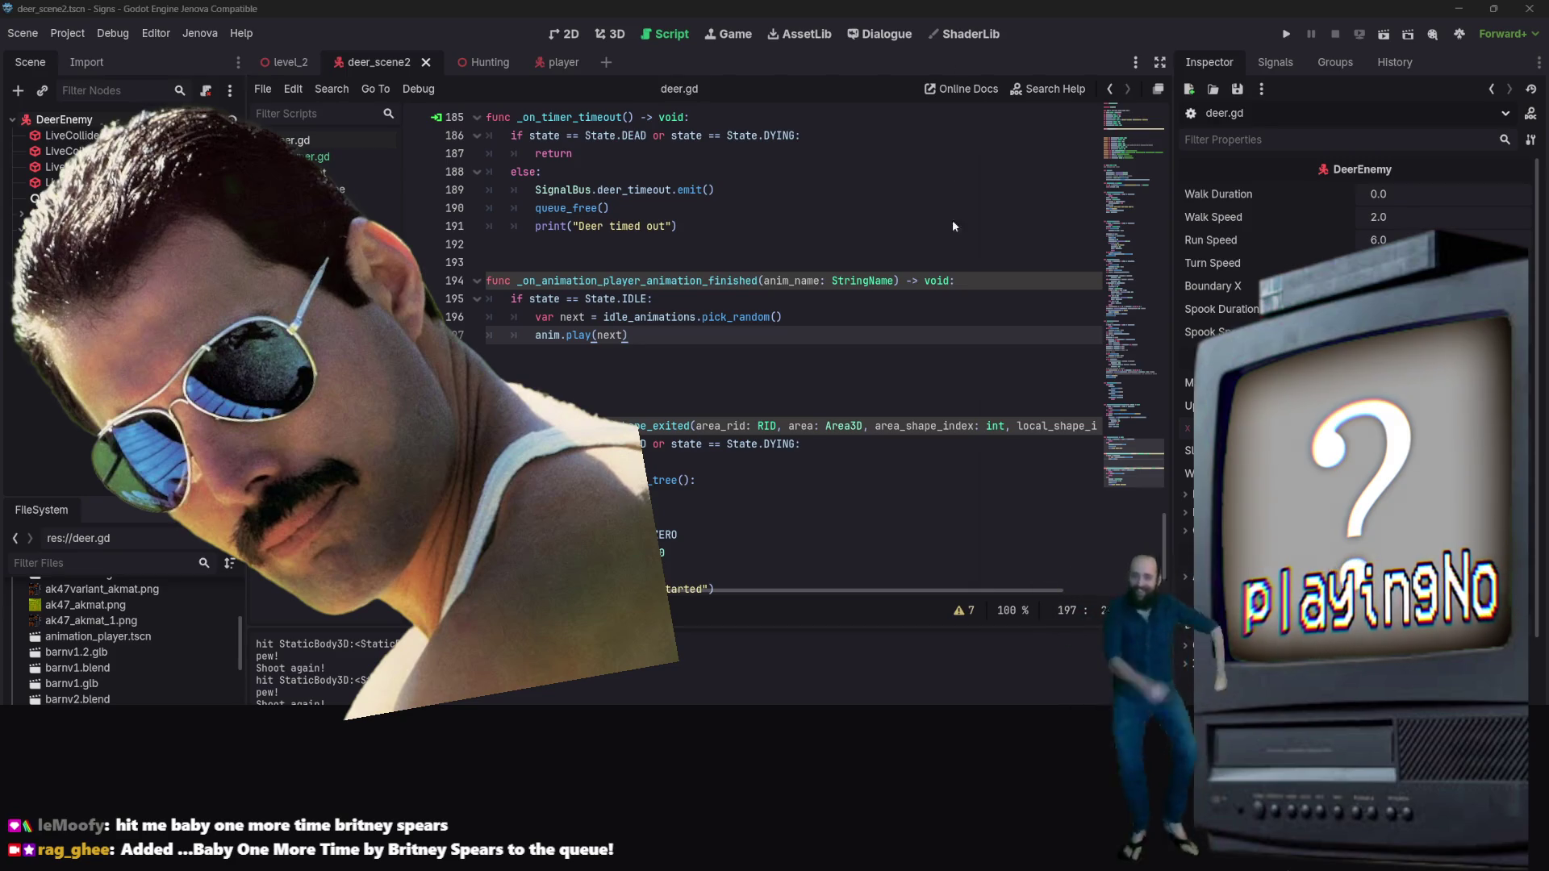
click(923, 281)
scroll(923, 280, down, 1)
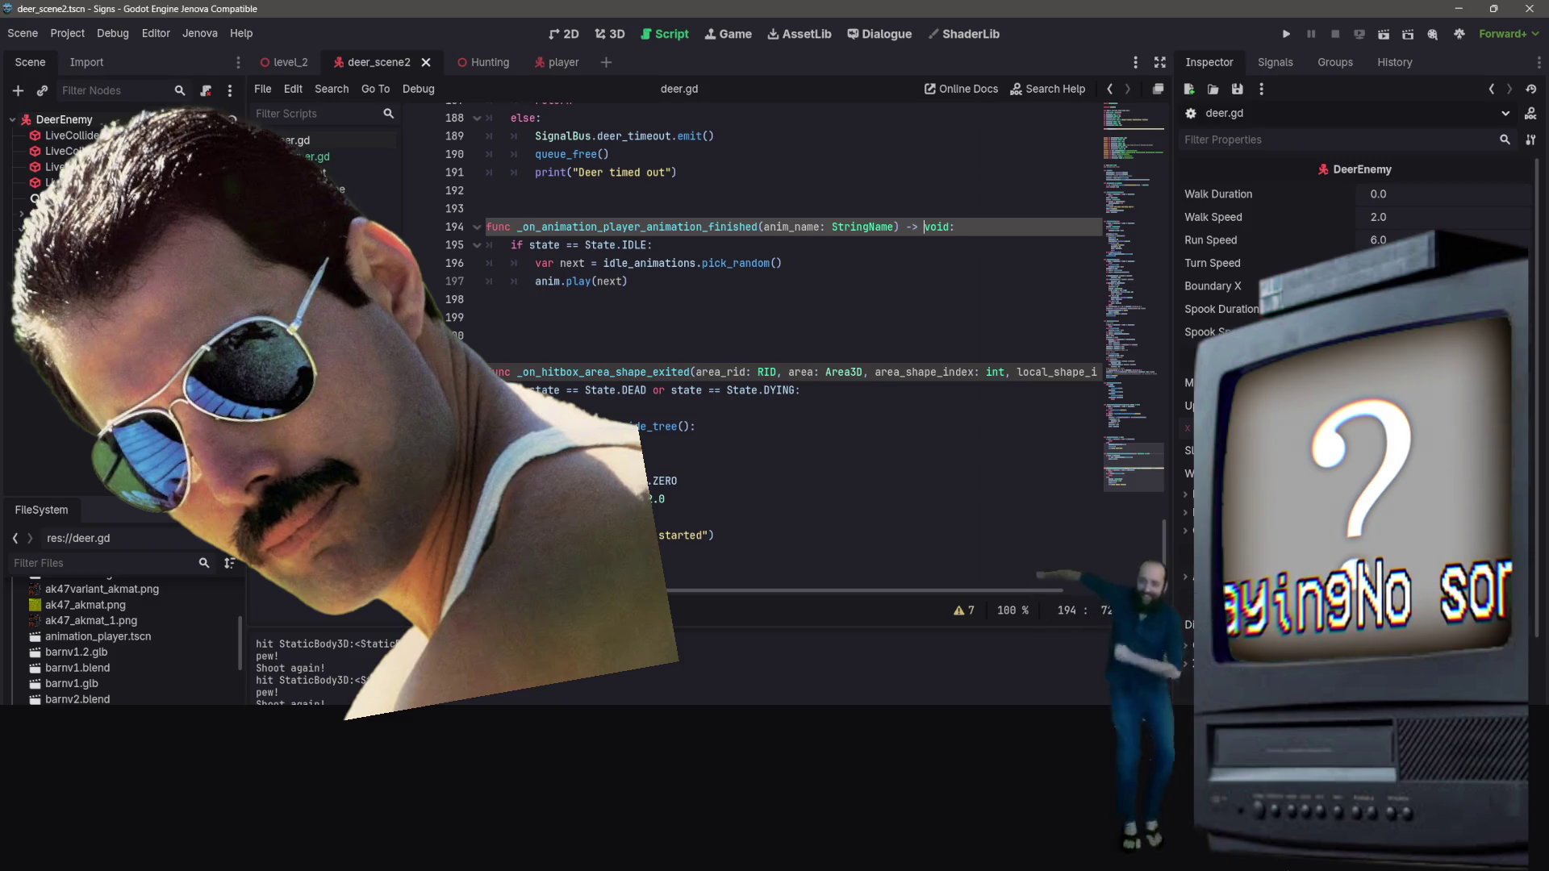
scroll(1028, 256, up, 2)
scroll(1029, 255, up, 6)
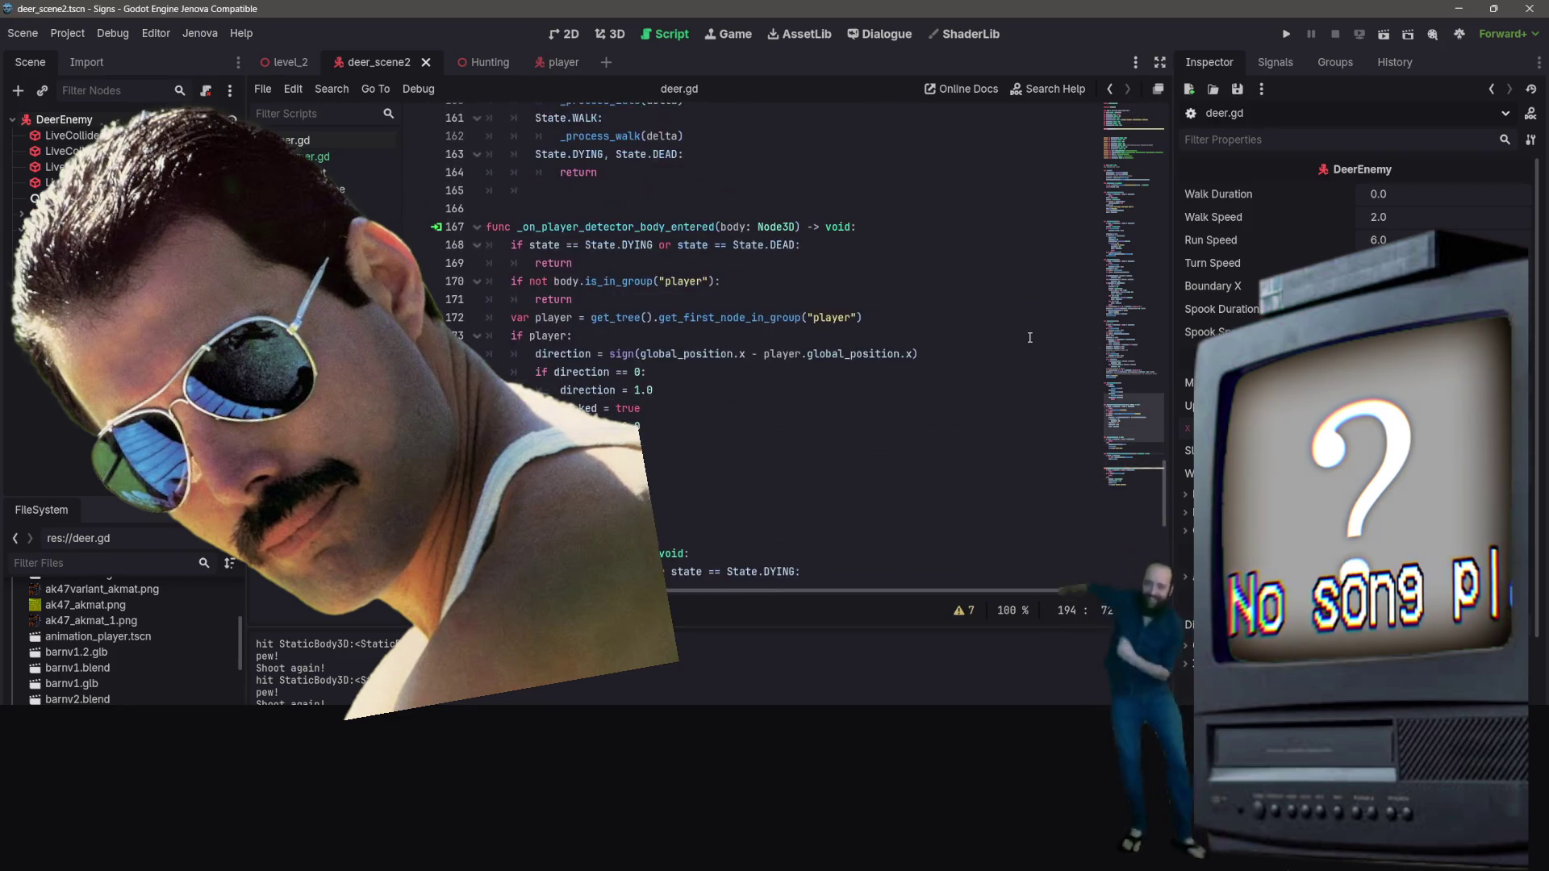
scroll(1008, 317, up, 20)
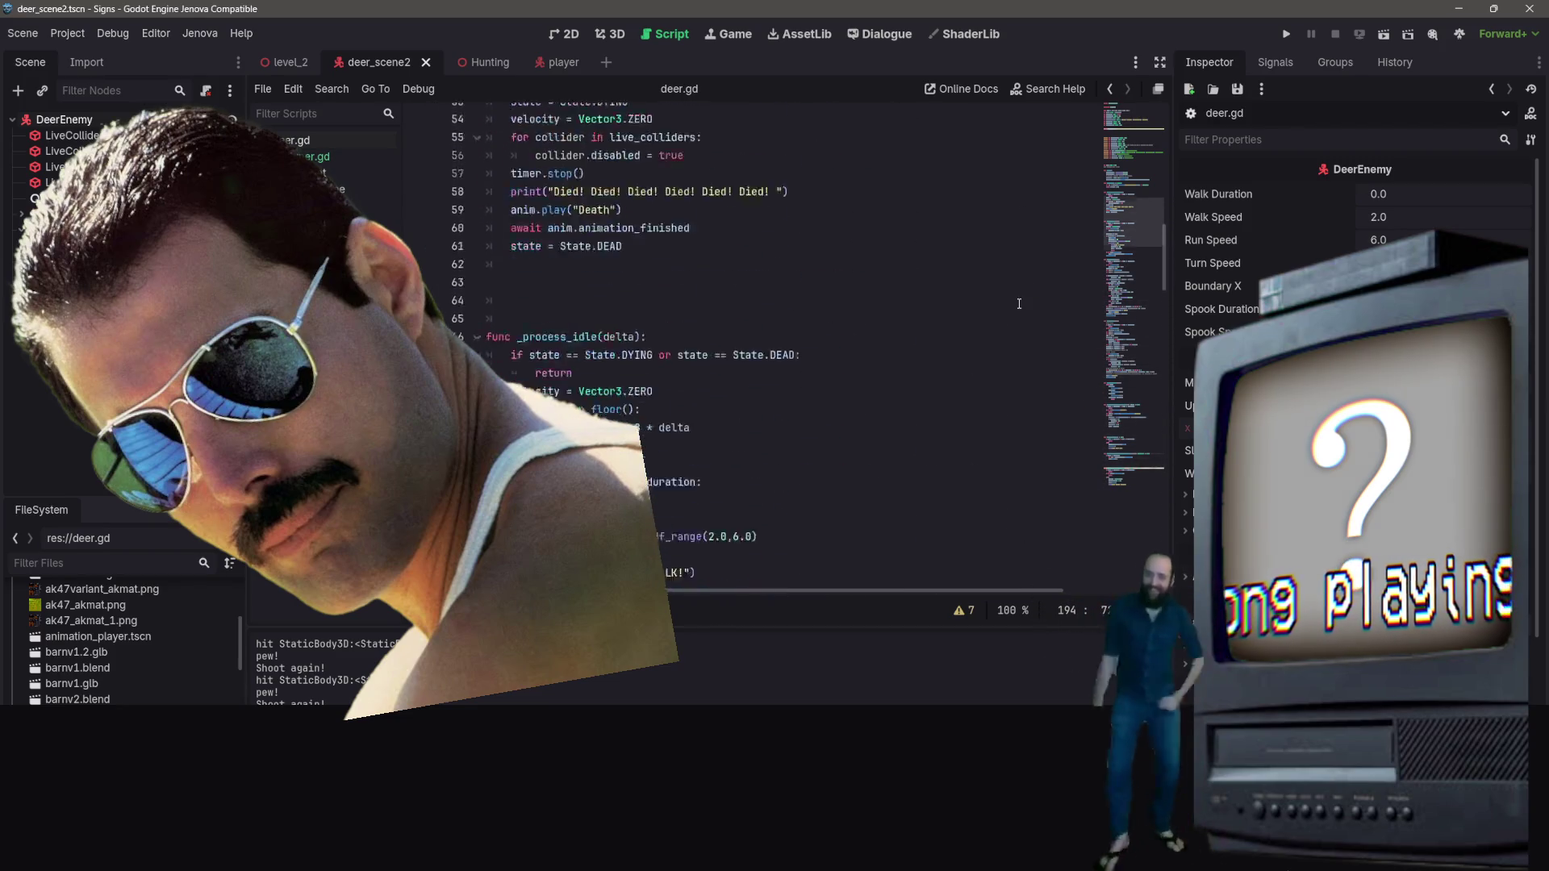
scroll(1024, 289, up, 4)
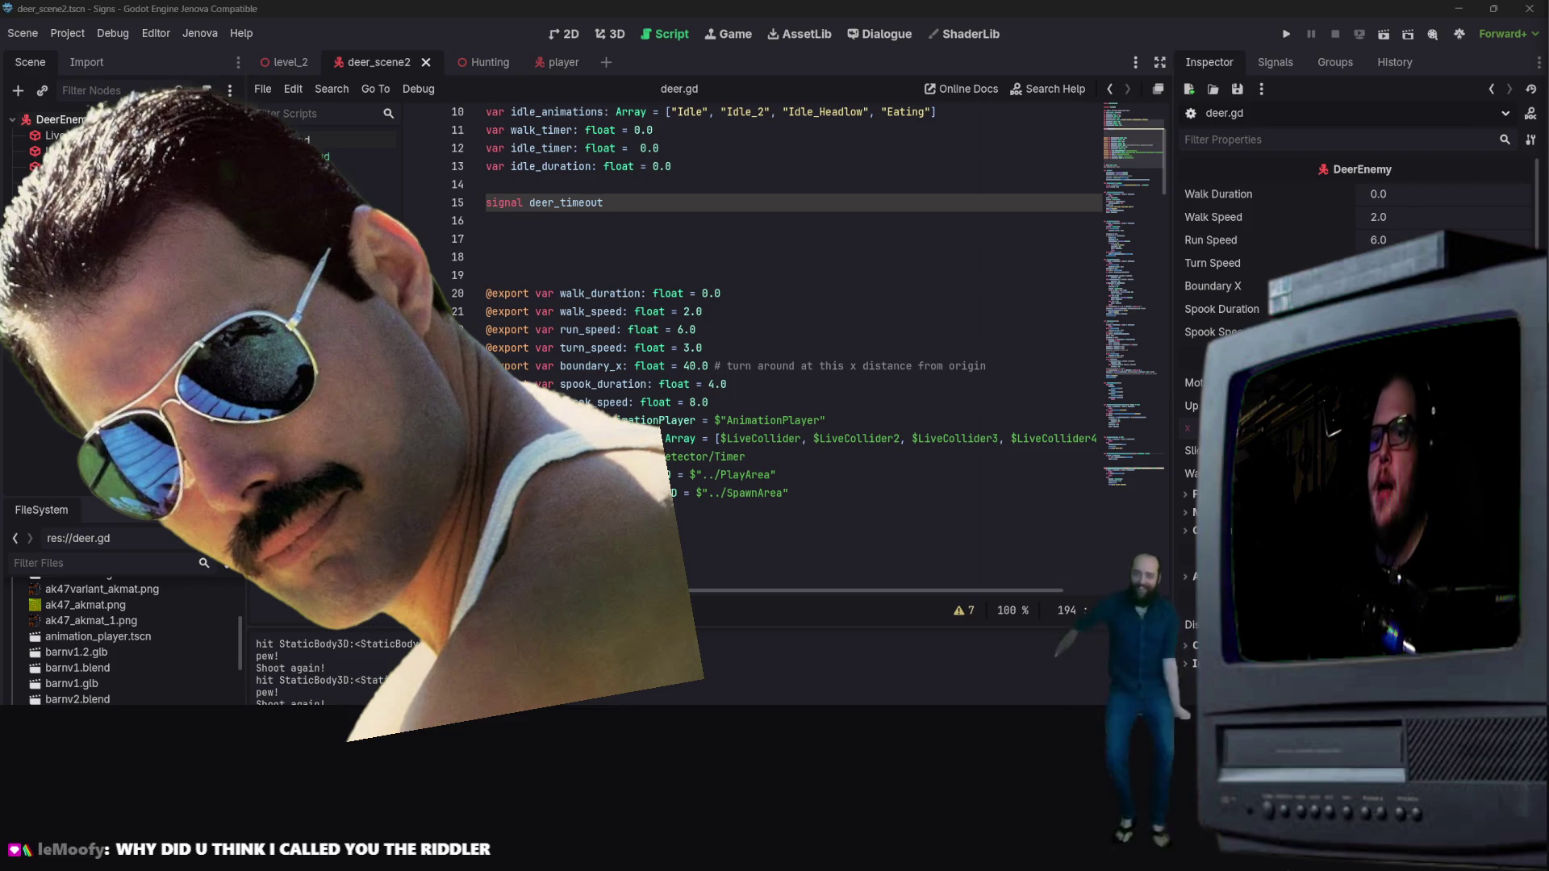
click(882, 505)
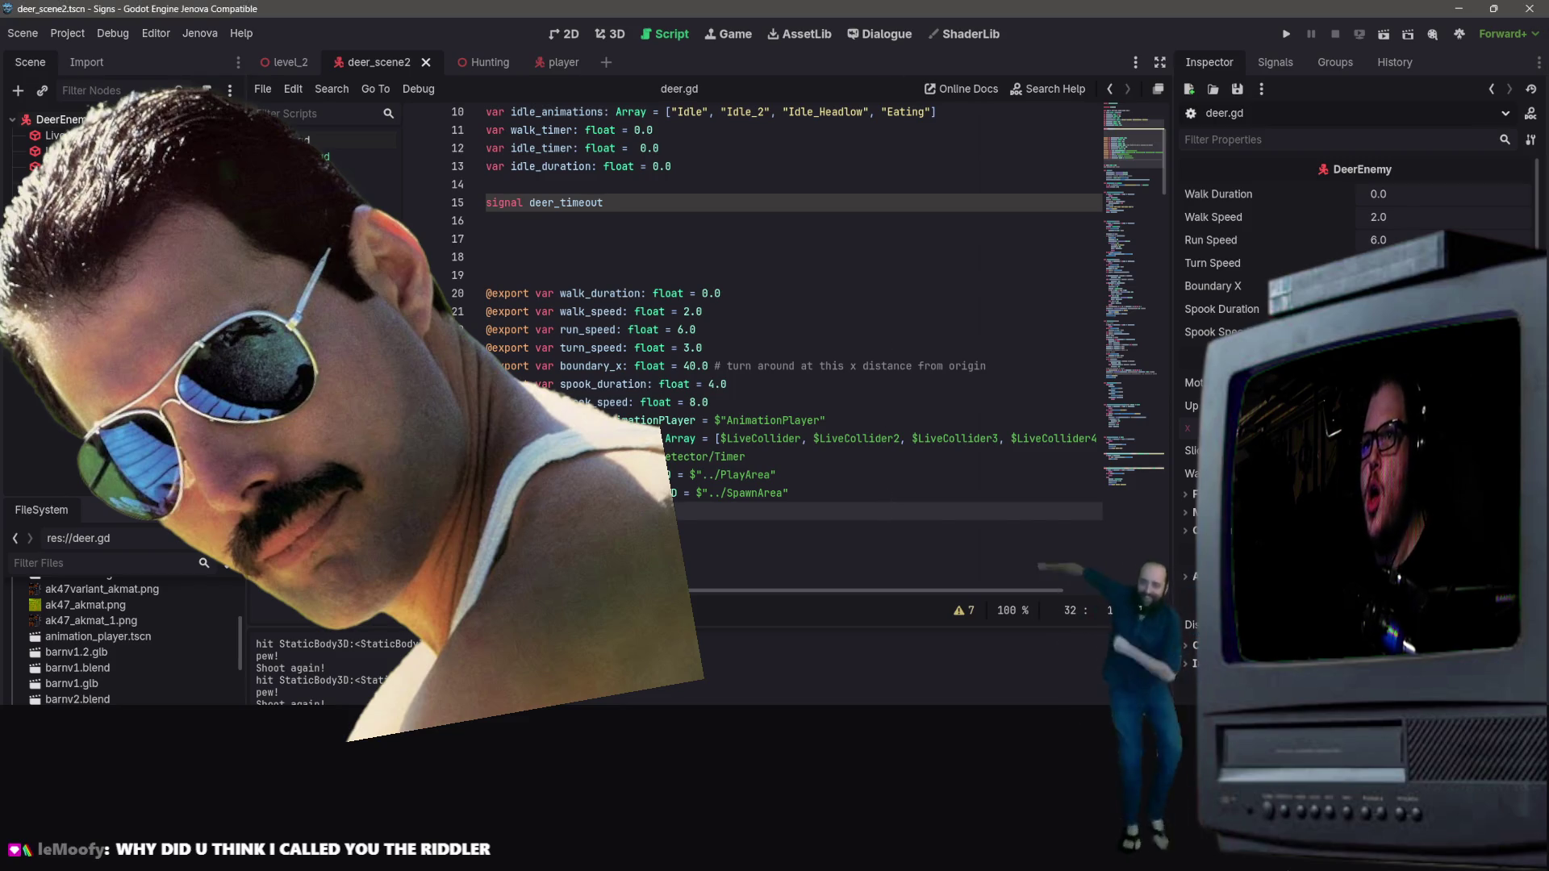
click(681, 239)
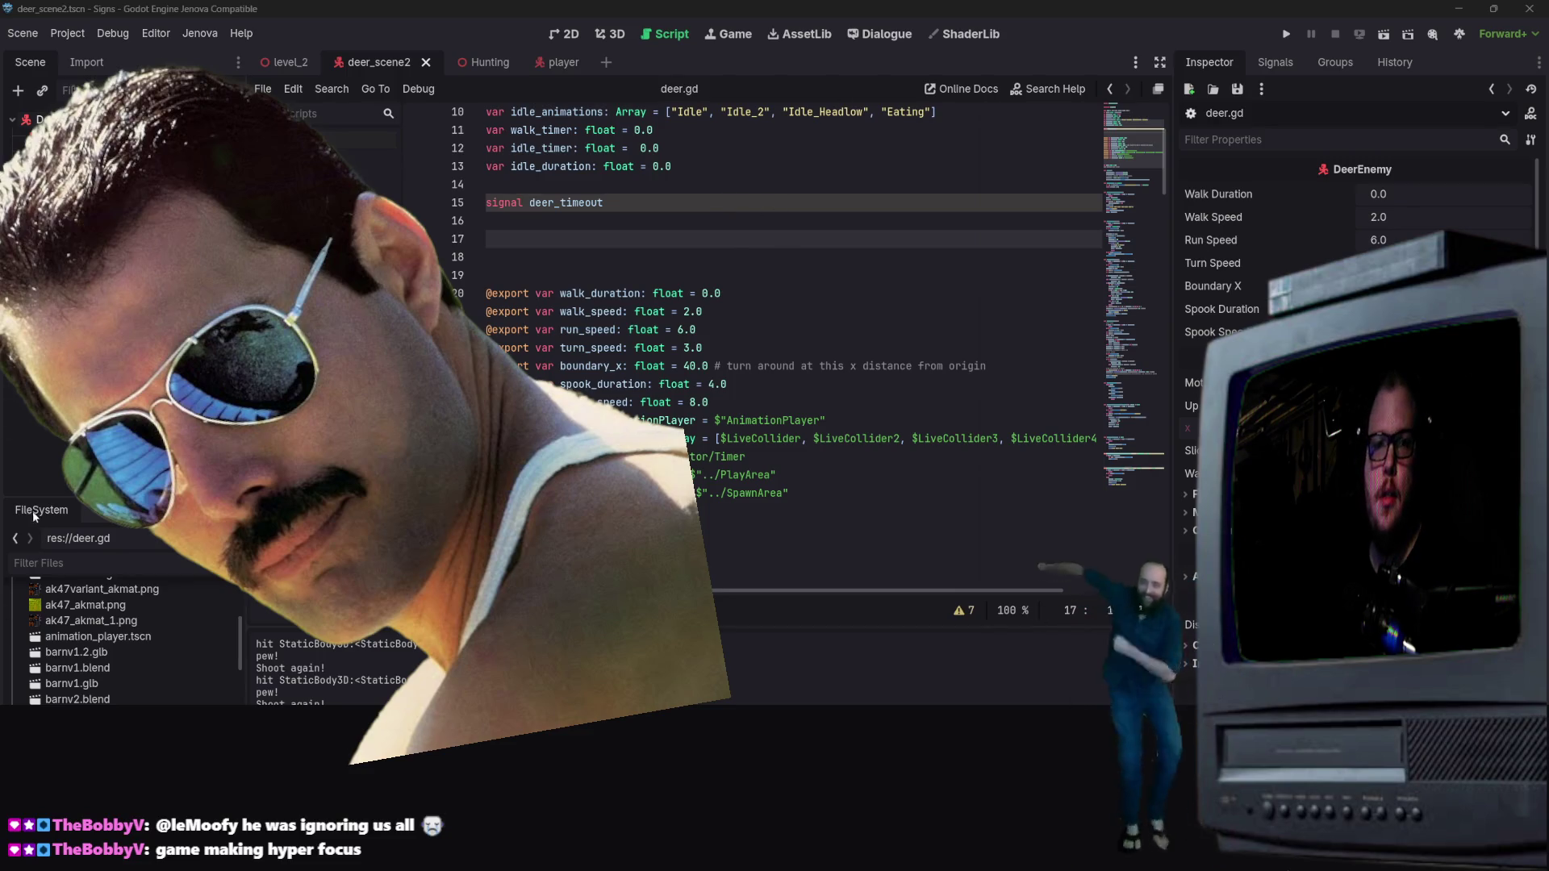
right_click(133, 564)
Step: Add a NavigationAgent3D child to DeerEnemy by searching 'Agent', then select all of deer.gd
click(178, 577)
text(Na)
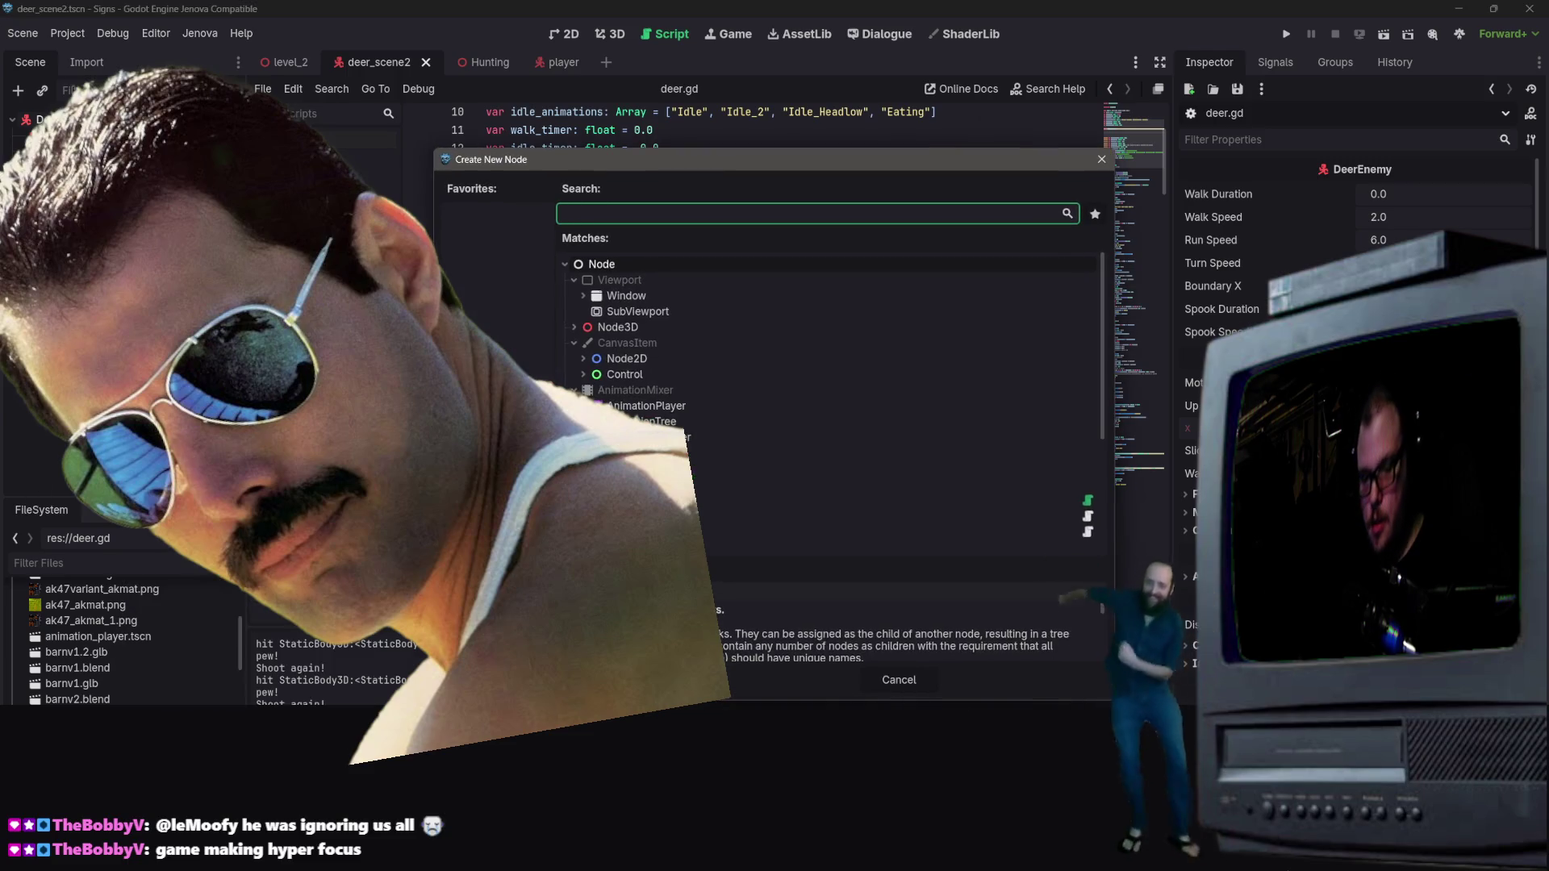
text(viga)
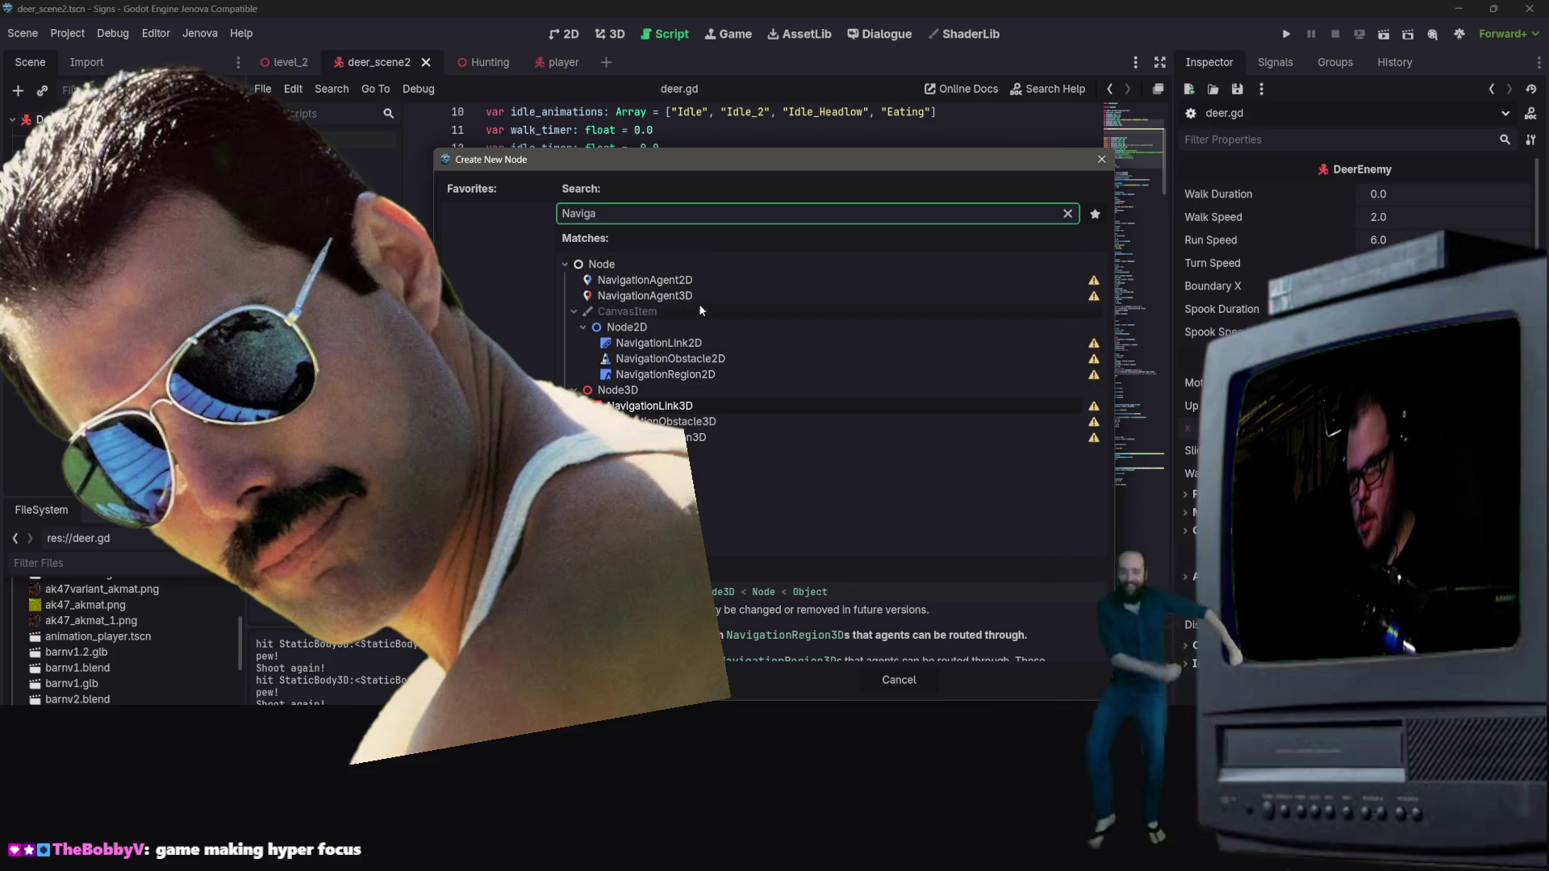
key(BackSpace)
key(BackSpace)
key(BackSpace)
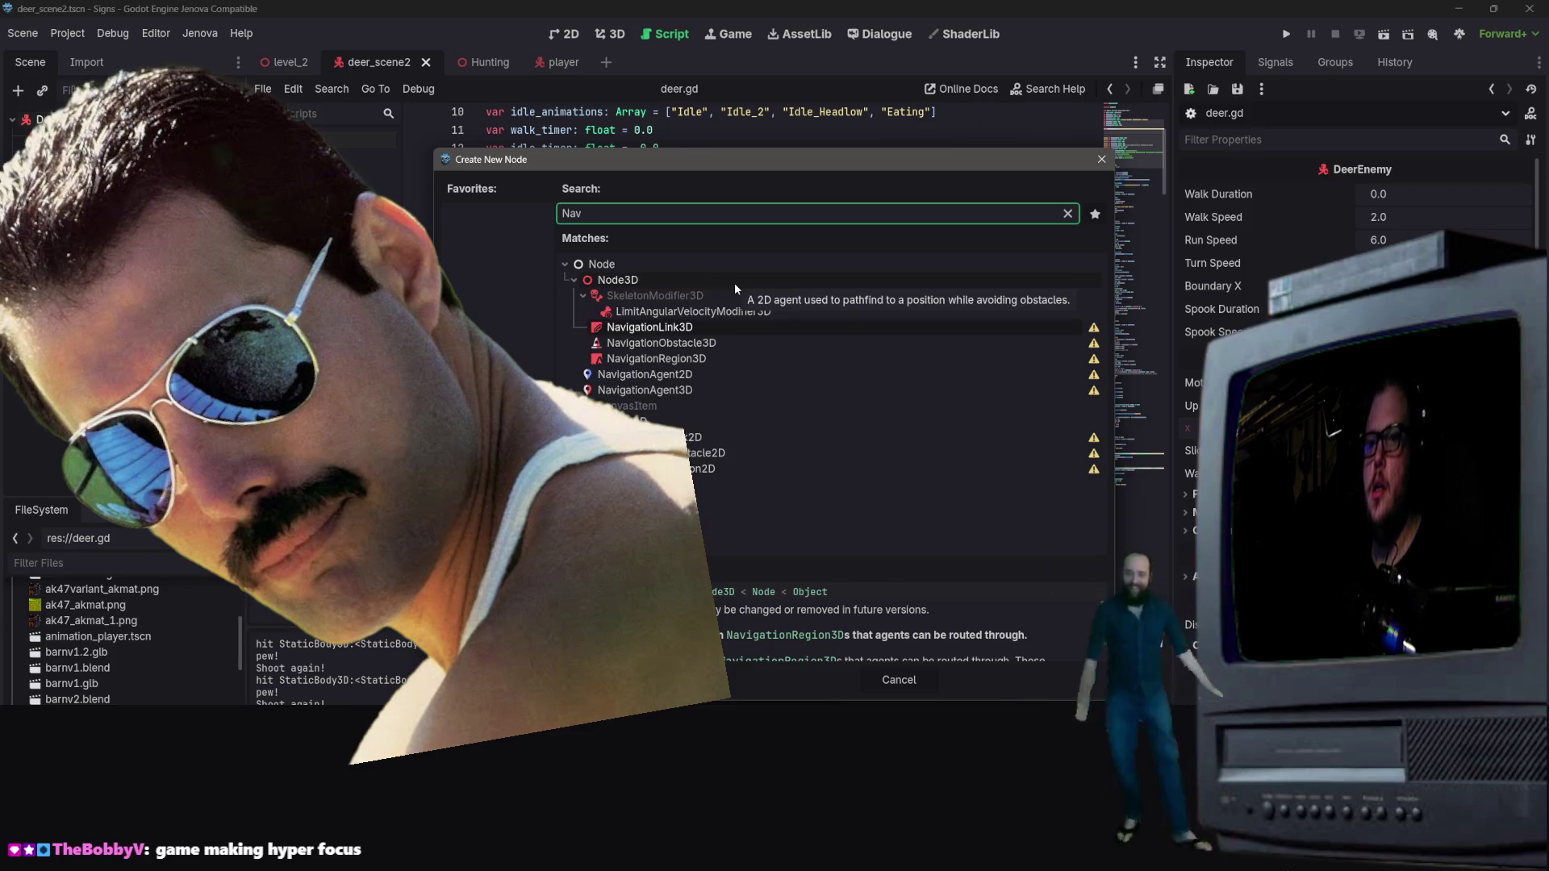
key(BackSpace)
key(BackSpace)
key(BackSpace)
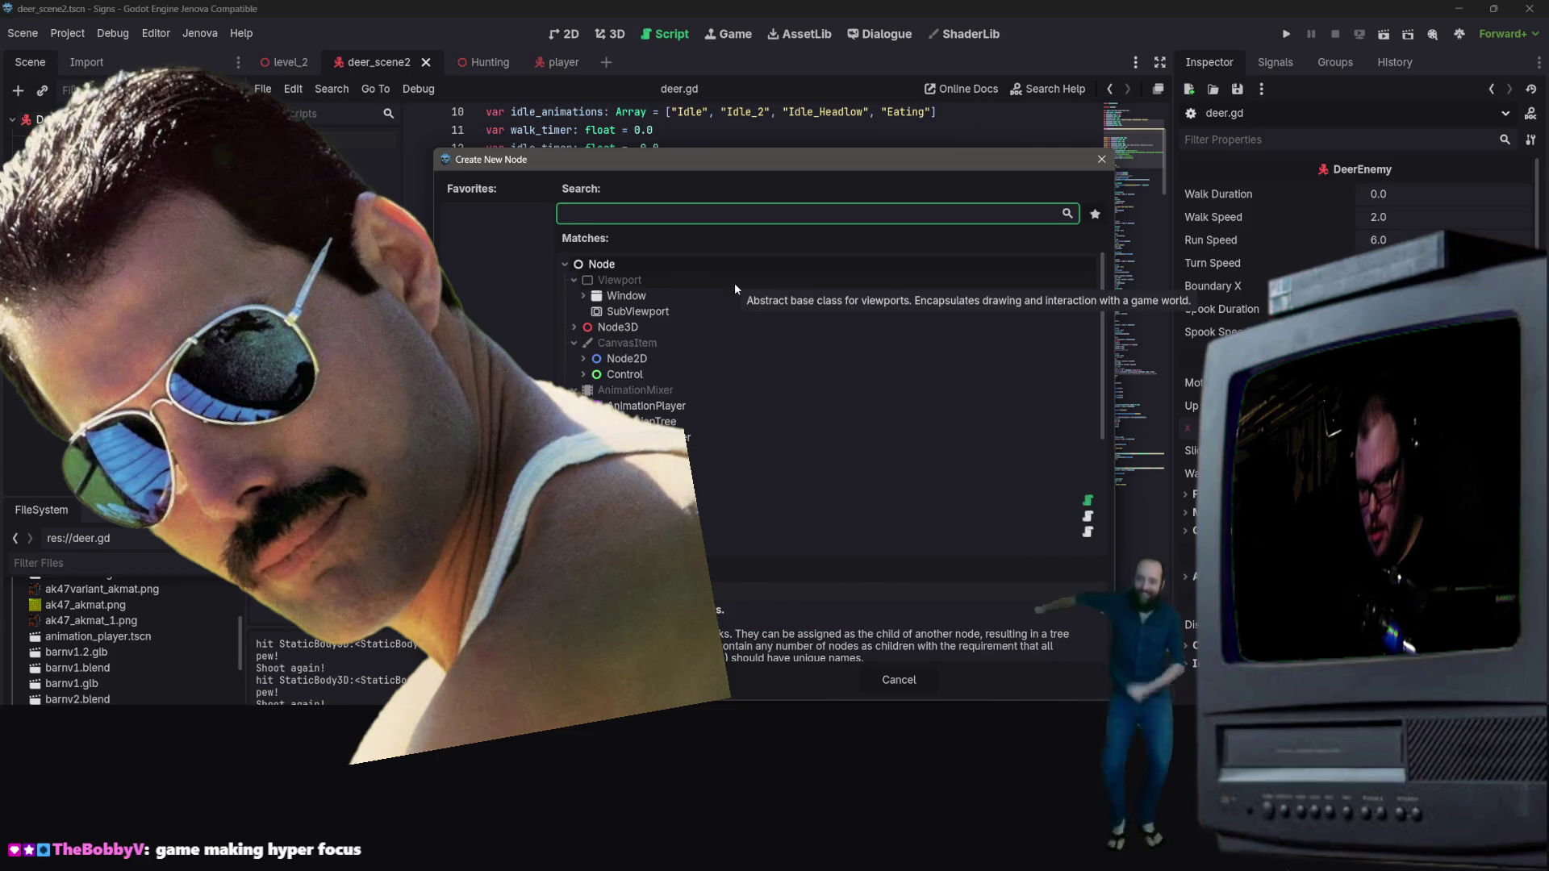
text(Agent)
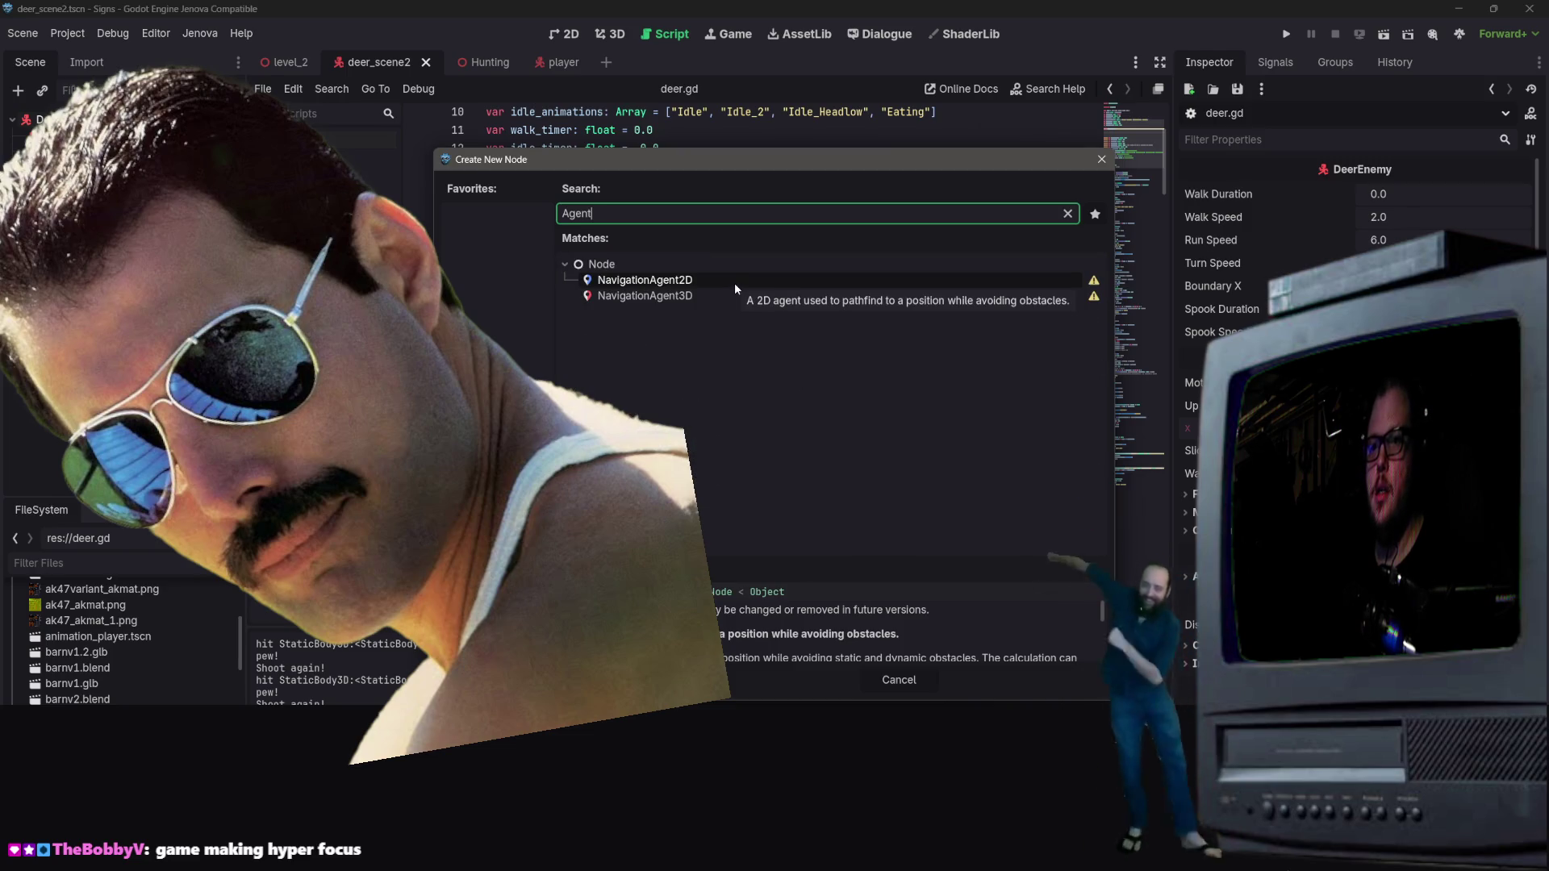
double_click(646, 296)
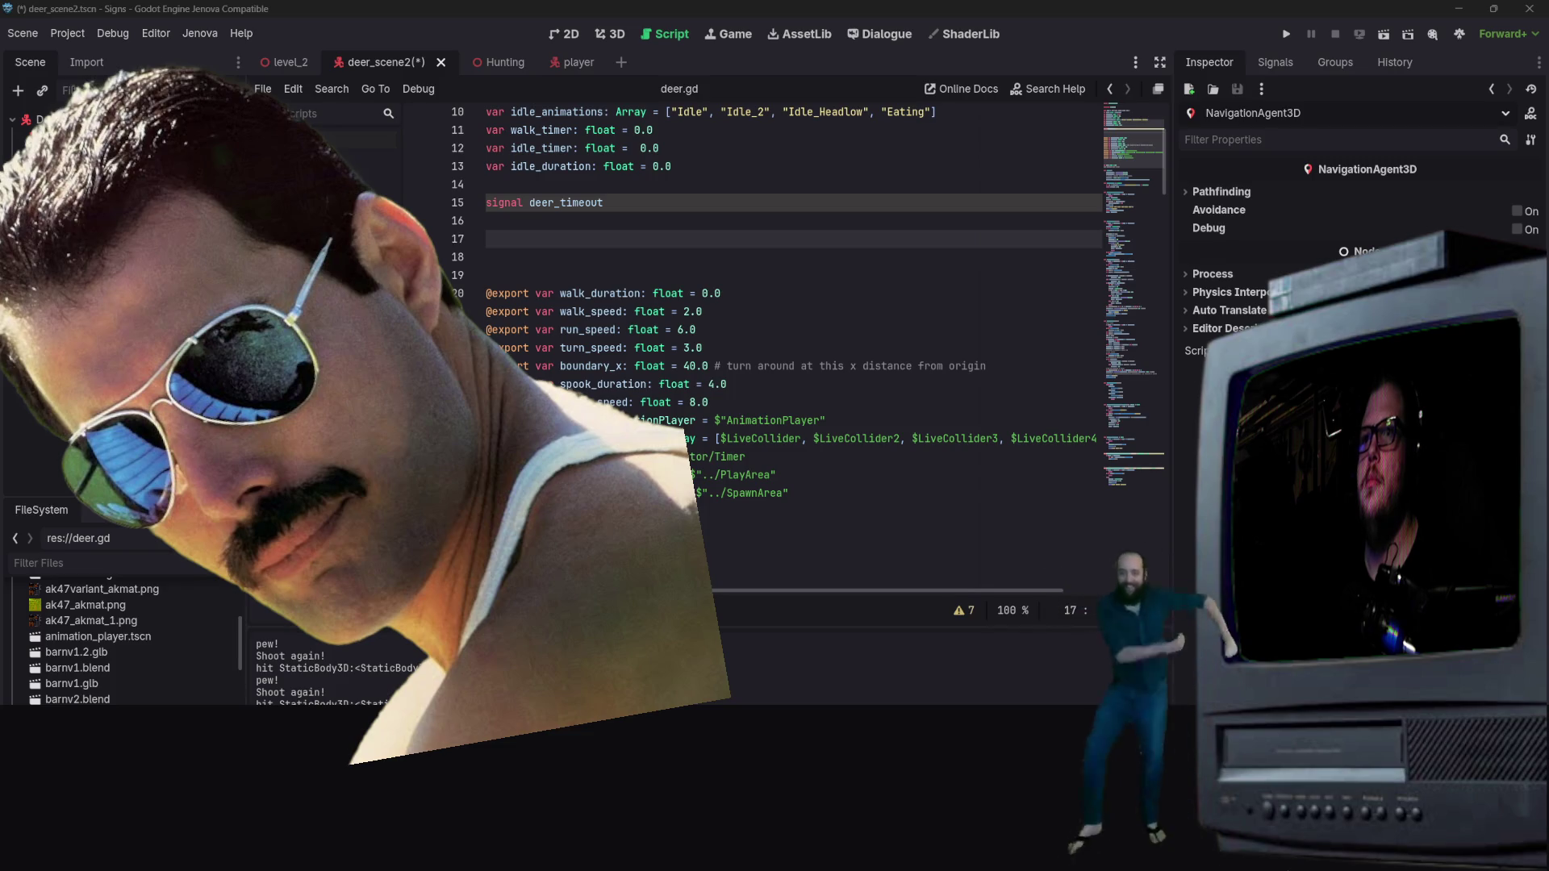
click(852, 214)
key(ctrl+a)
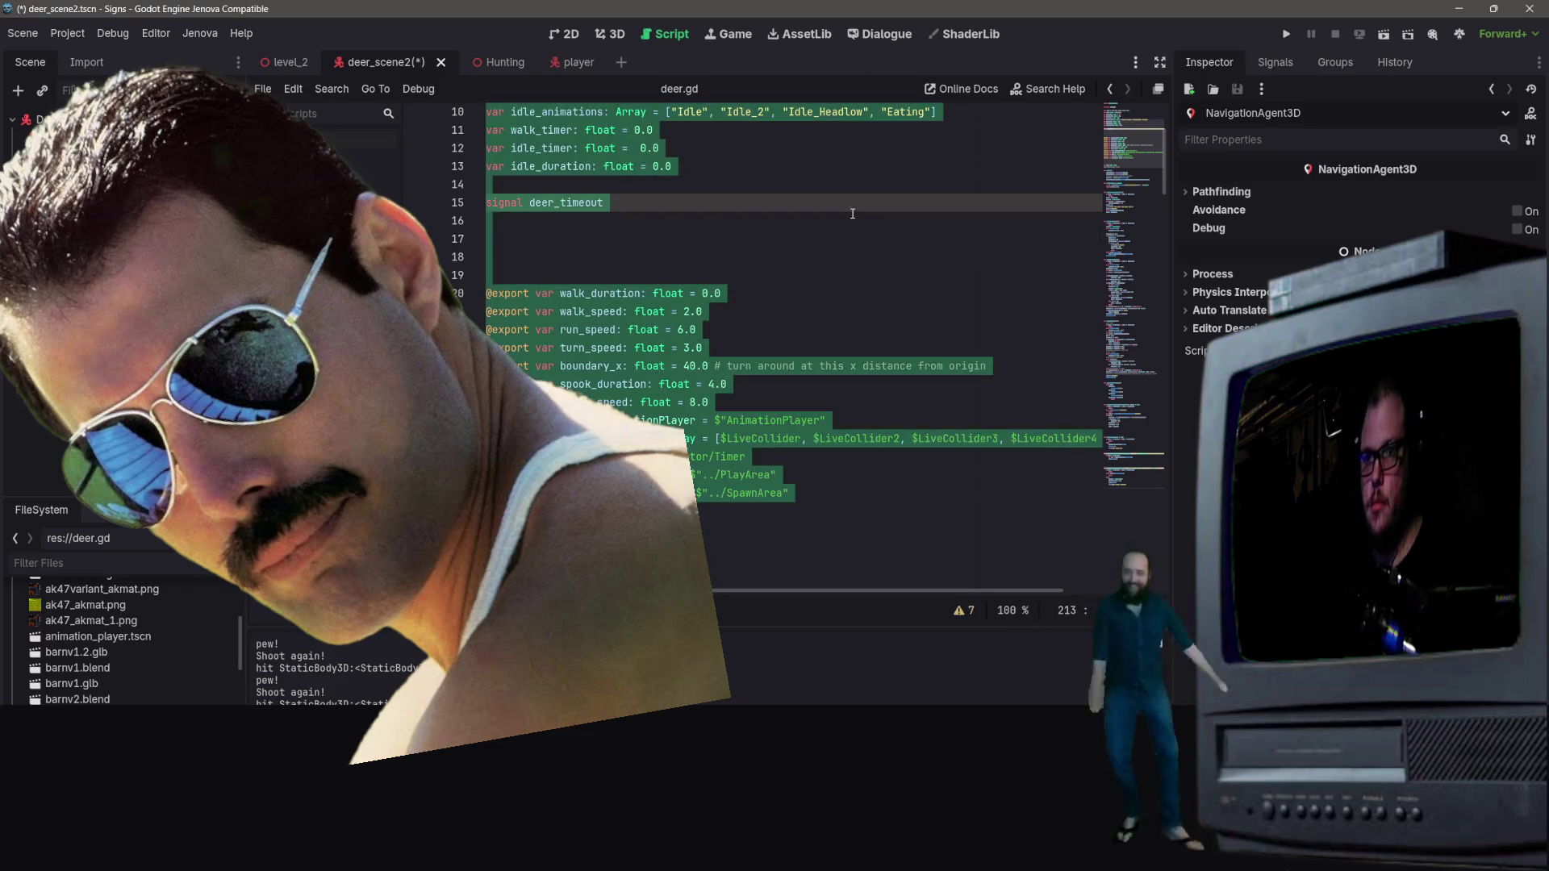
Step: Paste the navigation-based deer.gd, save it, and open the Hunting scene in the 3D view
key(ctrl+v)
key(ctrl+z)
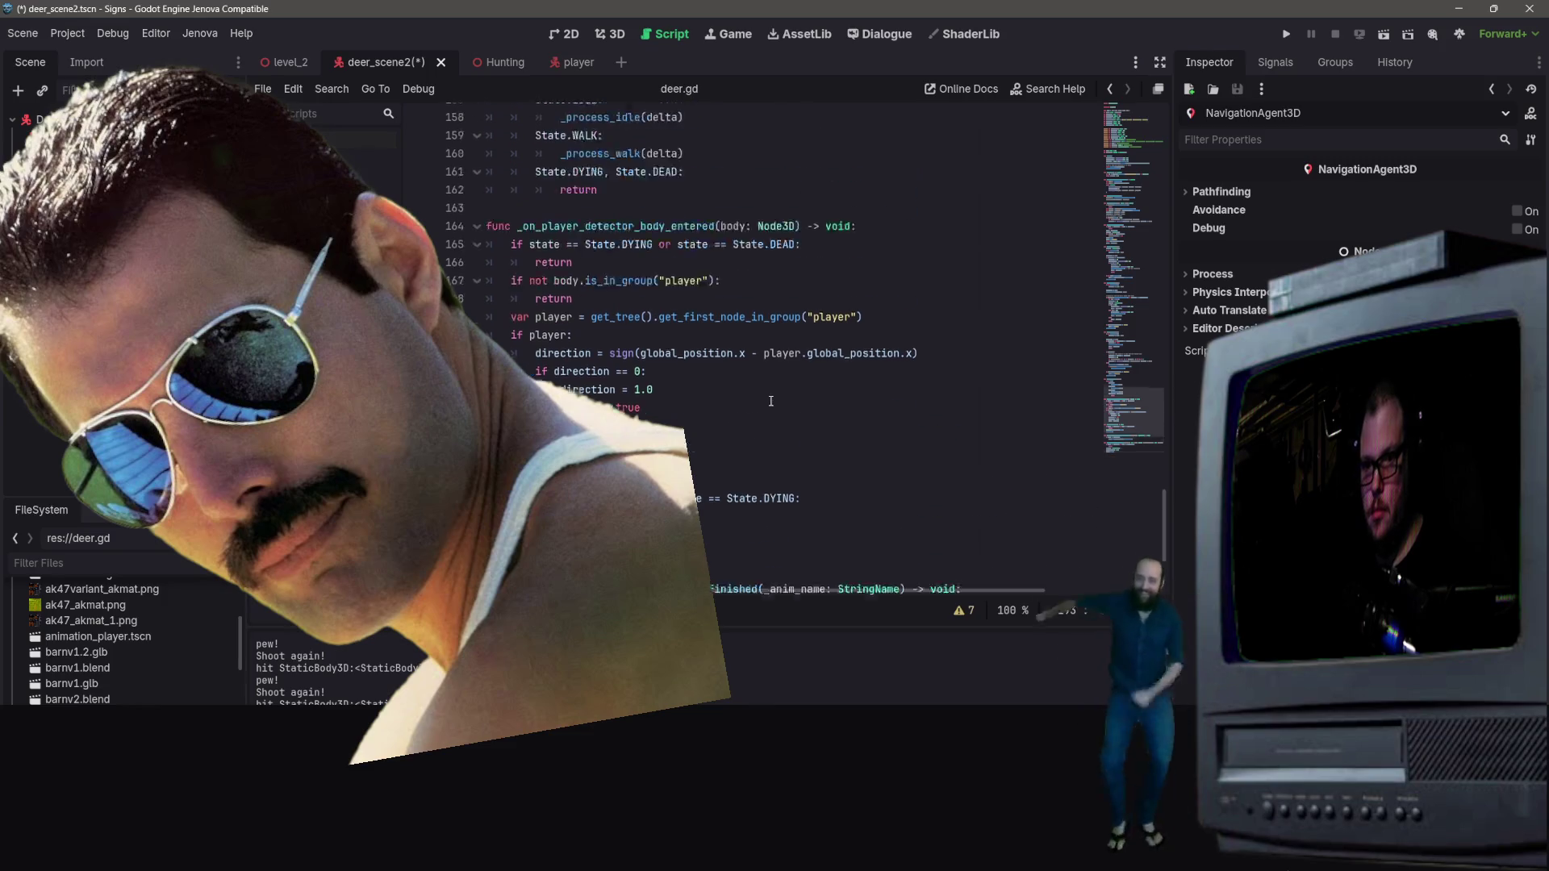
key(ctrl+s)
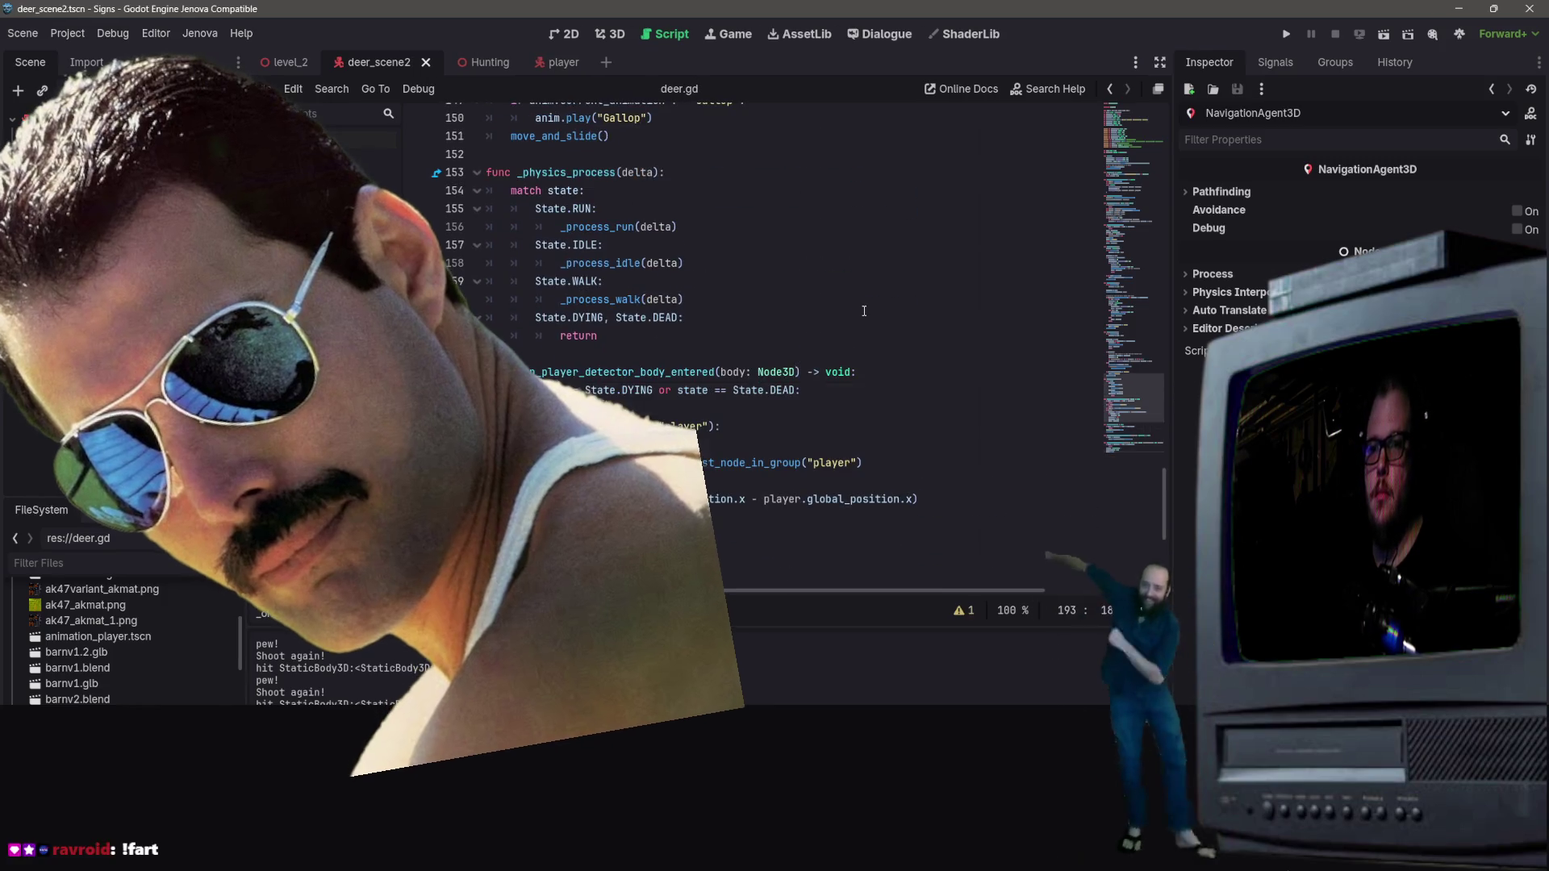
scroll(806, 347, up, 9)
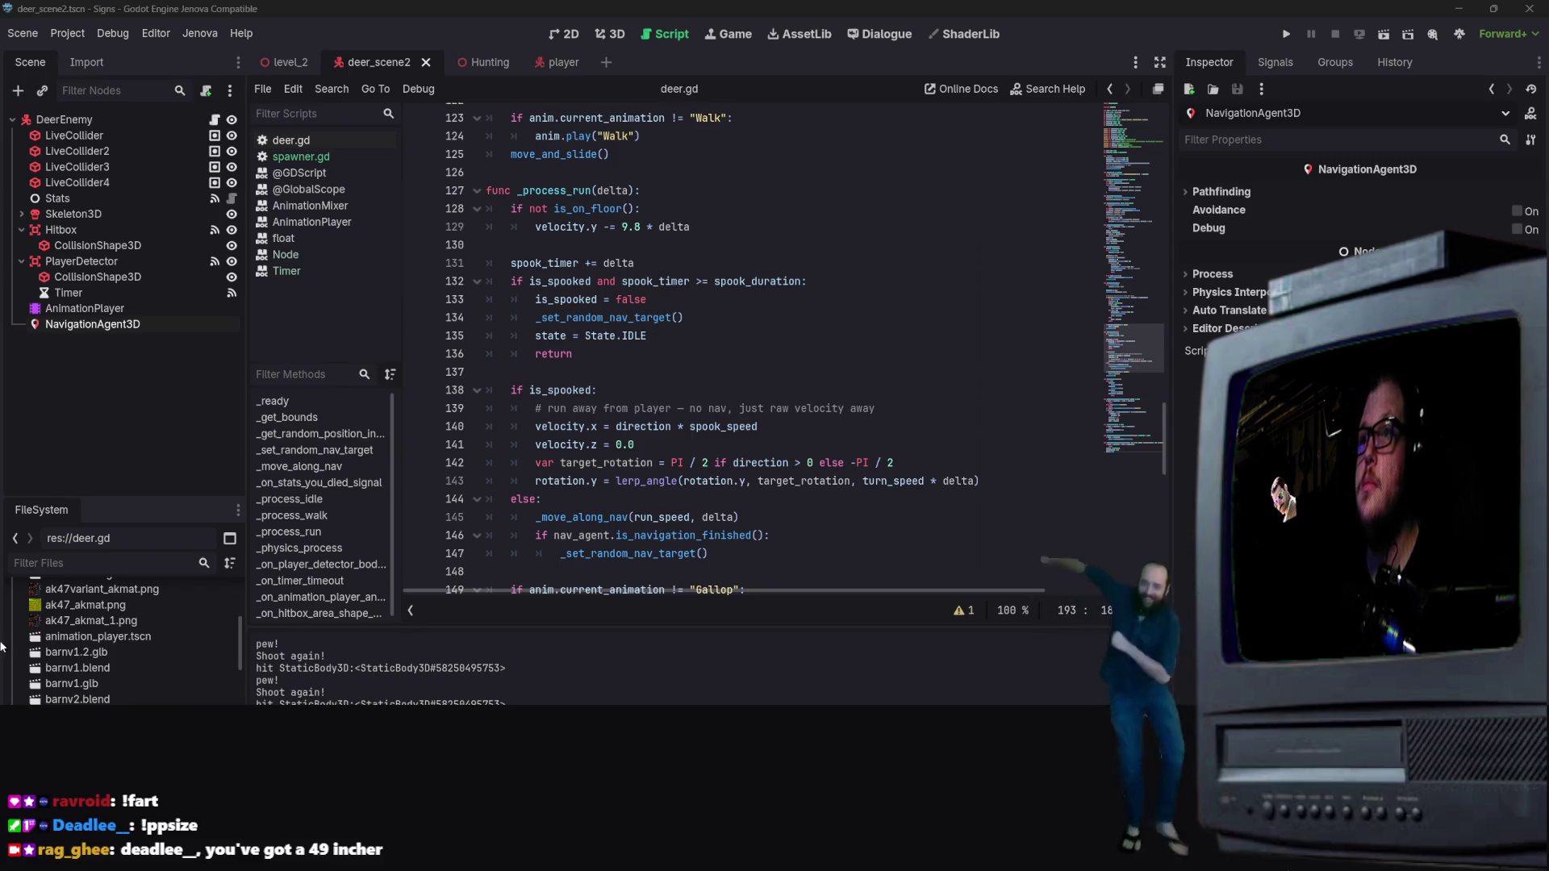
click(475, 62)
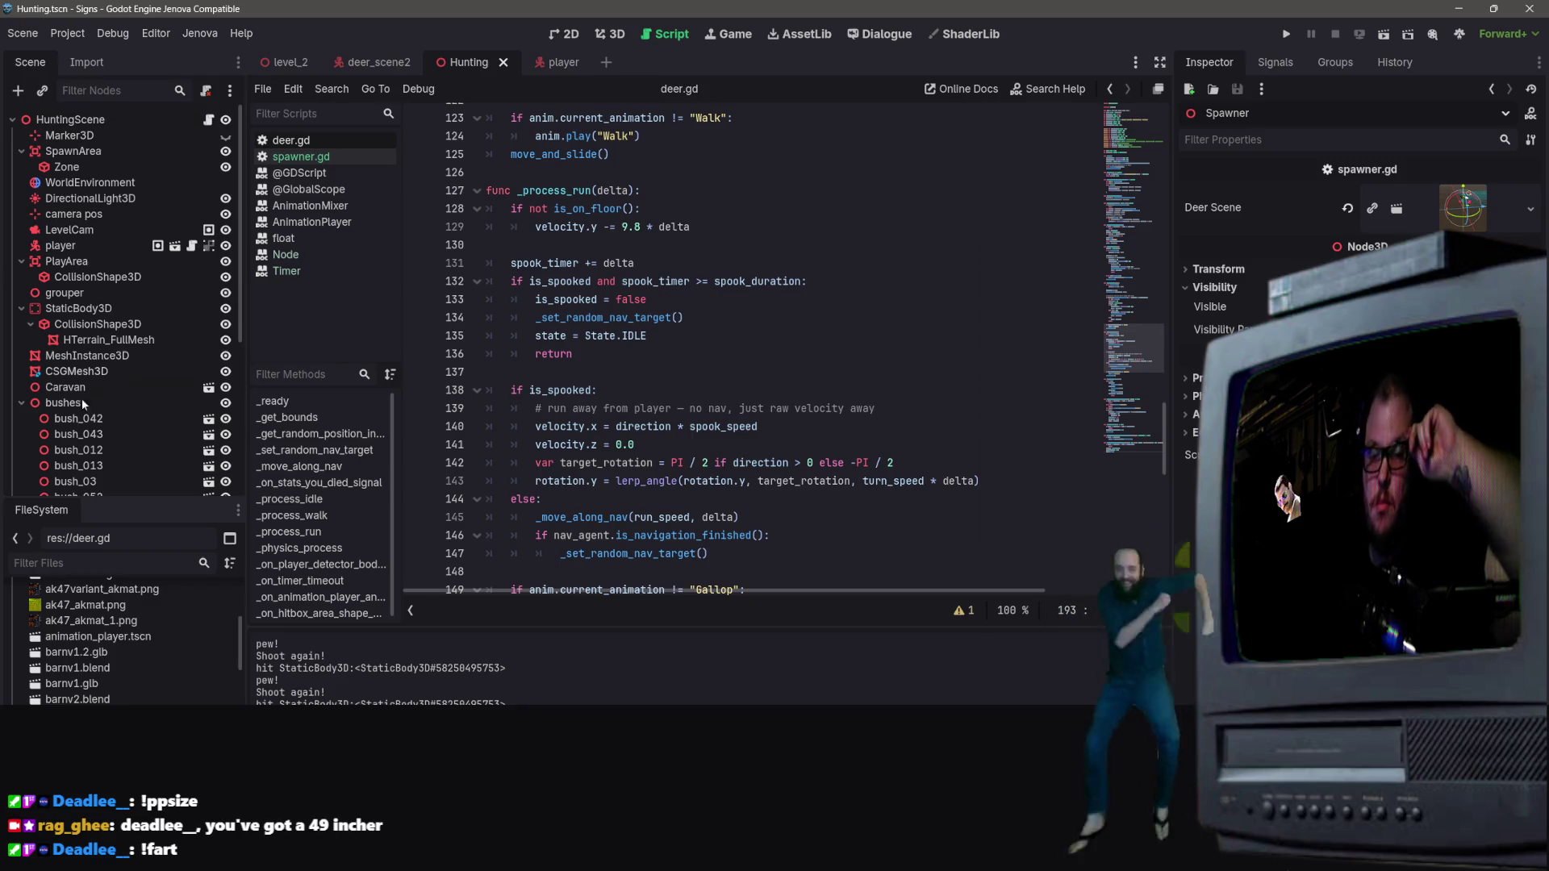
click(624, 35)
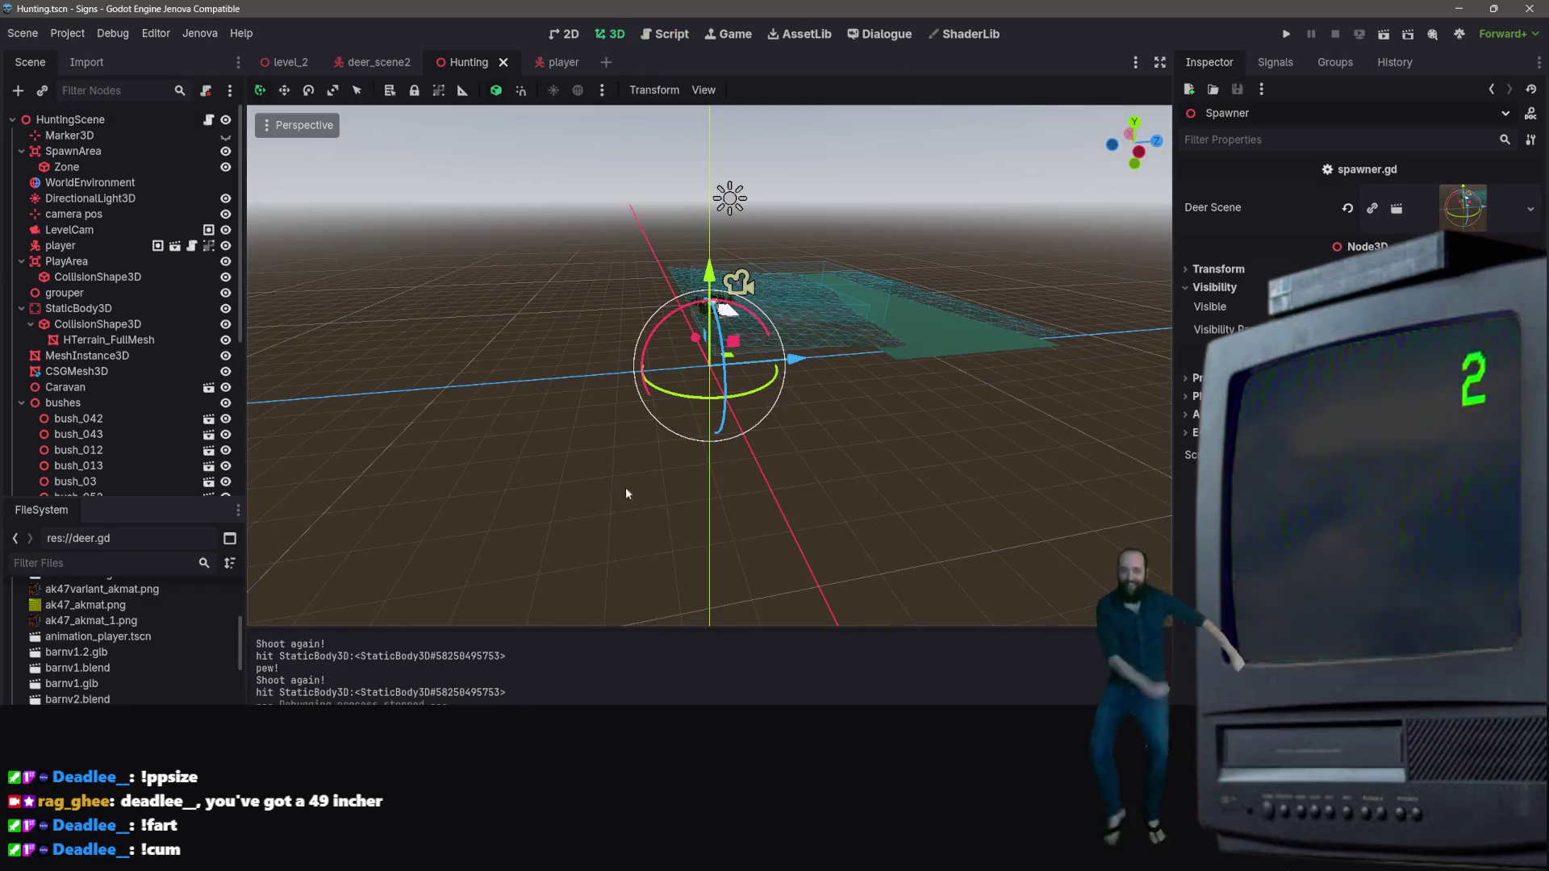
key(w)
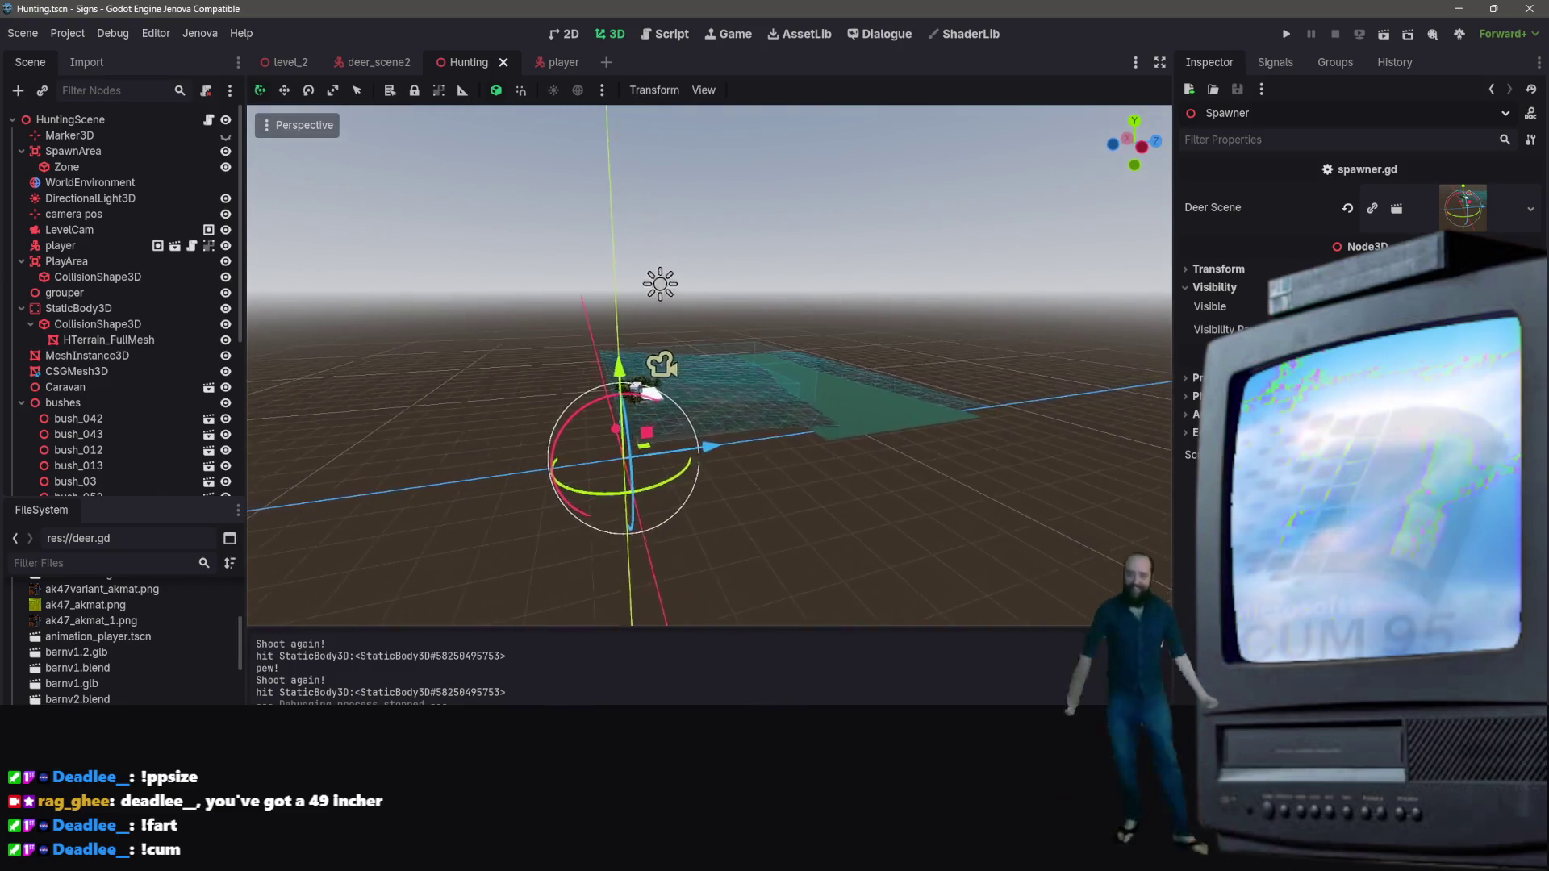
key(d)
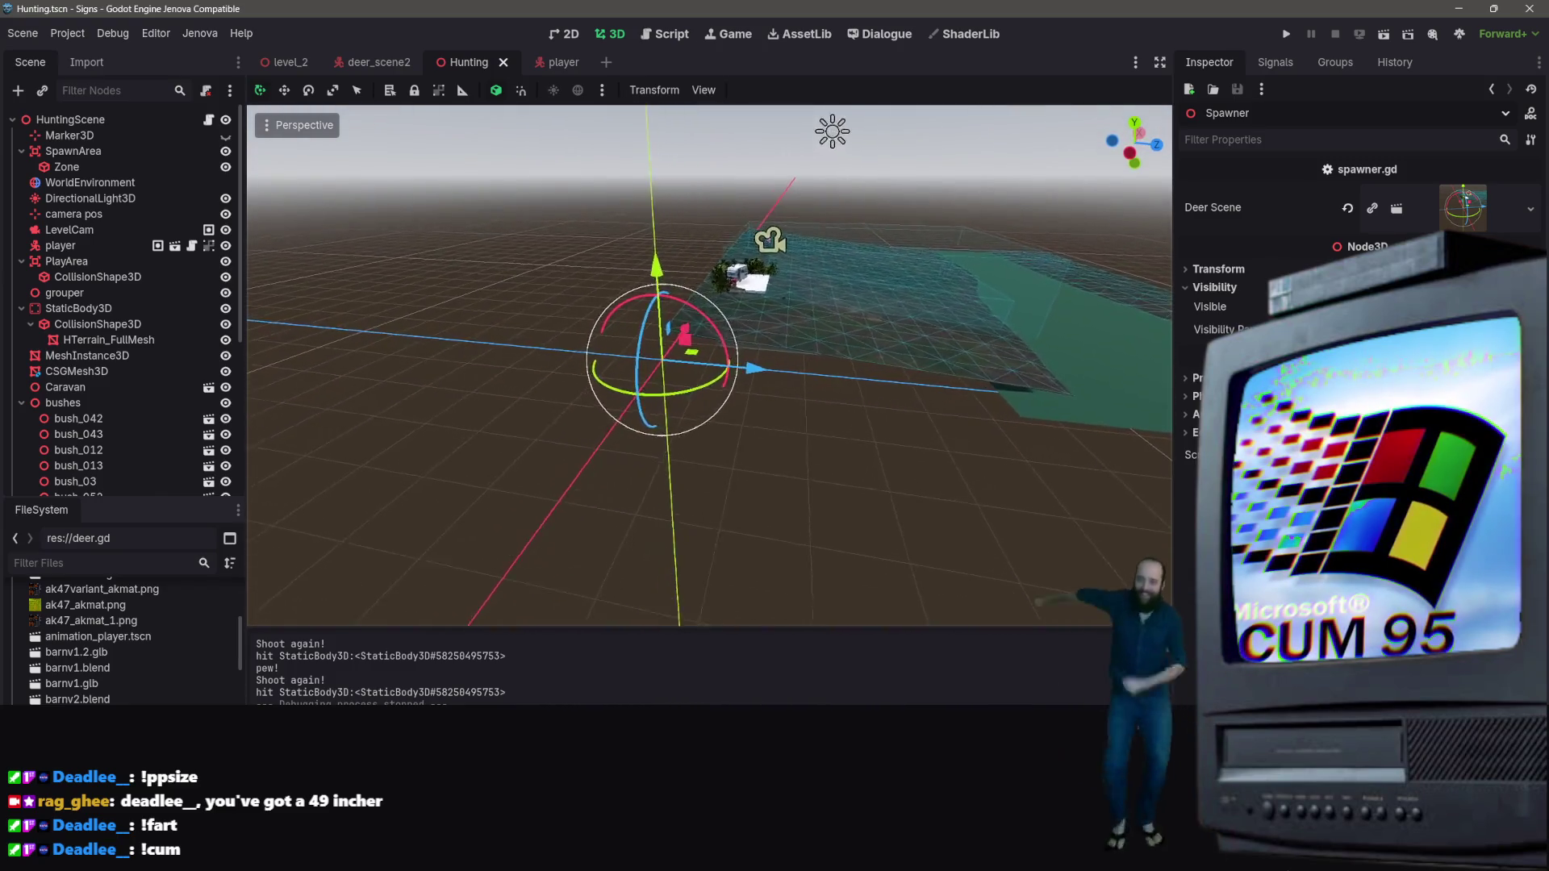
key(d)
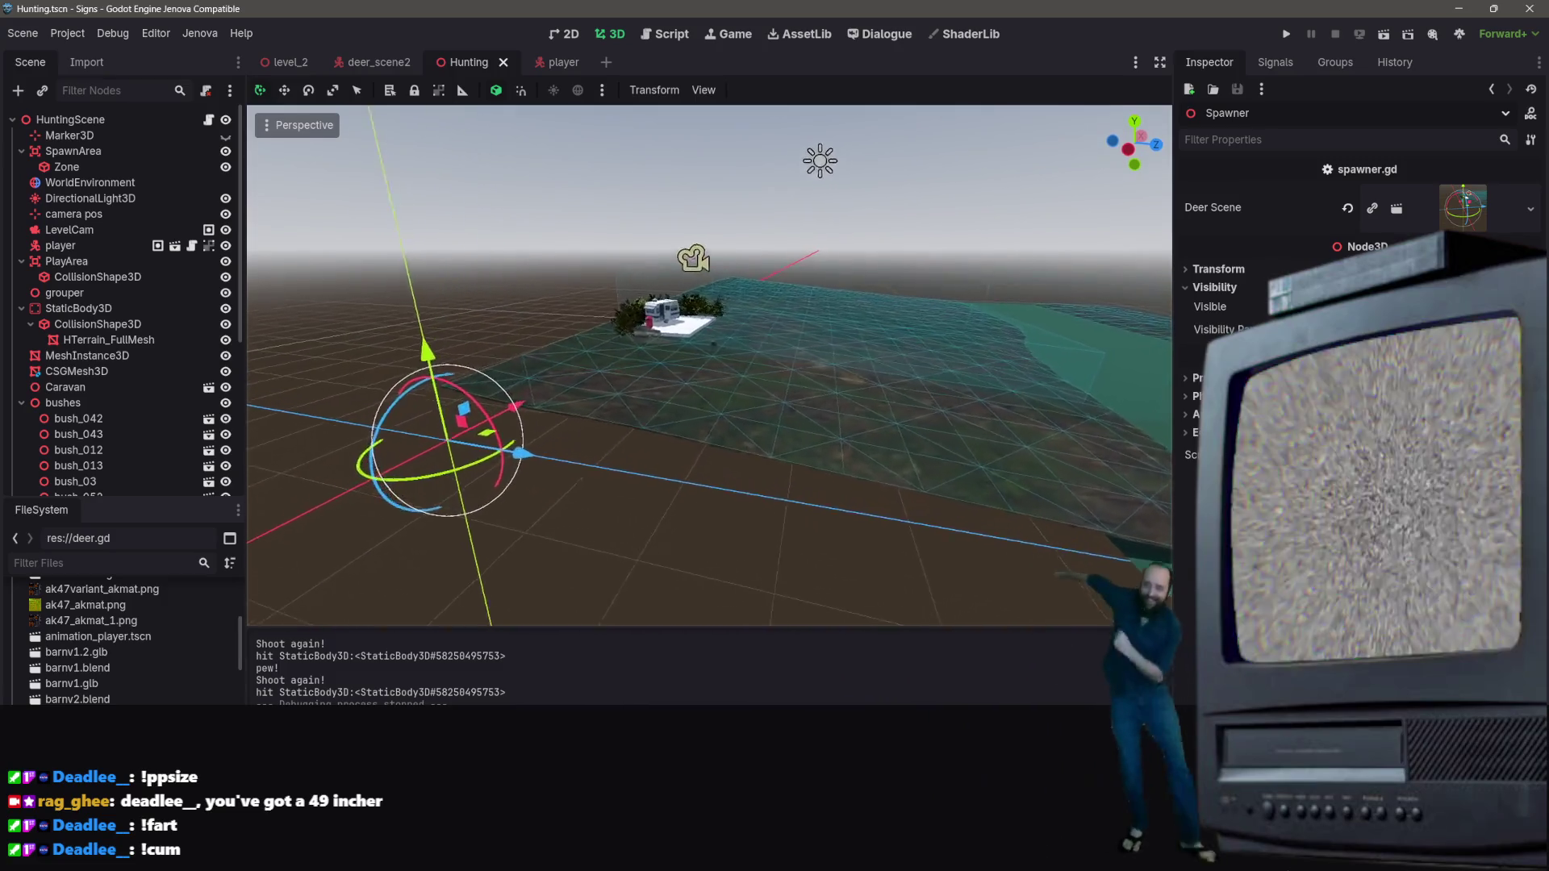
scroll(139, 371, down, 3)
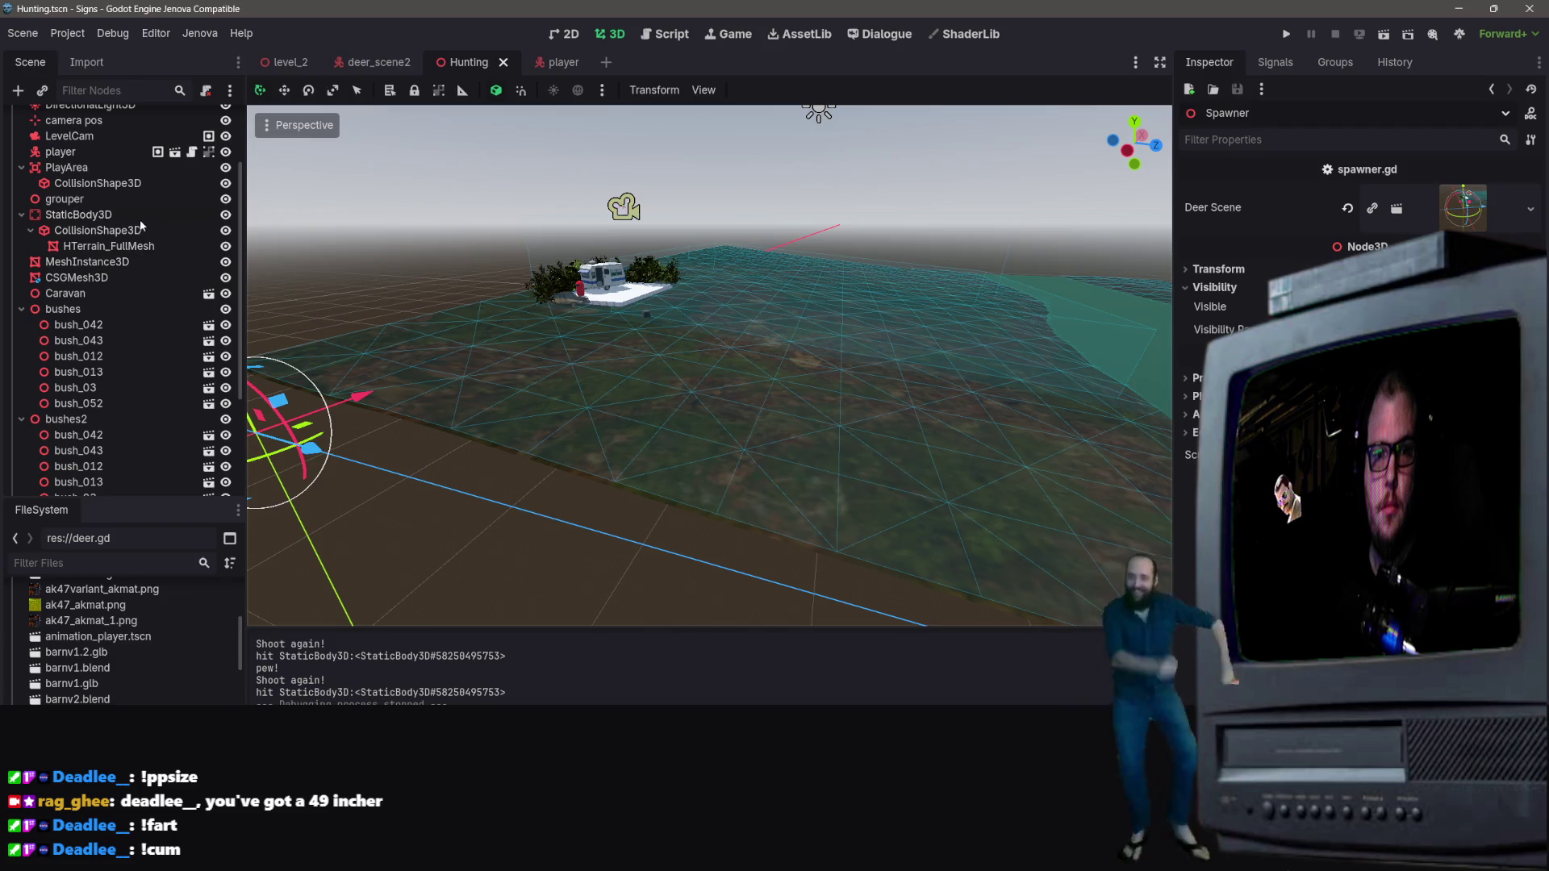
click(118, 218)
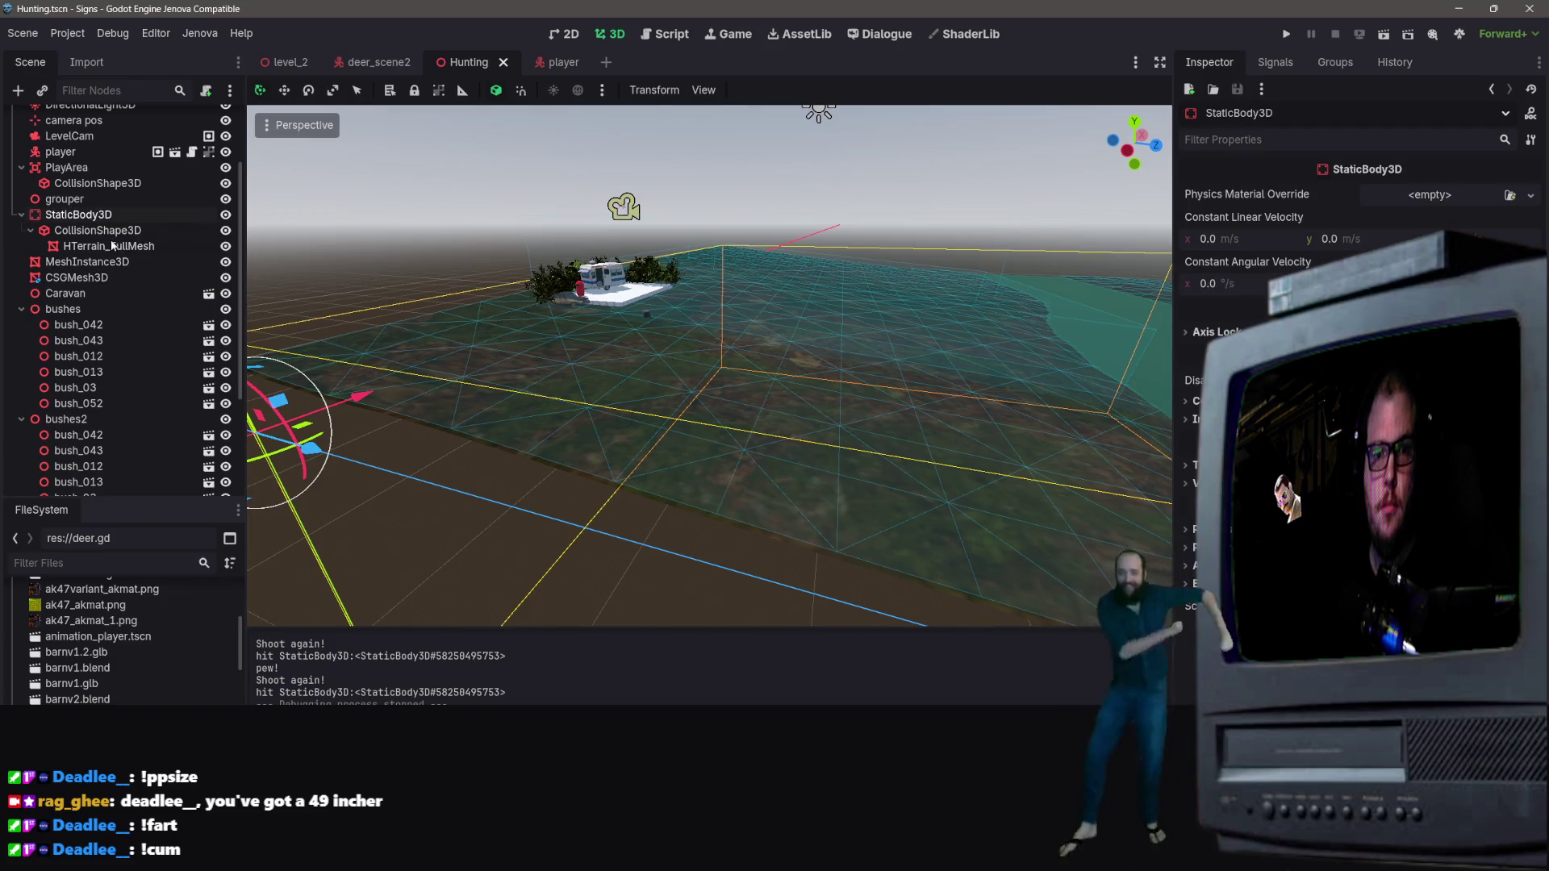
click(113, 231)
scroll(115, 254, up, 2)
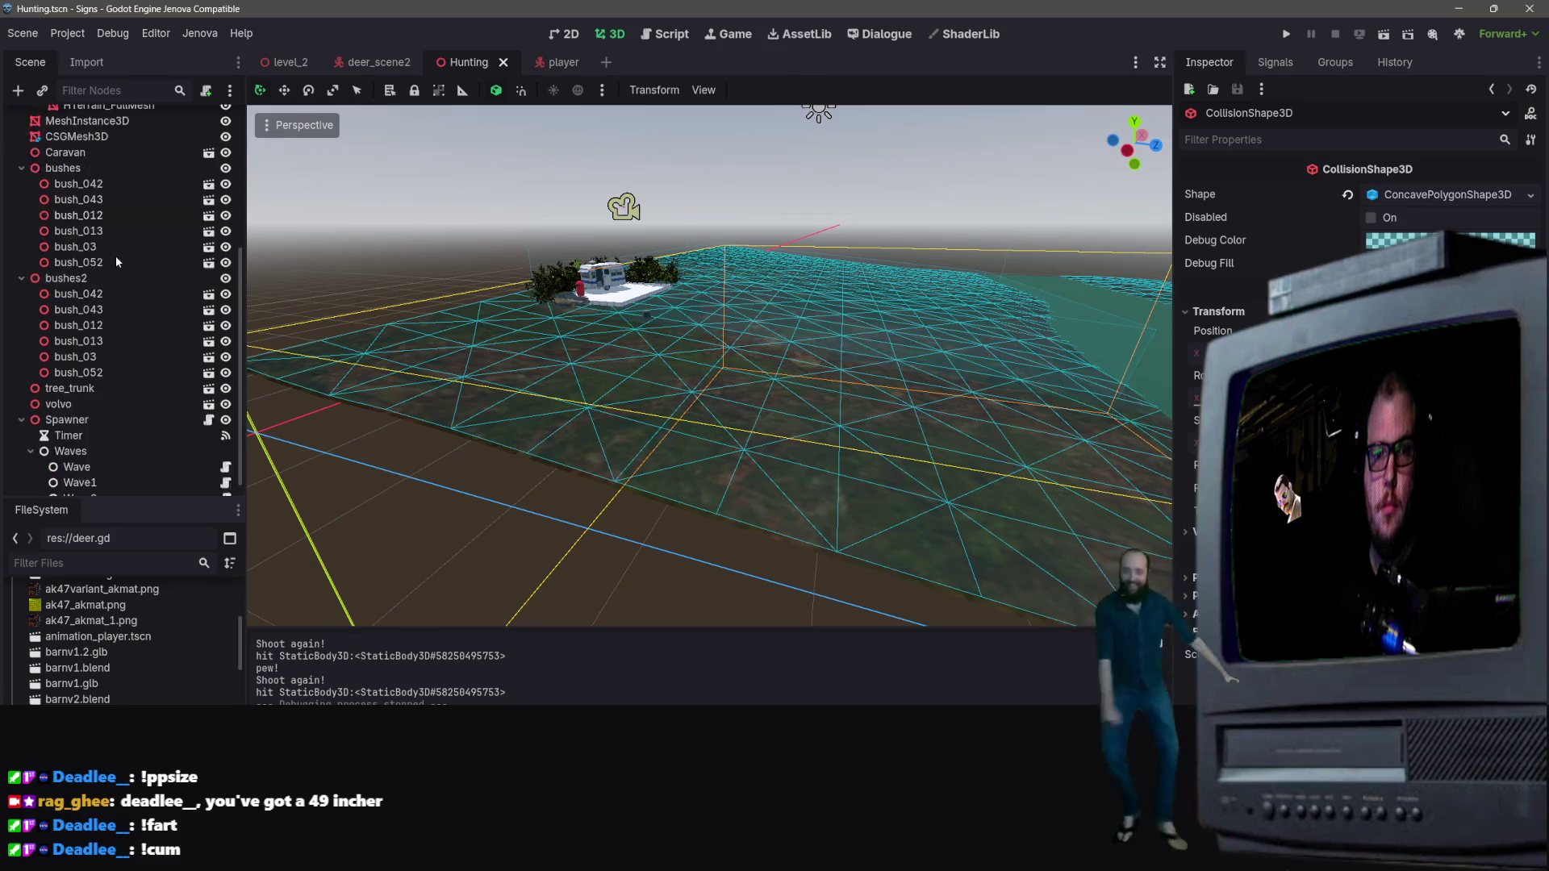
right_click(109, 274)
key(Escape)
click(80, 295)
click(89, 279)
click(97, 294)
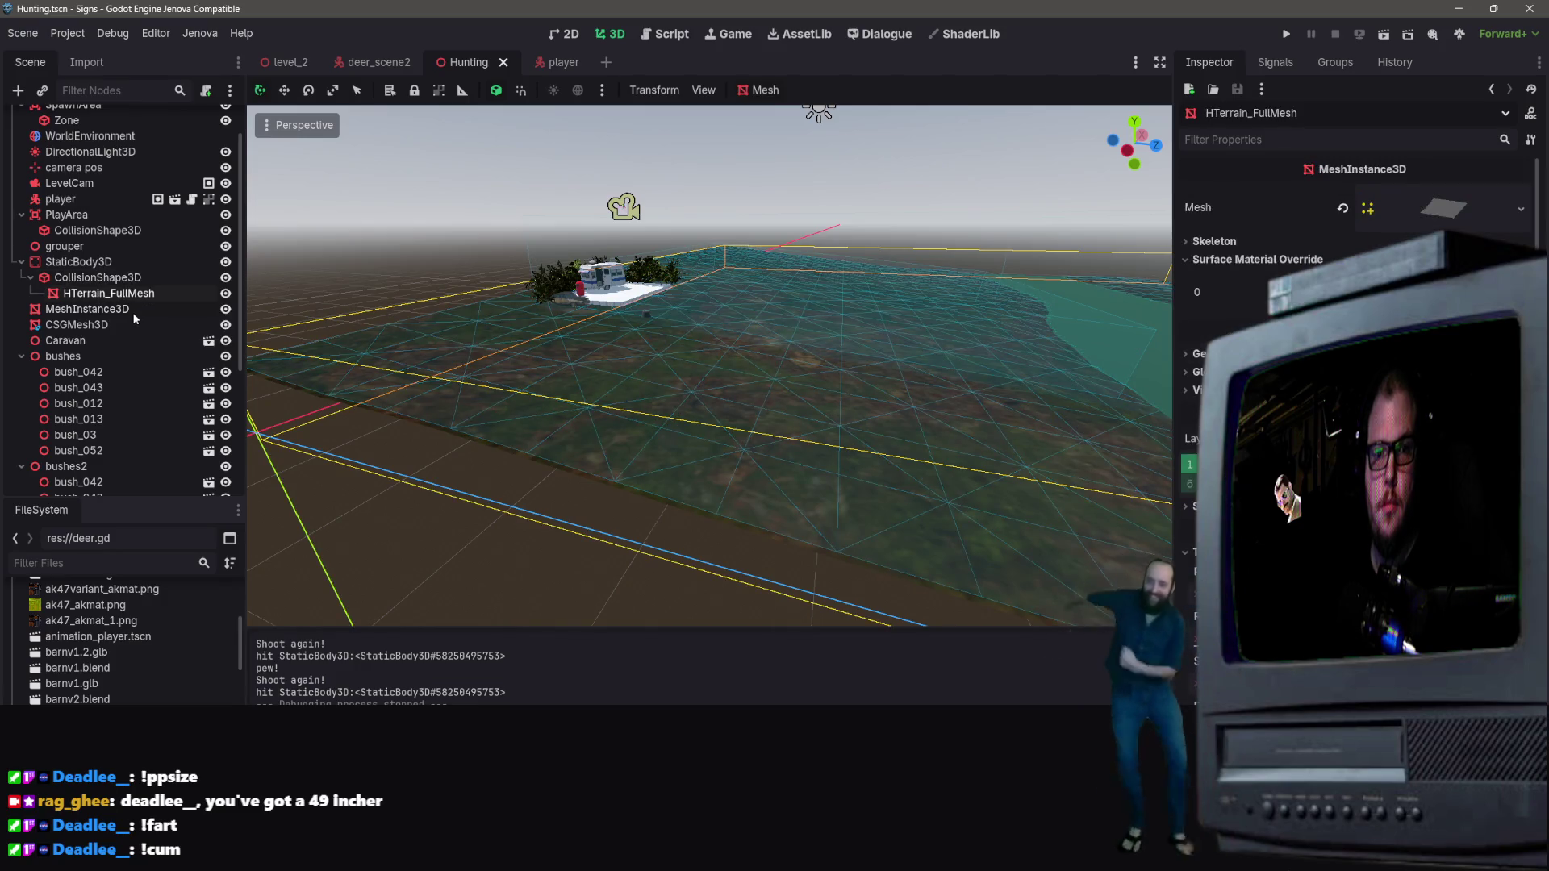
double_click(216, 295)
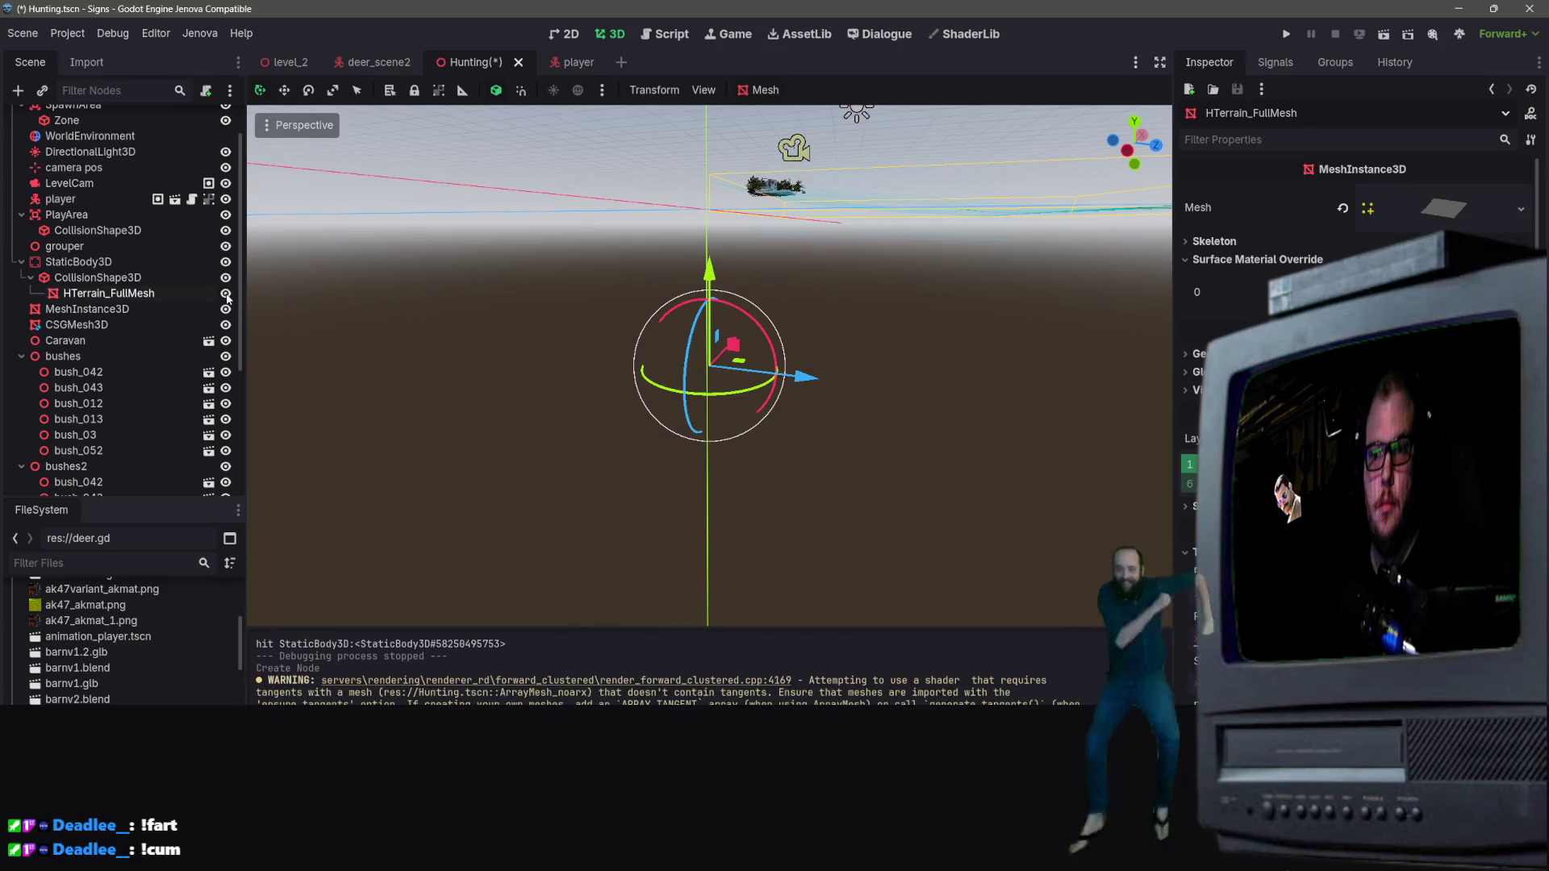
click(130, 295)
key(BackSpace)
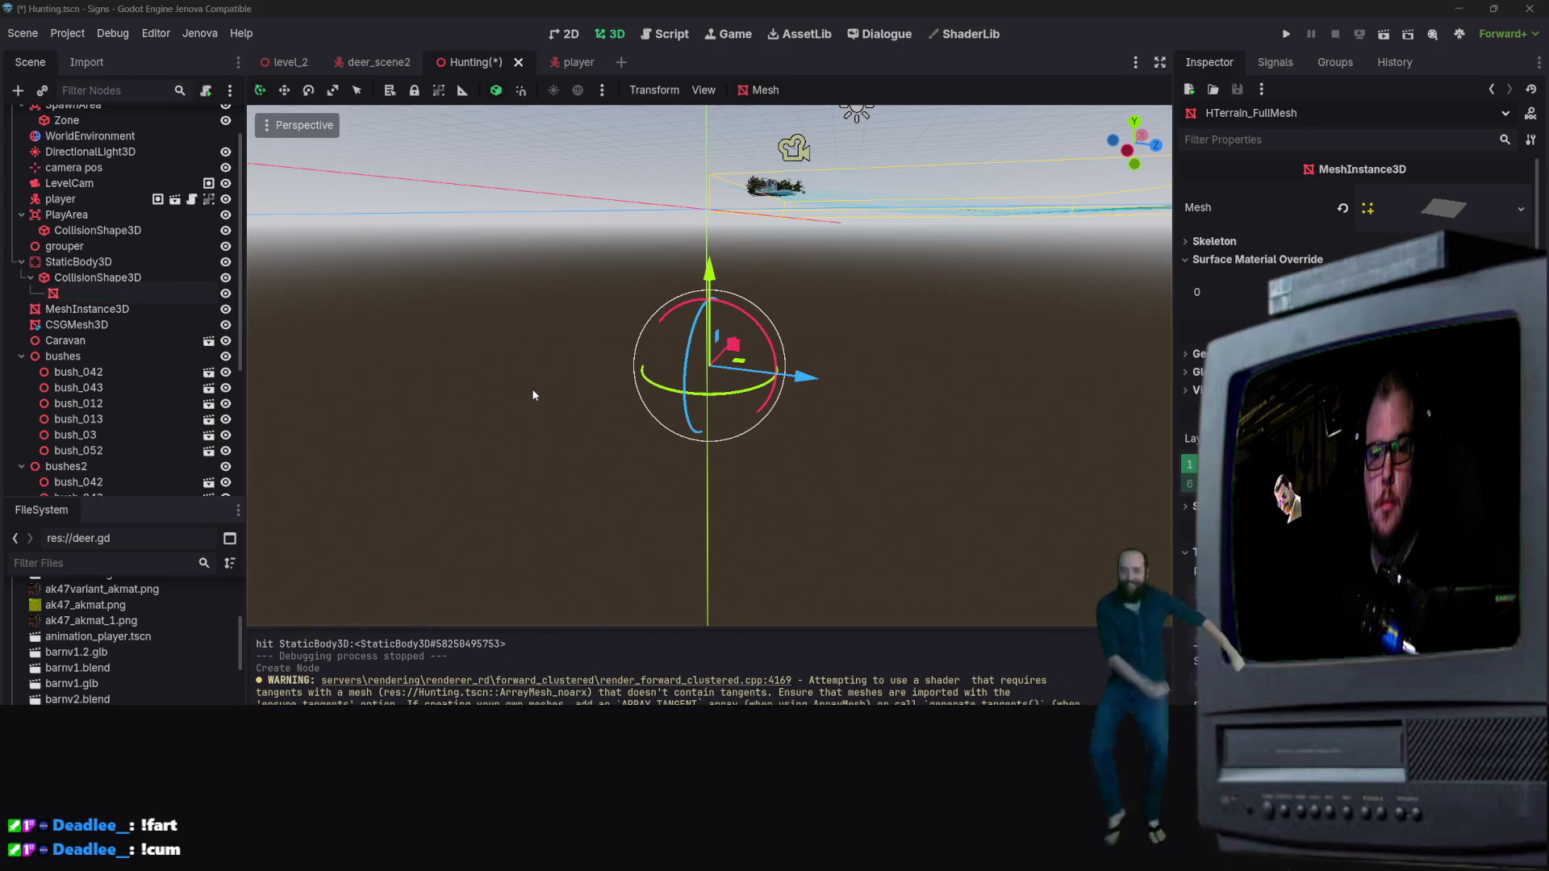
click(425, 290)
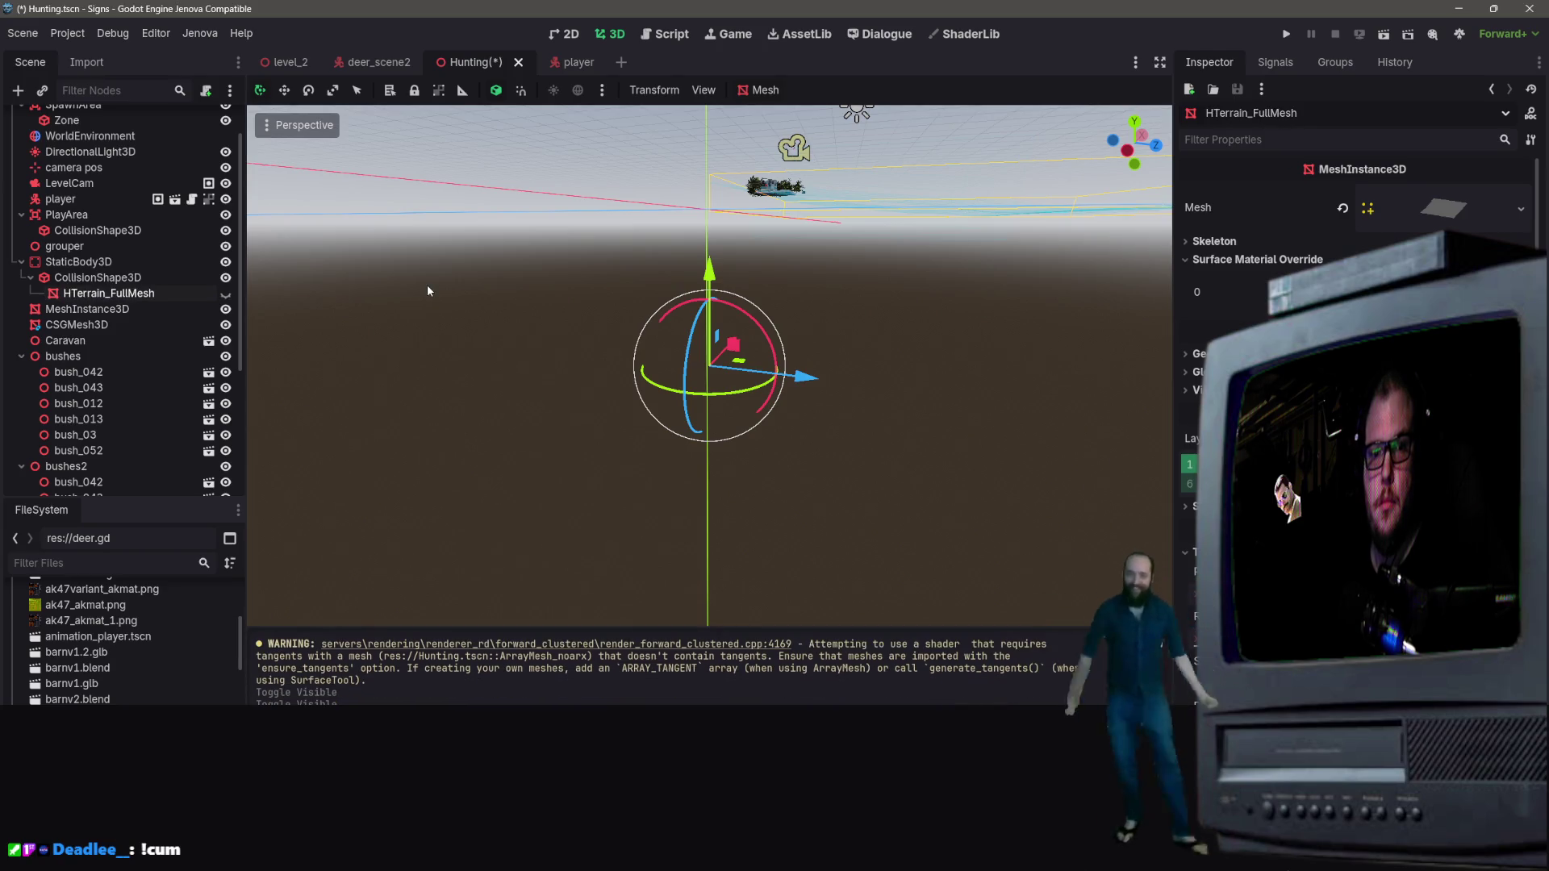
scroll(427, 290, down, 5)
drag(428, 291, 415, 222)
drag(610, 398, 610, 355)
click(225, 293)
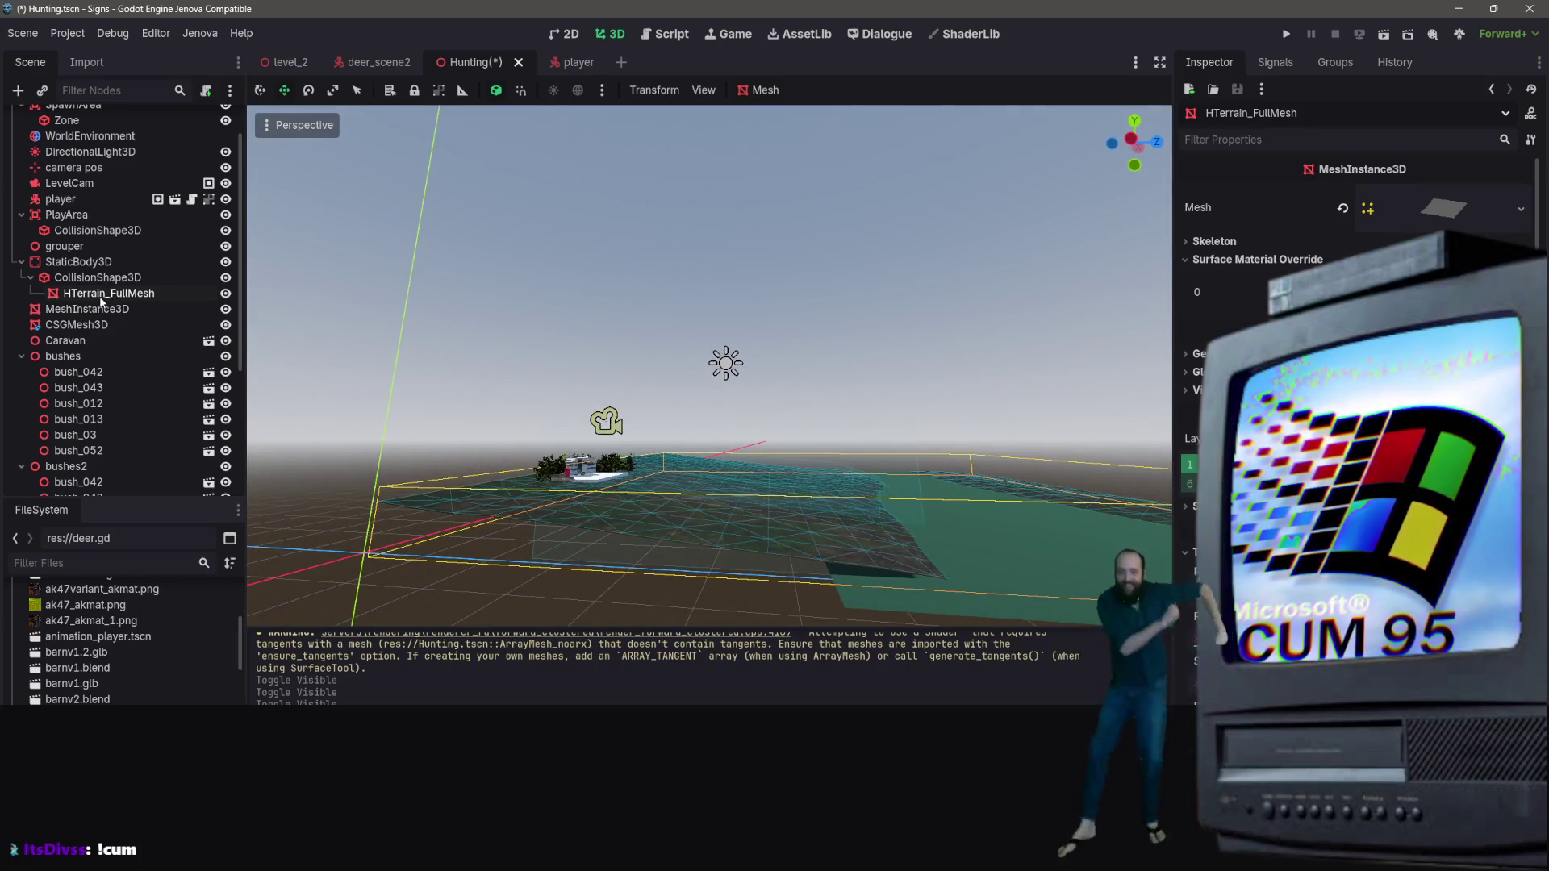
Step: Add a NavigationRegion3D node under the terrain's StaticBody3D via a 'Navigation' search
right_click(126, 295)
click(122, 299)
click(121, 278)
right_click(126, 280)
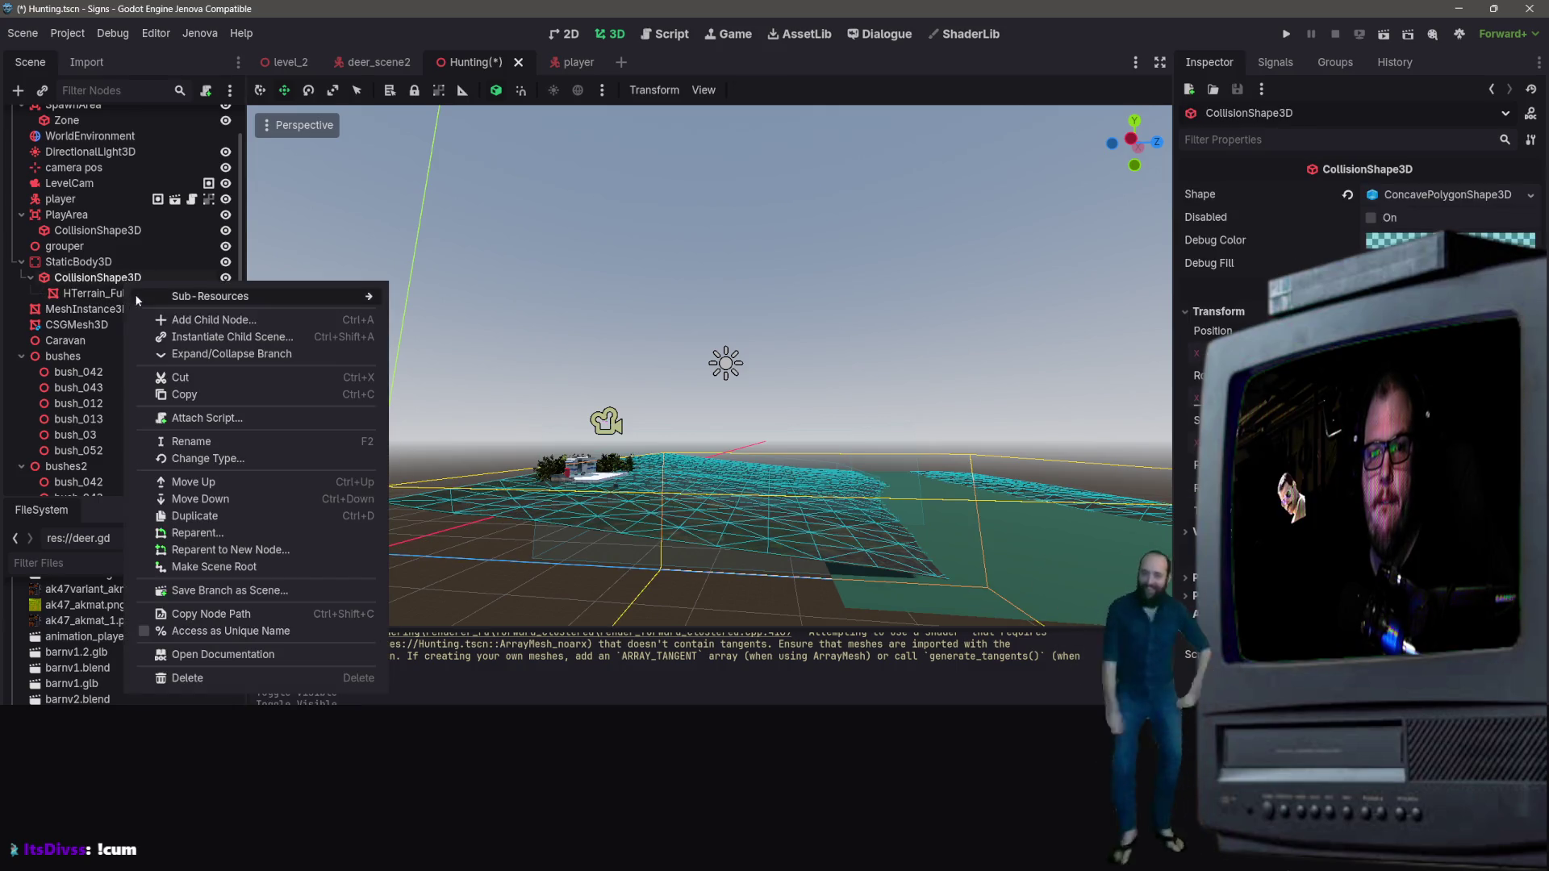
click(176, 320)
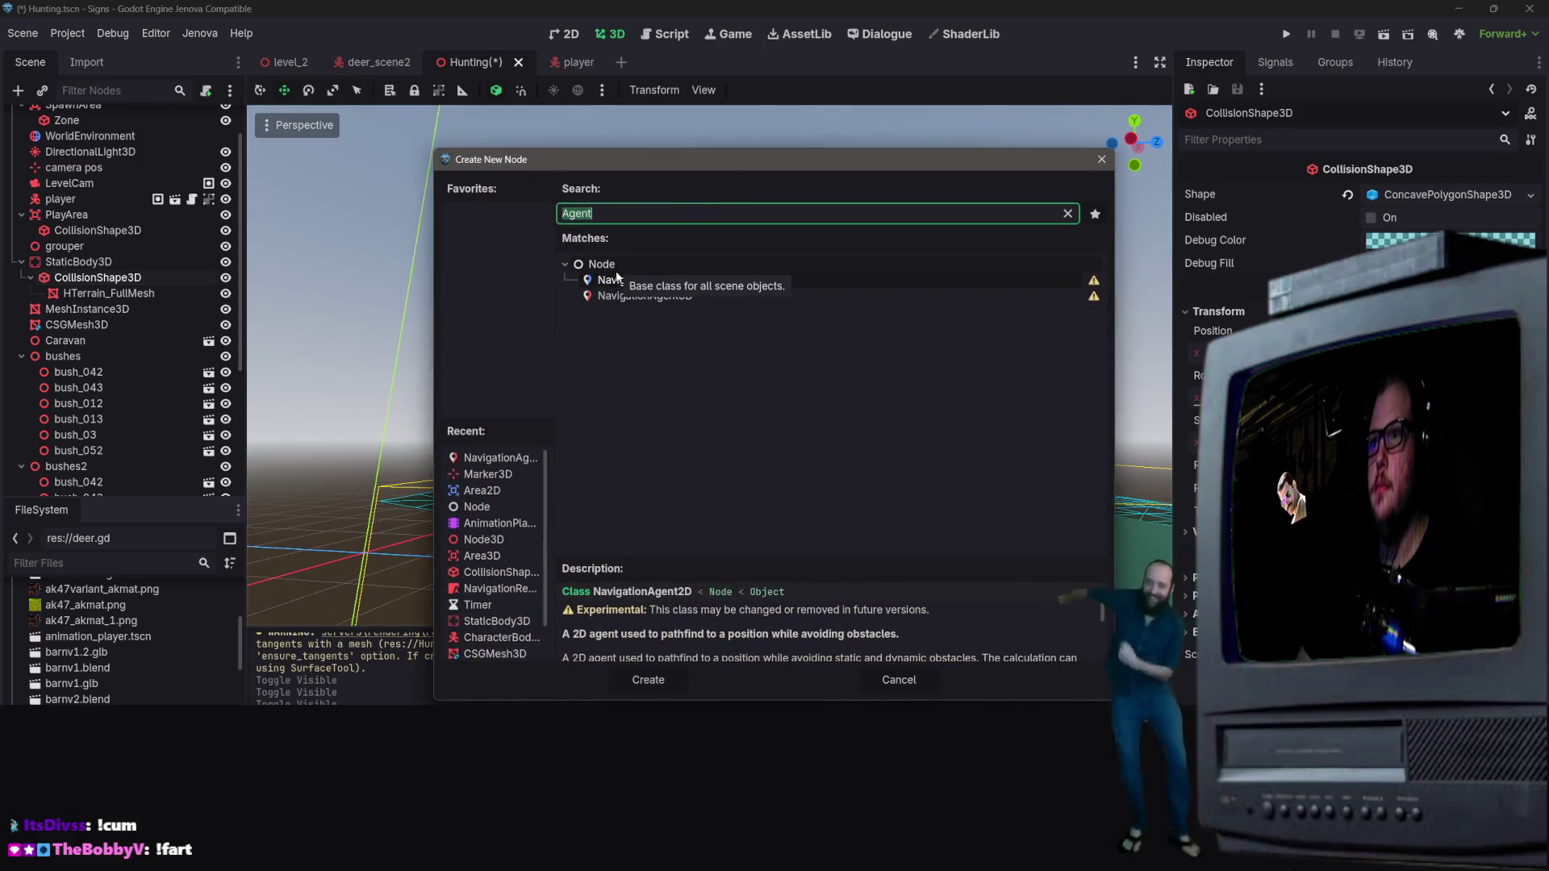
text(Navigation)
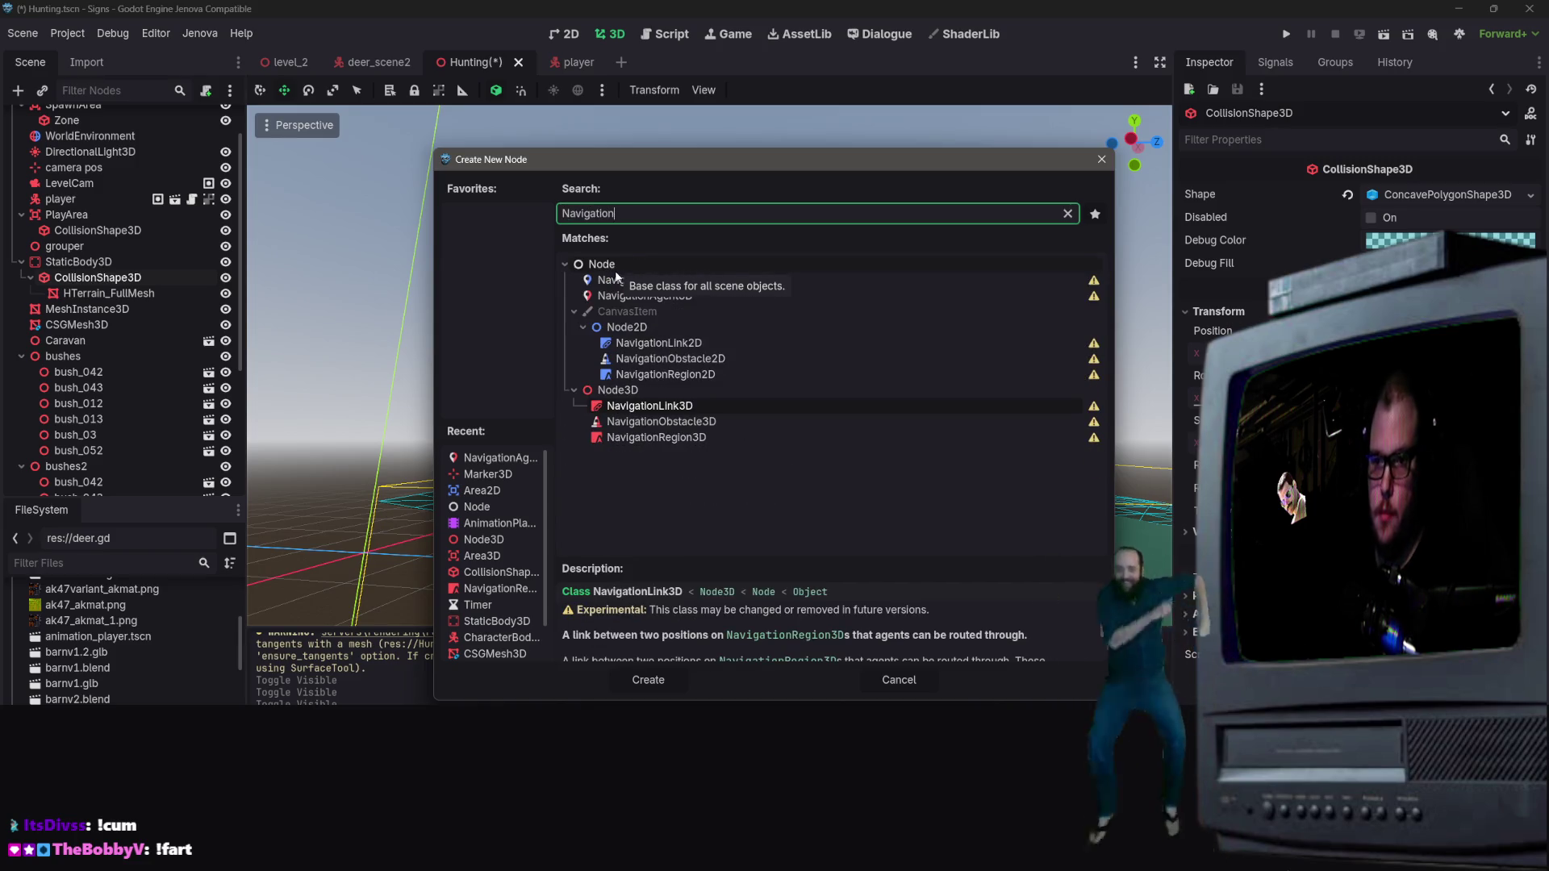
click(654, 442)
double_click(654, 439)
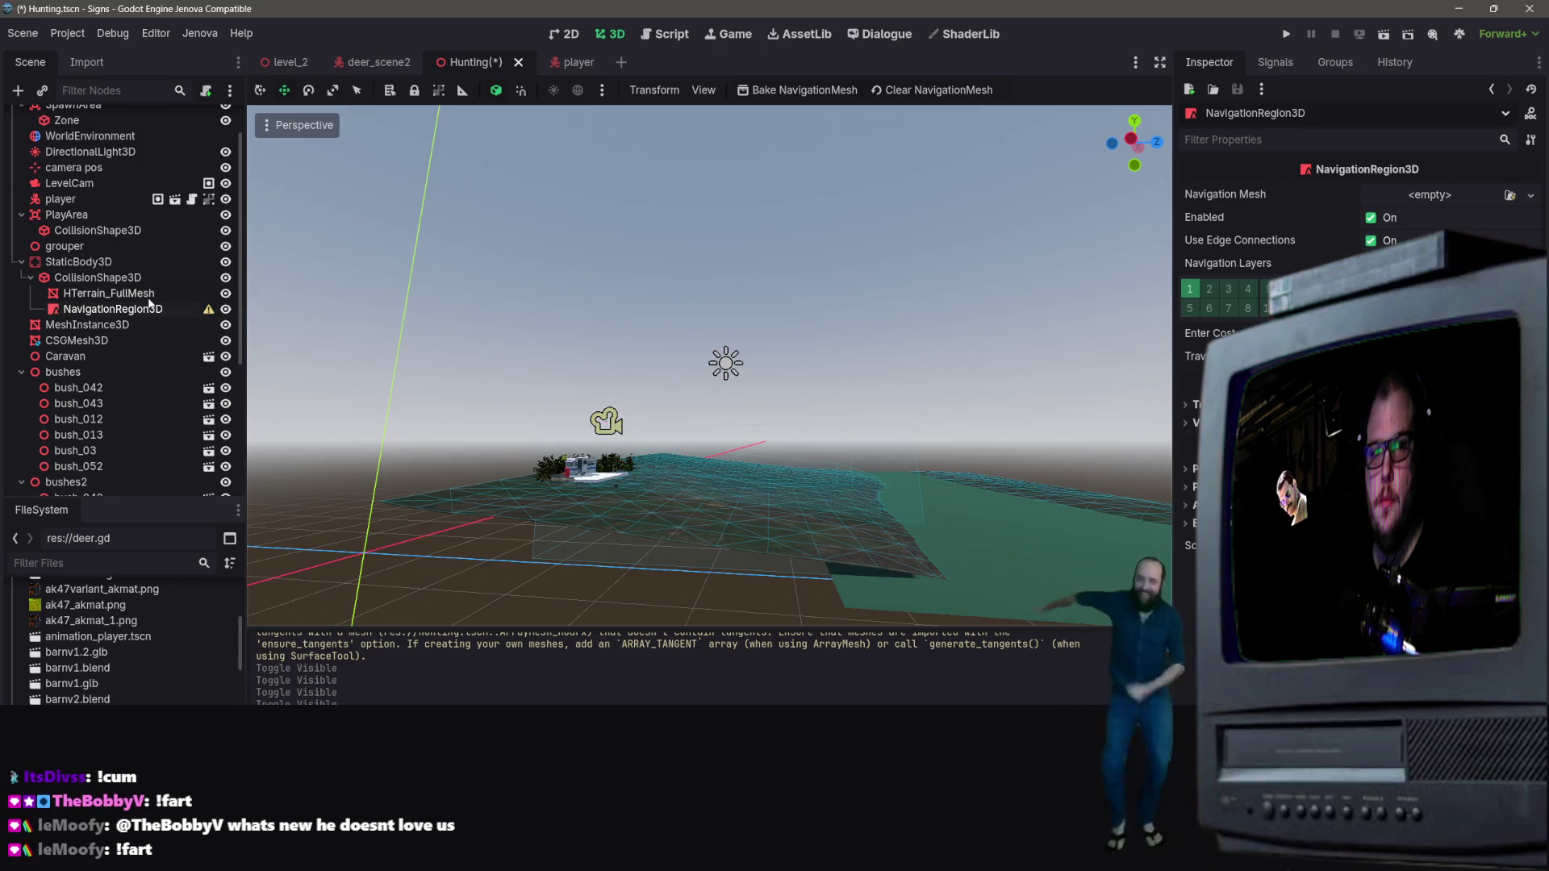
Step: Dismiss the missing NavigationMesh alert and nest HTerrain_FullMesh inside NavigationRegion3D under StaticBody3D
click(804, 89)
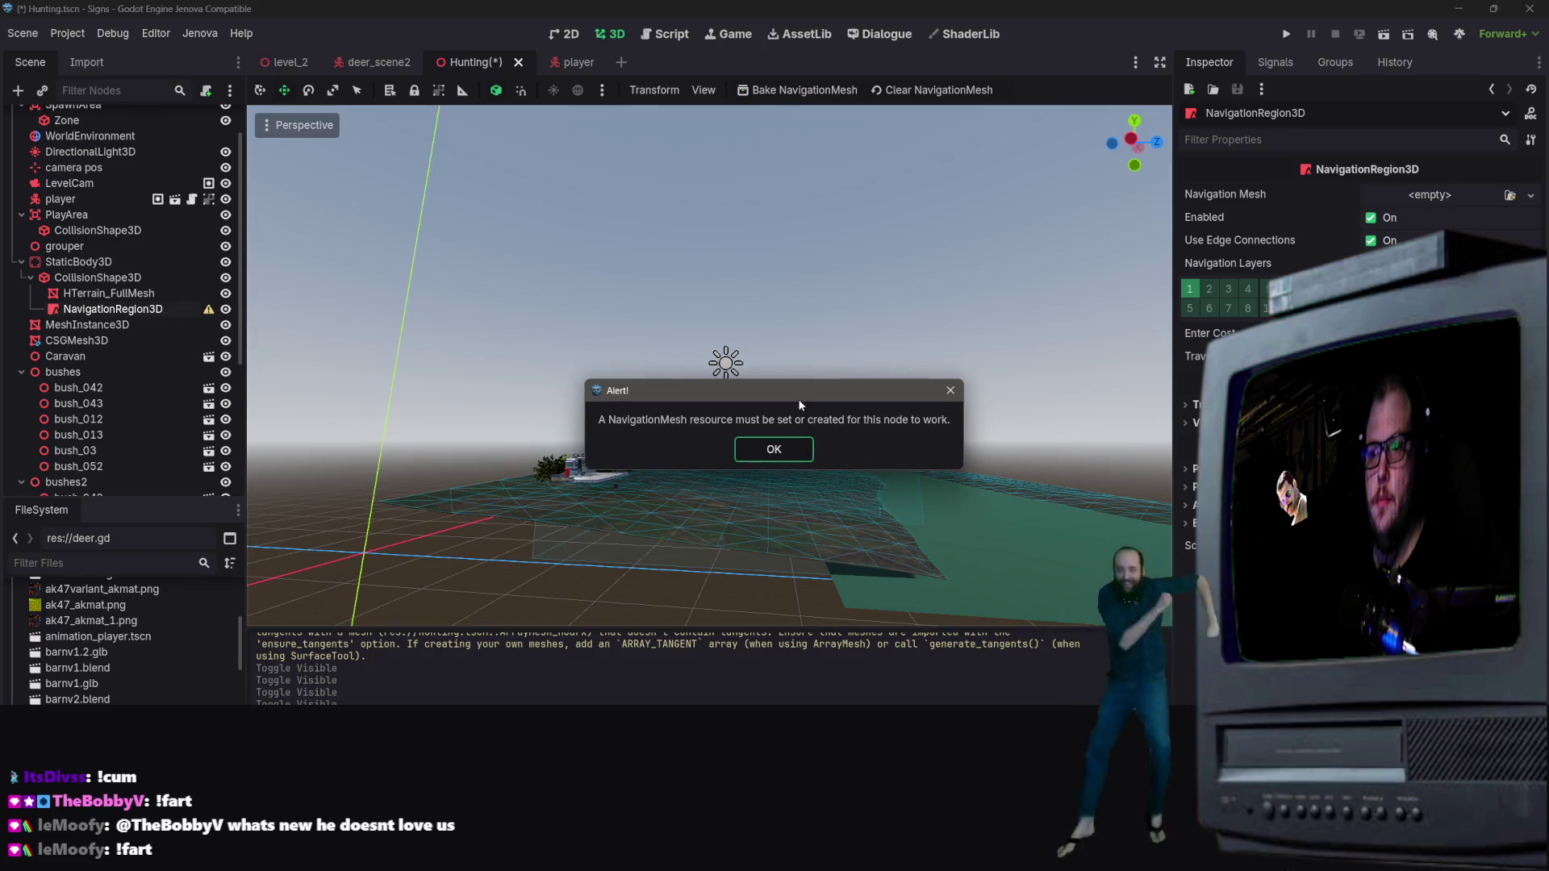
click(773, 450)
drag(76, 311, 101, 293)
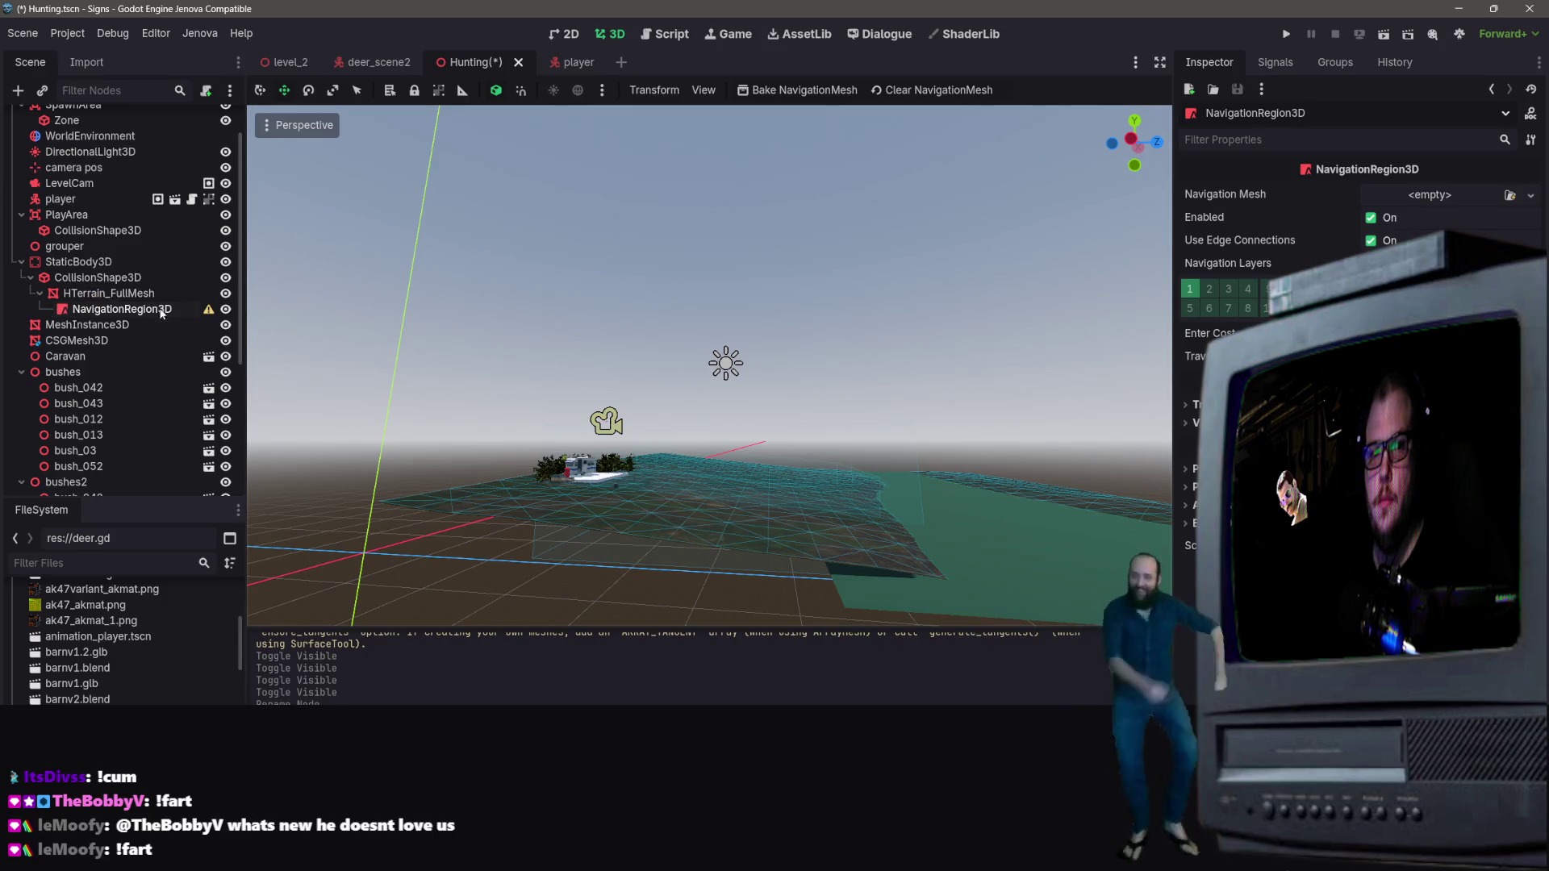
drag(121, 293, 133, 313)
key(ctrl+z)
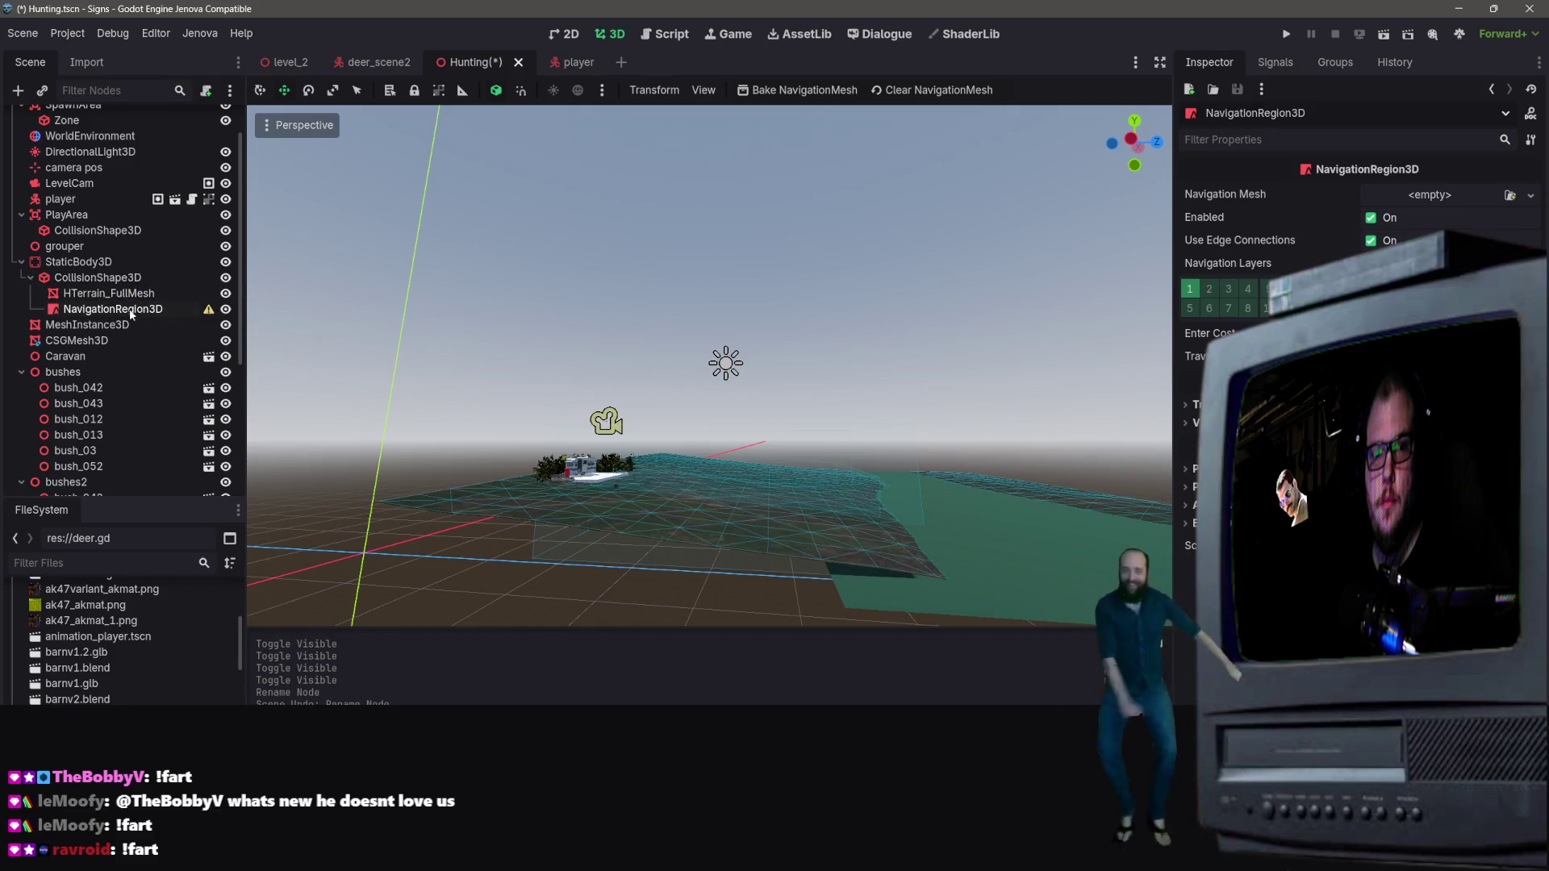
drag(129, 294, 137, 311)
mouse_move(209, 300)
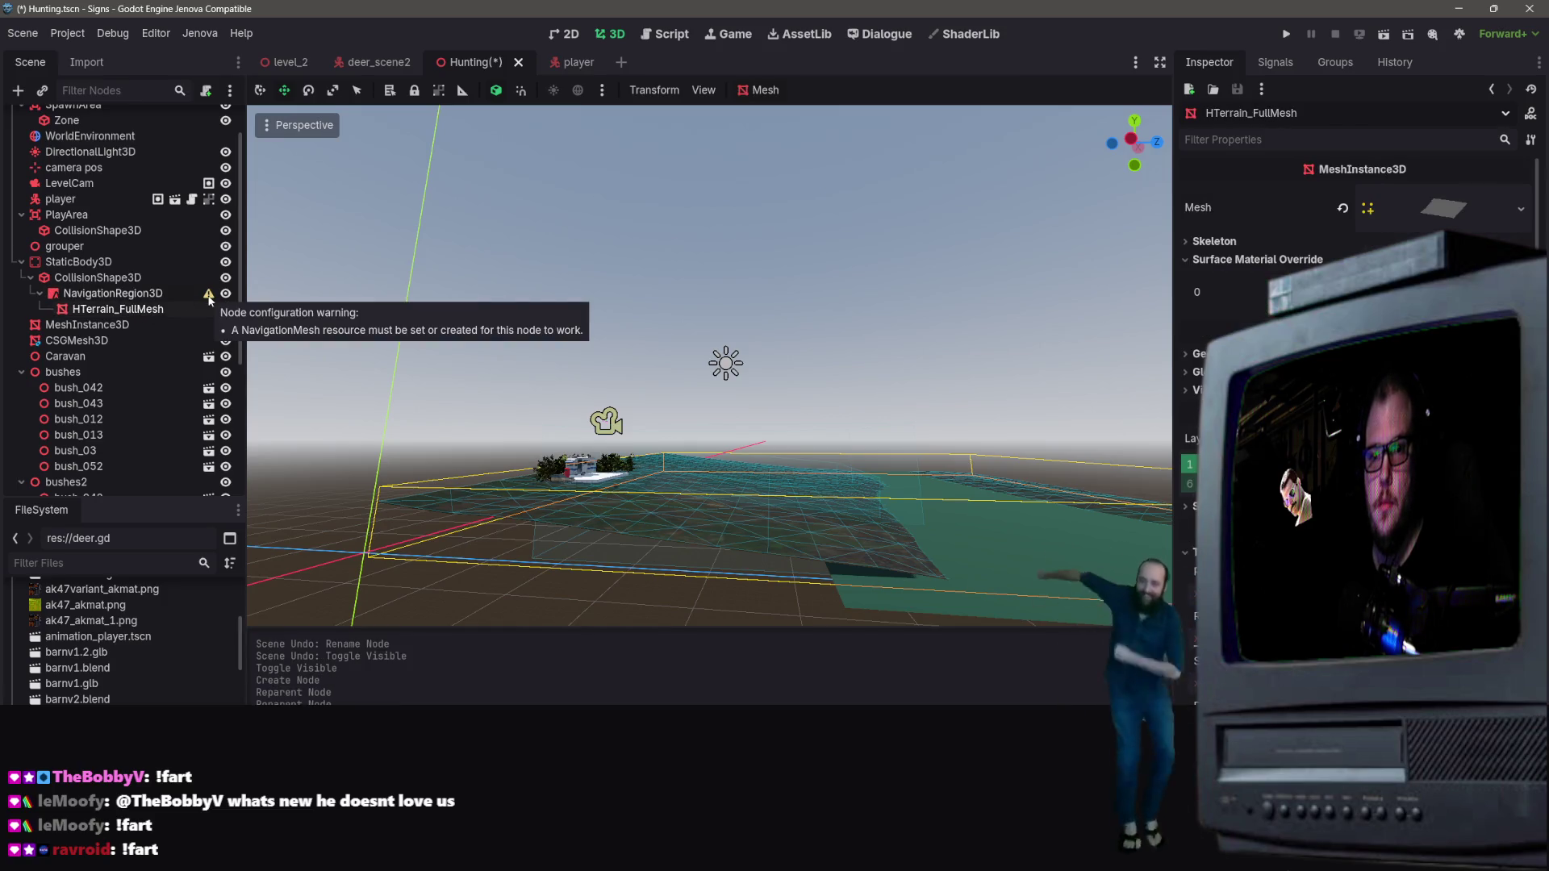
mouse_move(139, 295)
mouse_down()
mouse_move(98, 242)
mouse_move(90, 301)
mouse_up()
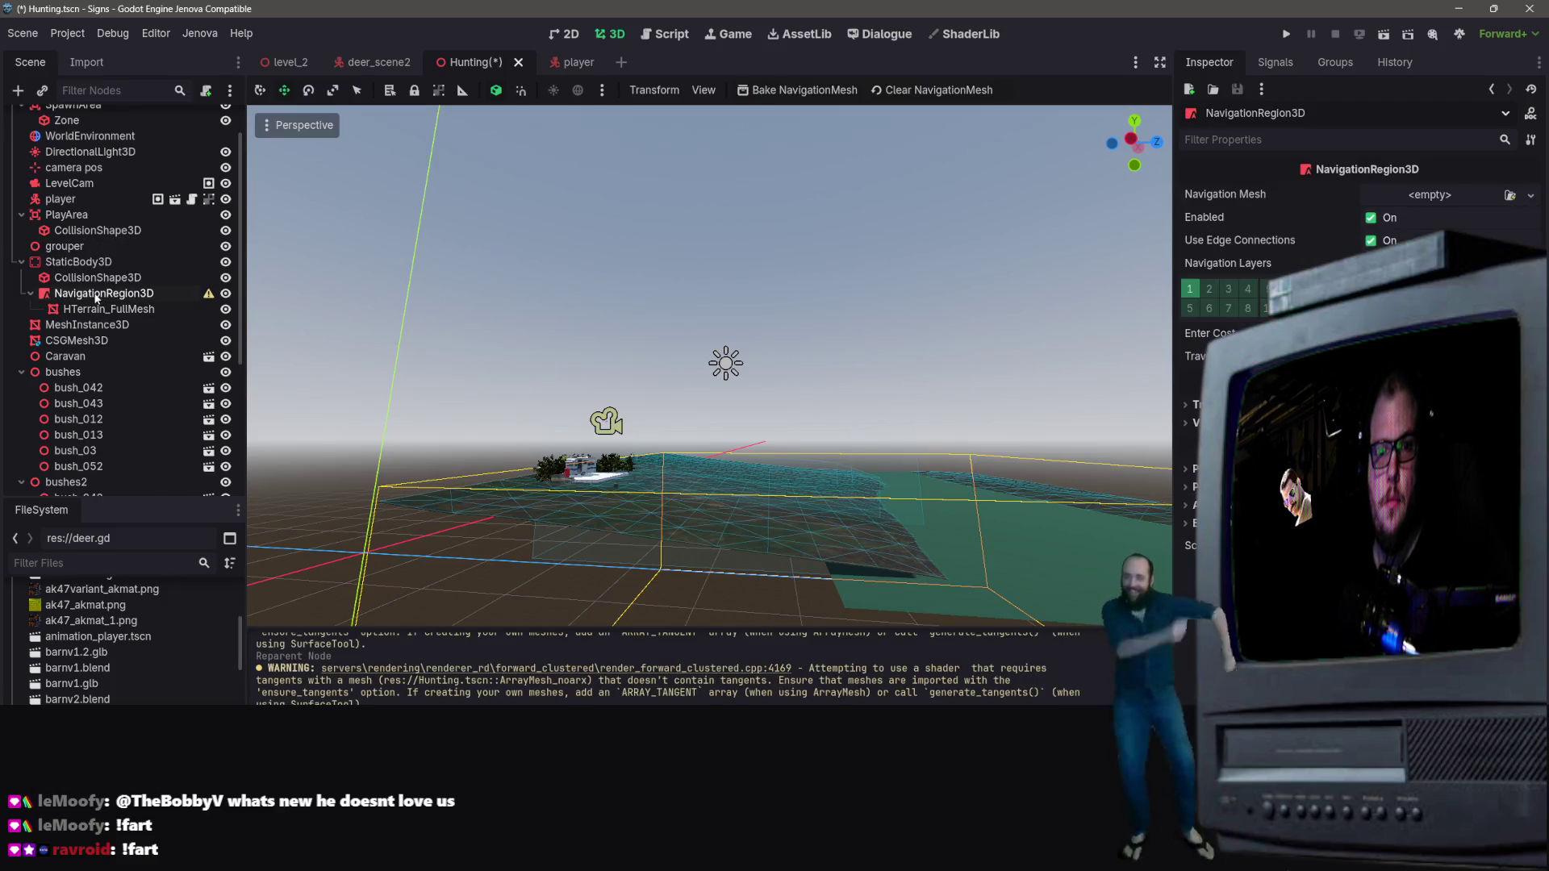
drag(89, 293, 71, 211)
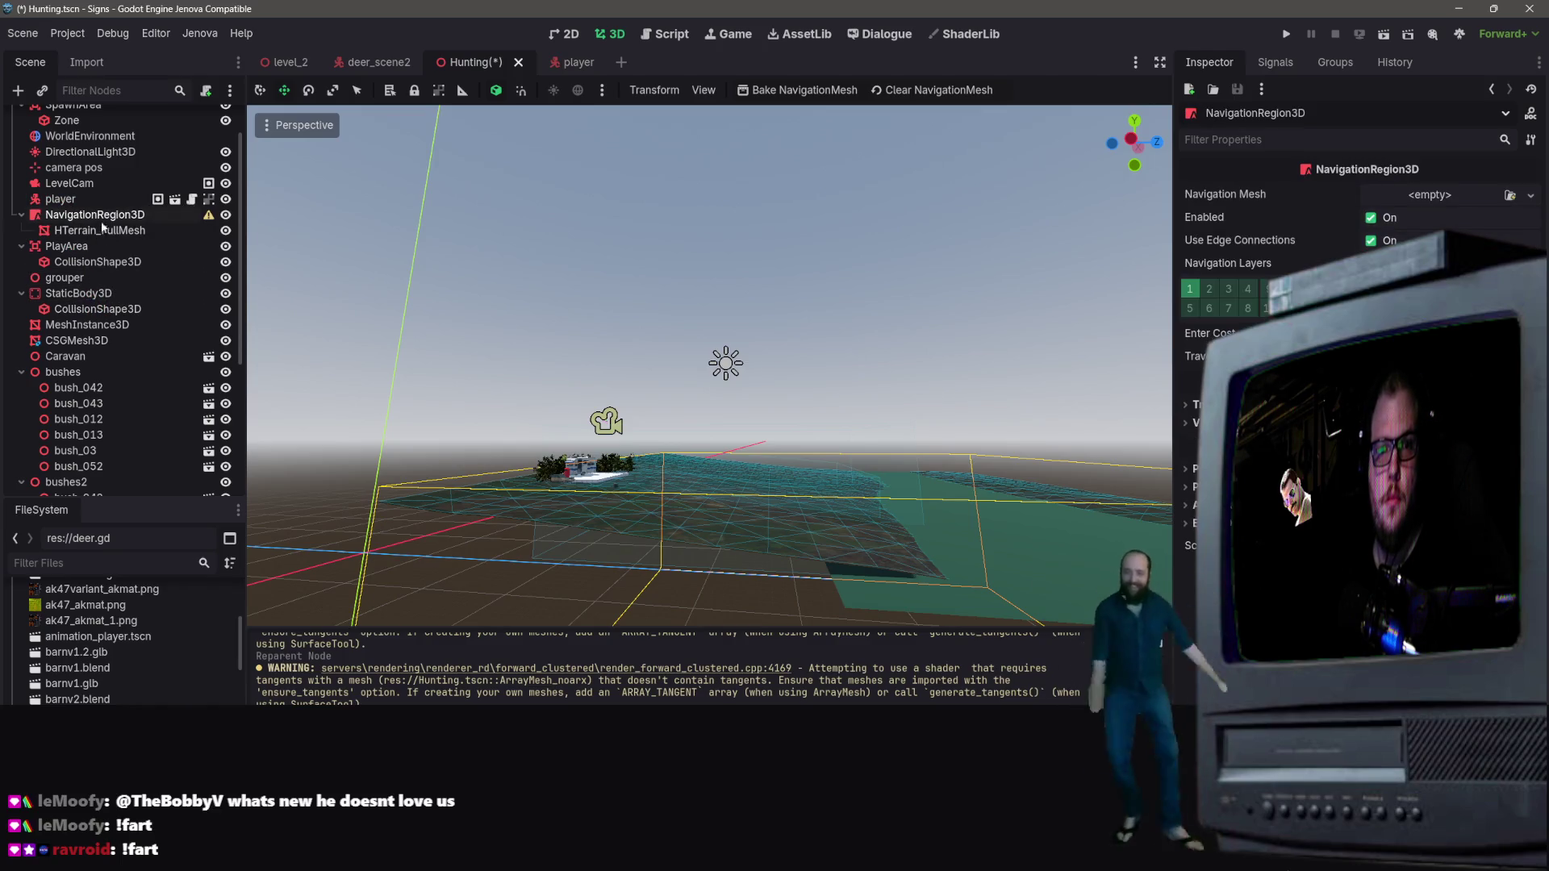
scroll(86, 219, up, 2)
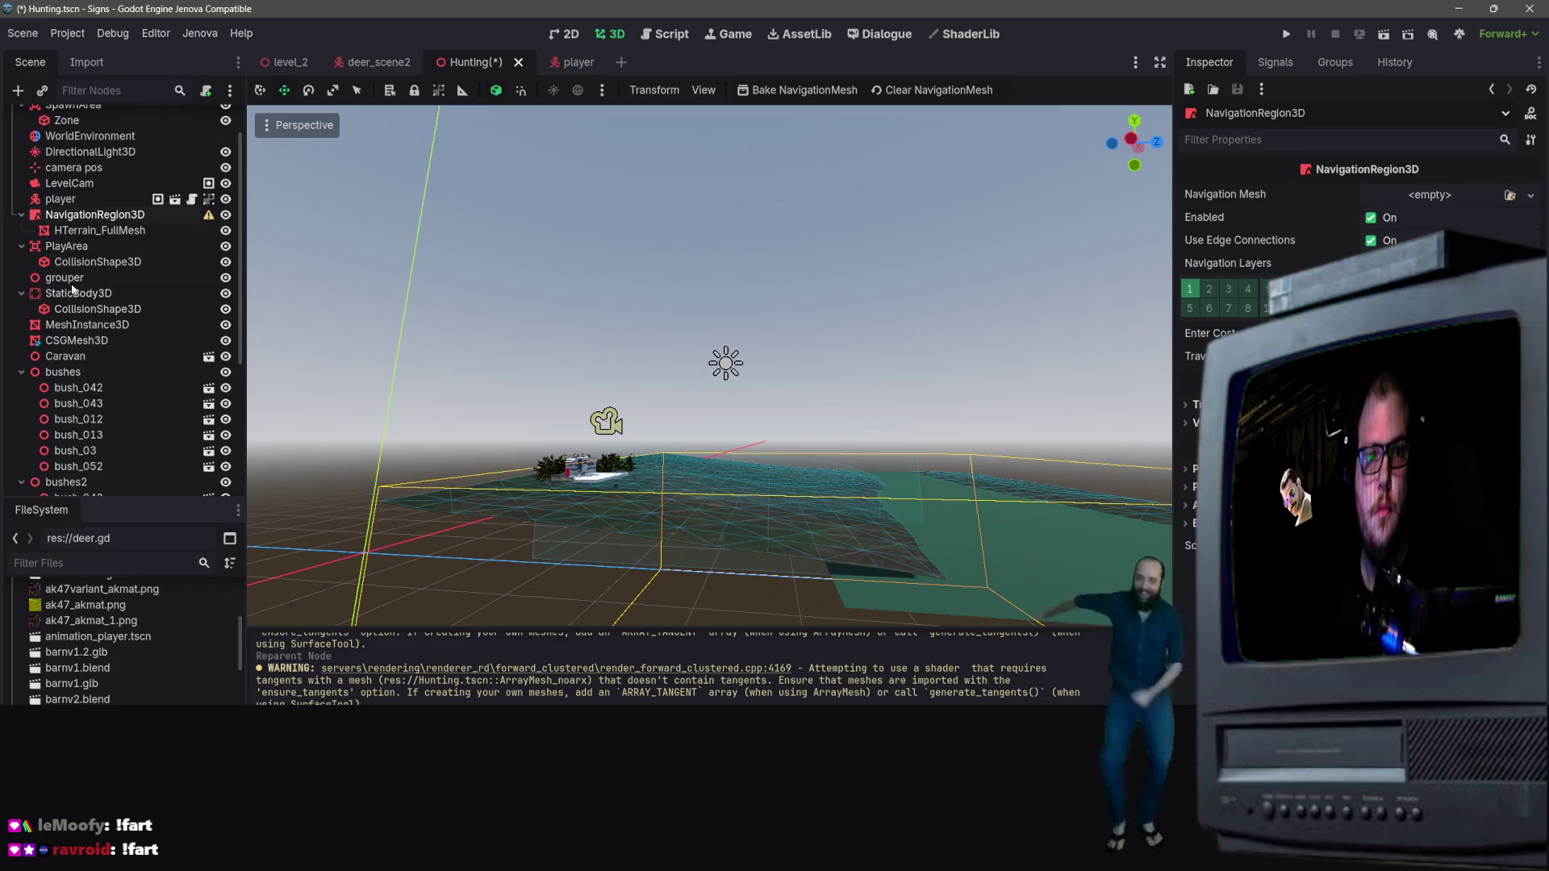
drag(69, 267, 71, 342)
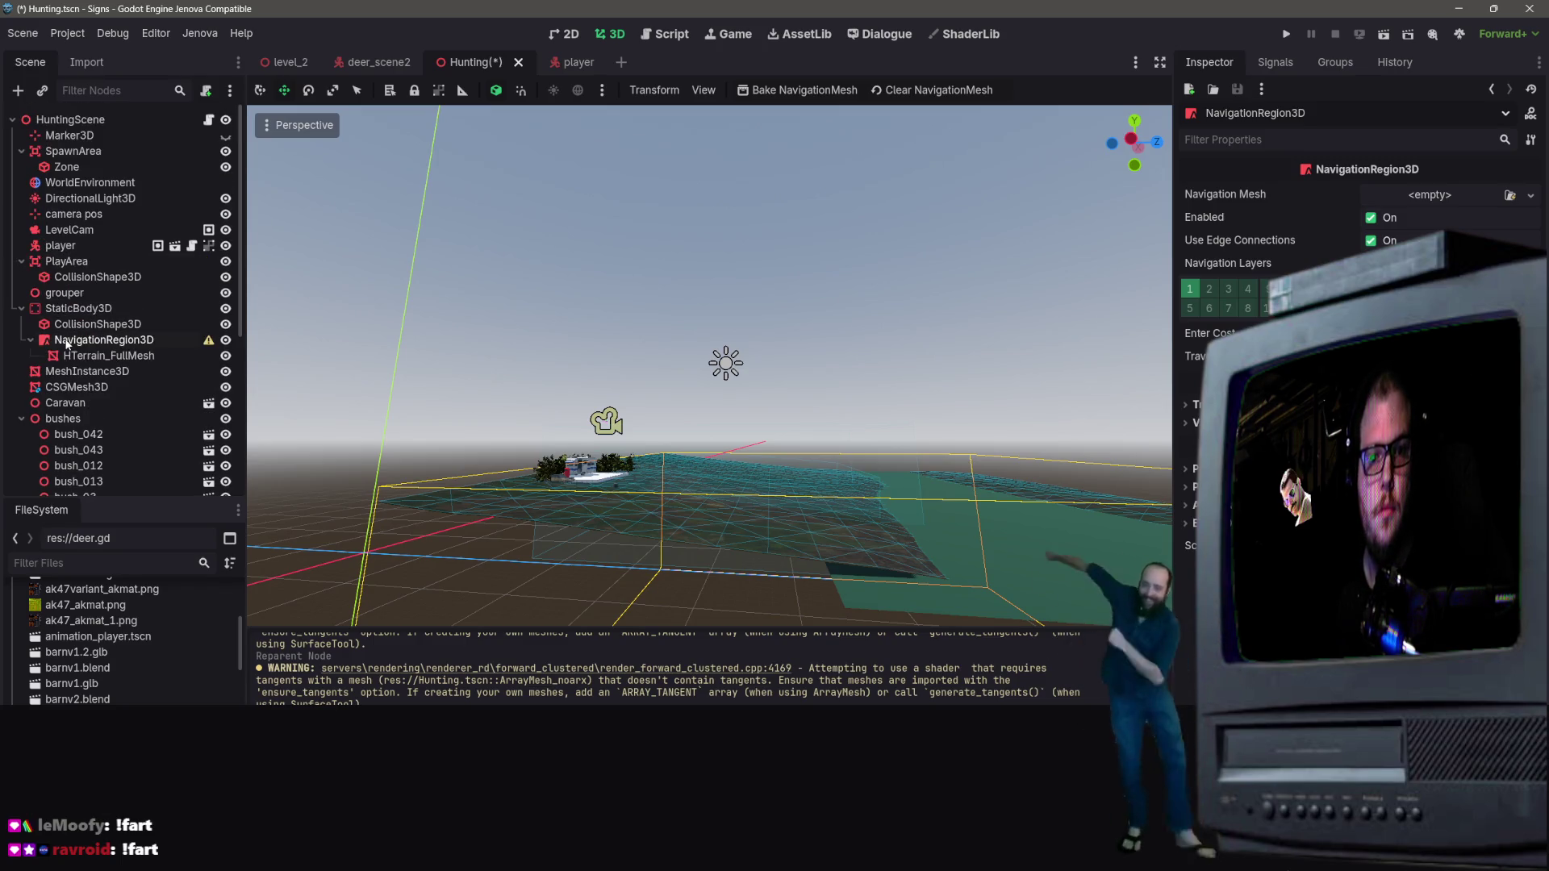
Step: Assign a New NavigationMesh to NavigationRegion3D and nest it under HTerrain_FullMesh
click(208, 341)
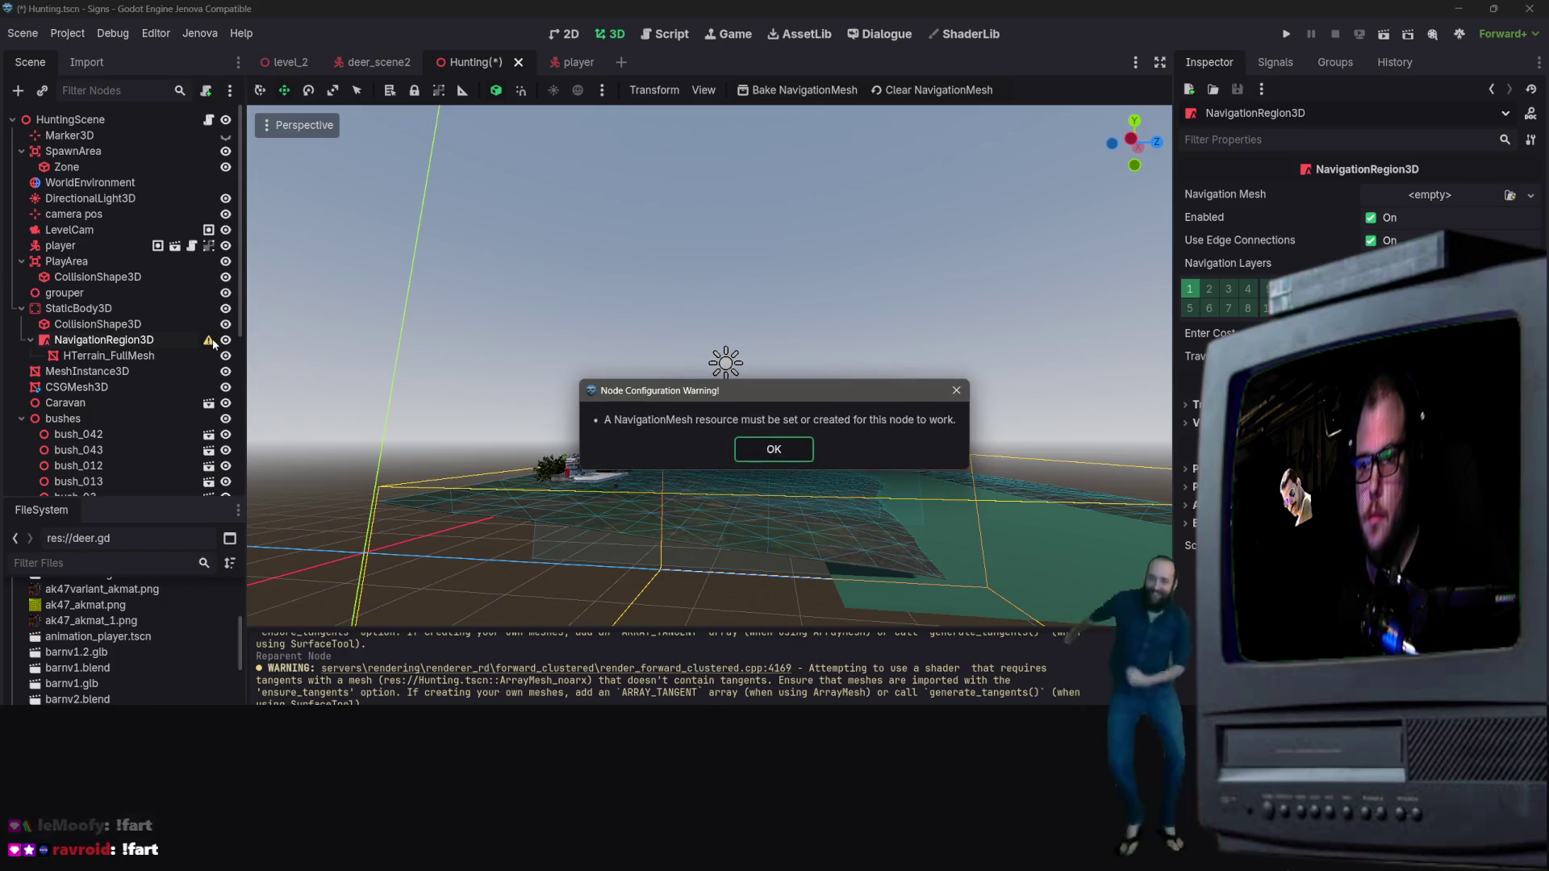
click(781, 452)
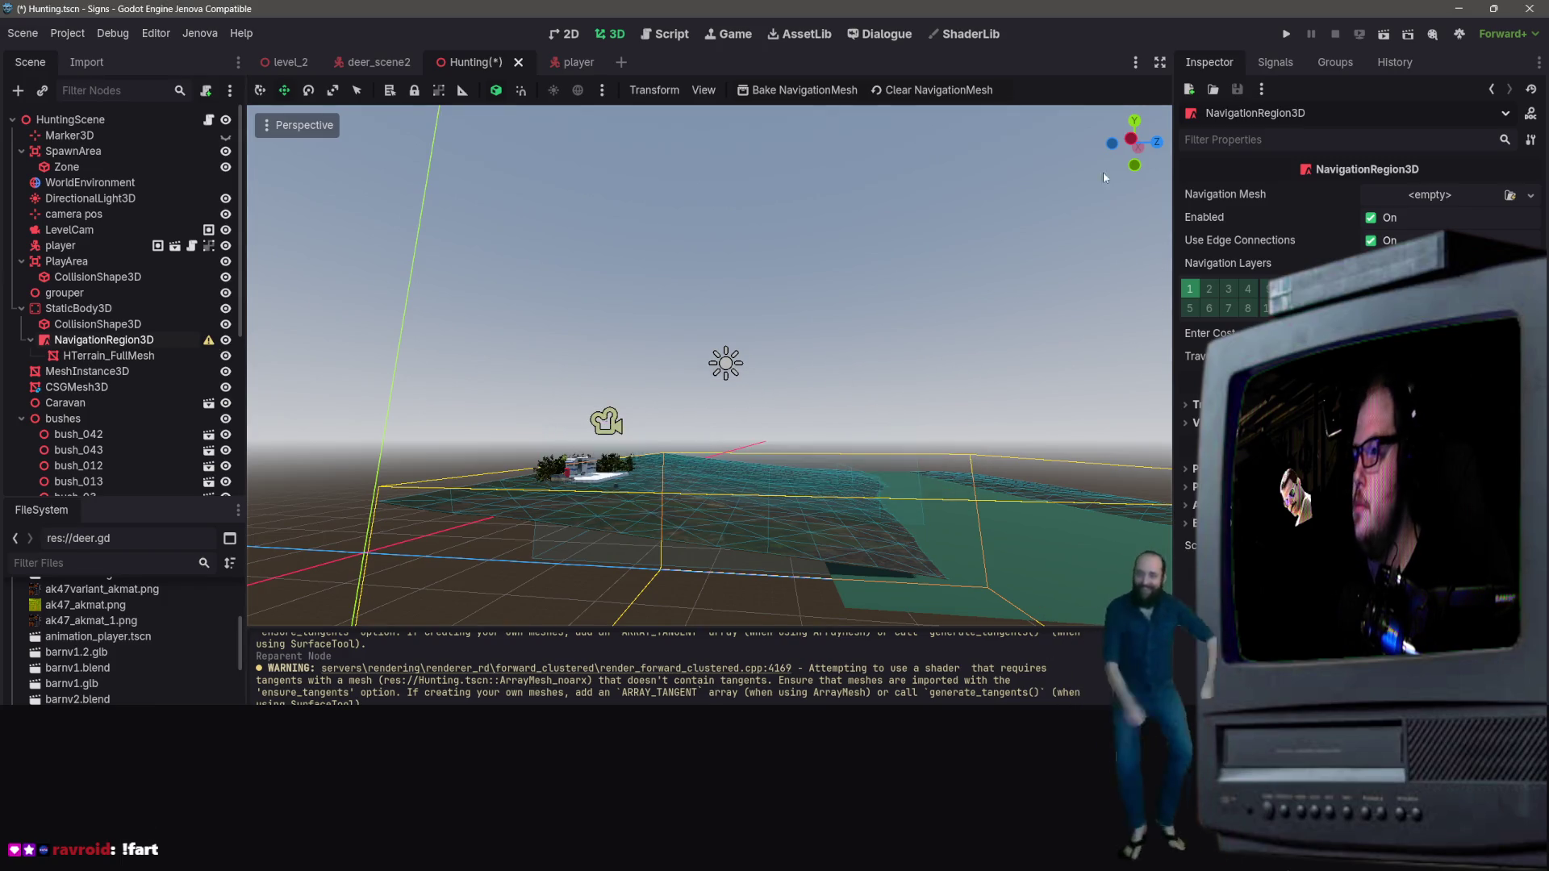
click(1436, 195)
click(1443, 217)
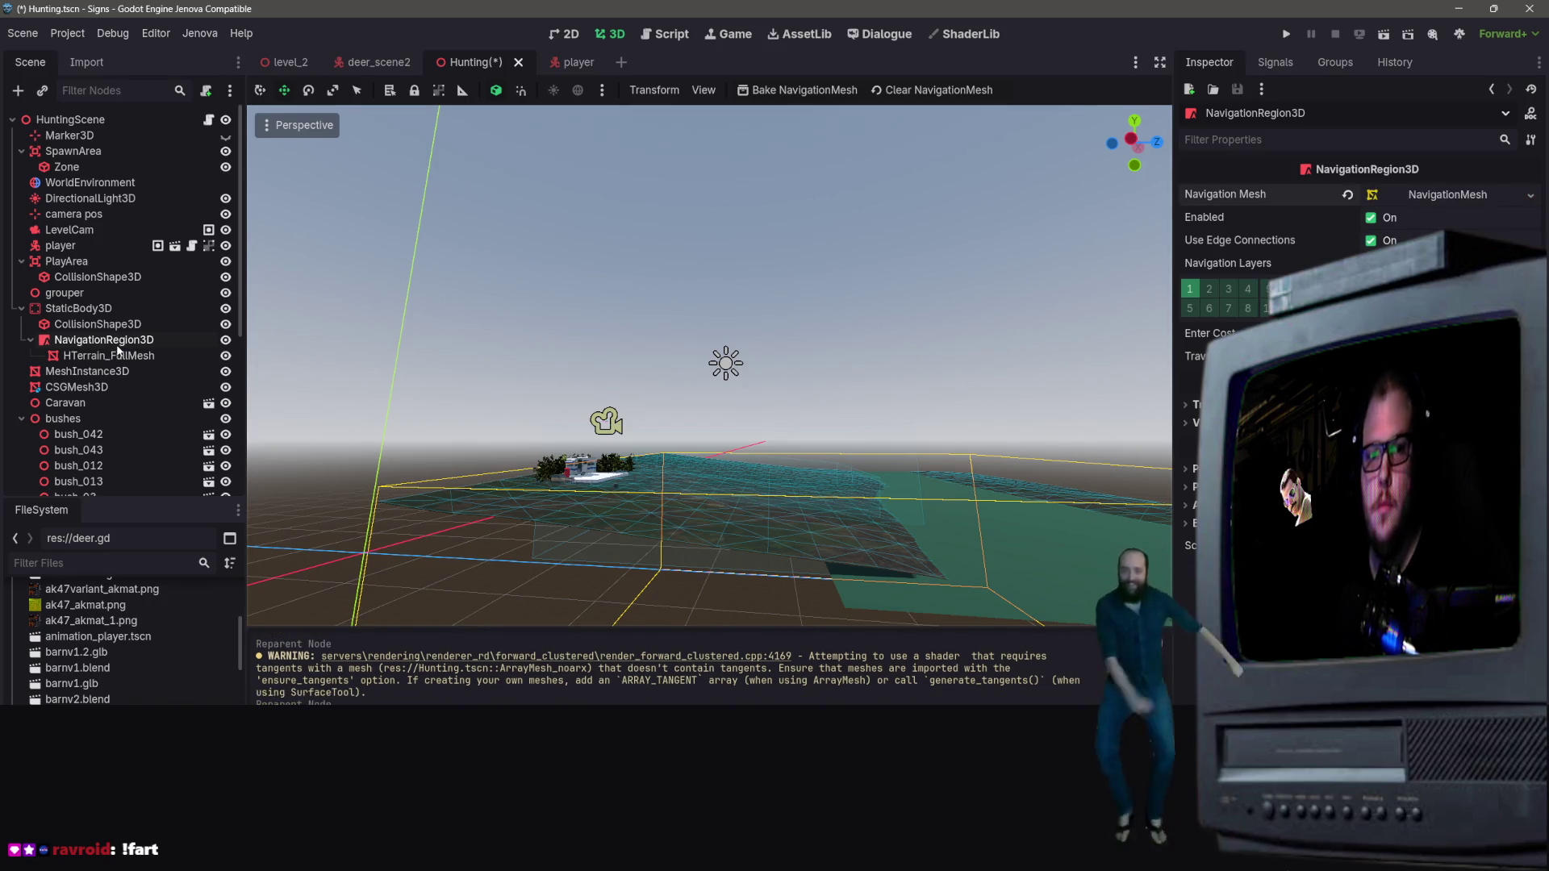
mouse_move(143, 357)
mouse_down()
mouse_move(121, 320)
mouse_move(132, 365)
mouse_move(100, 300)
mouse_move(115, 360)
mouse_up()
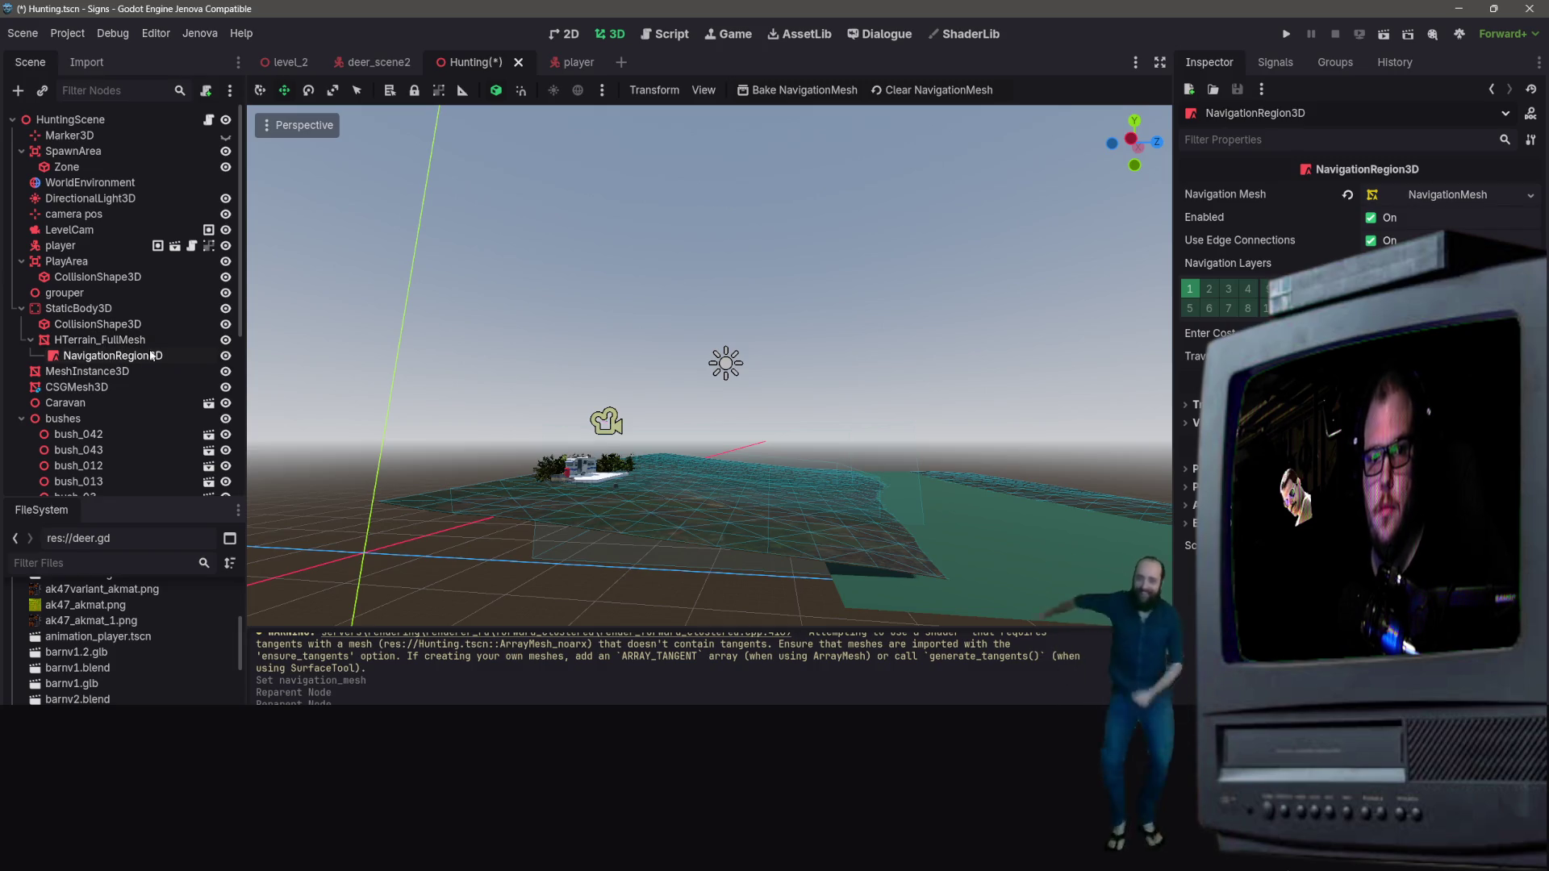
Step: Bake the NavigationMesh over the terrain and save the Hunting scene
click(831, 91)
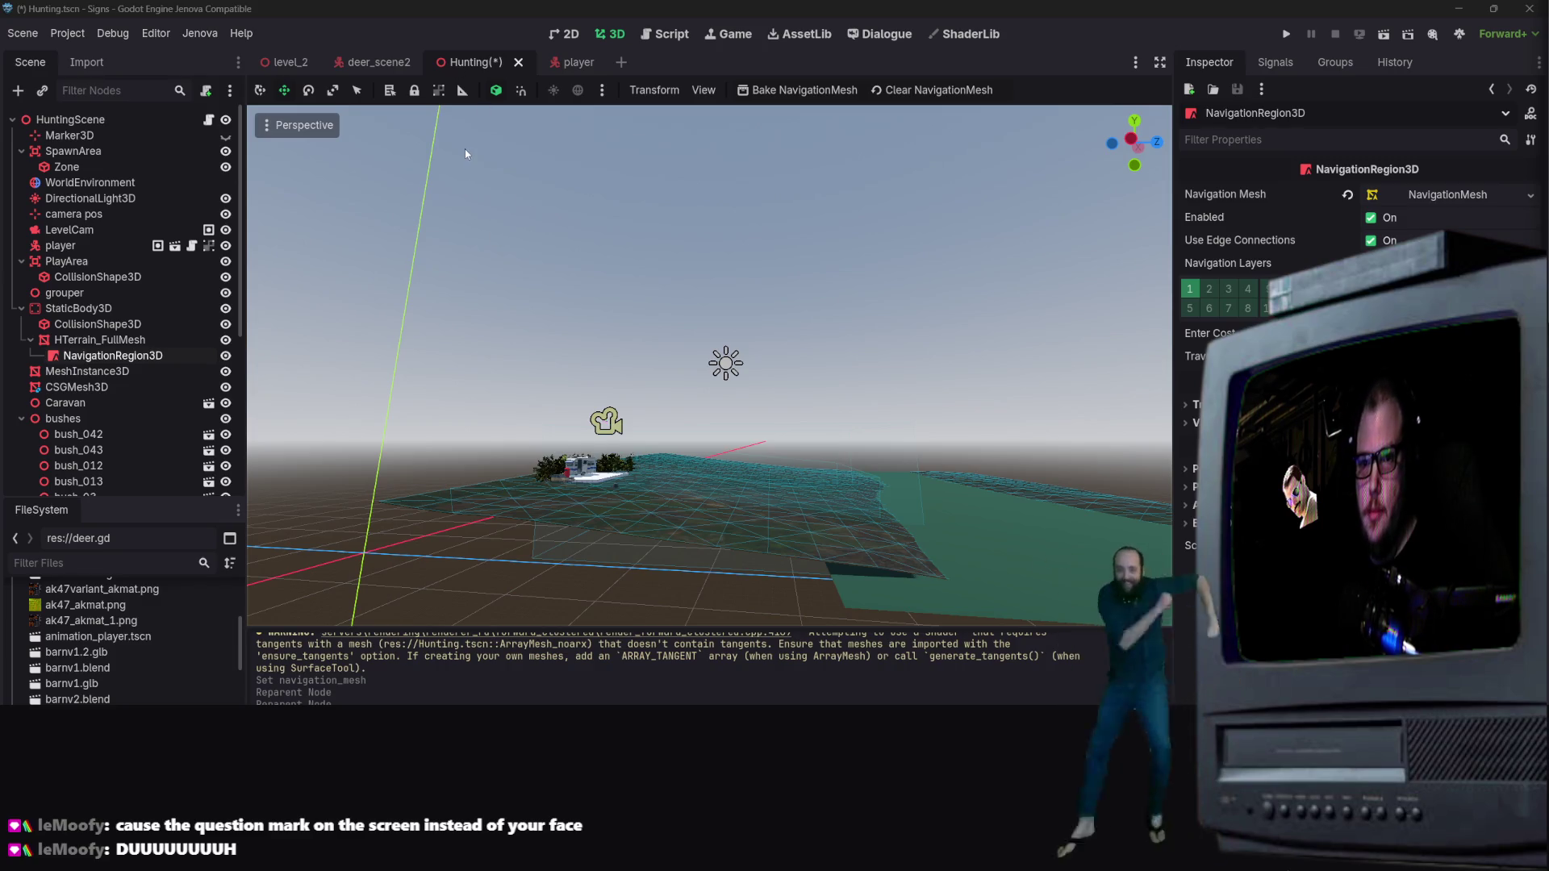
key(ctrl+s)
scroll(165, 258, down, 5)
scroll(158, 249, up, 5)
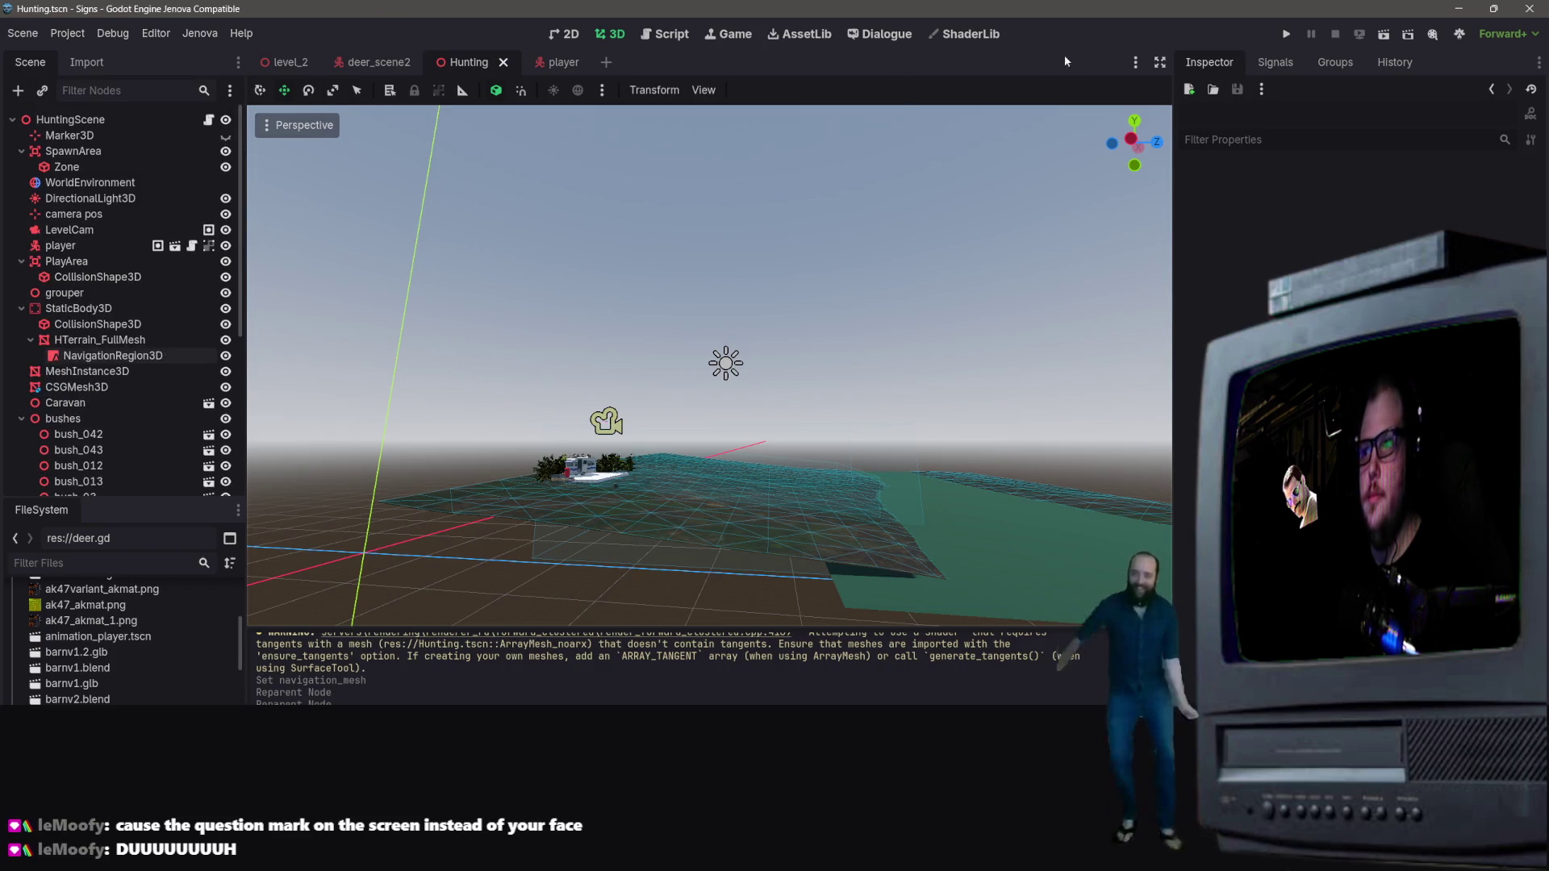
Step: Run the project twice, hitting the line 41 find_child null error, and inspect play_area on line 5
click(1286, 34)
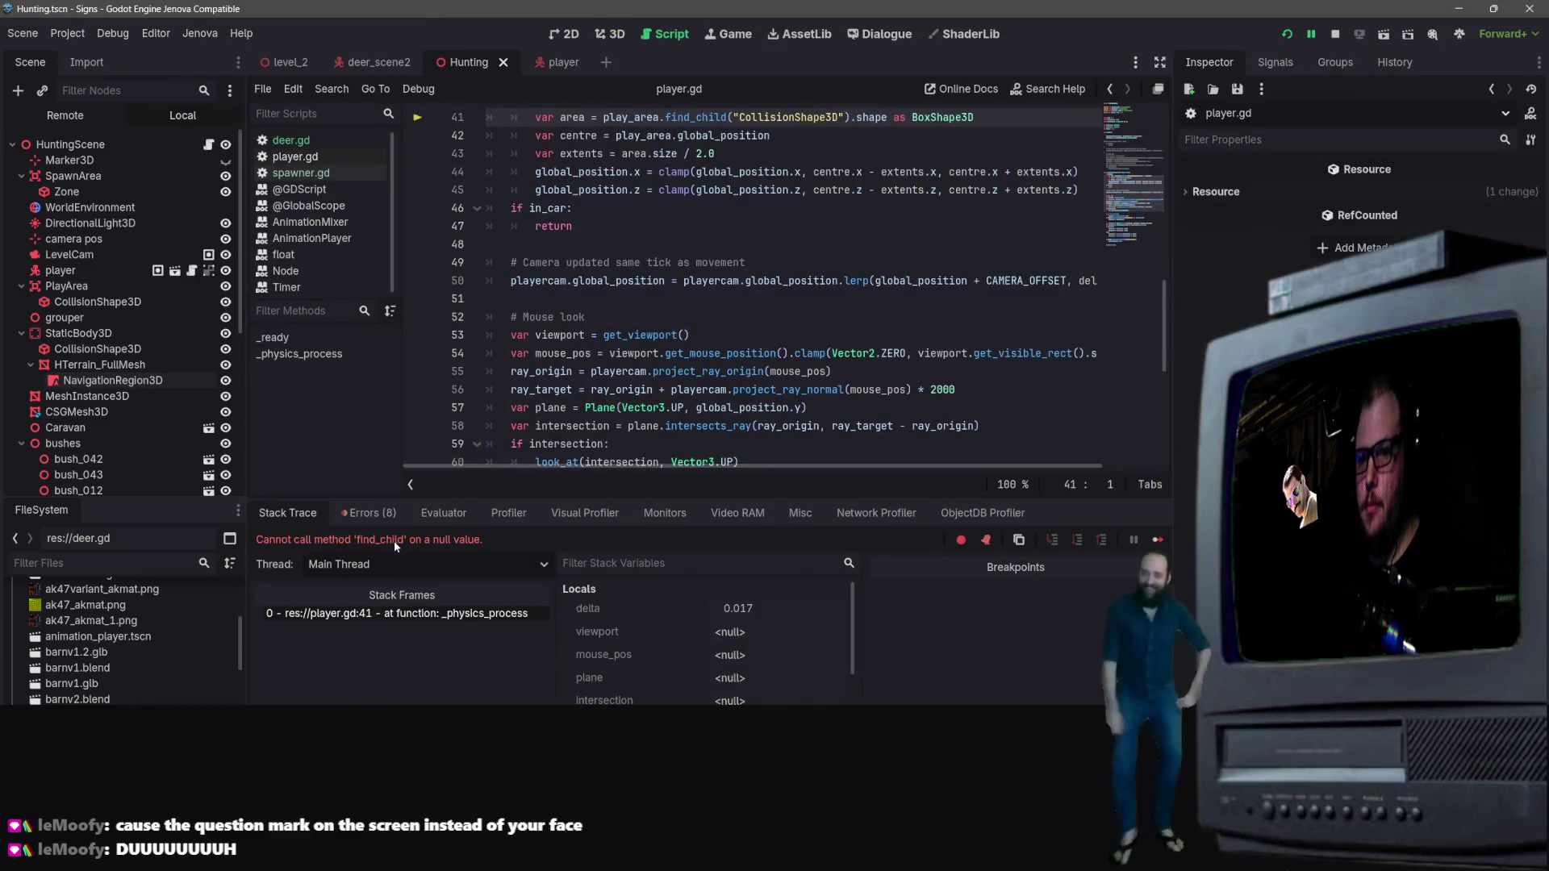
scroll(740, 190, up, 2)
click(771, 226)
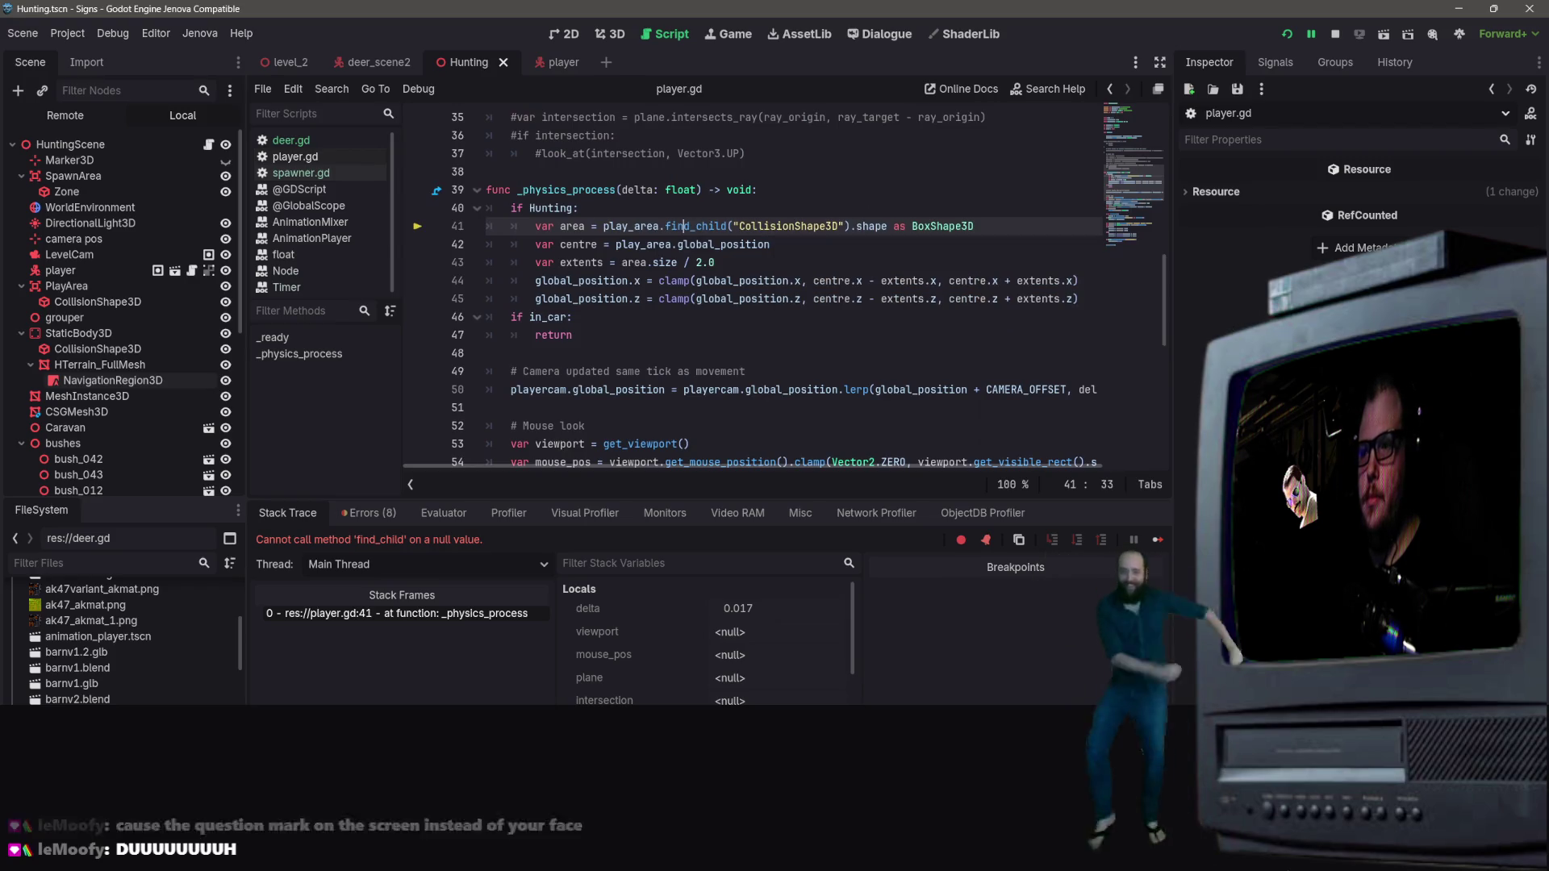
click(1335, 33)
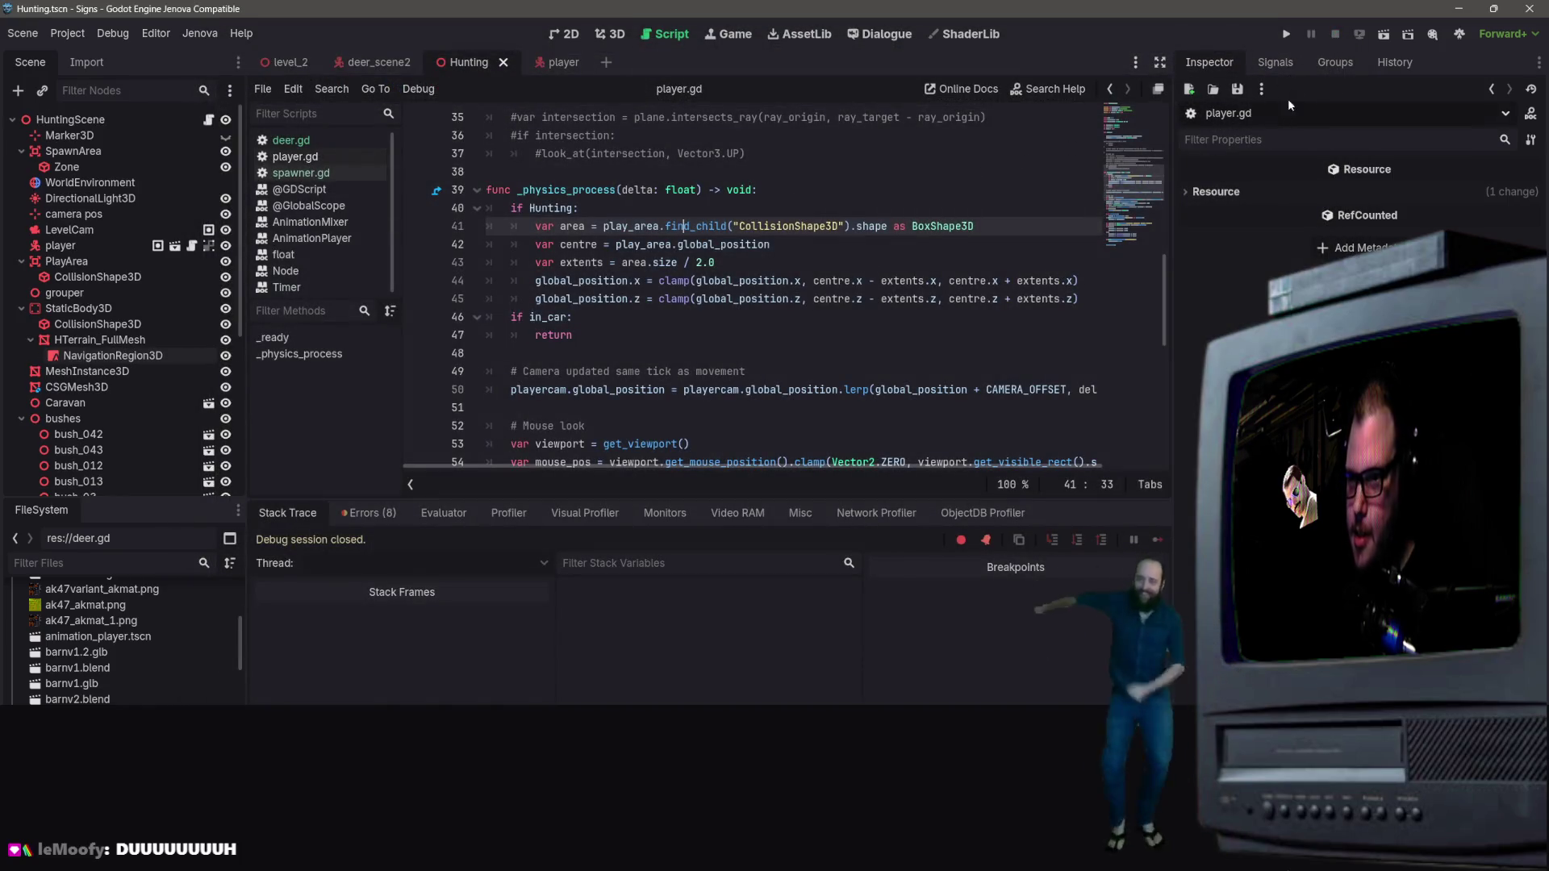
click(1286, 34)
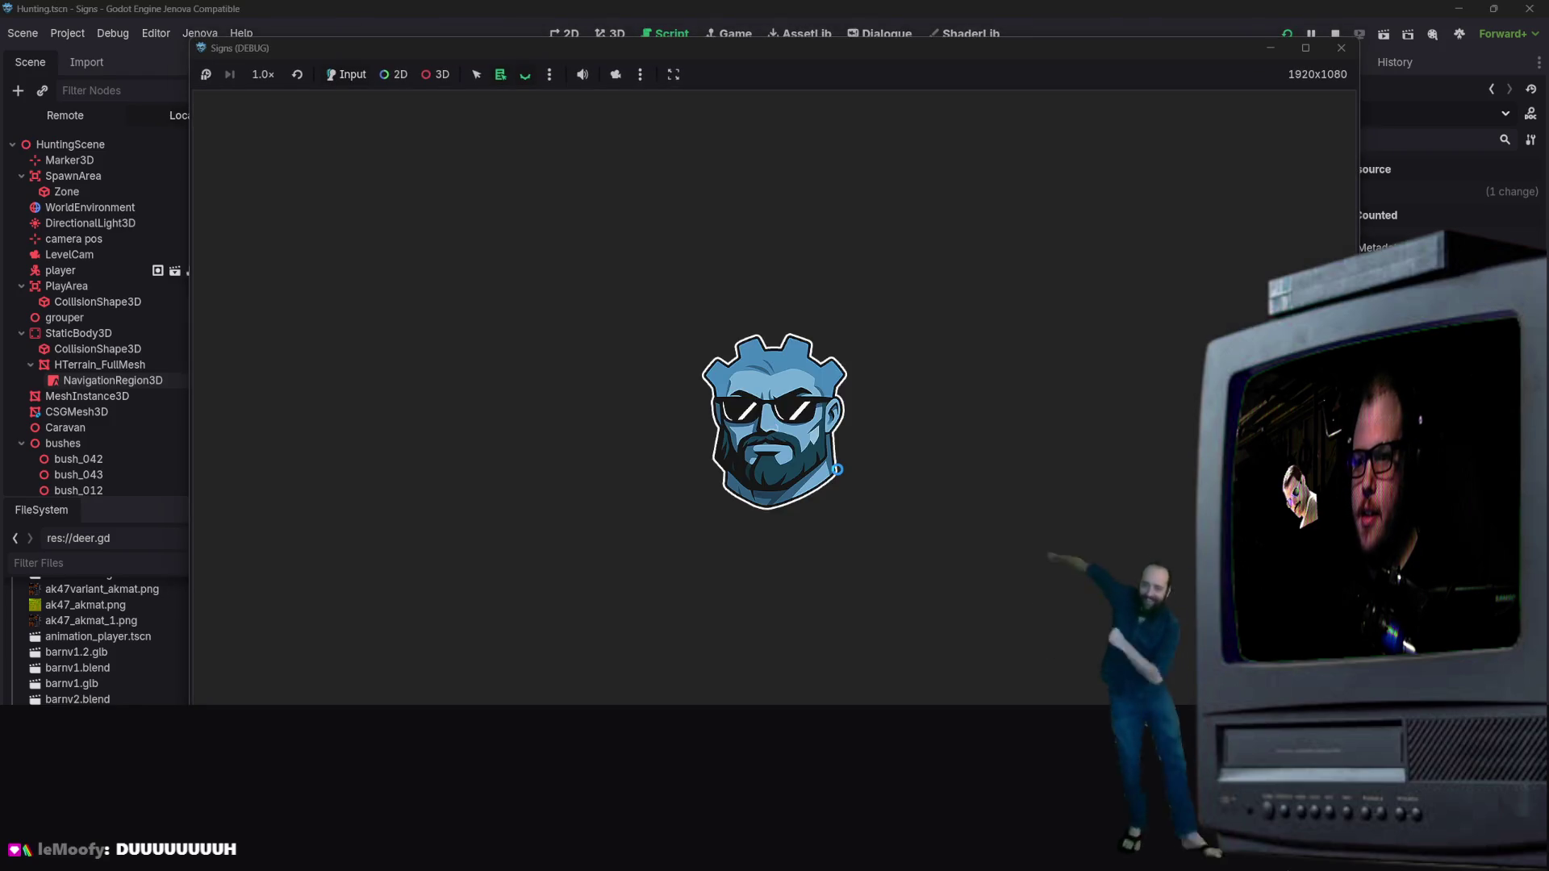
scroll(707, 313, up, 6)
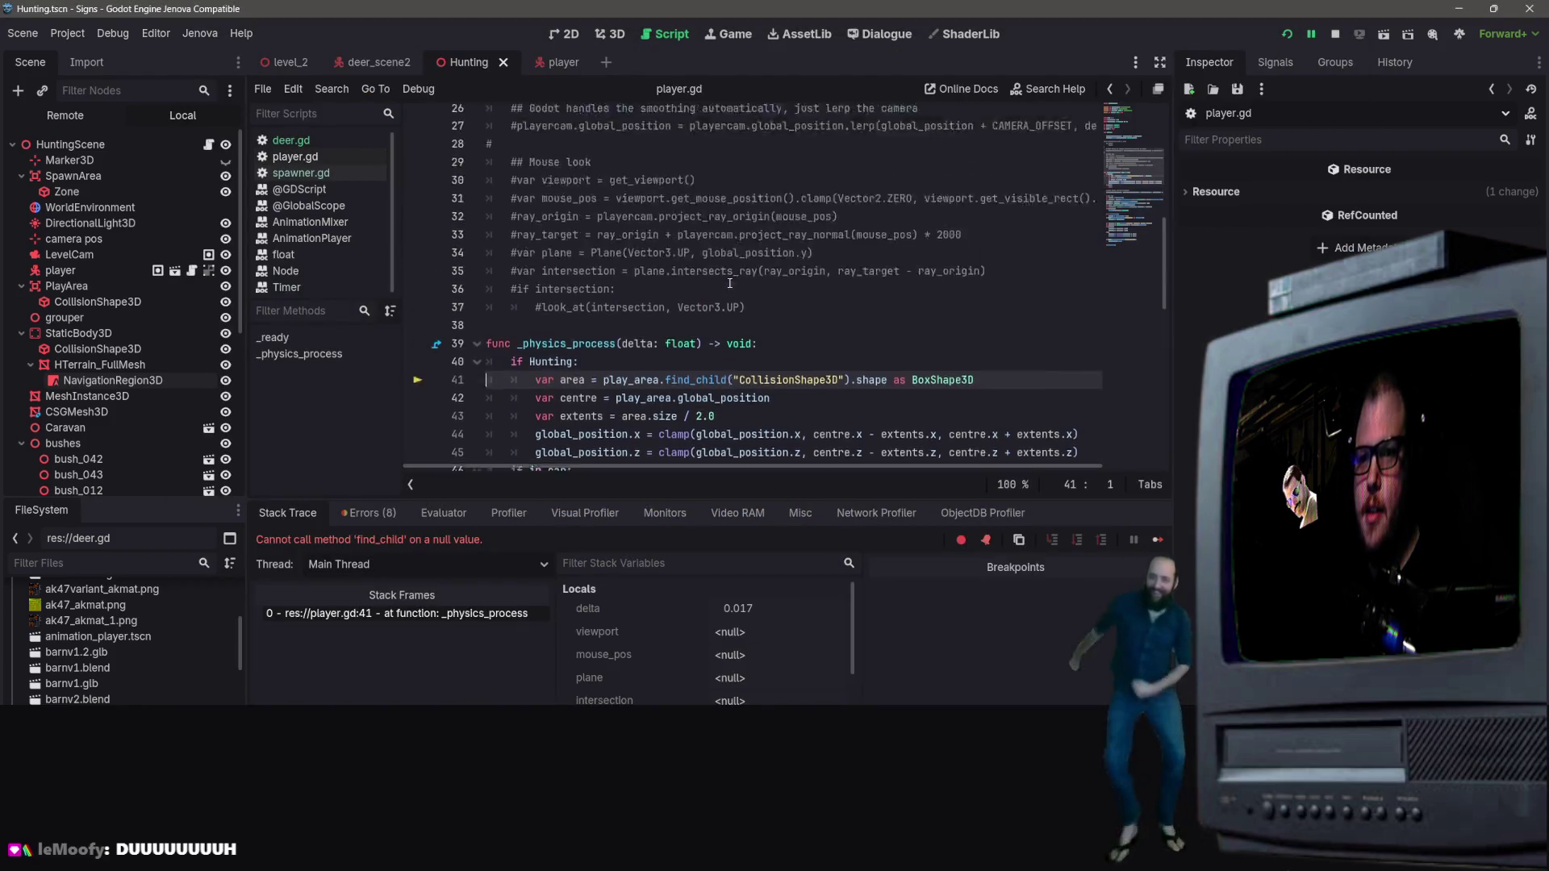
scroll(707, 313, up, 4)
click(707, 190)
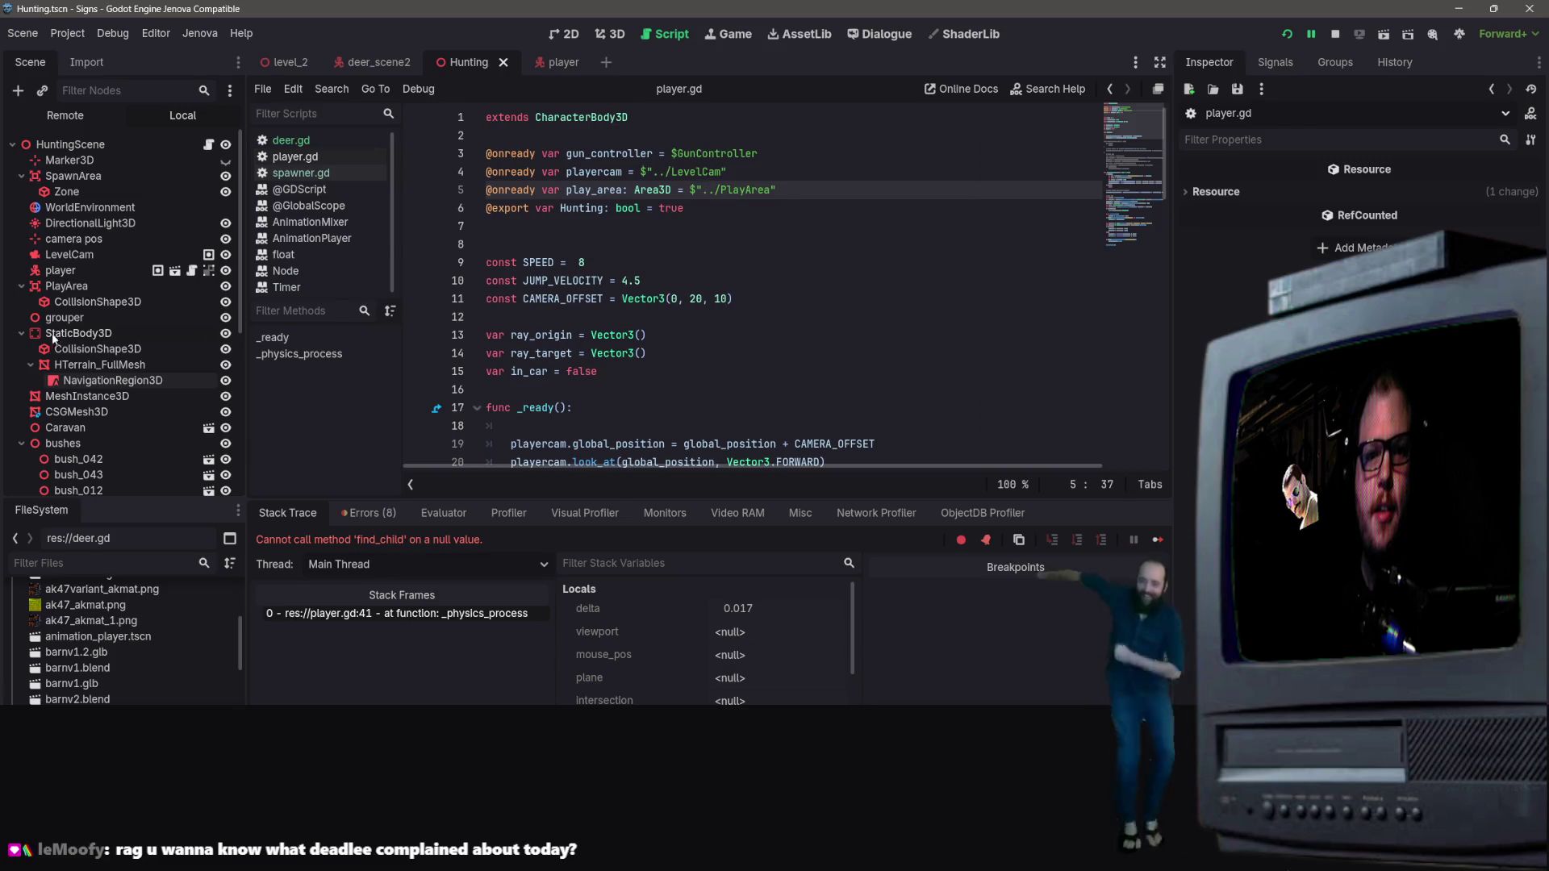
click(23, 332)
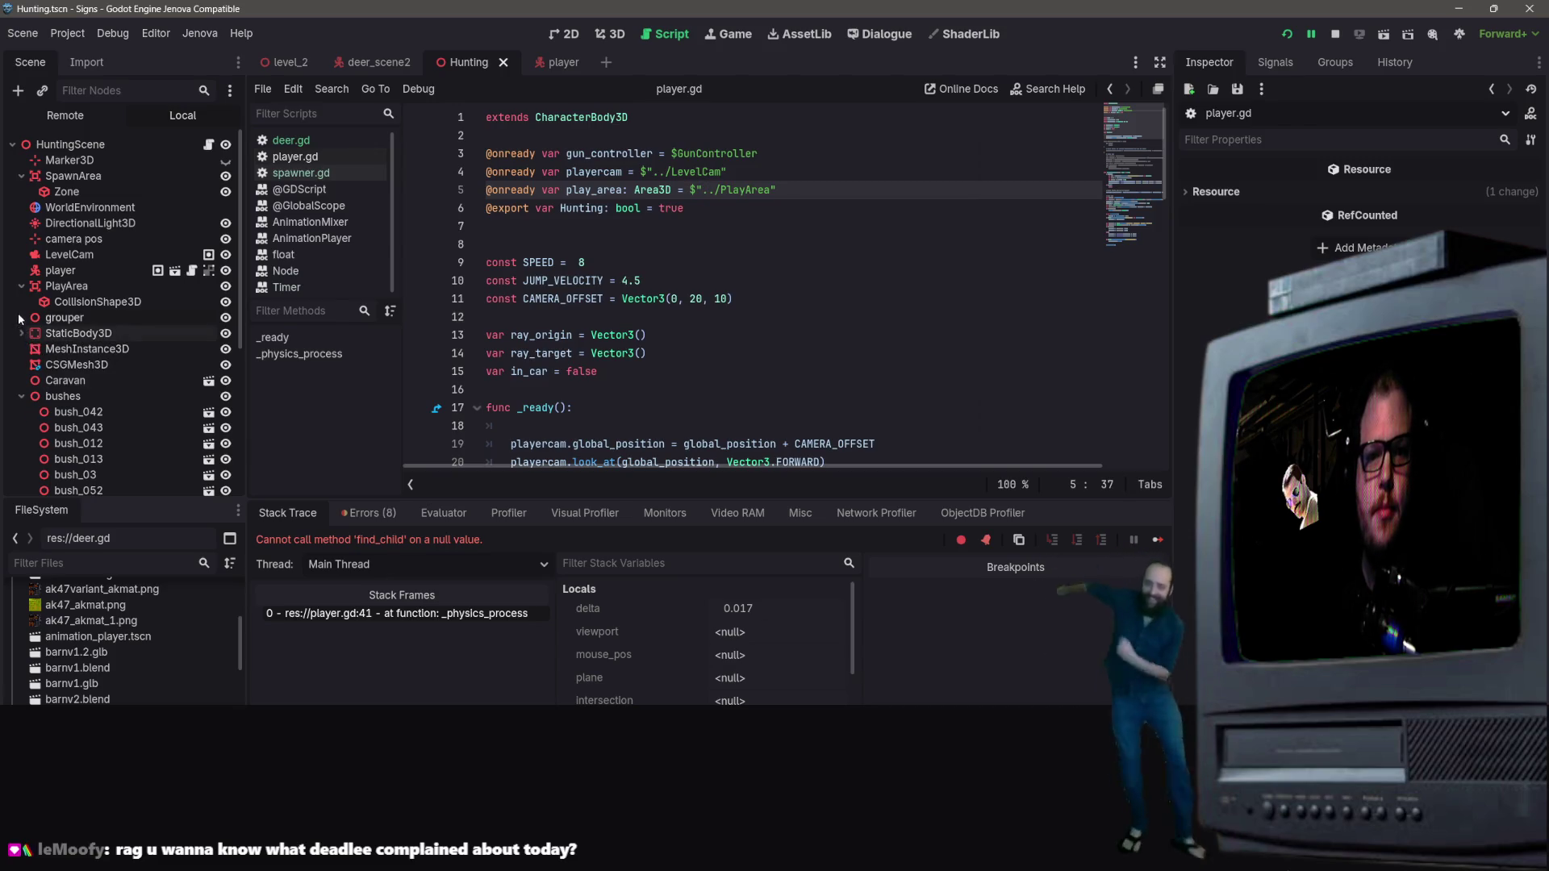
Step: Append /CollisionShape3D to the PlayArea node path on line 5 of player.gd
scroll(115, 196, down, 5)
scroll(124, 202, up, 4)
scroll(121, 230, up, 1)
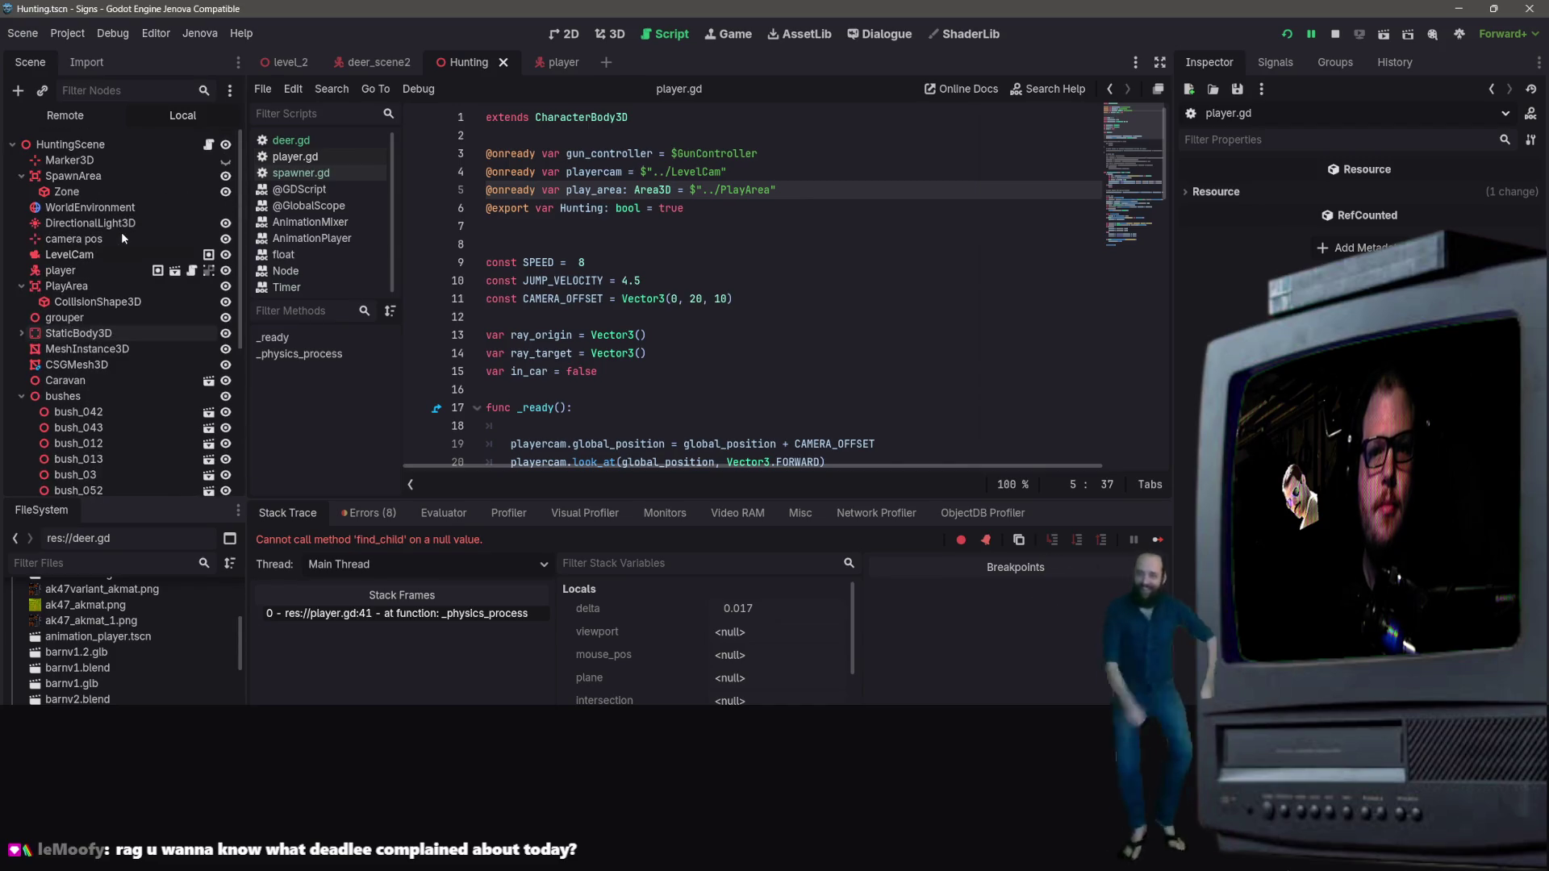
click(62, 284)
click(733, 191)
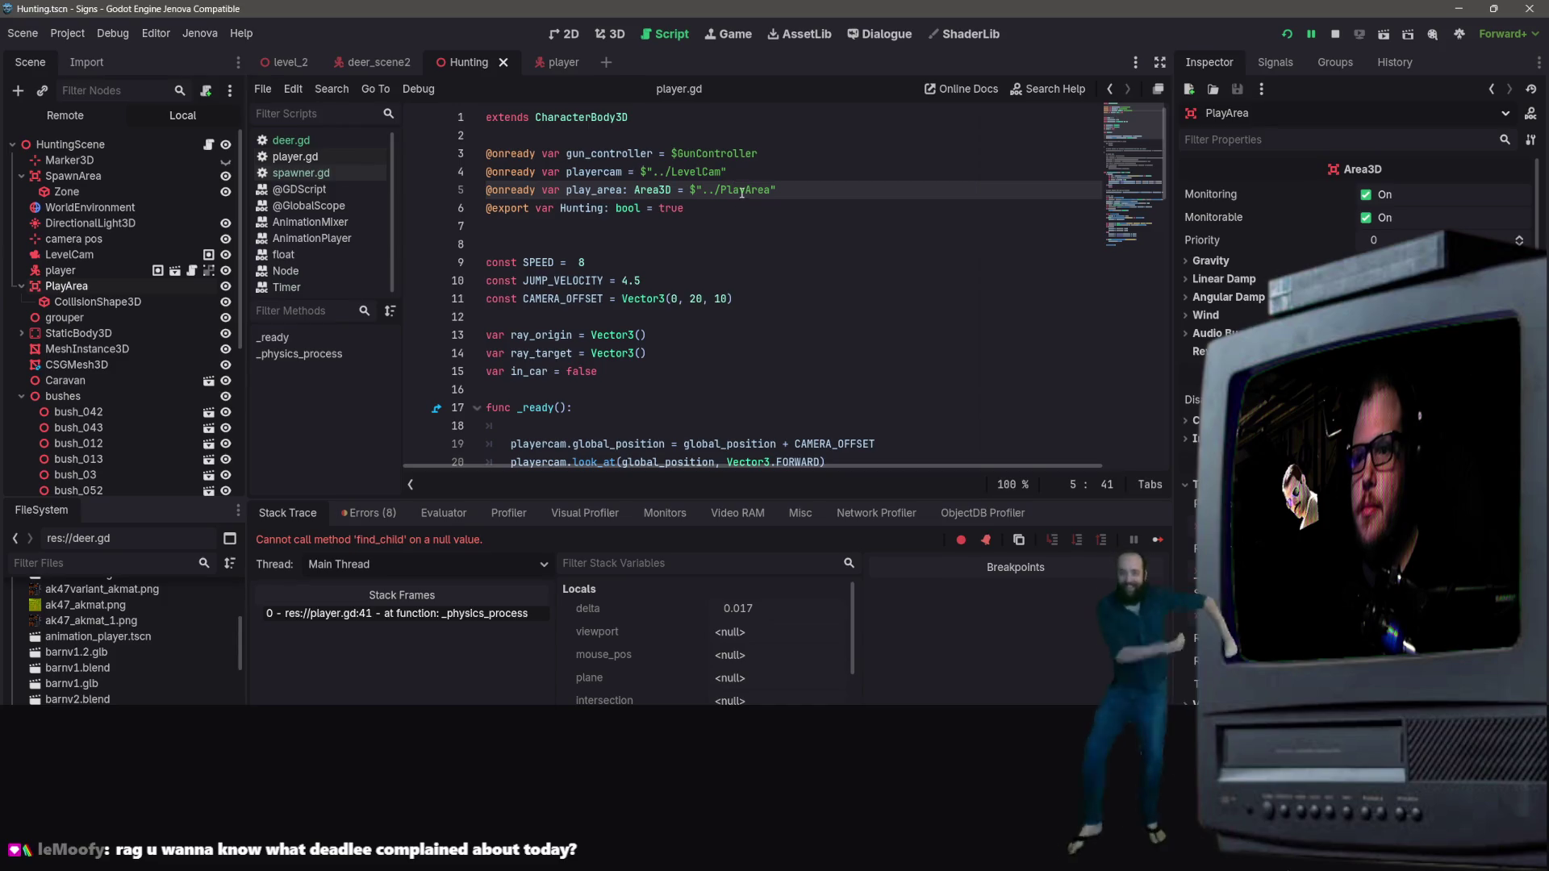
scroll(743, 213, down, 8)
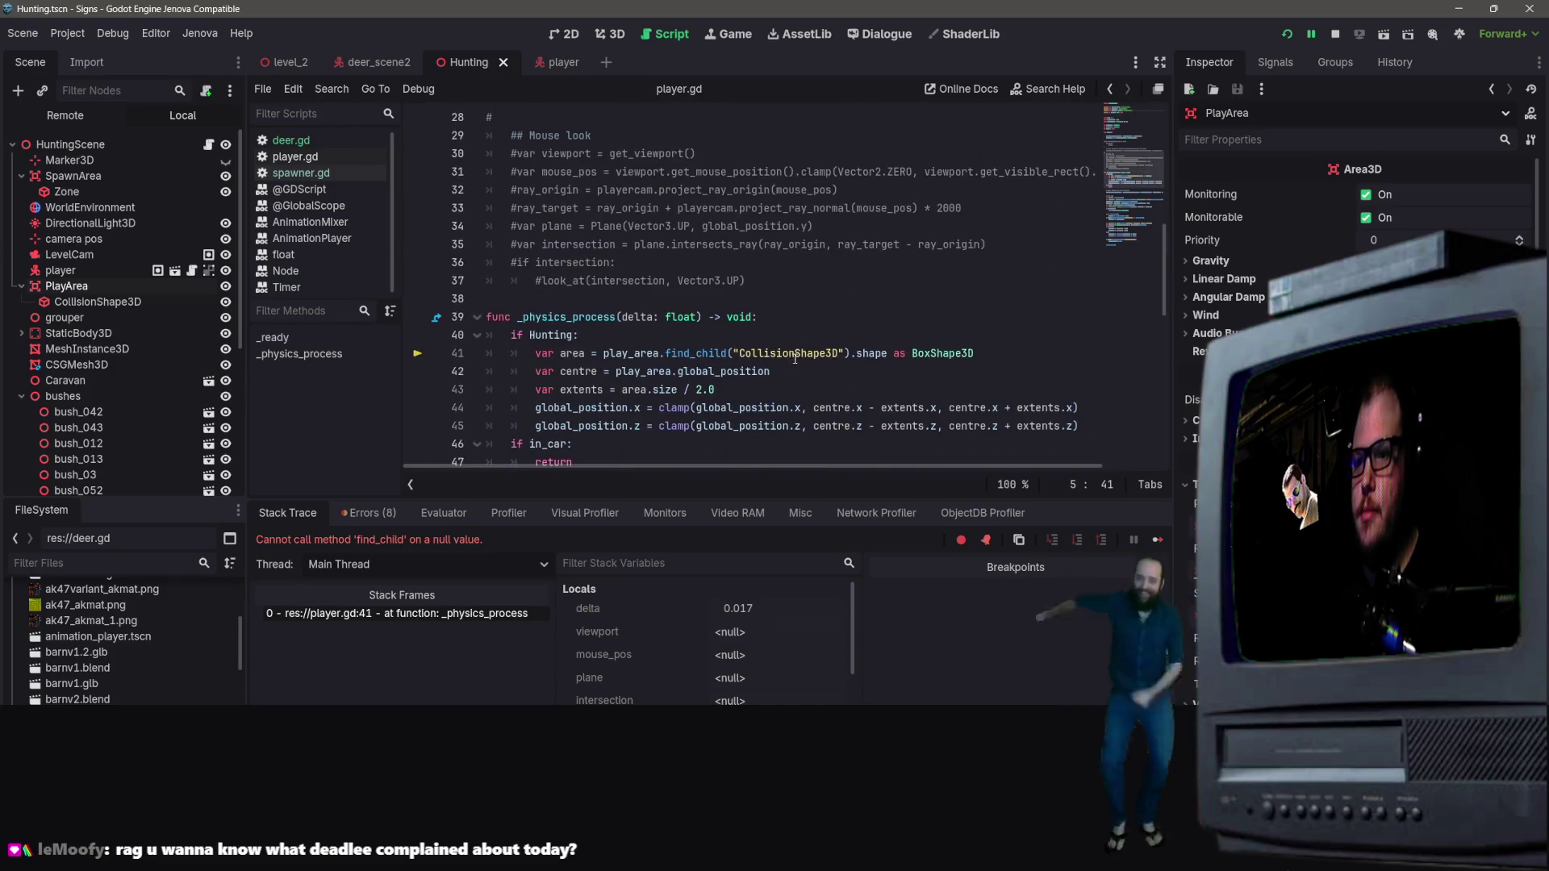
scroll(820, 382, up, 1)
drag(841, 408, 741, 408)
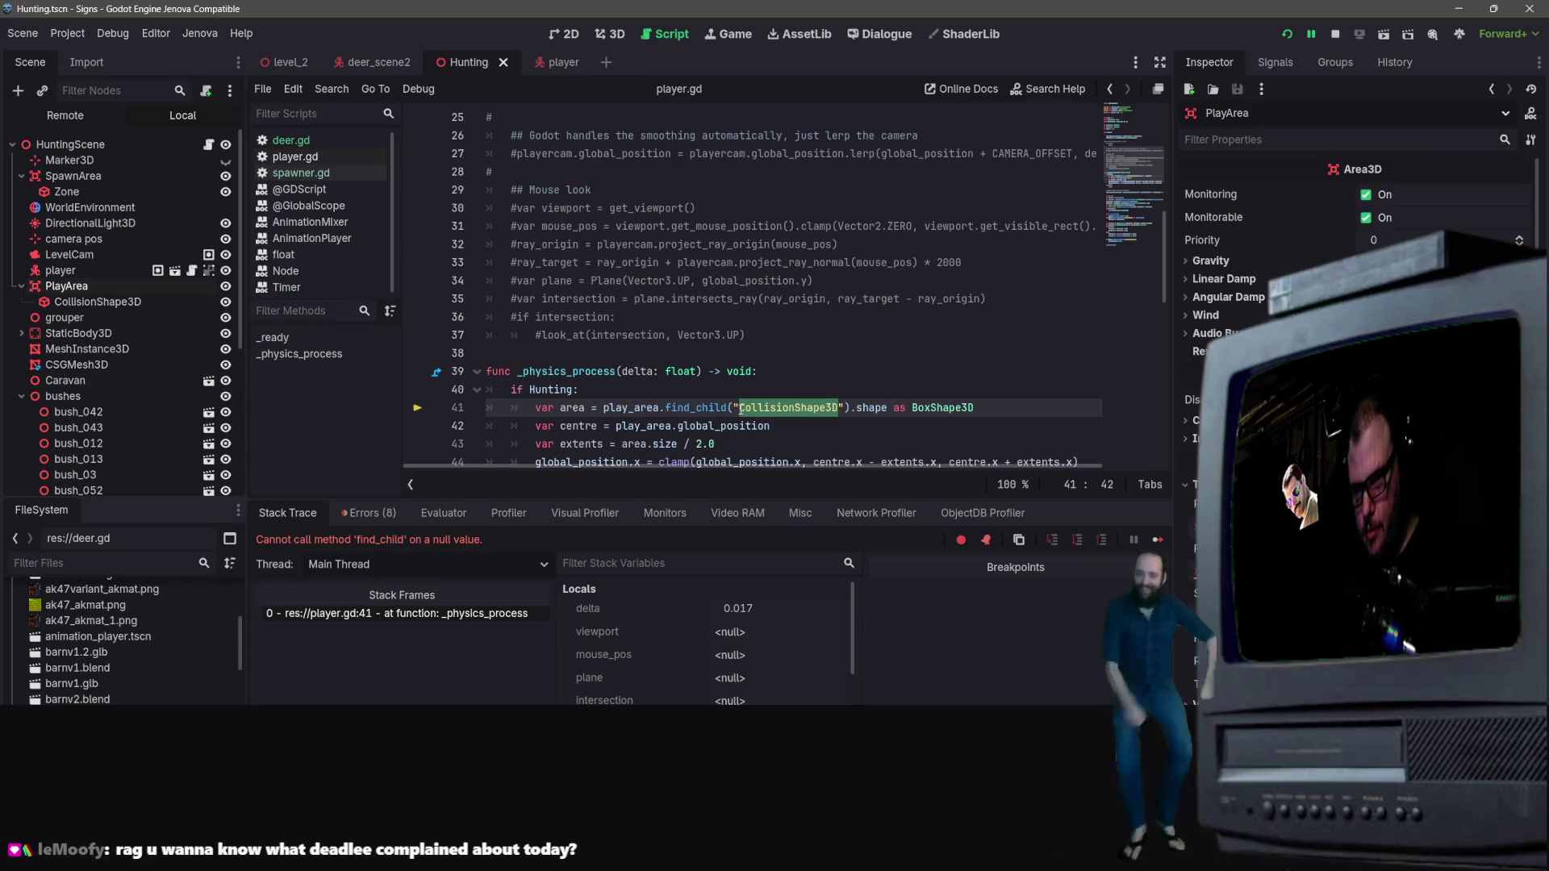
scroll(790, 242, up, 8)
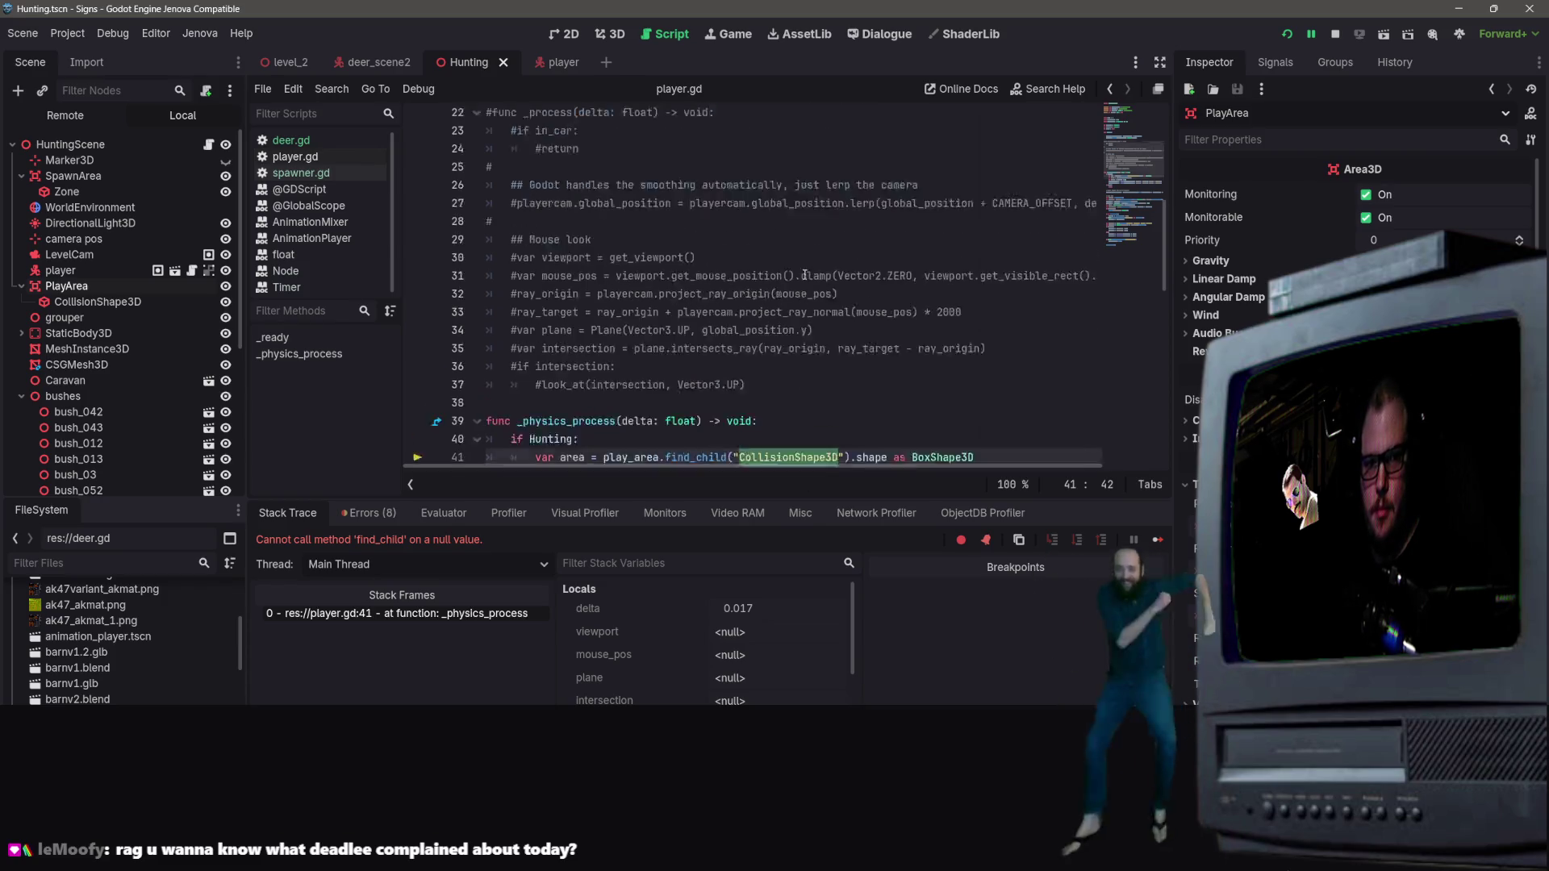
click(772, 190)
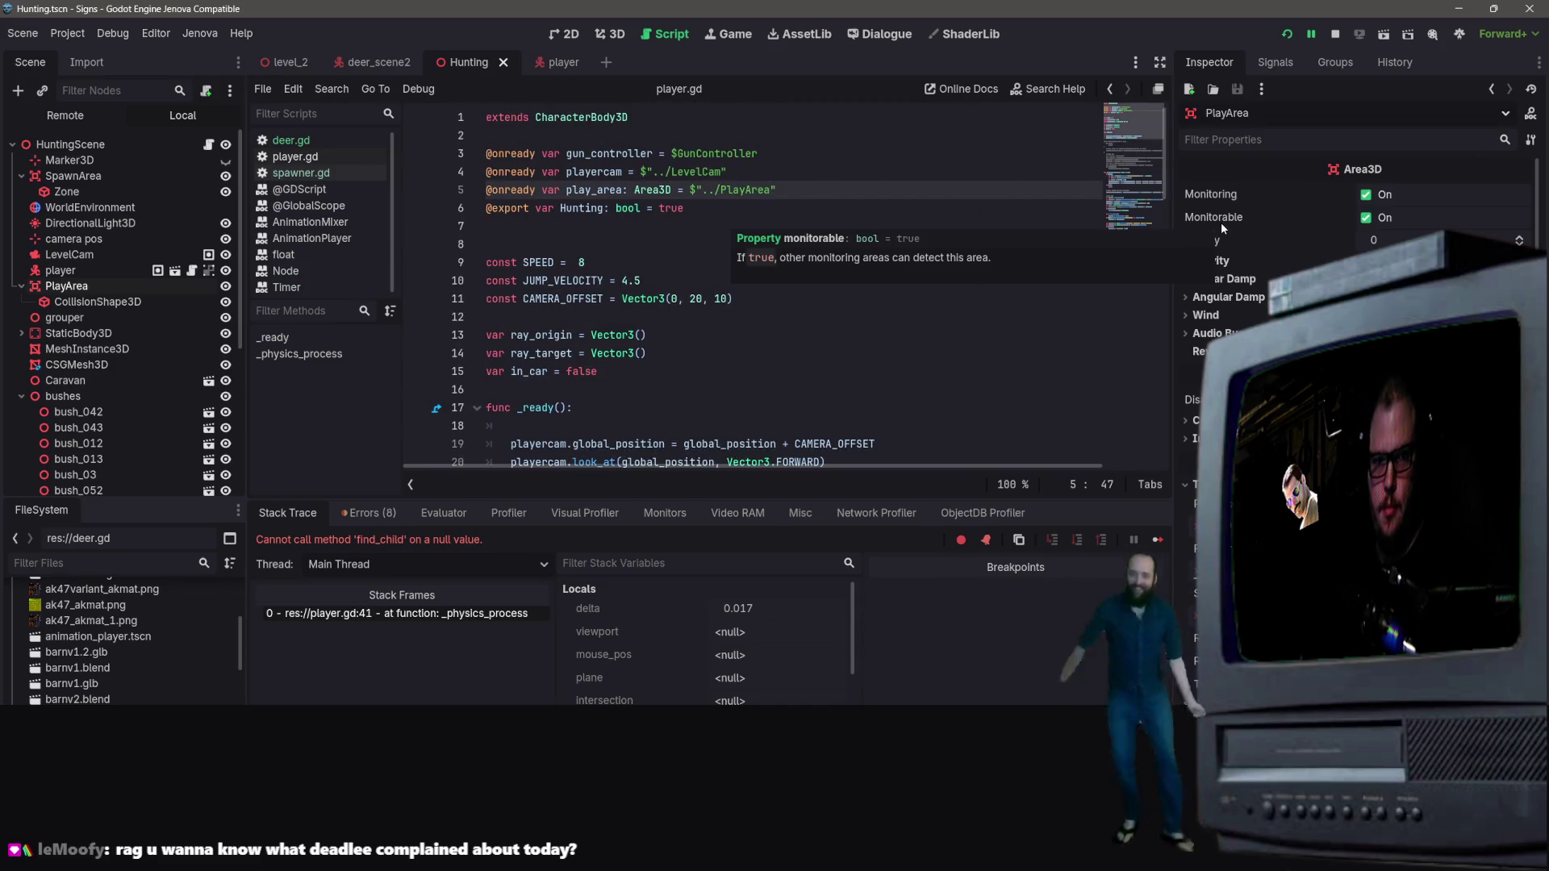
text(/CollisionShape3D)
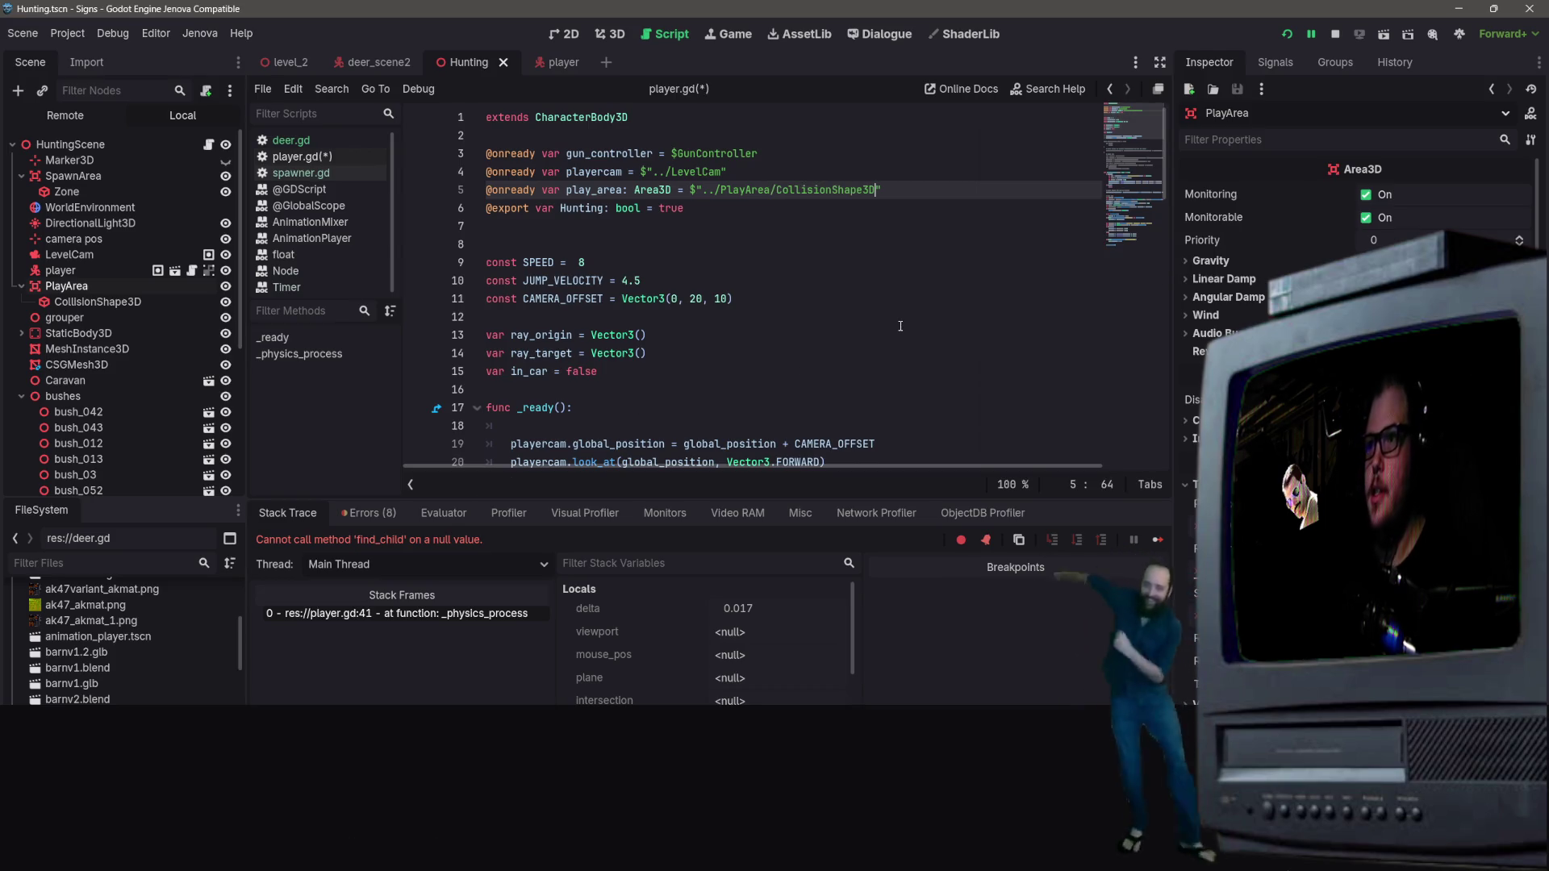
Step: Delete the find_child("CollisionShape3D") call on line 41, save, and rerun the game
scroll(962, 309, down, 10)
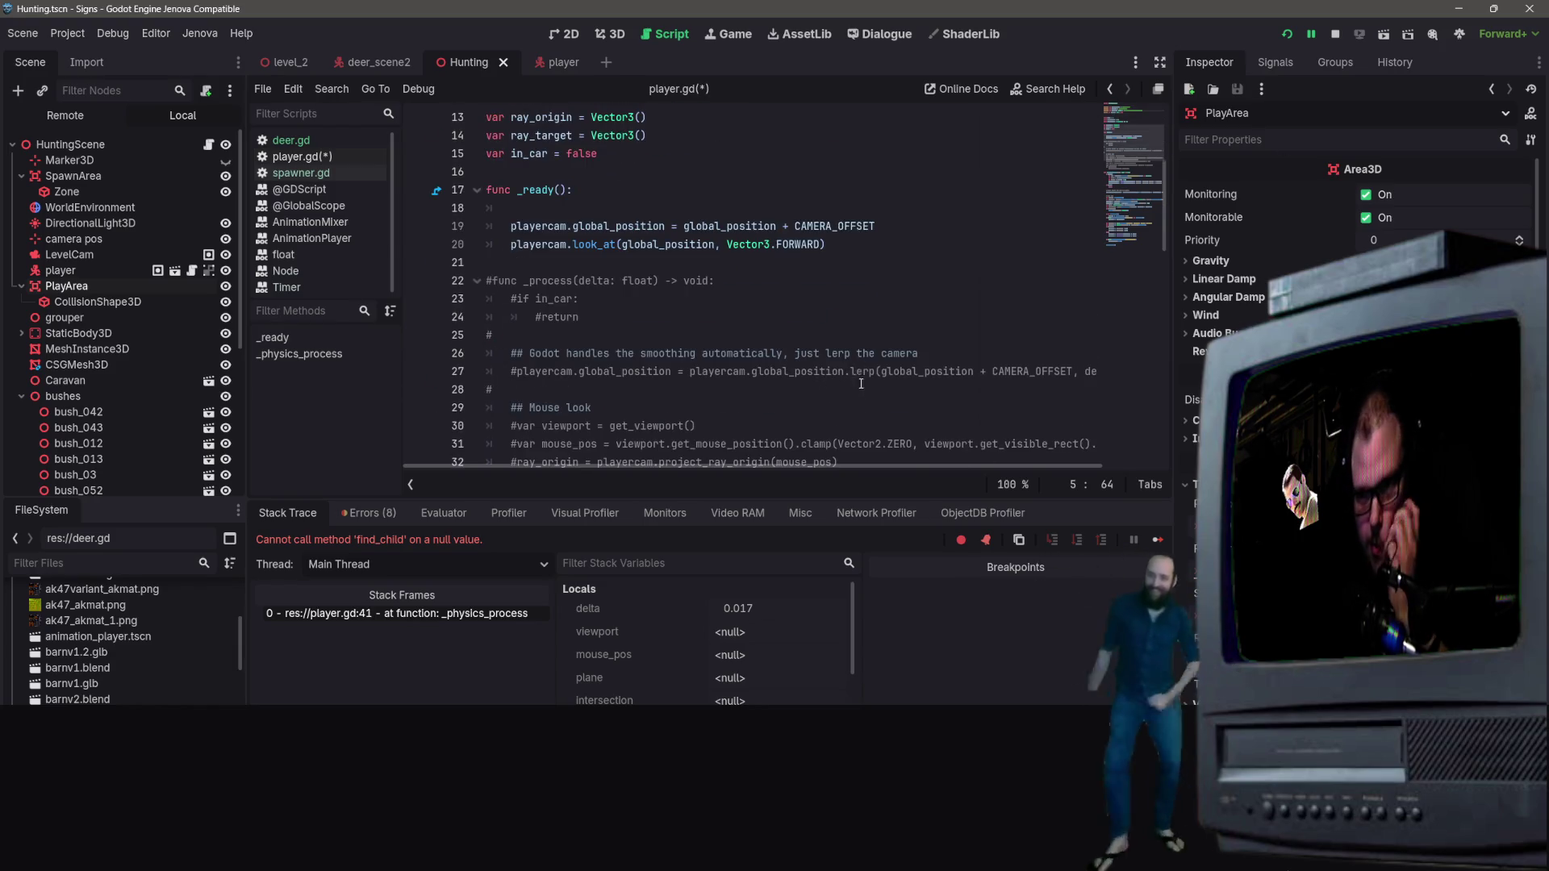
mouse_move(856, 298)
mouse_down()
mouse_move(613, 298)
mouse_move(661, 299)
mouse_up()
key(BackSpace)
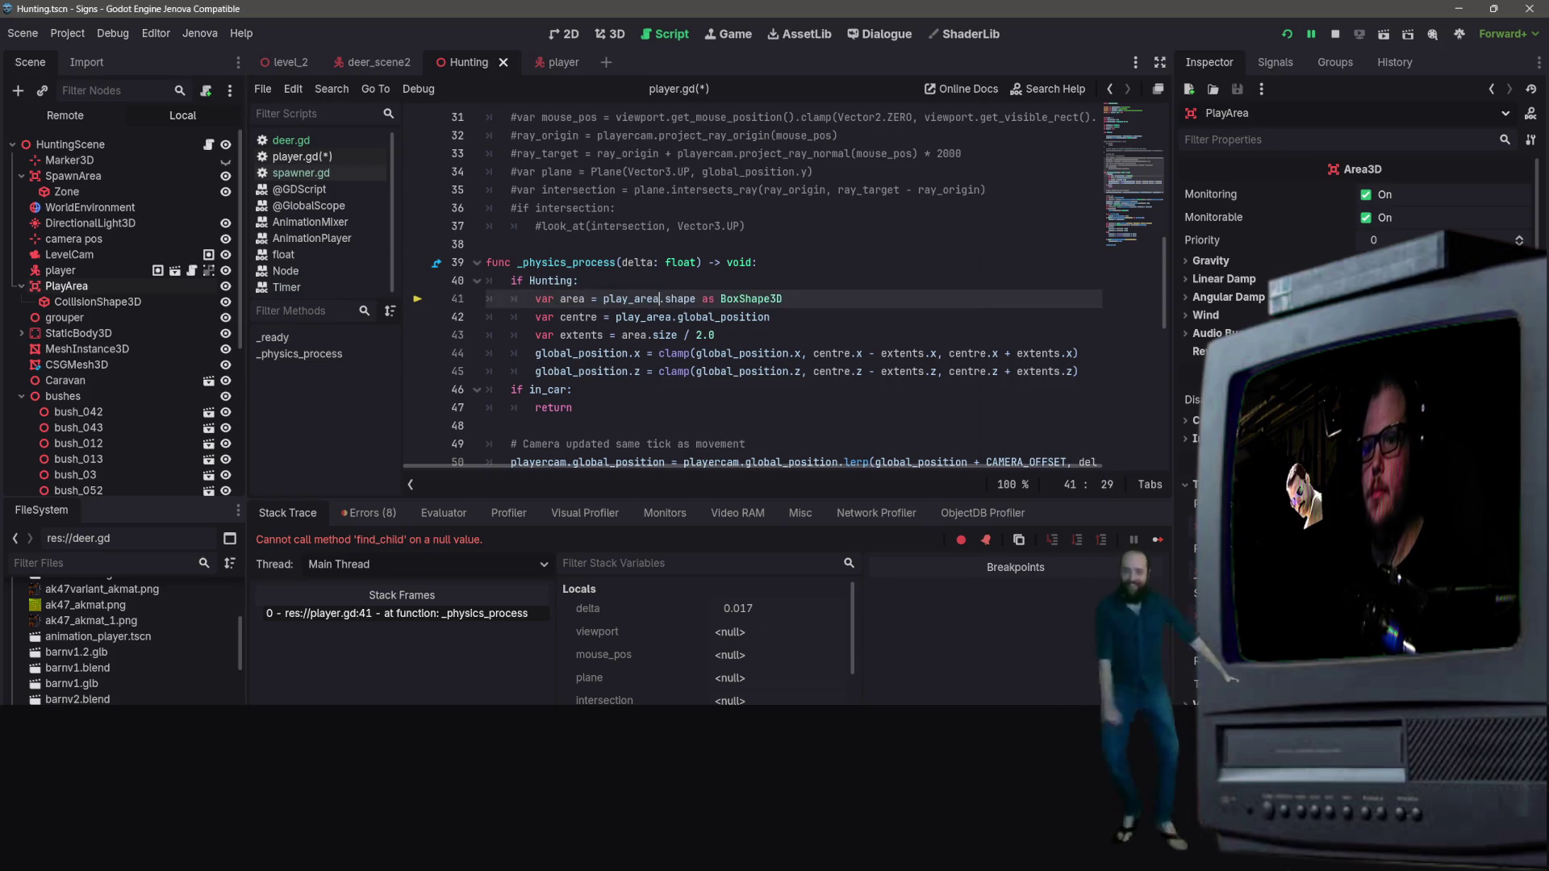
key(ctrl+s)
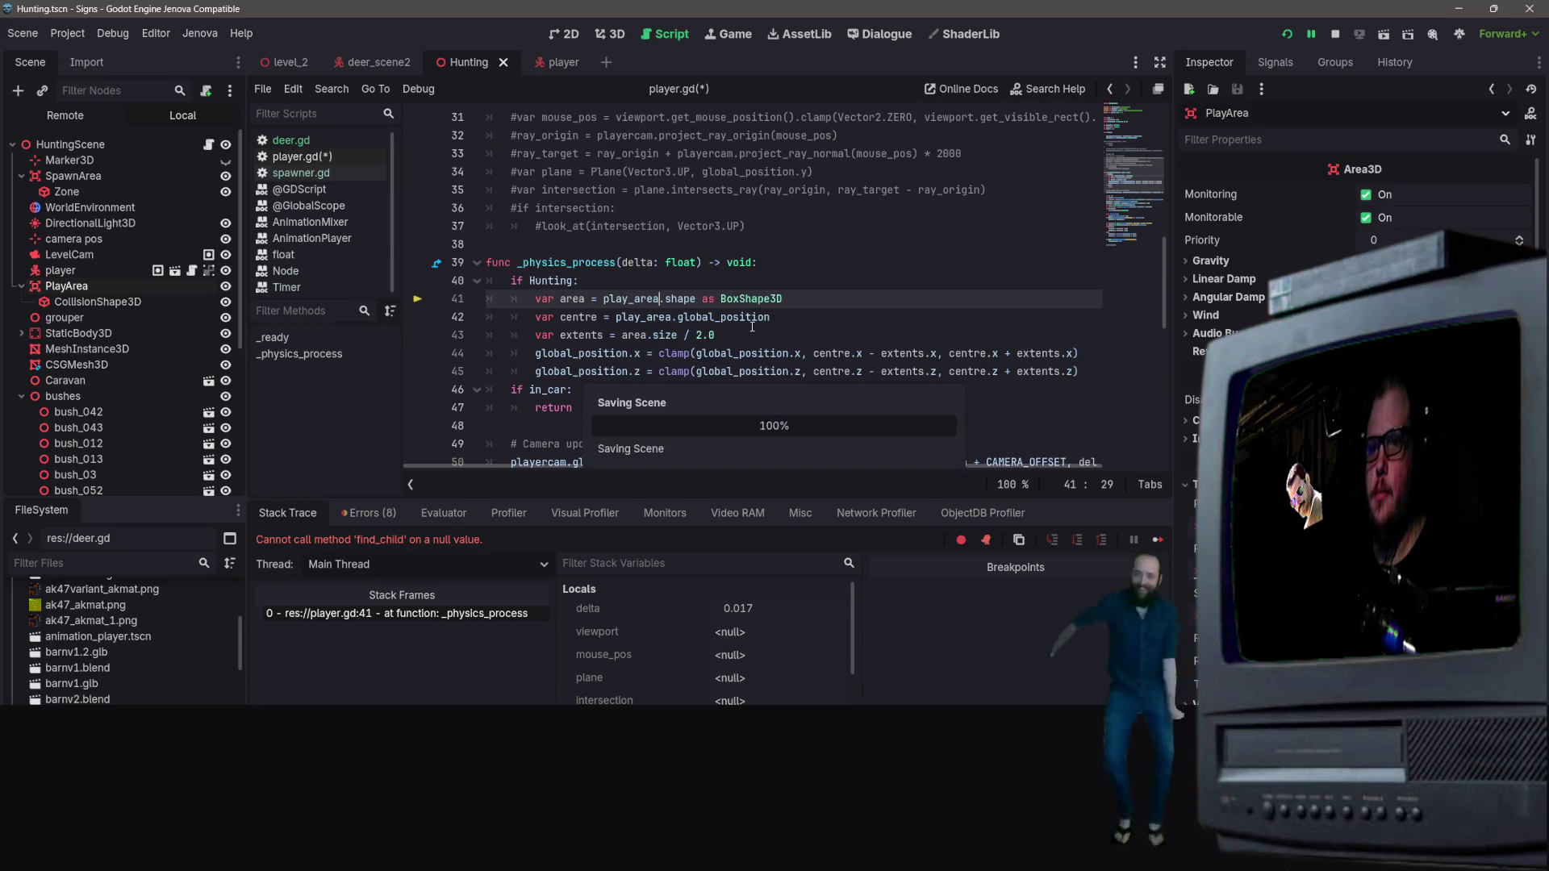
click(1336, 35)
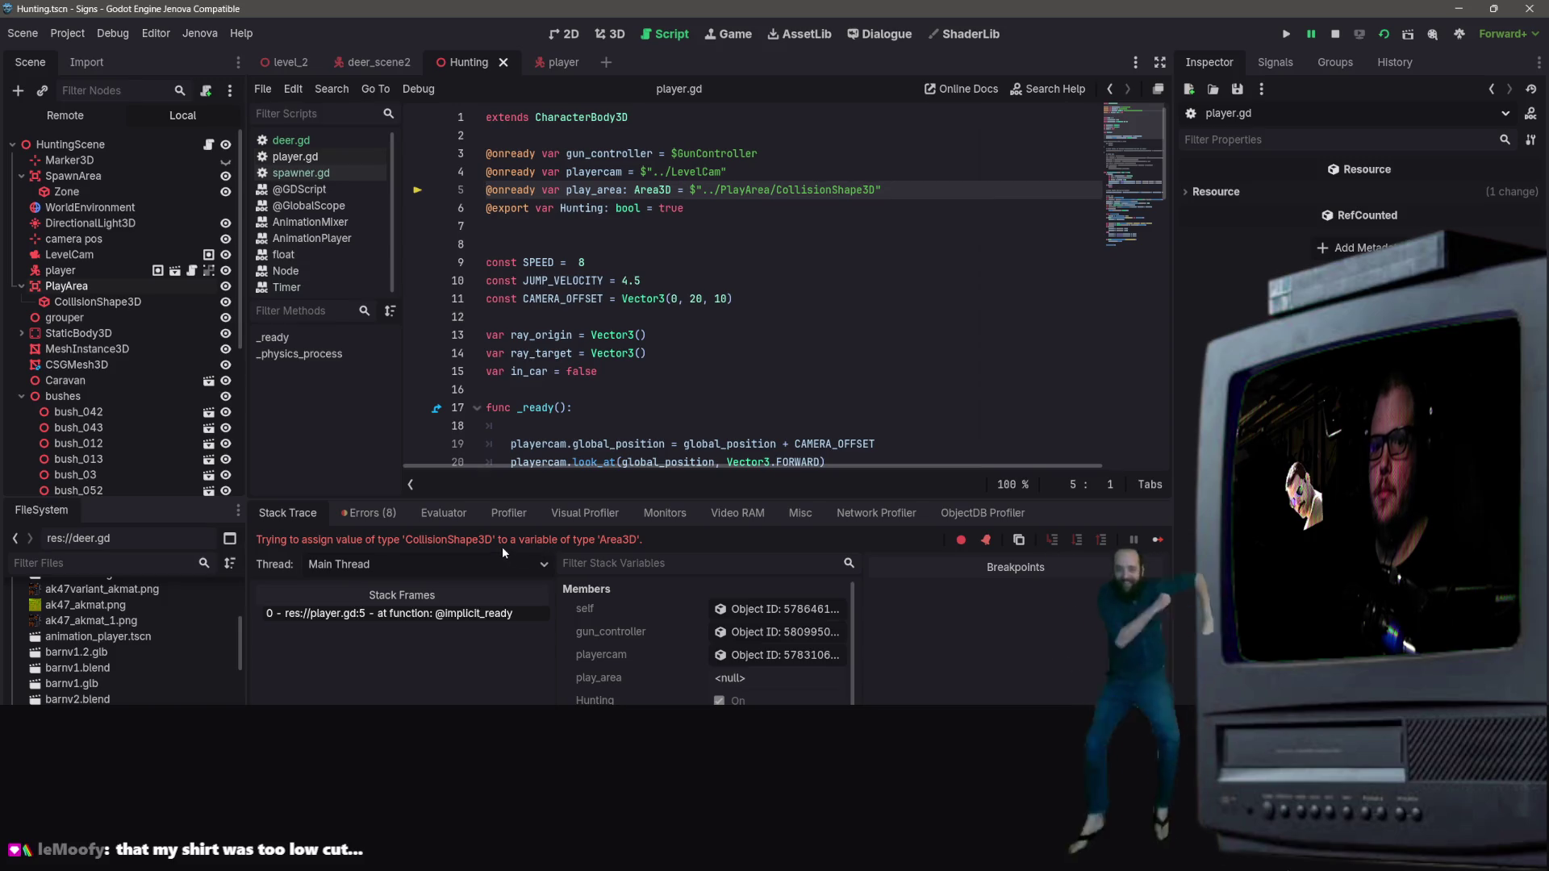
Step: Retype play_area's type on line 5 from Area3D to CollisionShape3D and save player.gd
mouse_move(634, 189)
mouse_down()
mouse_move(720, 190)
mouse_move(671, 190)
mouse_up()
text(CollisionS)
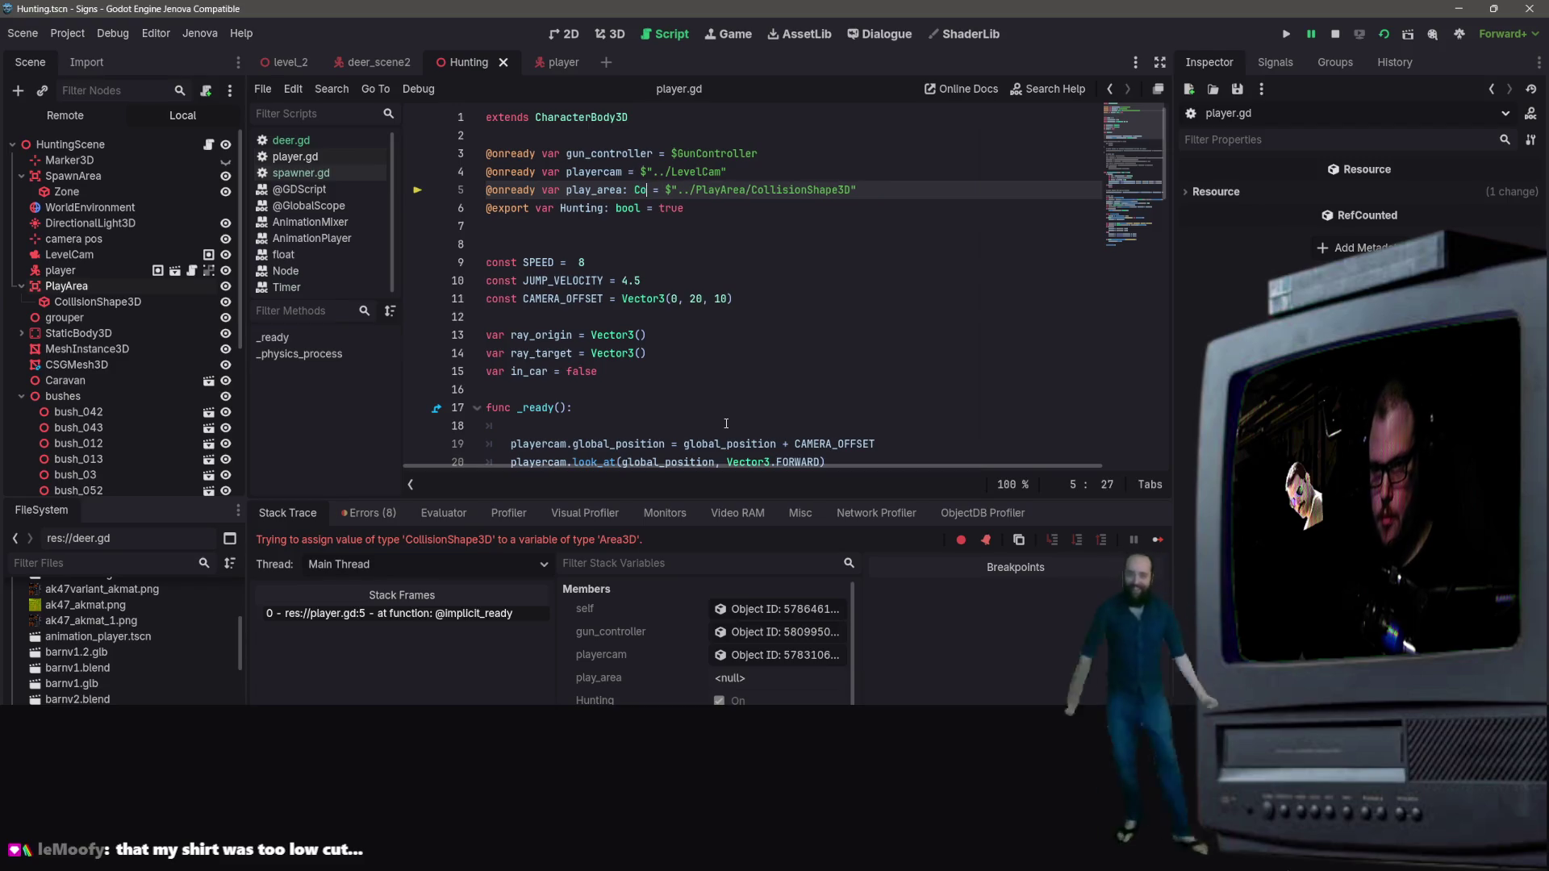
text(hape3)
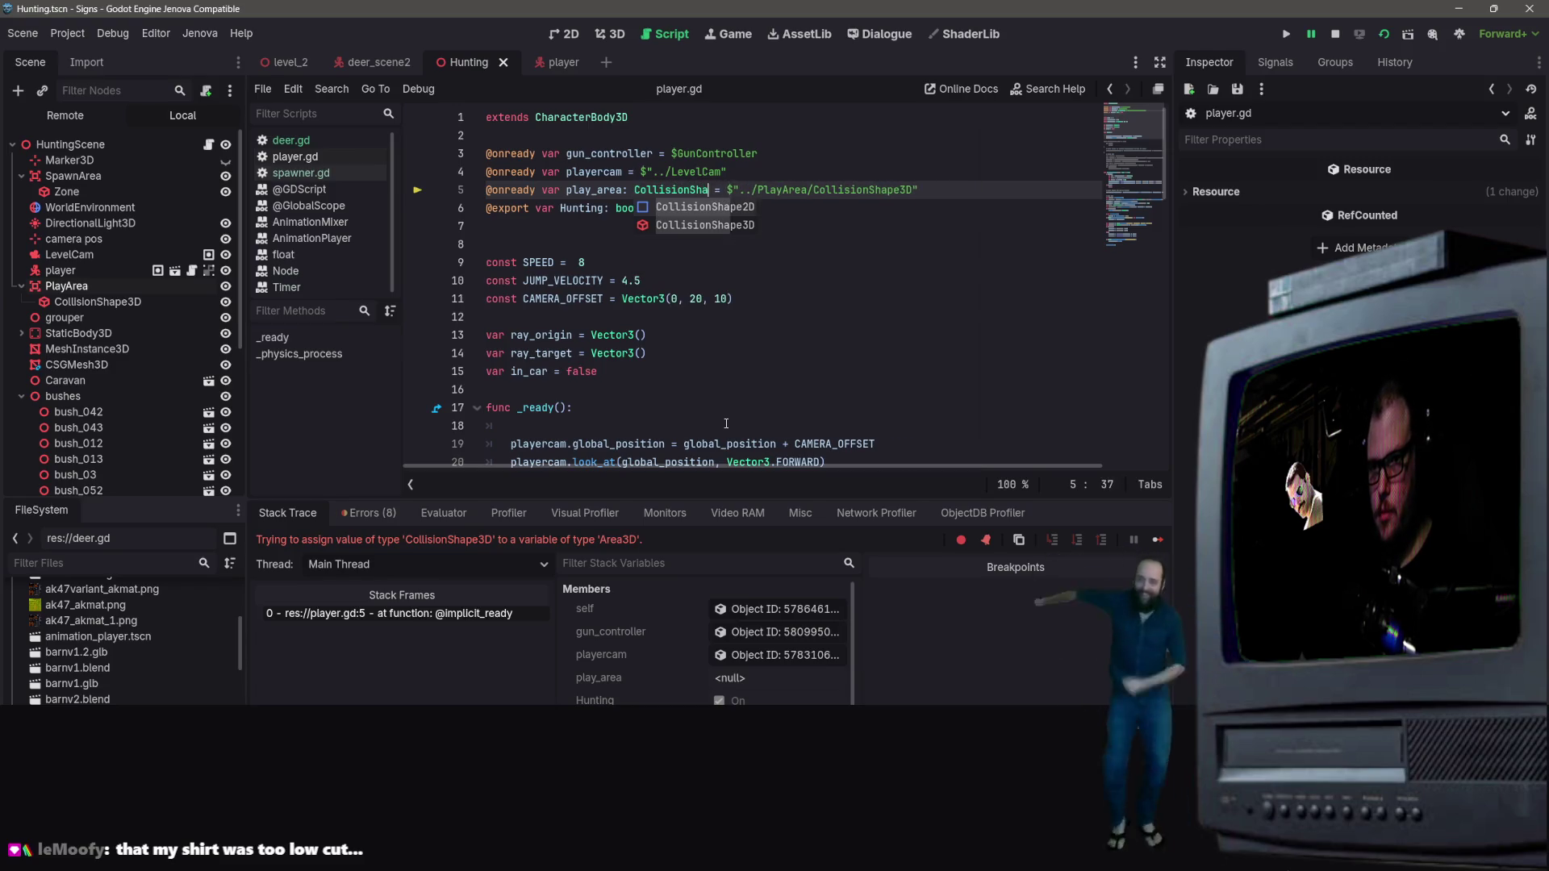
text(D)
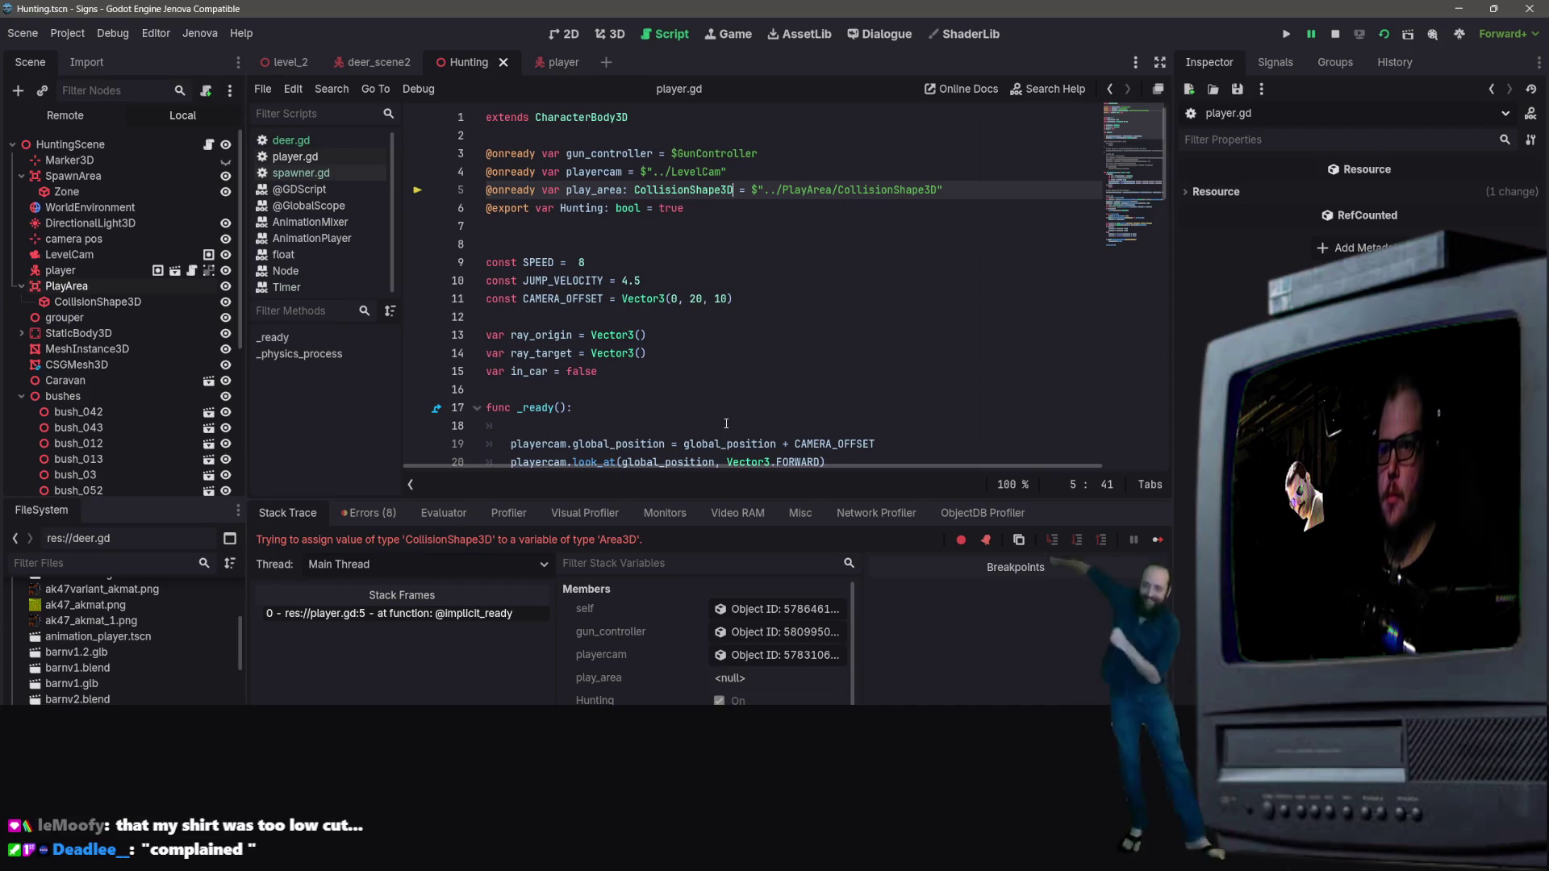
key(Down)
key(Down)
key(Down)
scroll(919, 420, down, 9)
scroll(896, 379, up, 5)
scroll(883, 345, down, 5)
scroll(882, 345, down, 5)
scroll(863, 314, up, 6)
scroll(839, 275, down, 3)
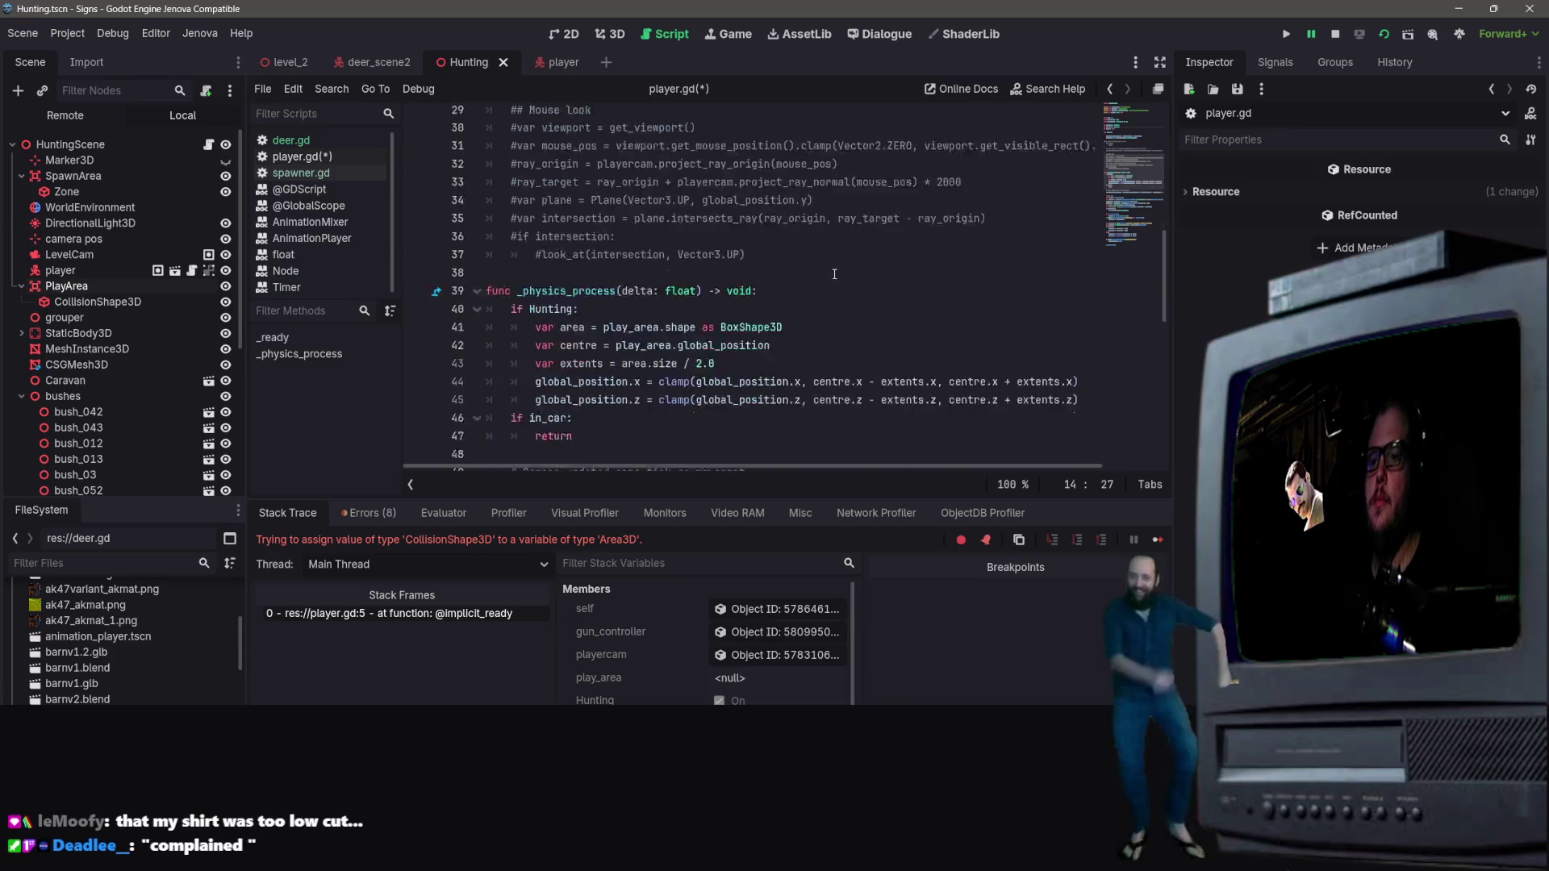
key(ctrl+s)
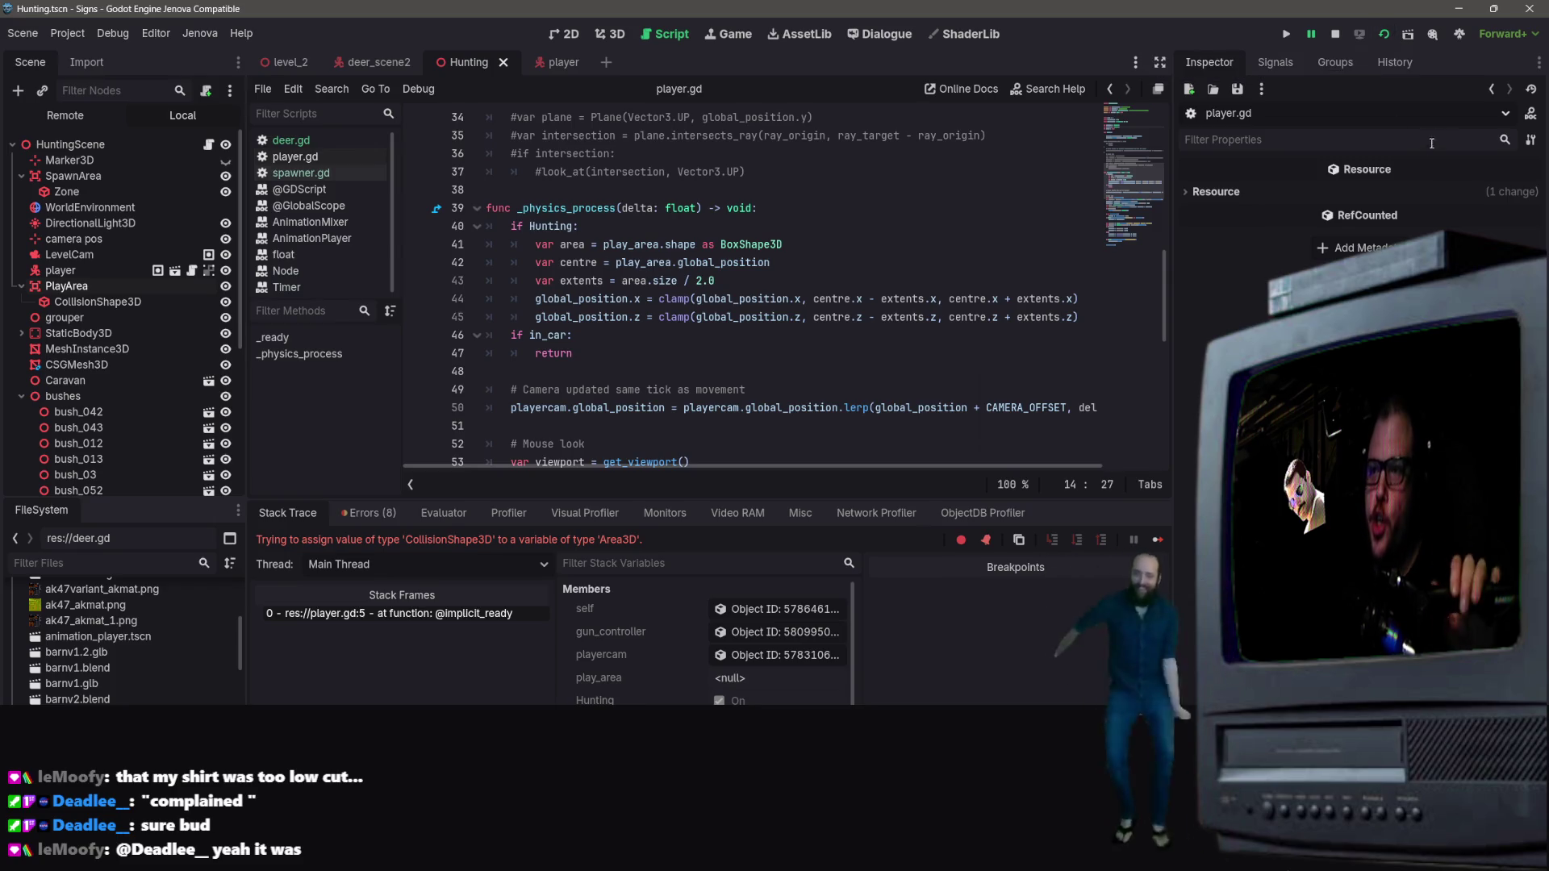
Step: Restart the game and walk the player around the terrain past the roaming deer
click(1336, 35)
click(1382, 36)
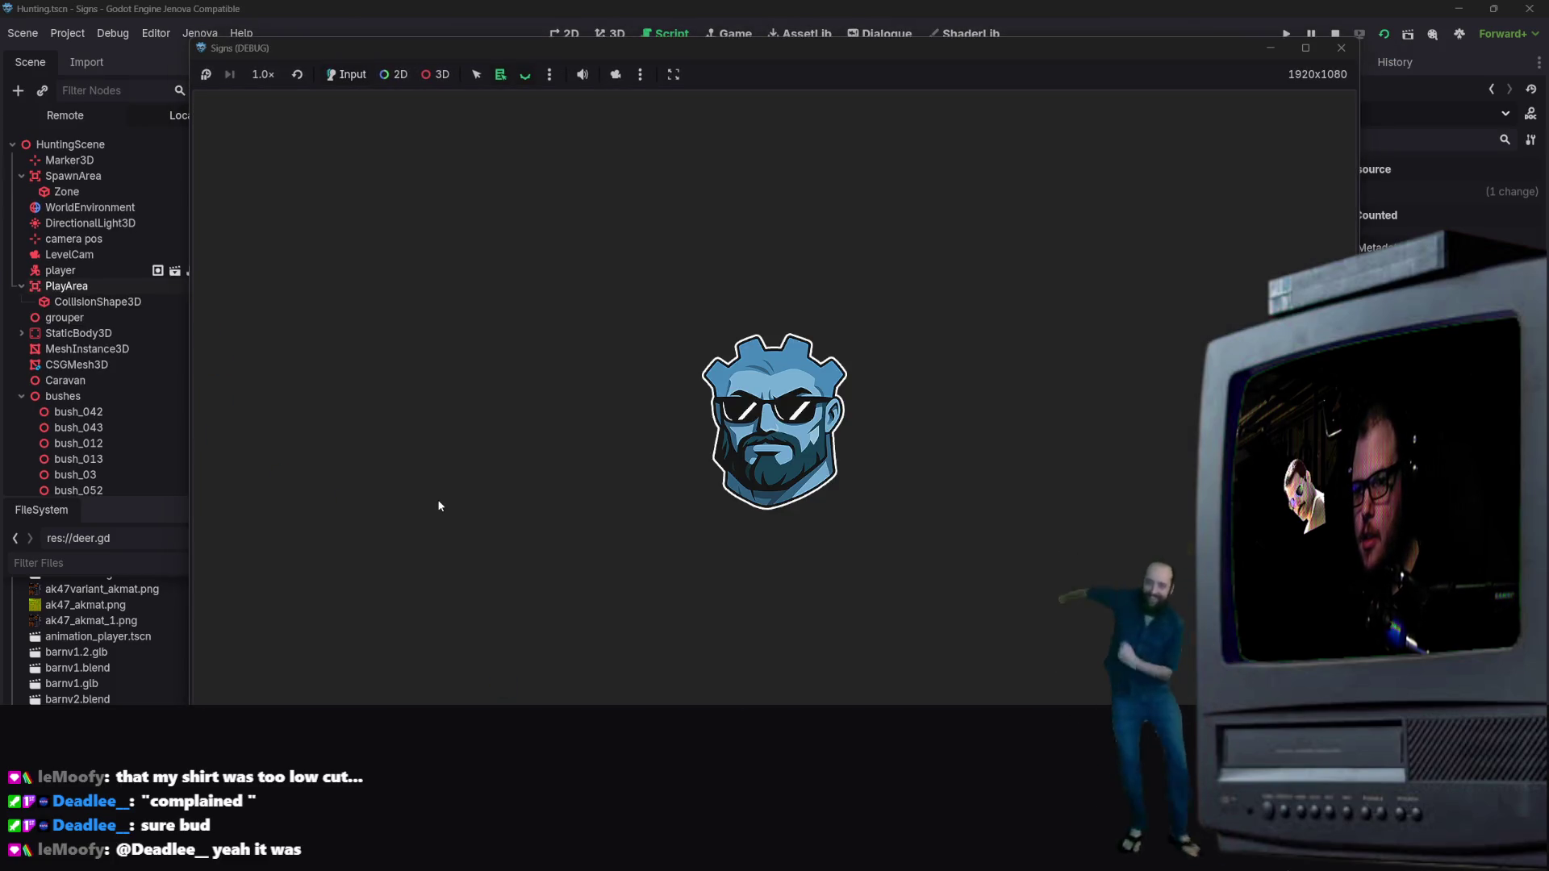
key(s)
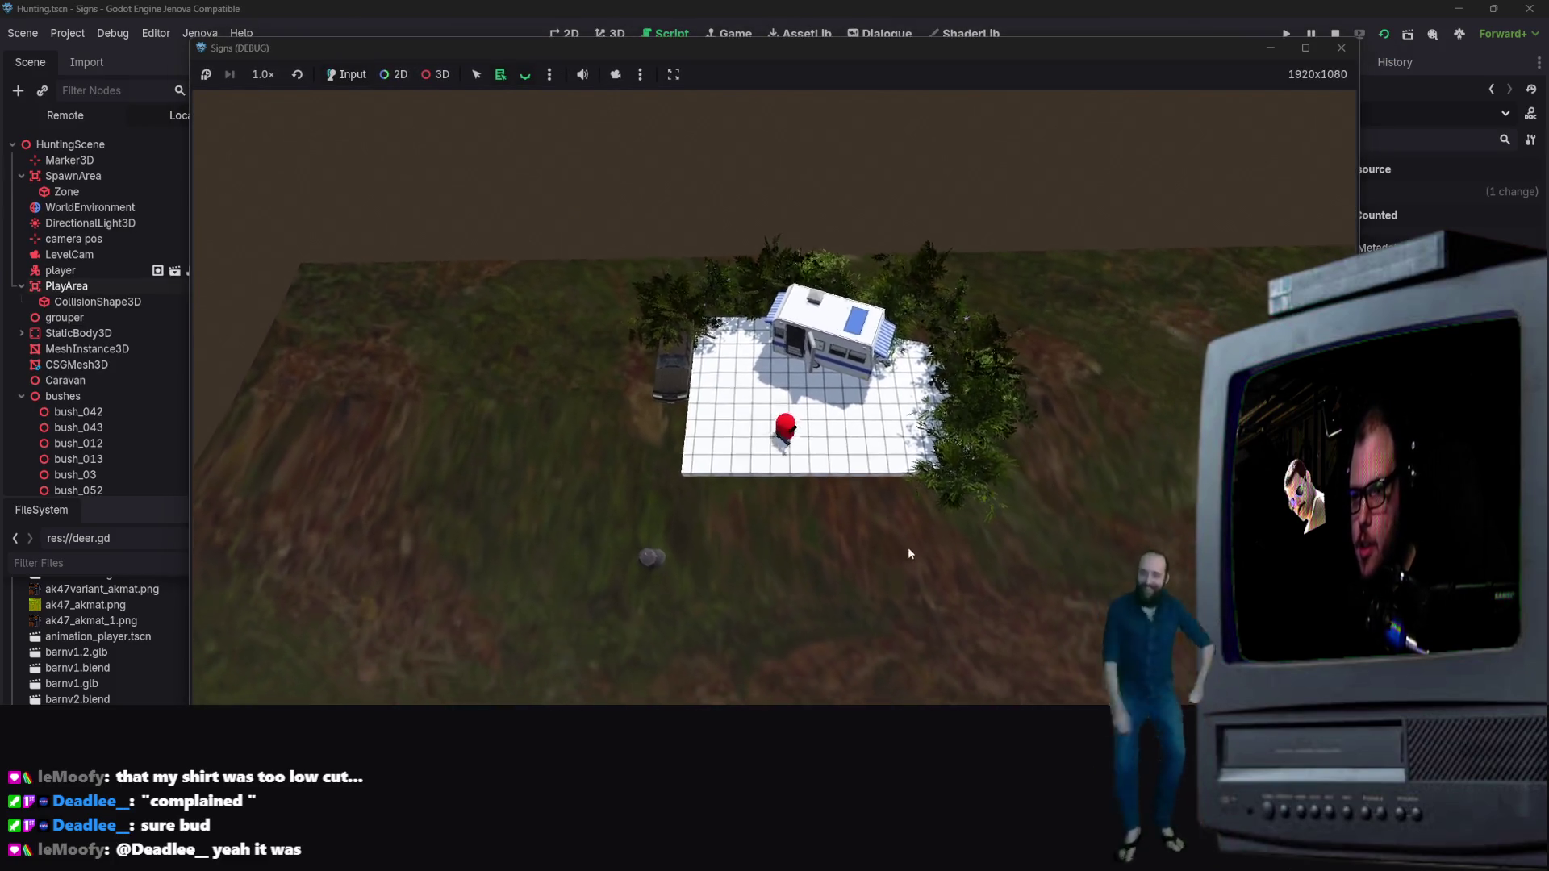
key(s)
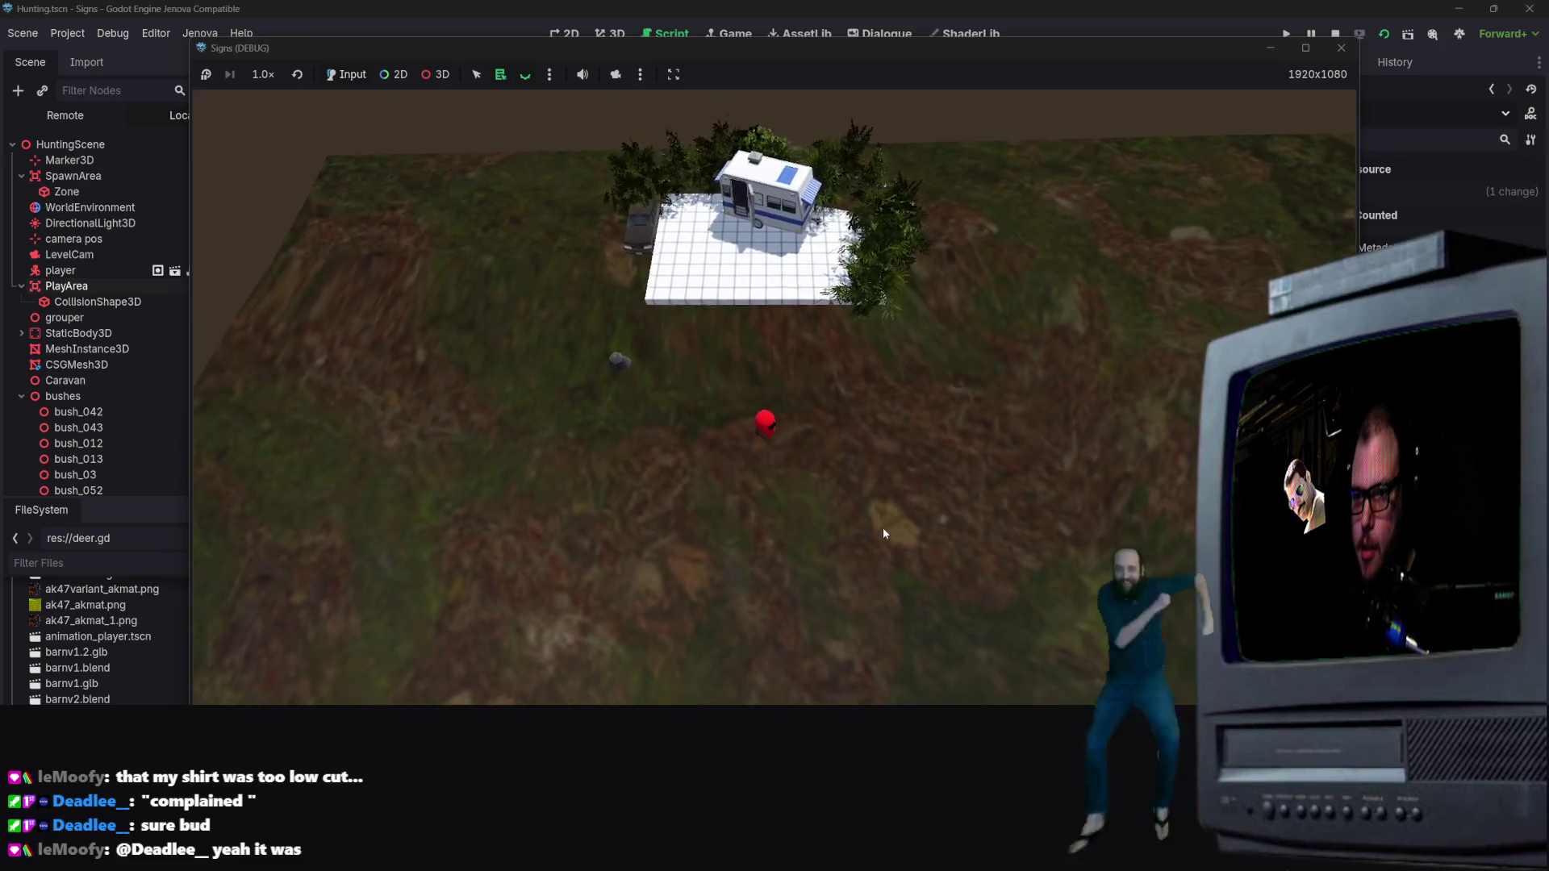
key(d)
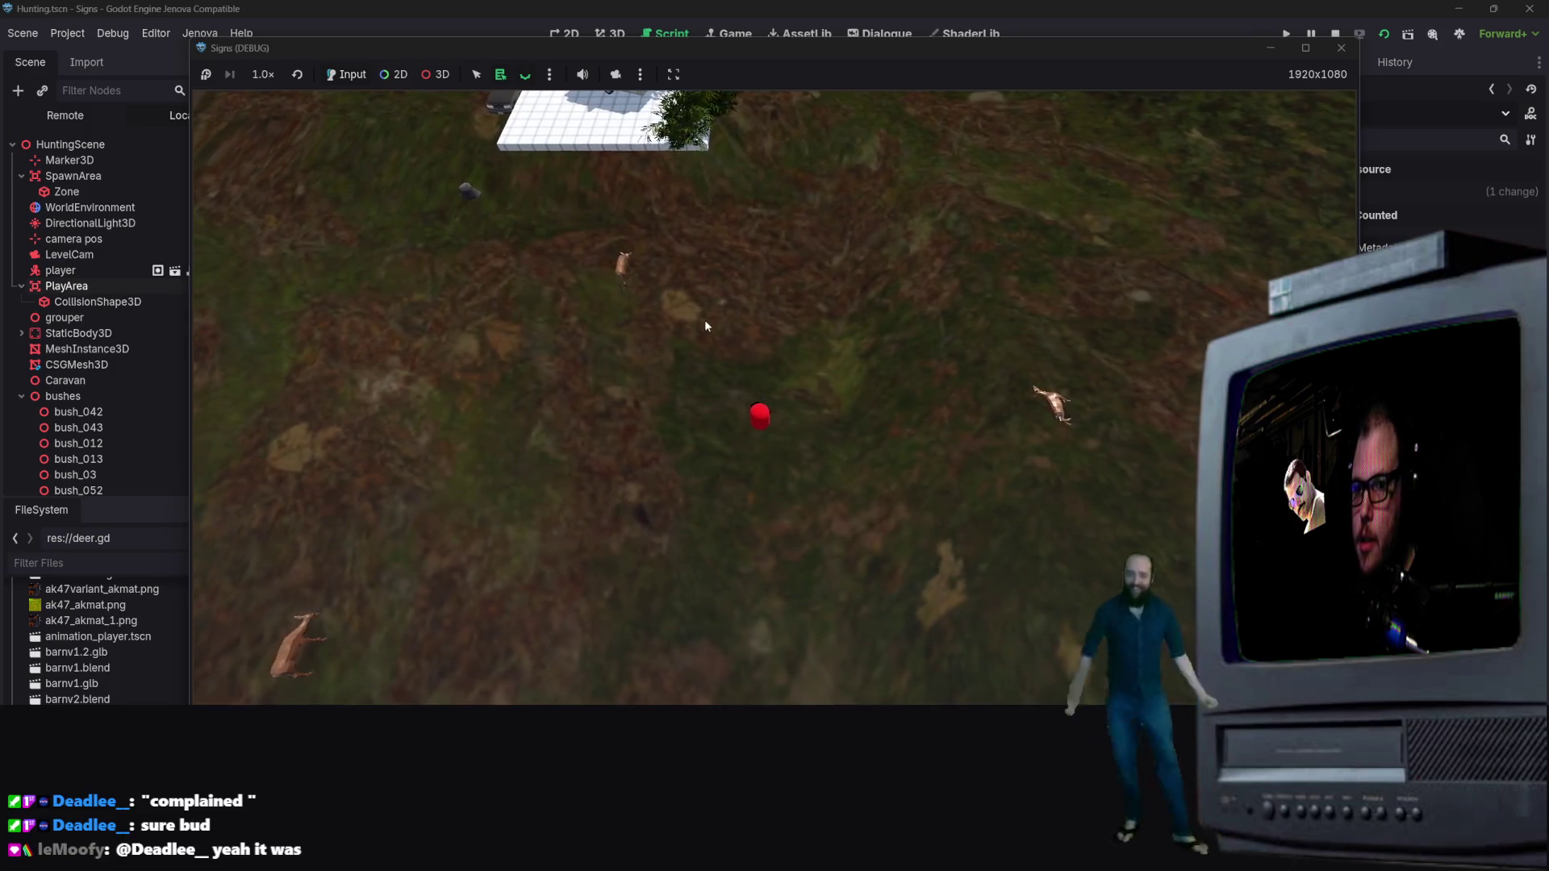
key(a)
key(w)
key(d)
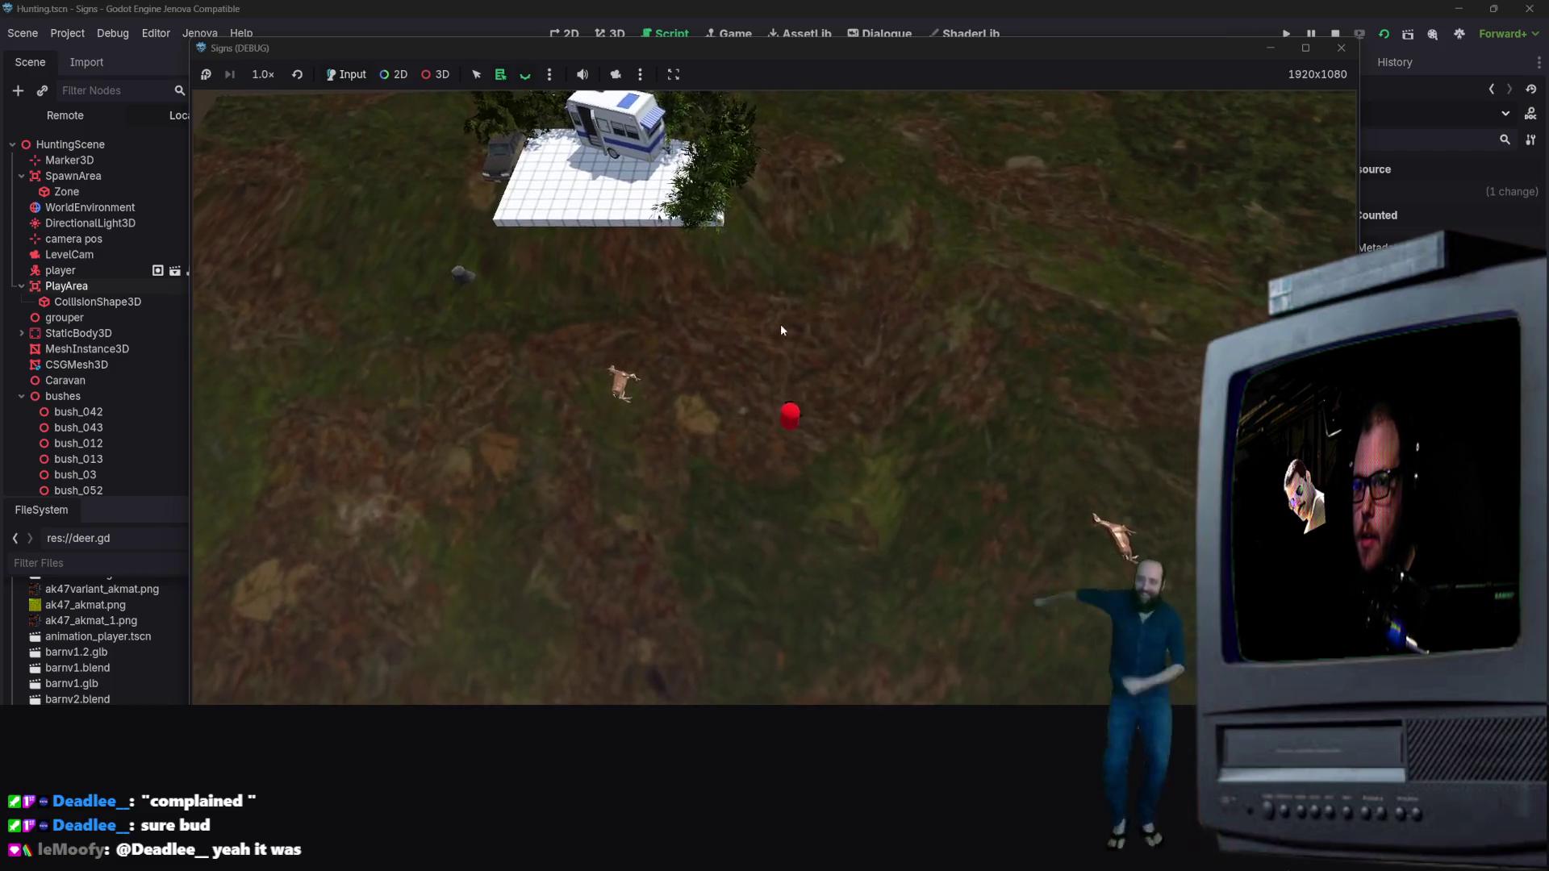
key(s)
key(s)
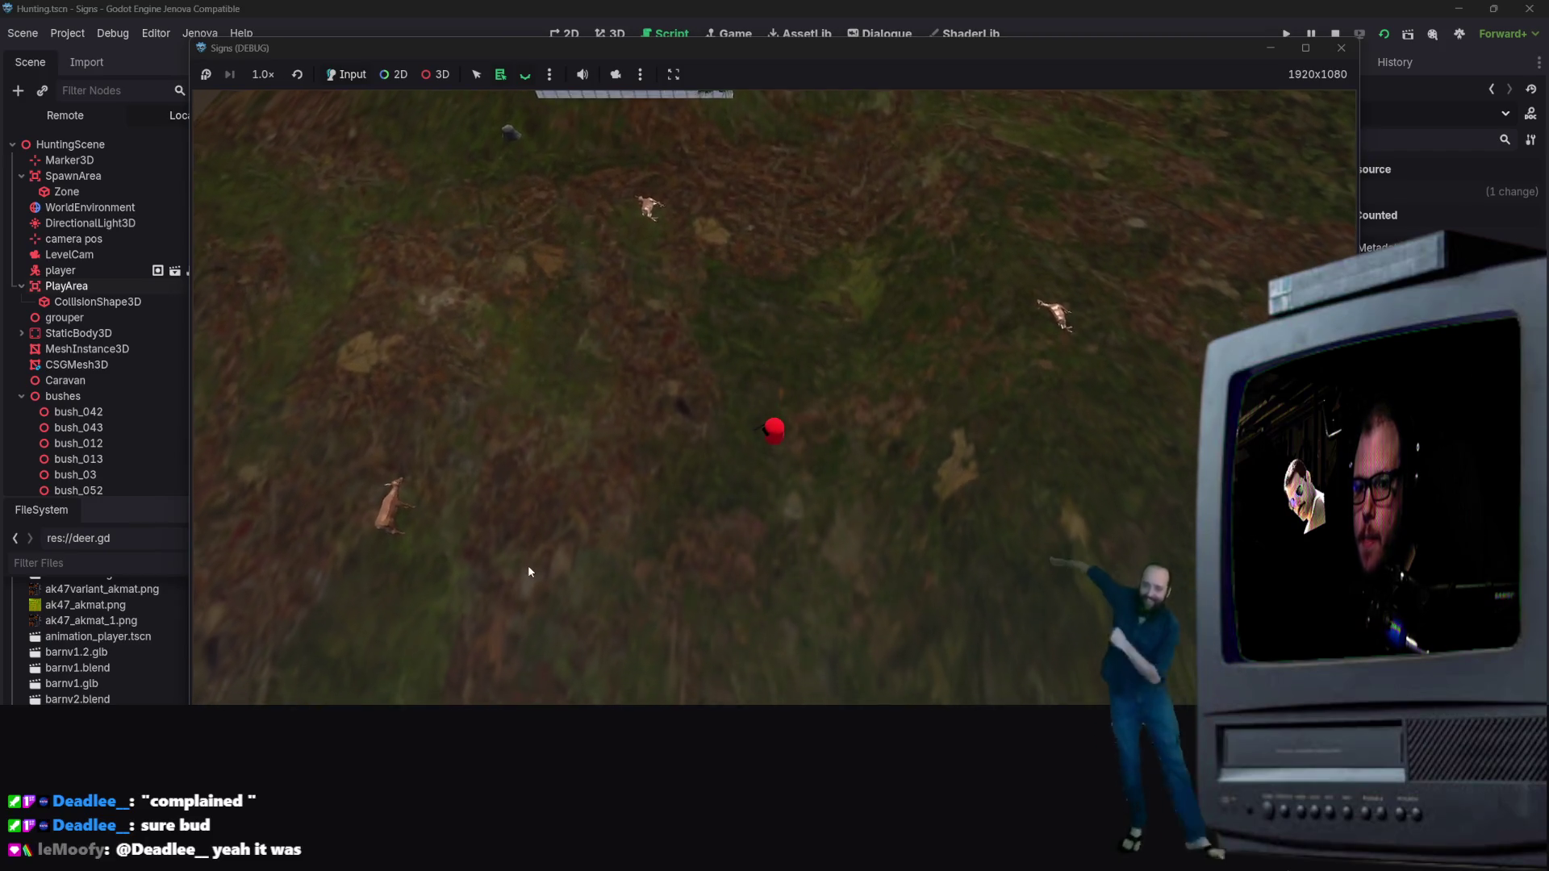
key(a)
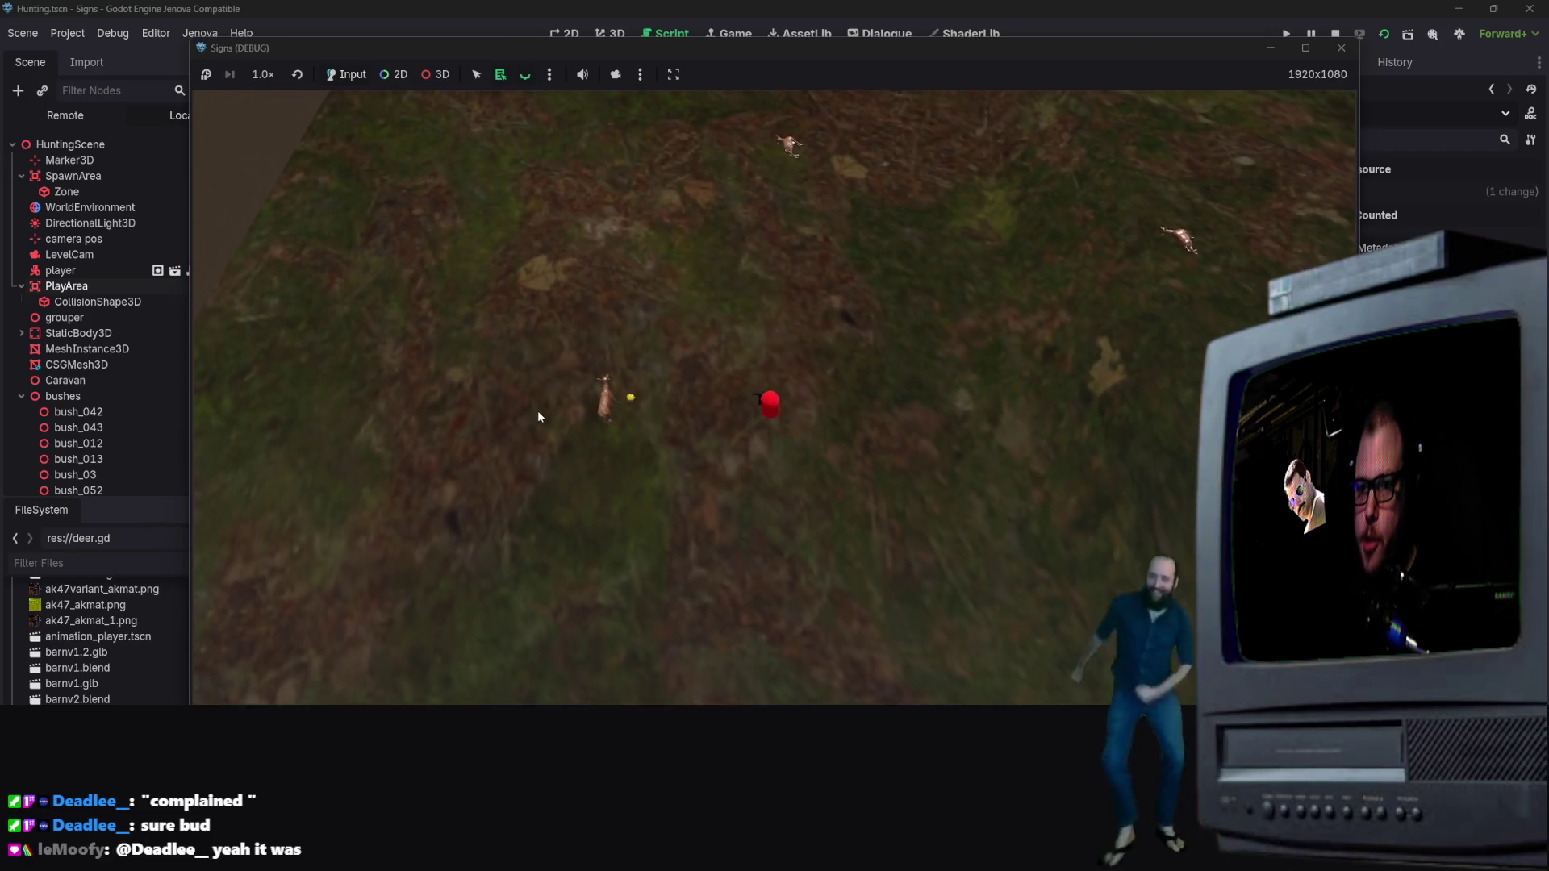
key(s)
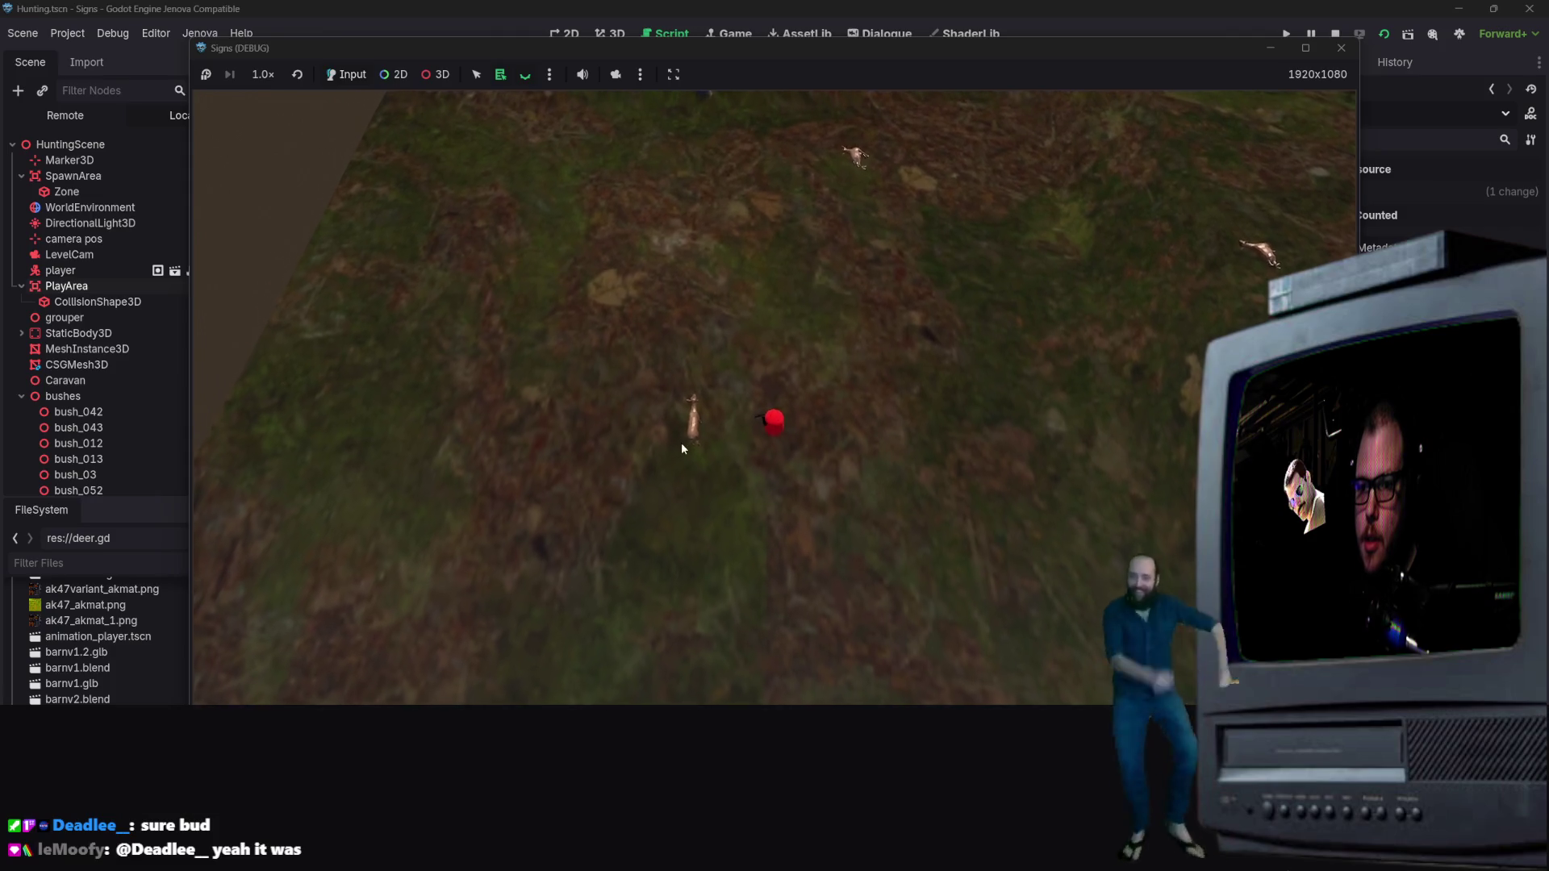
key(d)
key(d)
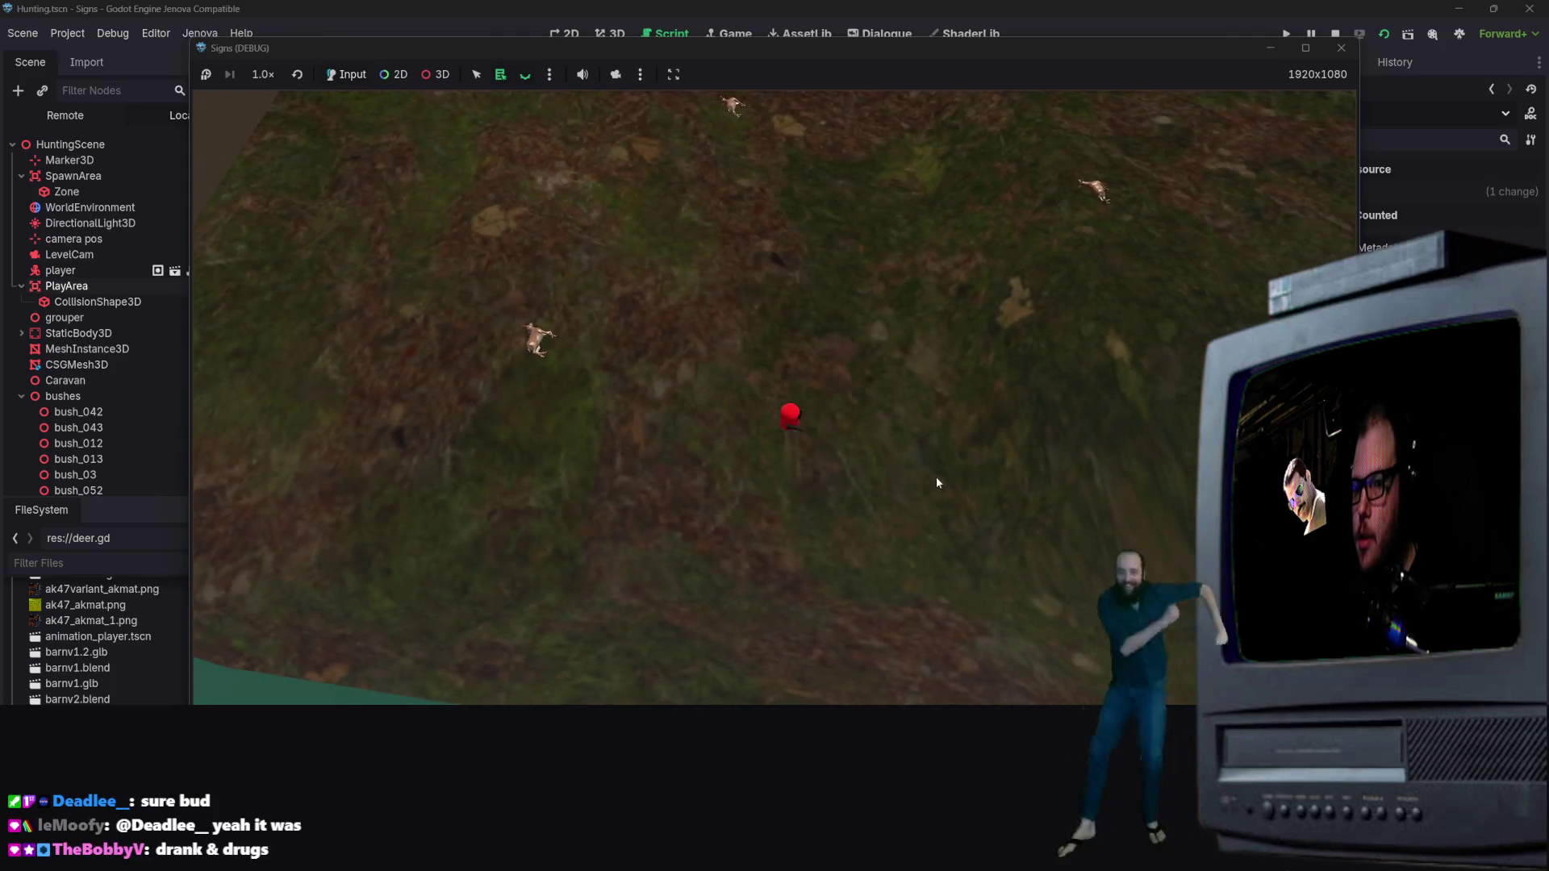
Step: Walk the player down to the water, along it, and back up to the caravan
key(s)
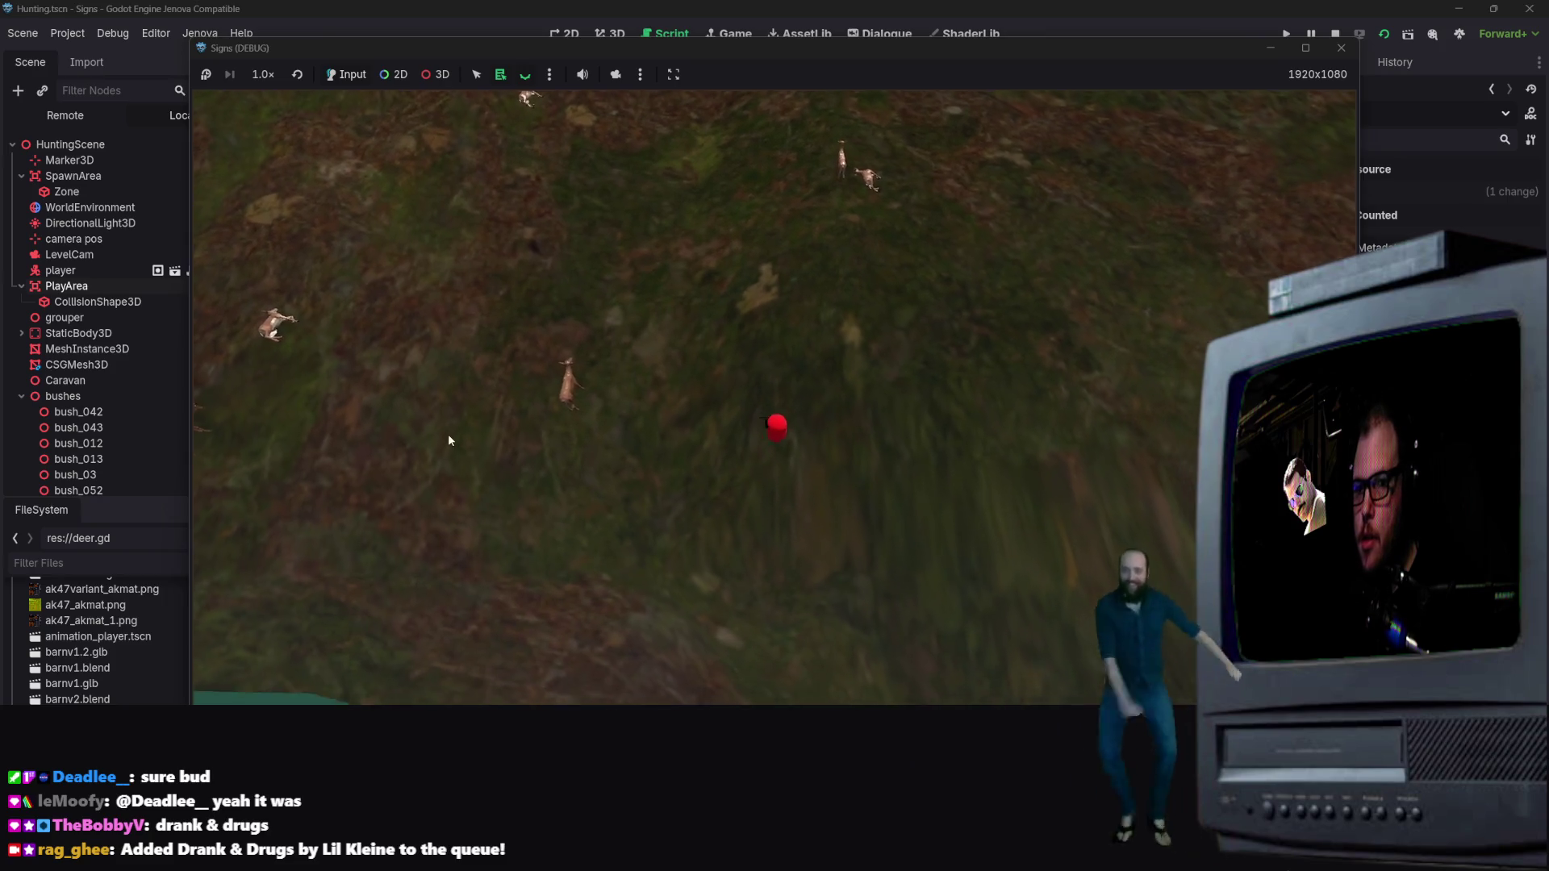
key(w)
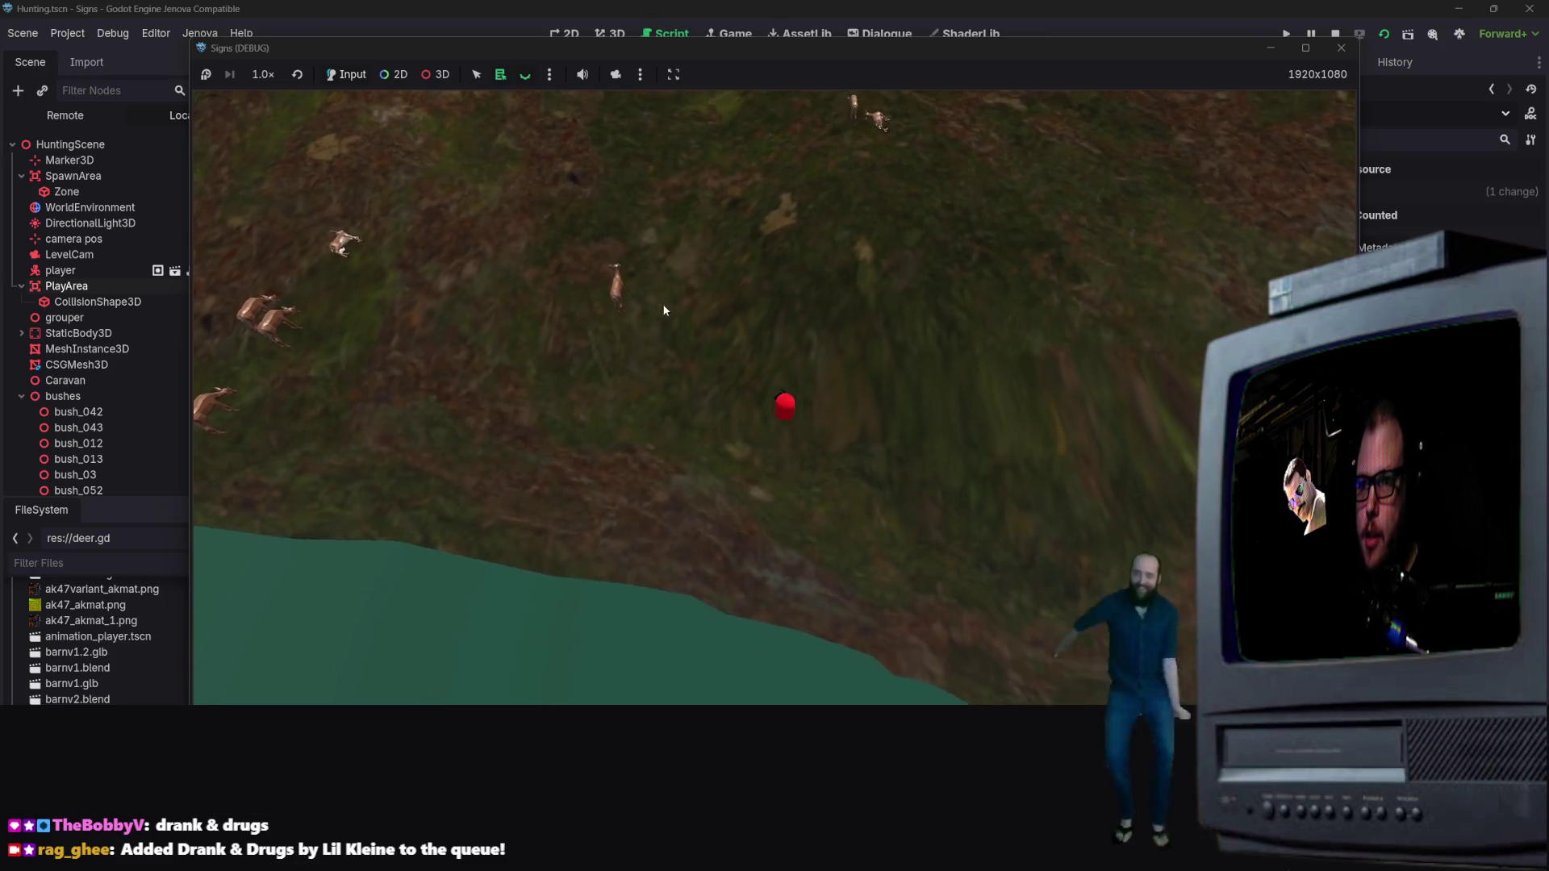
key(w)
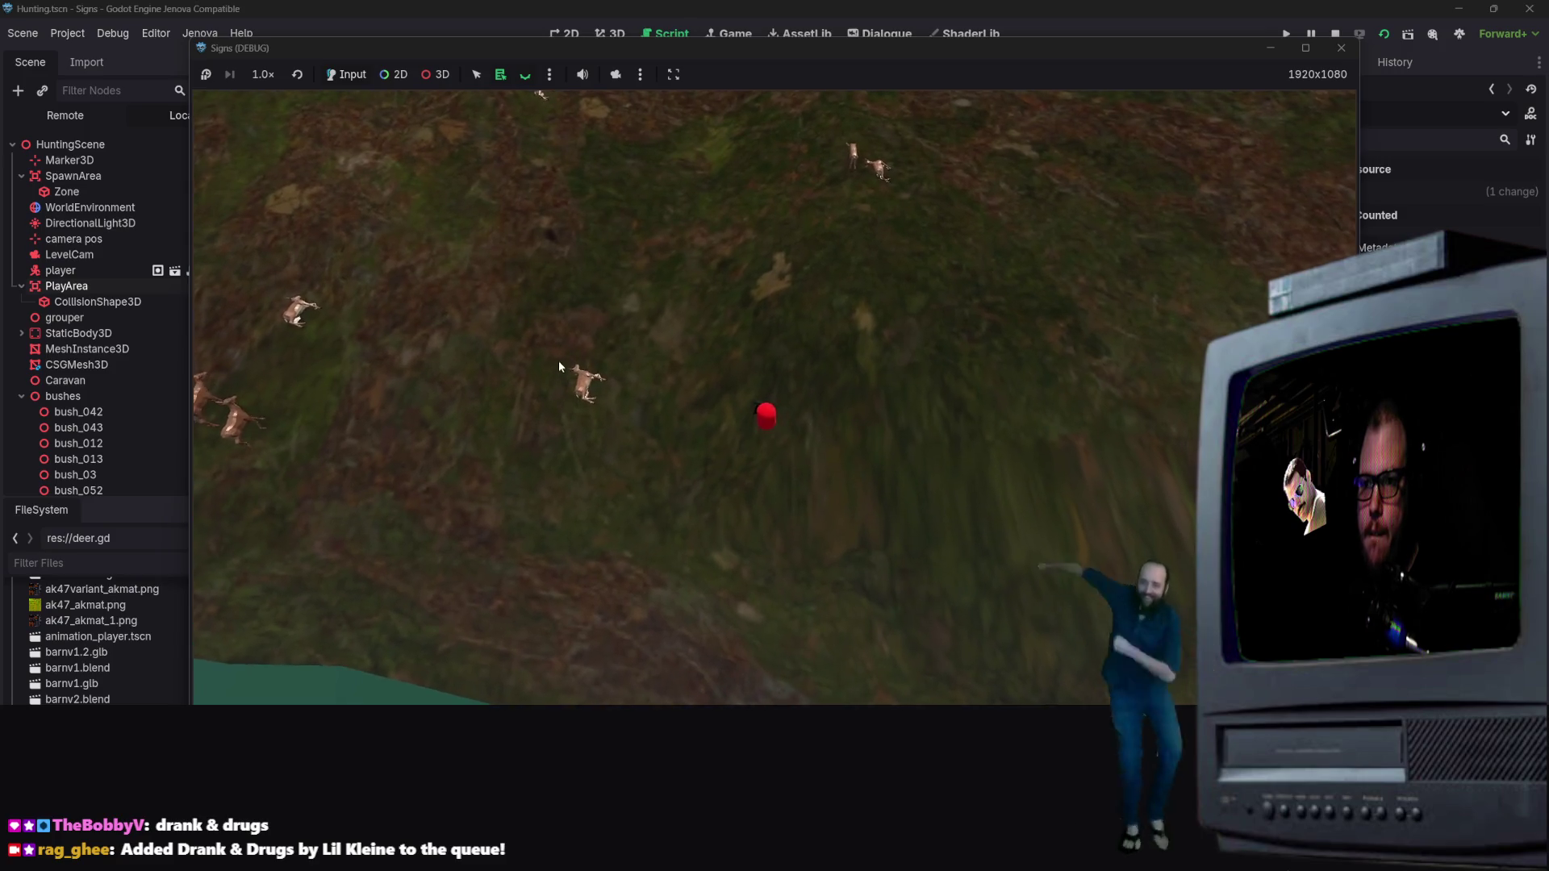
key(w)
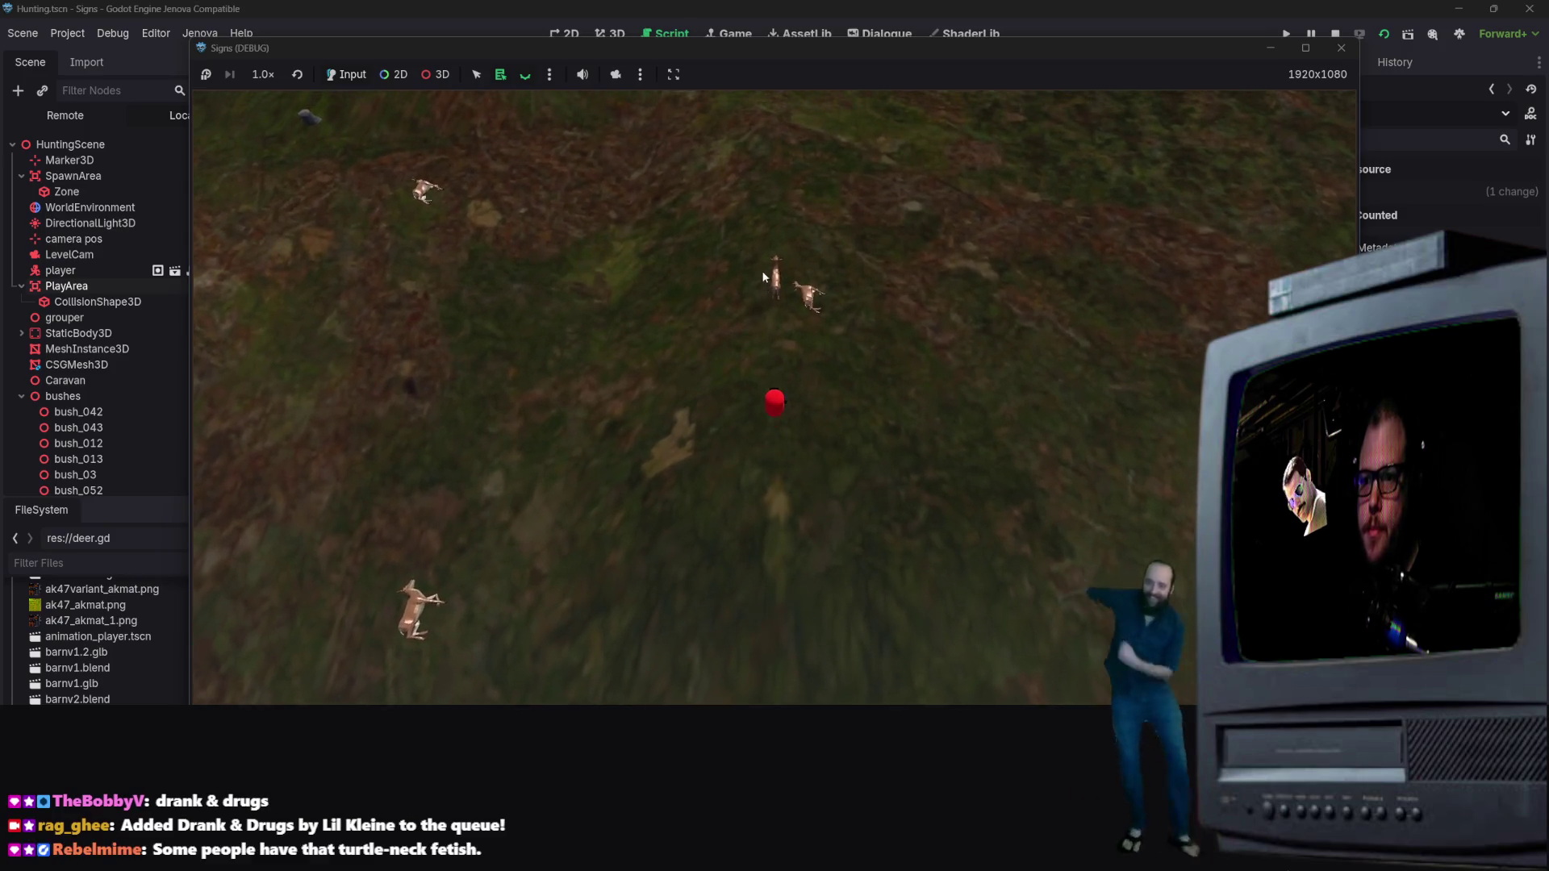
key(s)
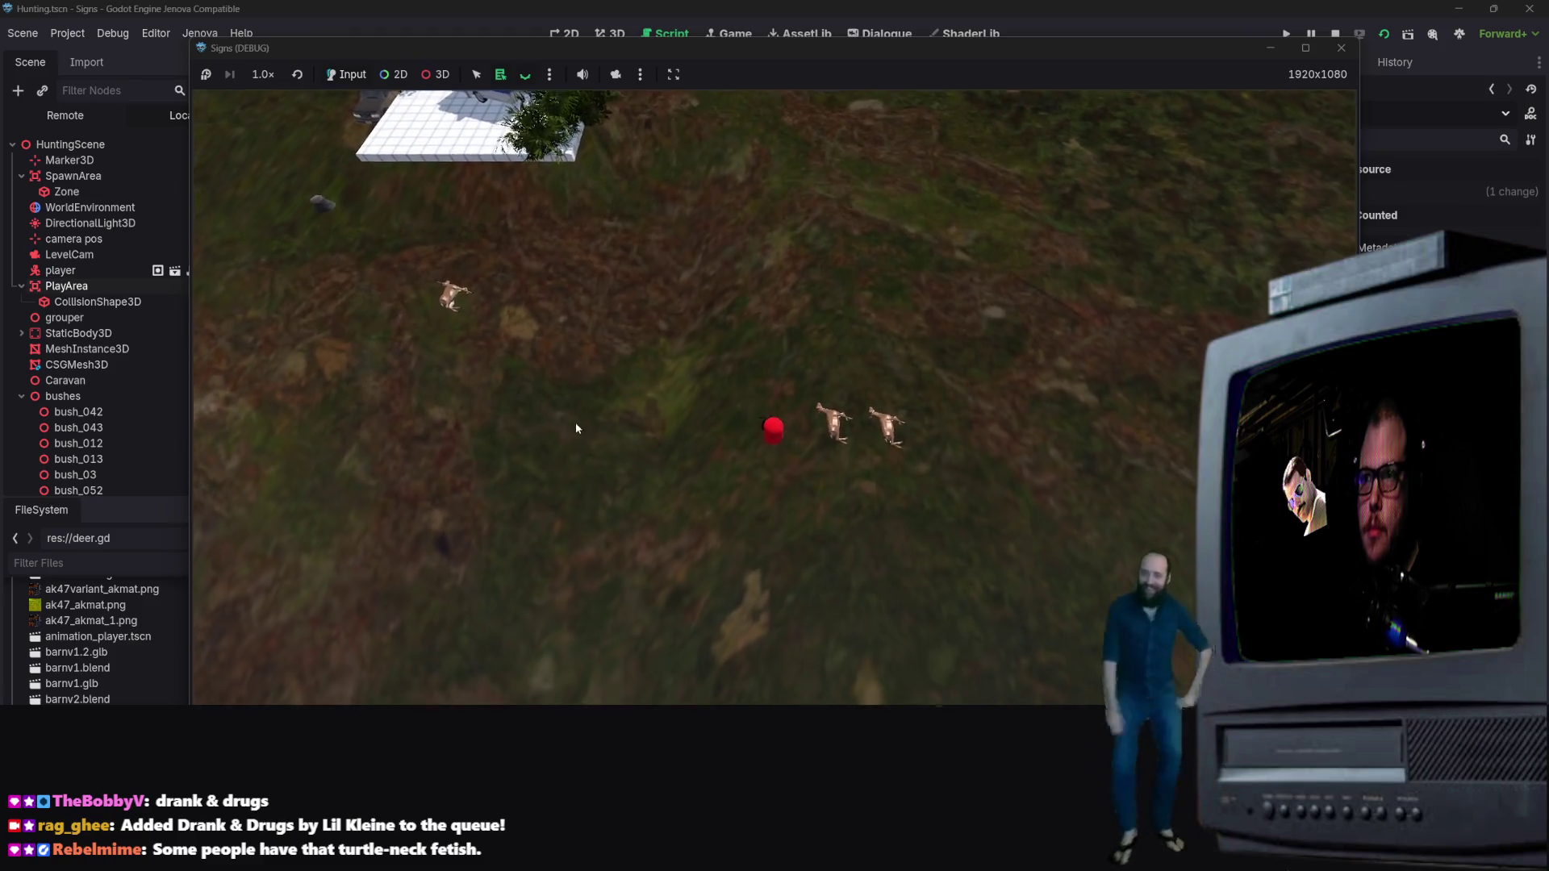
key(s)
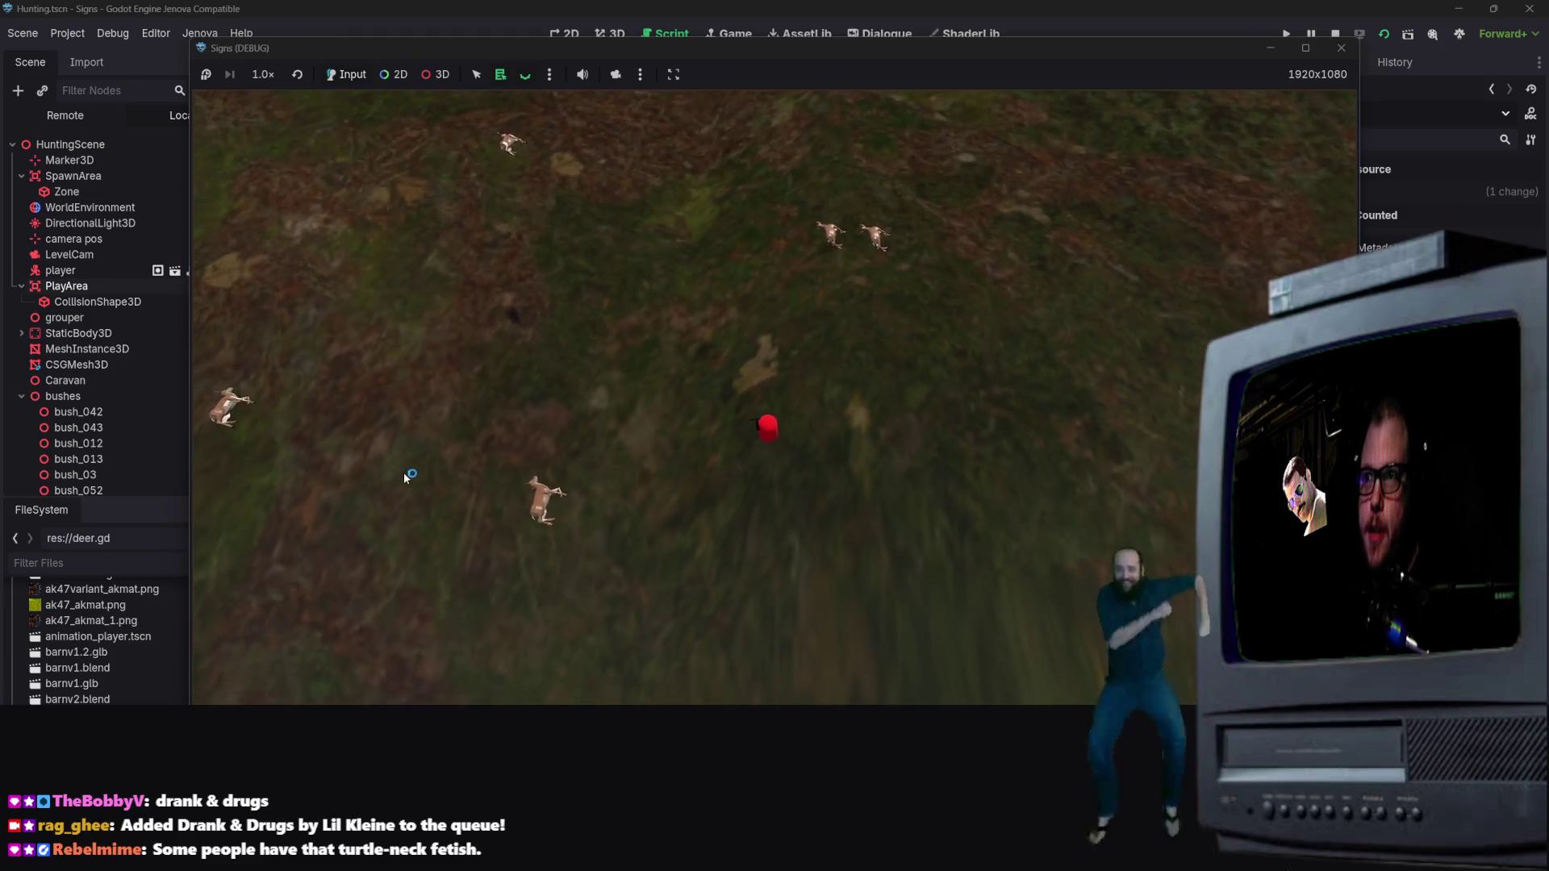
key(a)
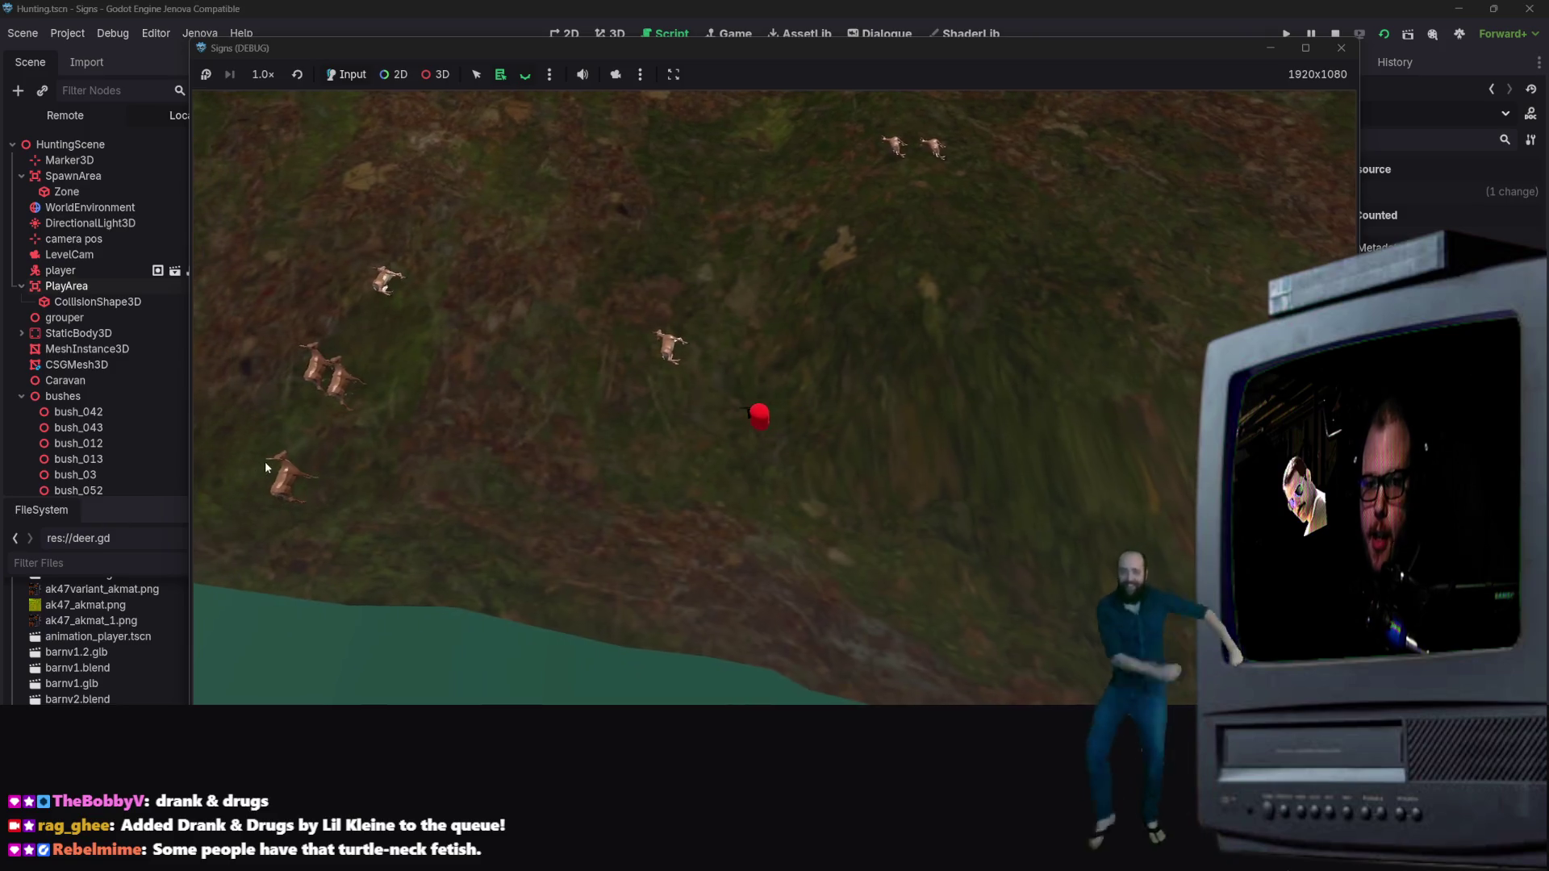
key(a)
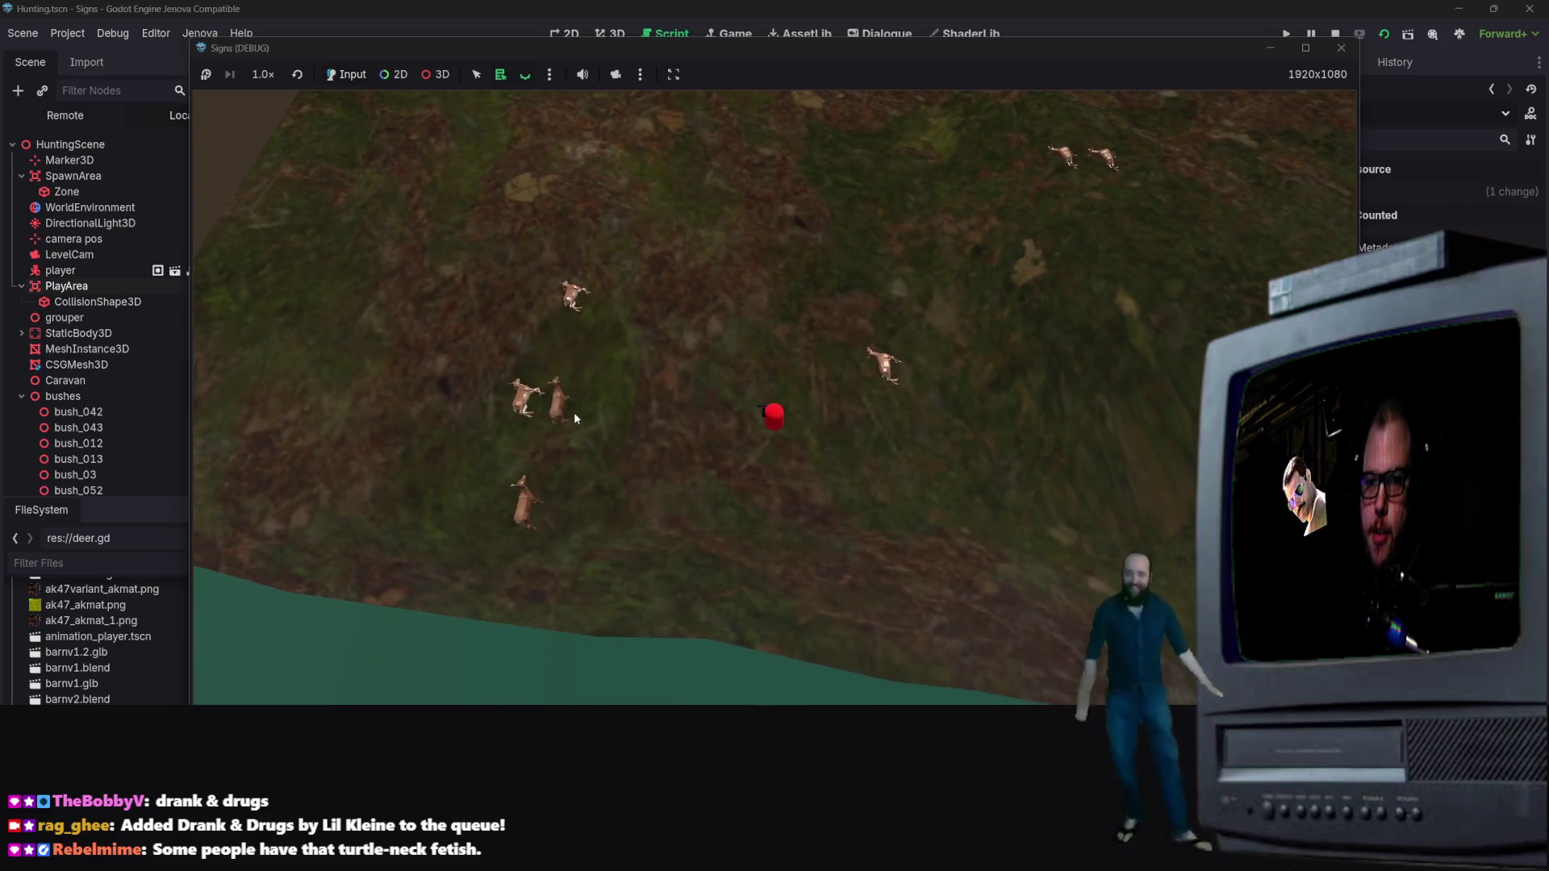
key(d)
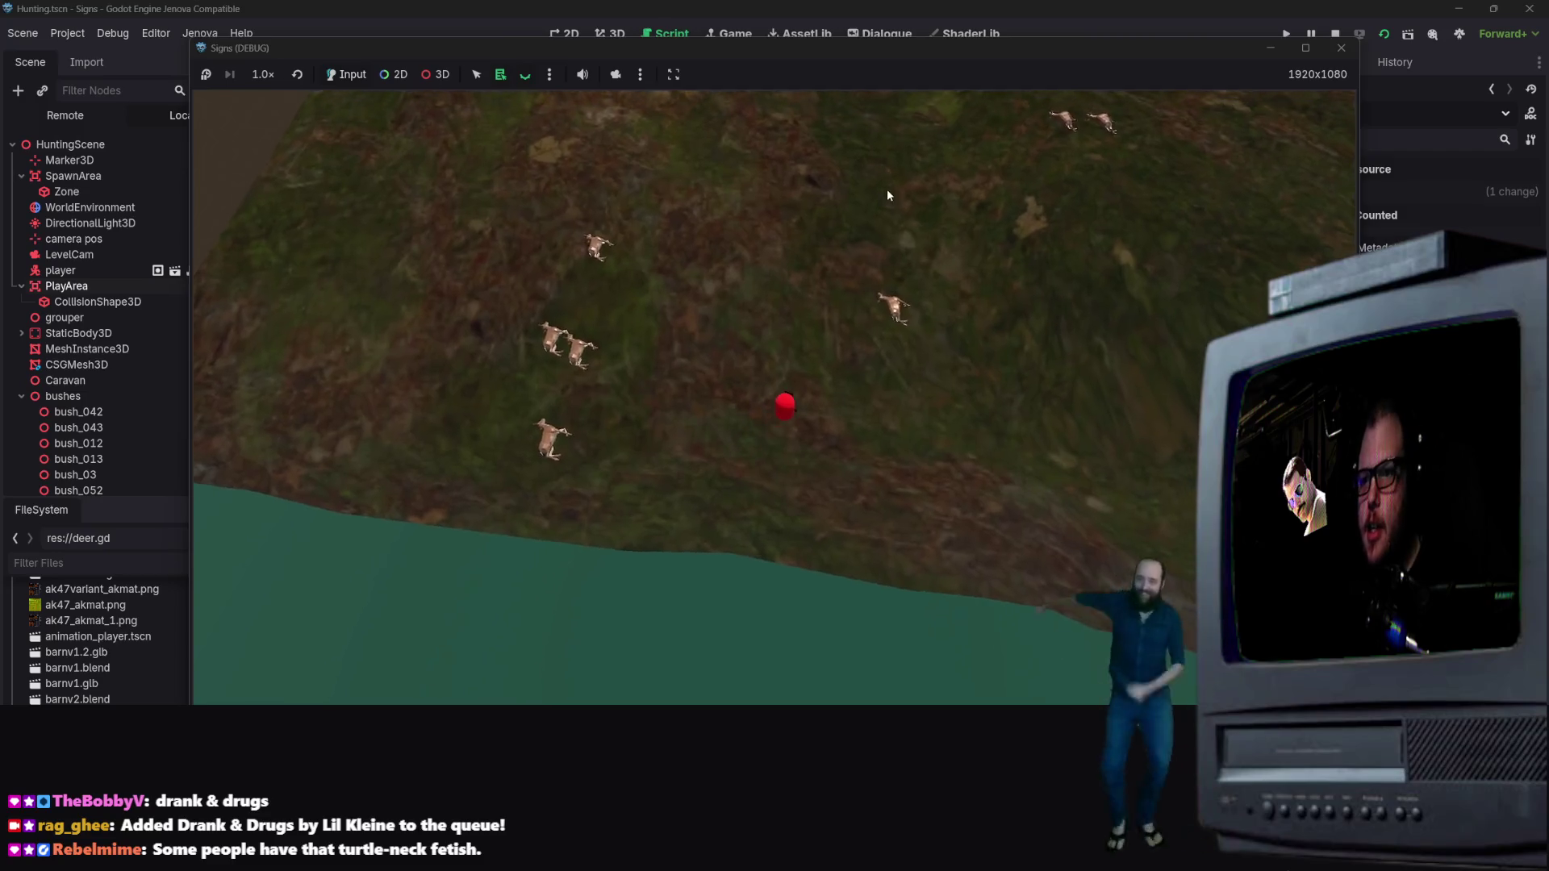
key(w)
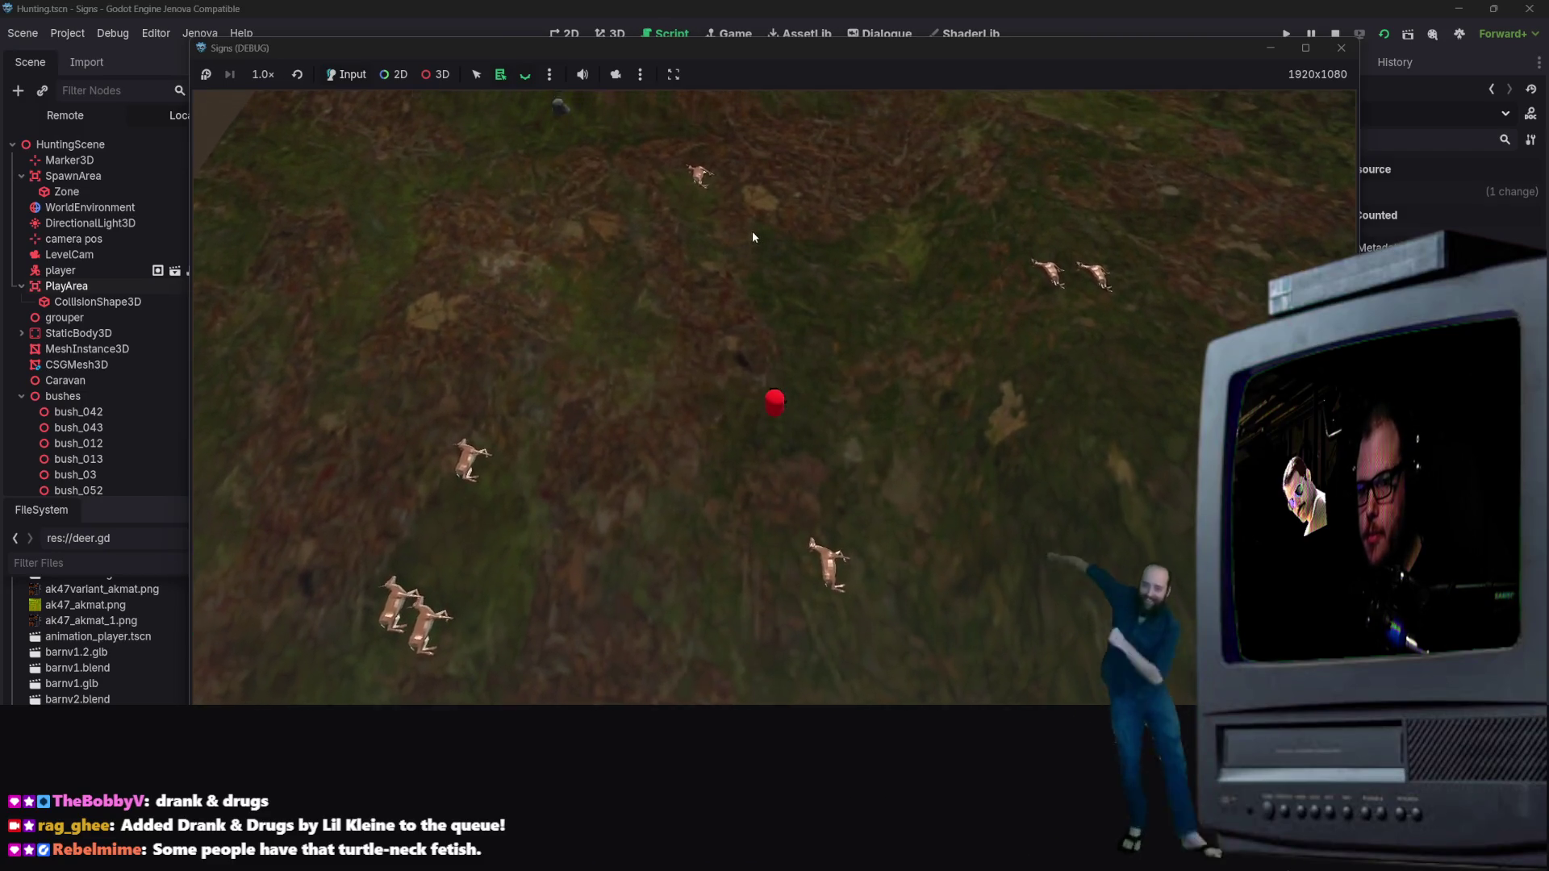
key(w)
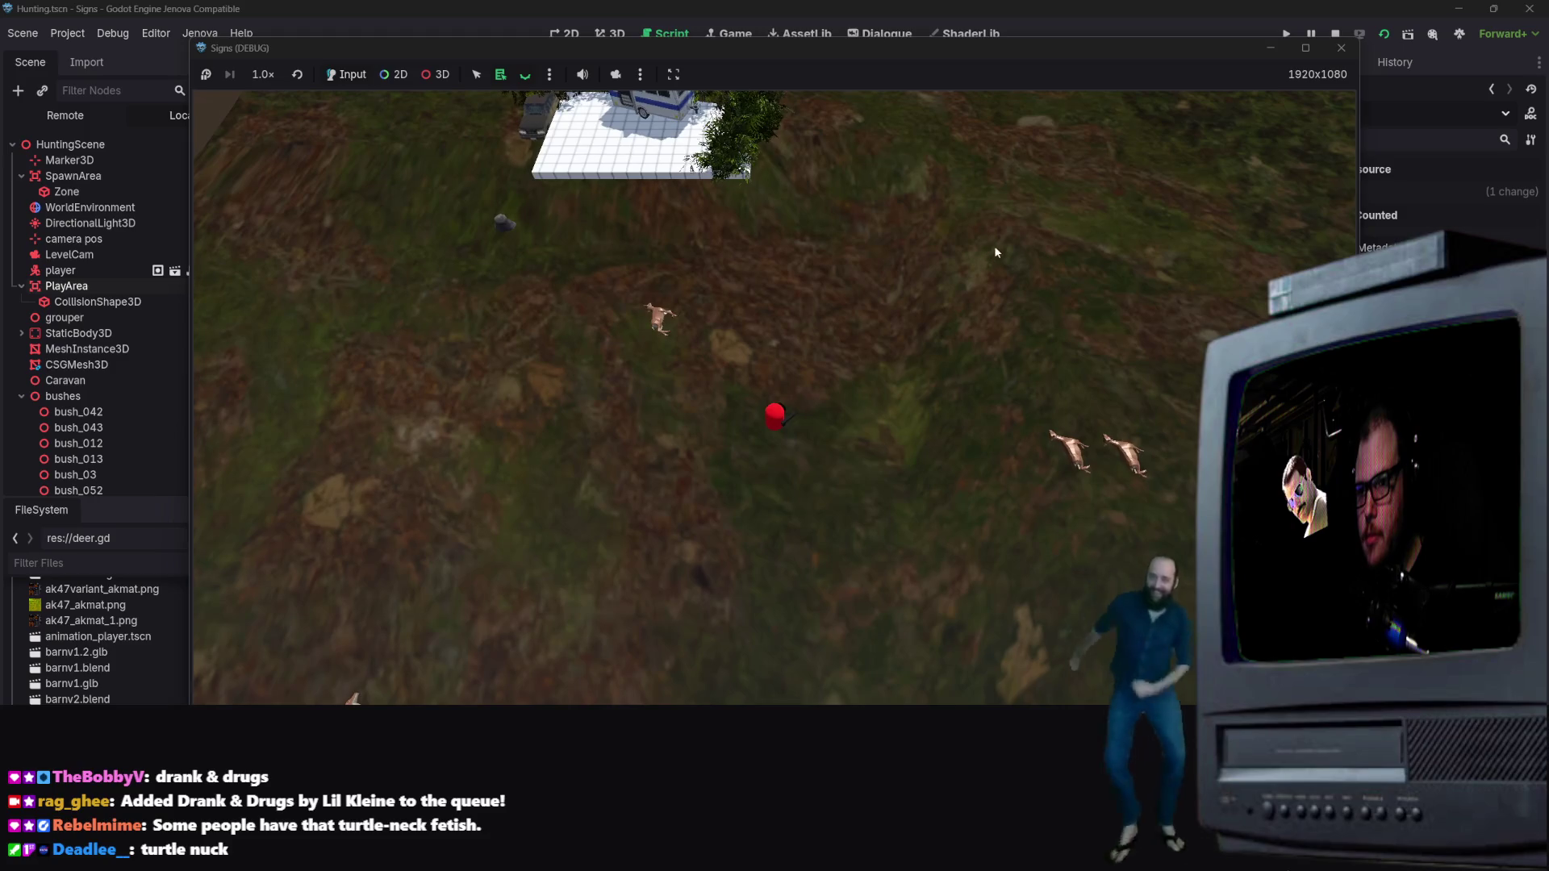
Step: Close the running game and scroll the script up to the commented camera lerp line
click(1345, 46)
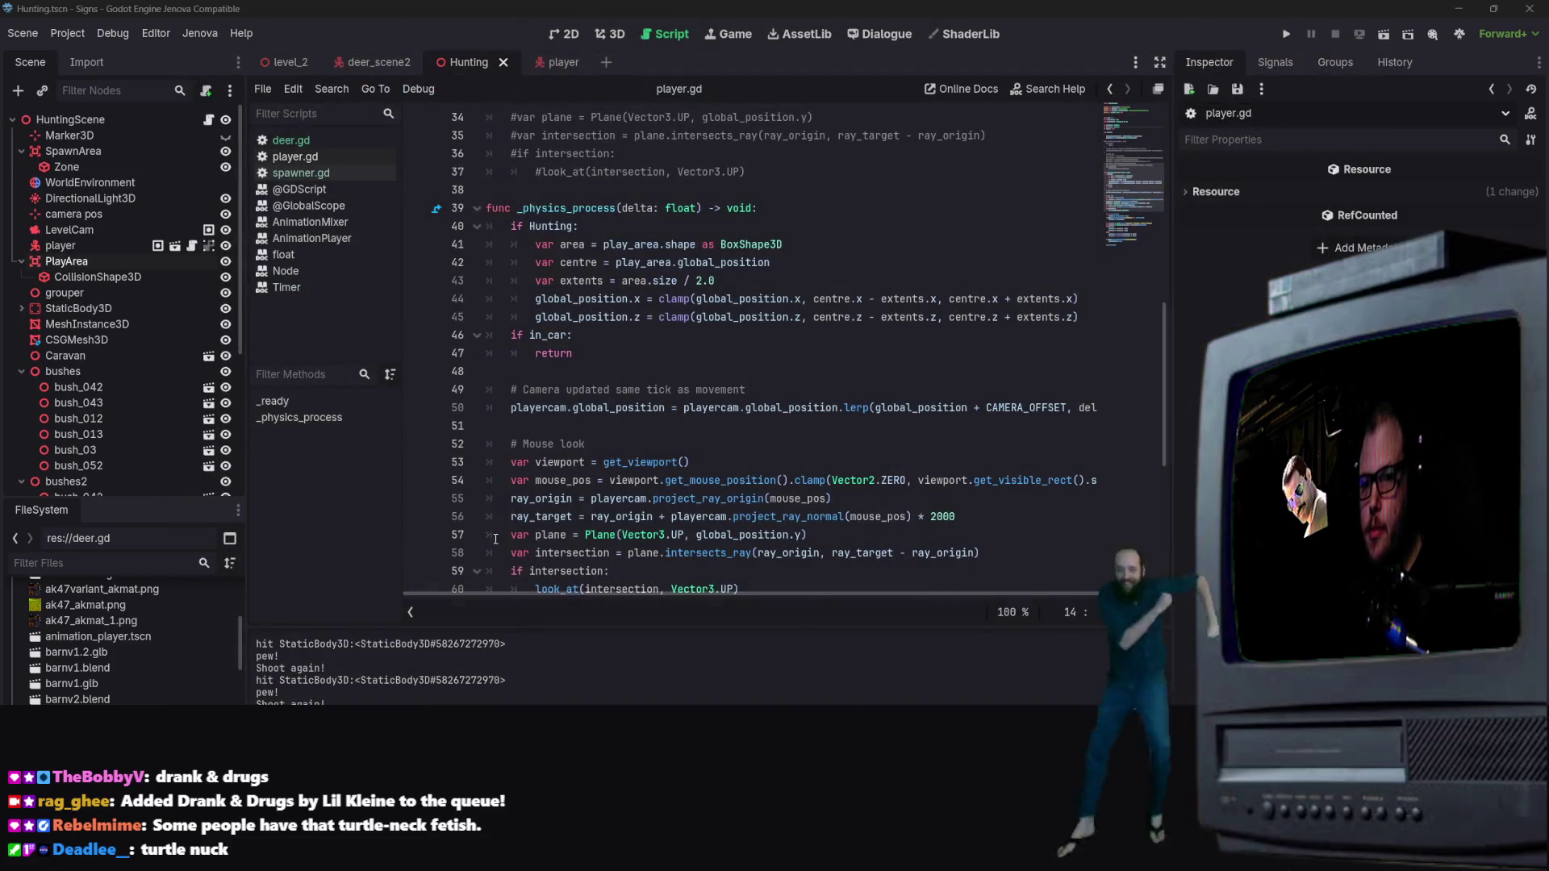
scroll(779, 342, up, 5)
click(707, 266)
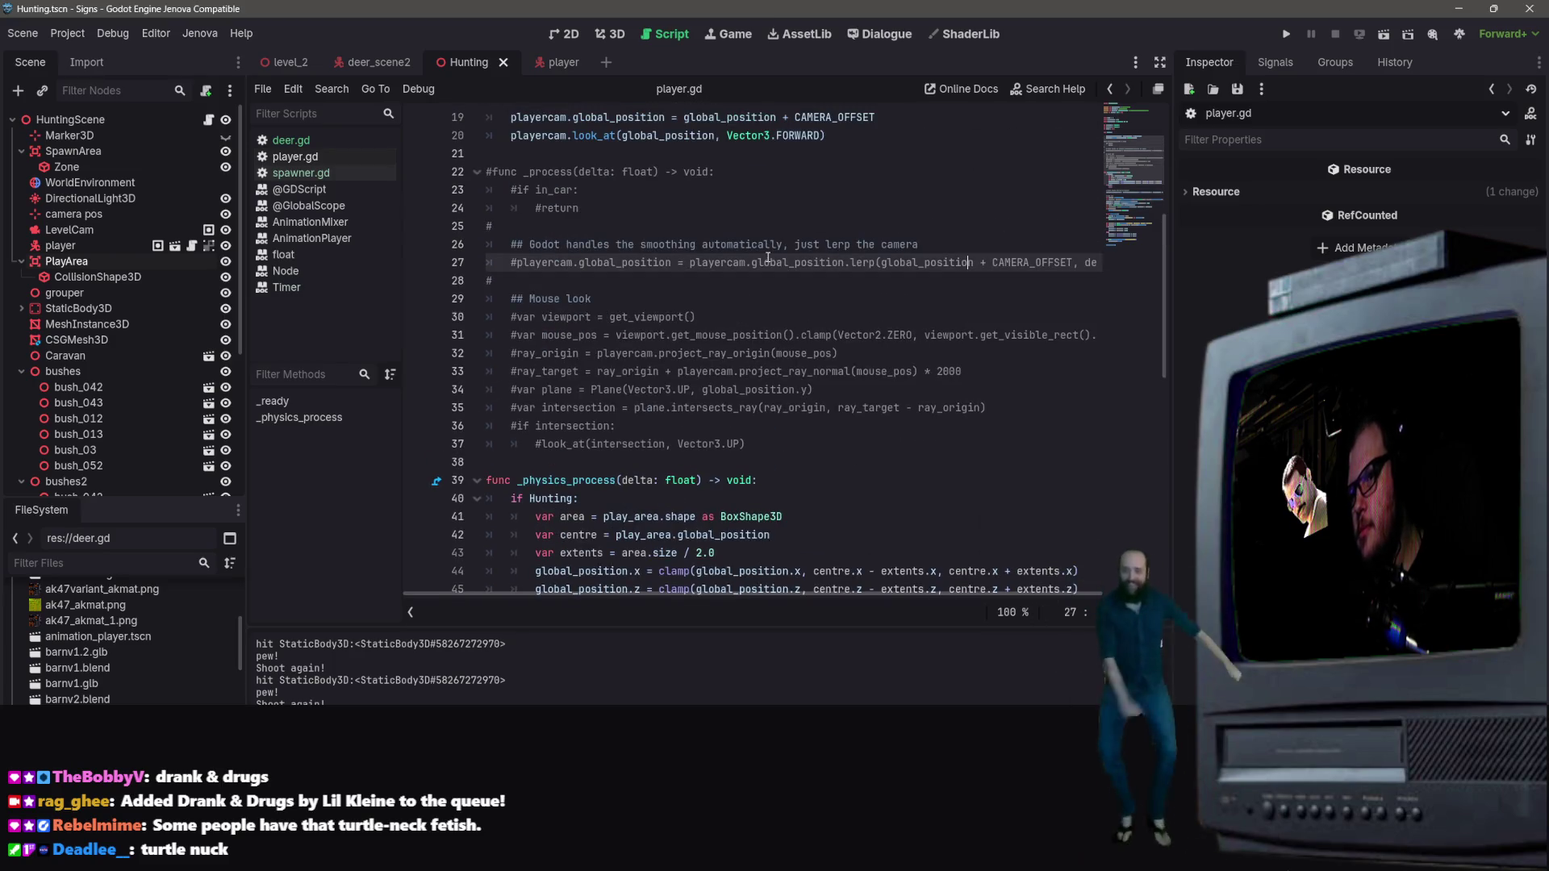
scroll(707, 367, up, 2)
scroll(736, 321, up, 4)
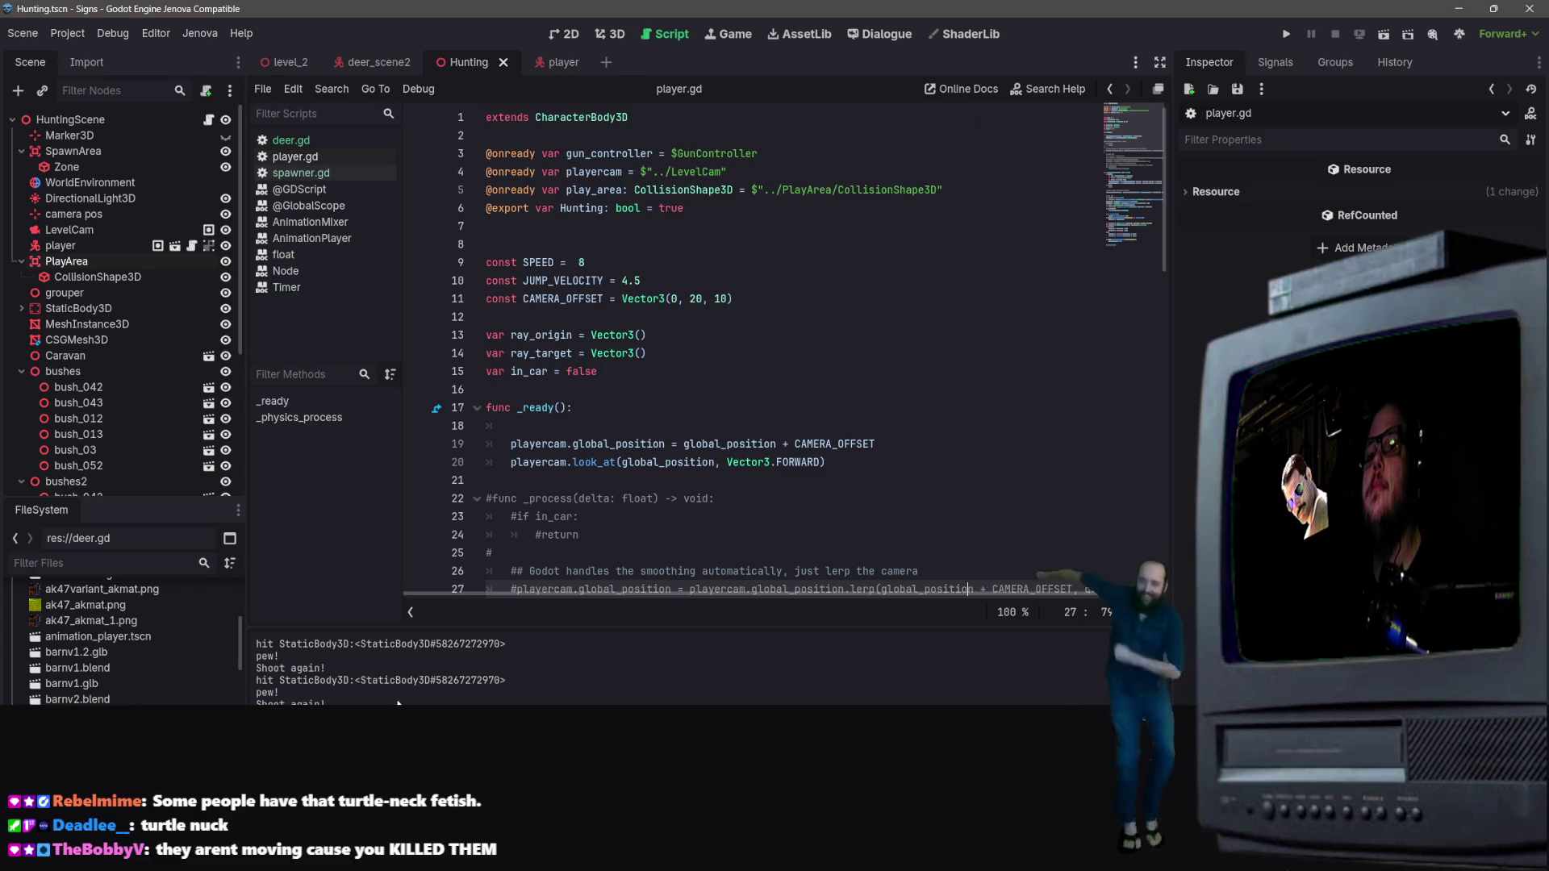
Step: Set deer_scene2's NavigationAgent3D Path Desired Distance to 0.5 m, save the scene, and run it
click(373, 63)
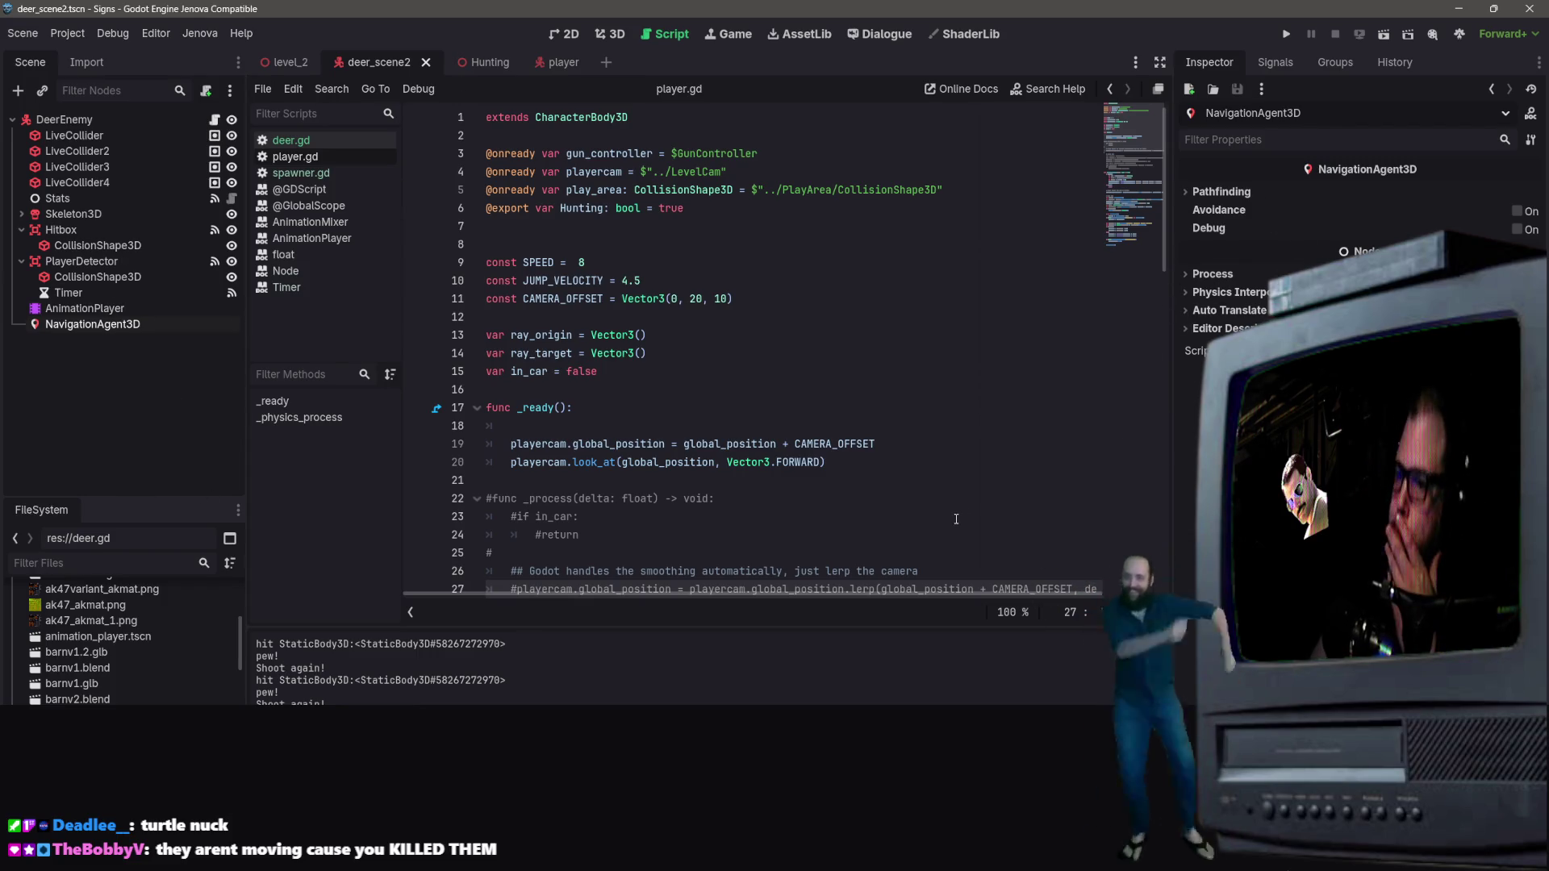
click(1241, 193)
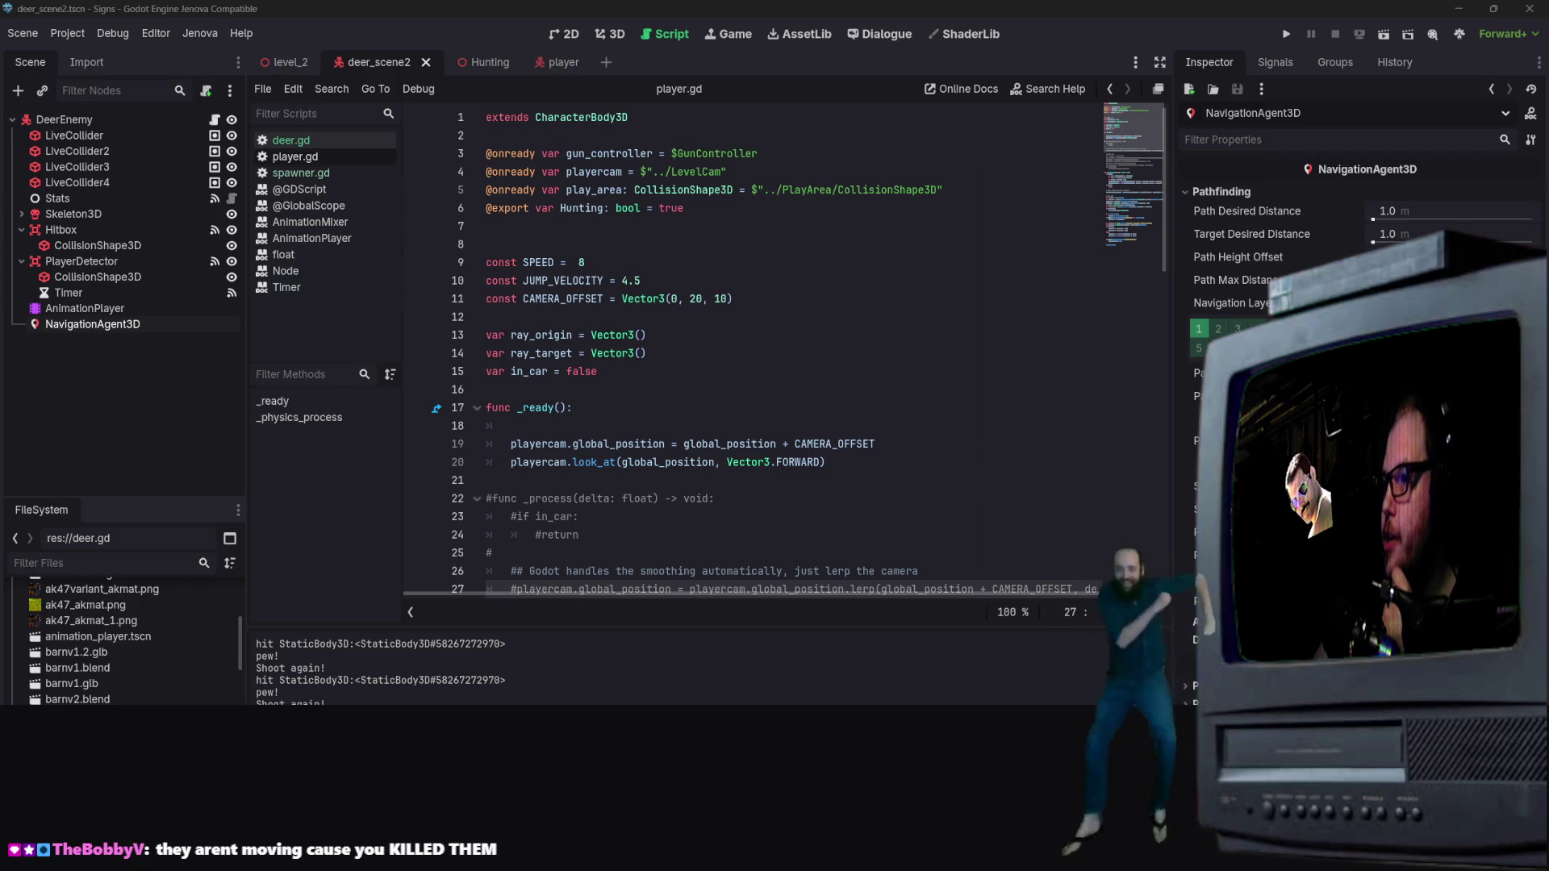
click(1389, 212)
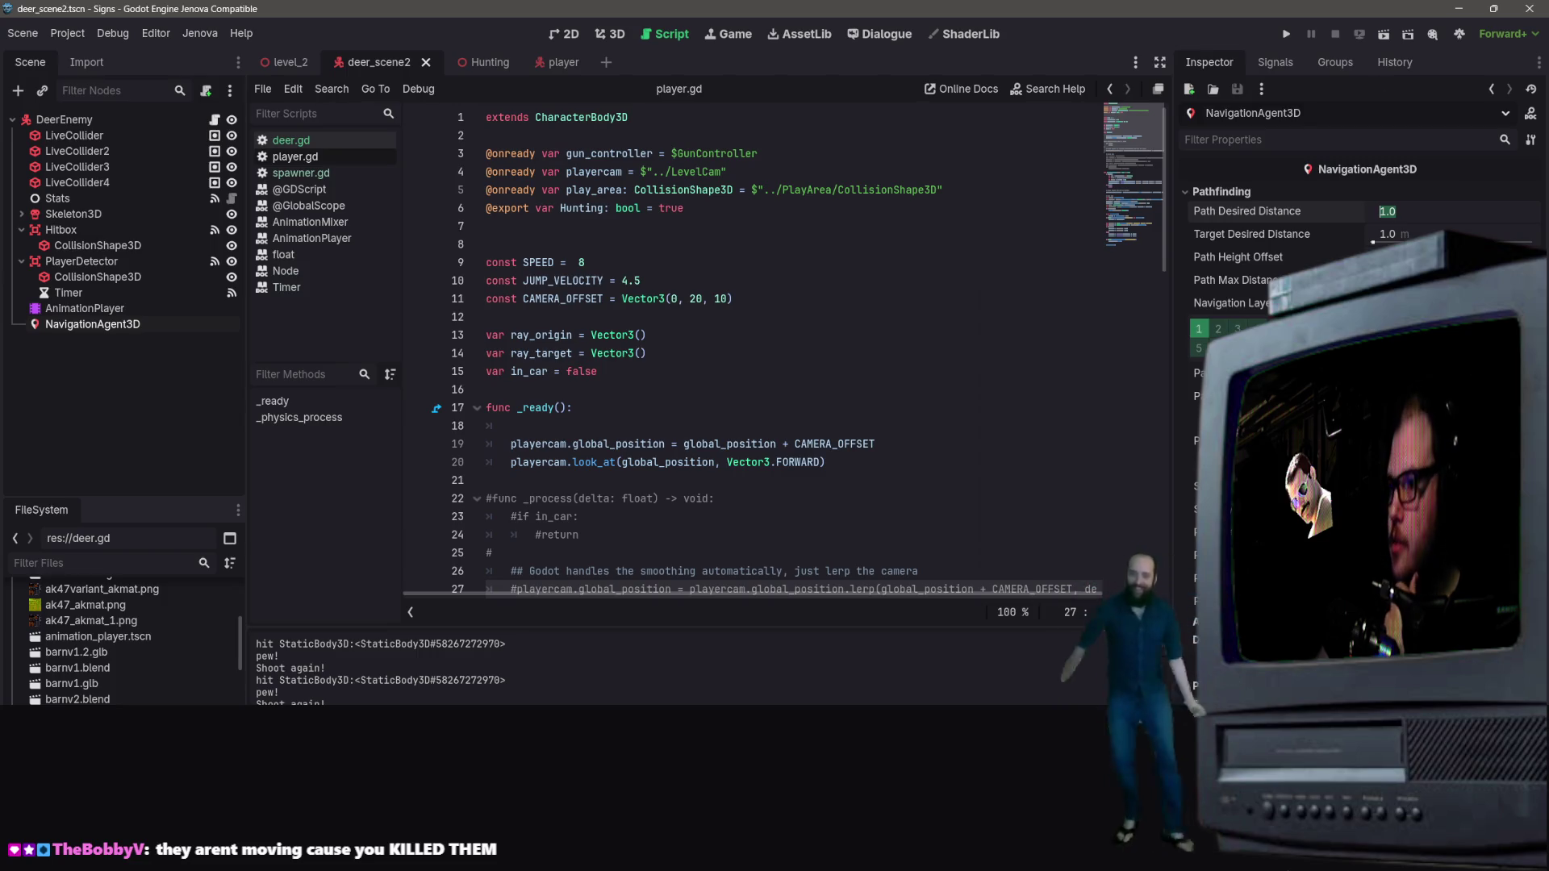
text(.5)
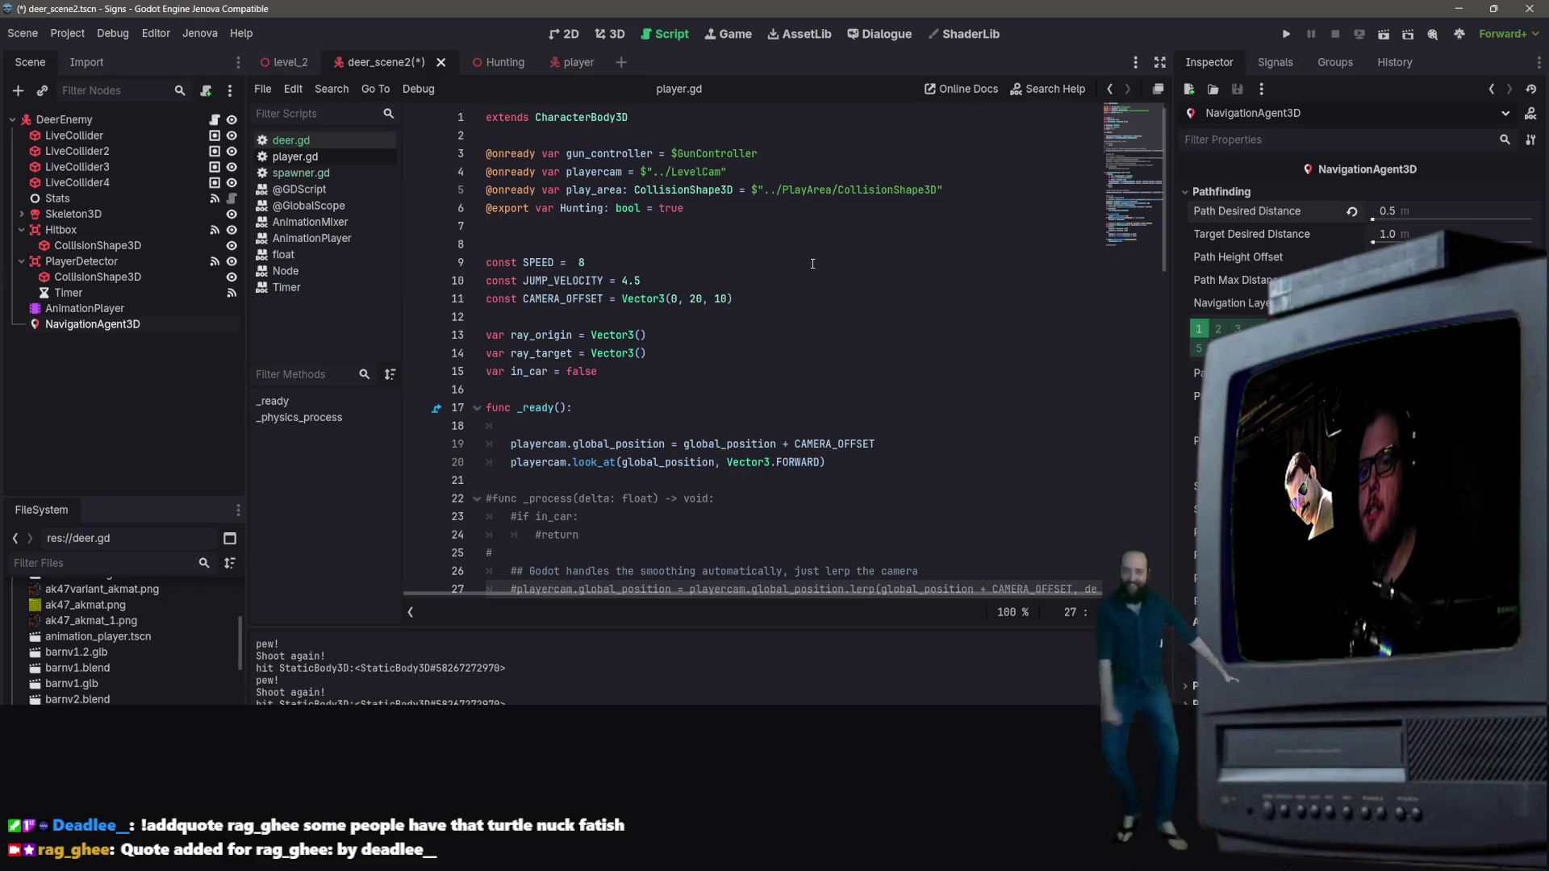
key(ctrl+s)
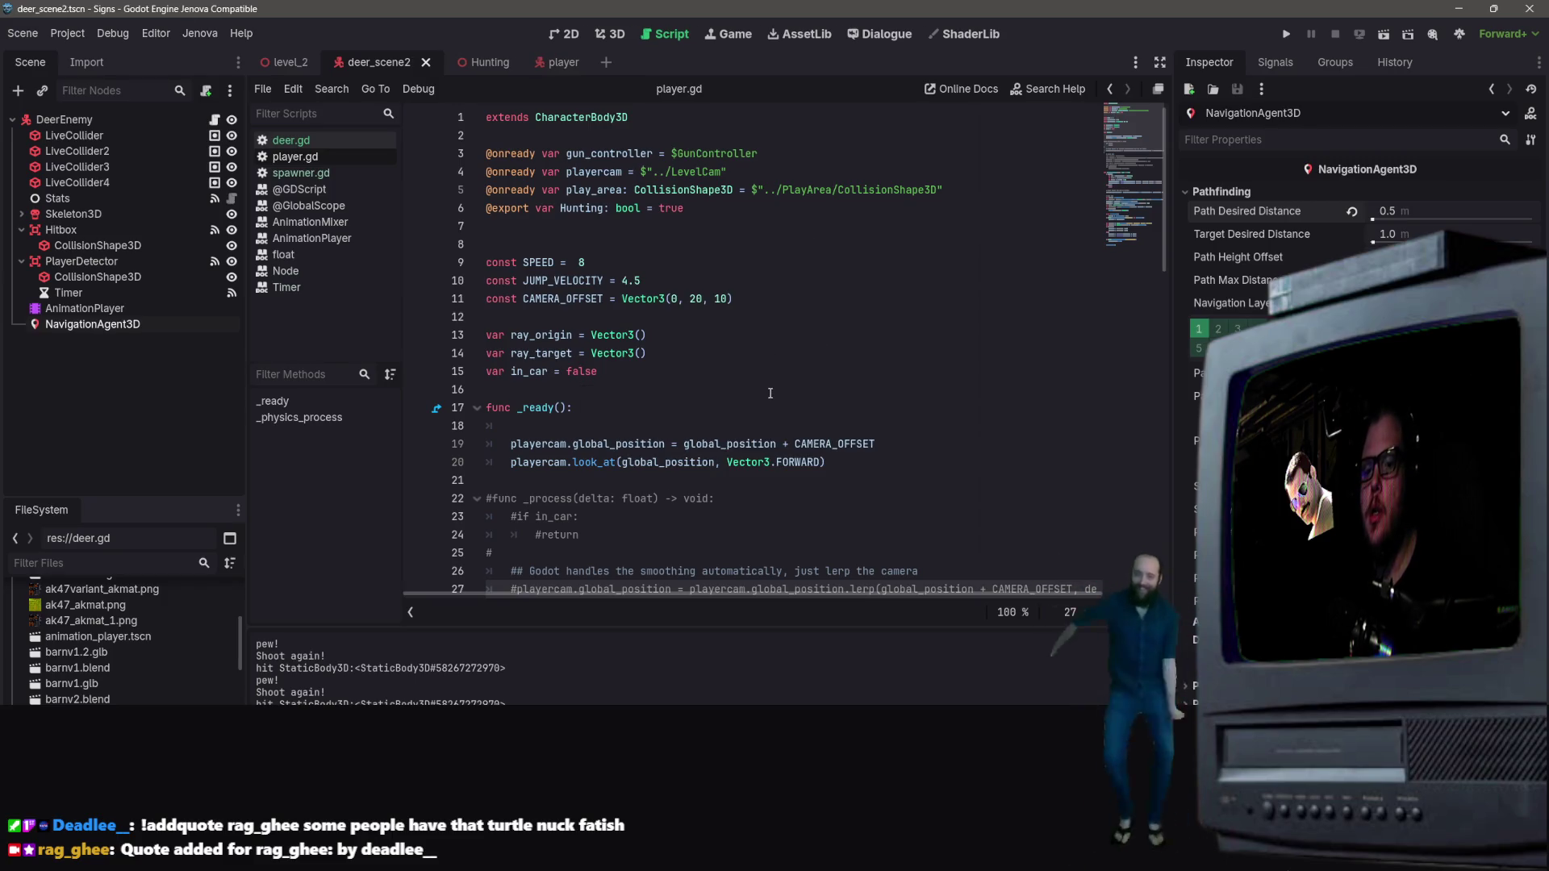
click(769, 393)
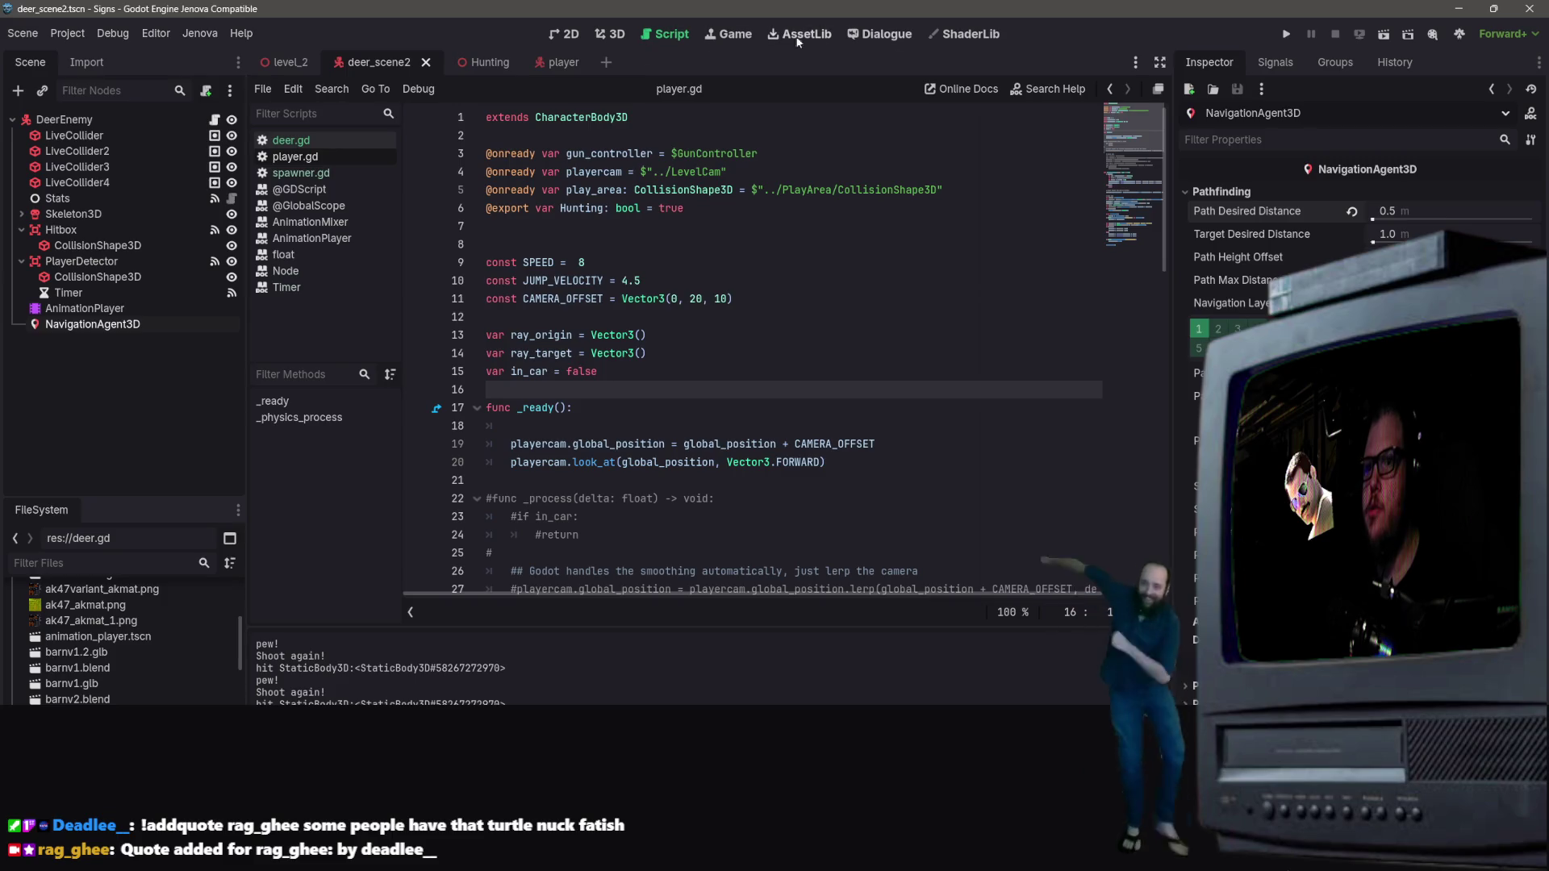
click(1384, 36)
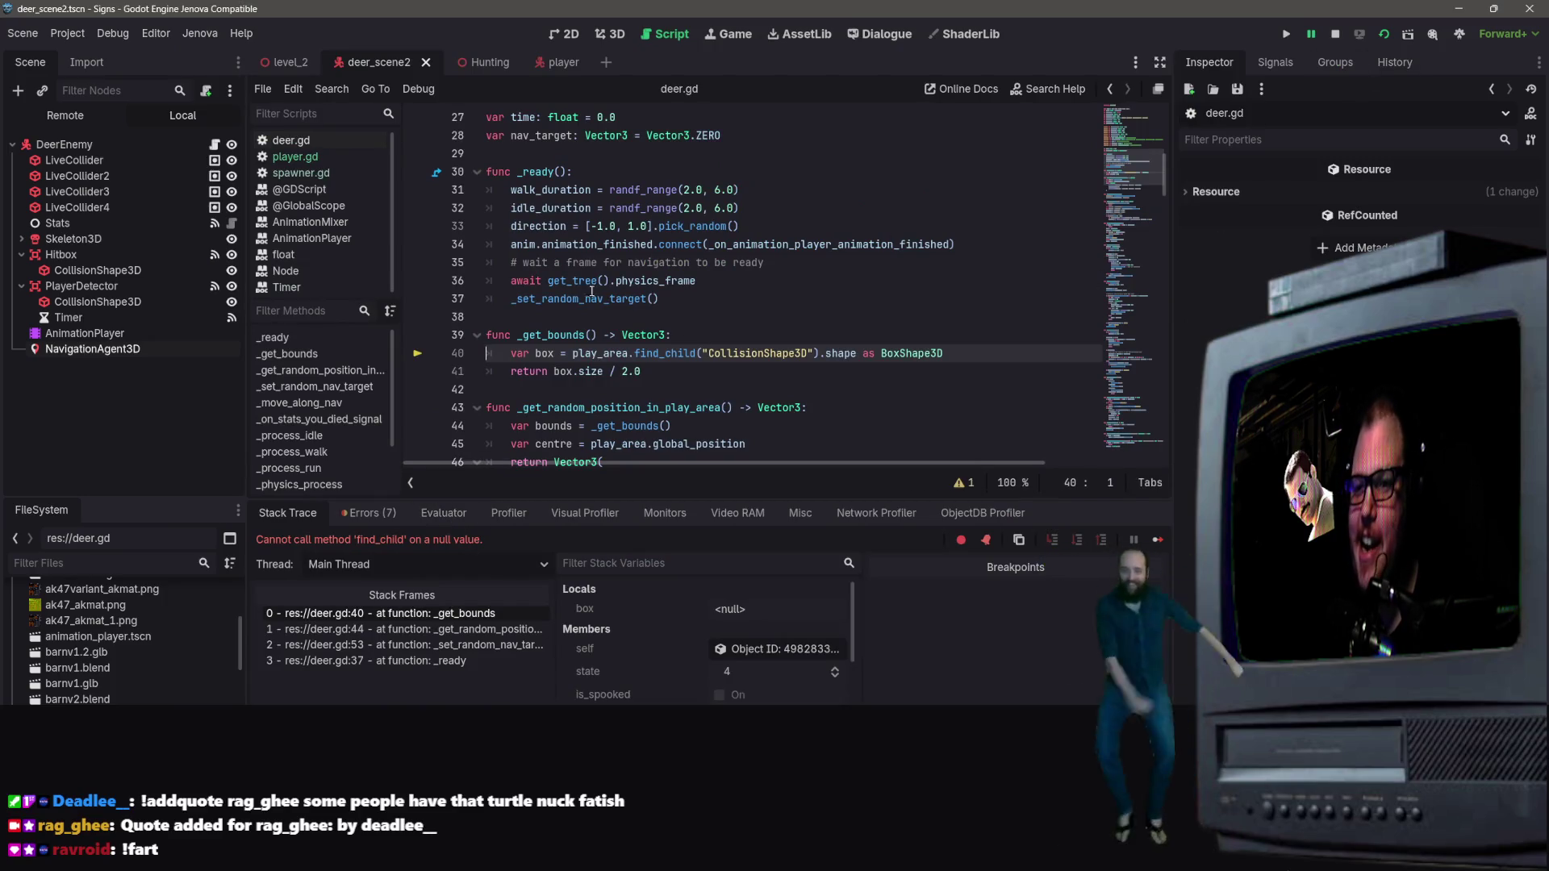
Step: Change play_area's type on line 24 from Area3D to CollisionShape3D and start extending its node path
mouse_move(707, 352)
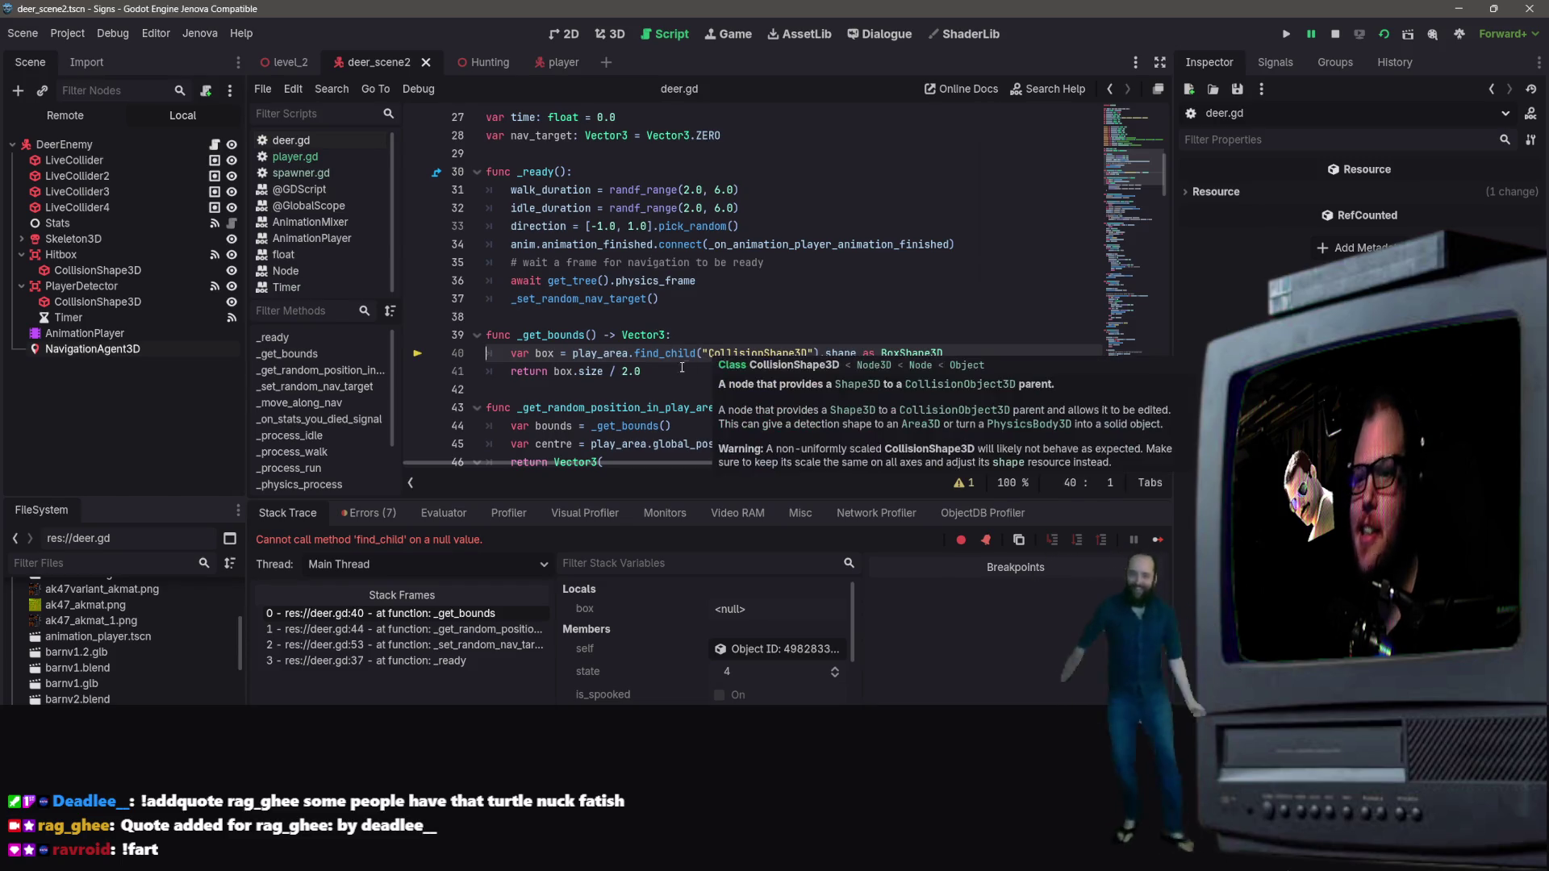
scroll(845, 312, up, 10)
scroll(885, 261, down, 7)
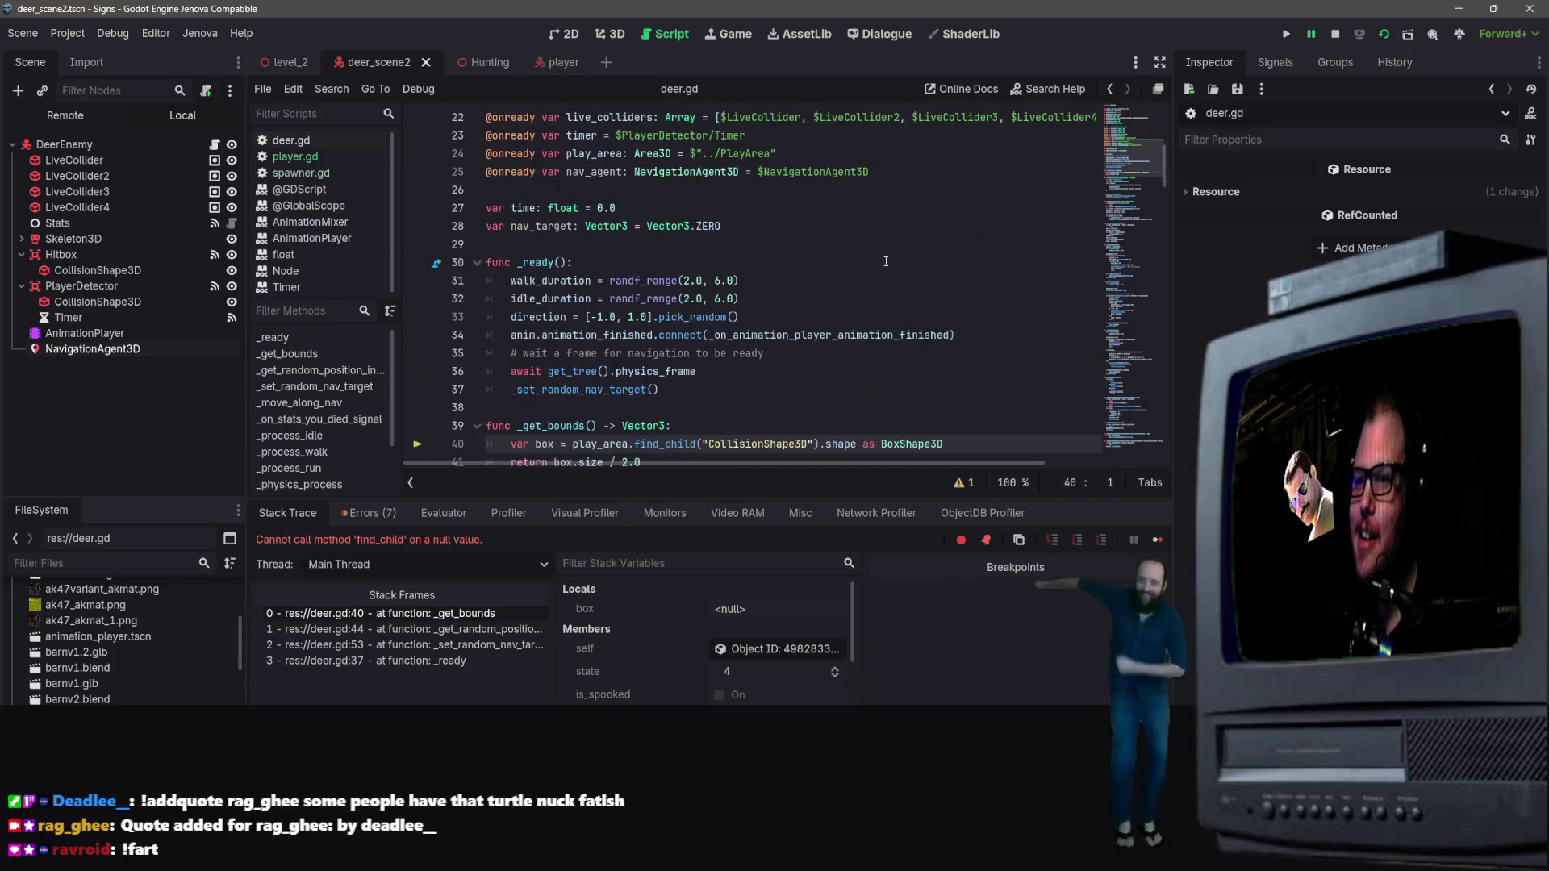
scroll(697, 240, up, 2)
scroll(730, 288, down, 5)
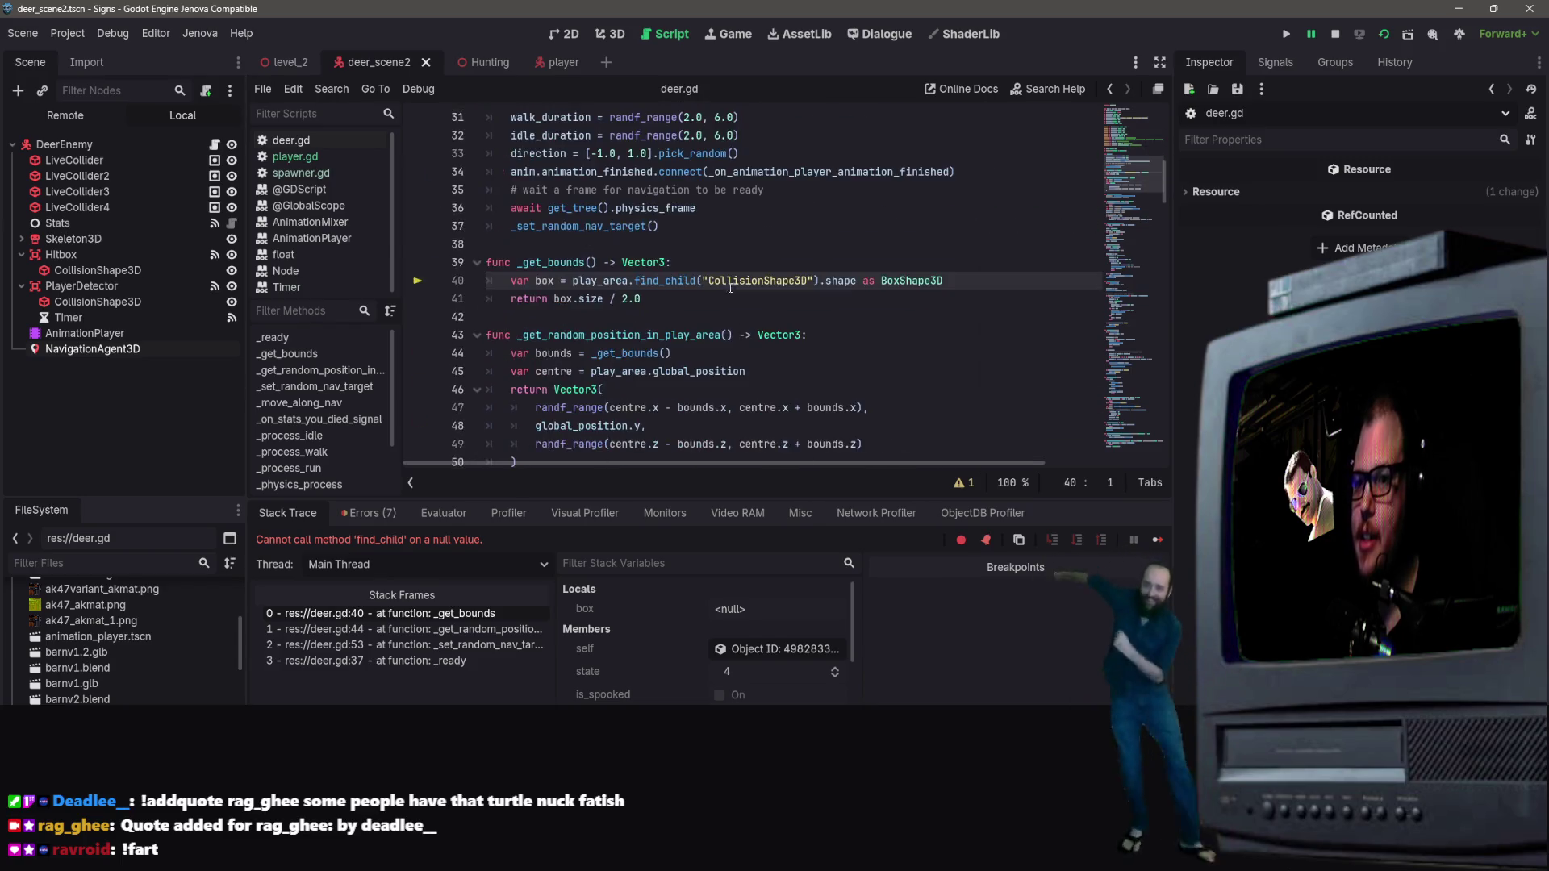
scroll(763, 304, up, 1)
scroll(782, 314, up, 3)
scroll(798, 327, down, 4)
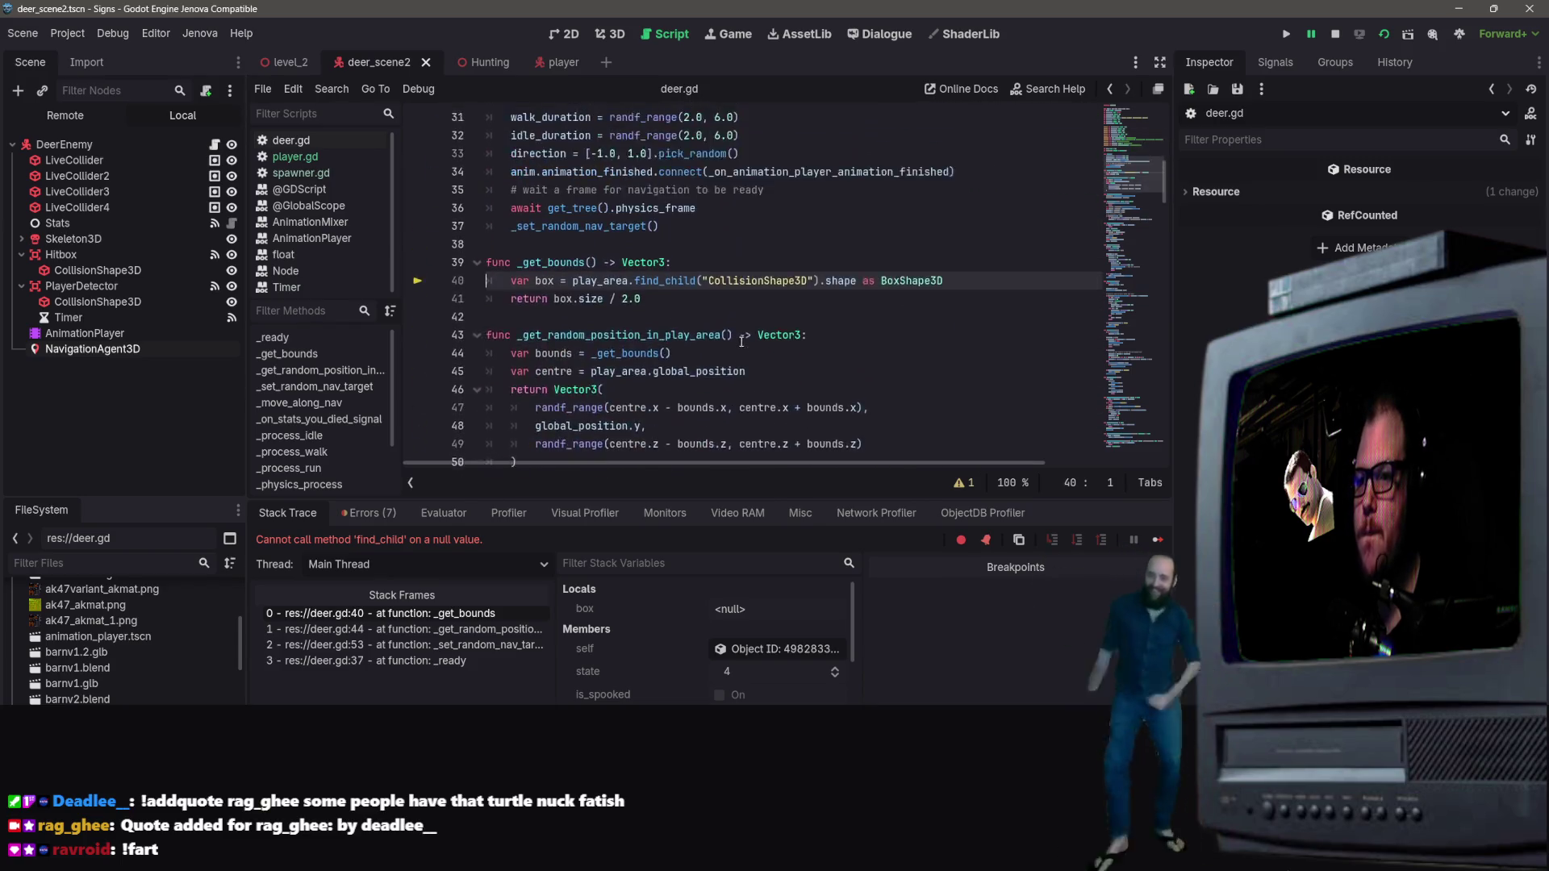
scroll(822, 342, up, 1)
drag(807, 335, 708, 335)
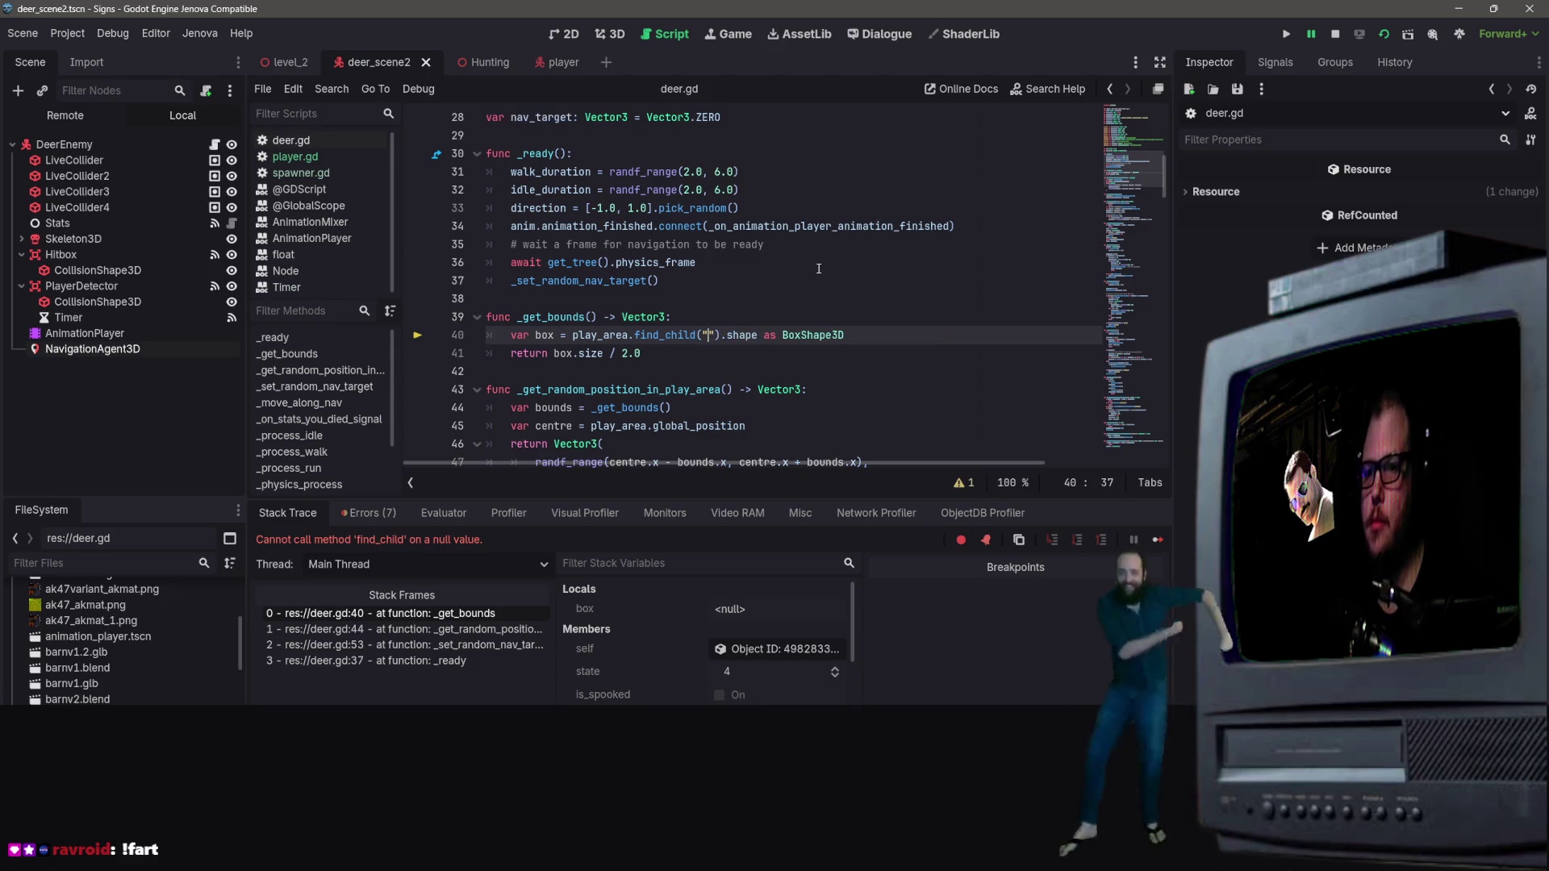
scroll(806, 275, up, 6)
double_click(652, 371)
key(ctrl+v)
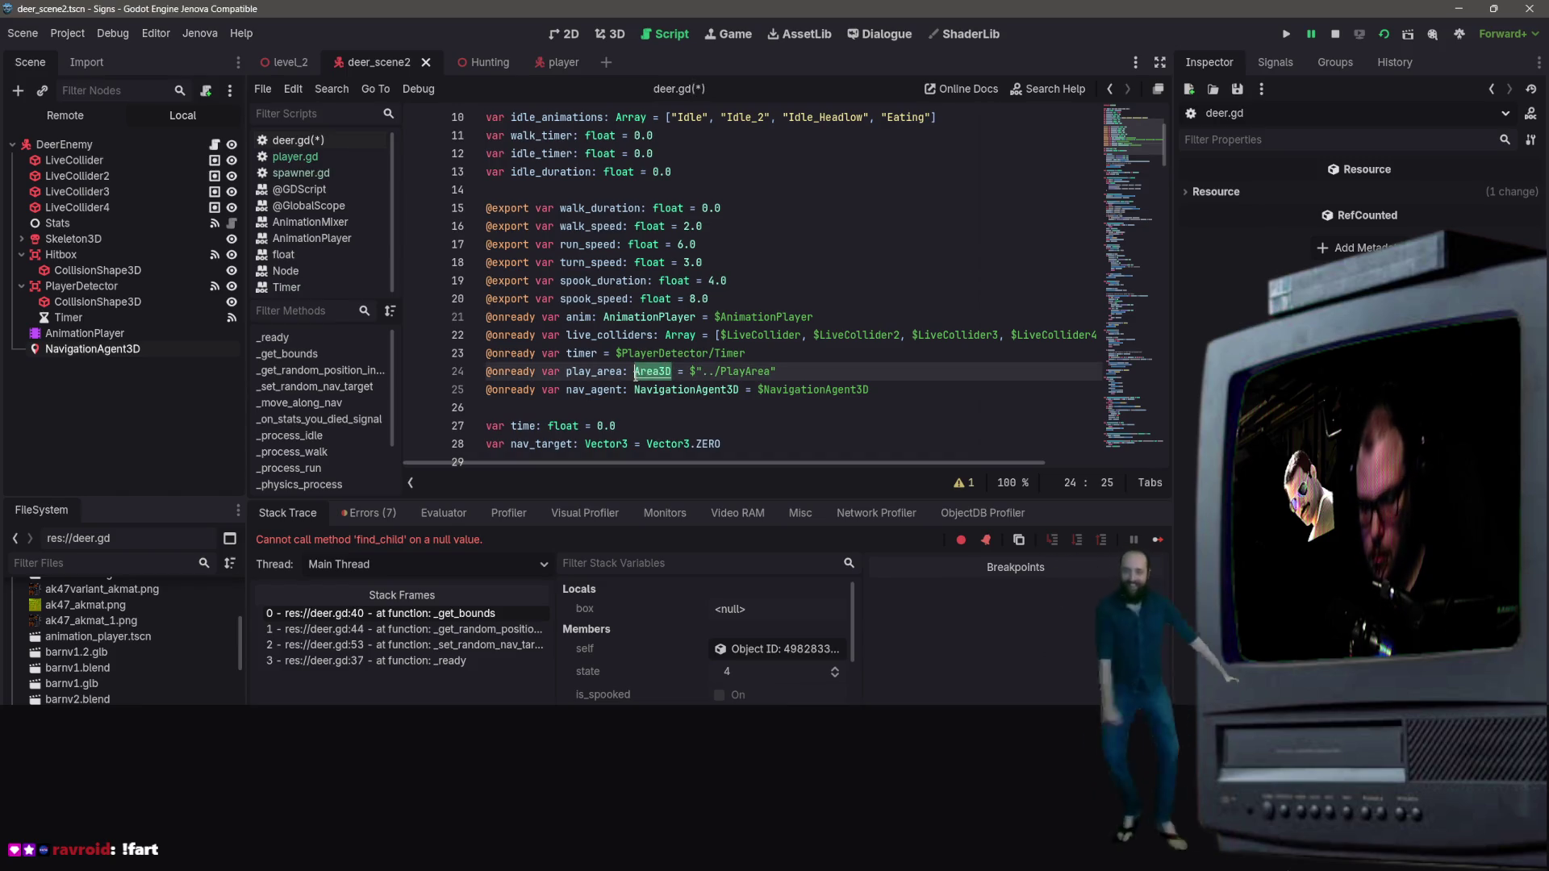
click(828, 371)
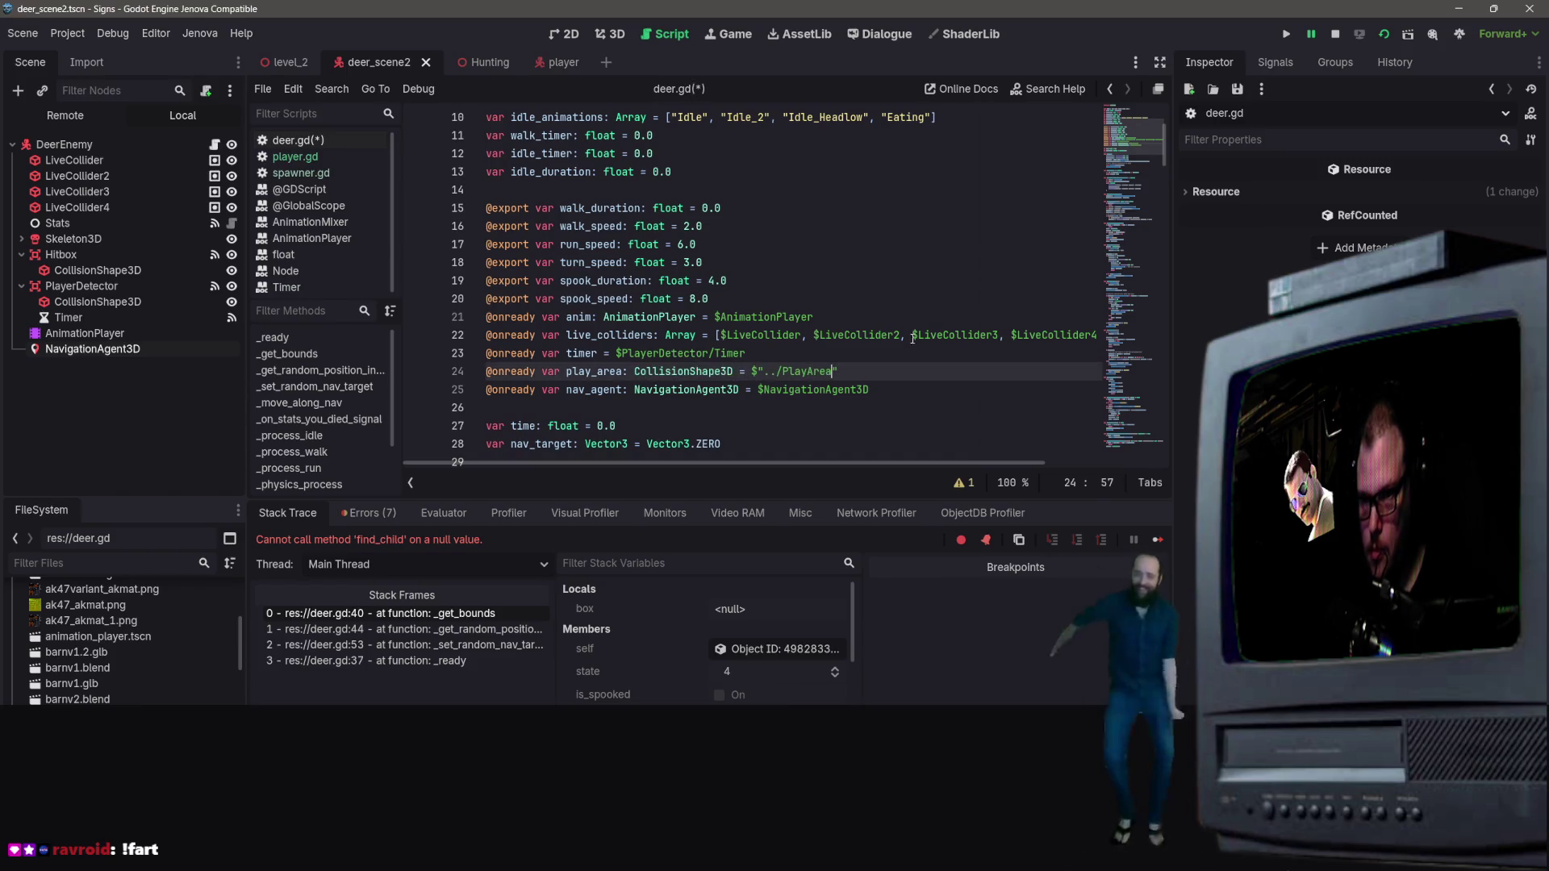
text(/)
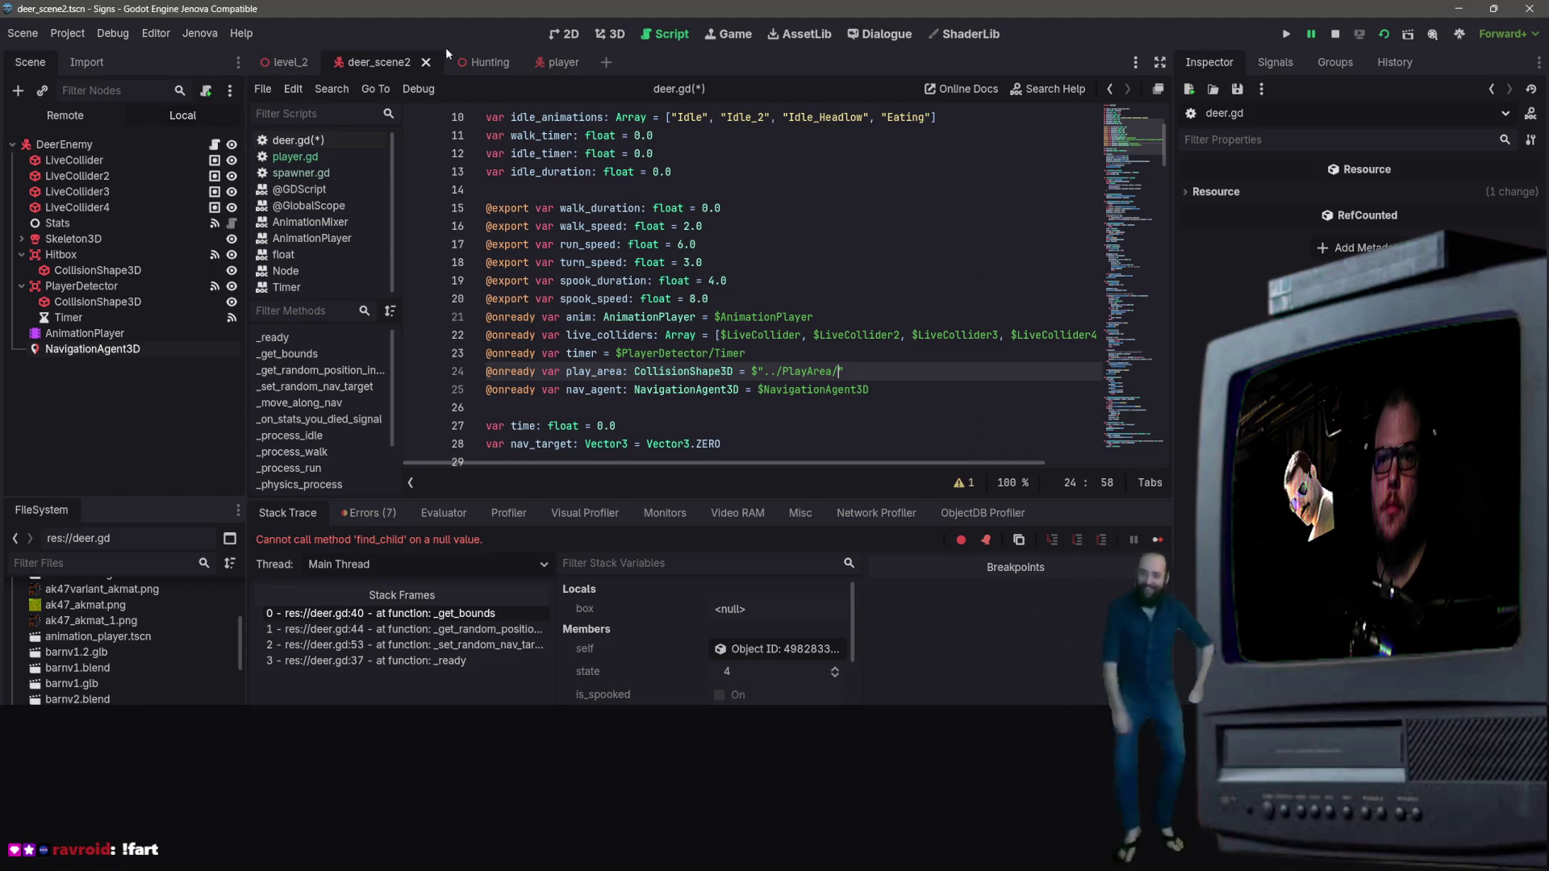
Step: Check PlayArea in the Hunting scene and complete the path as ../PlayArea/CollisionShape3D
click(489, 63)
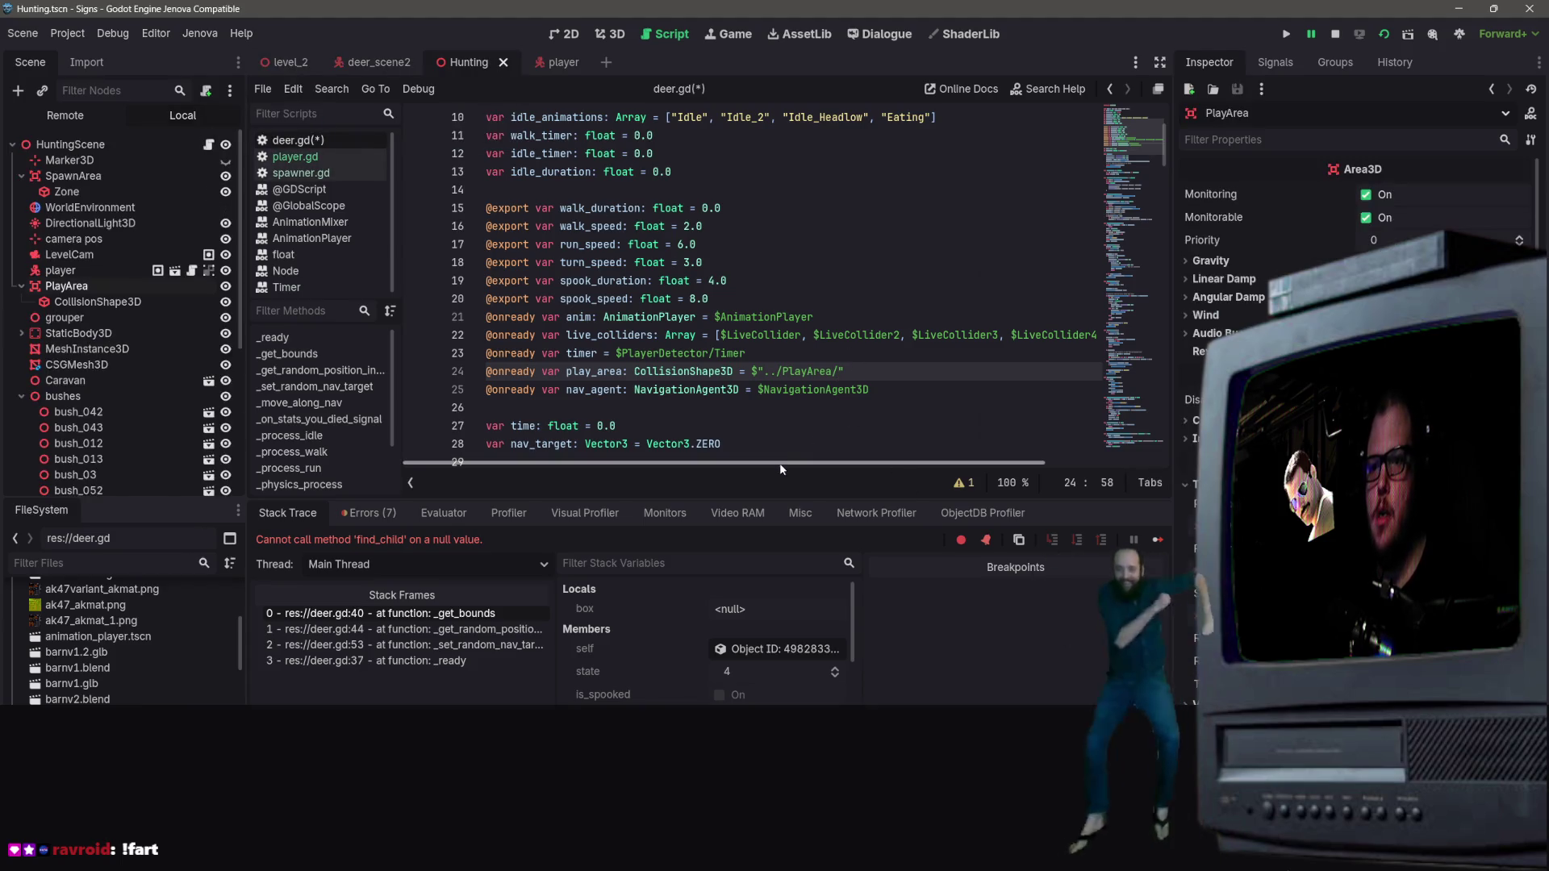
scroll(806, 363, down, 1)
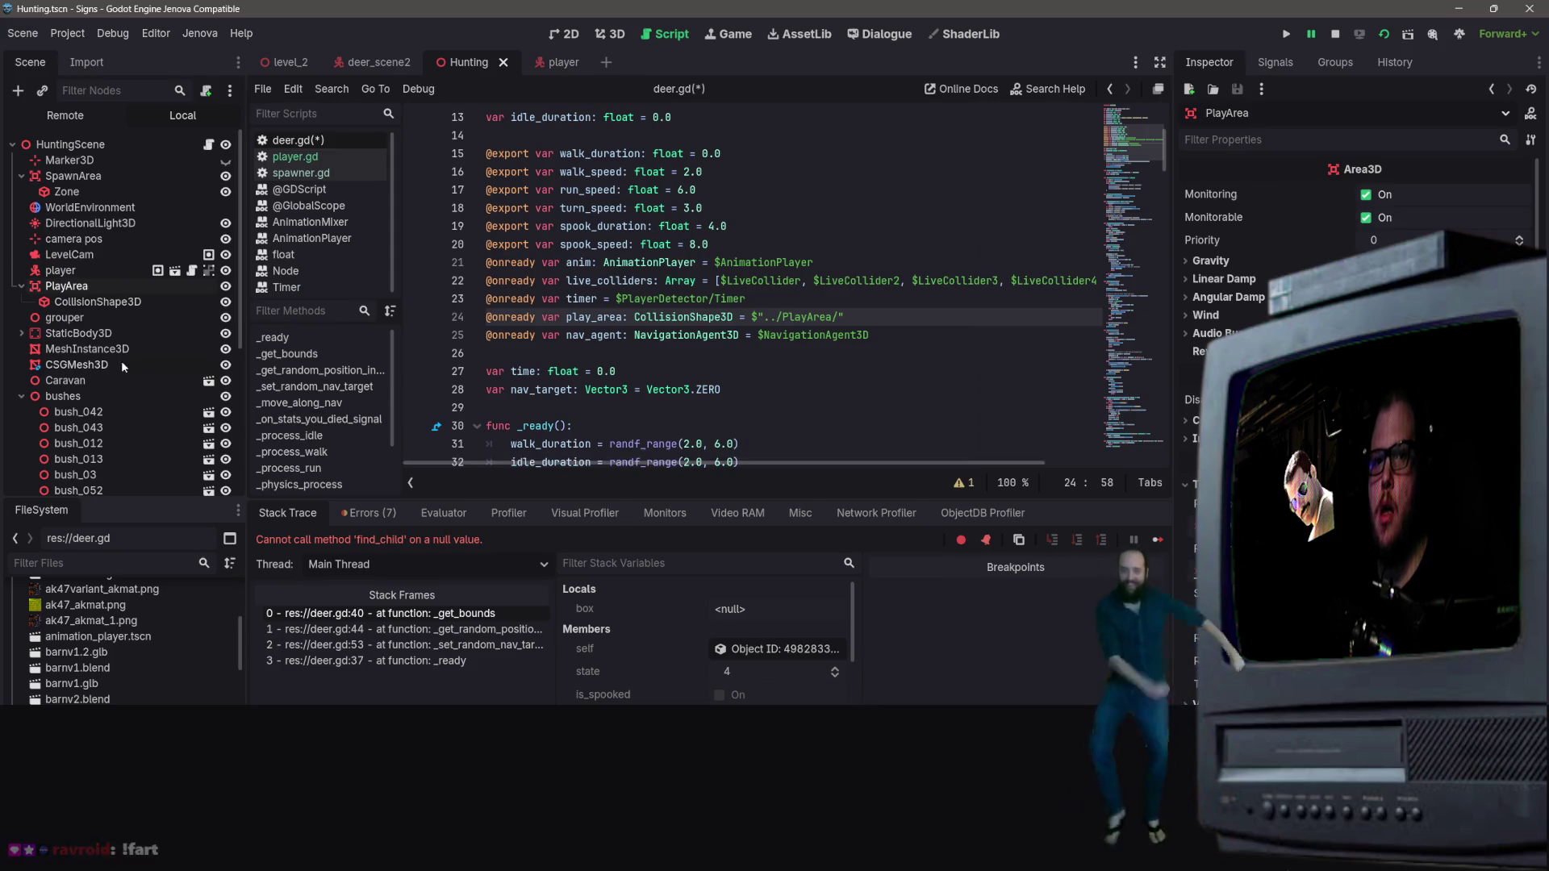
scroll(142, 289, down, 1)
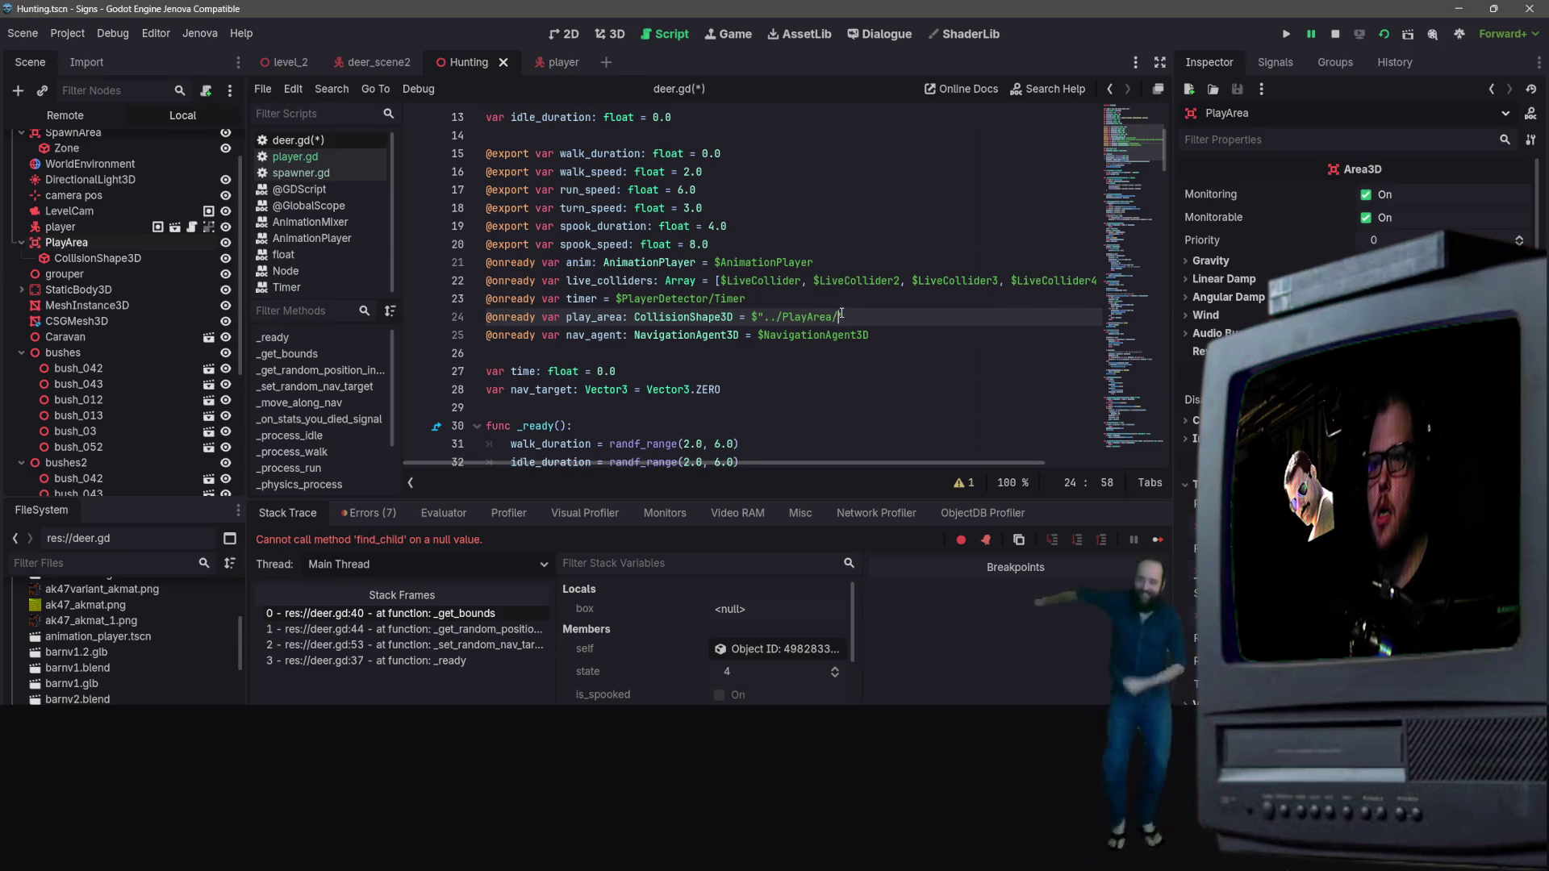
text(CollisionShape3D)
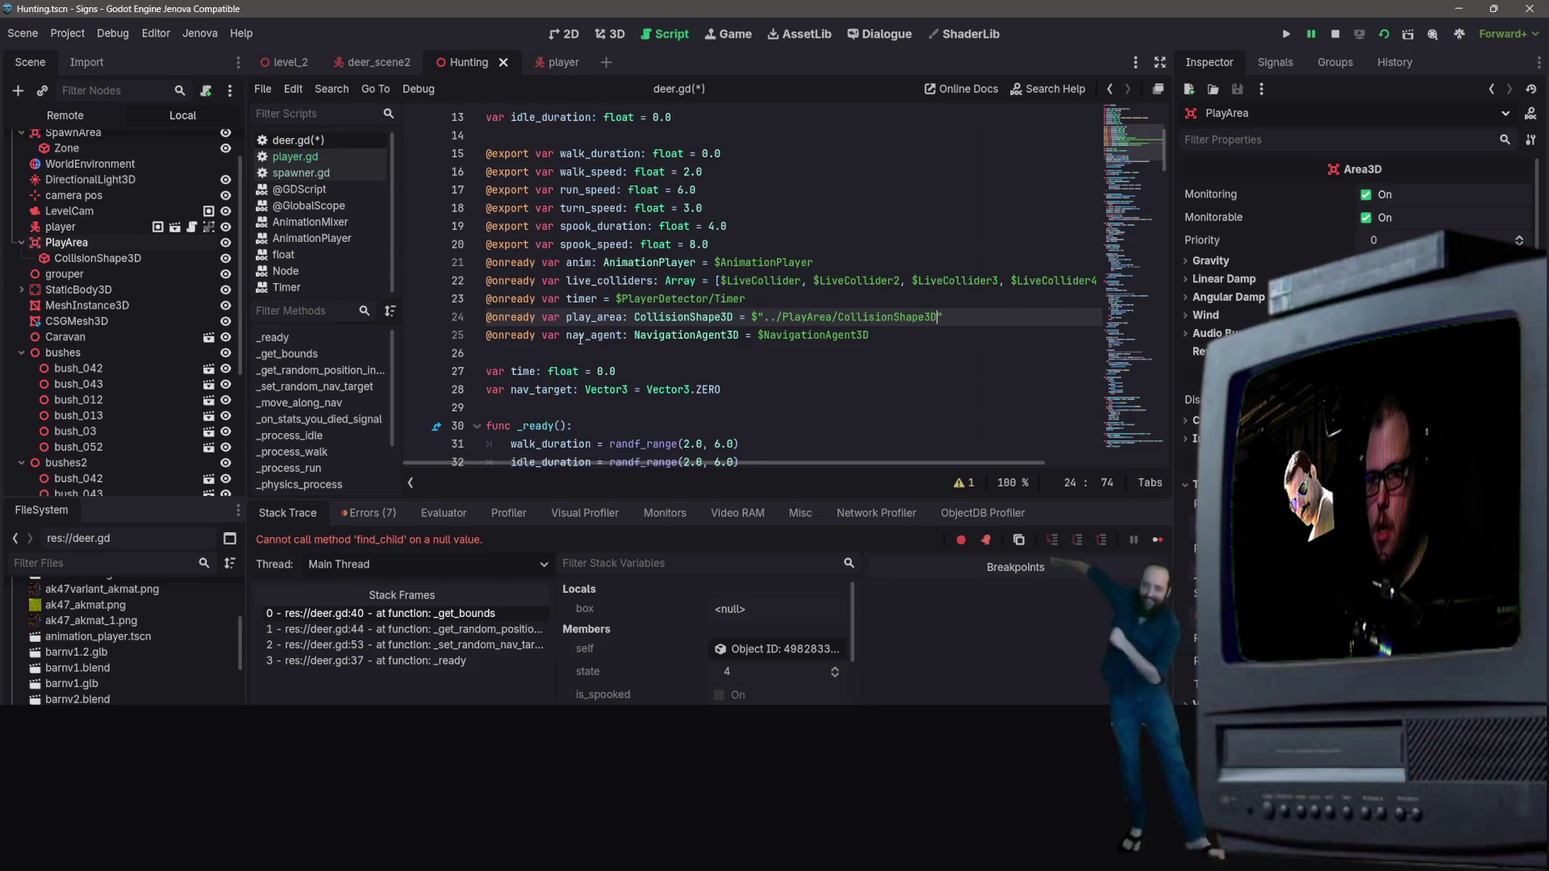
scroll(771, 287, down, 7)
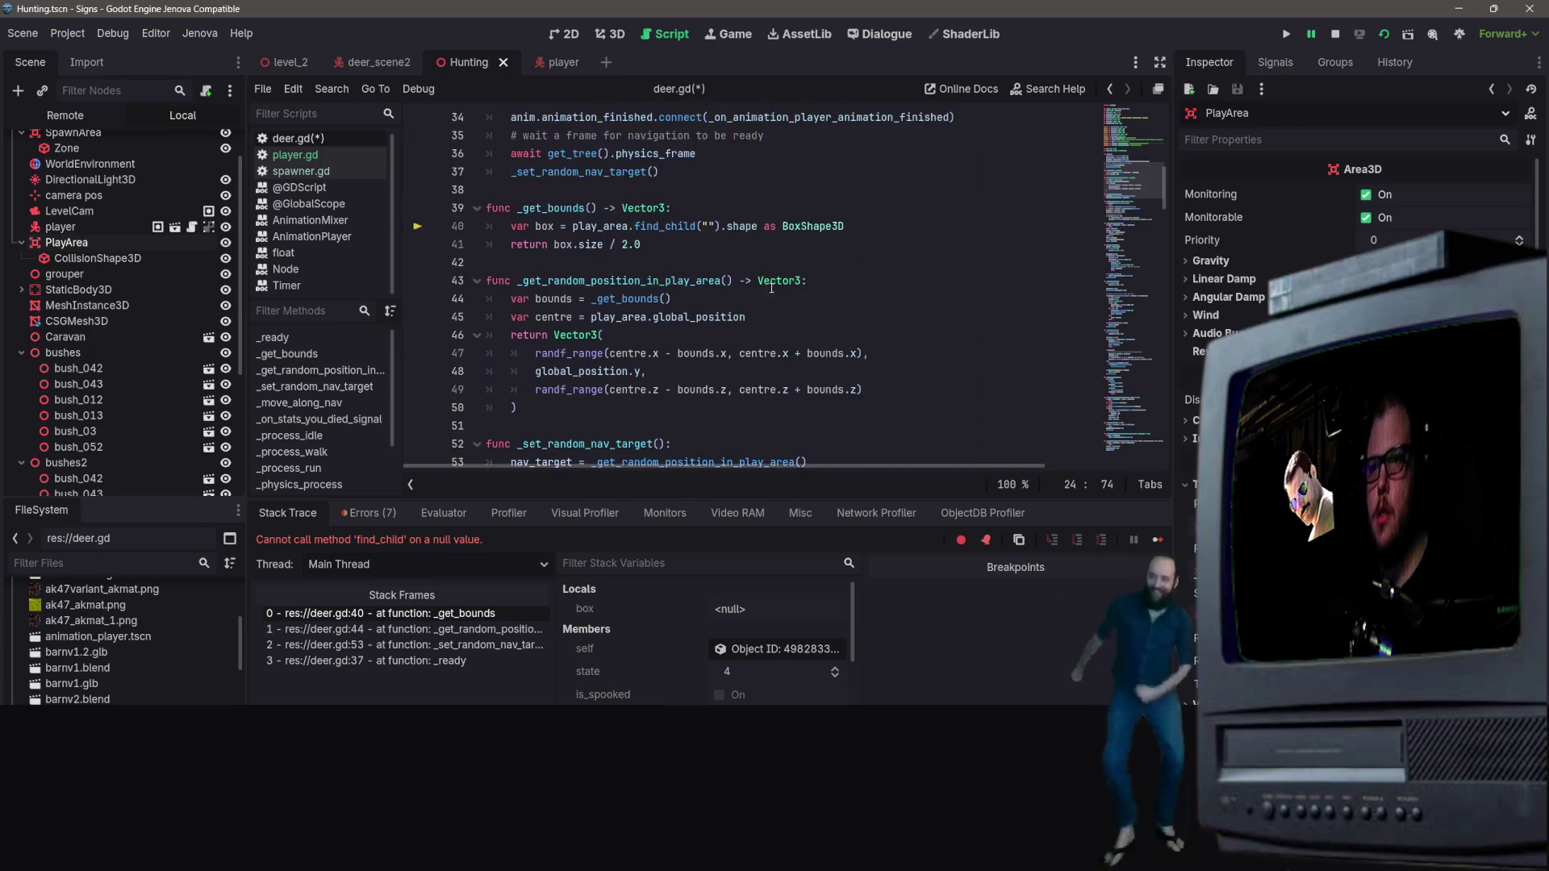
Step: Delete the find_child call on line 40 so the shape is read directly
drag(722, 226, 642, 228)
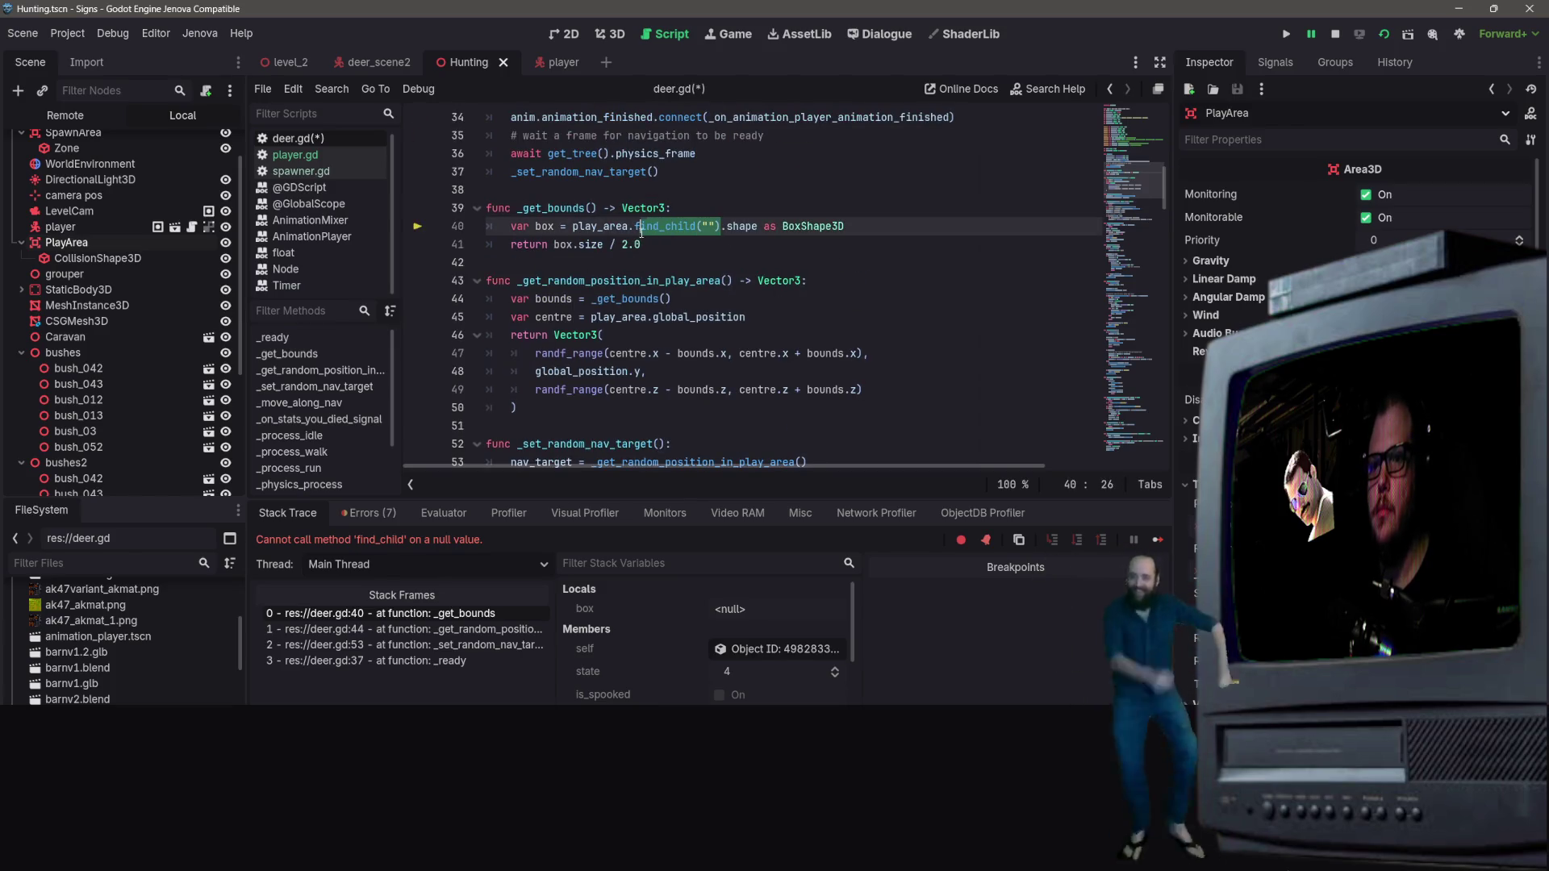
key(BackSpace)
key(BackSpace)
key(BackSpace)
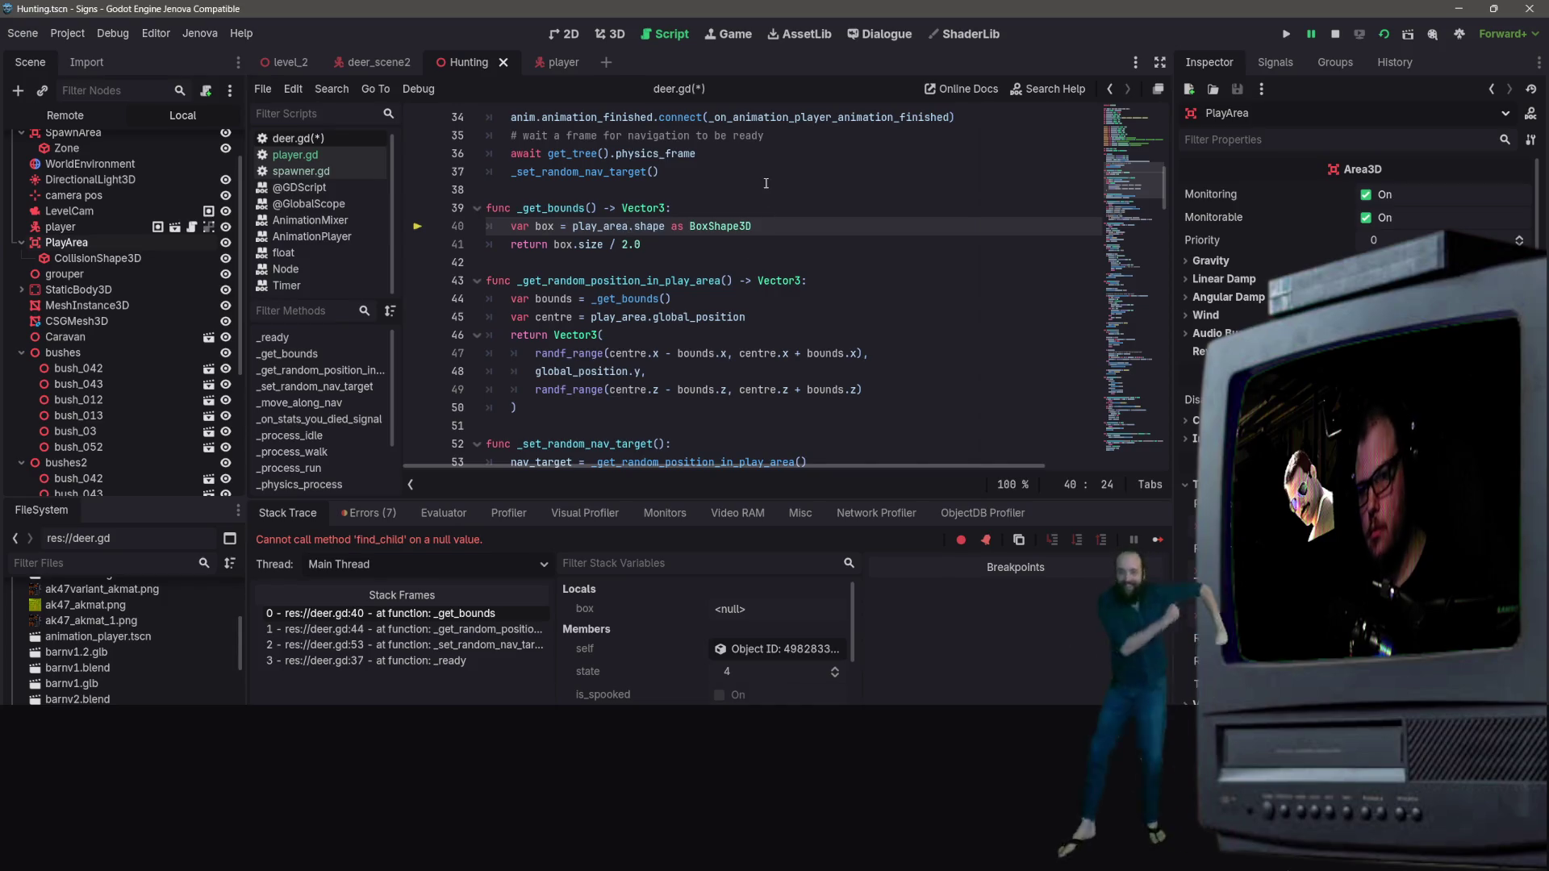
key(ctrl+shift+s)
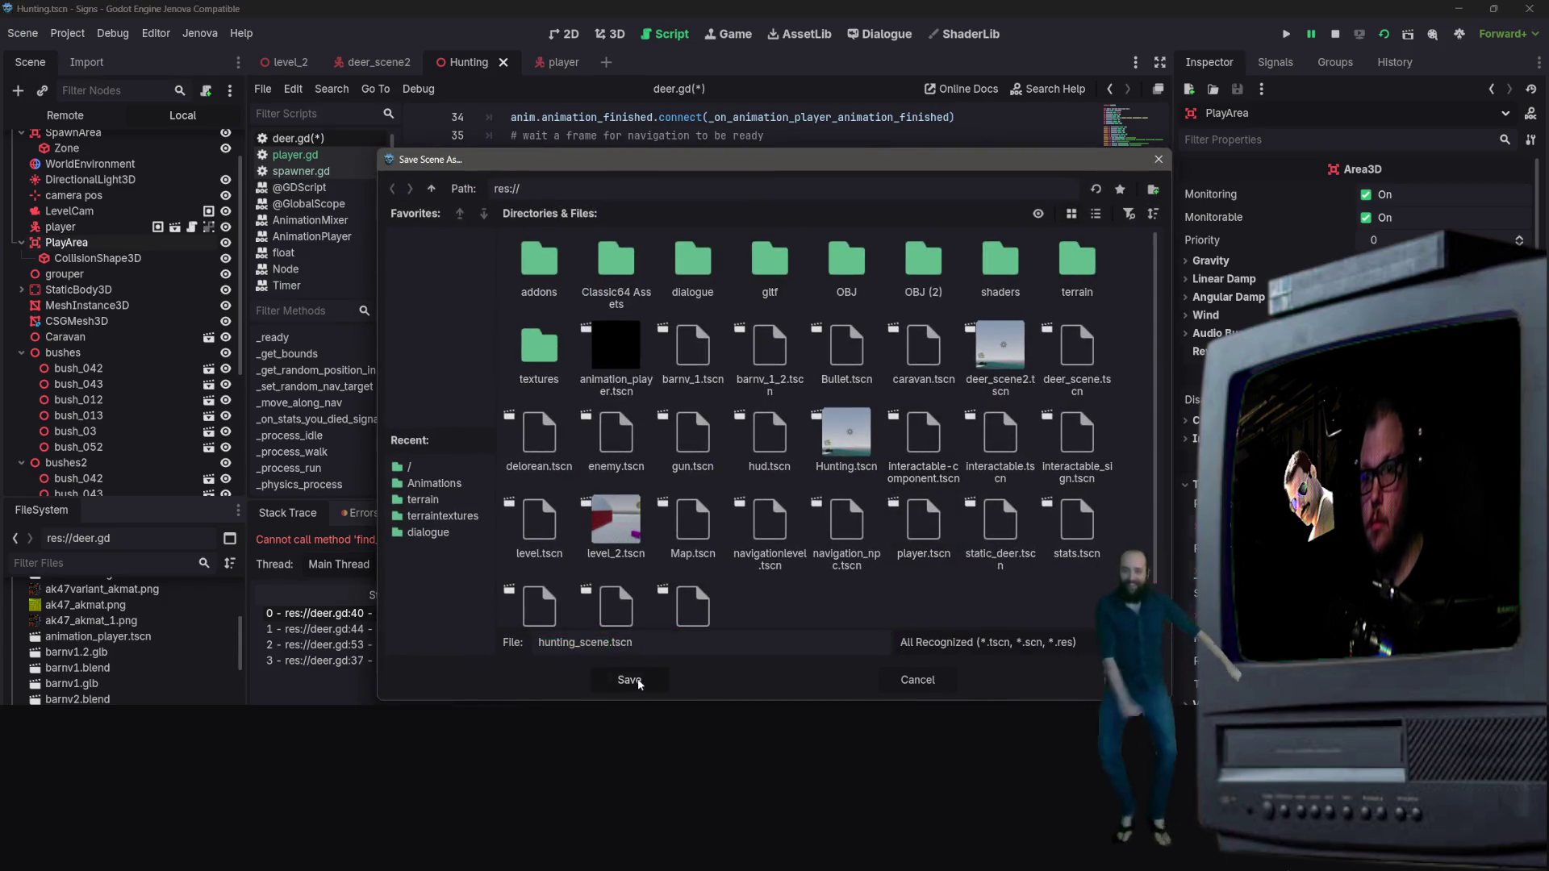
Step: Save the scene as hunting_scene.tscn, then restore the find_child call on line 40 and save deer.gd
click(630, 680)
key(ctrl+z)
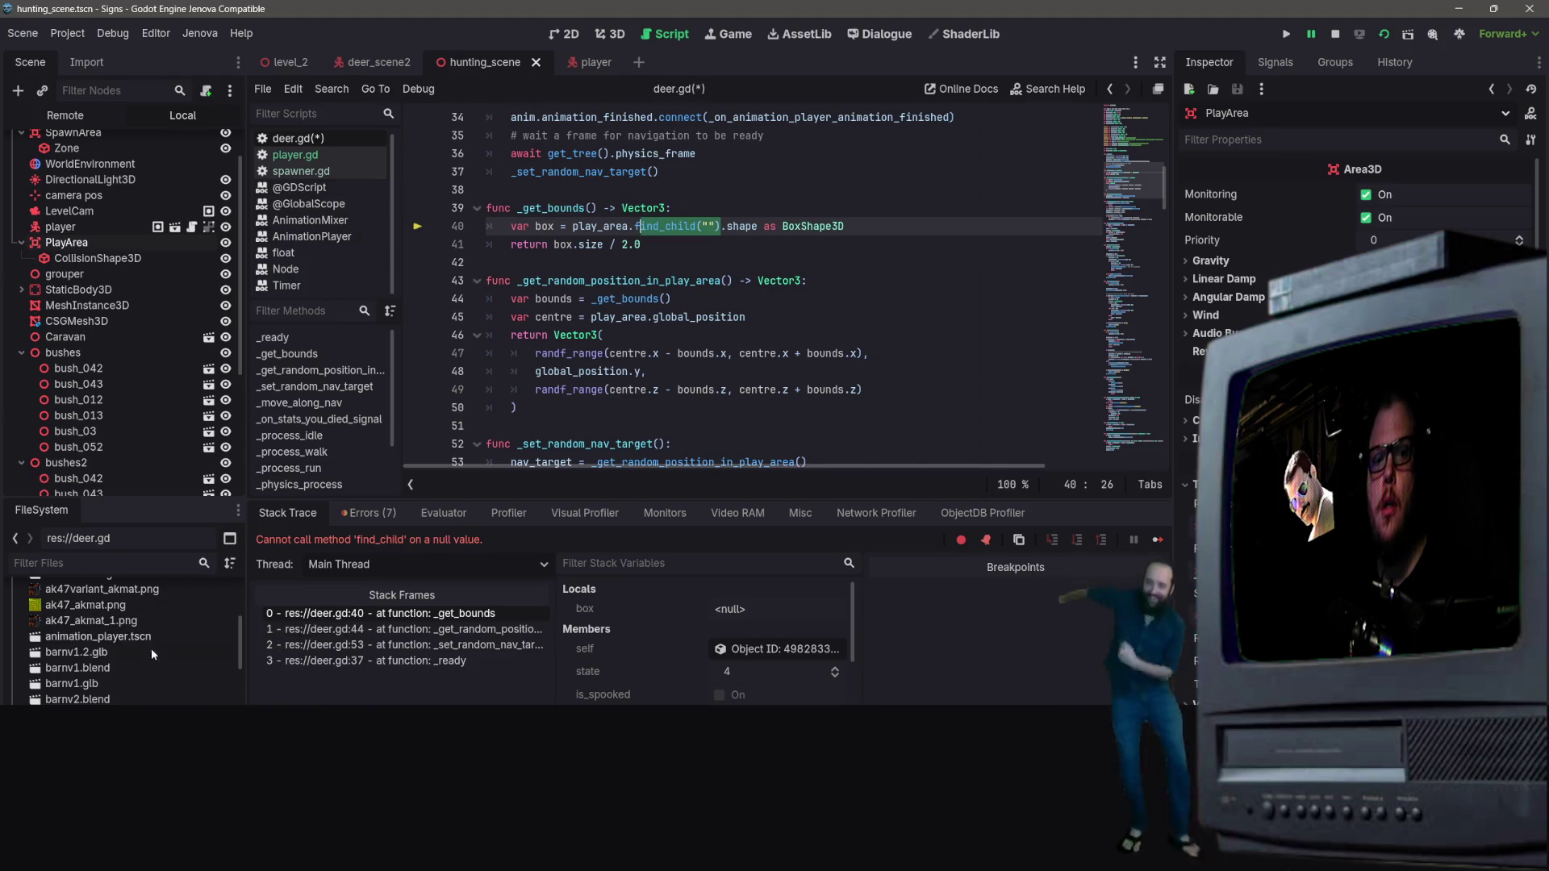
click(734, 205)
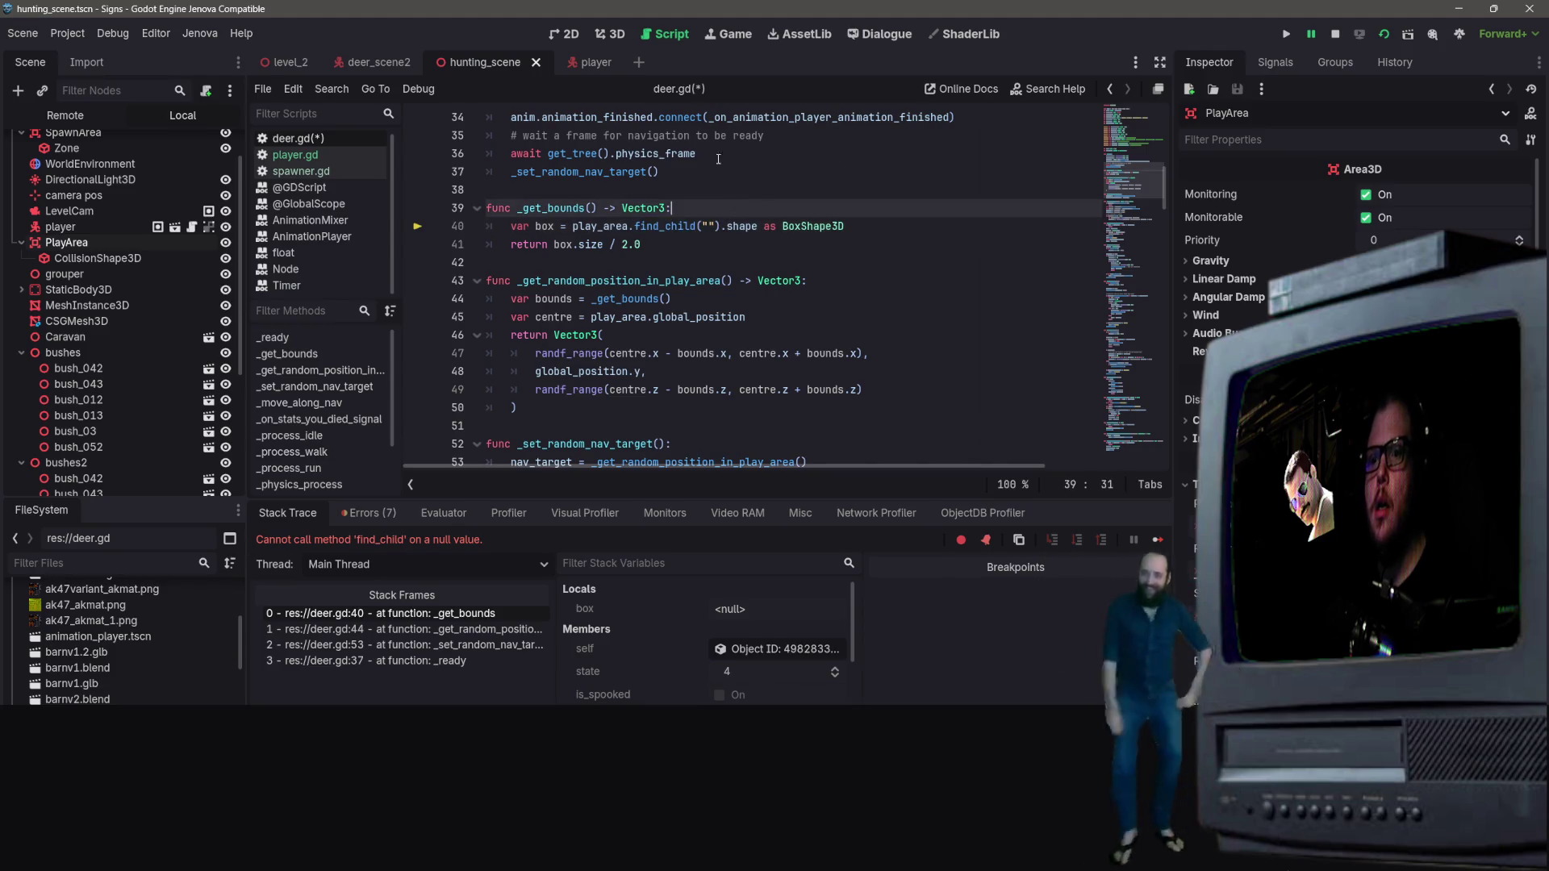
key(ctrl+s)
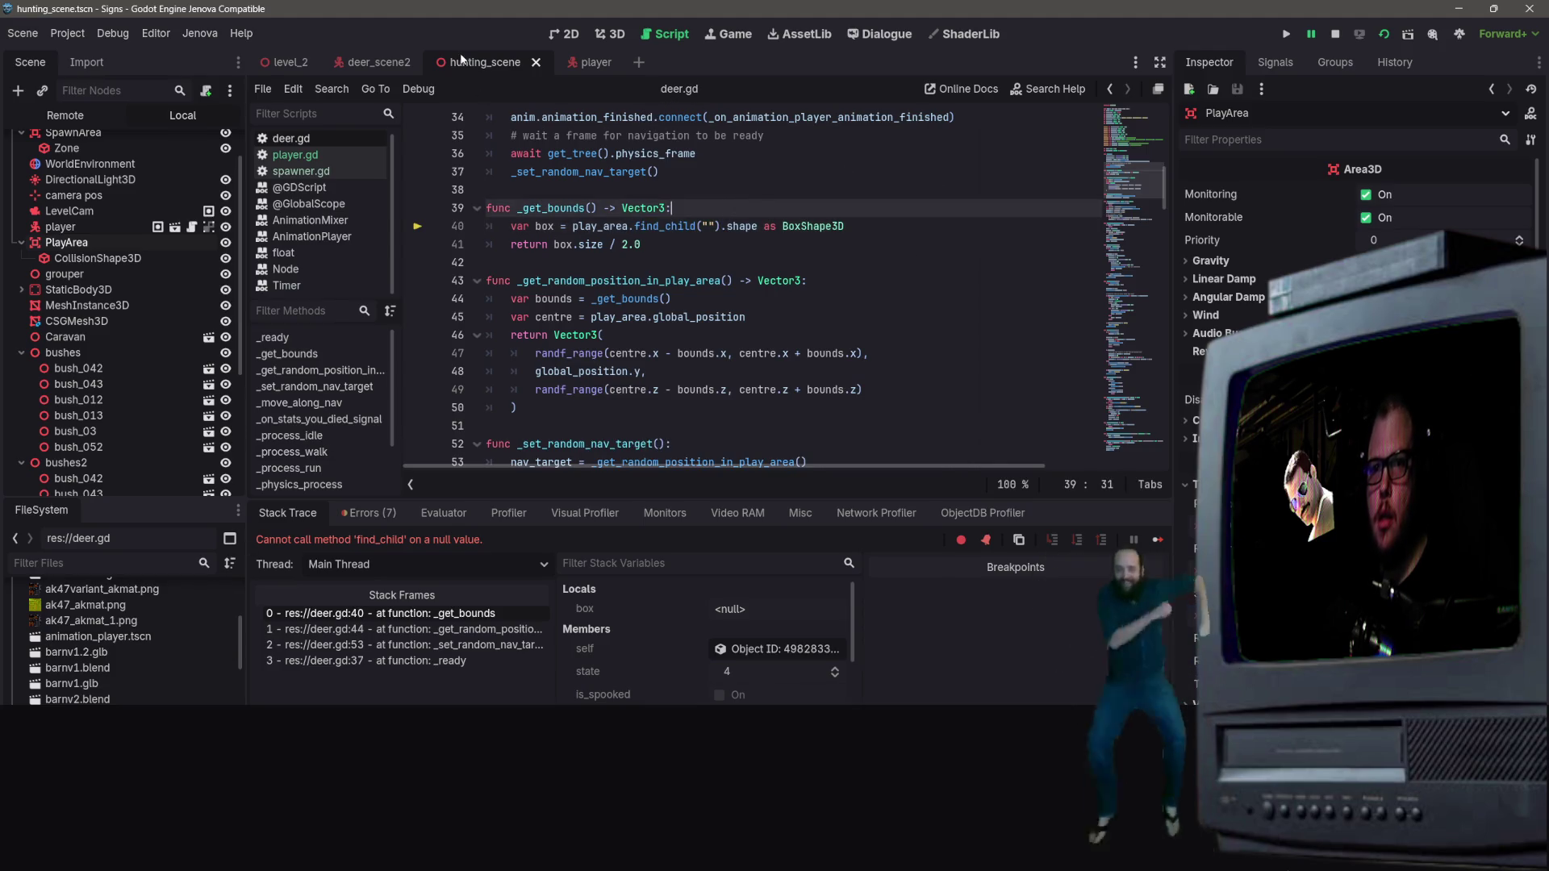
Step: View hunting_scene.tscn in 3D looking down at the terrain, and reopen the original Hunting.tscn
scroll(113, 429, down, 5)
scroll(105, 661, down, 5)
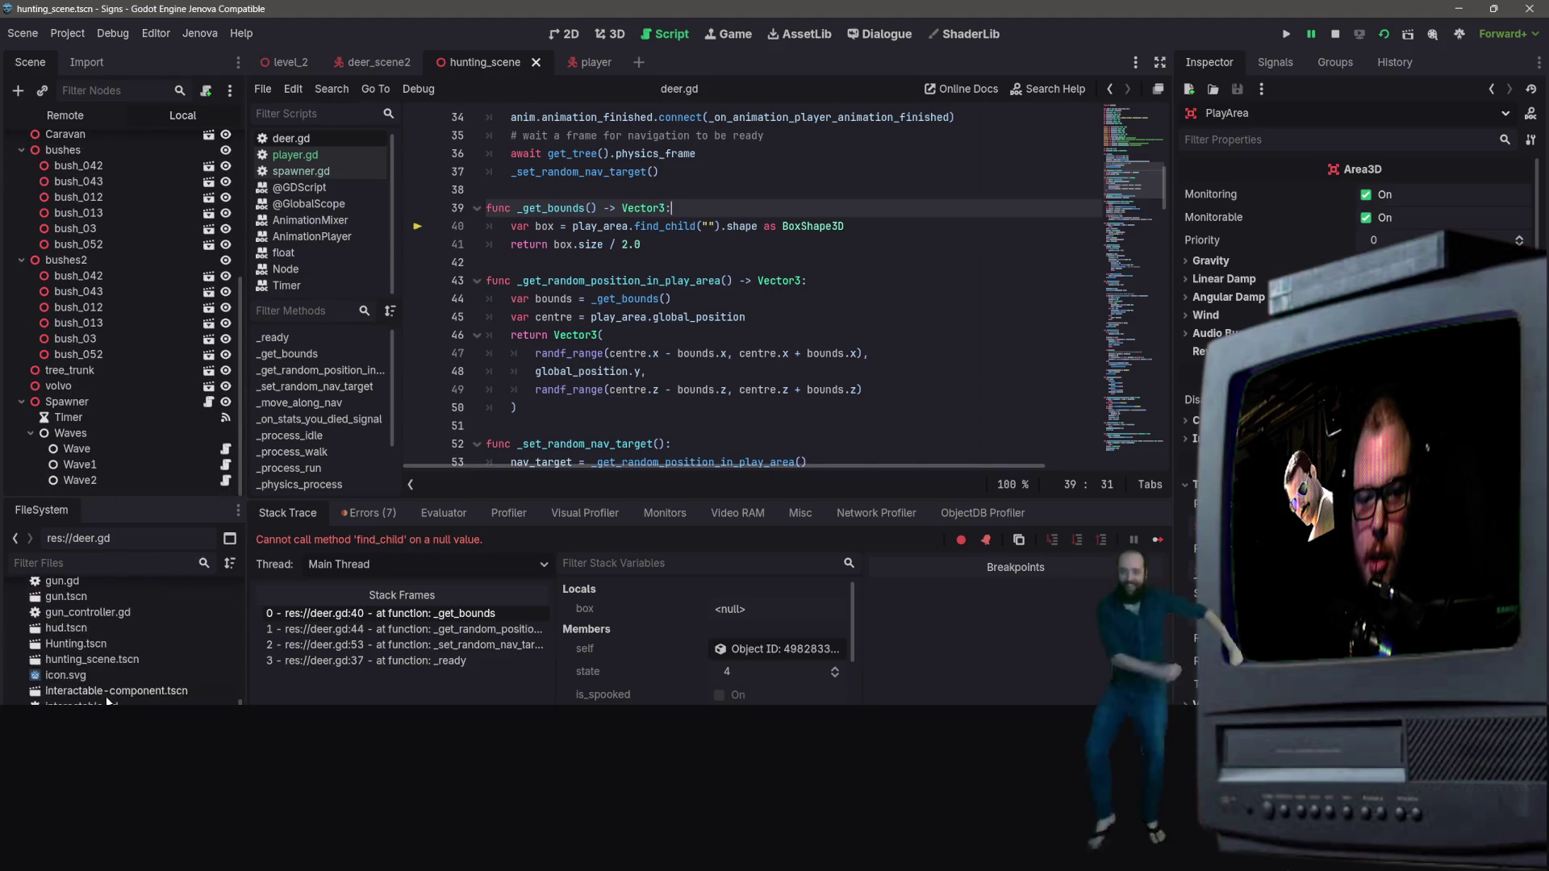
scroll(106, 694, up, 4)
click(107, 690)
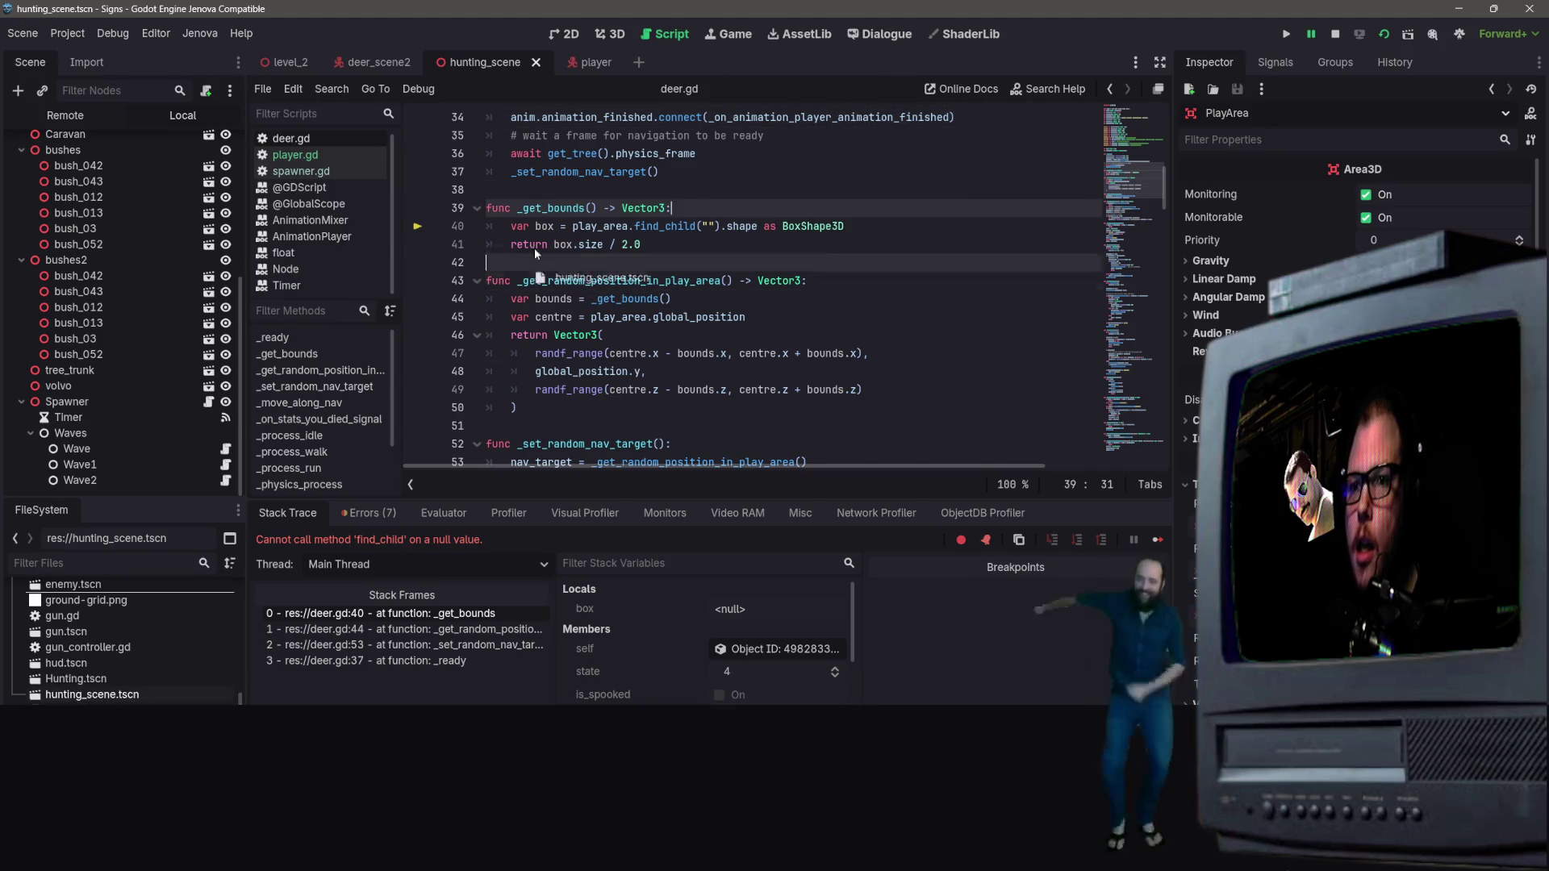
click(624, 34)
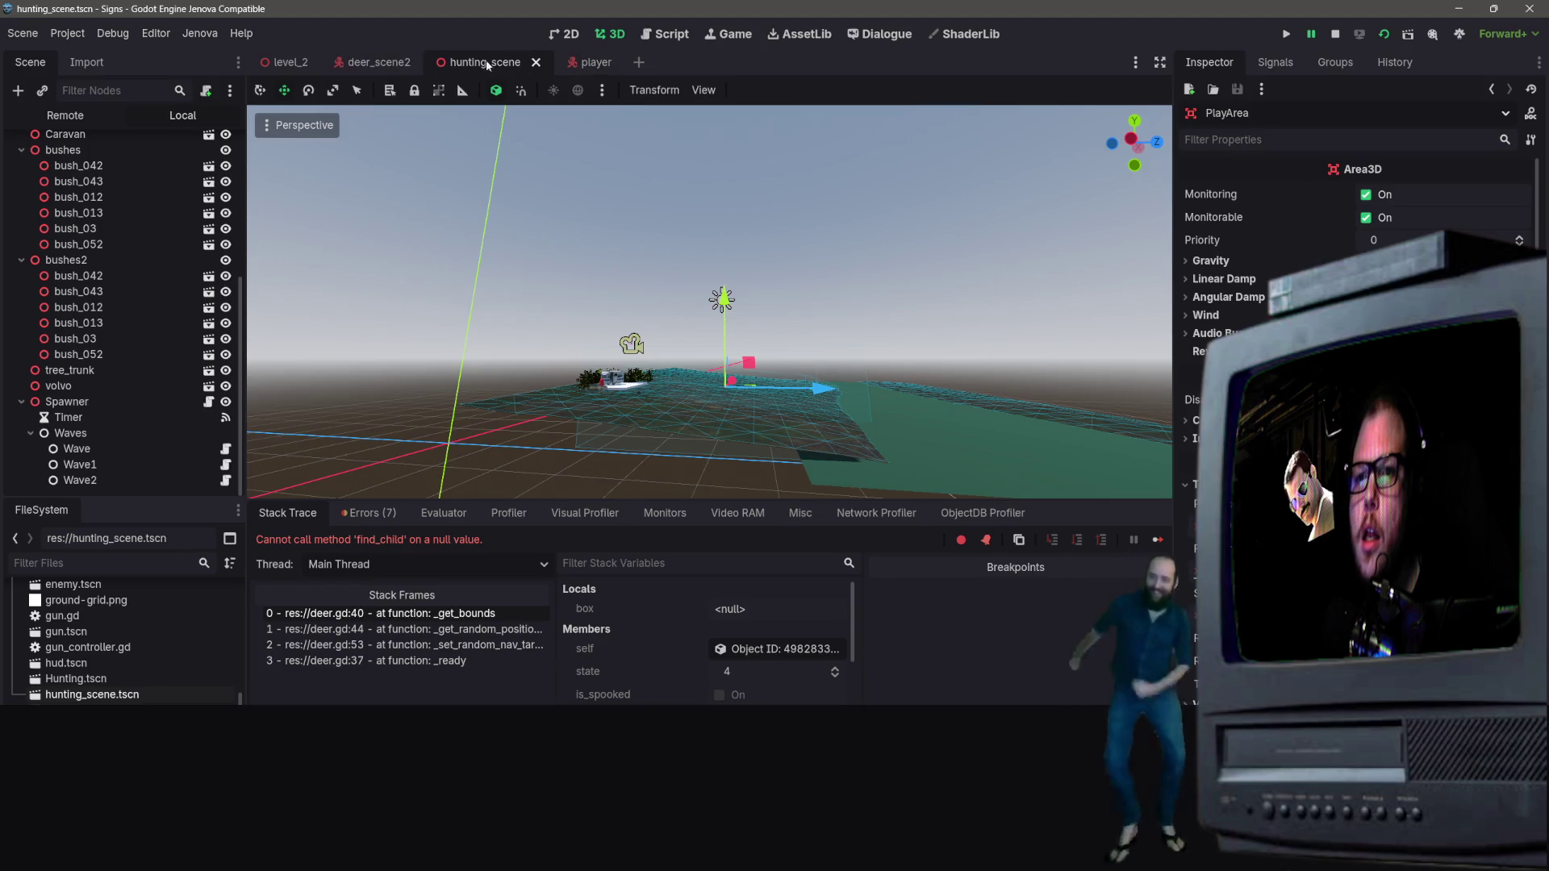
mouse_move(608, 126)
mouse_down()
mouse_move(607, 220)
mouse_move(487, 11)
mouse_up()
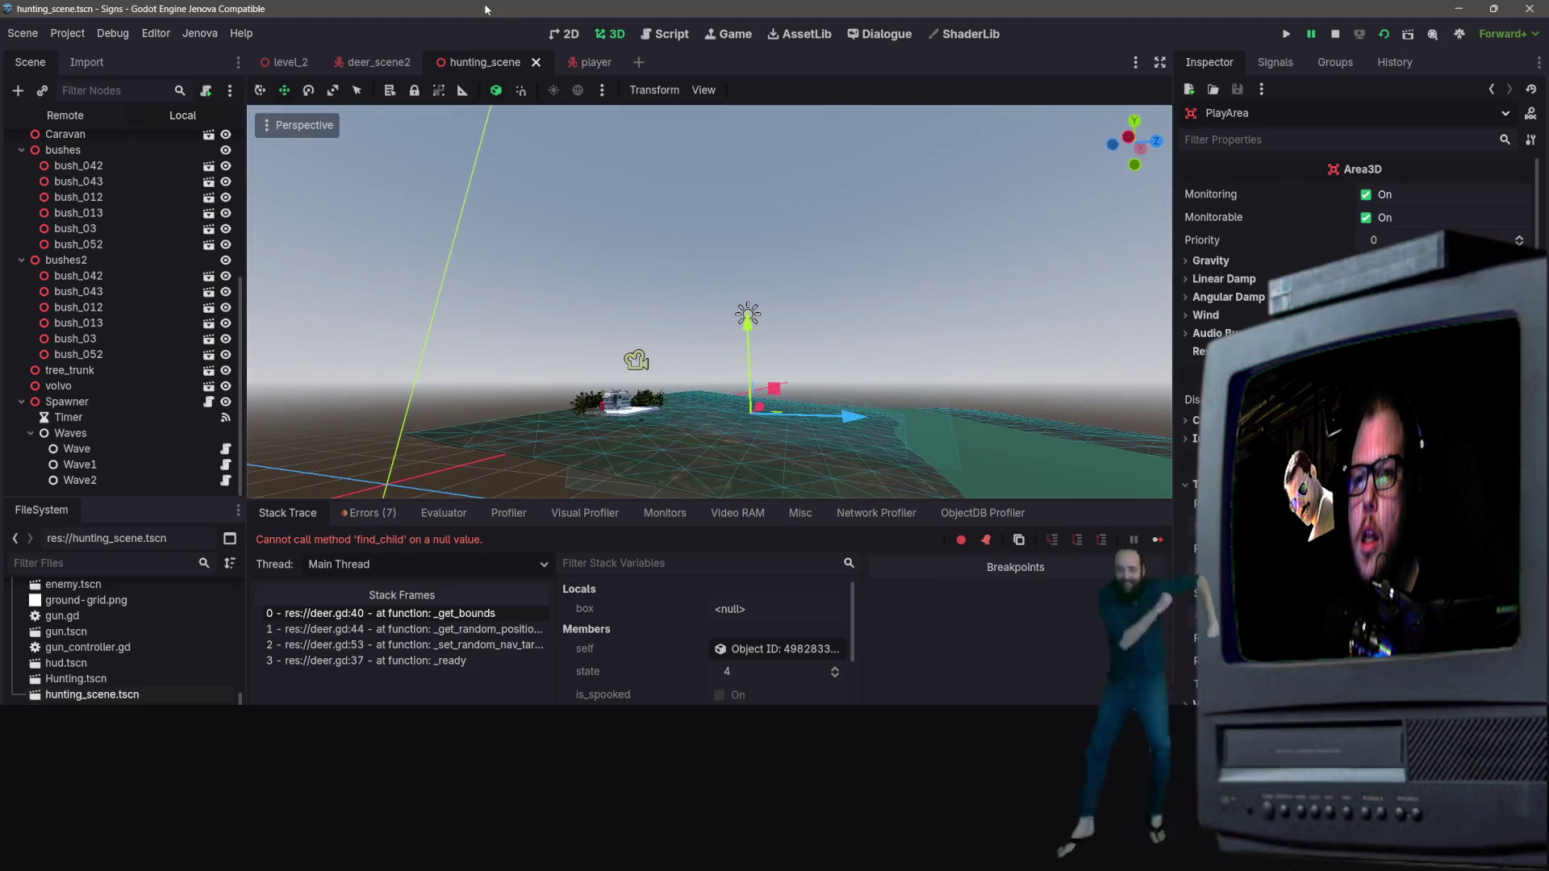
double_click(106, 680)
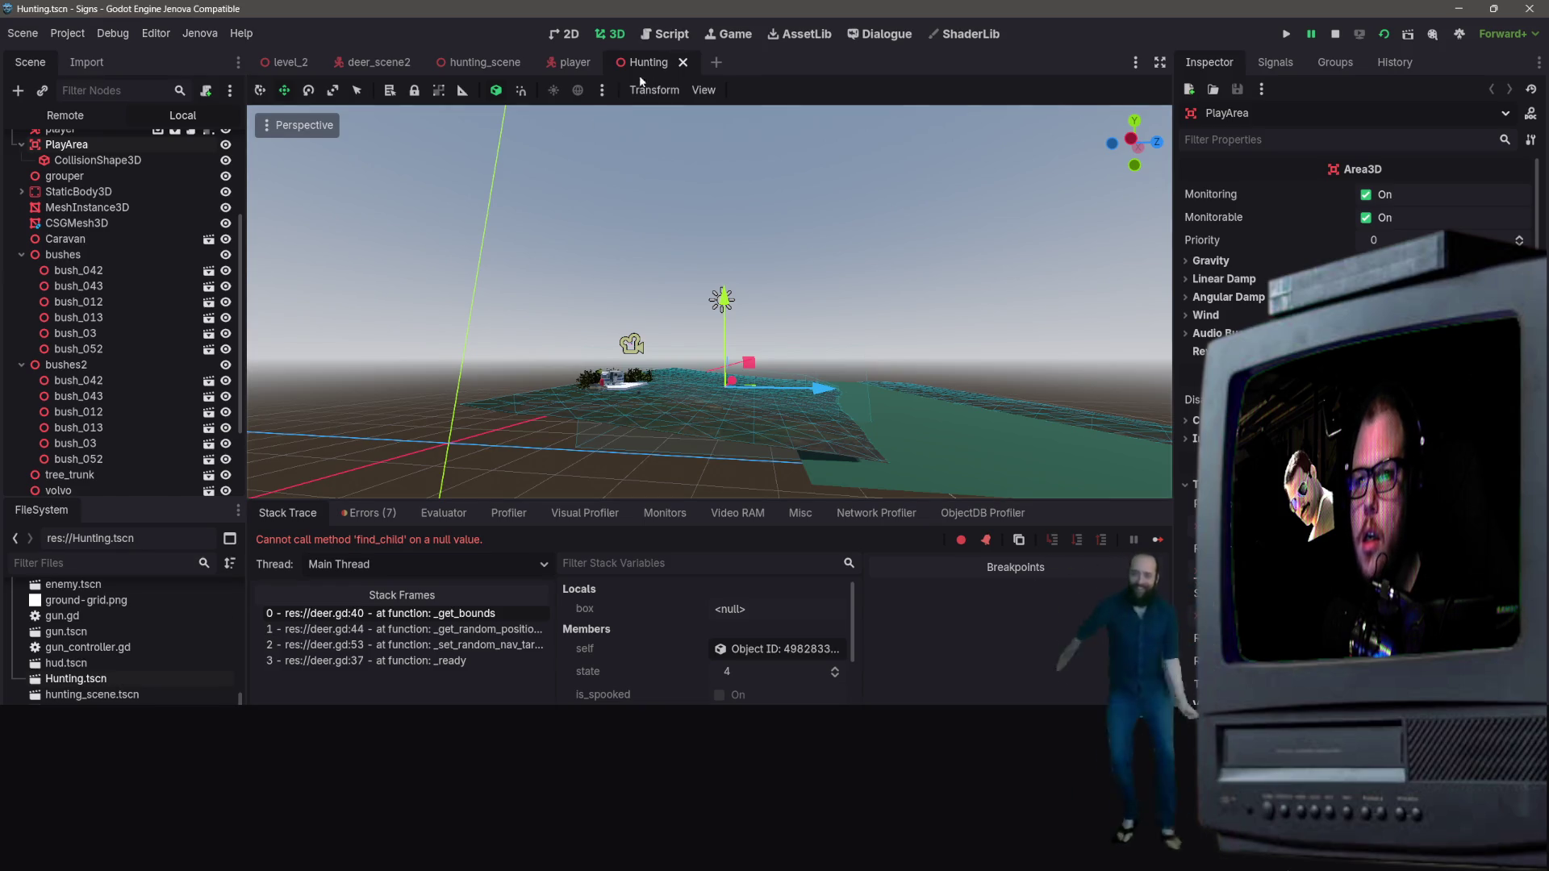
click(484, 64)
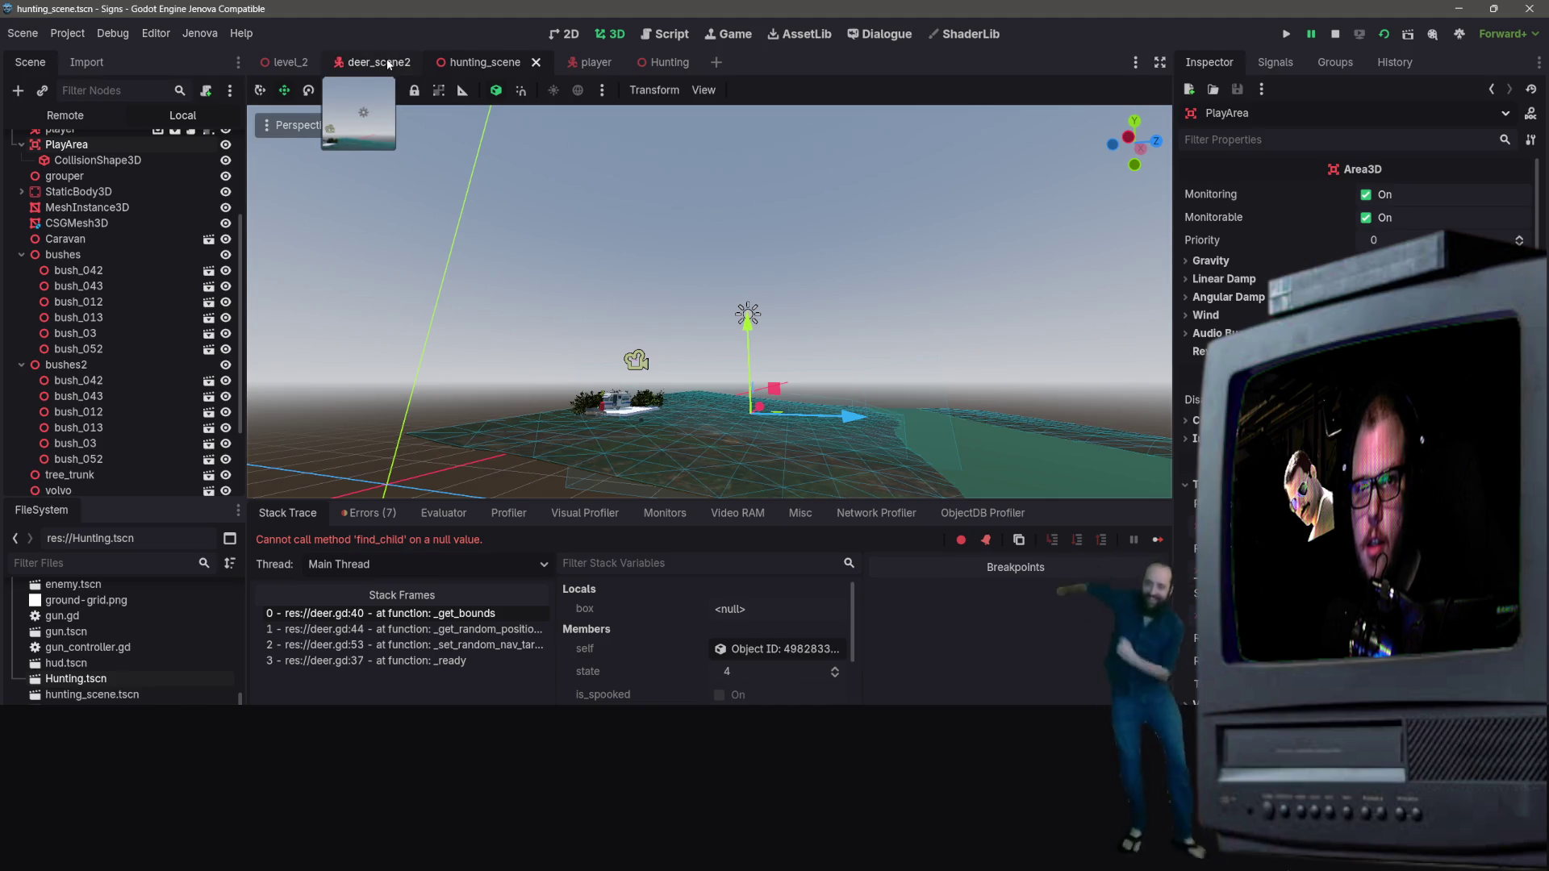
Step: Close the hunting_scene tabs and open deer.gd from the deer at its _get_bounds function
click(379, 63)
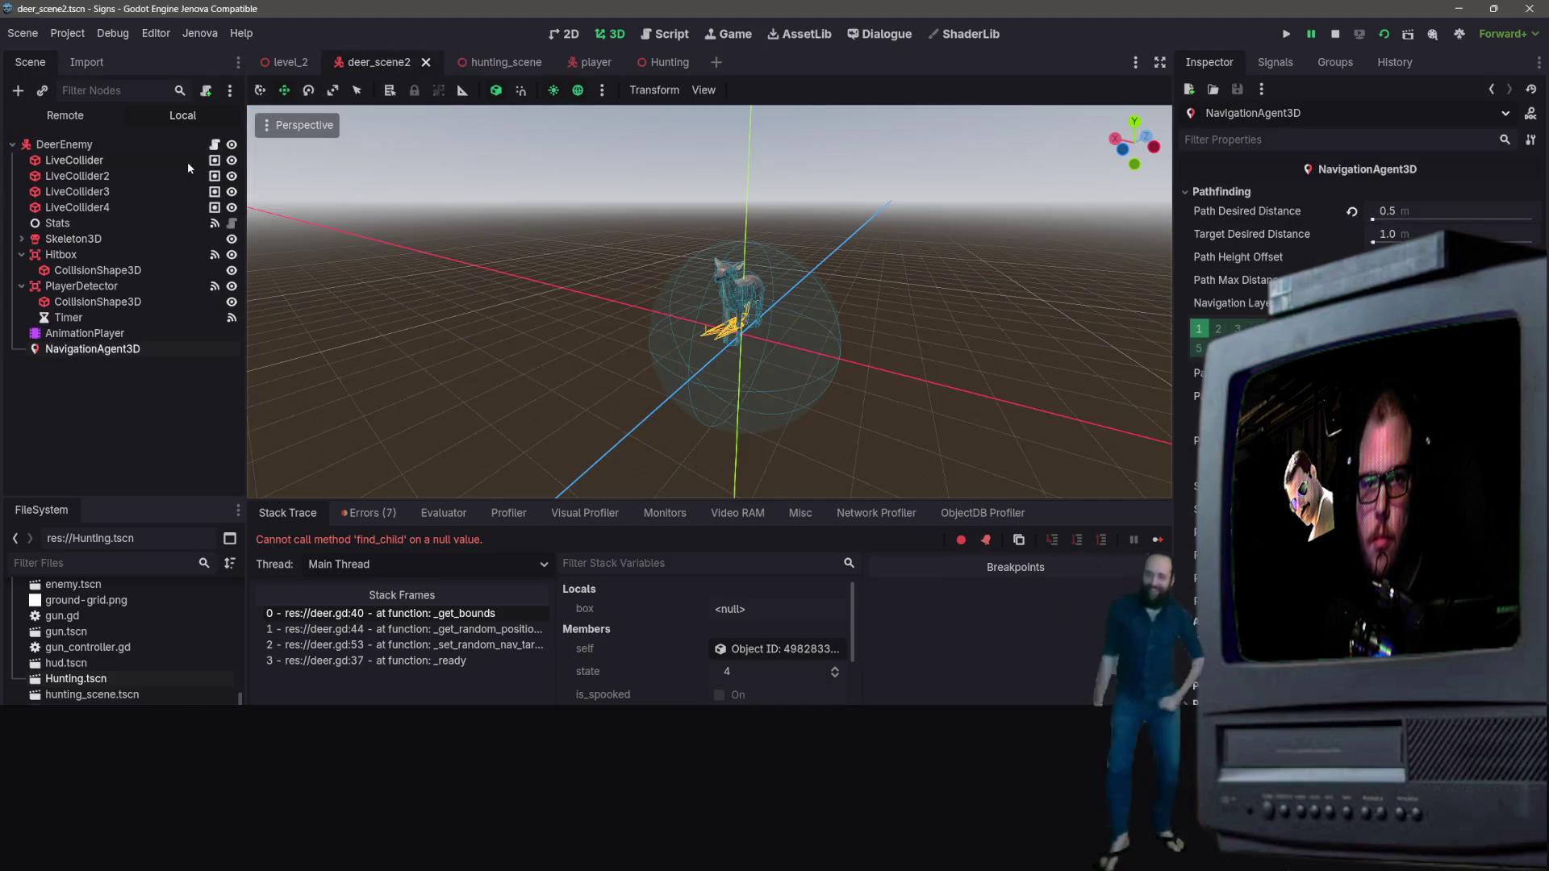
click(496, 63)
click(538, 63)
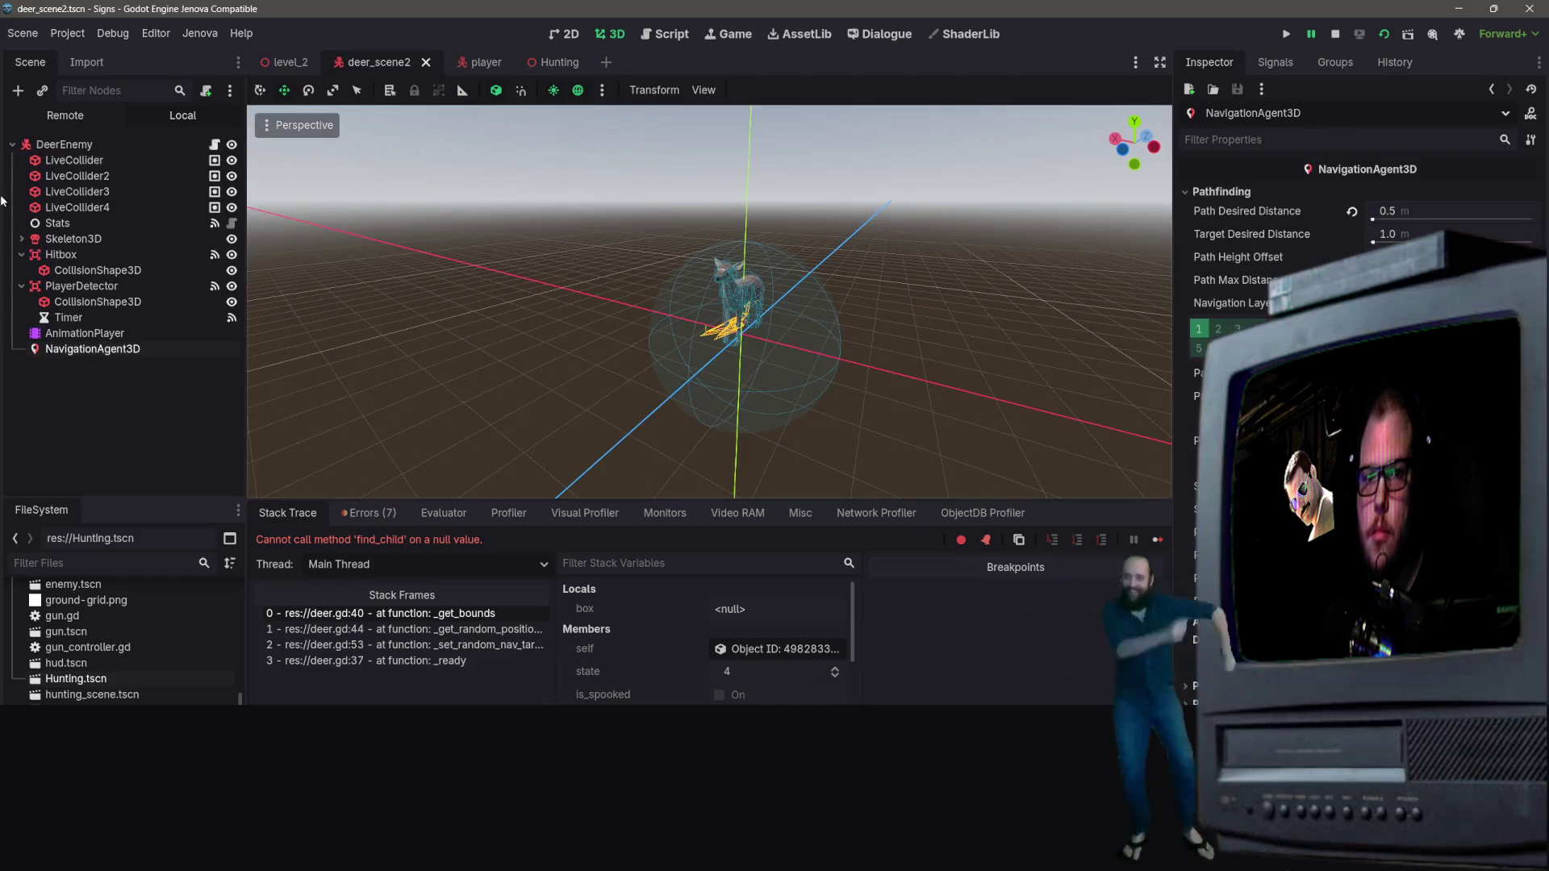
click(734, 303)
click(215, 144)
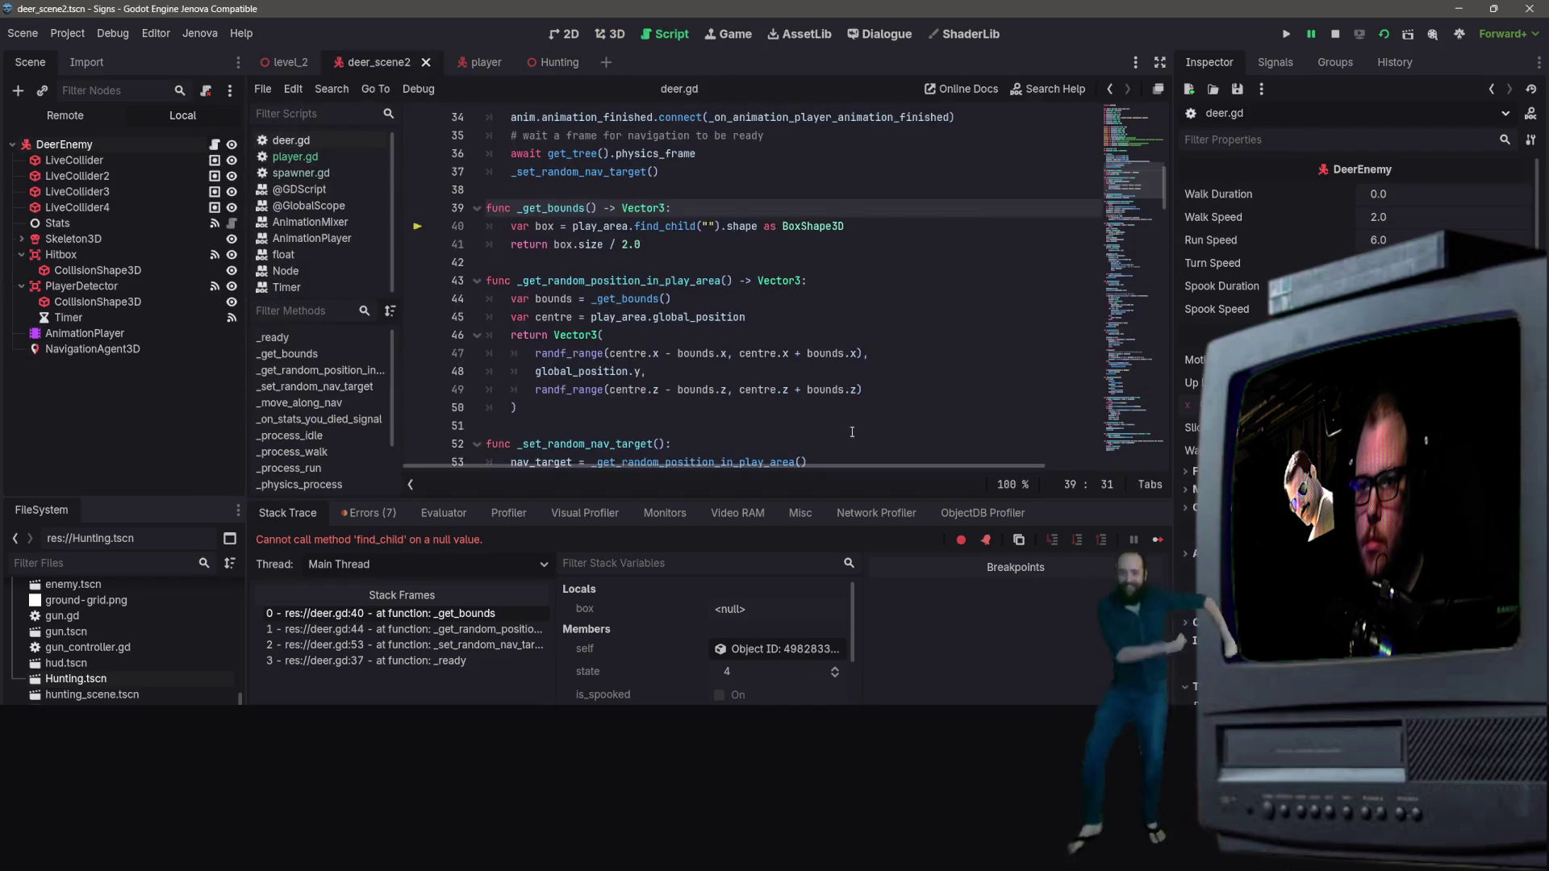
Step: Remove find_child("") on line 40 so play_area.shape is cast as BoxShape3D, and save deer.gd
drag(720, 227, 634, 227)
key(BackSpace)
key(BackSpace)
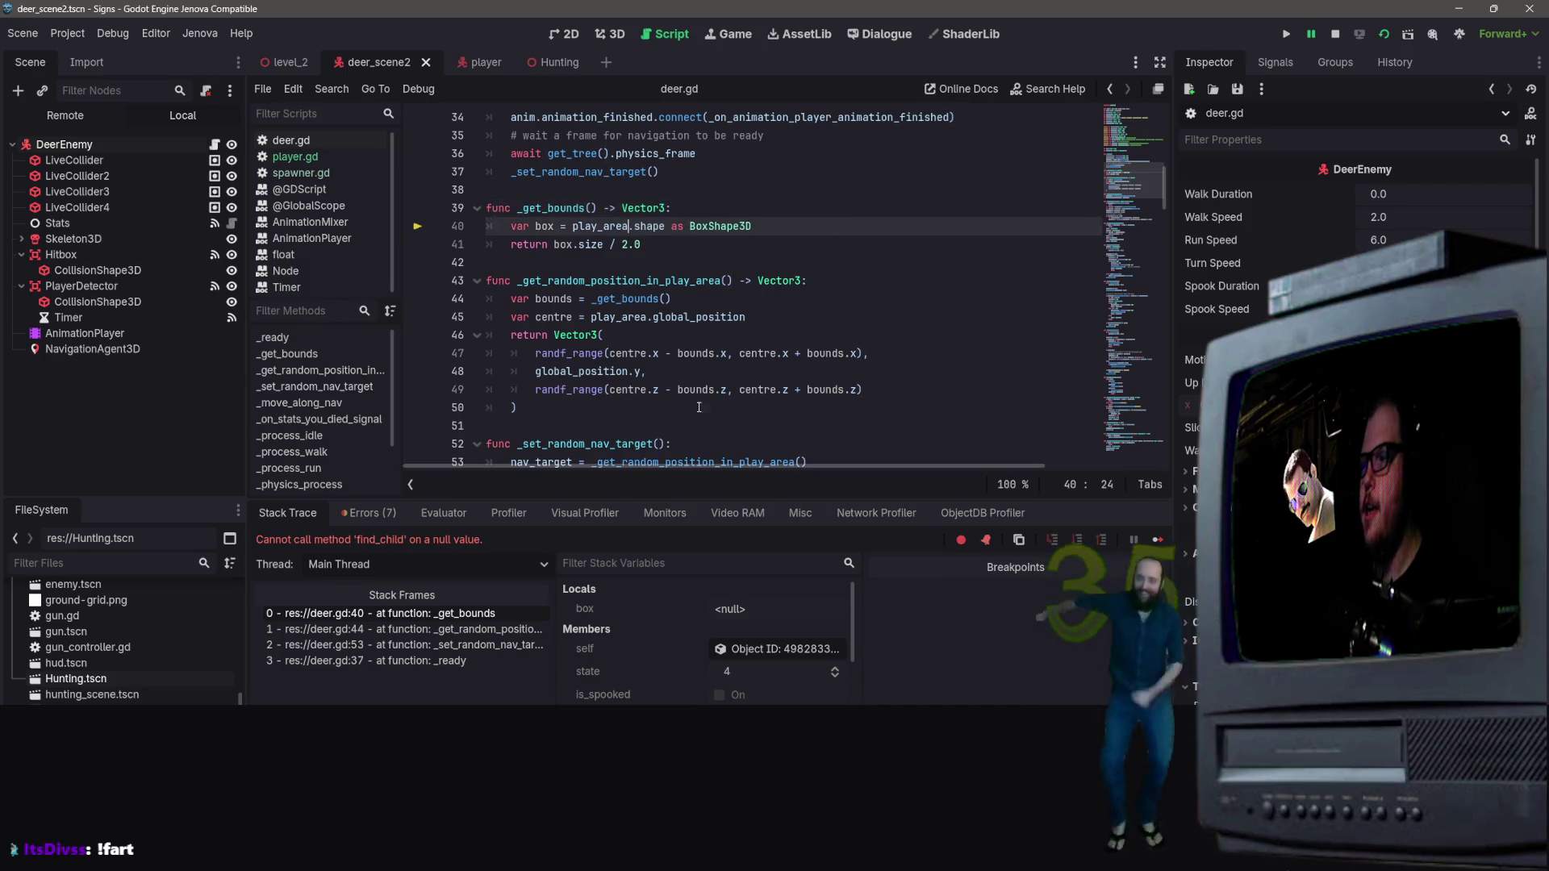
key(ctrl+s)
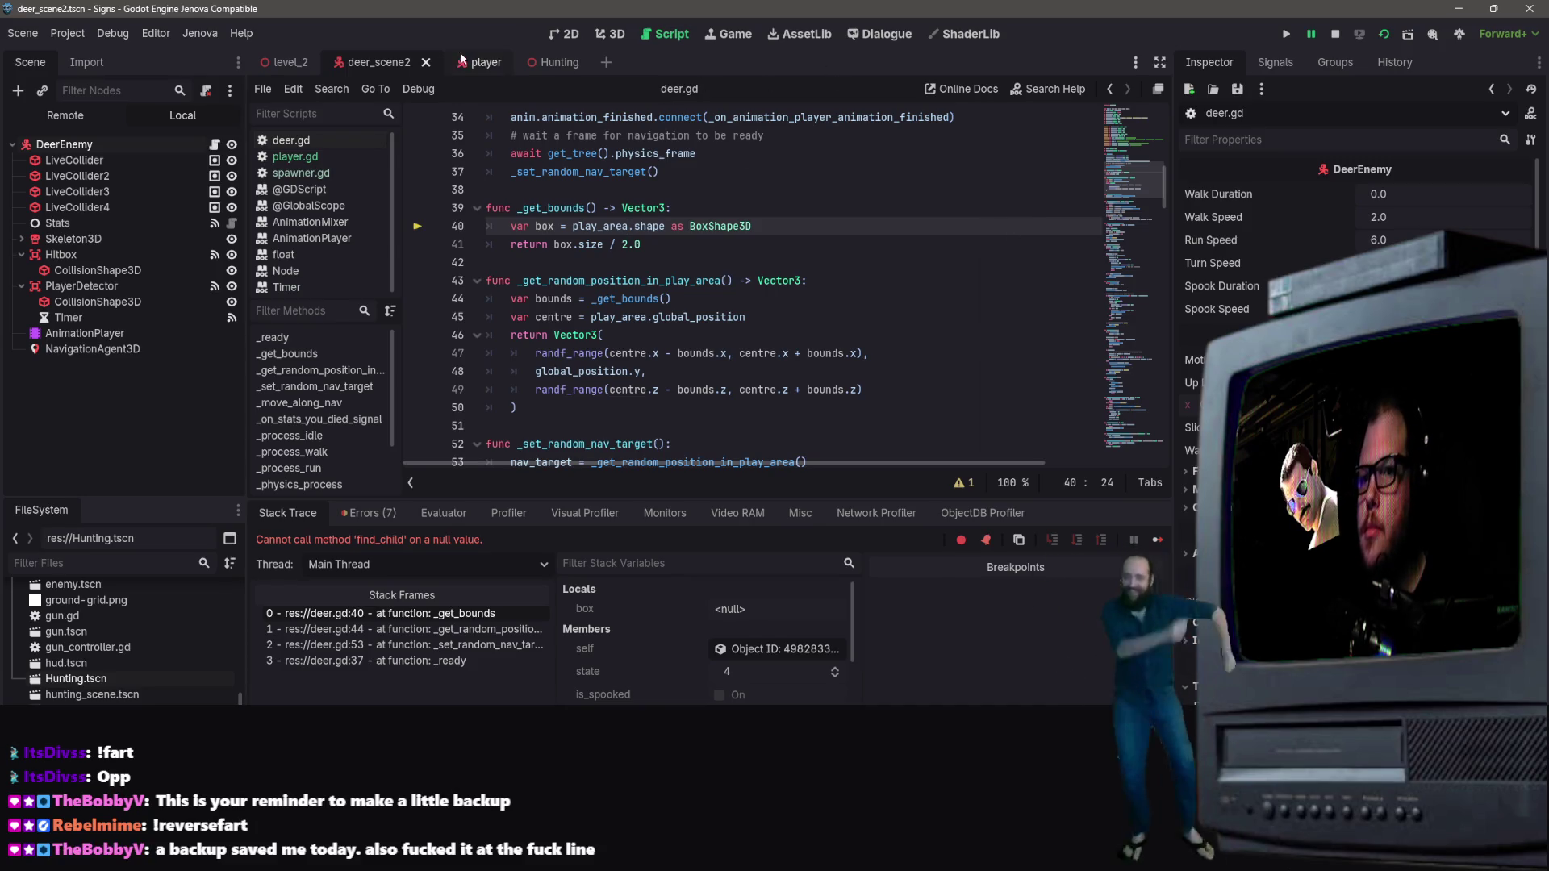
Step: Switch to the Hunting scene and restart the debug run of the game
click(549, 63)
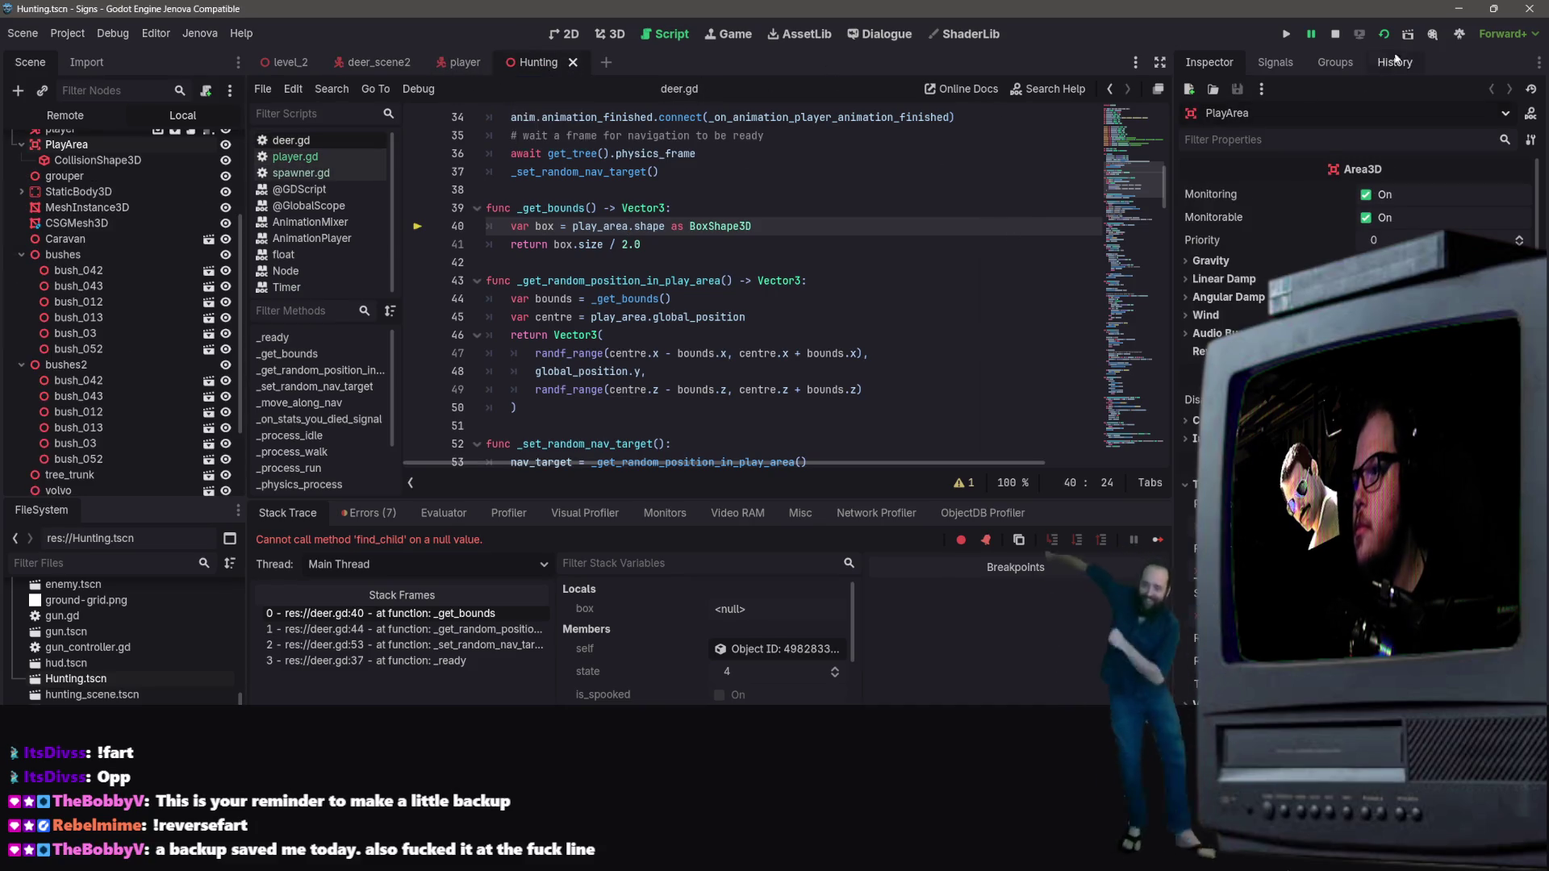
click(1334, 35)
click(1291, 36)
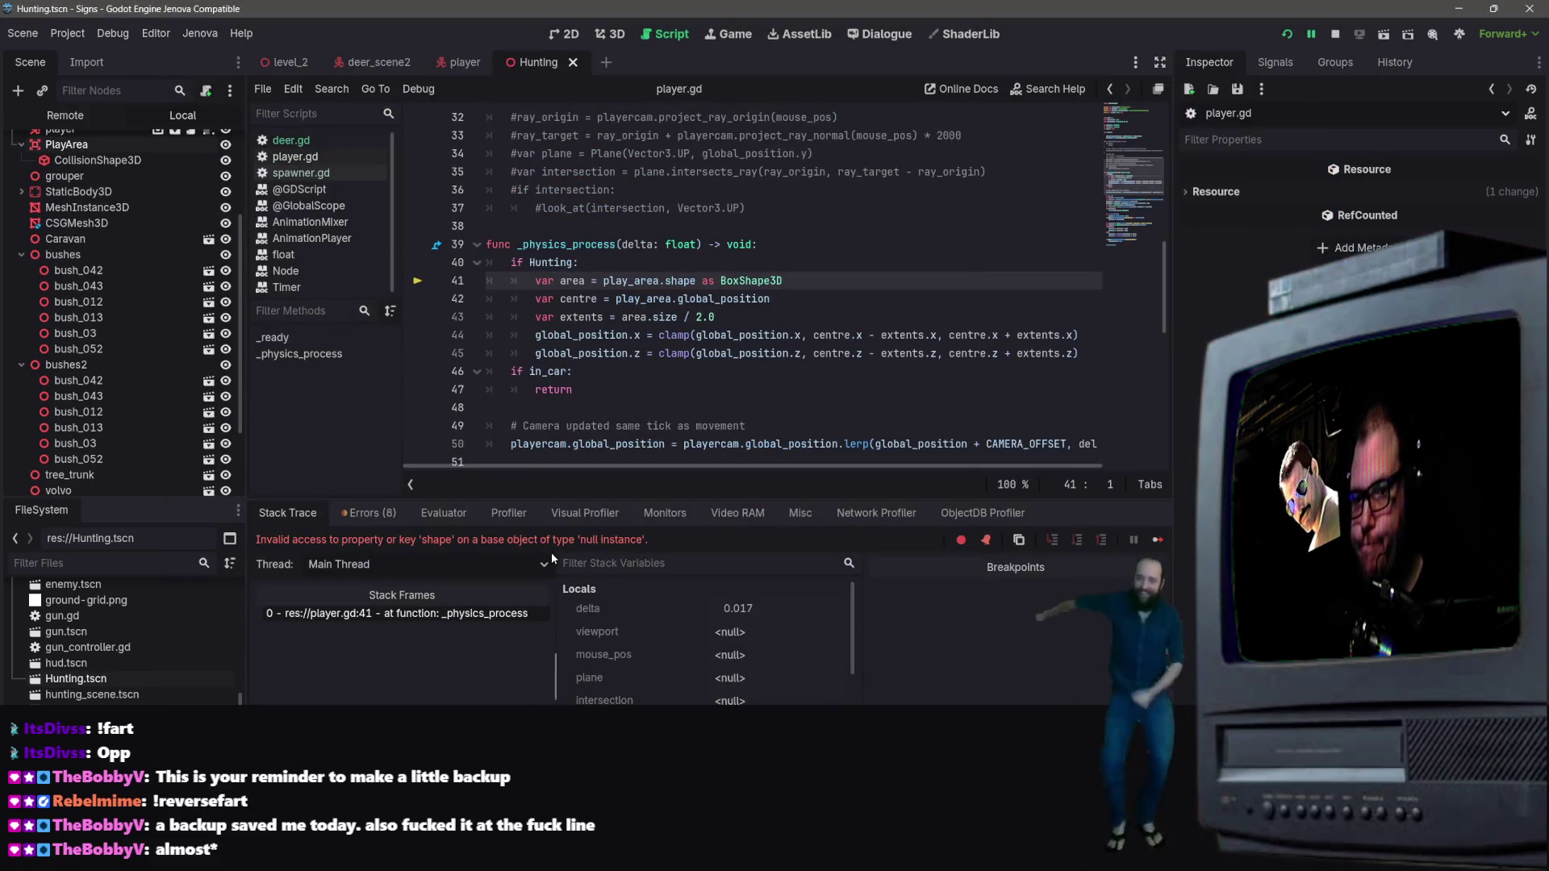
scroll(911, 292, up, 10)
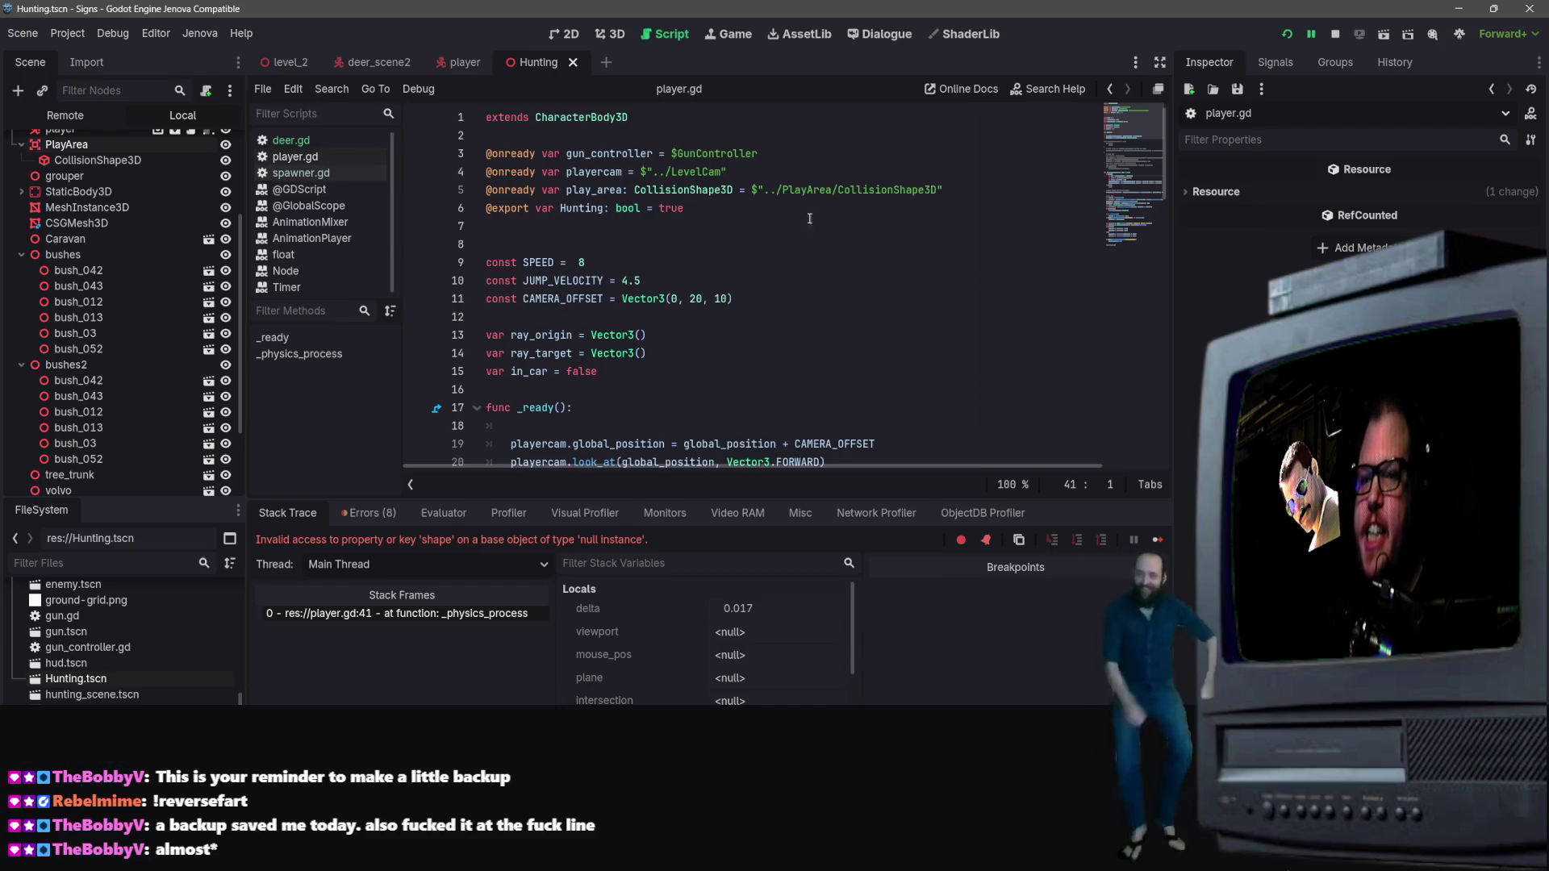
scroll(129, 242, up, 3)
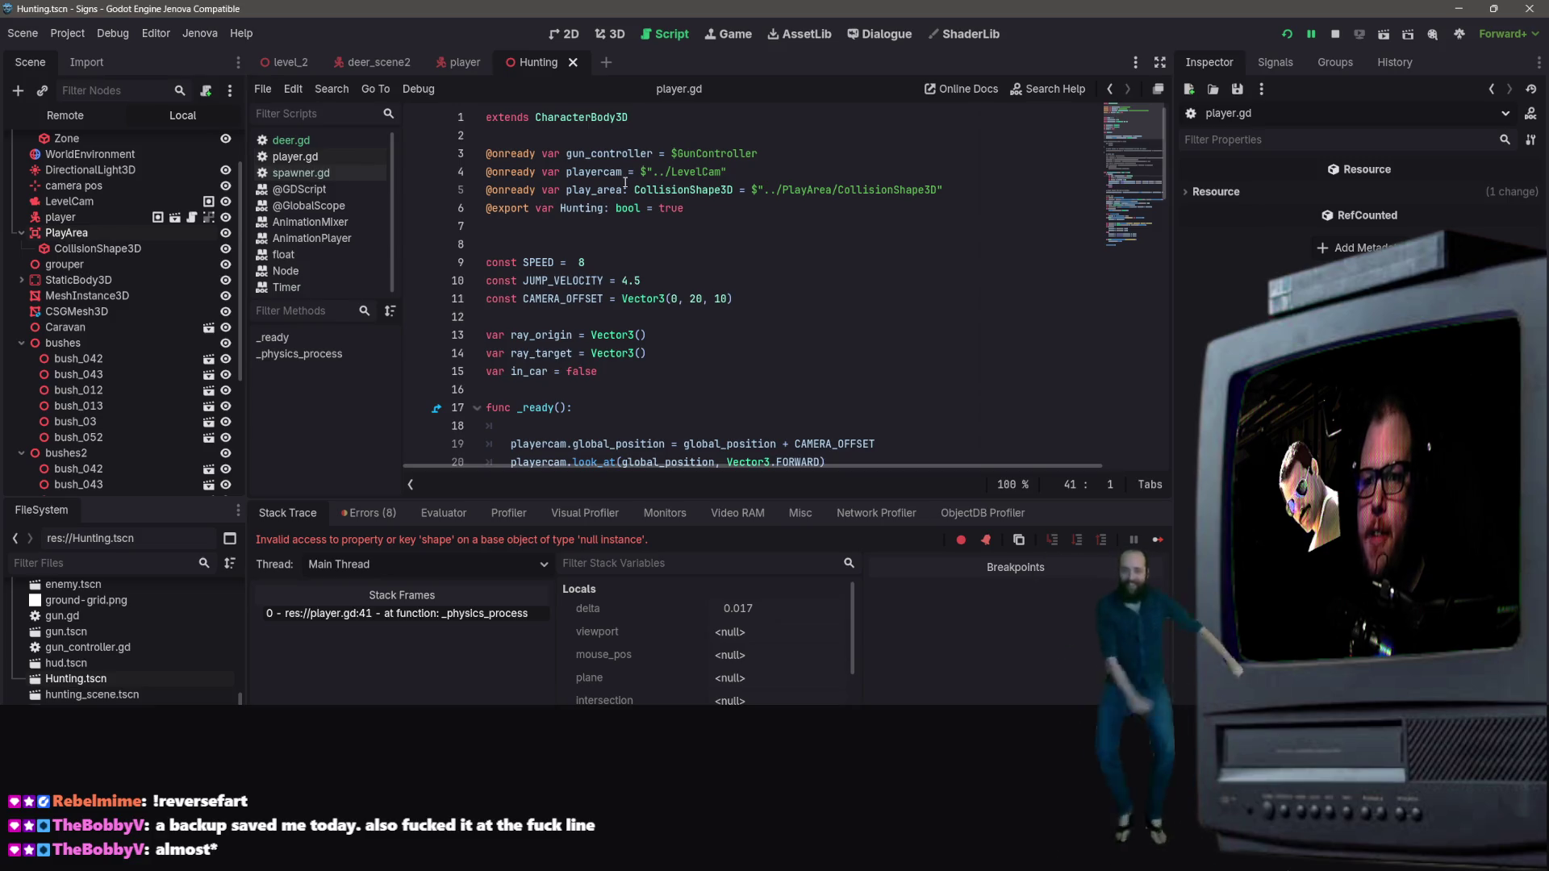
Step: Inspect the player node's play_area path and trace the null error to player.gd line 41
click(67, 223)
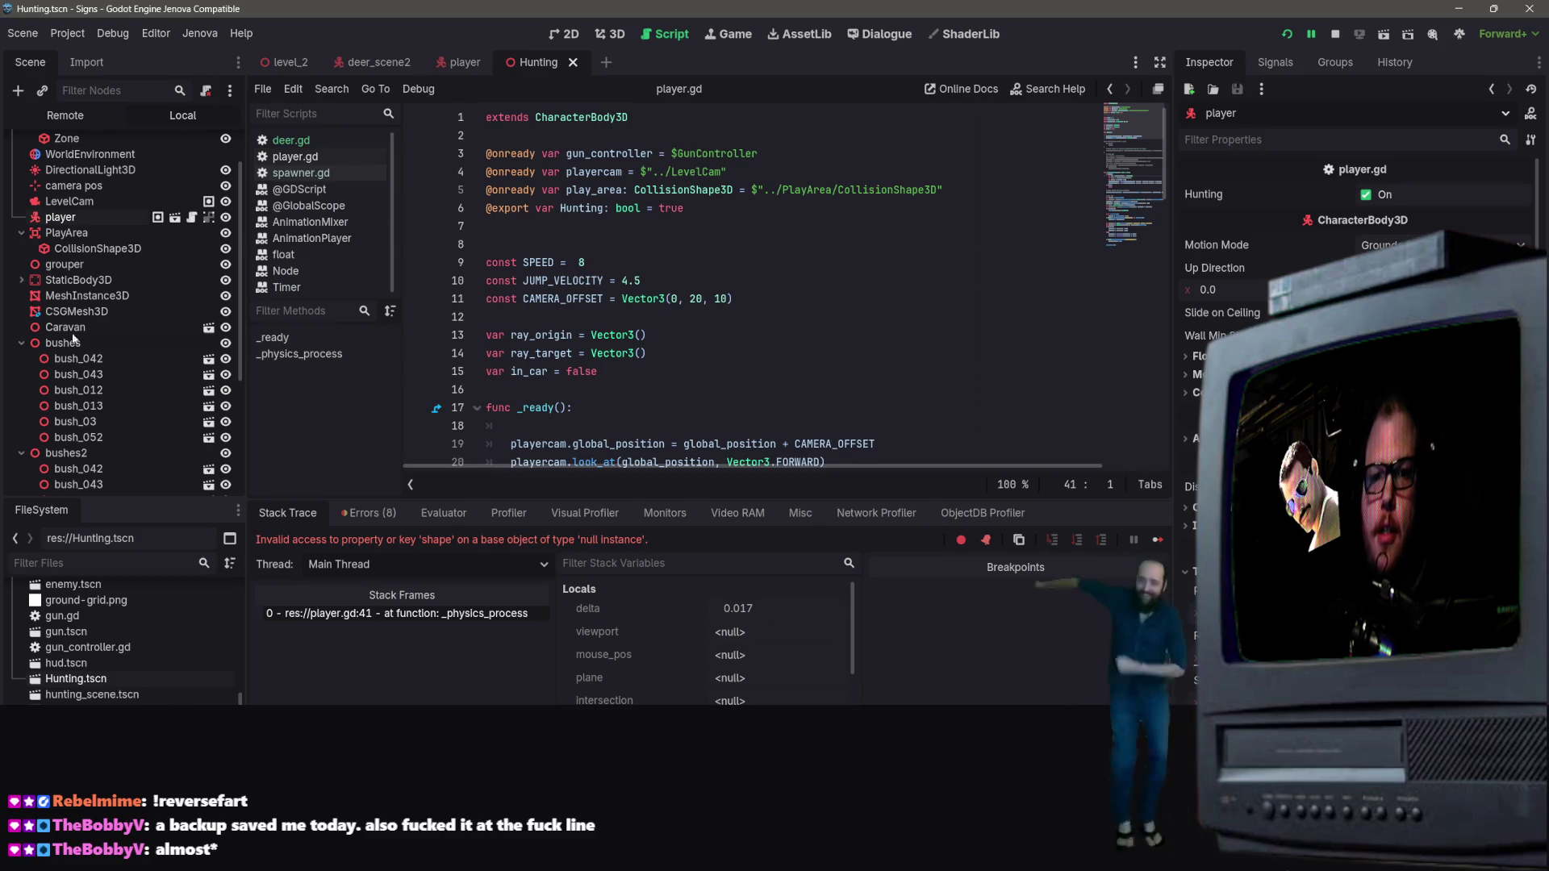
click(788, 192)
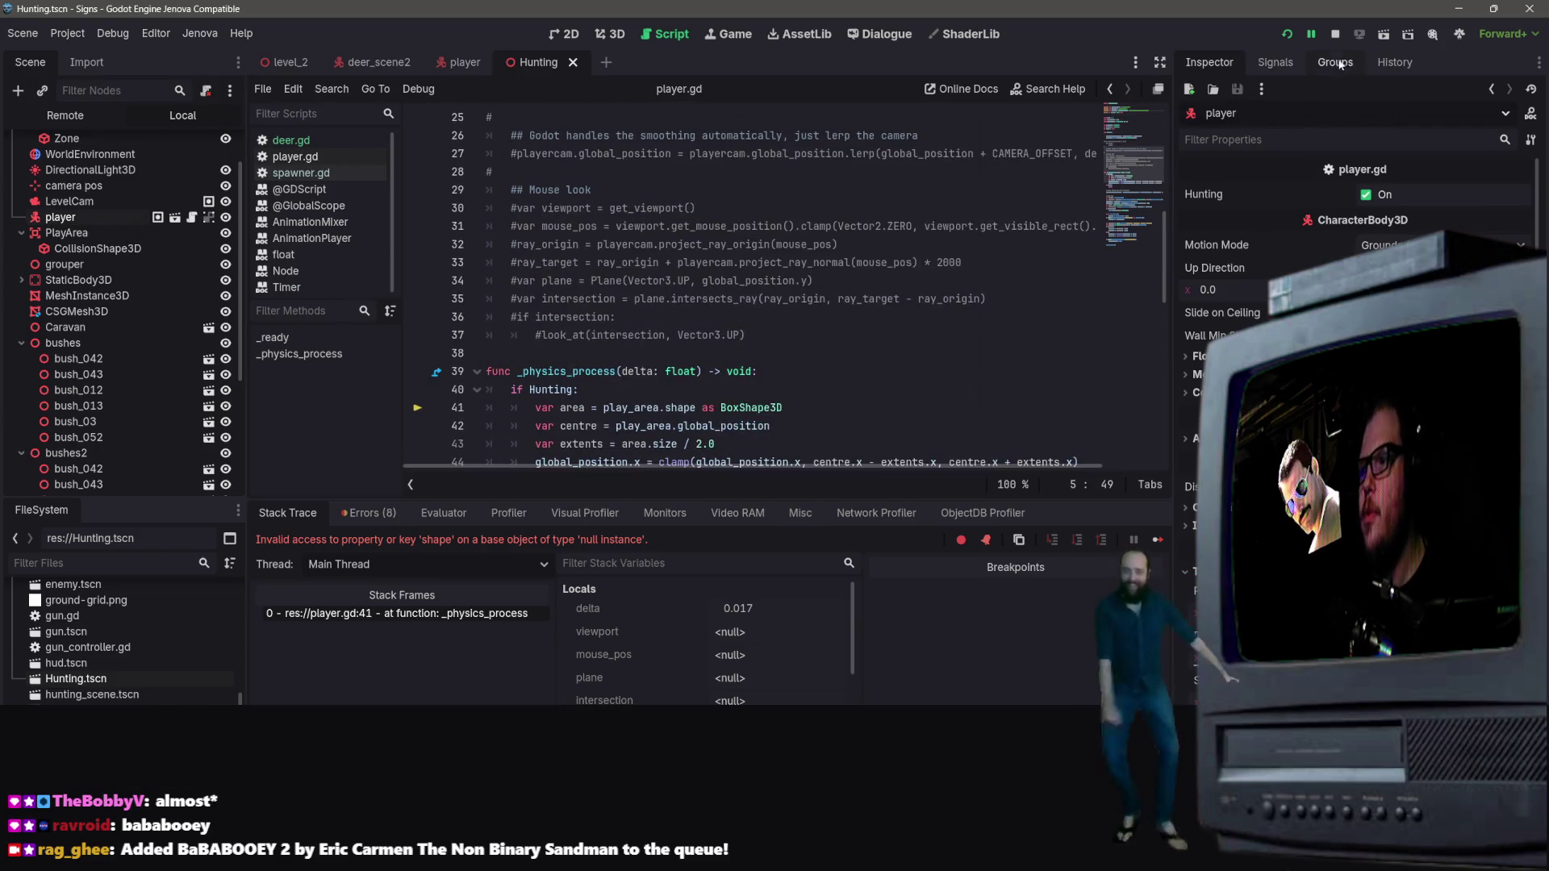
click(1329, 32)
scroll(796, 431, down, 10)
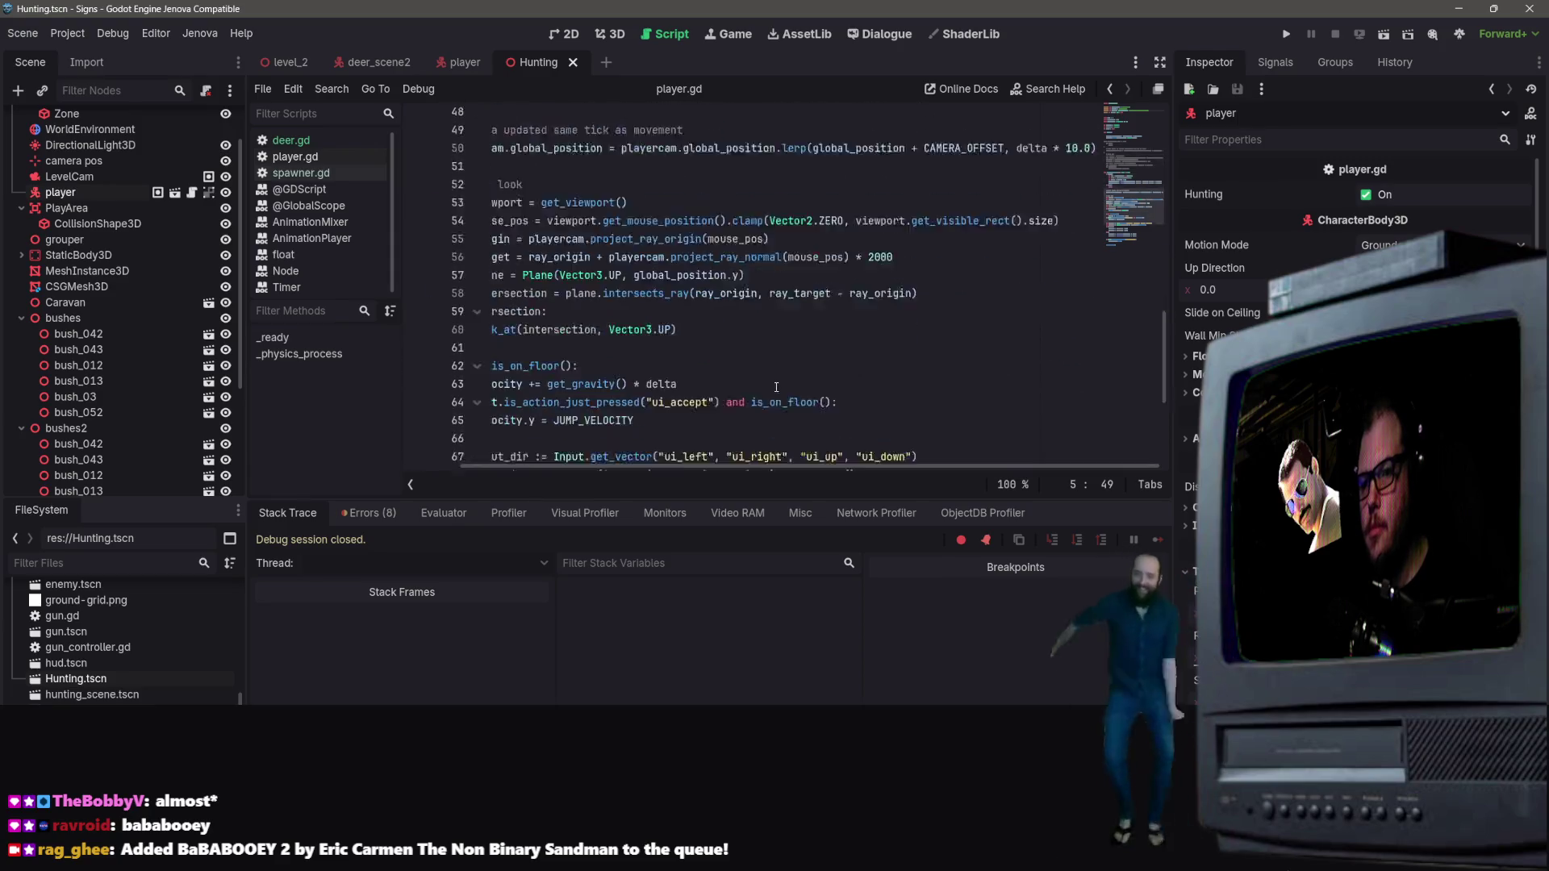
click(1384, 32)
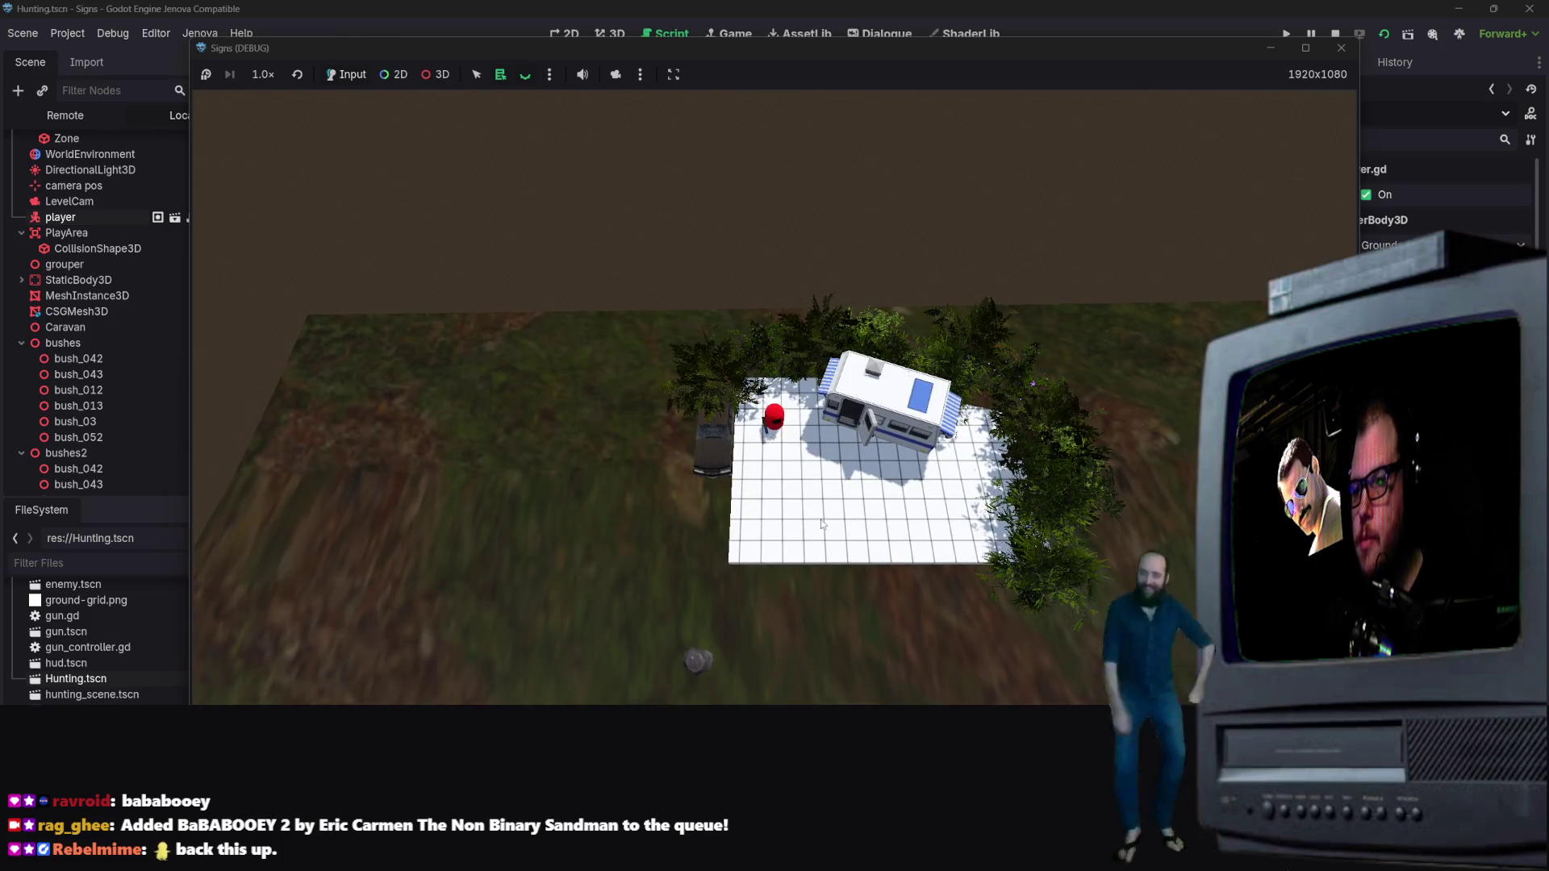
Step: Walk the player down off the platform, across the terrain past the deer herd, then close the game
key(s)
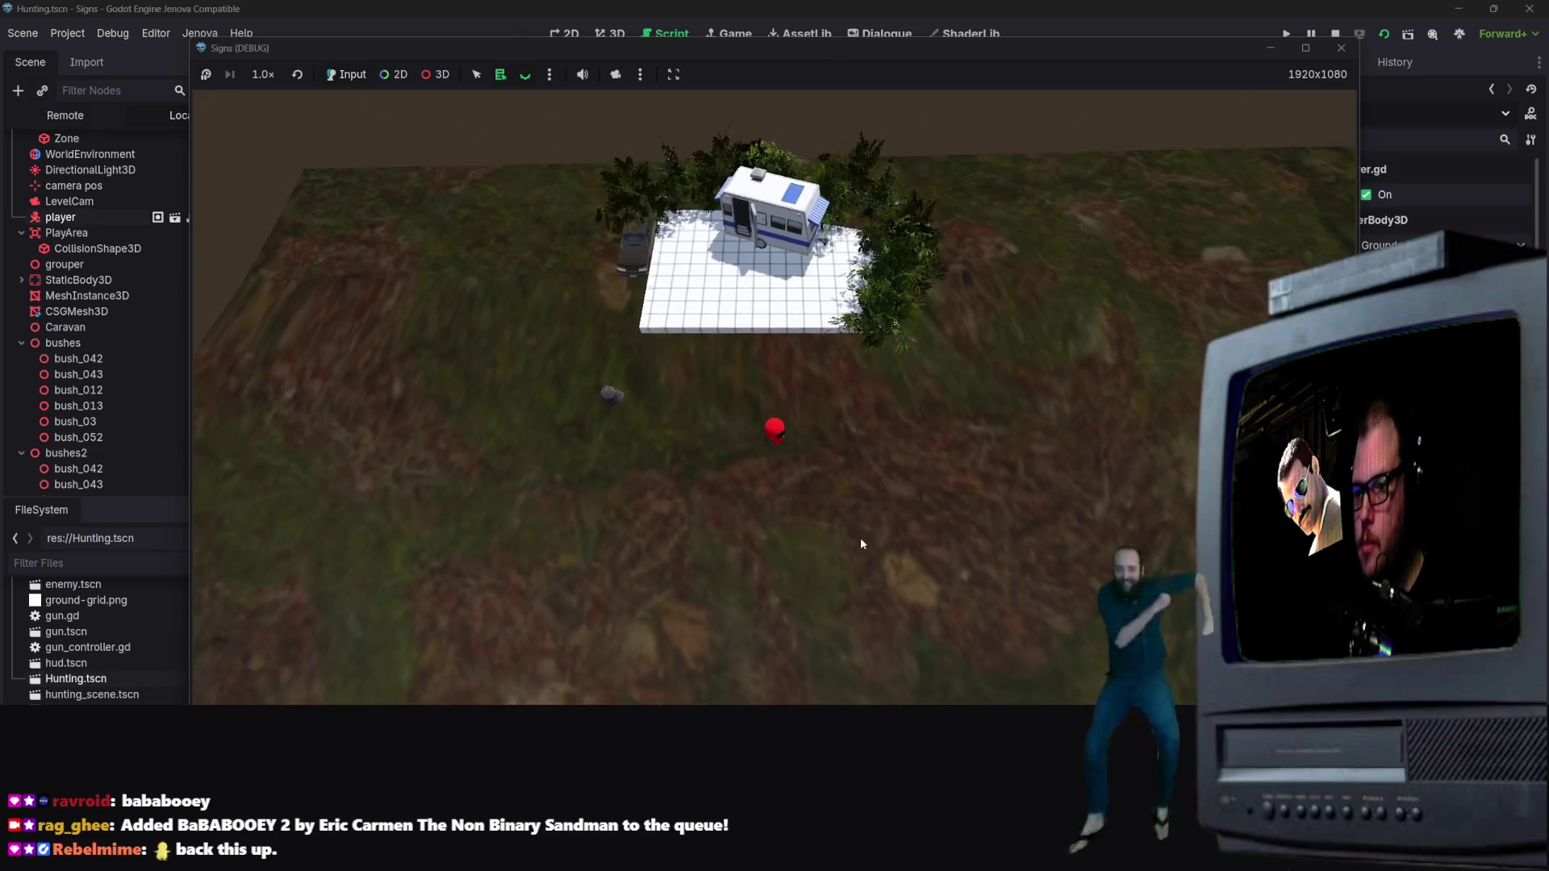
key(s)
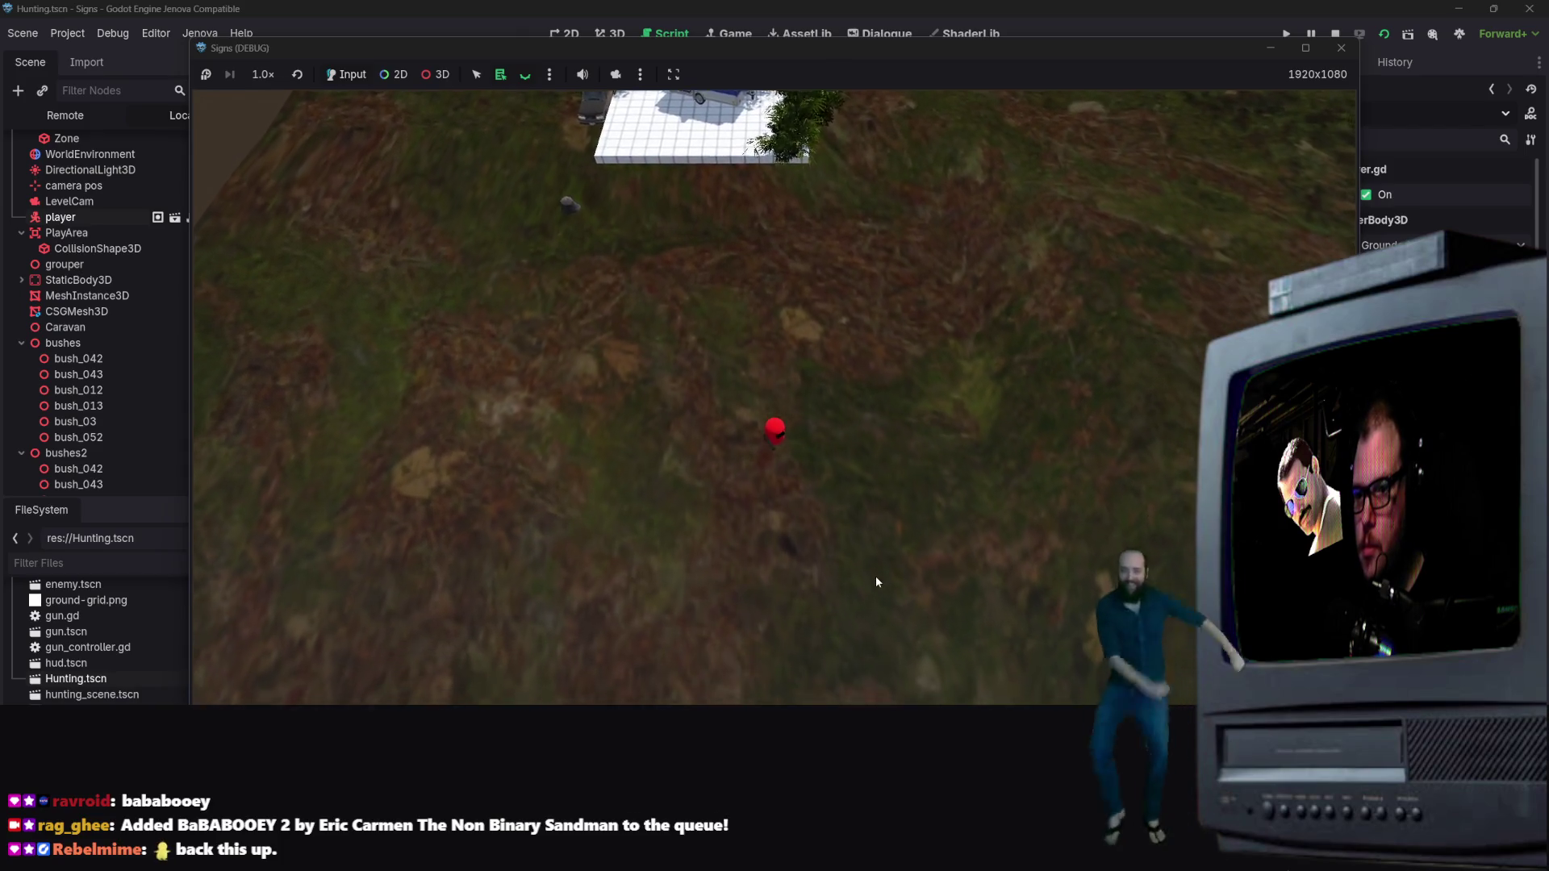
key(s)
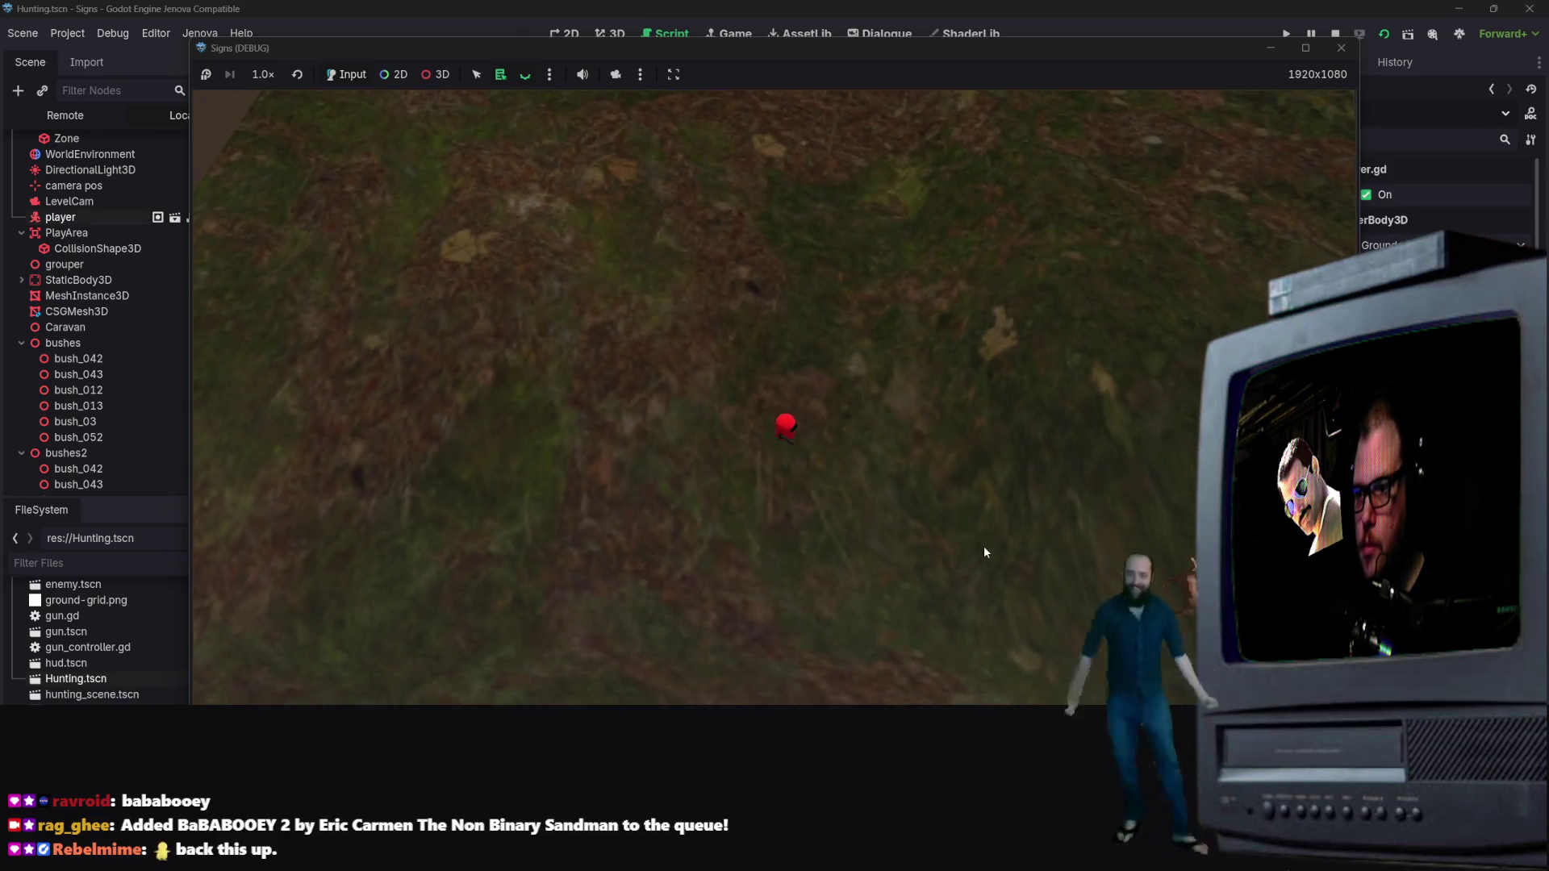
key(d)
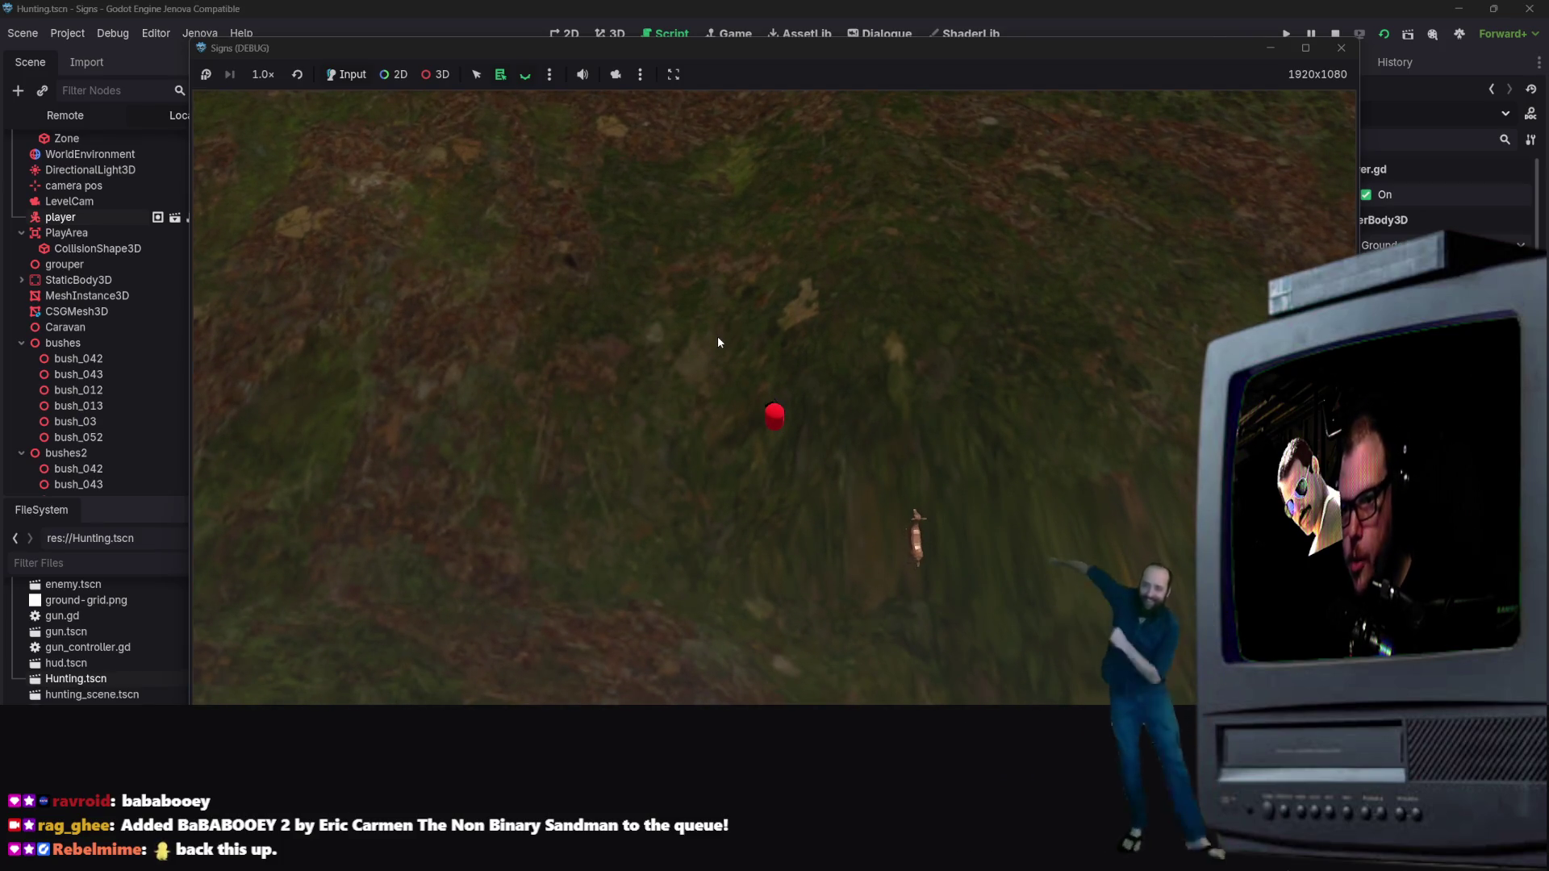
key(d)
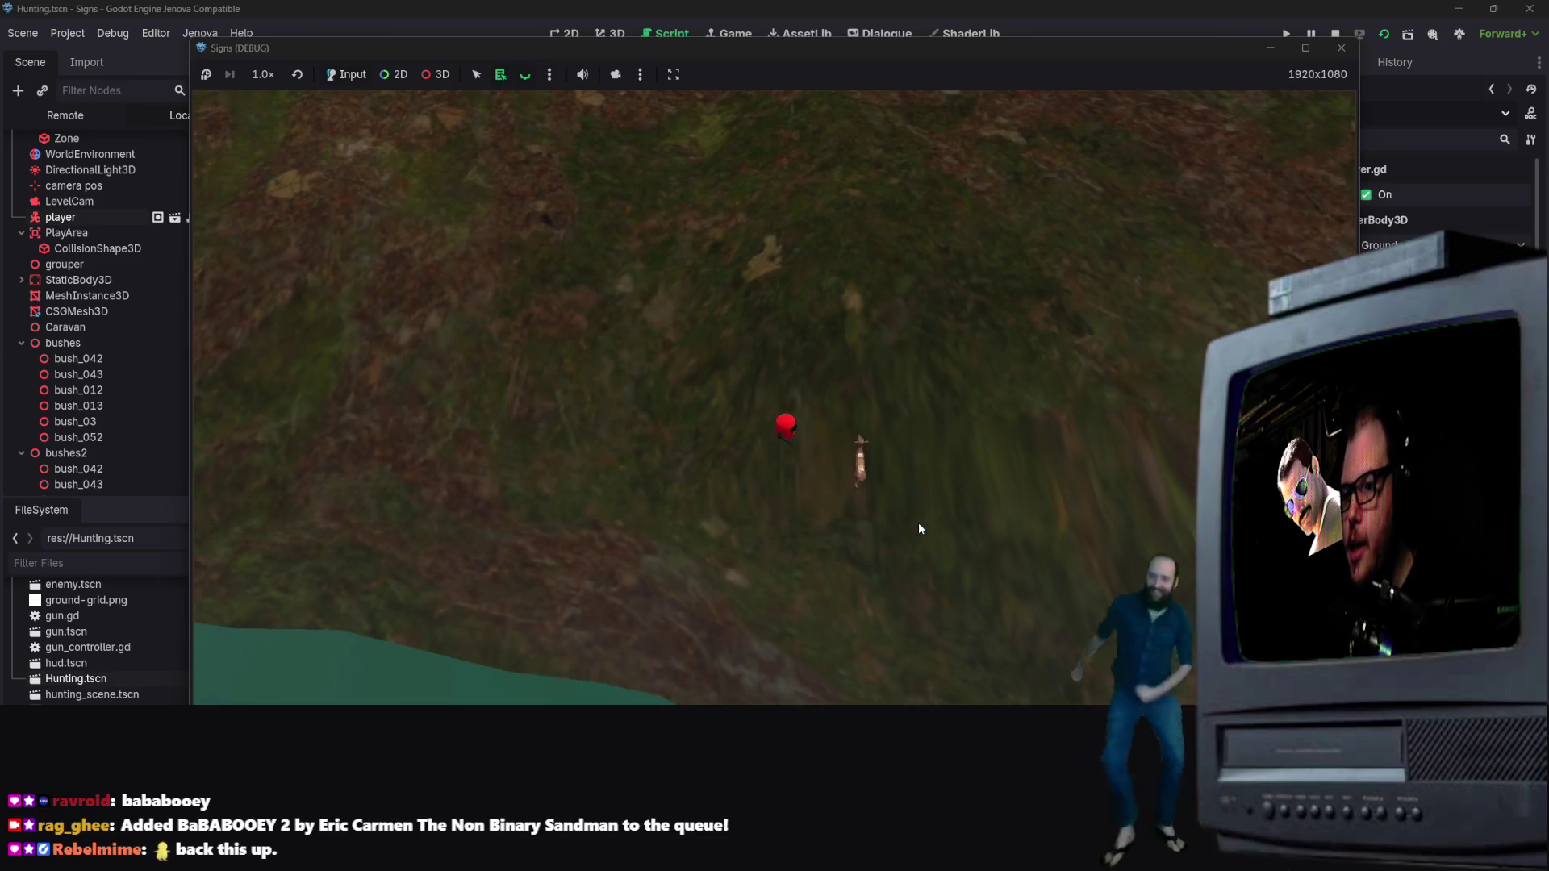
key(d)
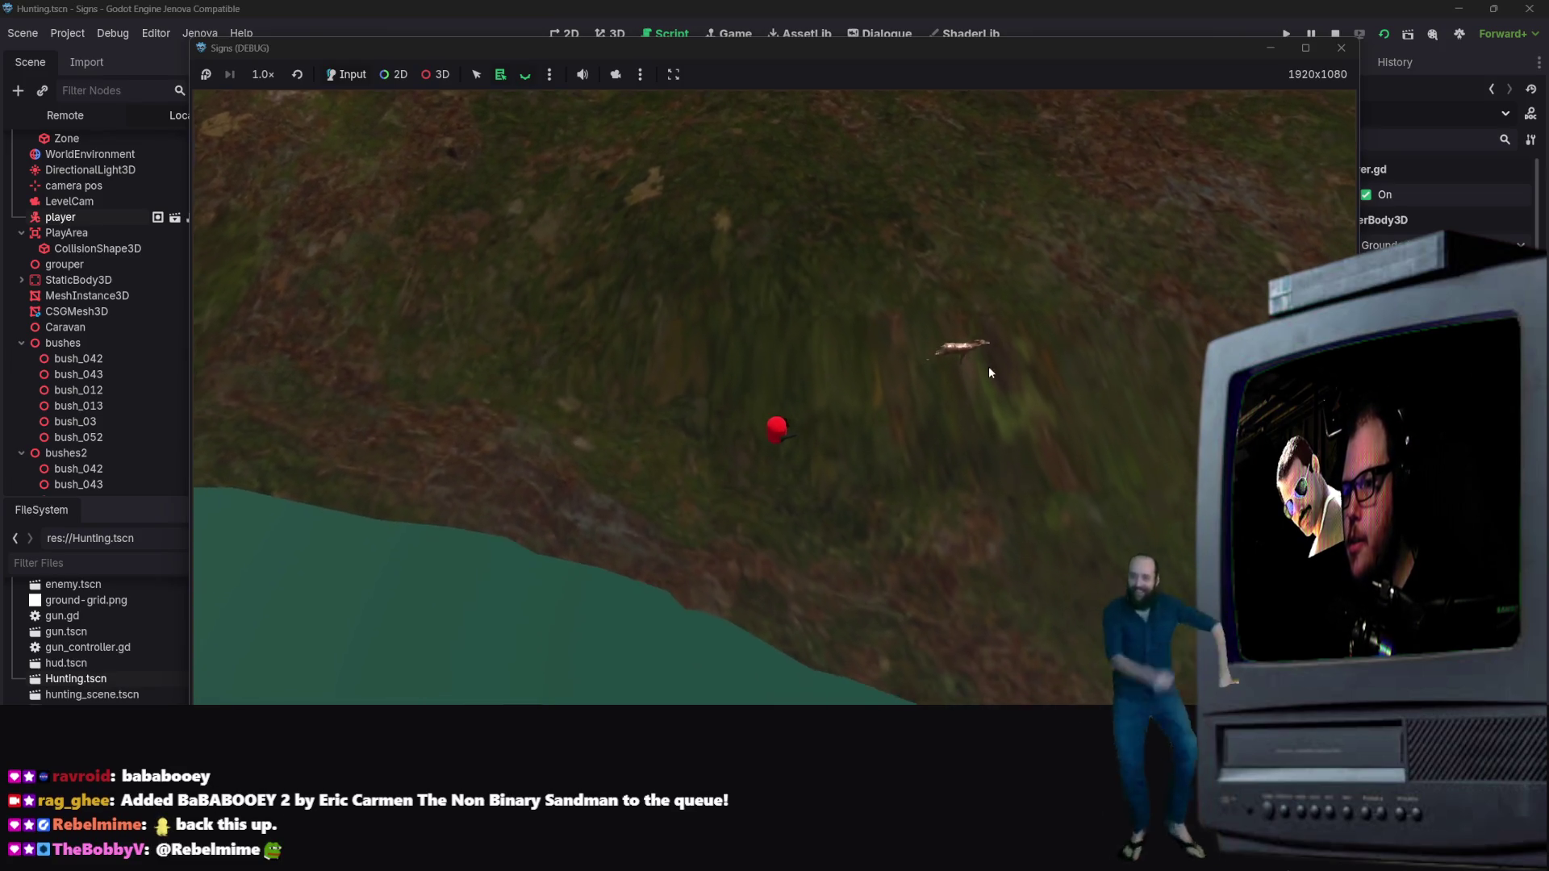
key(w)
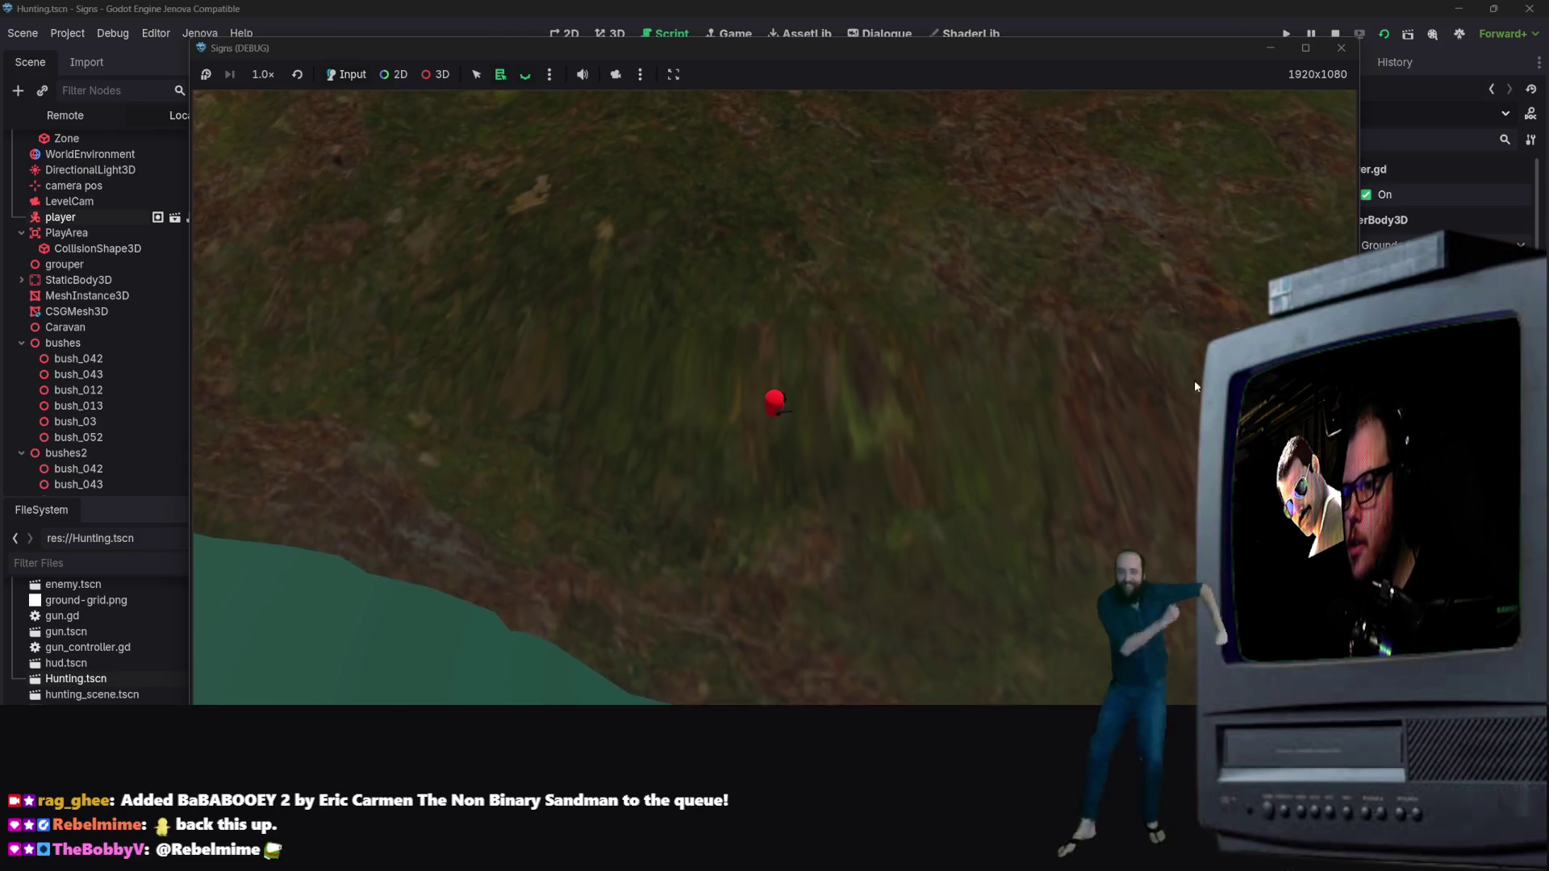
key(w)
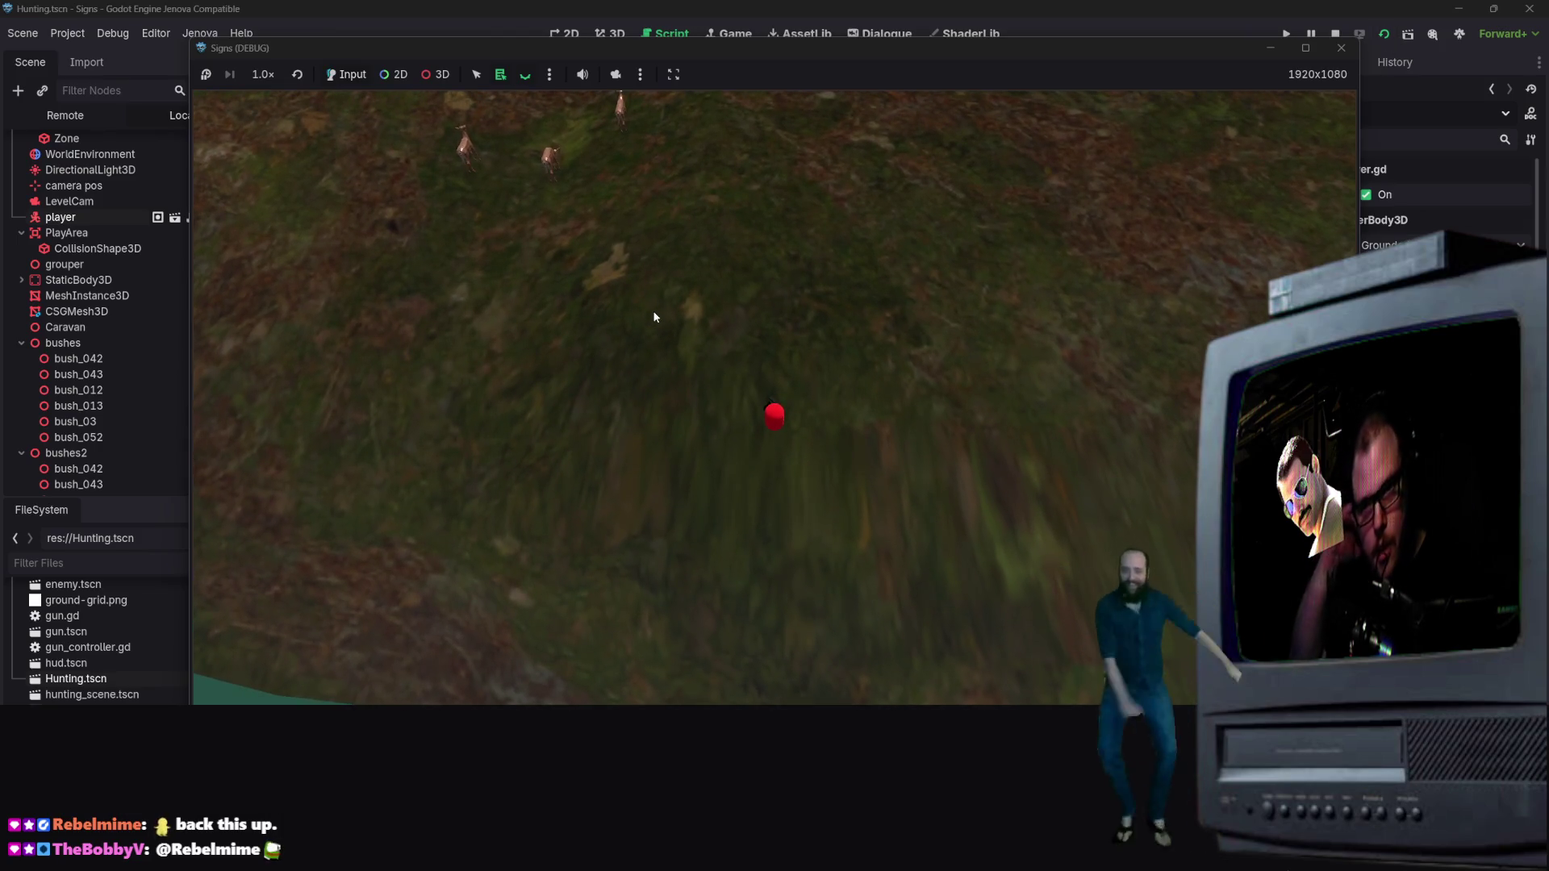
key(a)
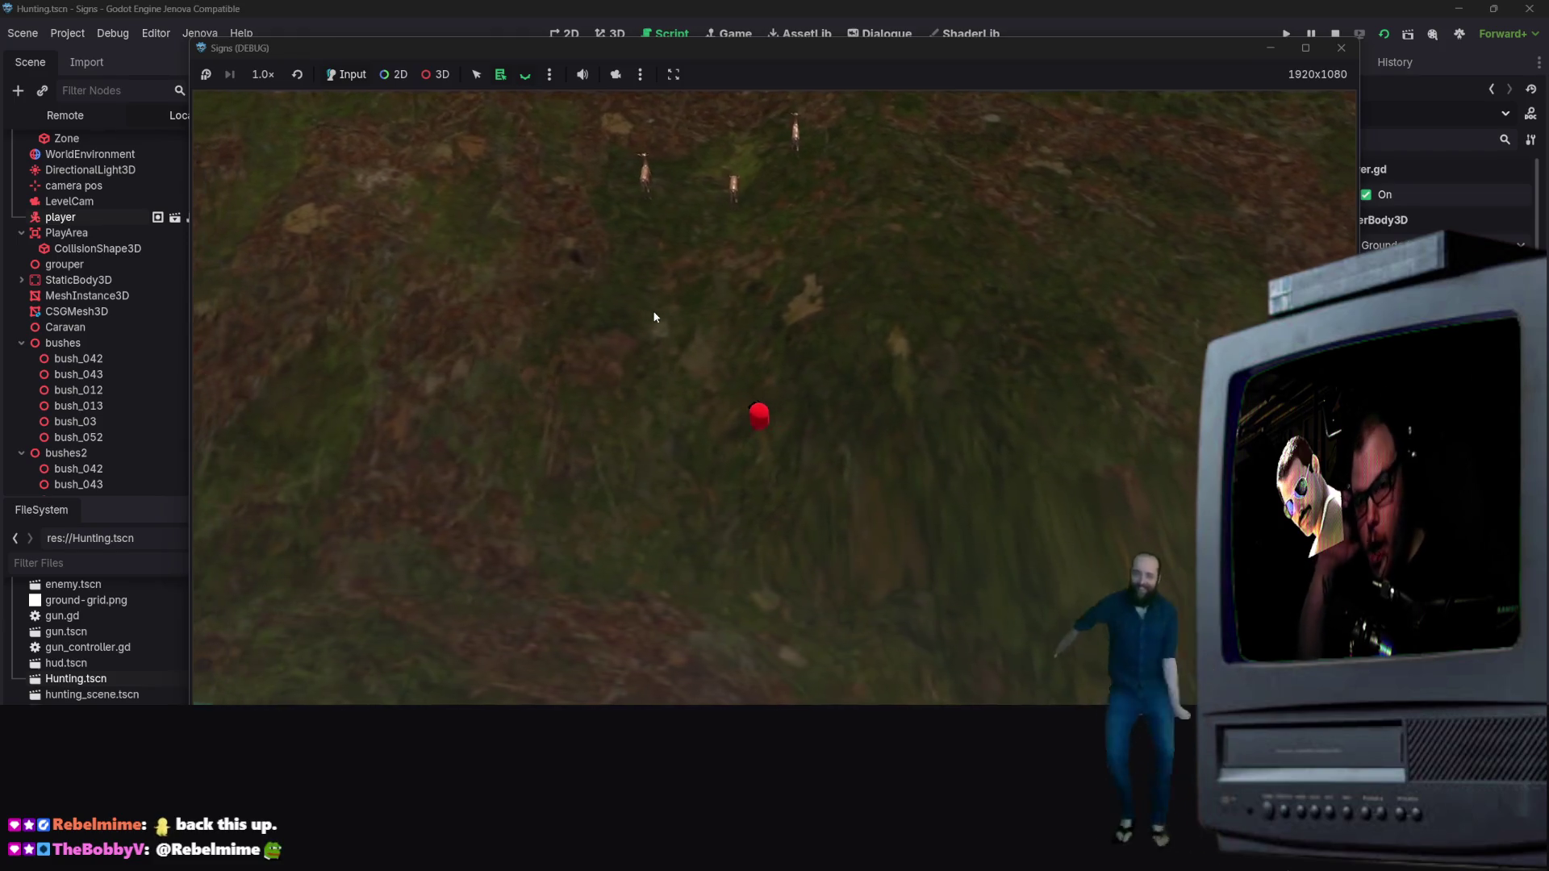
key(w)
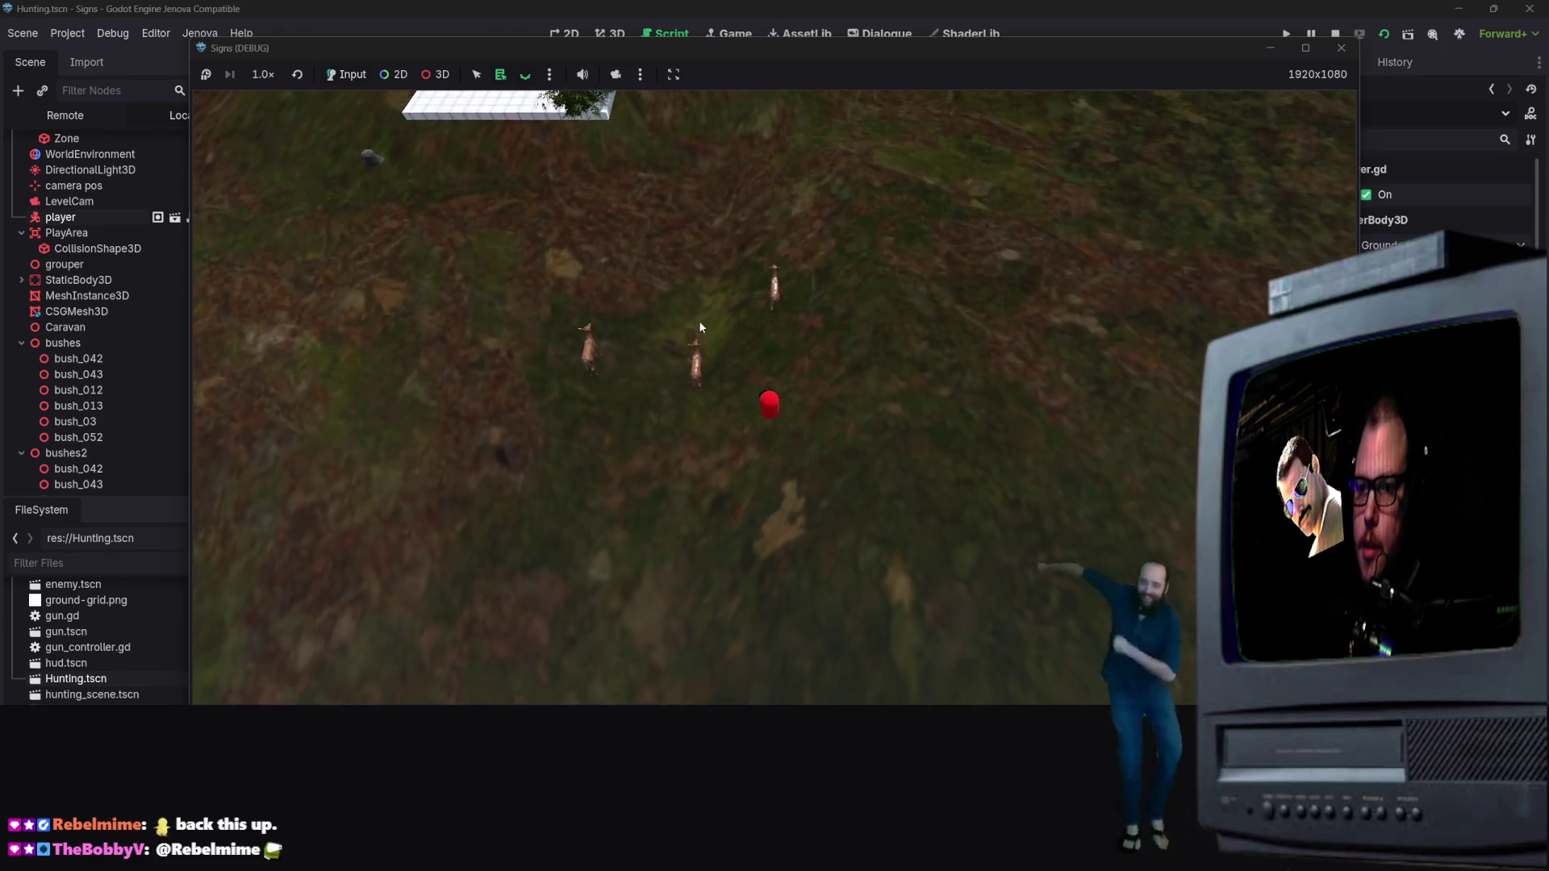
key(w)
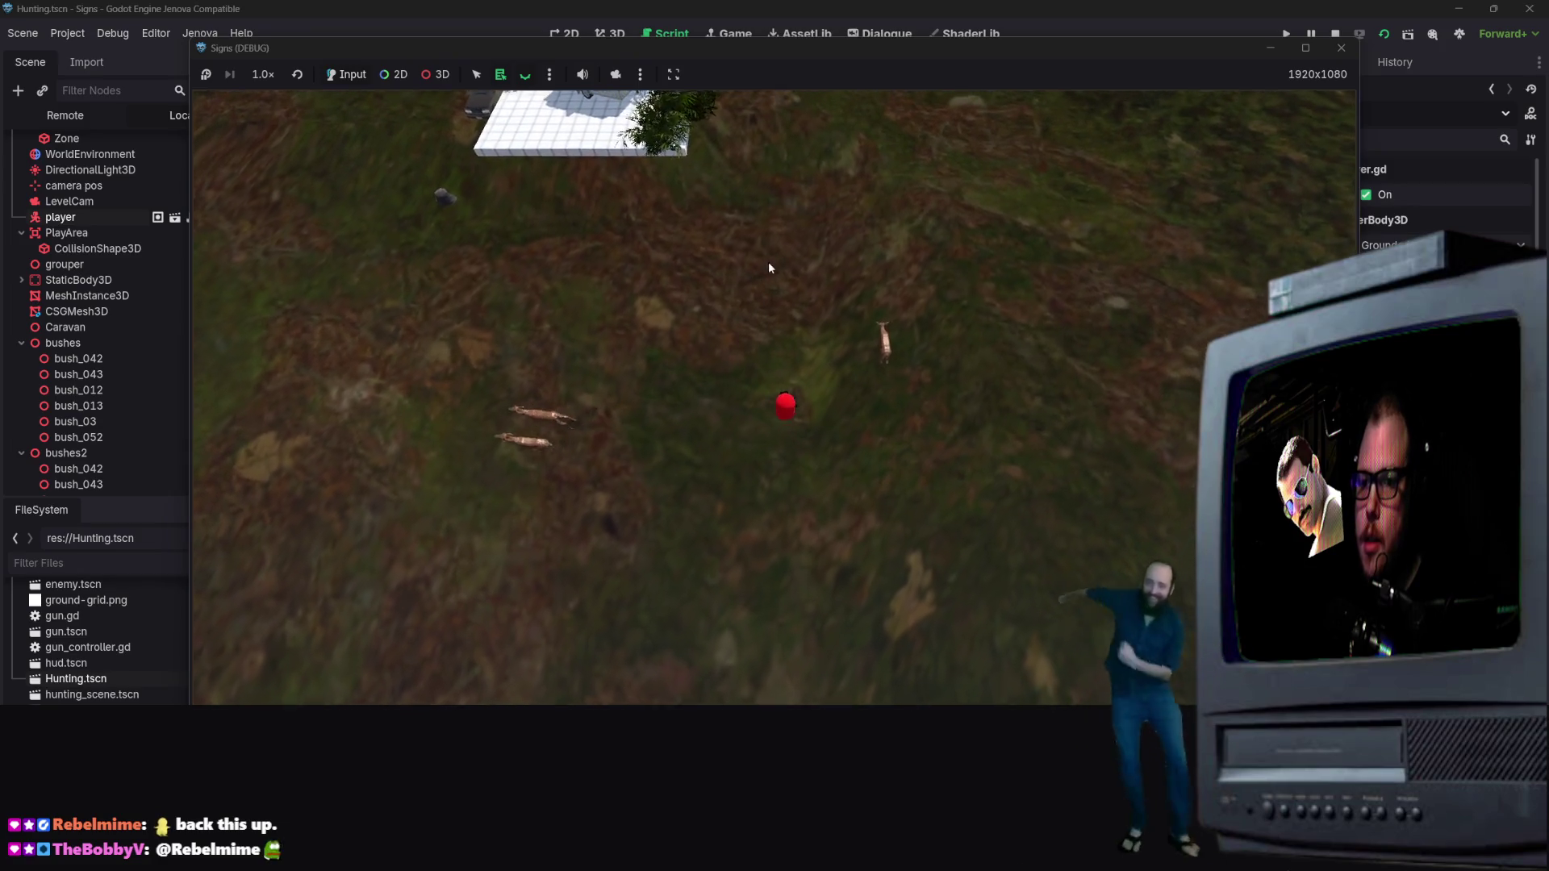
key(d)
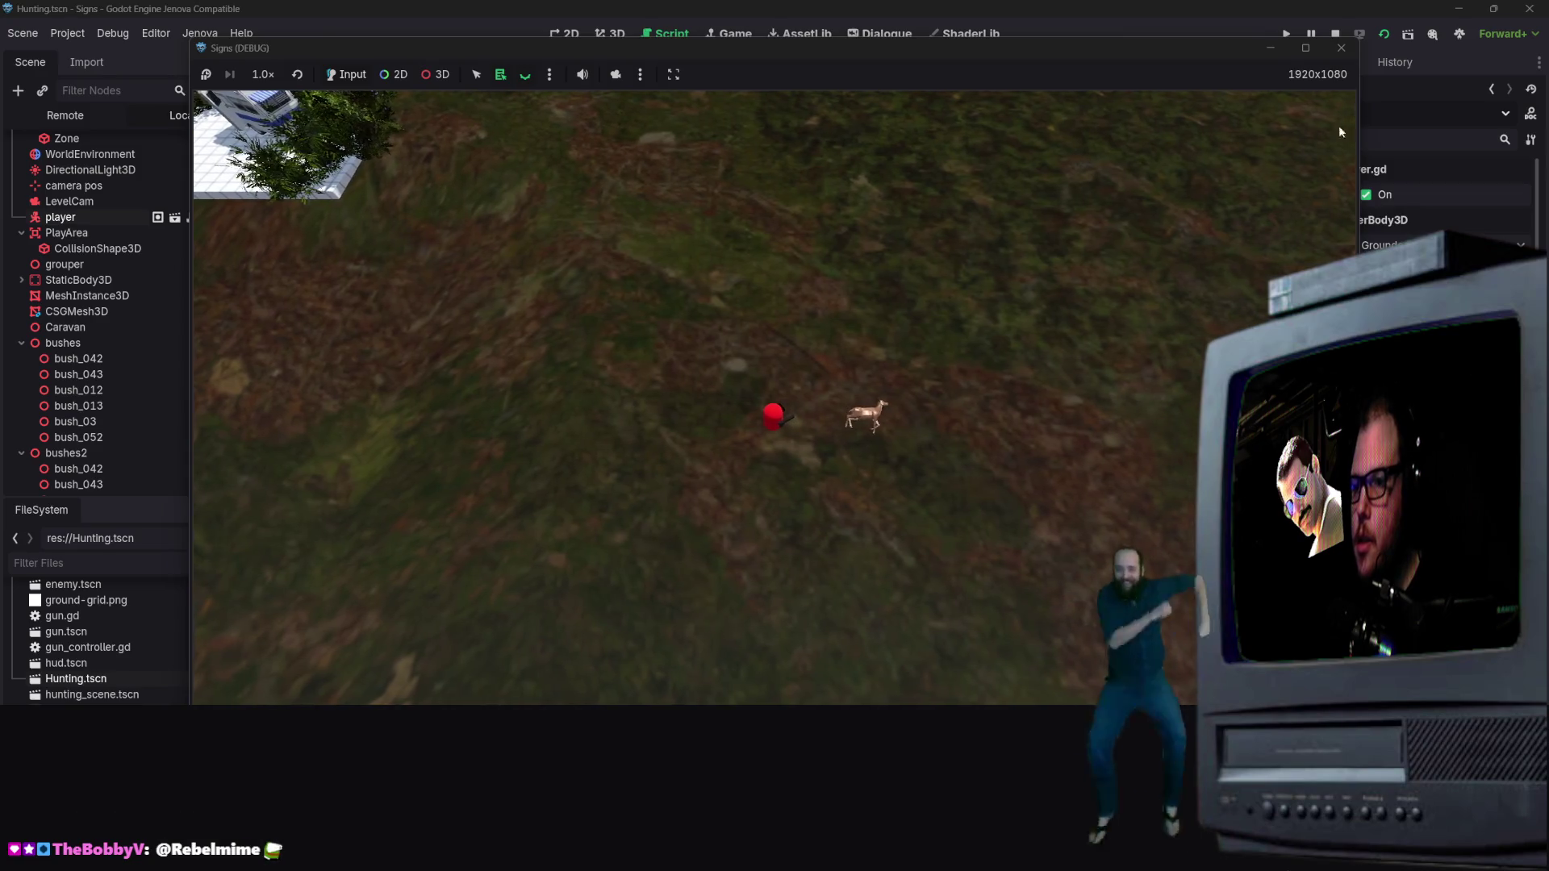
click(1345, 51)
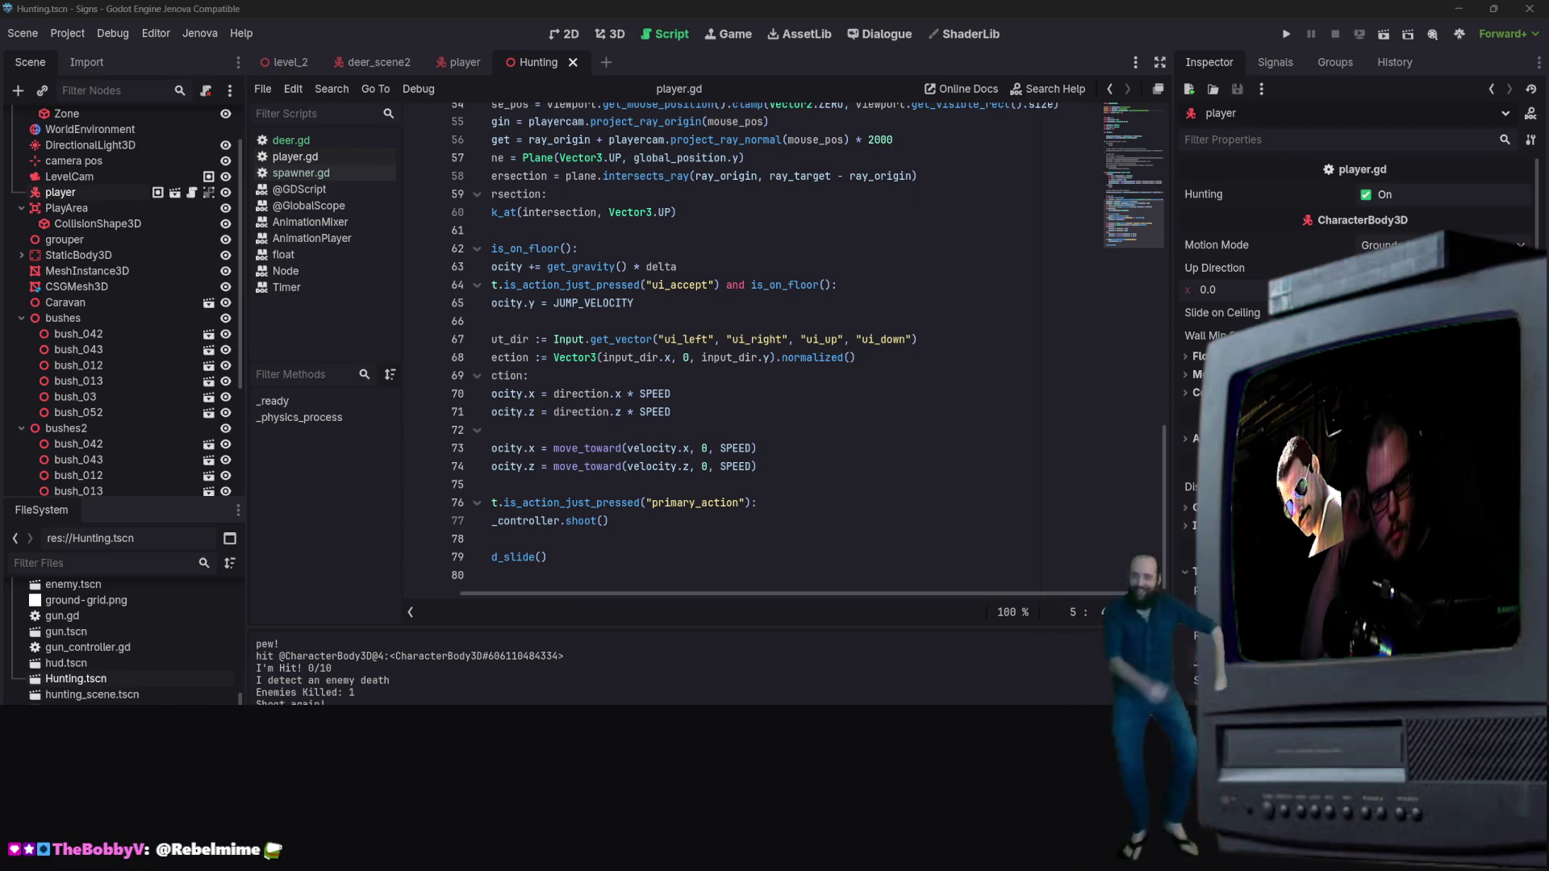
scroll(754, 540, up, 5)
scroll(754, 540, left, 3)
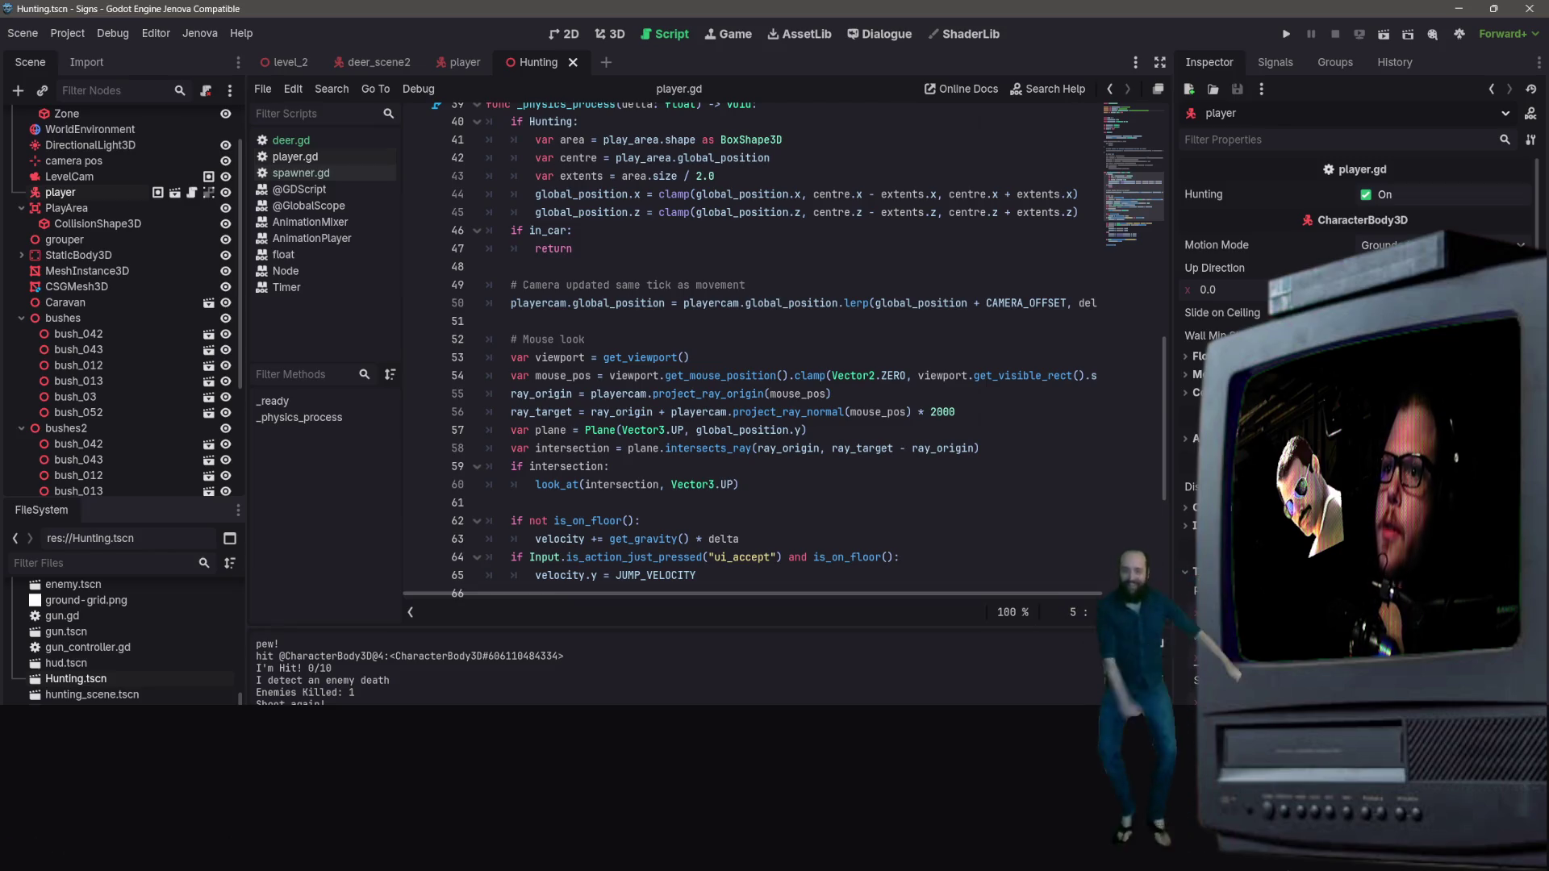
scroll(788, 395, up, 7)
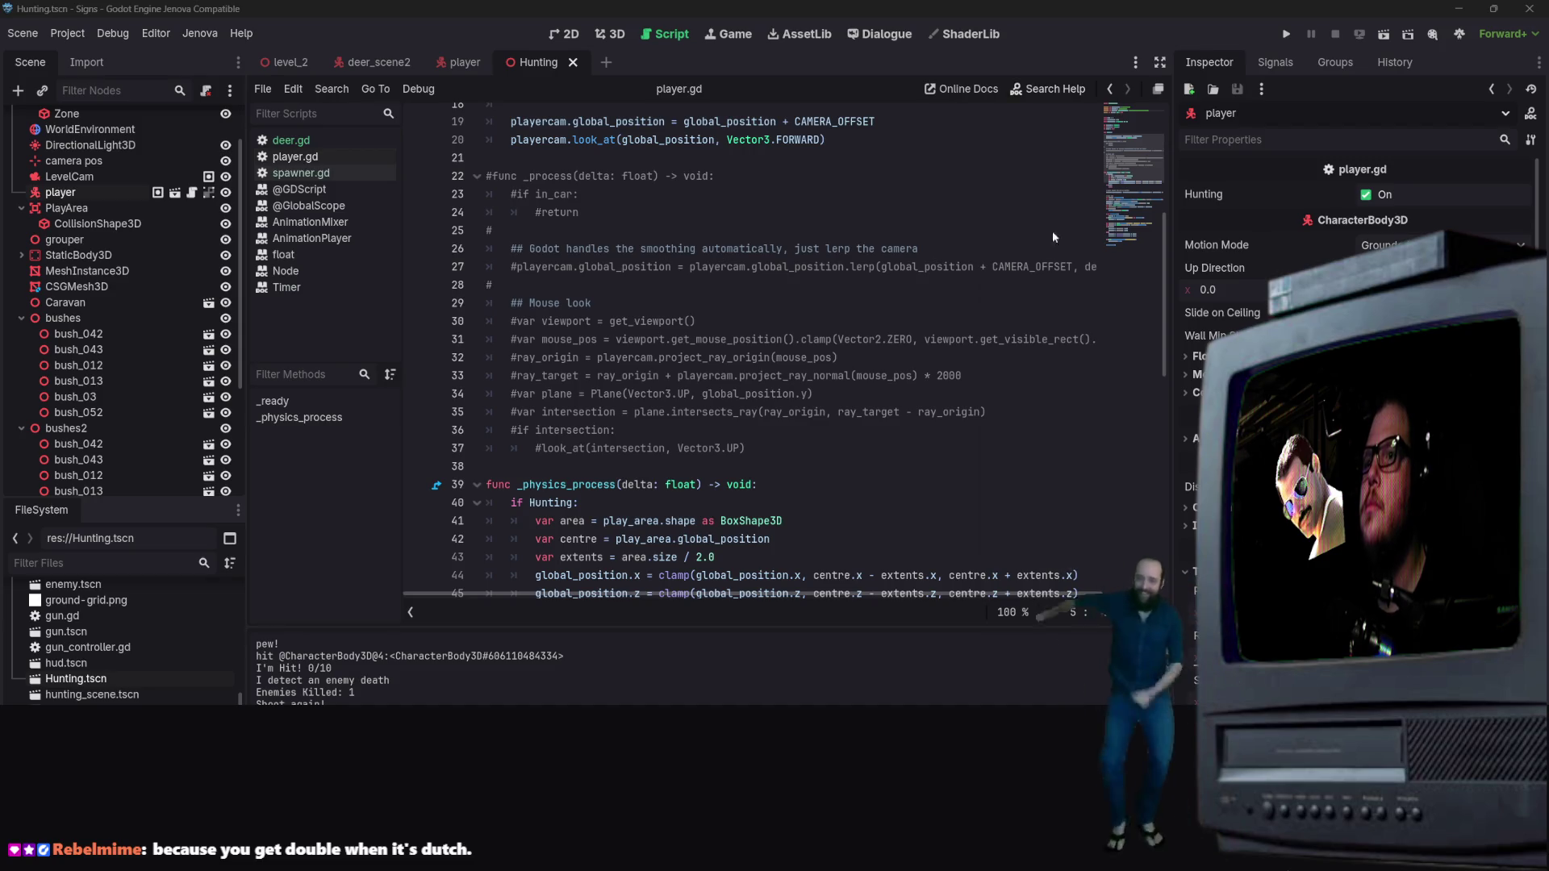
scroll(920, 395, up, 2)
scroll(920, 395, down, 6)
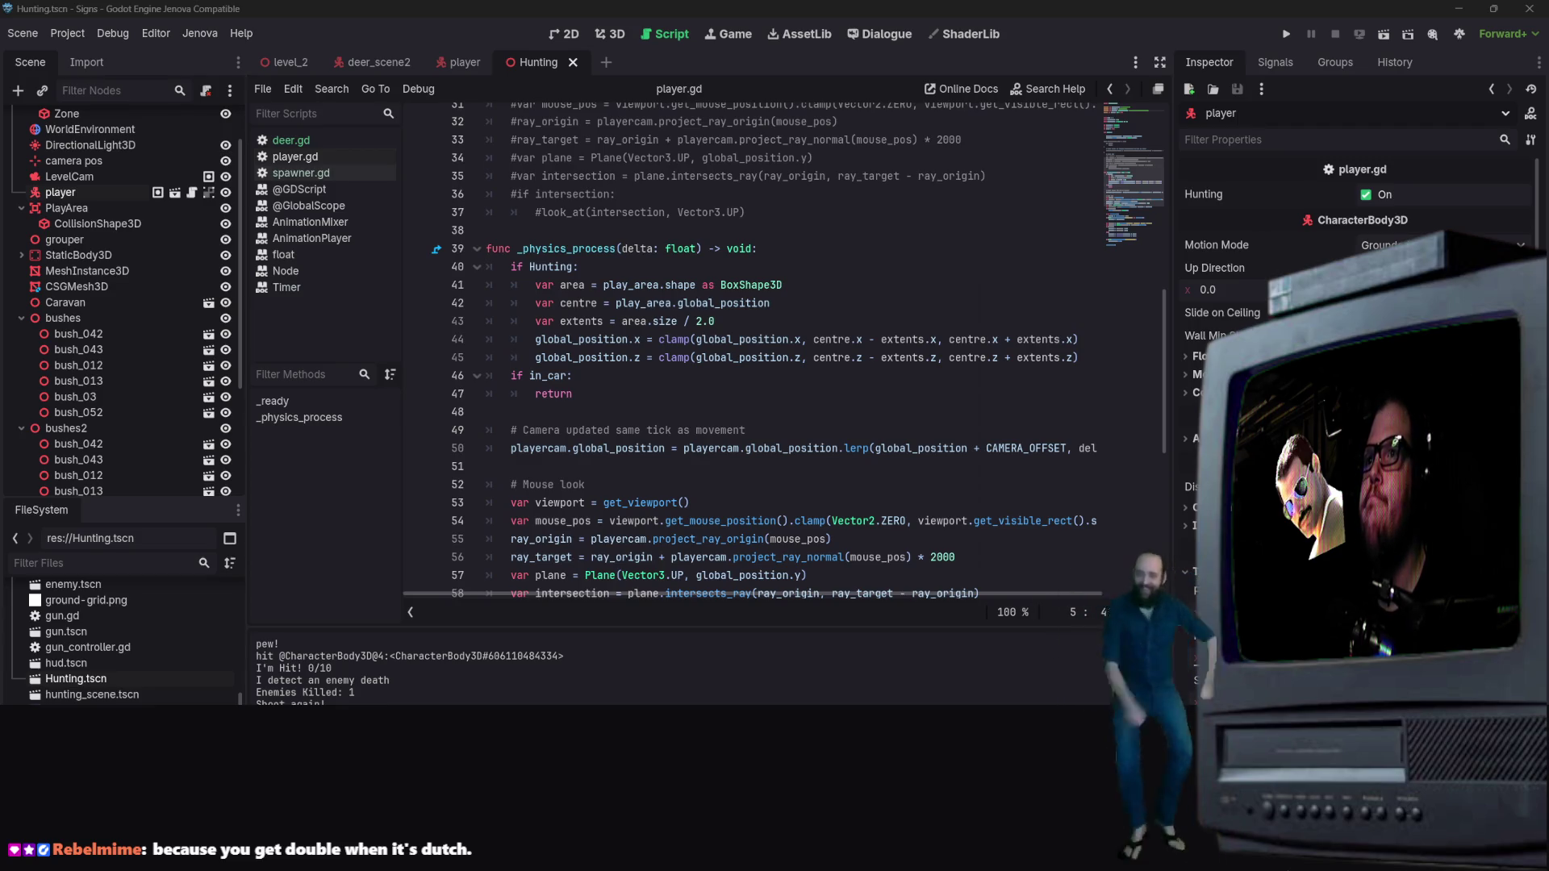
scroll(790, 239, up, 10)
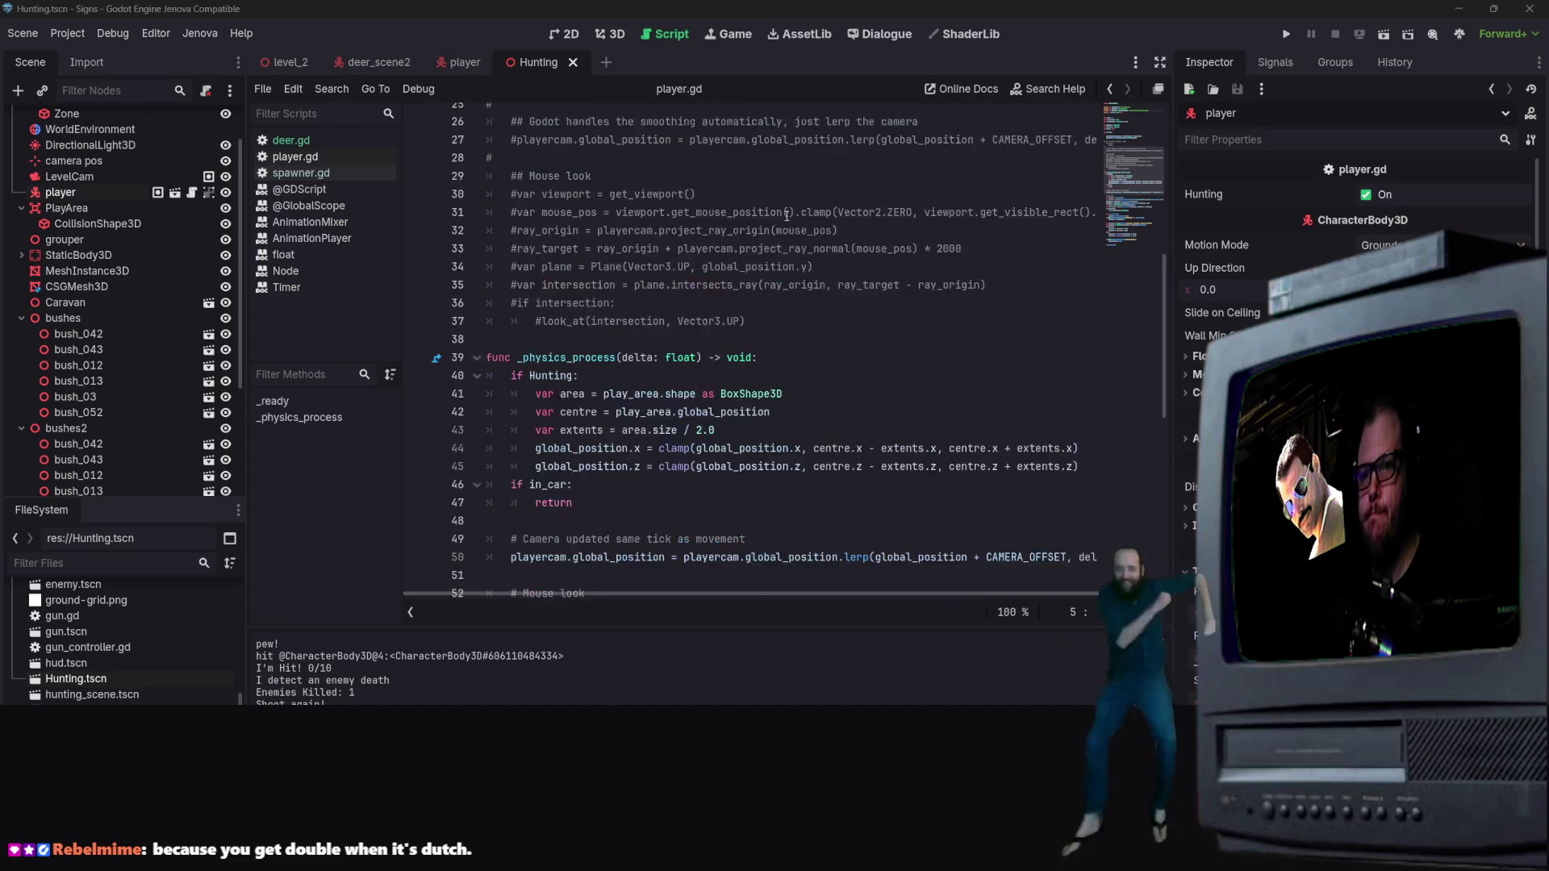
scroll(790, 239, down, 1)
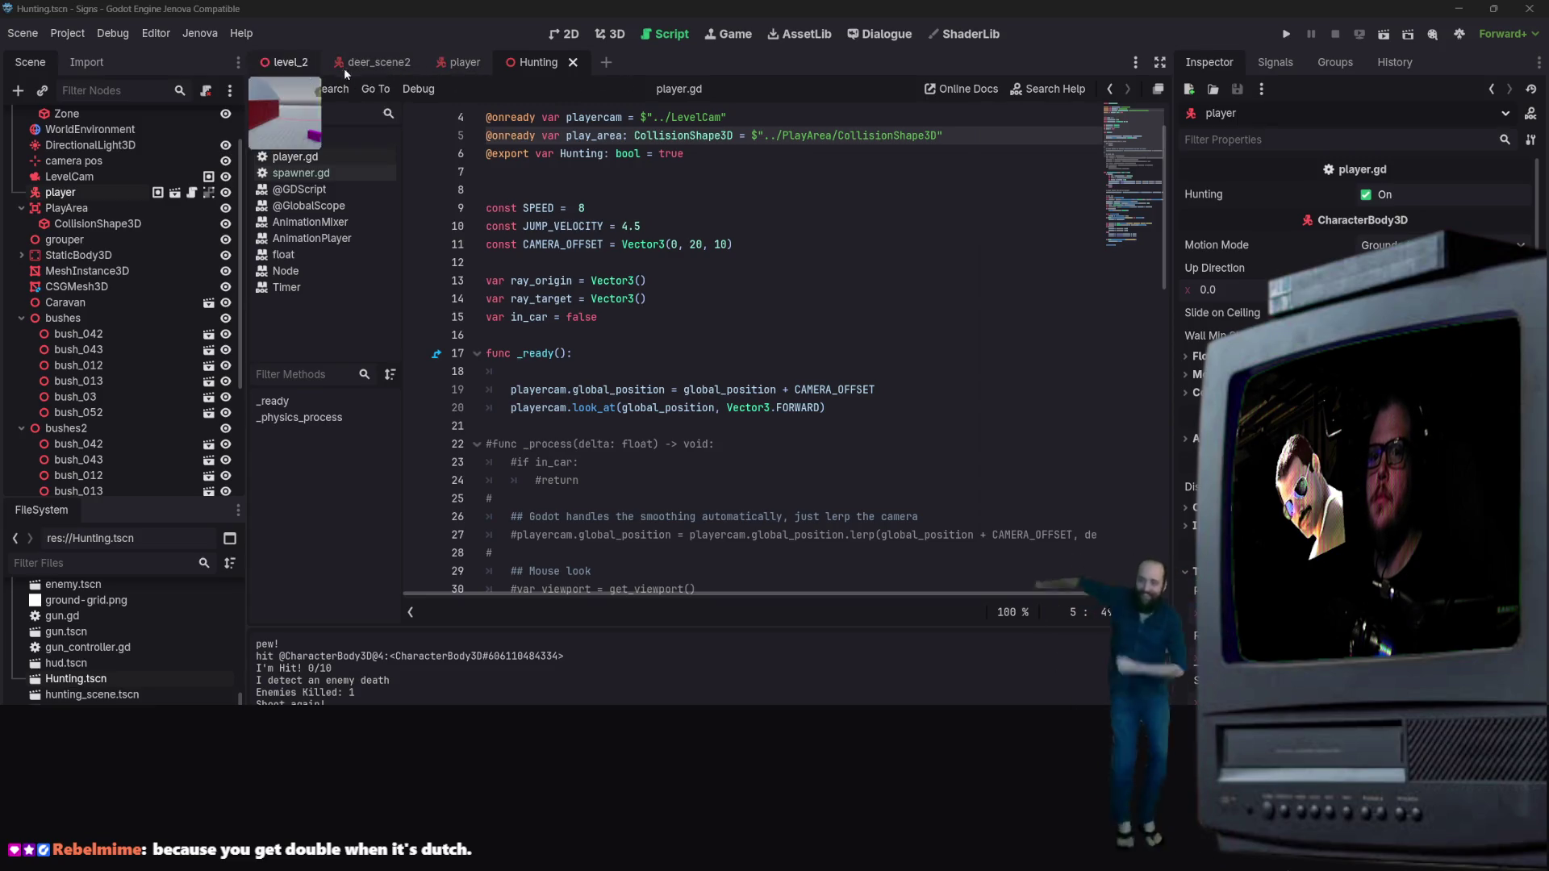
click(379, 63)
click(290, 141)
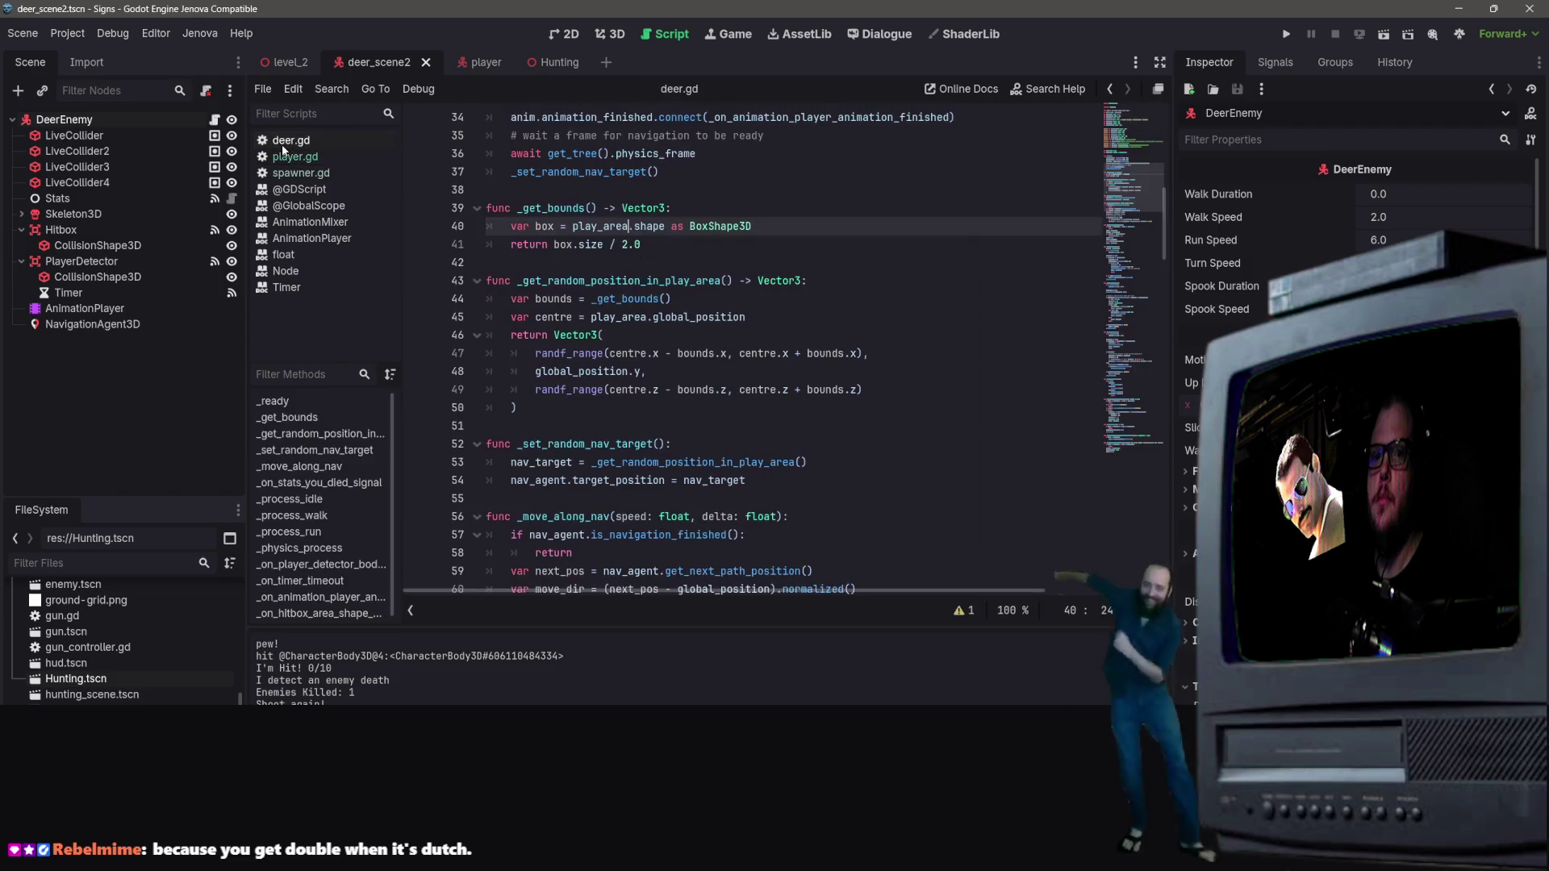
scroll(945, 431, up, 1)
scroll(594, 304, up, 4)
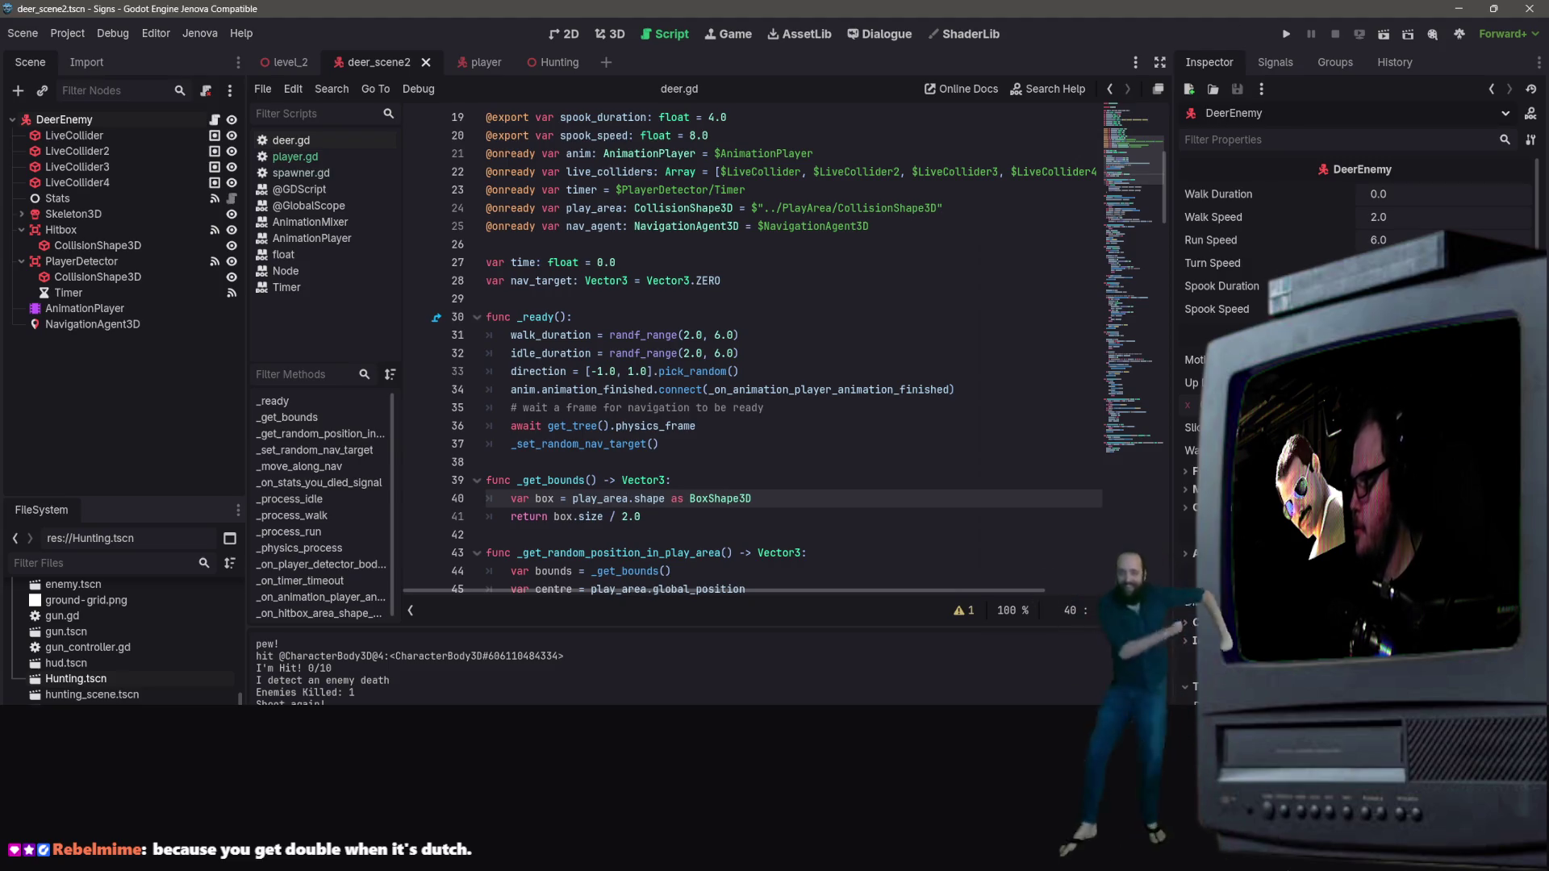
click(809, 253)
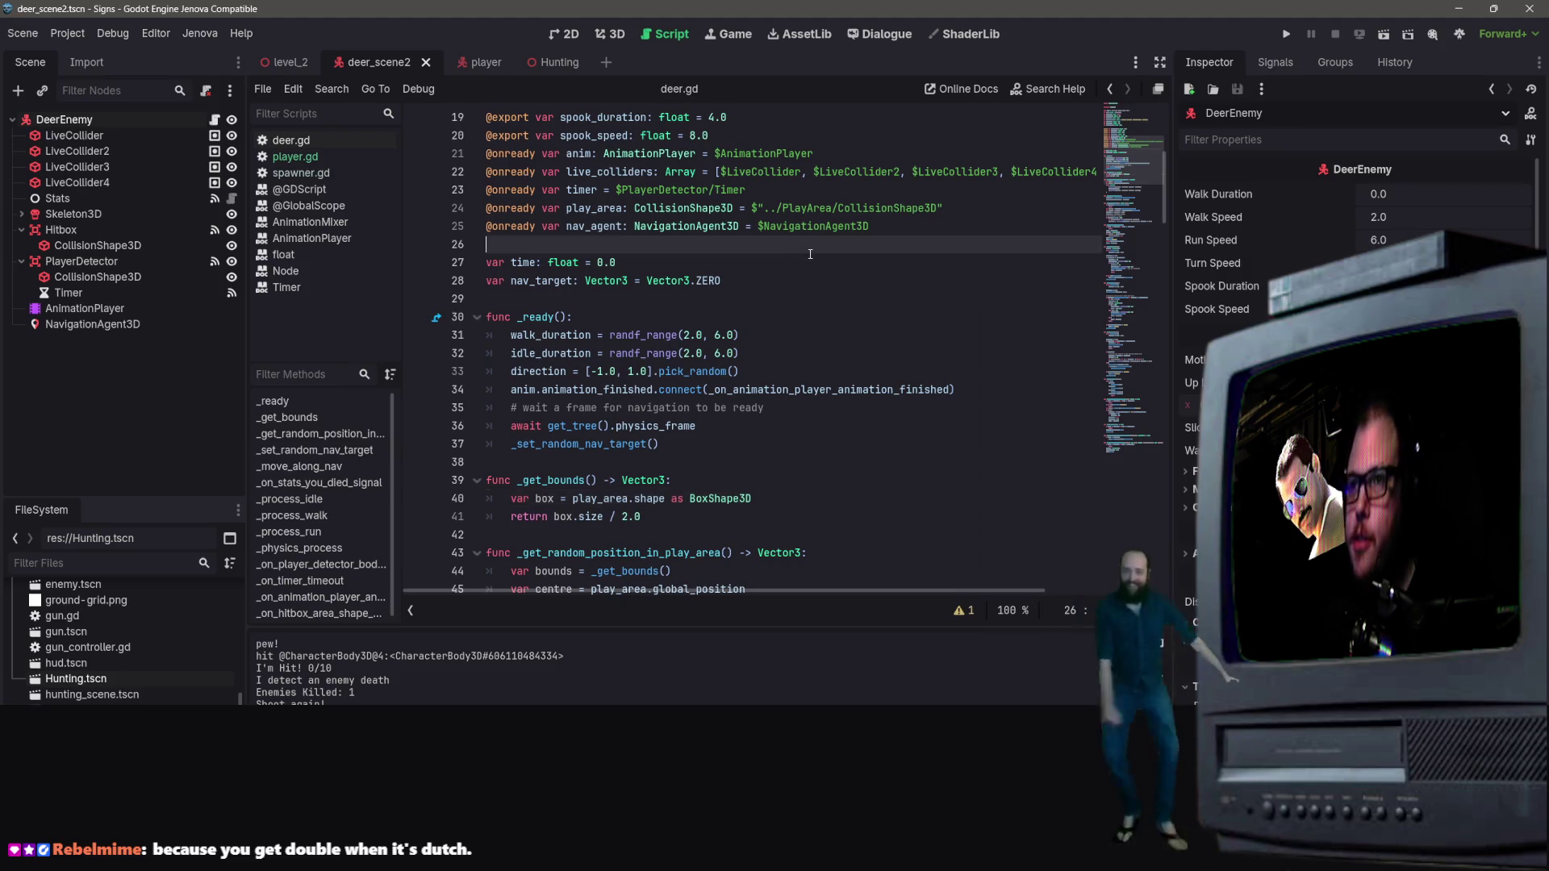
scroll(834, 293, down, 4)
scroll(833, 293, up, 2)
mouse_move(720, 336)
mouse_down()
mouse_move(484, 262)
mouse_move(449, 197)
mouse_move(462, 215)
mouse_up()
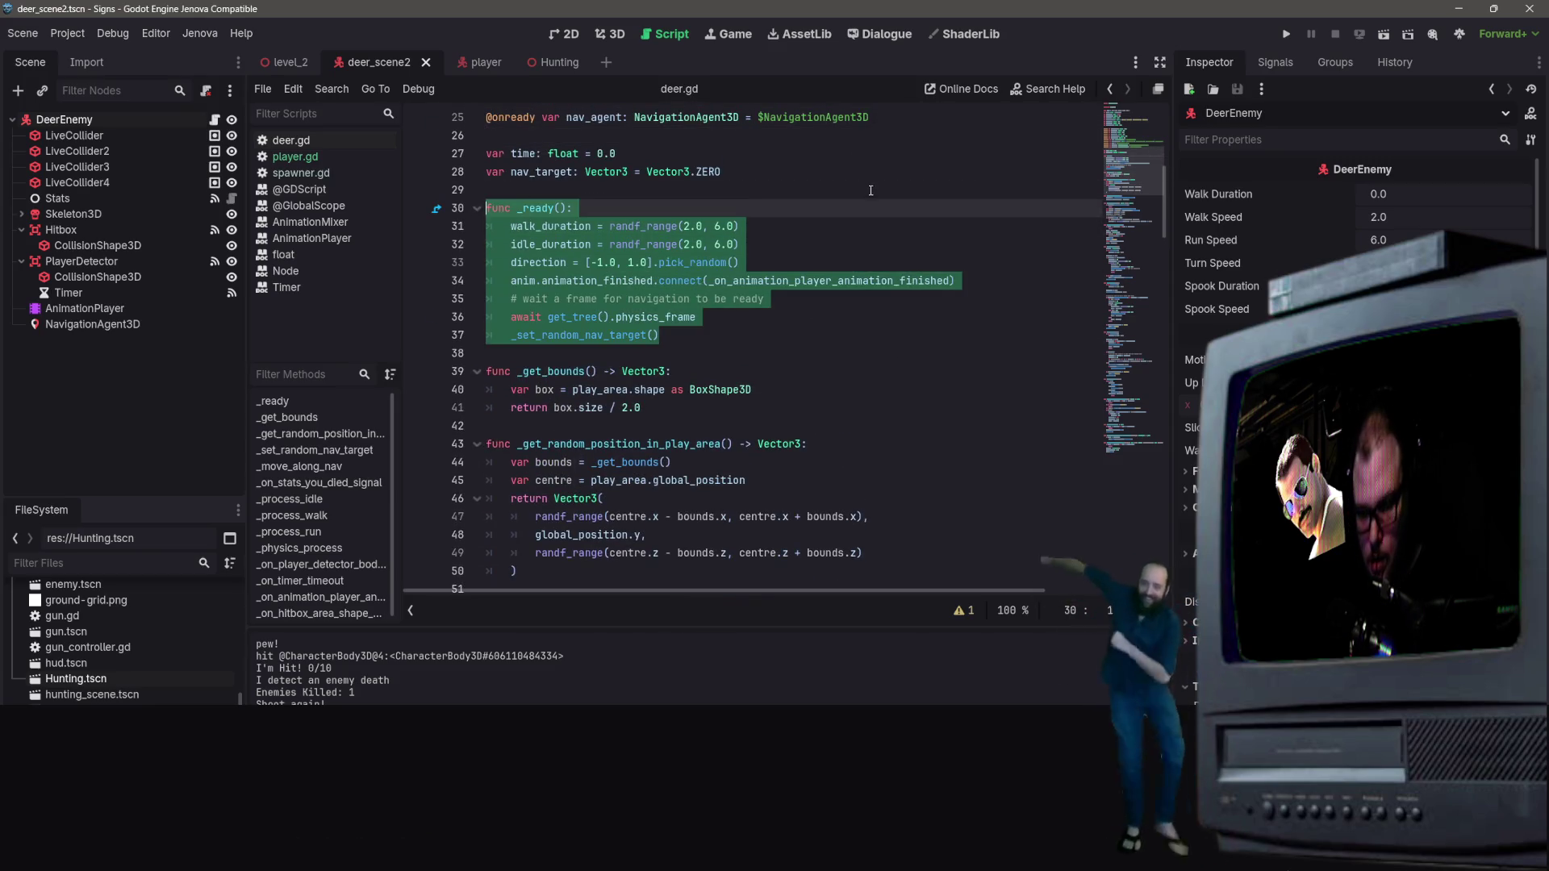
text(var box = play_area.shape as BoxShape3D)
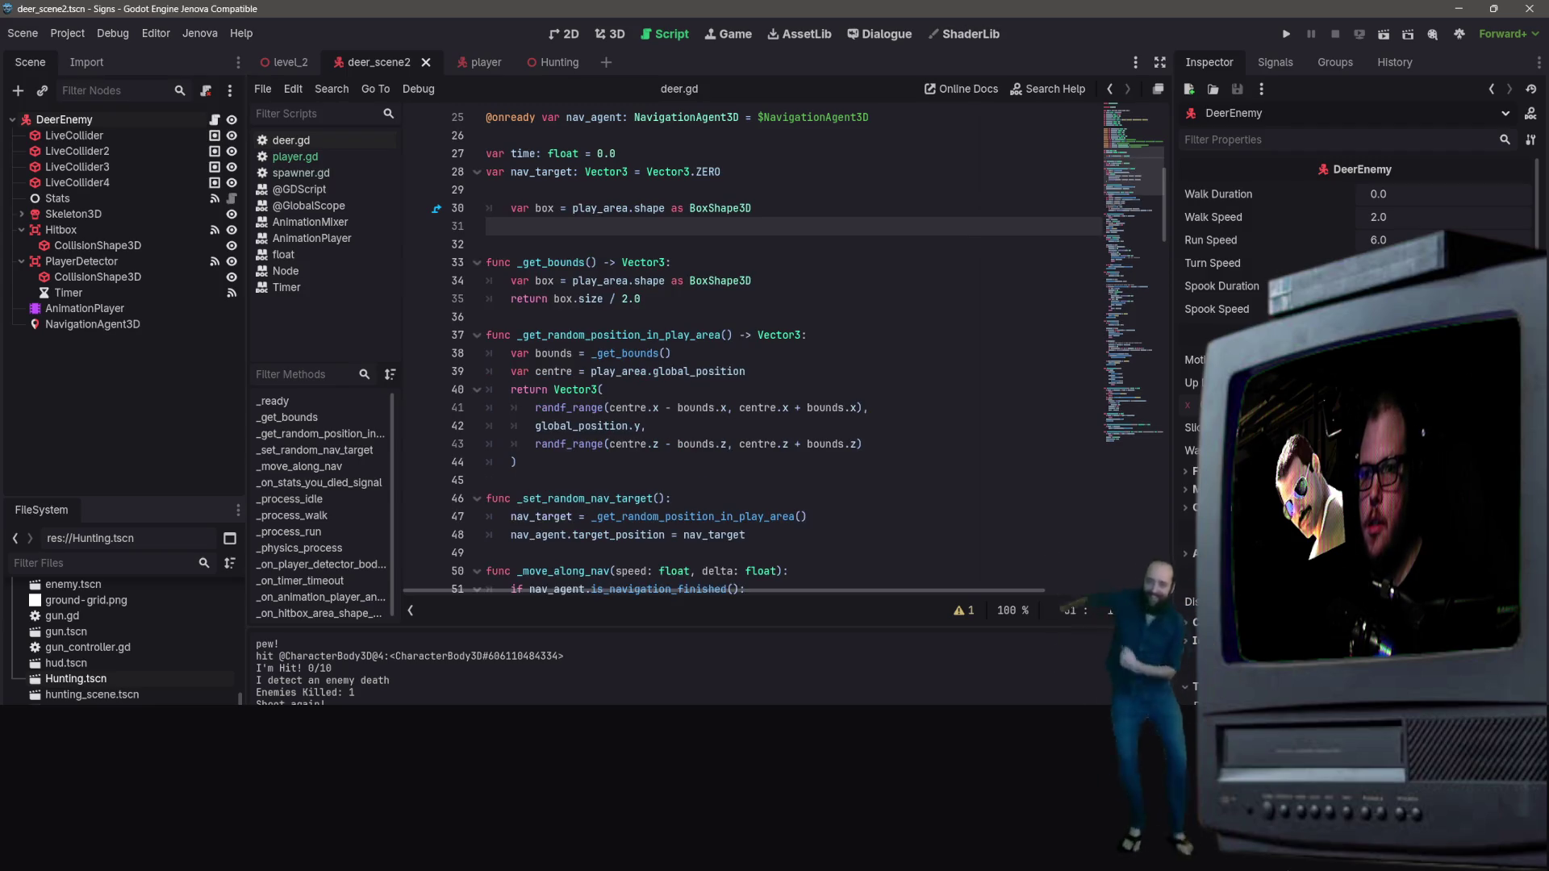
key(ctrl+z)
key(ctrl+z)
key(ctrl+z)
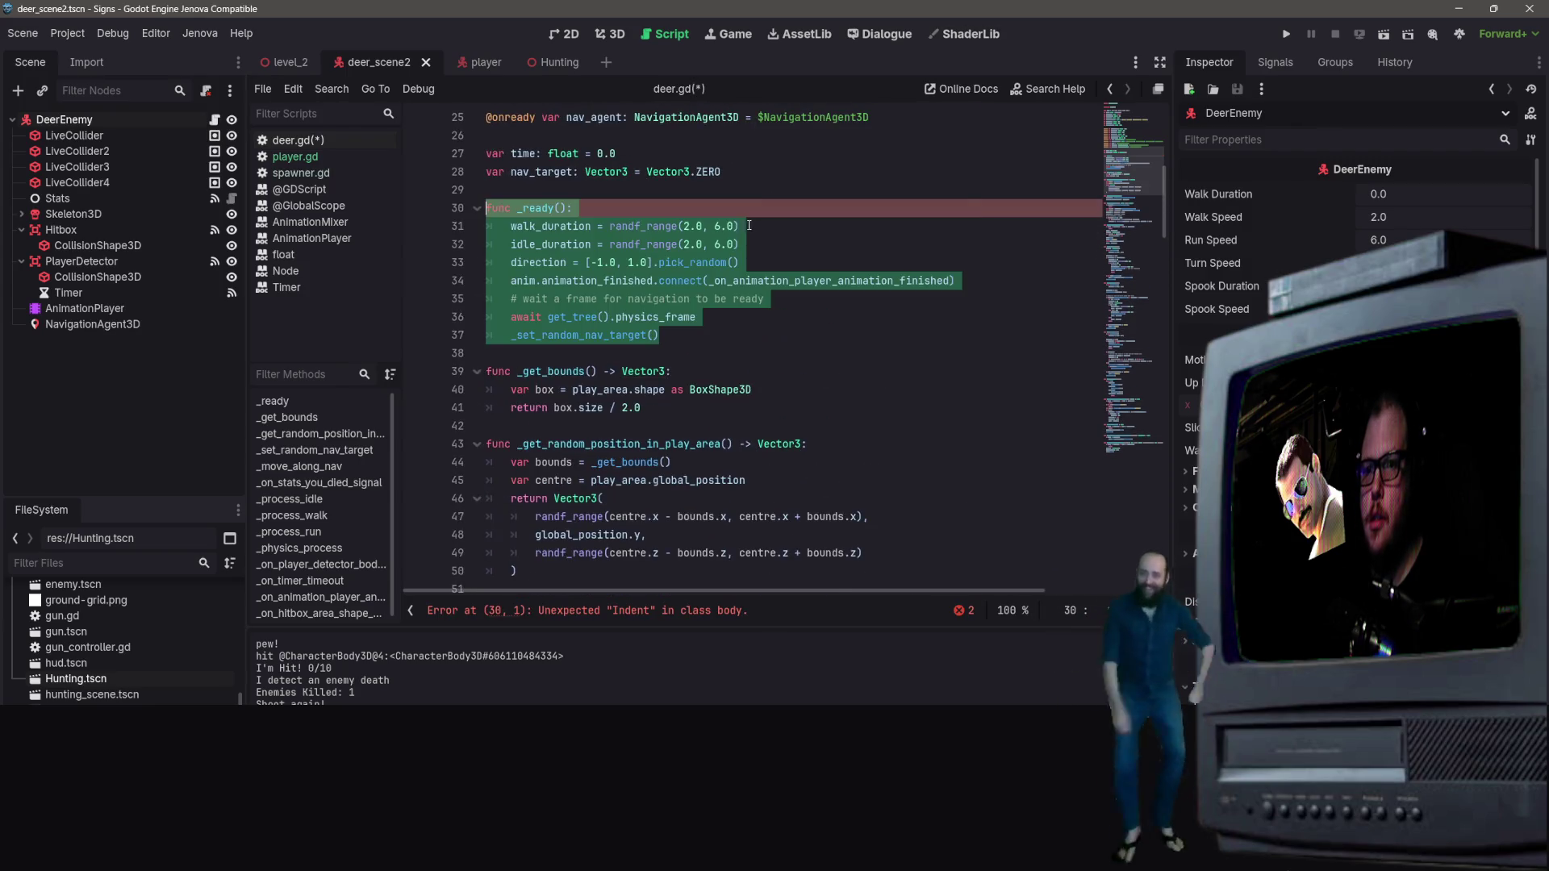
text(var box = play_area.shape as BoxShape3D)
key(ctrl+z)
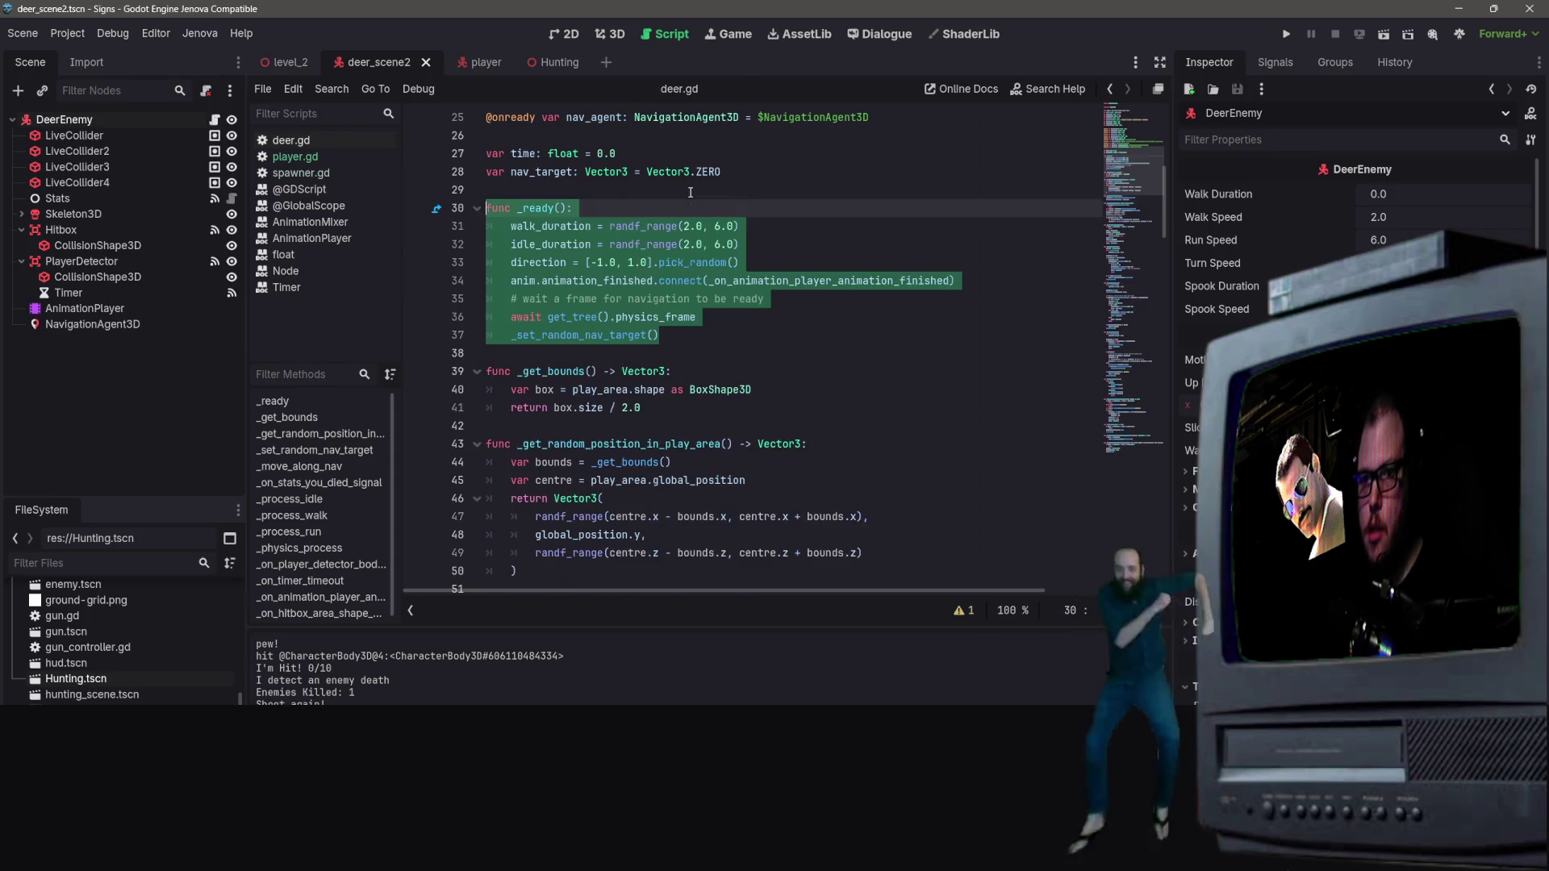
scroll(715, 227, up, 3)
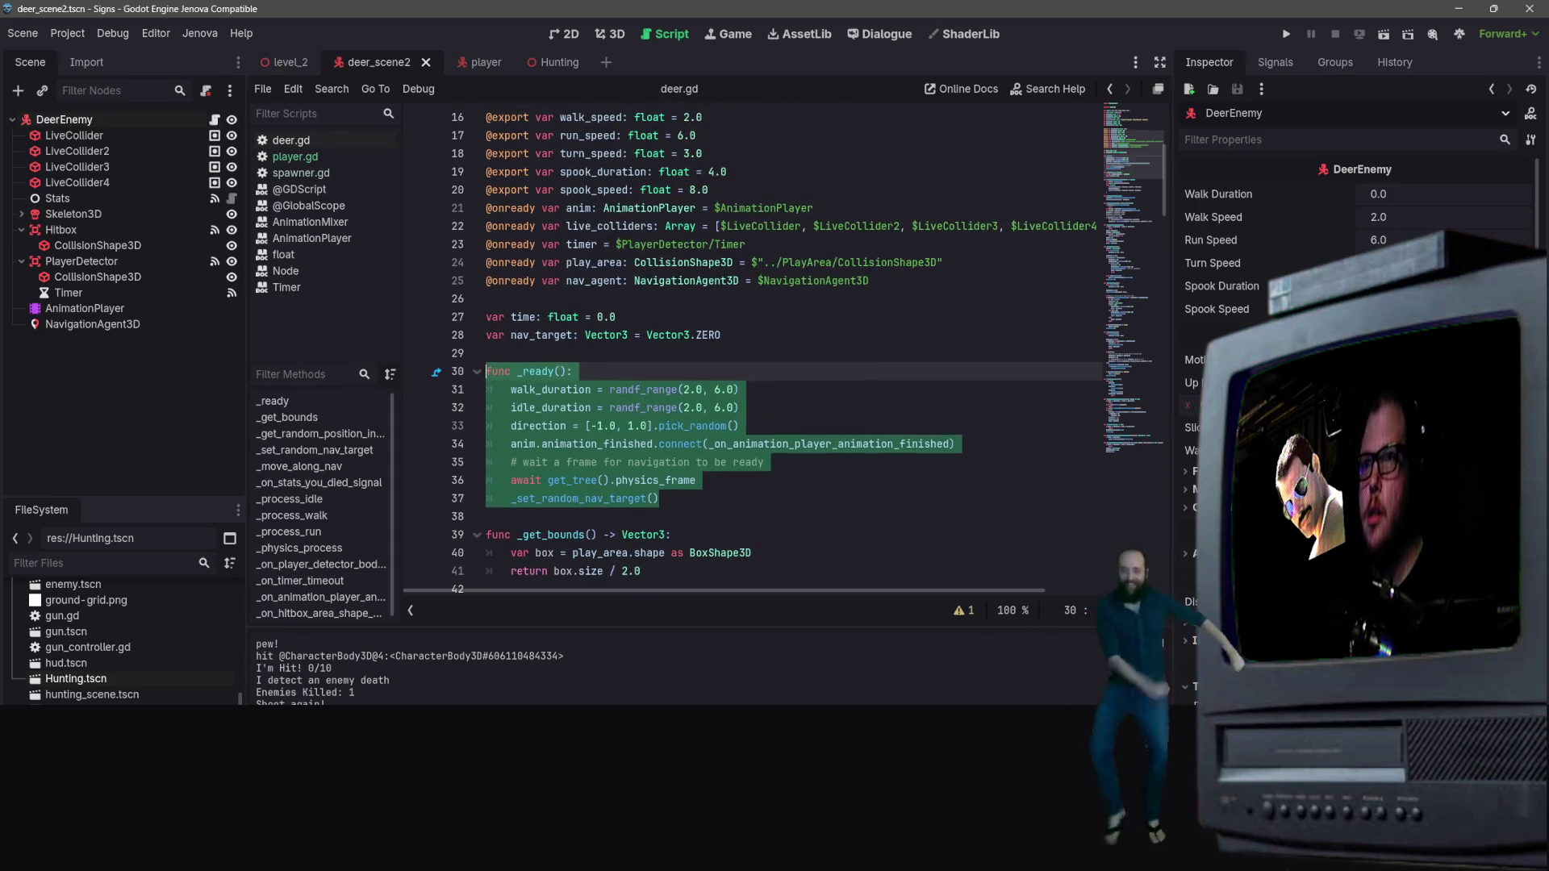
mouse_move(692, 489)
mouse_down()
mouse_move(613, 480)
mouse_move(467, 377)
mouse_up()
Step: Paste the velocity_computed version of _ready and add the _on_velocity_computed handler in deer.gd
text(func _ready(): 	walk_duration = randf_range(2.0, 6.0) 	idle_duration = randf_range(2.0, 6.0) 	direction = [-1.0, 1.0].pick_random() 	anim.animation_finished.connect(_on_animation_player_animation_finished) 	# connect the path changed signal 	nav_agent.velocity_computed.connect(_on_velocity_computed) 	await get_tree().physics_frame 	await get_tree().physics_frame  # wait two frames to be safe 	_set_random_nav_target())
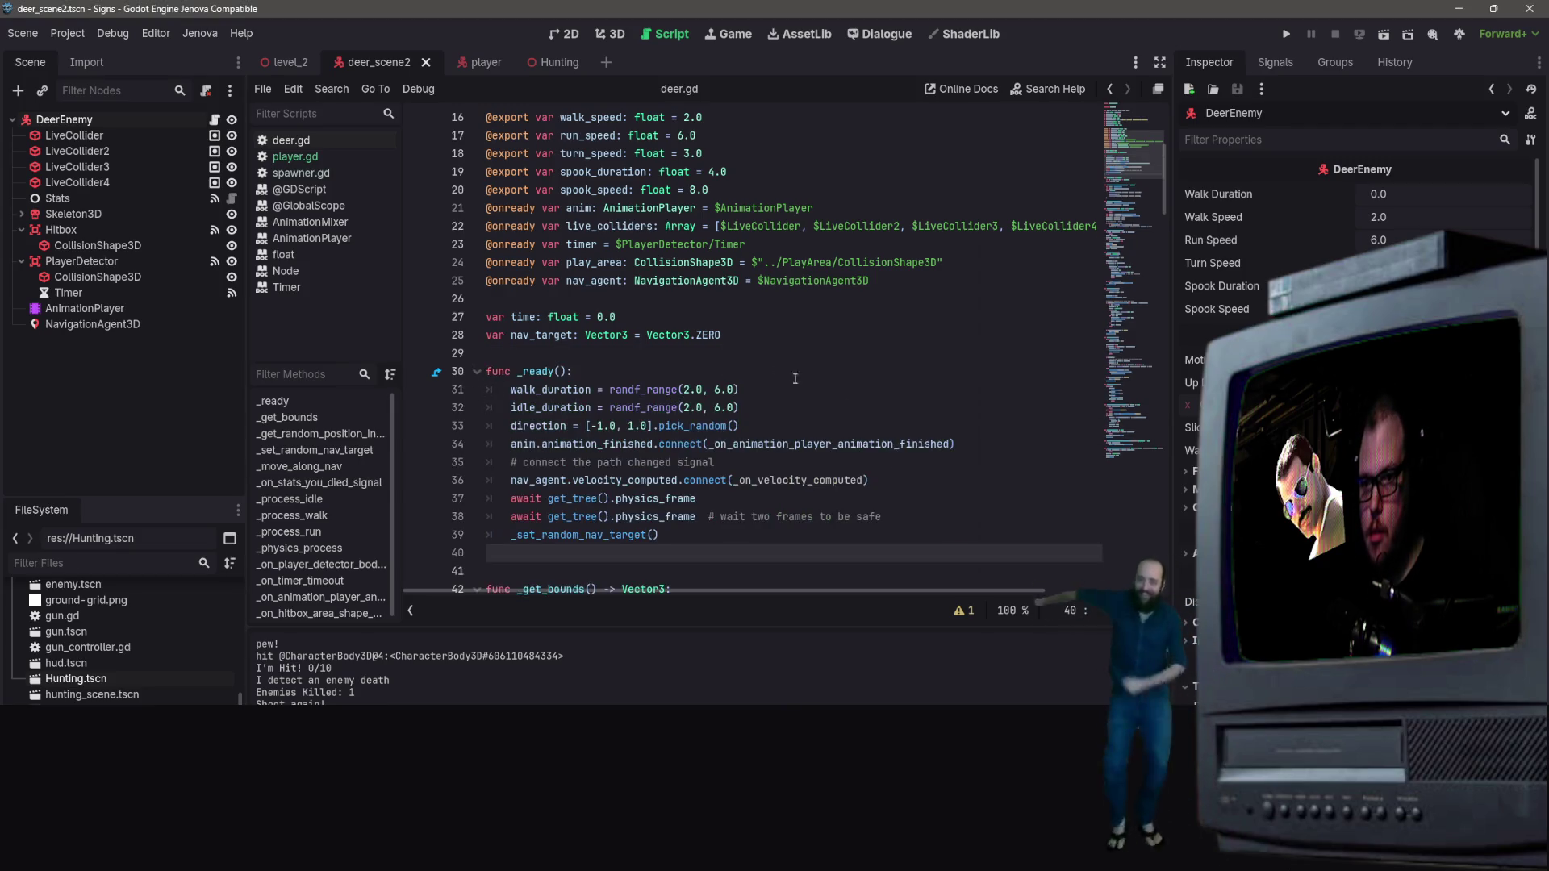
scroll(795, 378, down, 2)
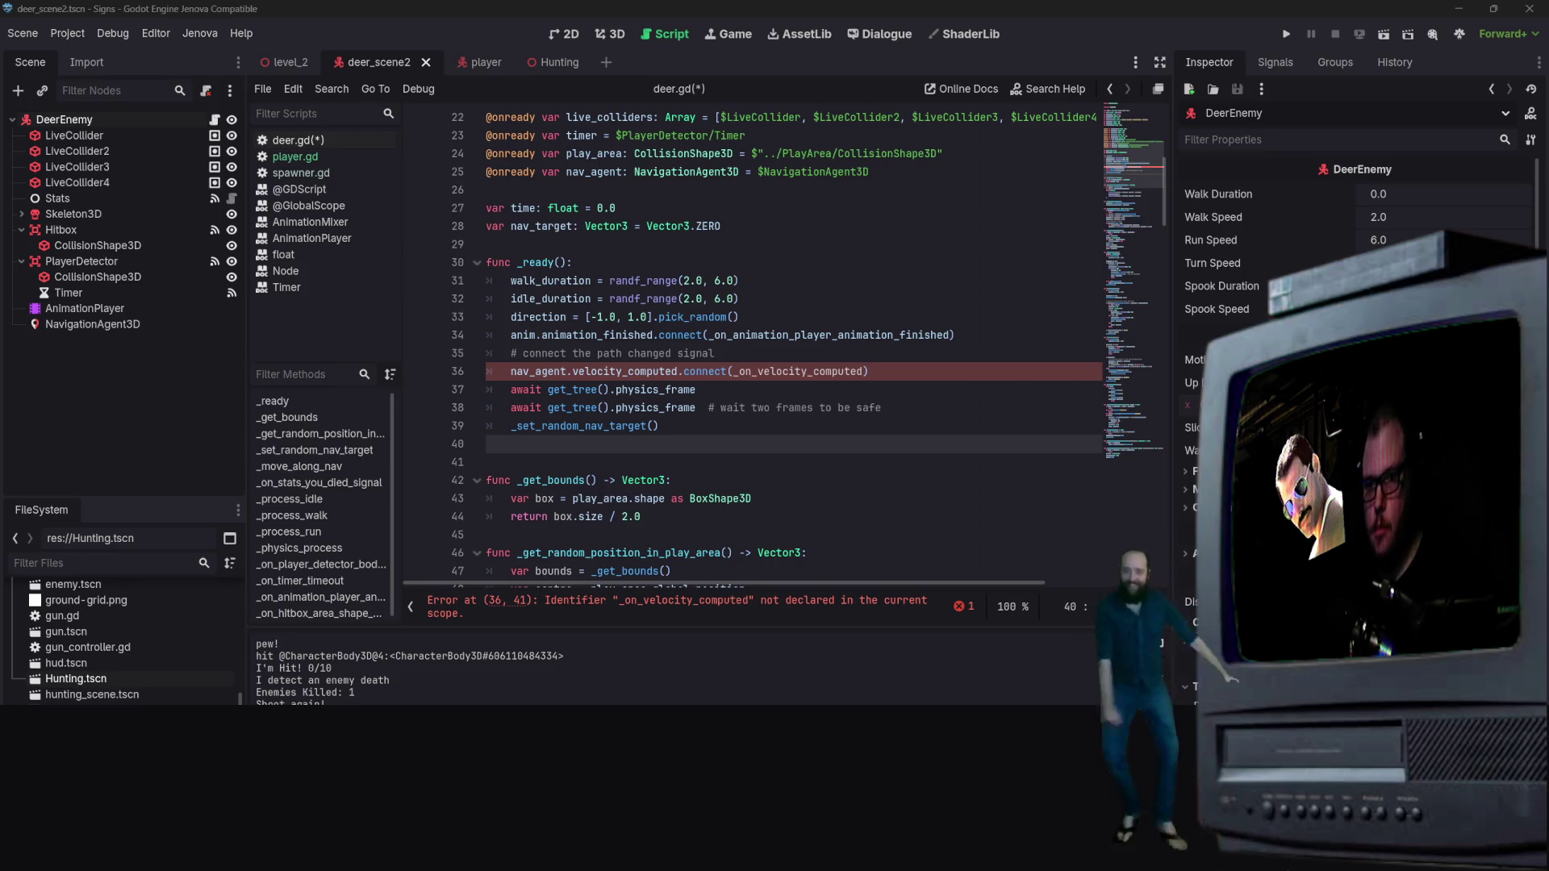
click(610, 469)
key(ctrl+v)
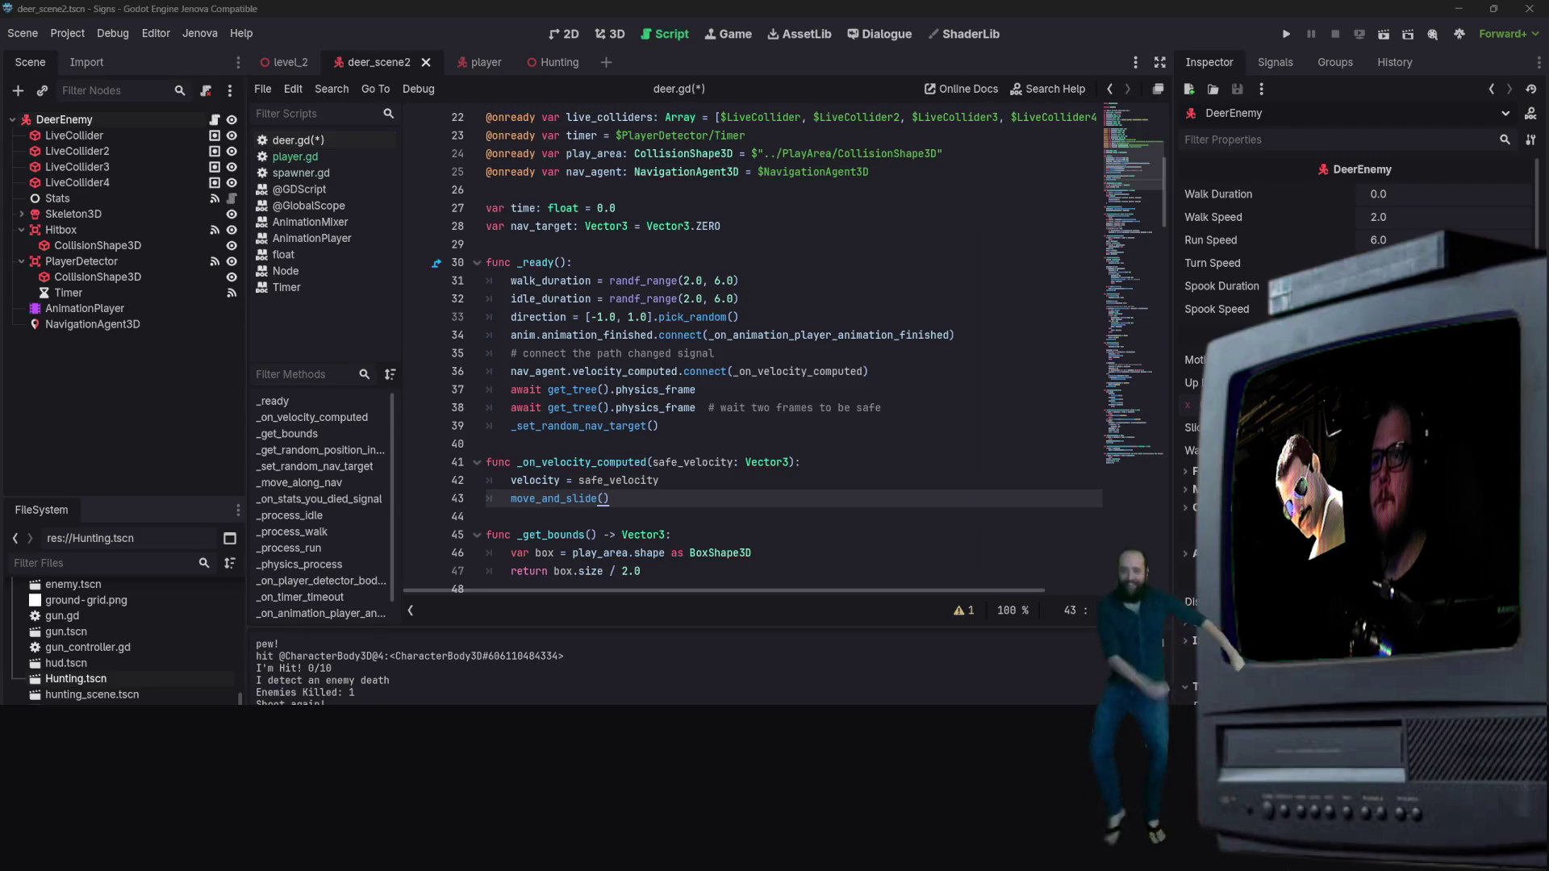
Step: Insert the new _move_along_nav function below the velocity handler and save the script
scroll(575, 484, down, 2)
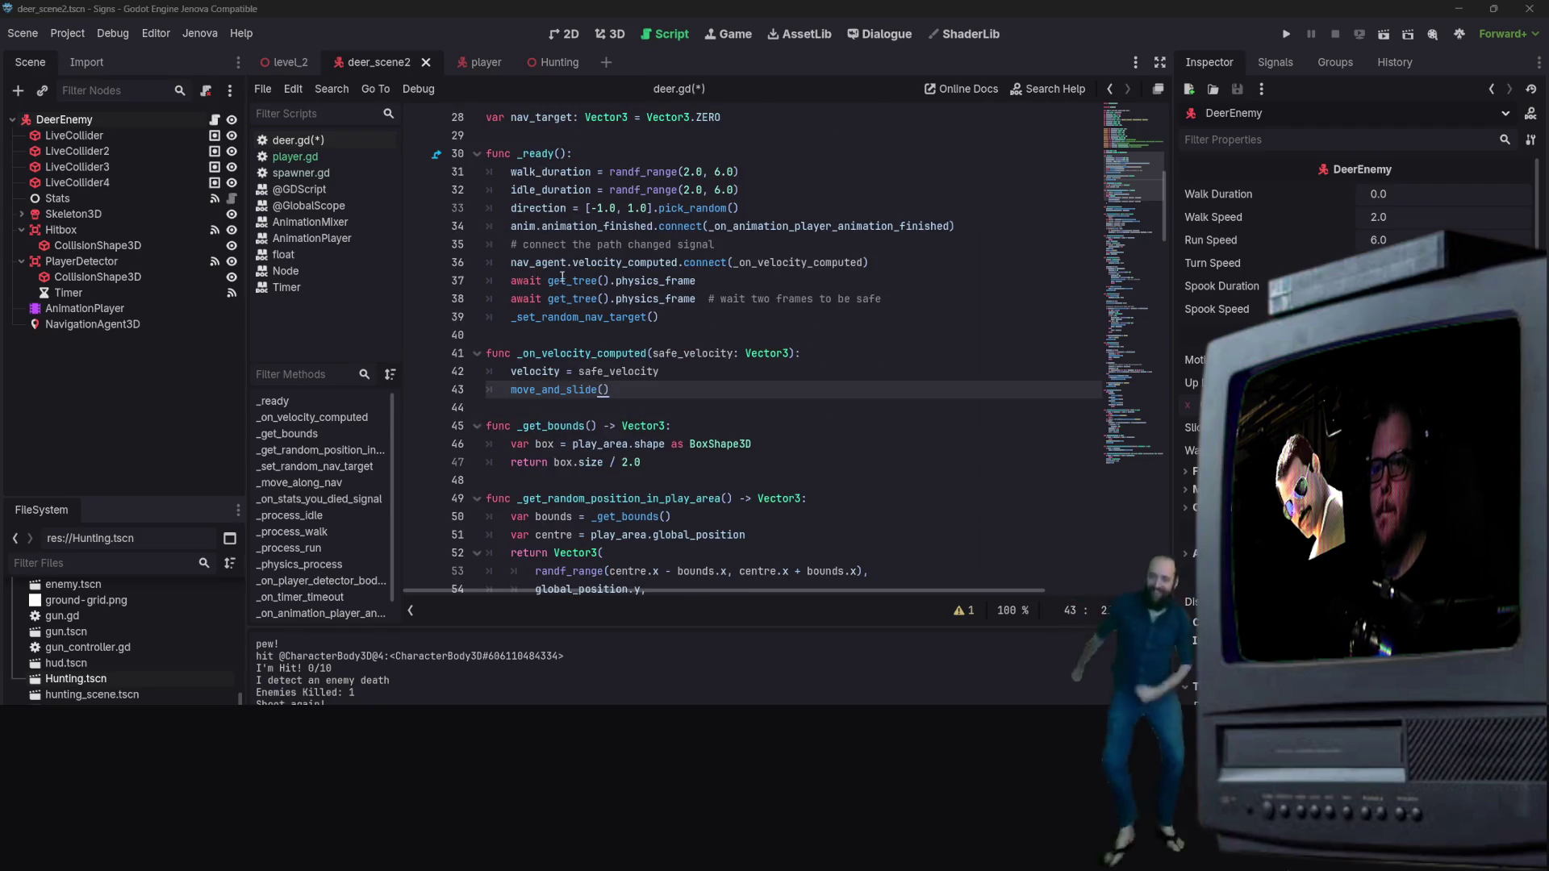
click(578, 408)
key(Return)
key(Return)
key(Up)
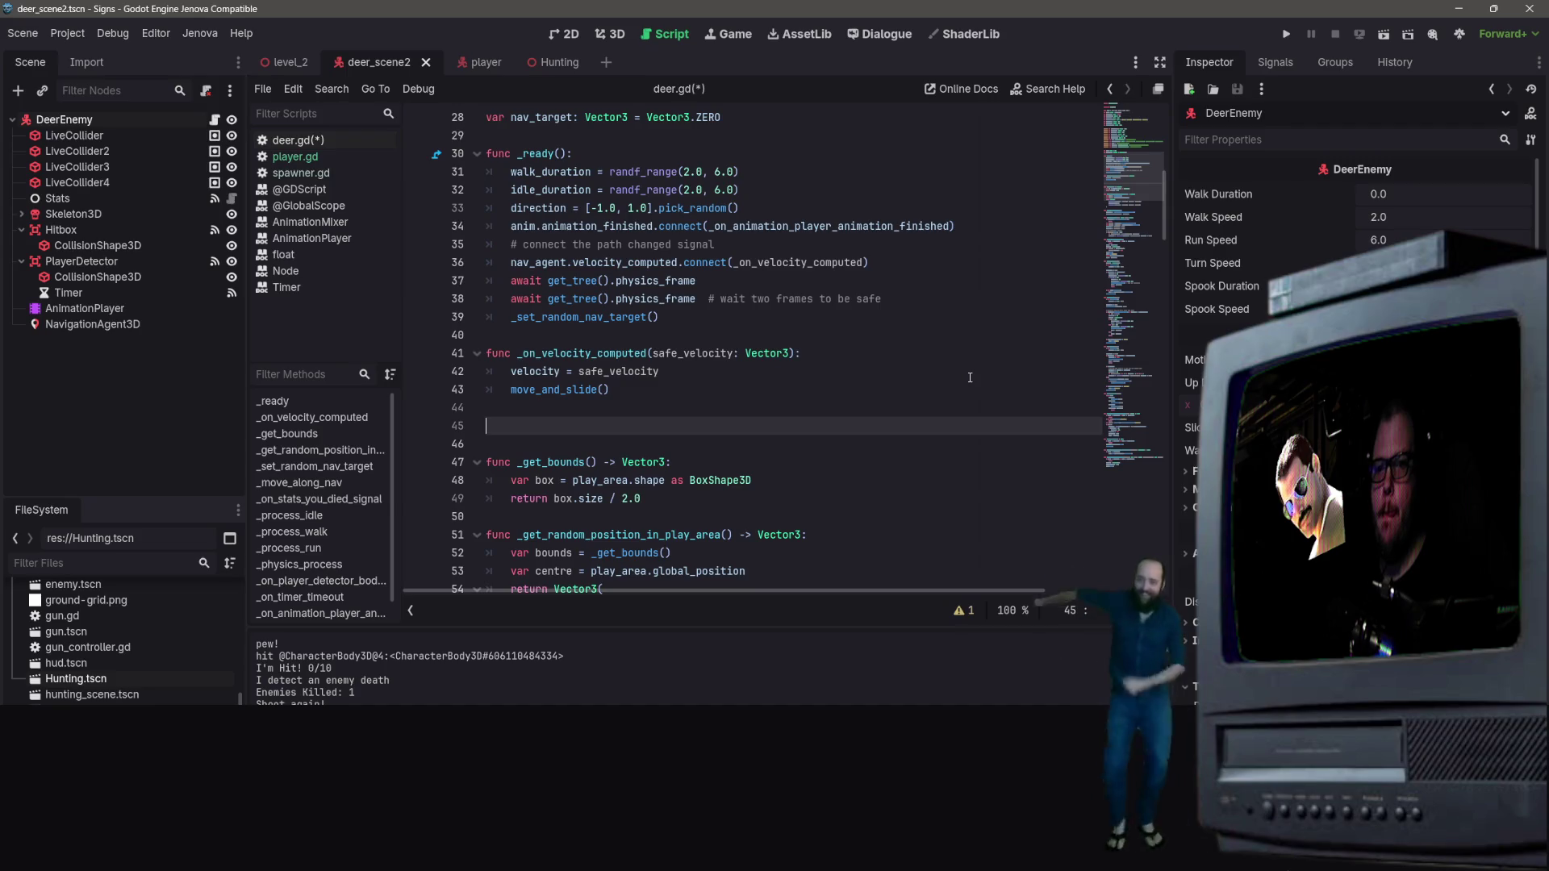
text(func _move_along_nav(speed: float, delta: float): 	if nav_agent.is_navigation_finished(): 		return 	var next_pos = nav_agent.get_next_path_position() 	var move_dir = (next_pos - global_position).normalized()  	# face direction of travel 	if move_dir.length() > 0.1: 		var target_rotation = atan2(move_dir.x, move_dir.z) 		rotation.y = lerp_angle(rotation.y, target_rotation, turn_speed * delta)  	# let the nav agent compute safe velocity instead of setting it directly 	nav_agent.set_velocity(move_dir * speed))
key(ctrl+s)
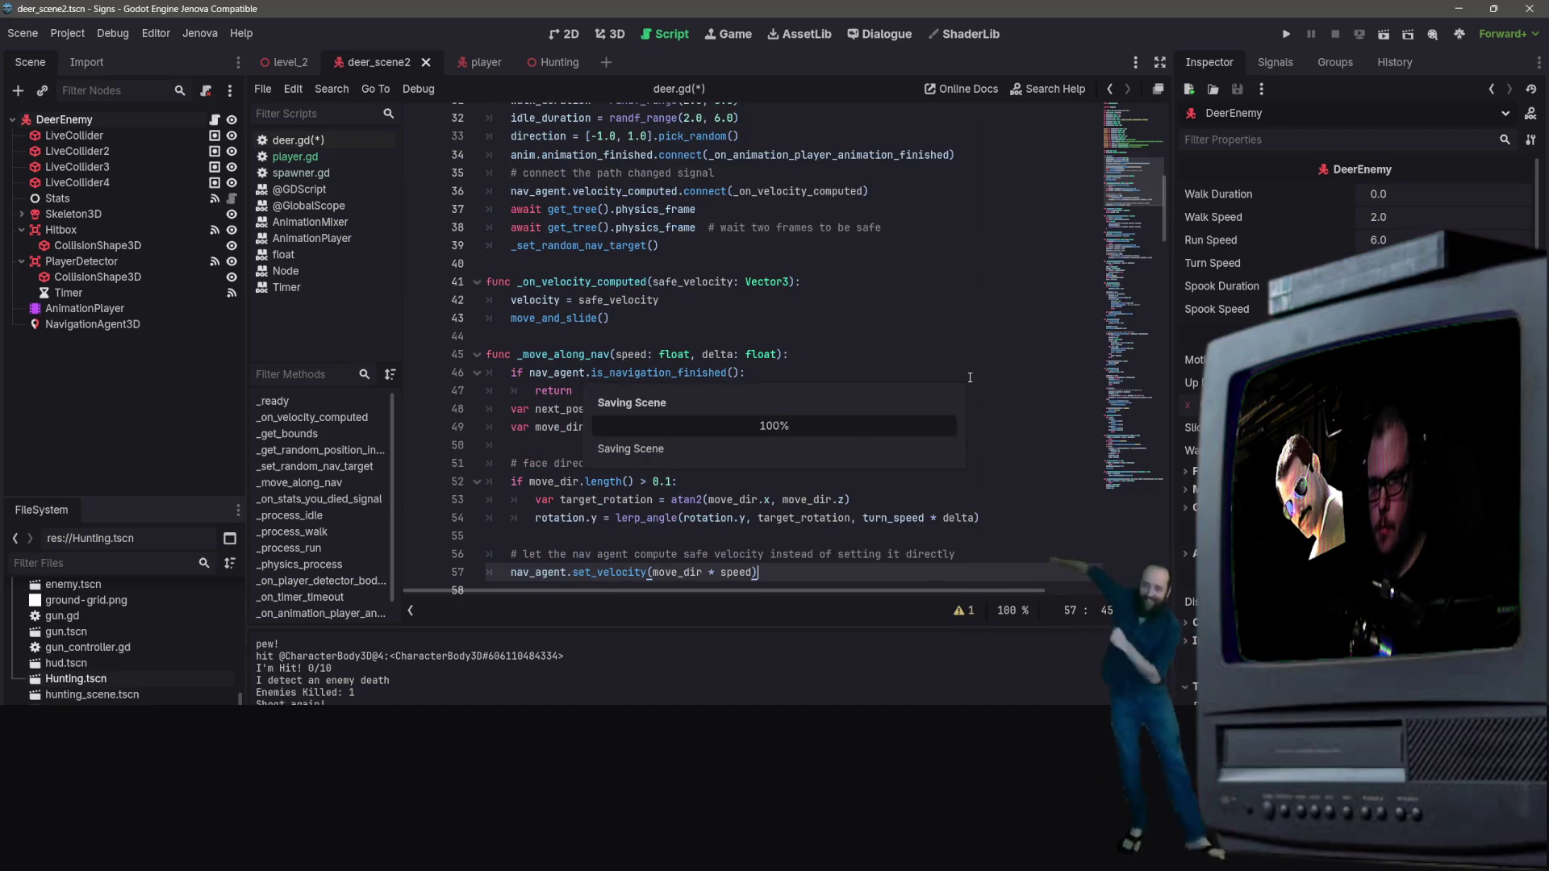
Step: Delete the old duplicate _move_along_nav function and switch to the Hunting scene
scroll(564, 579, down, 1)
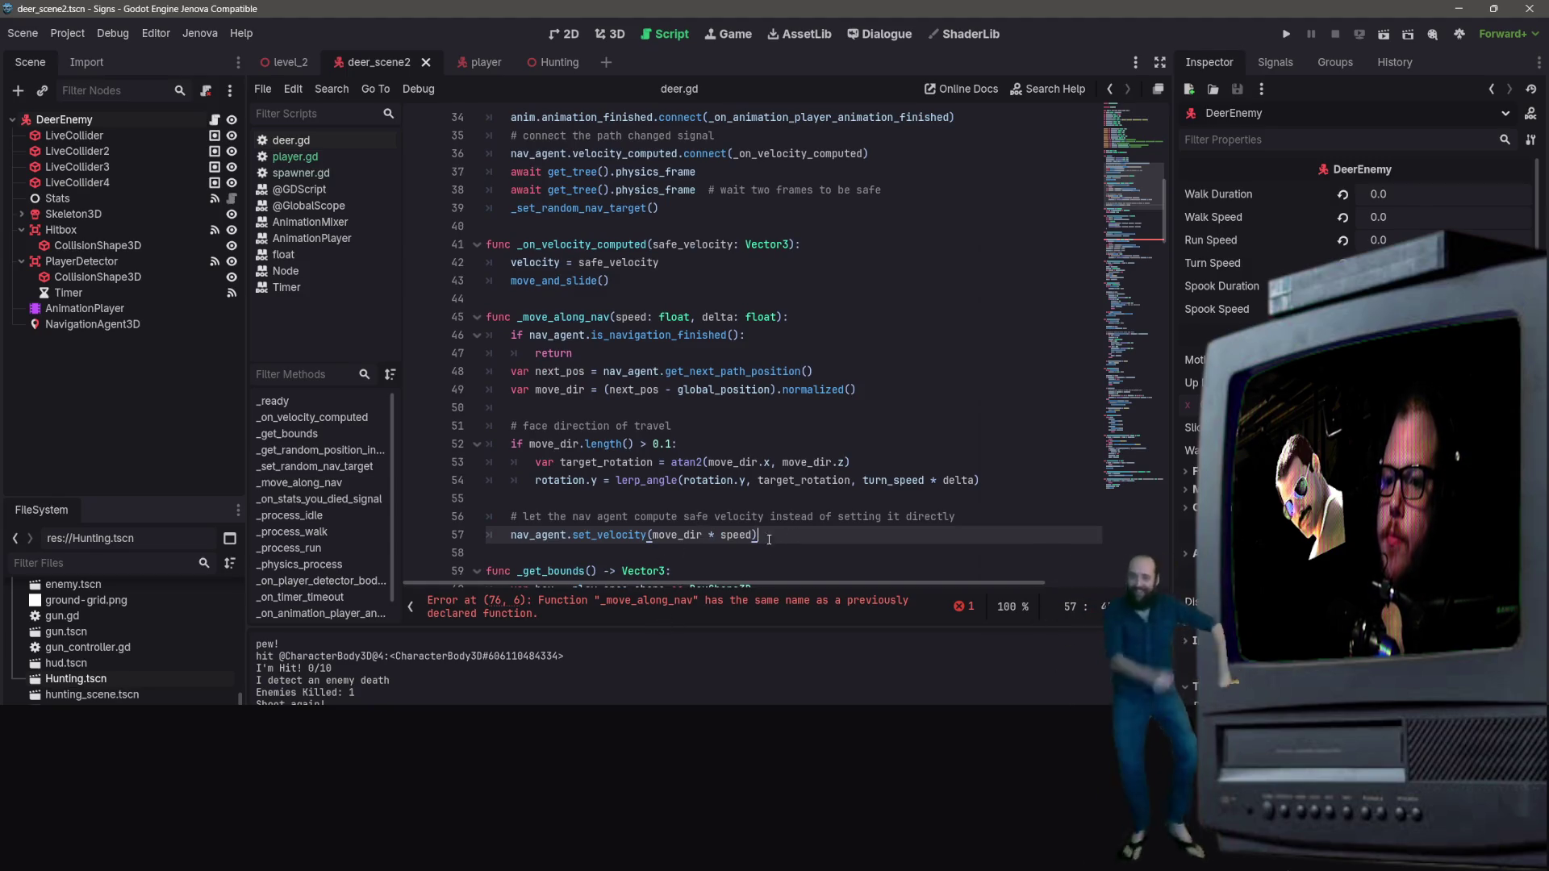
click(787, 317)
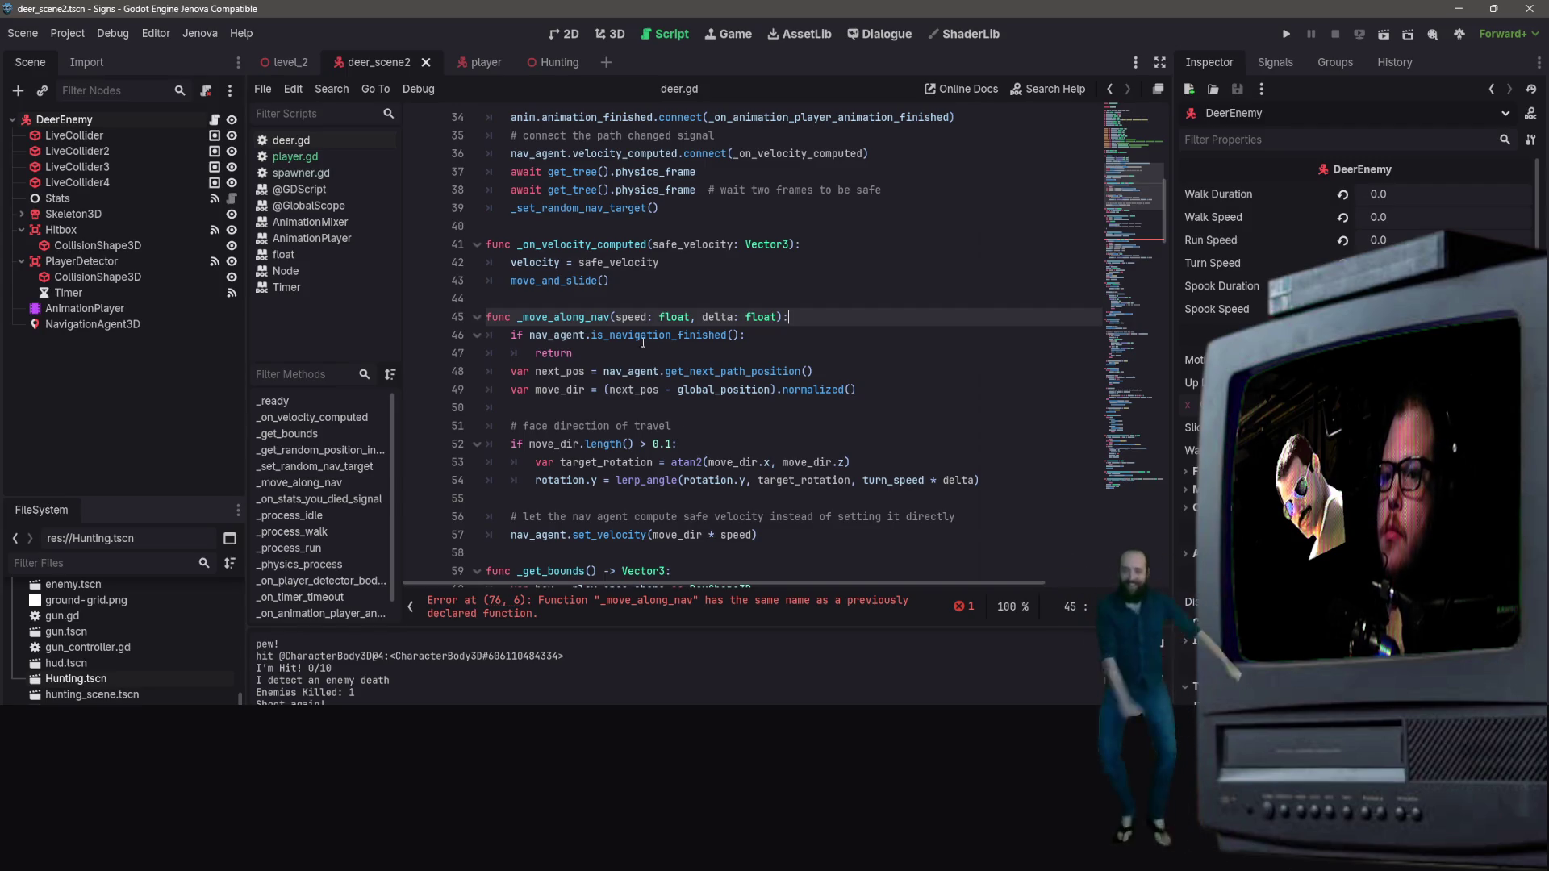
scroll(643, 343, down, 3)
scroll(730, 380, up, 1)
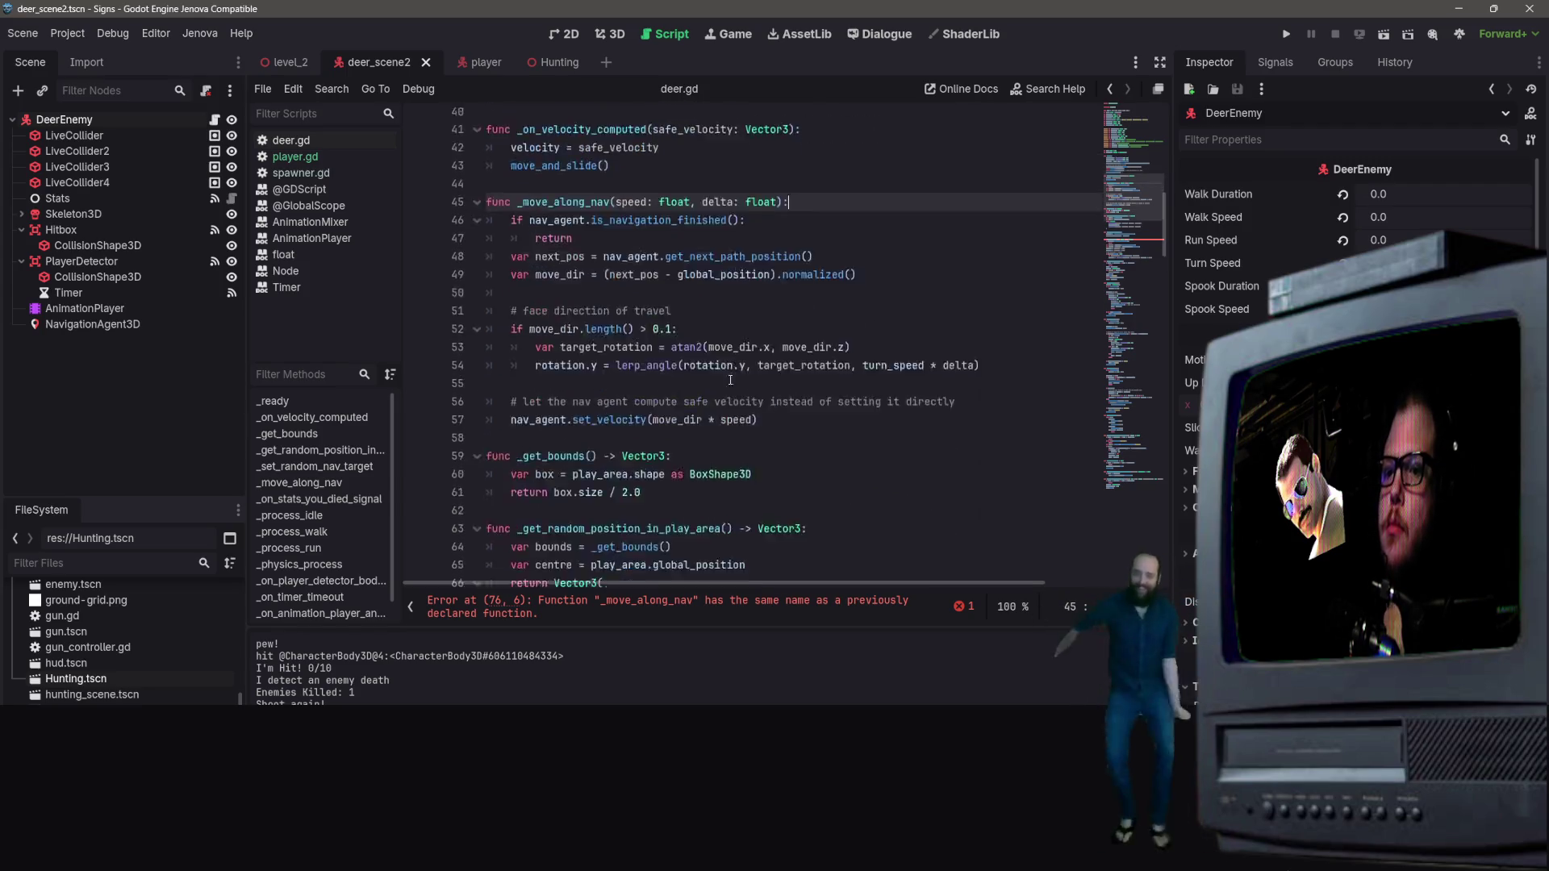
scroll(730, 380, down, 7)
mouse_move(992, 517)
mouse_down()
mouse_move(516, 480)
mouse_move(483, 336)
mouse_up()
key(Delete)
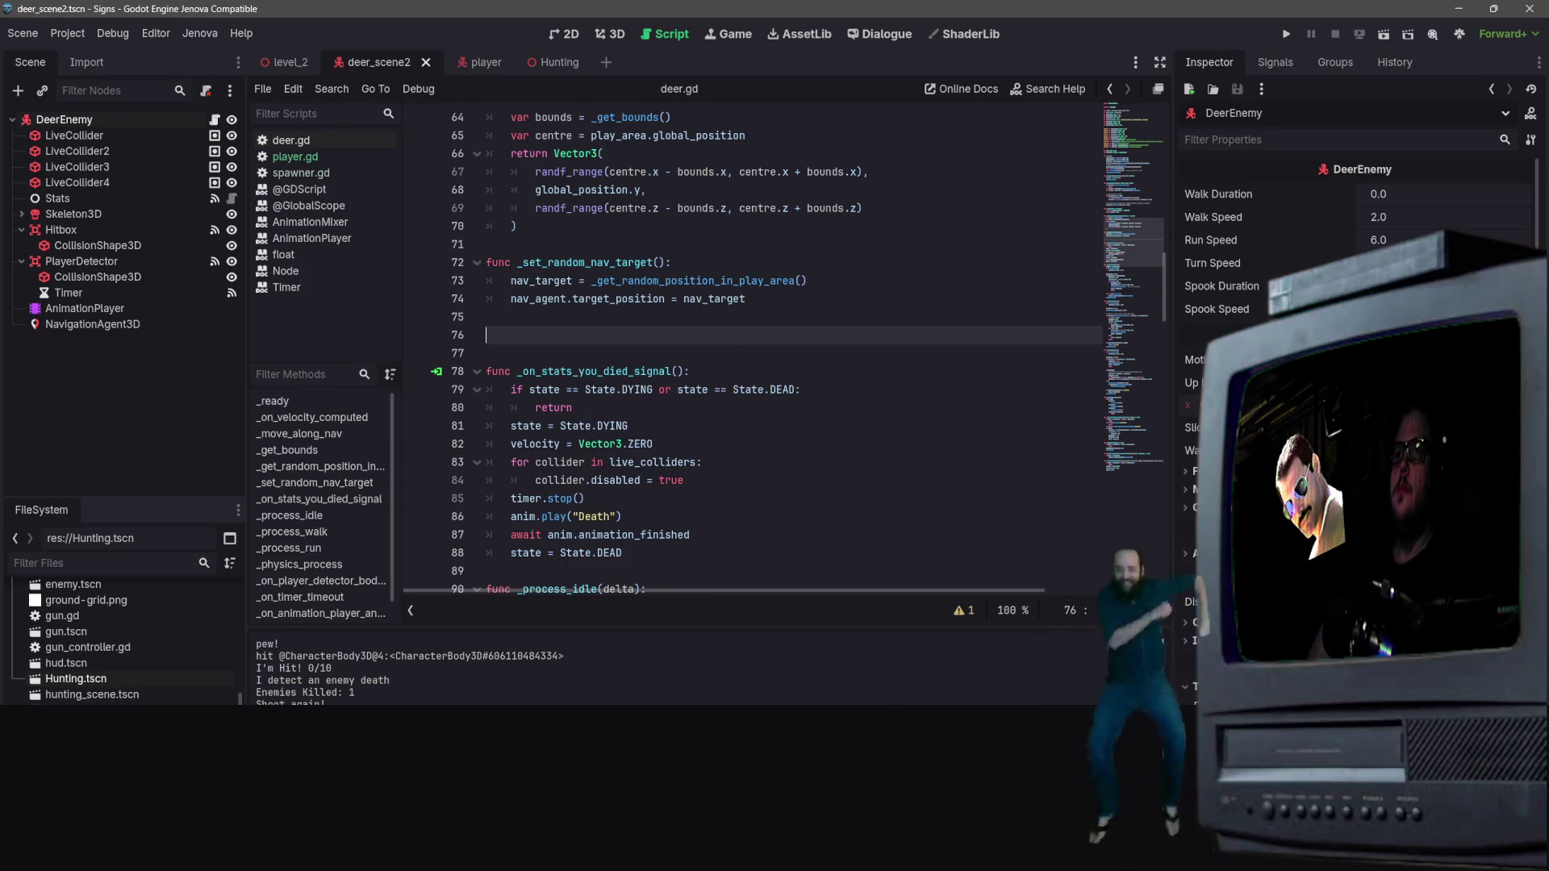
scroll(750, 347, down, 10)
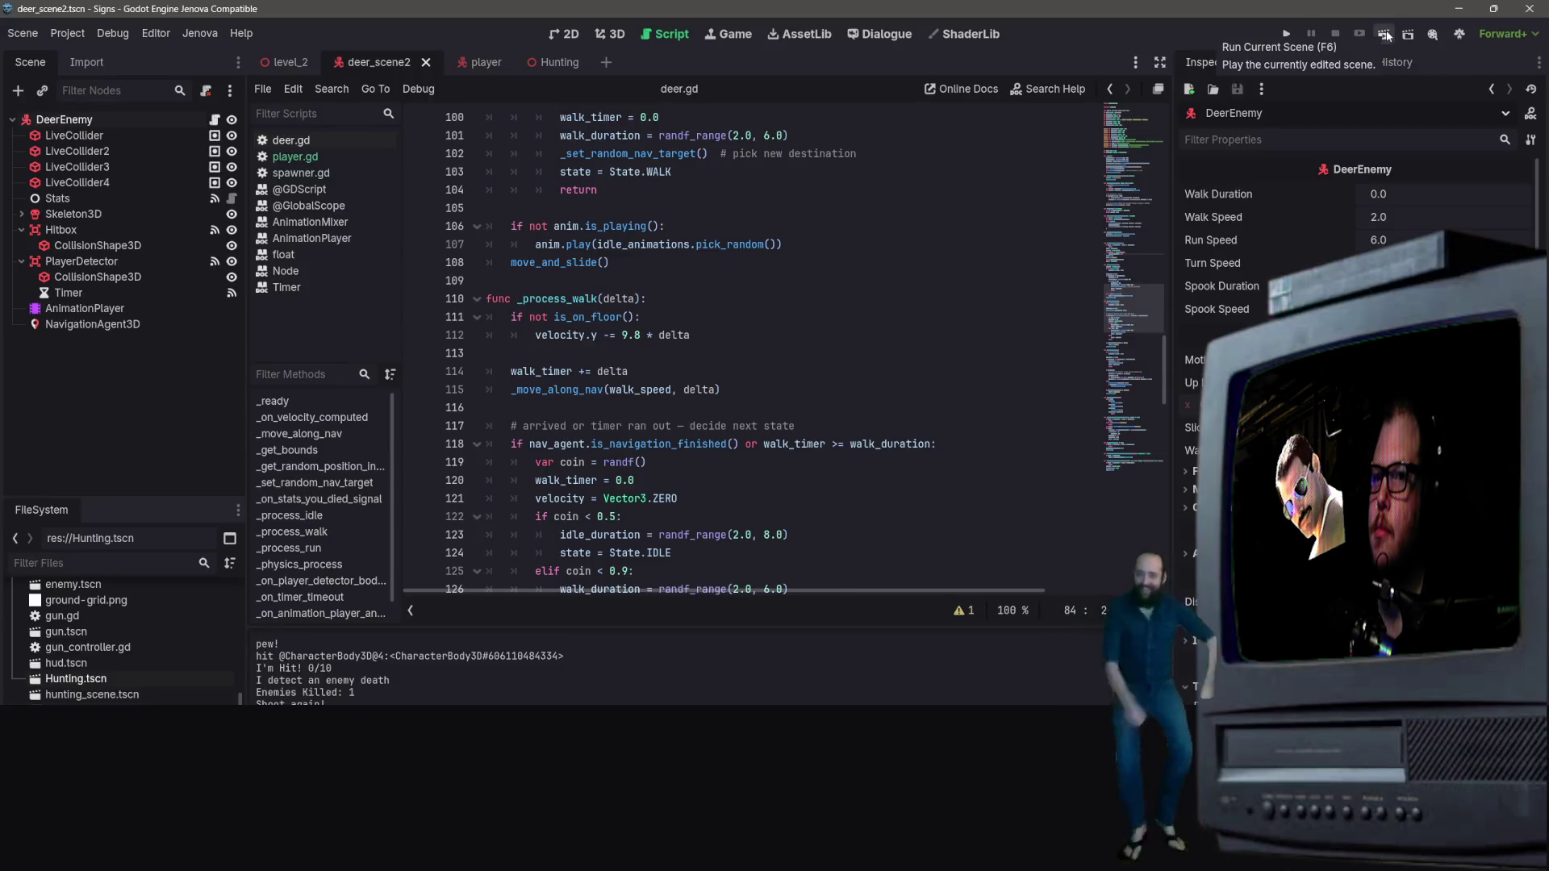
click(569, 64)
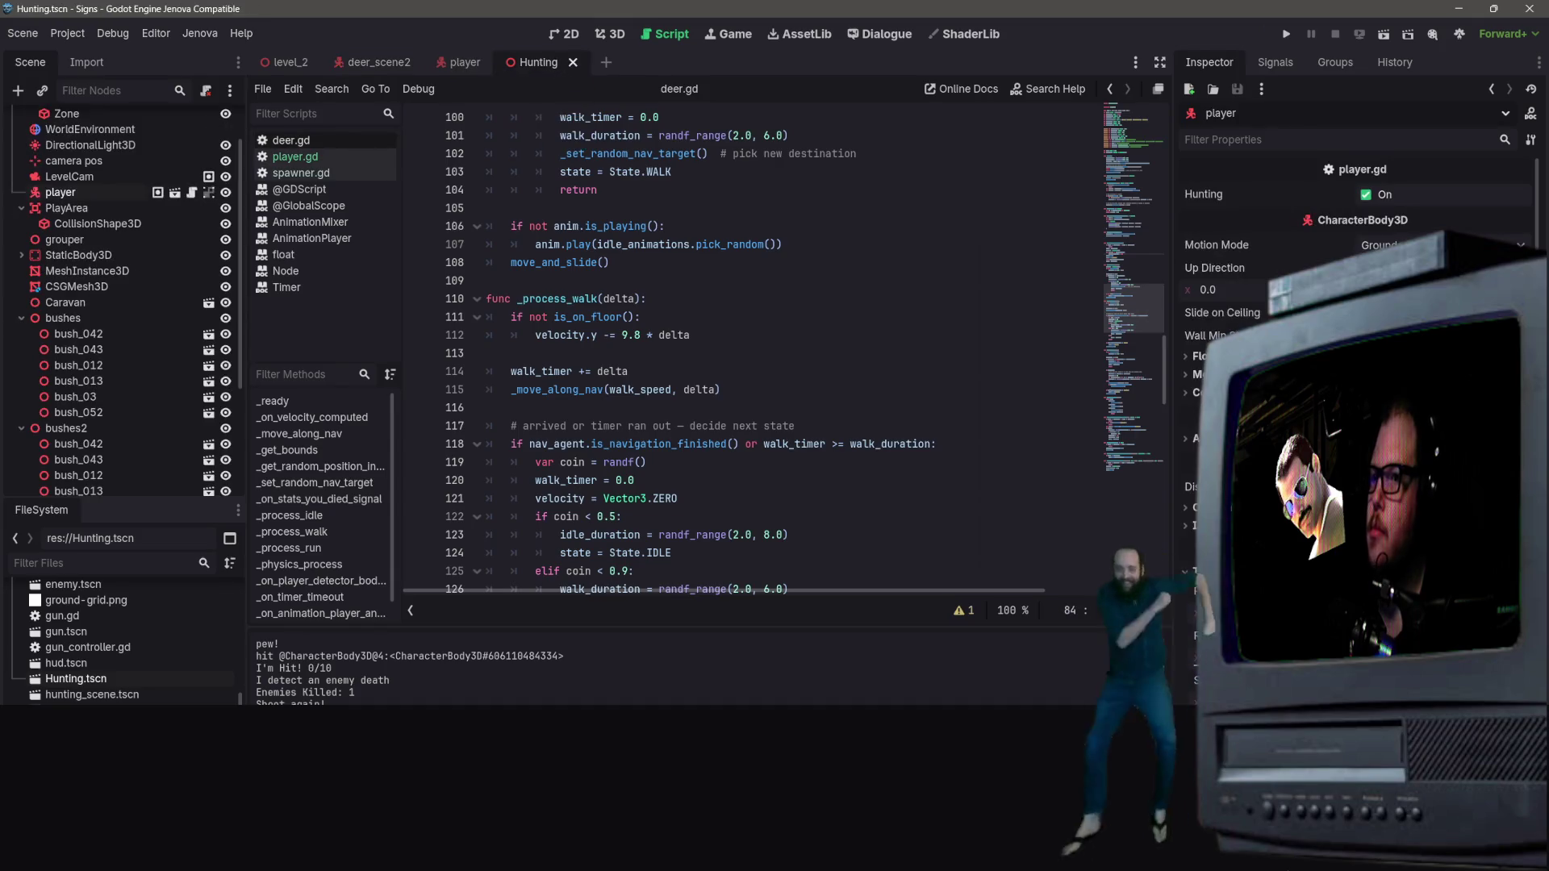
Step: Run the Hunting scene and walk the player across the terrain toward the roaming deer
click(1384, 34)
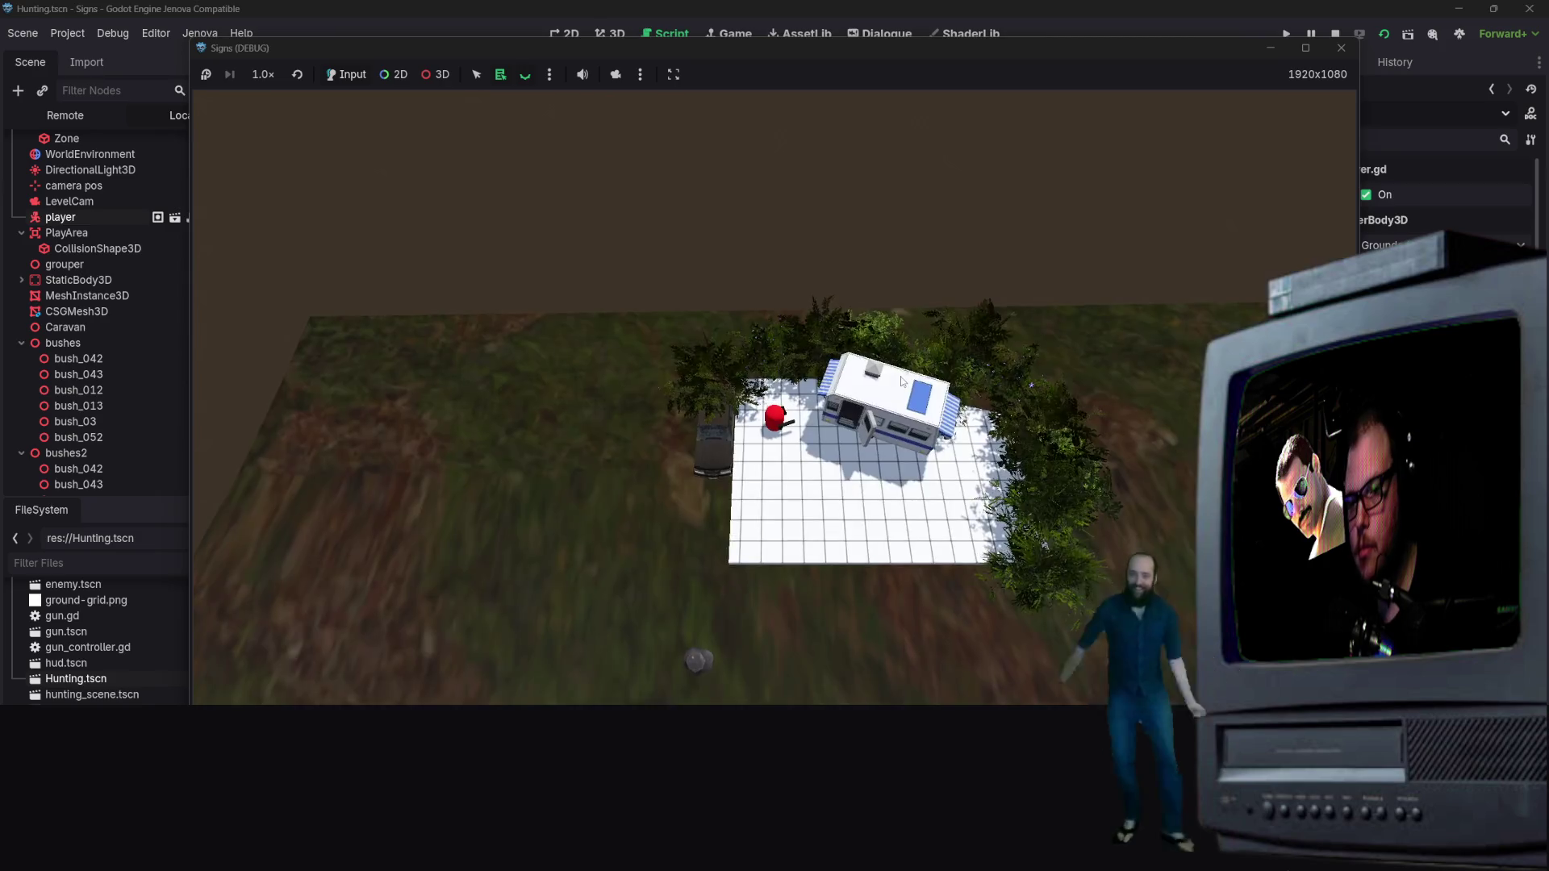
key(s)
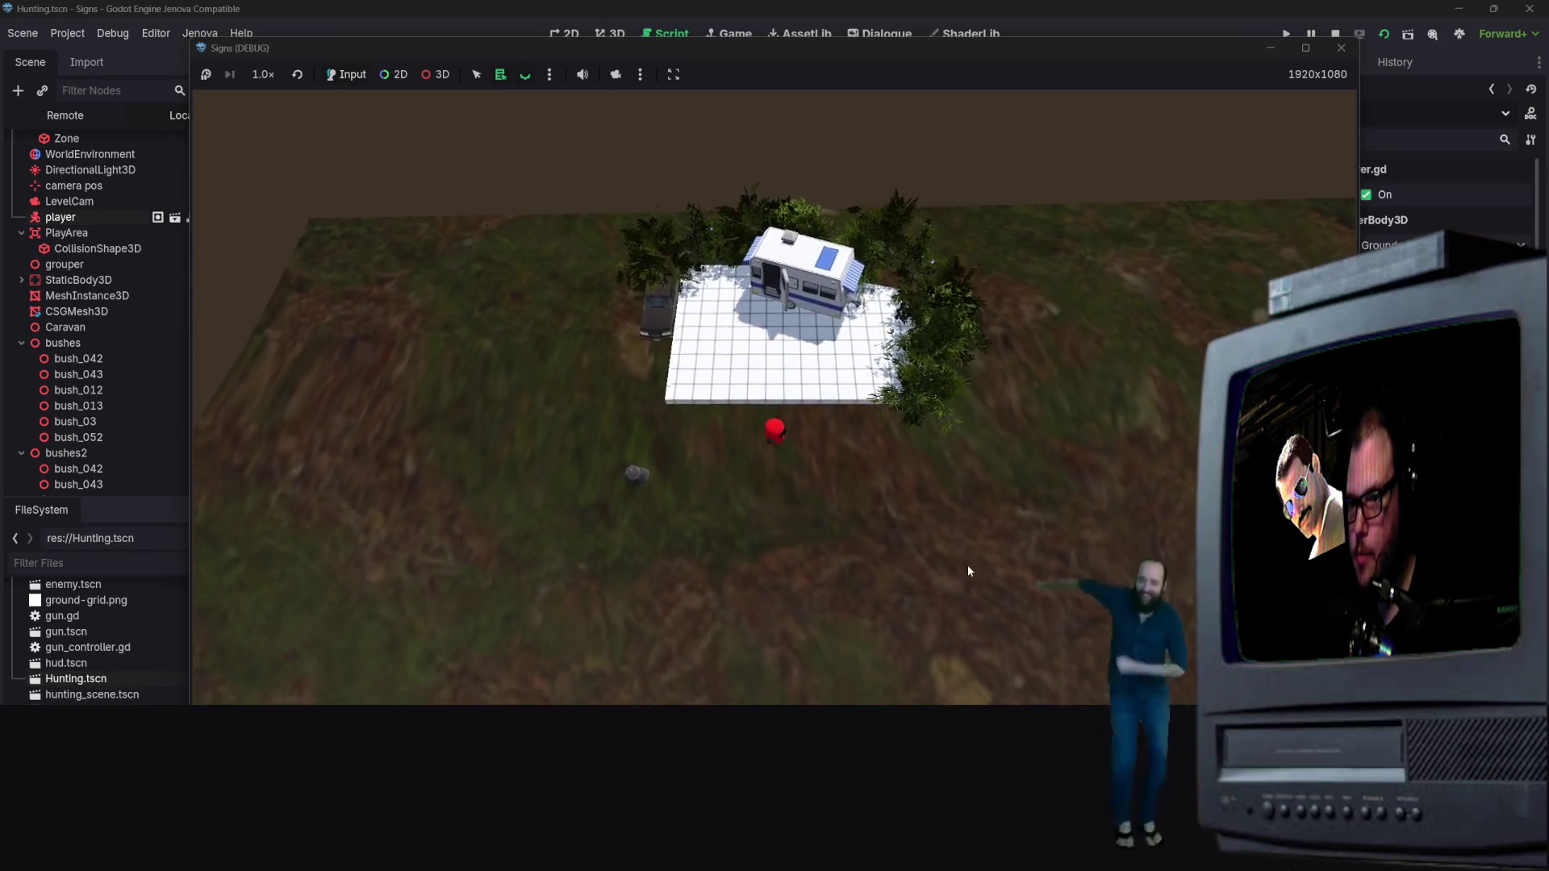
key(s)
key(d)
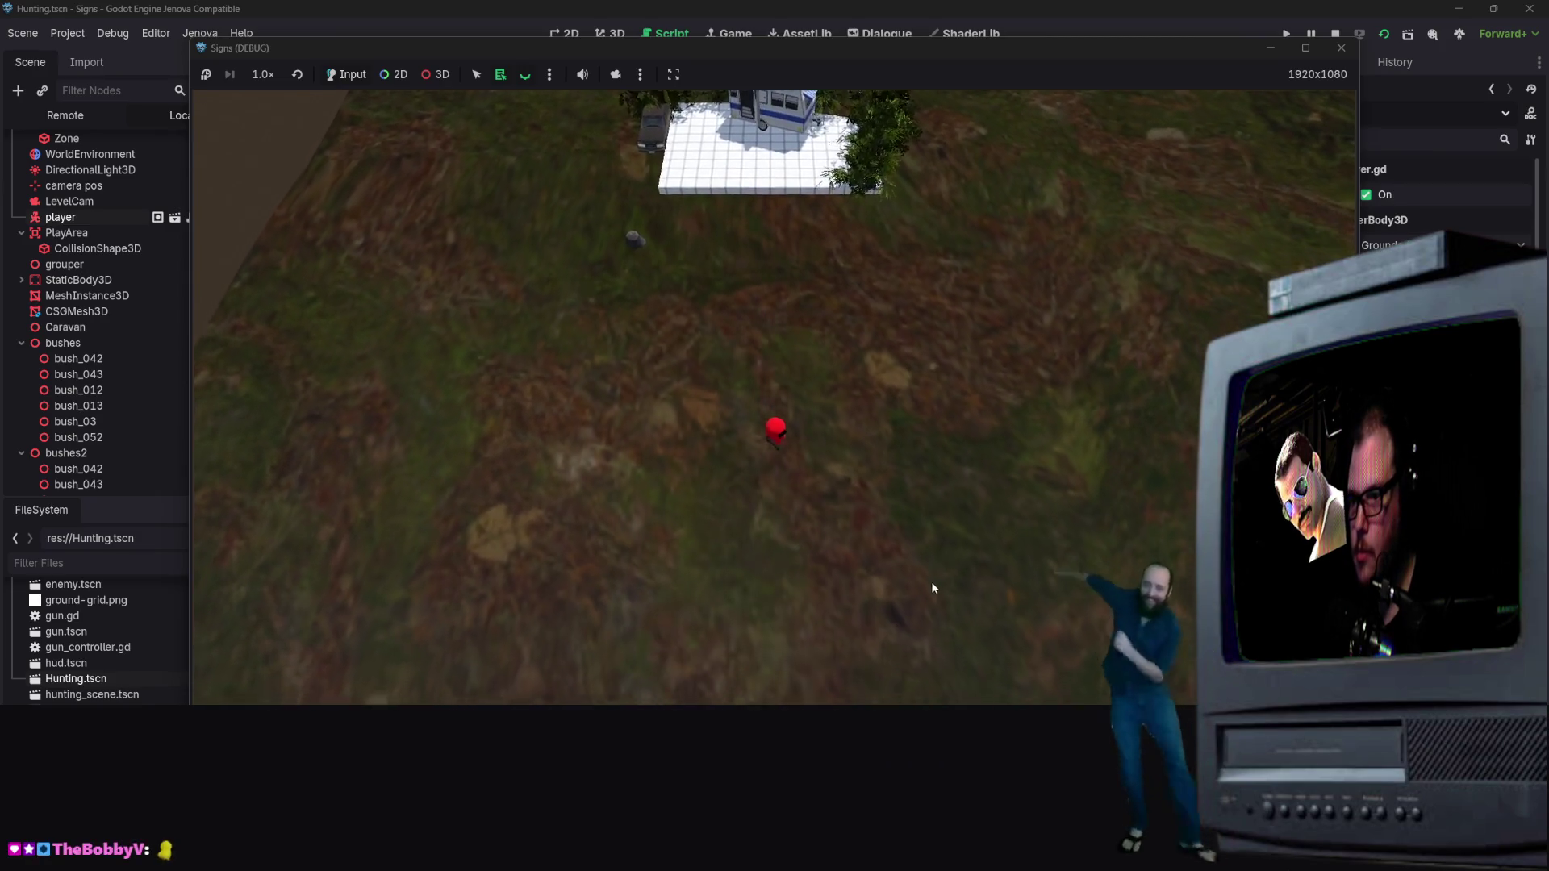
key(s)
key(d)
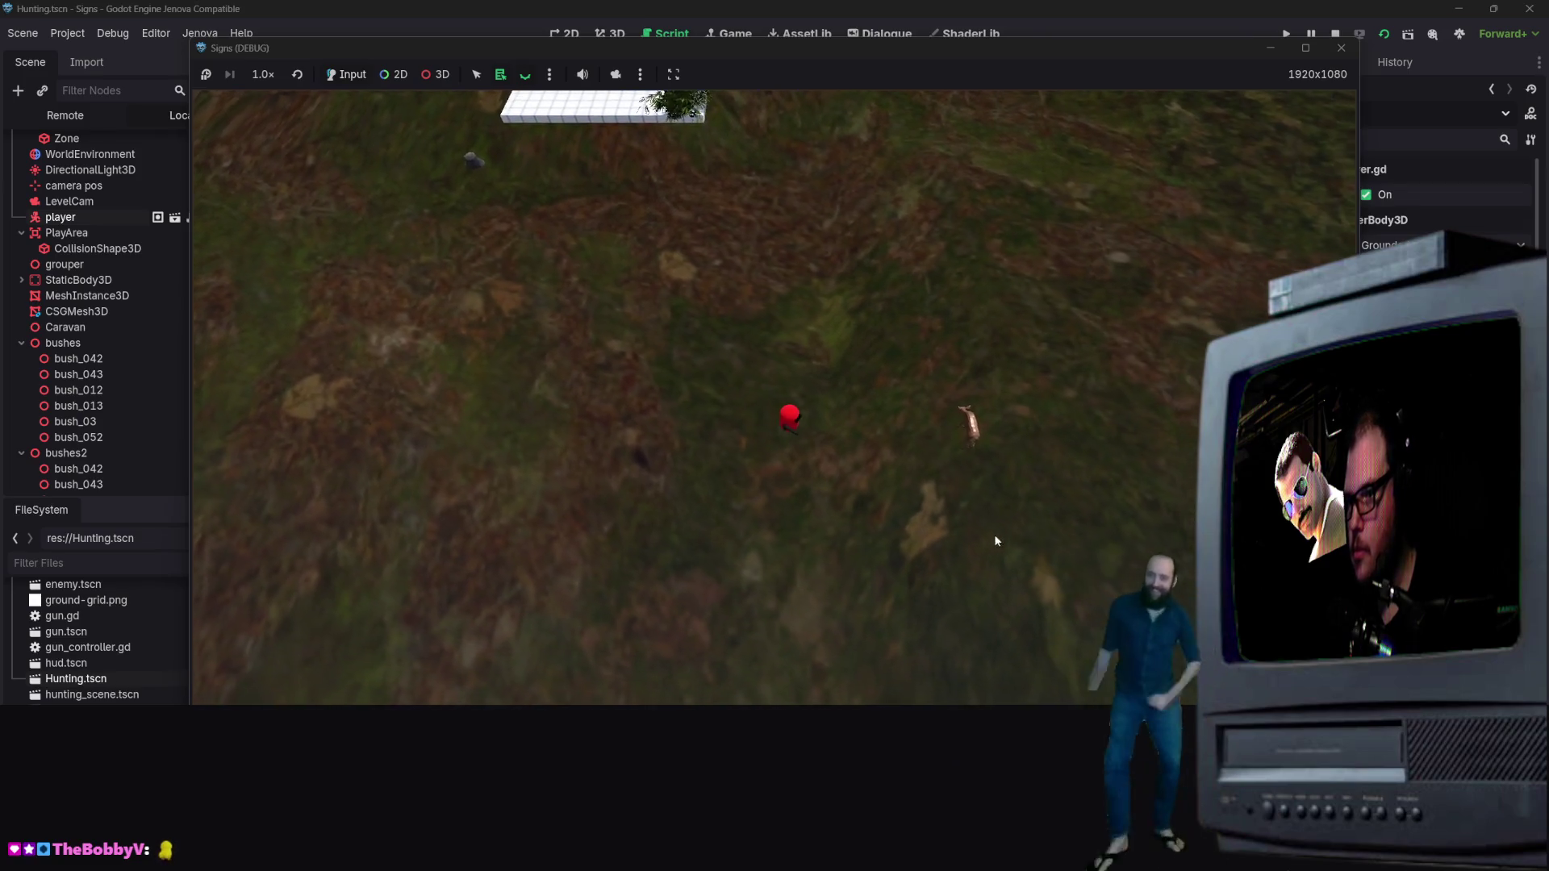
key(s)
key(d)
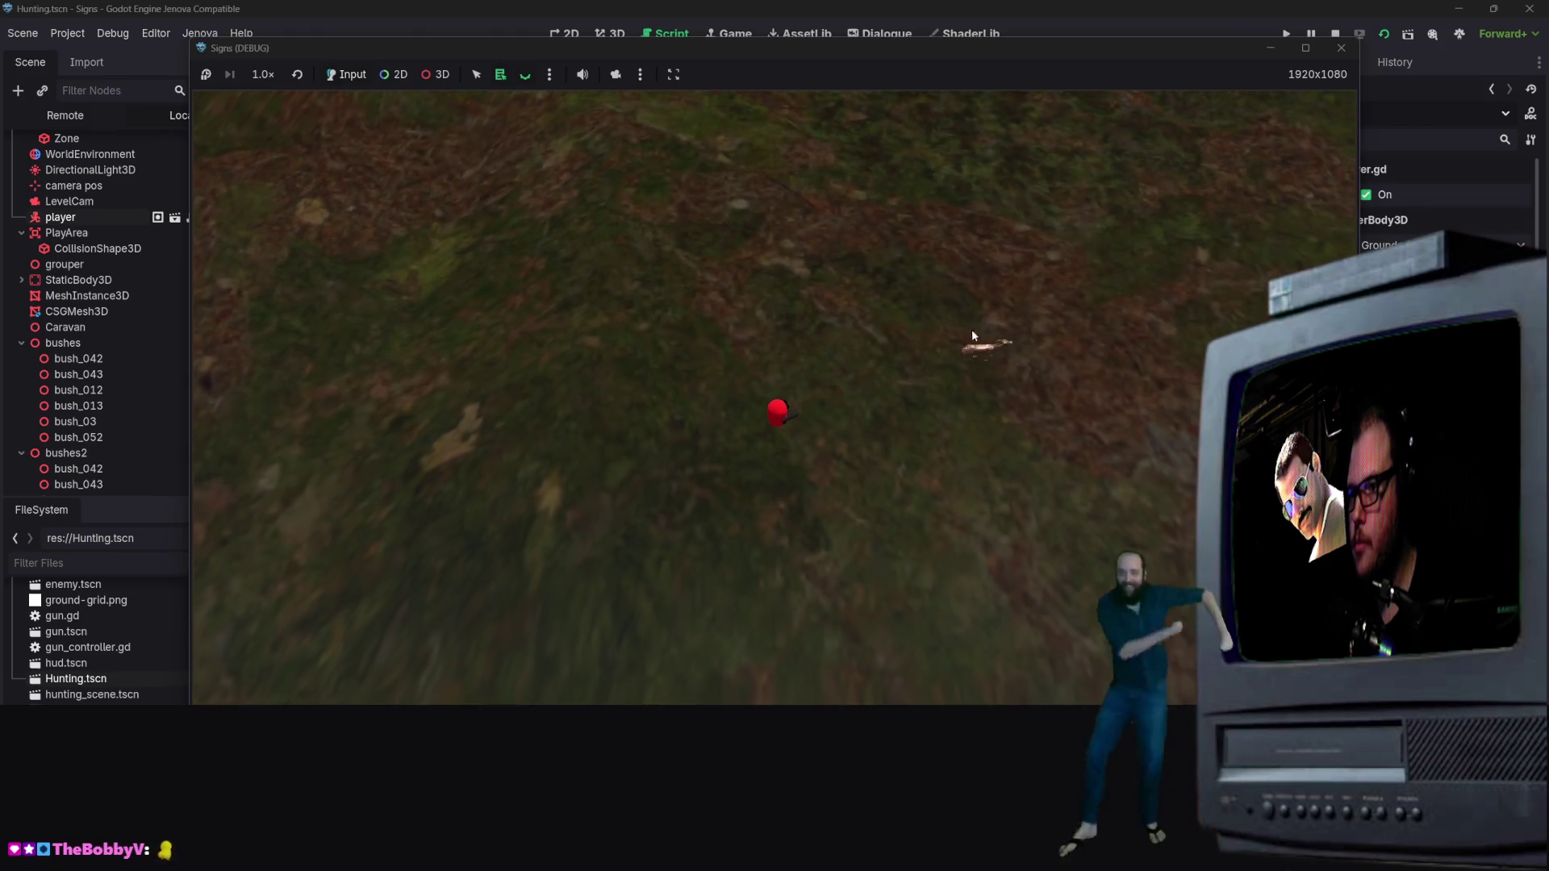
key(w)
key(a)
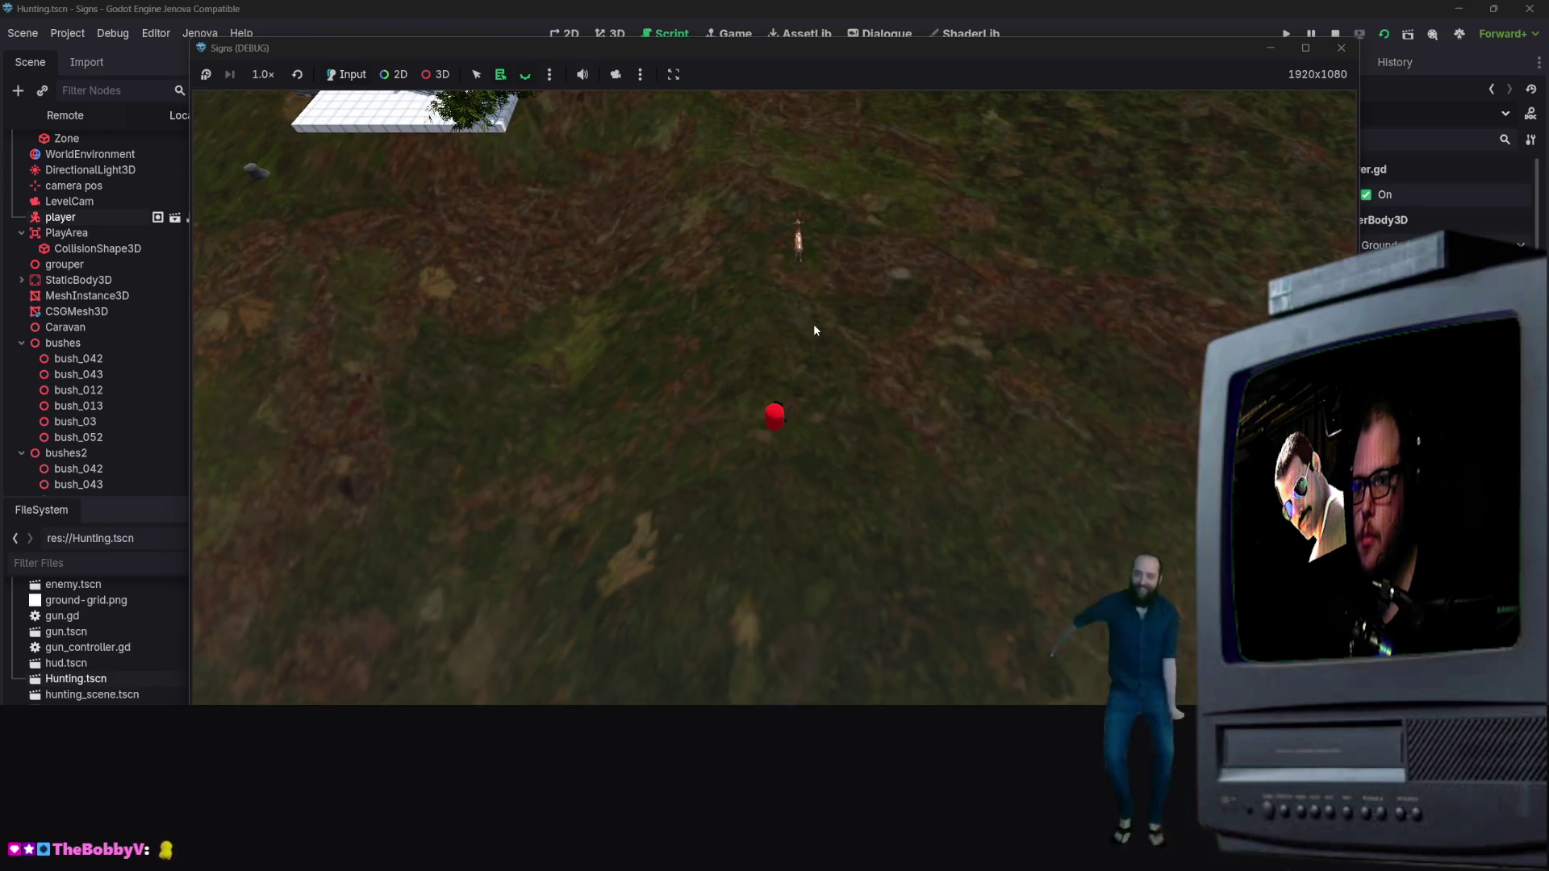
key(w)
key(d)
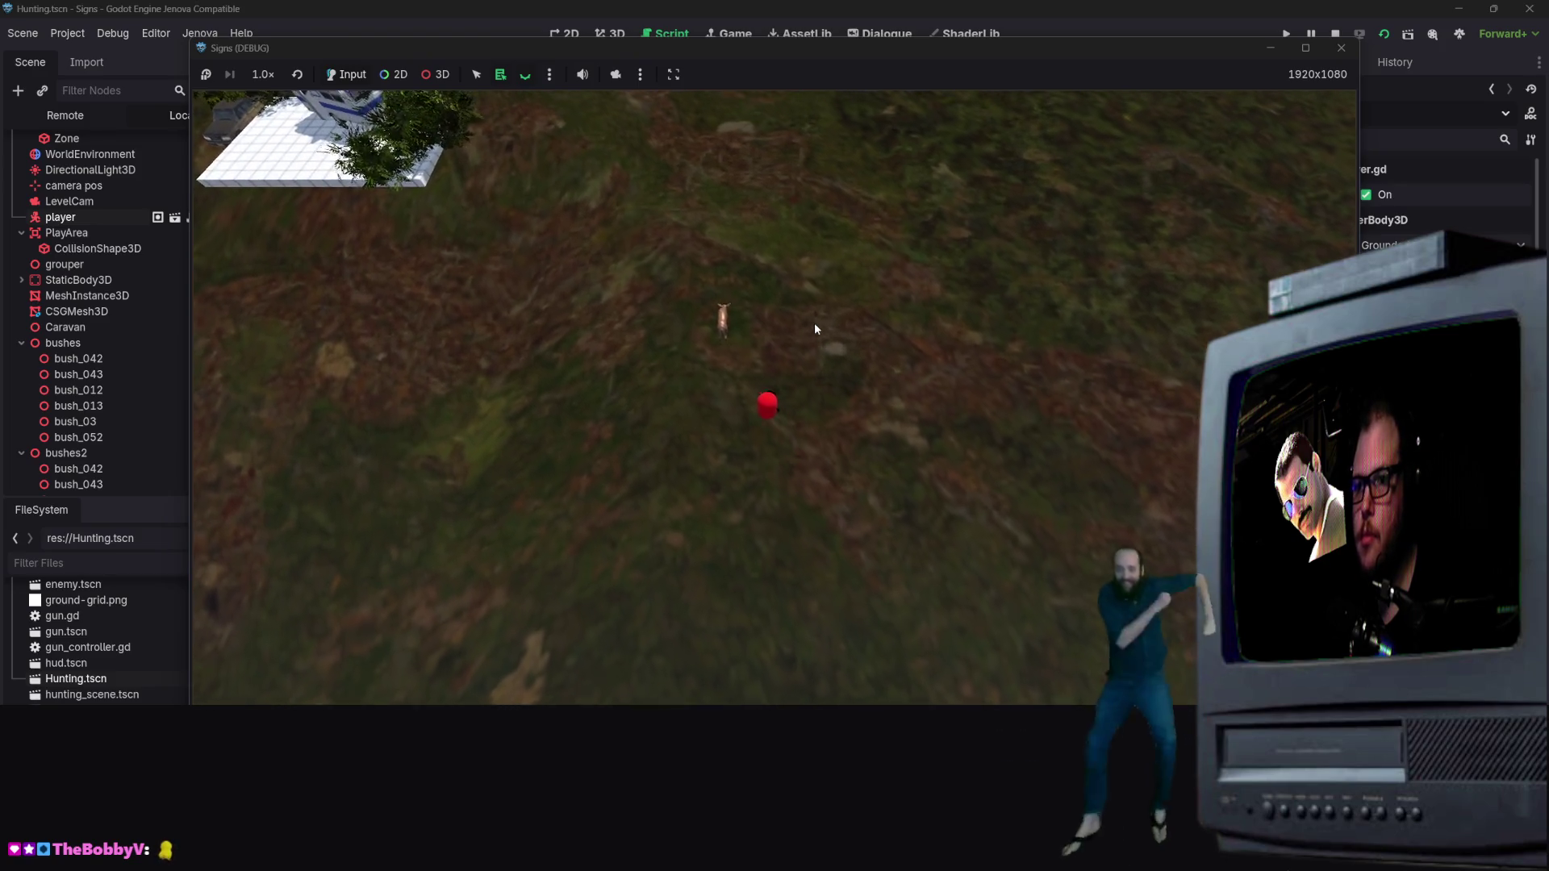
key(s)
key(a)
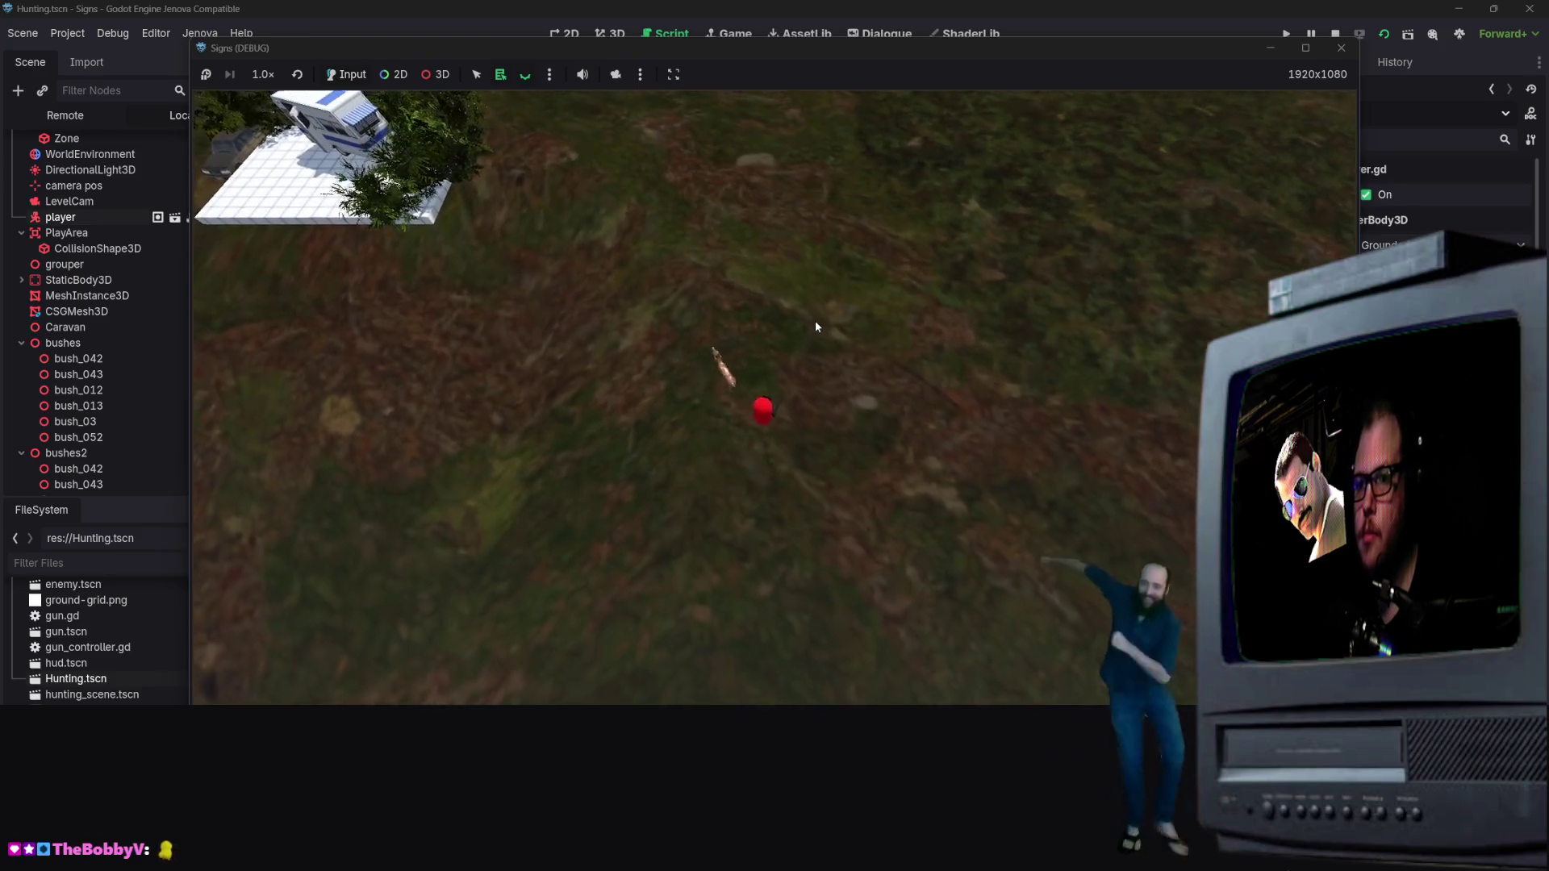
Step: Walk the player left and around the map looking for more deer, then close the game window
key(s)
key(a)
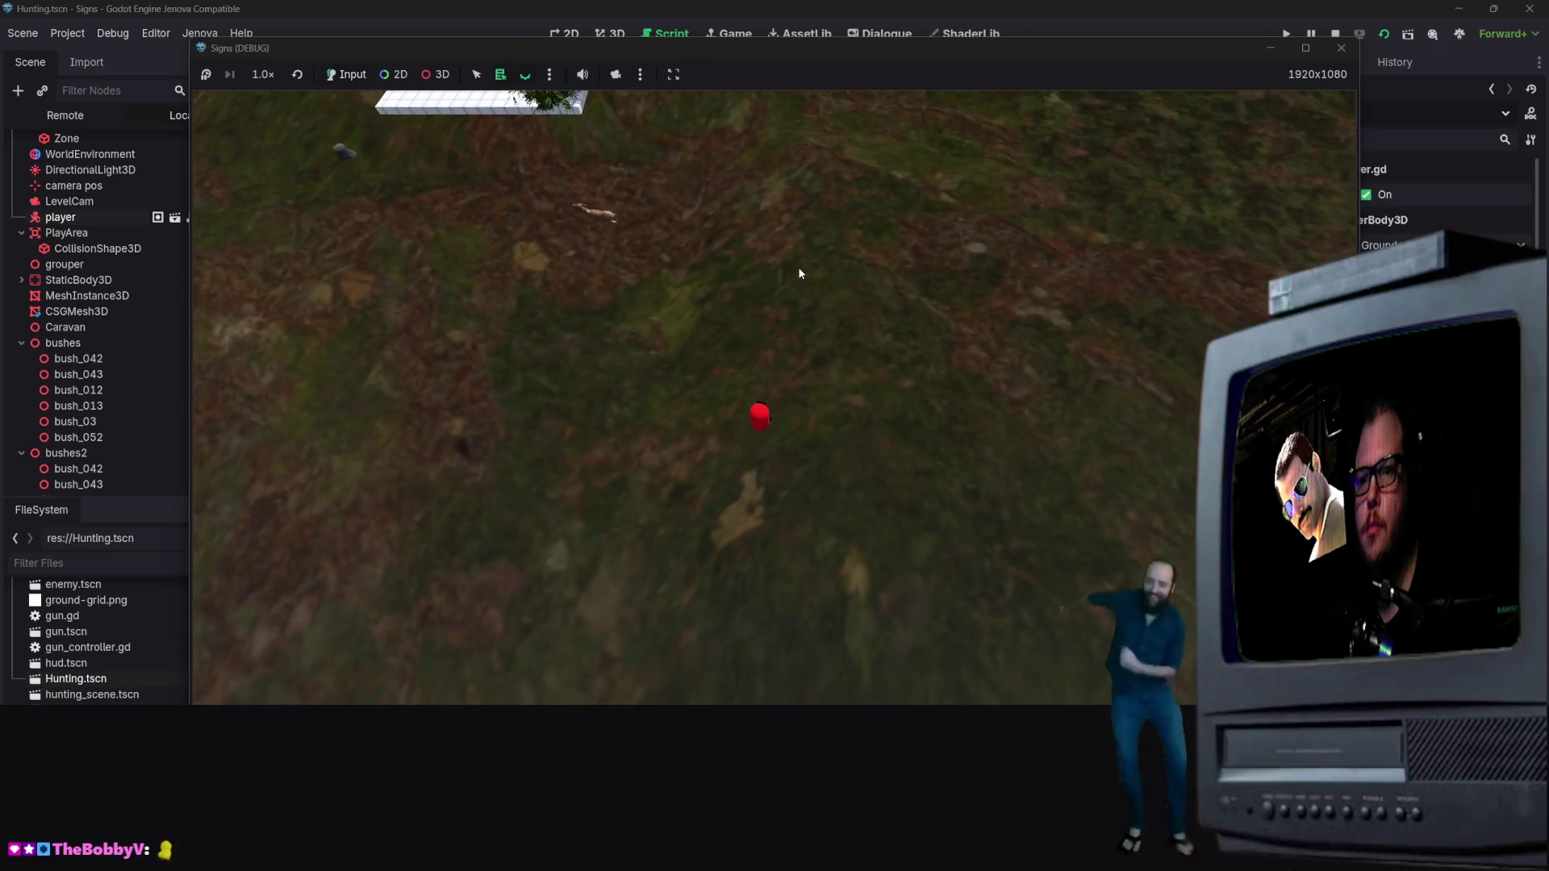
key(a)
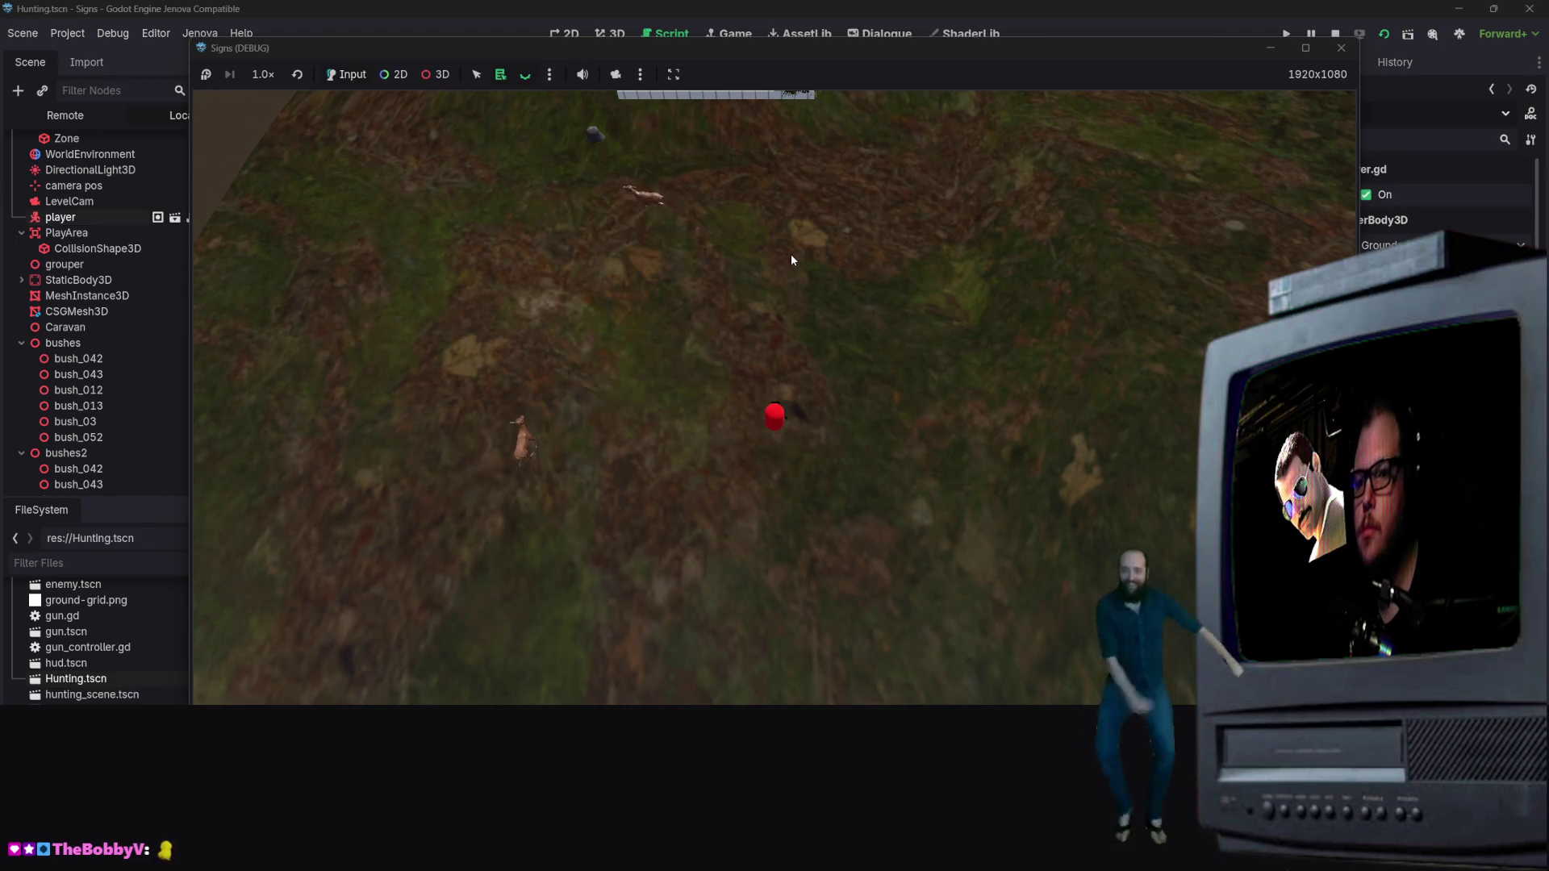
key(a)
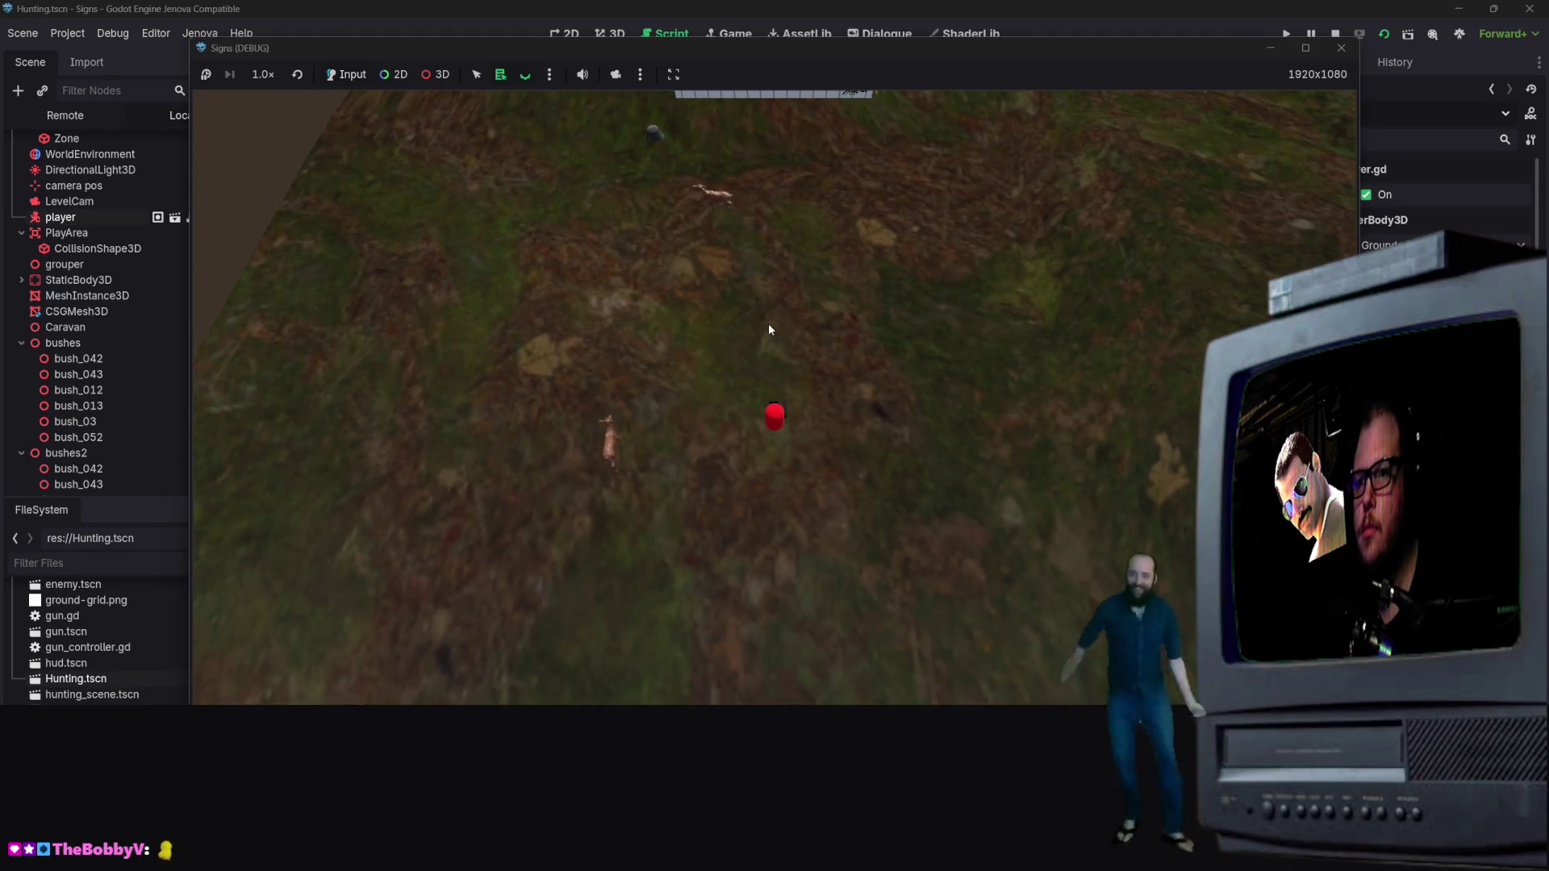
key(s)
key(d)
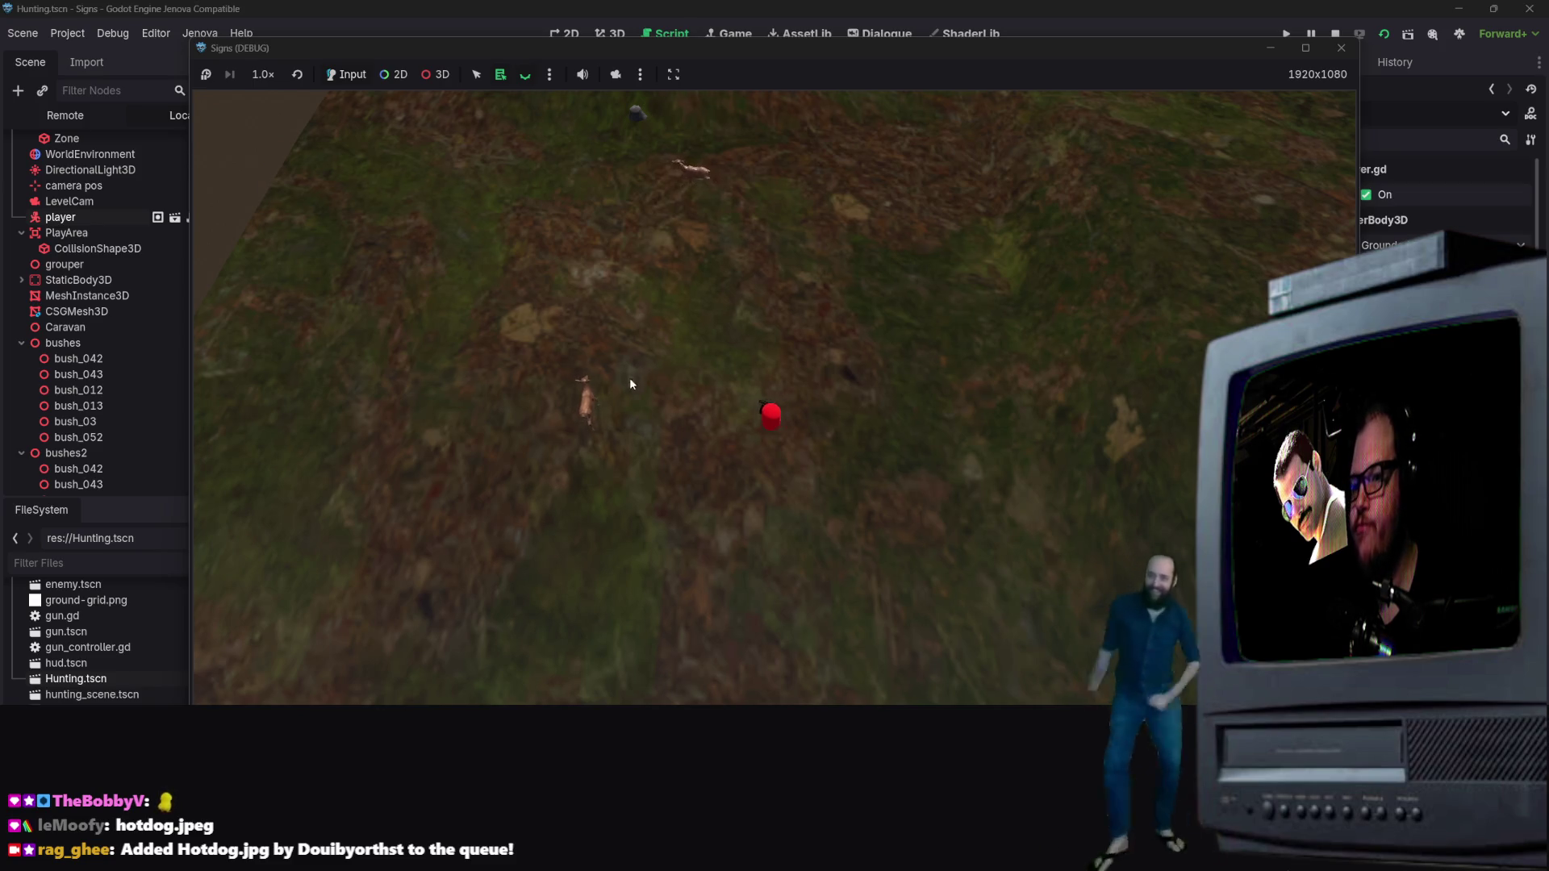
key(a)
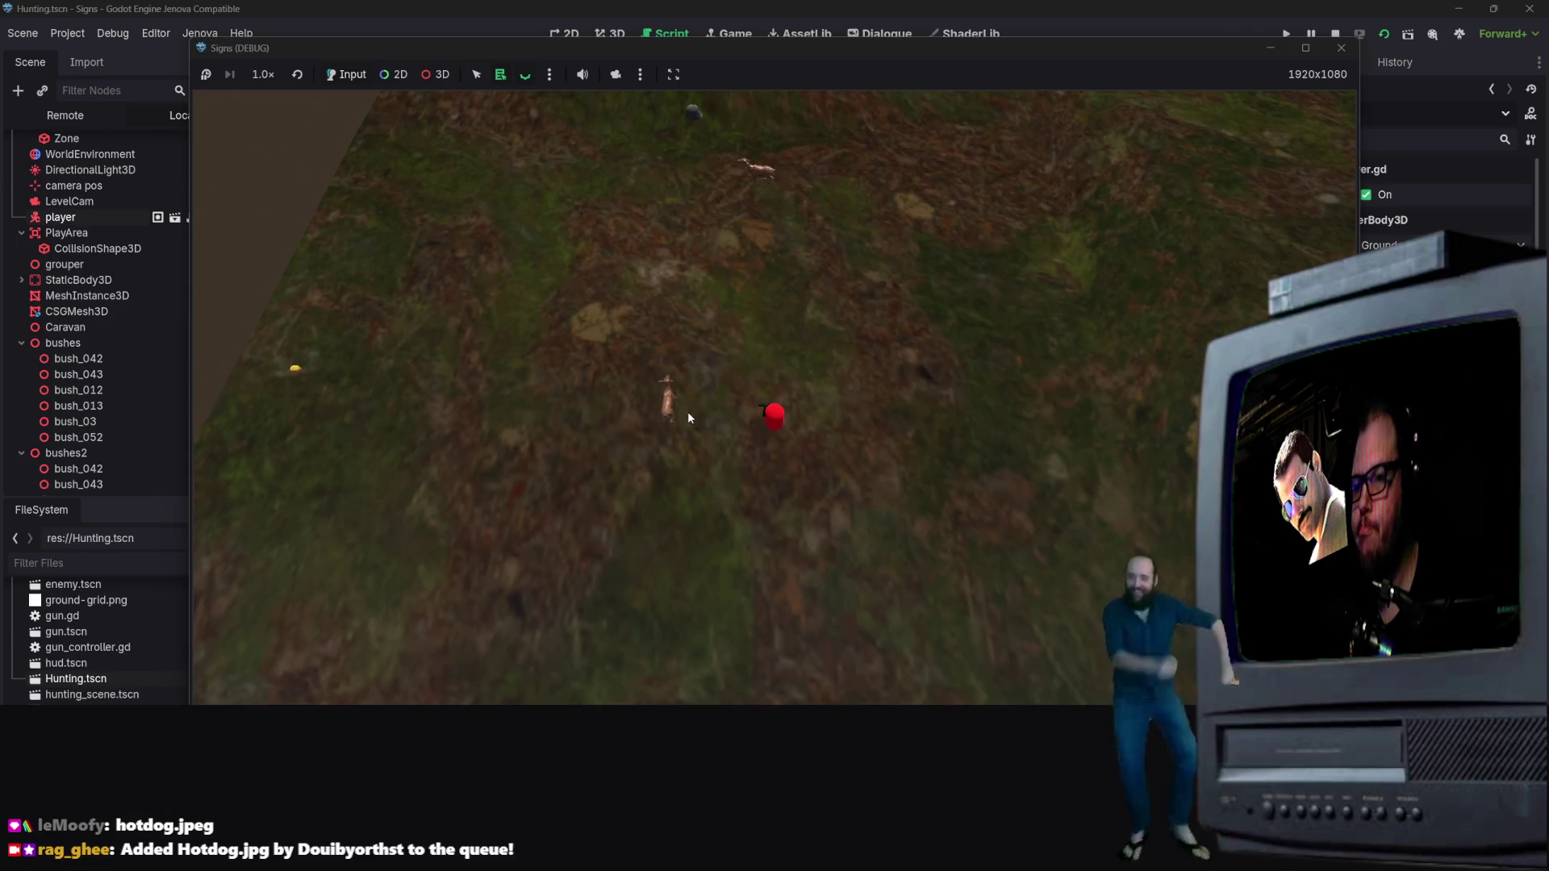
key(s)
key(w)
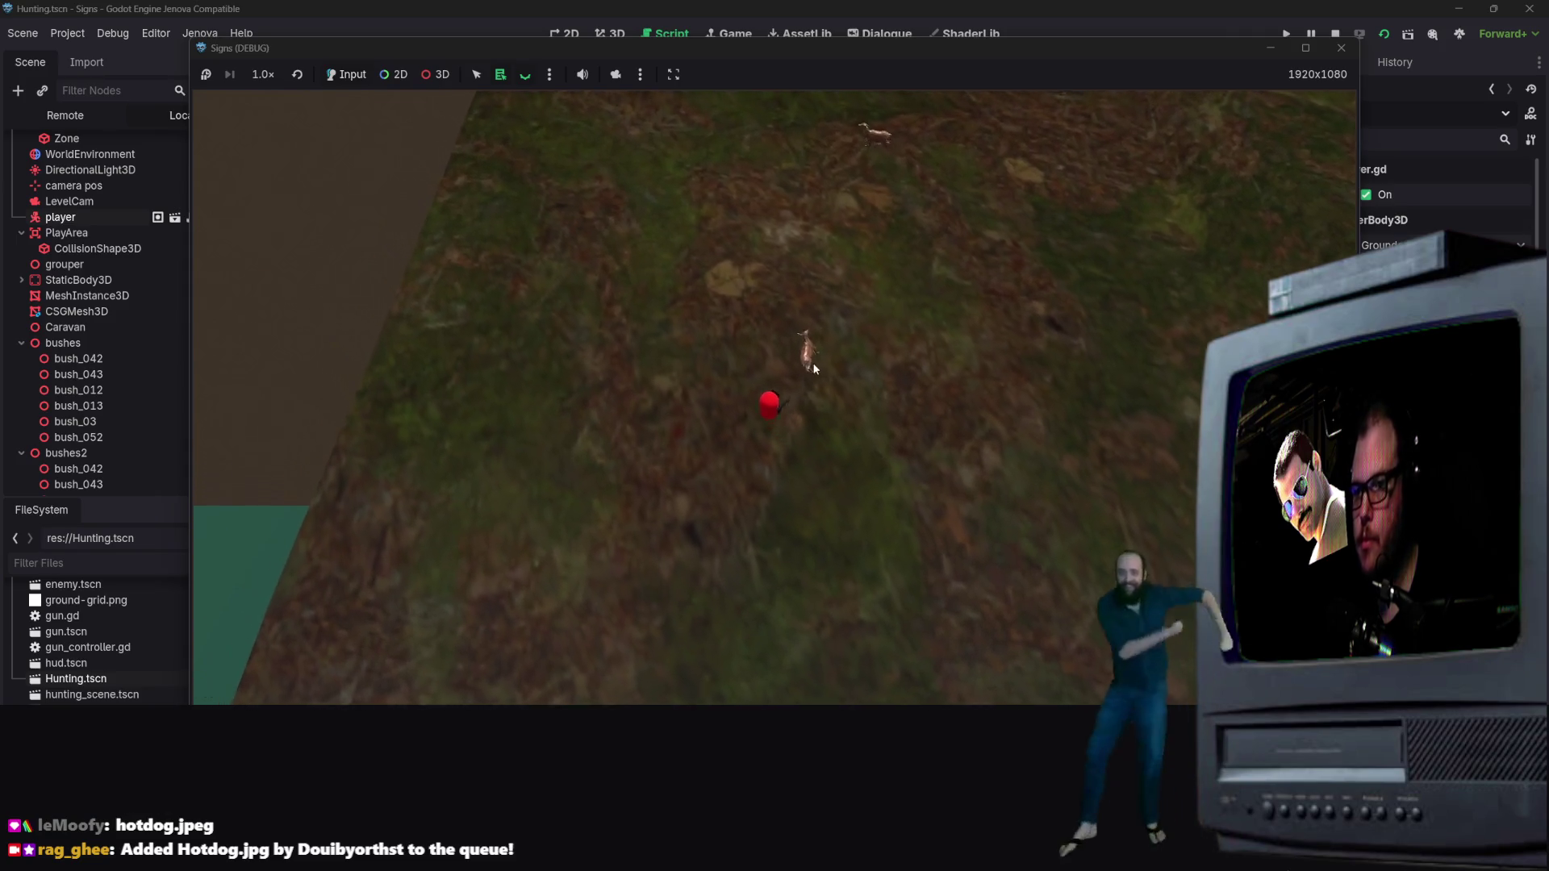
key(w)
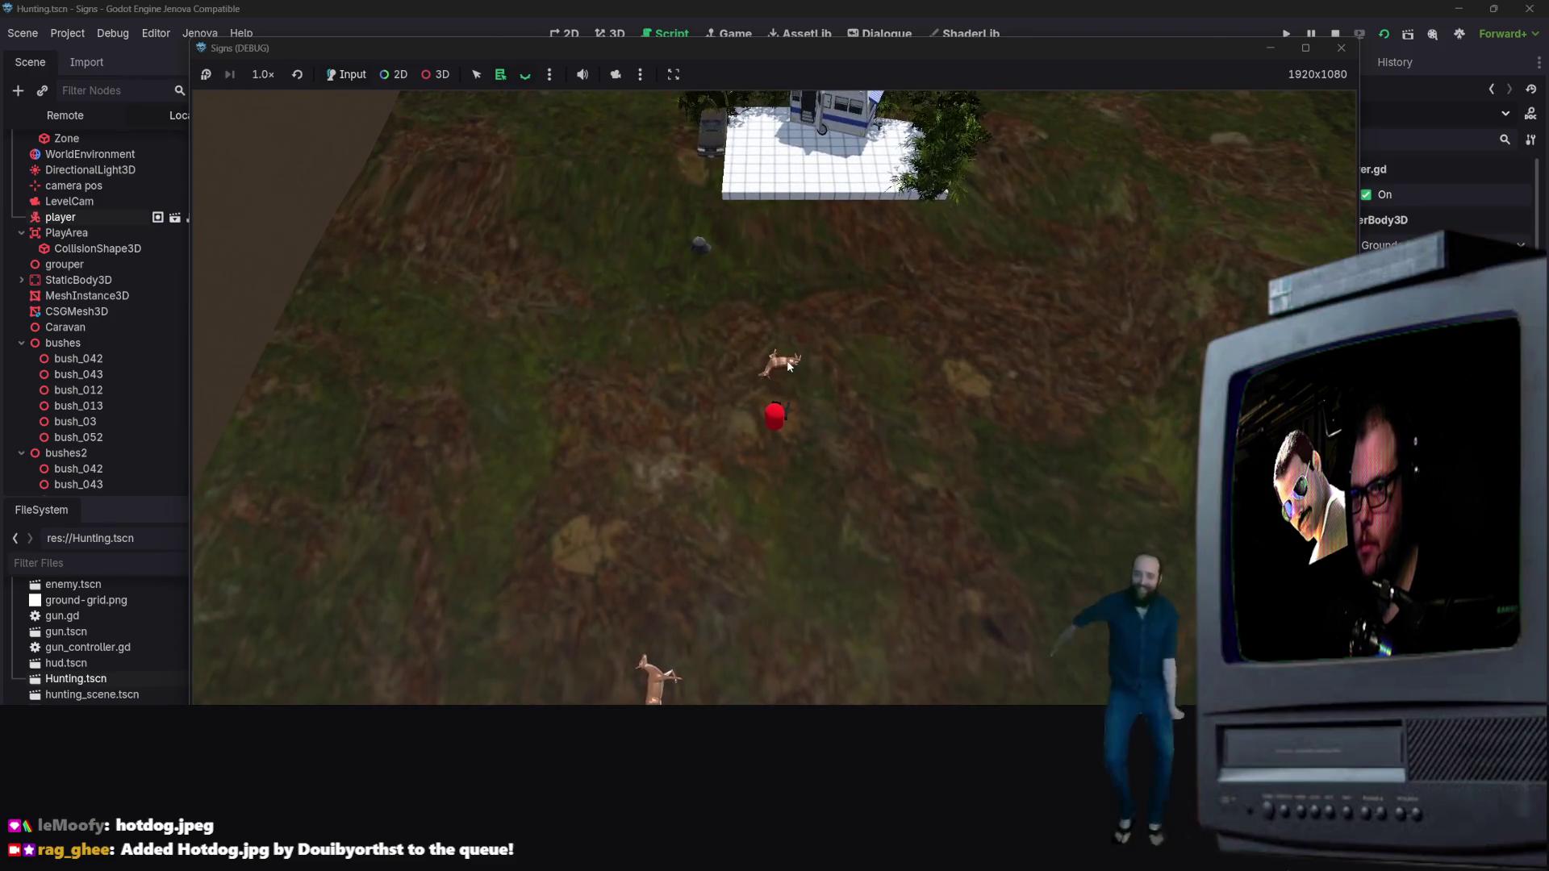
key(w)
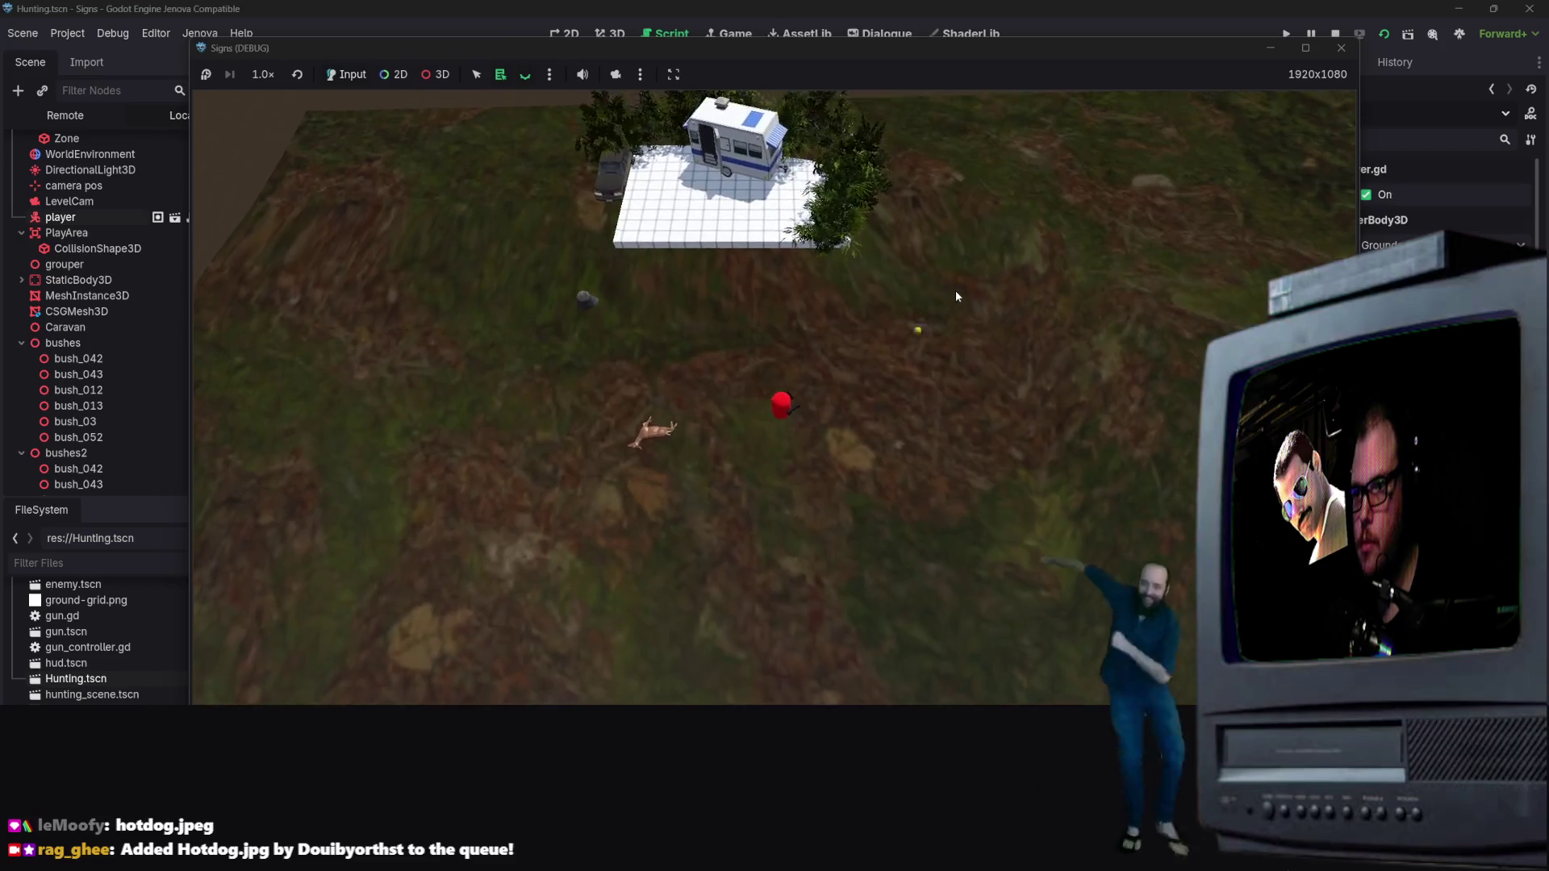
key(s)
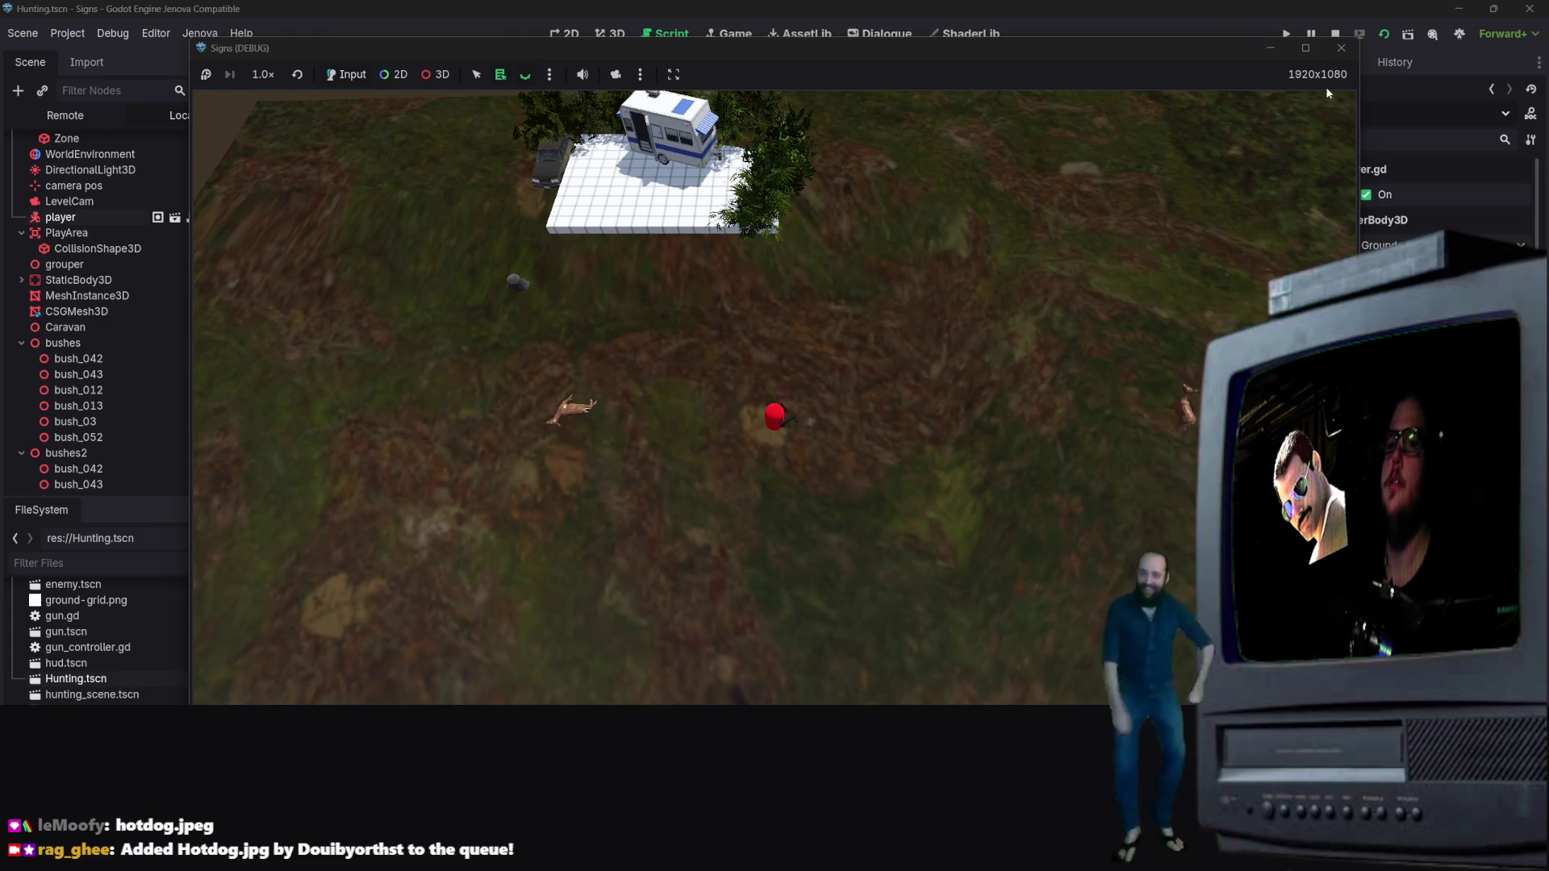
click(1342, 47)
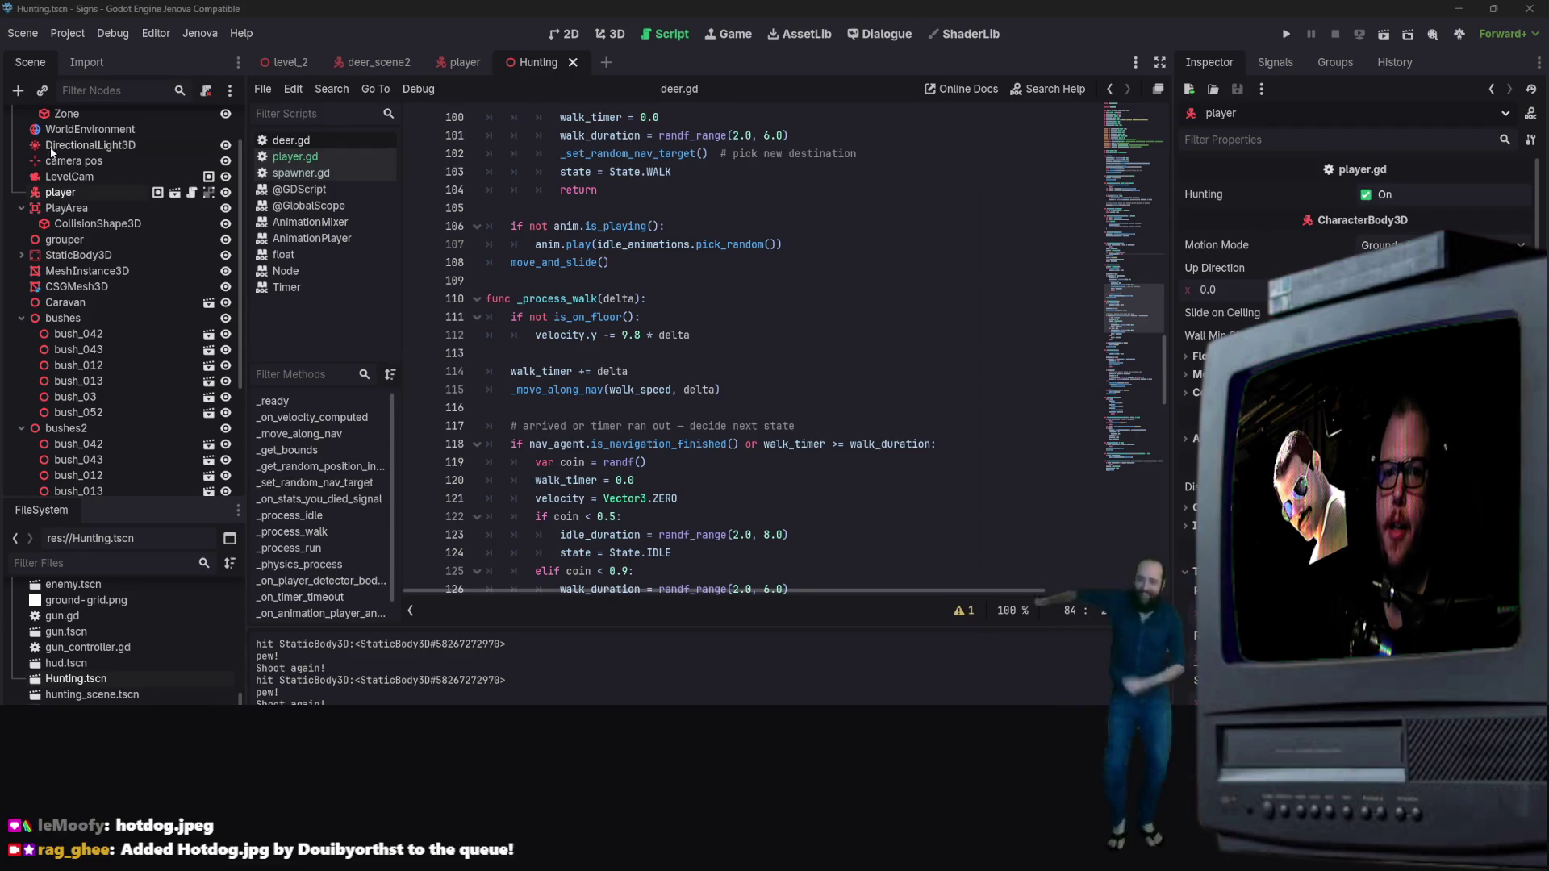
Step: Select the HuntingScene root node and show the scene in the 3D view
scroll(119, 161, up, 2)
click(100, 121)
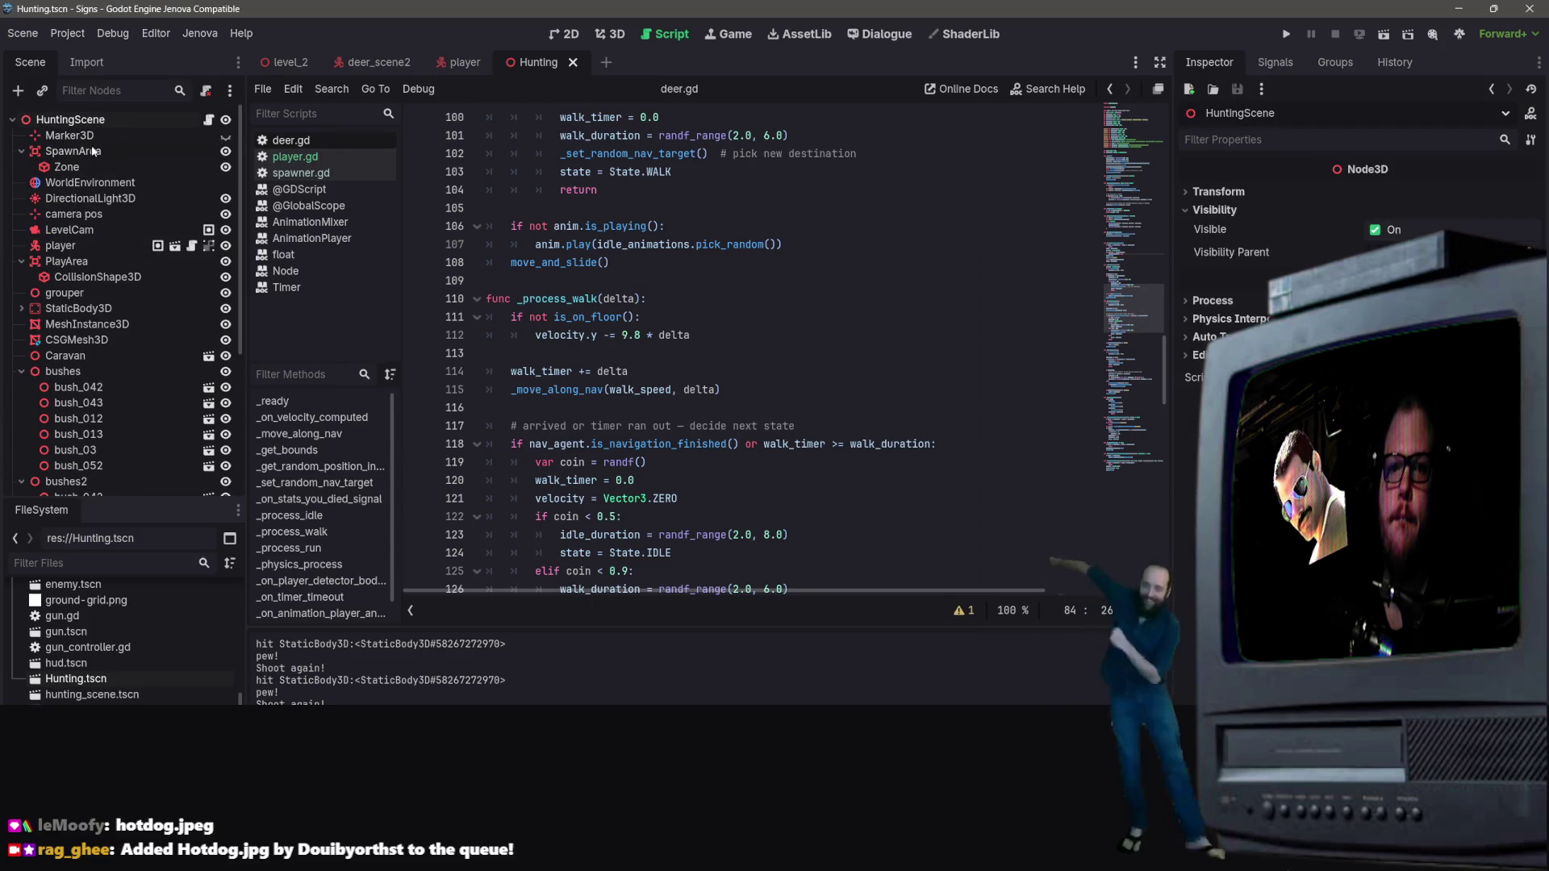
click(610, 34)
scroll(115, 405, down, 5)
scroll(114, 404, up, 5)
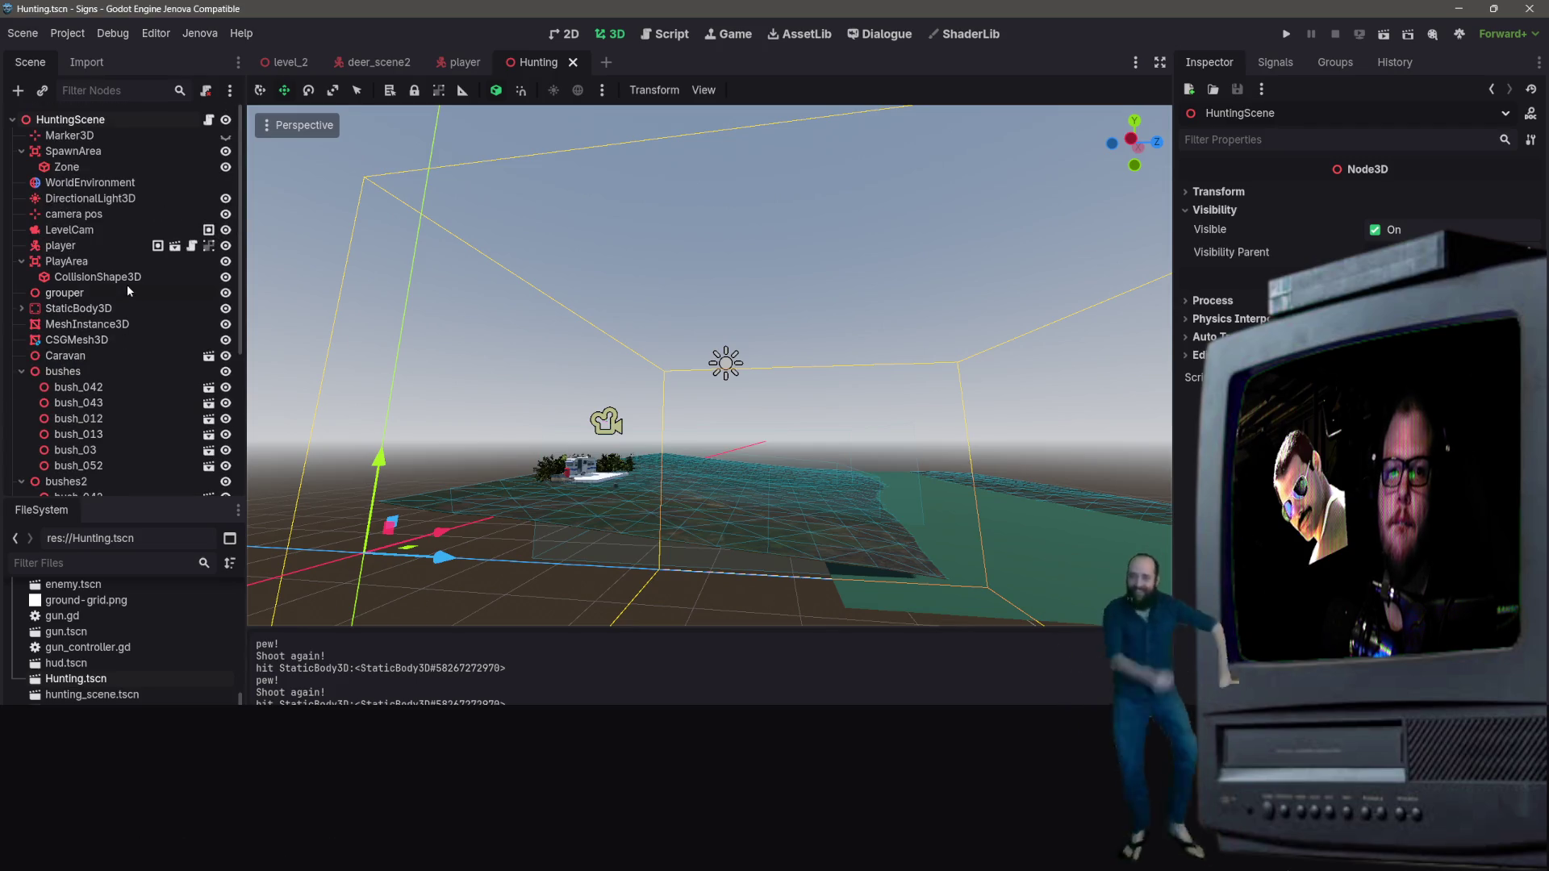
scroll(105, 331, down, 2)
scroll(108, 326, up, 2)
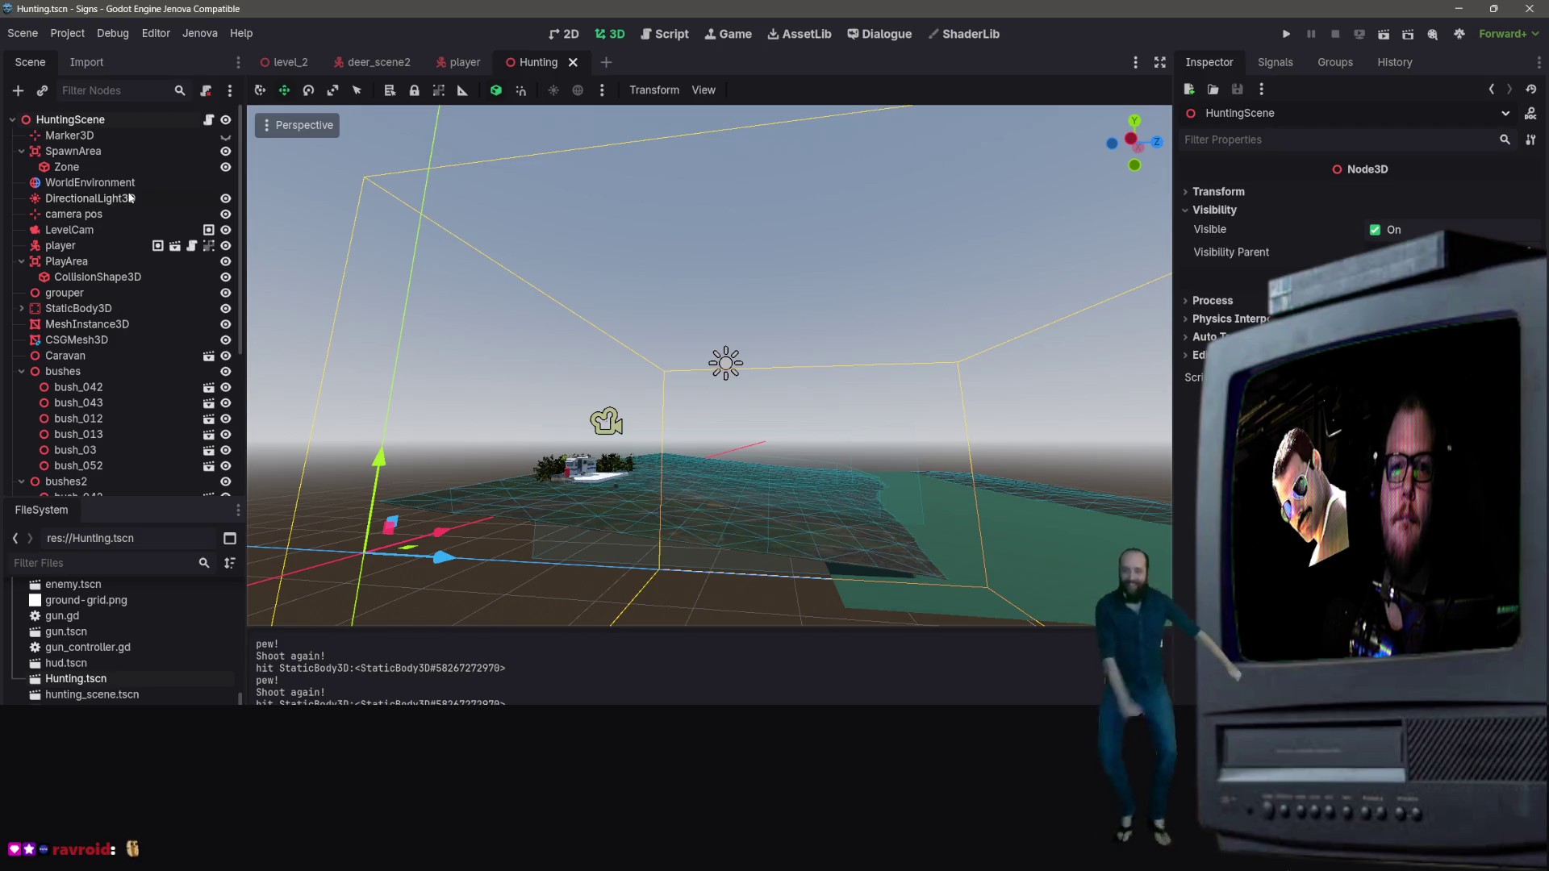
scroll(129, 198, down, 4)
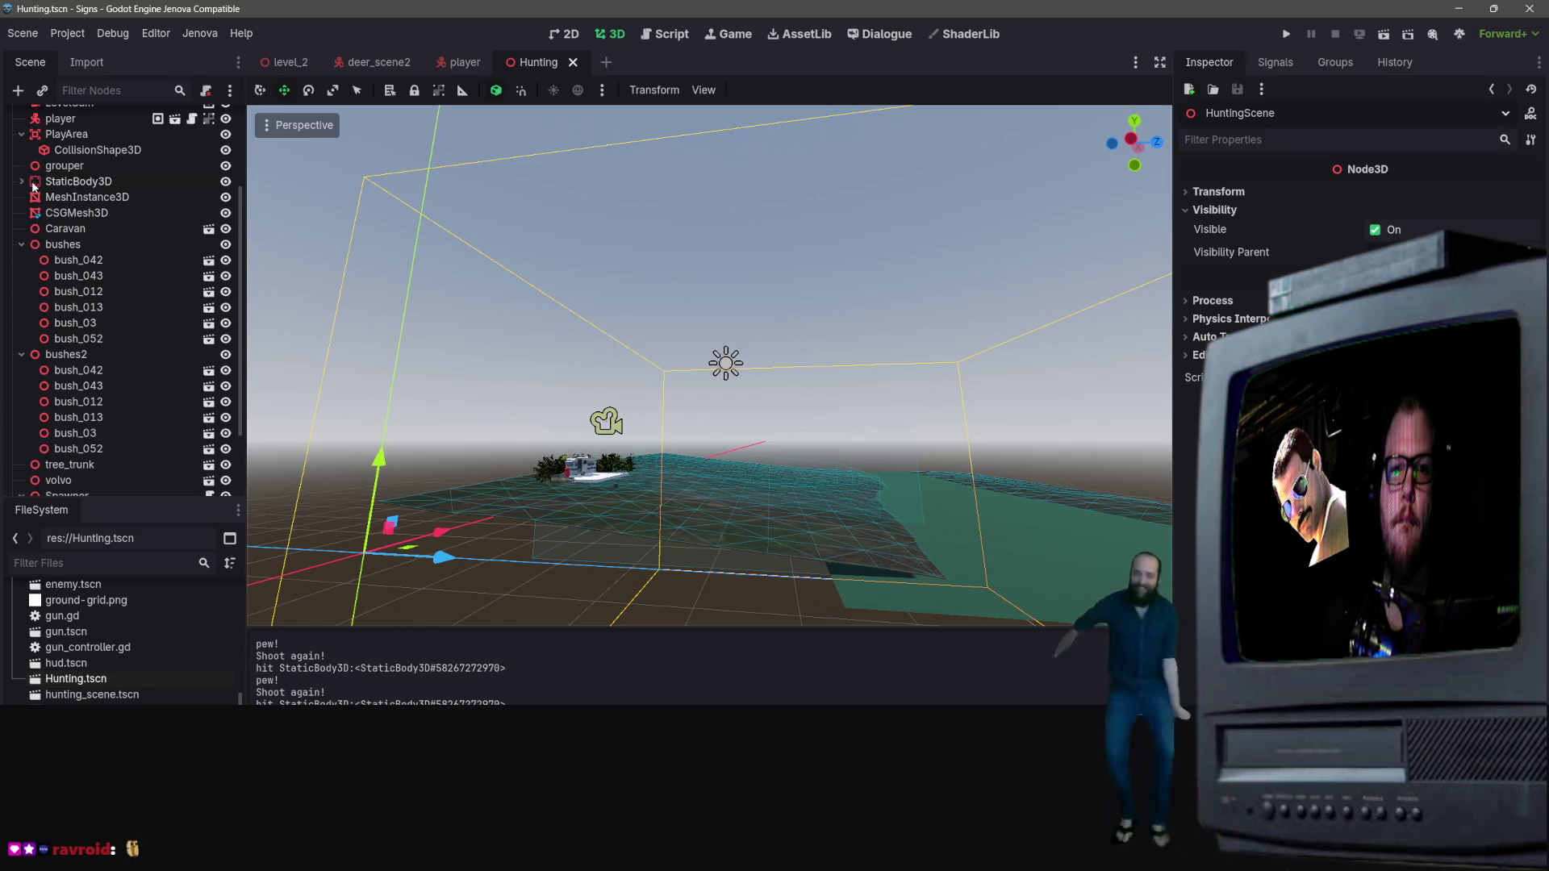
Step: Expand the terrain StaticBody3D and select its child NavigationRegion3D
click(37, 182)
click(21, 182)
click(77, 227)
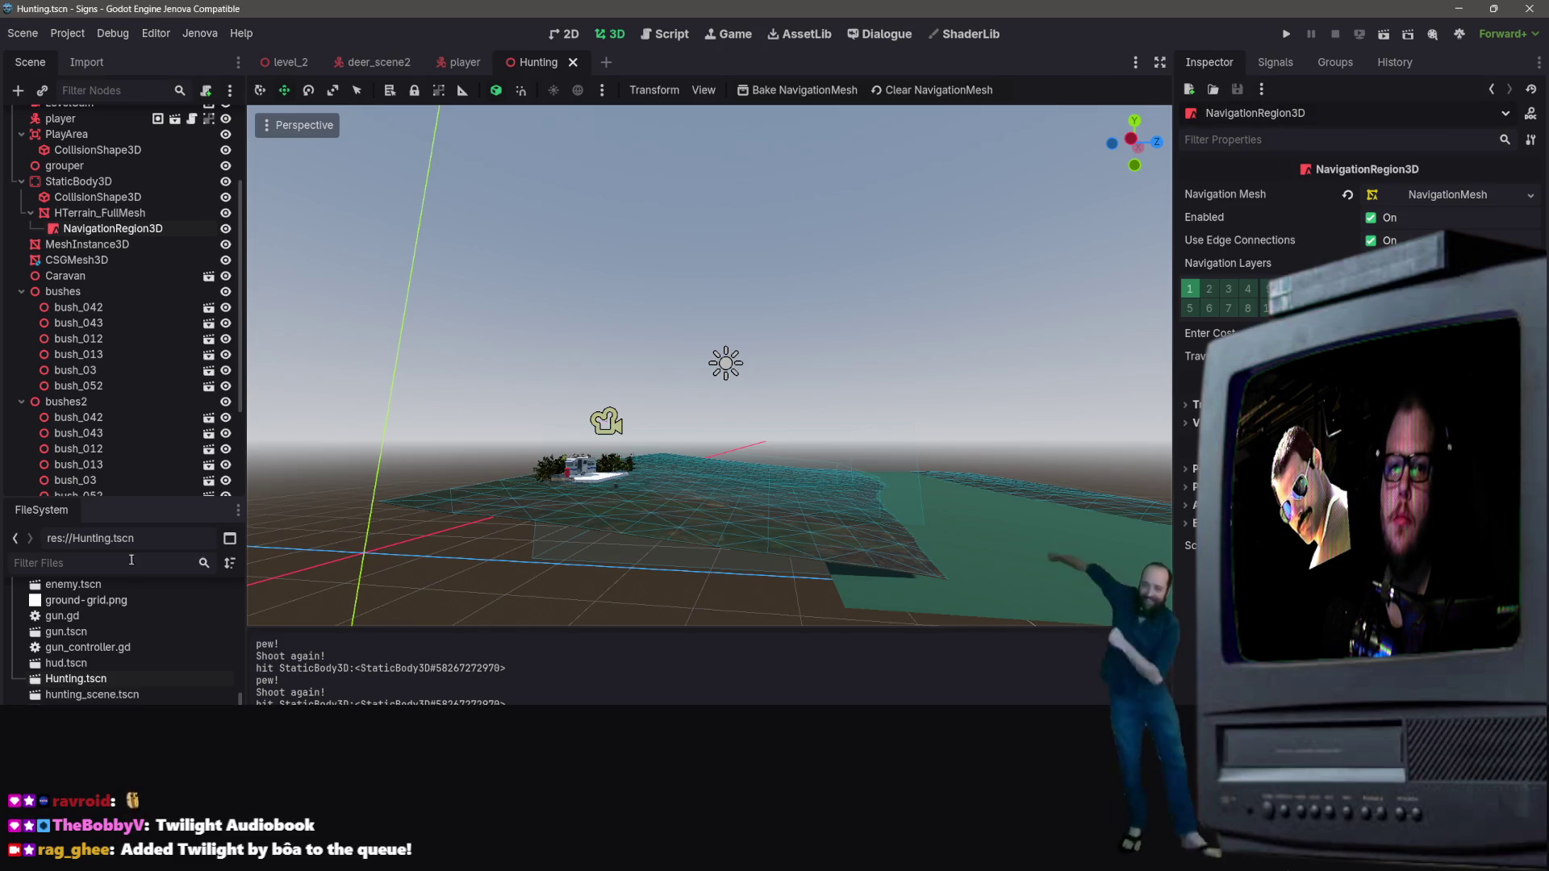
mouse_move(339, 71)
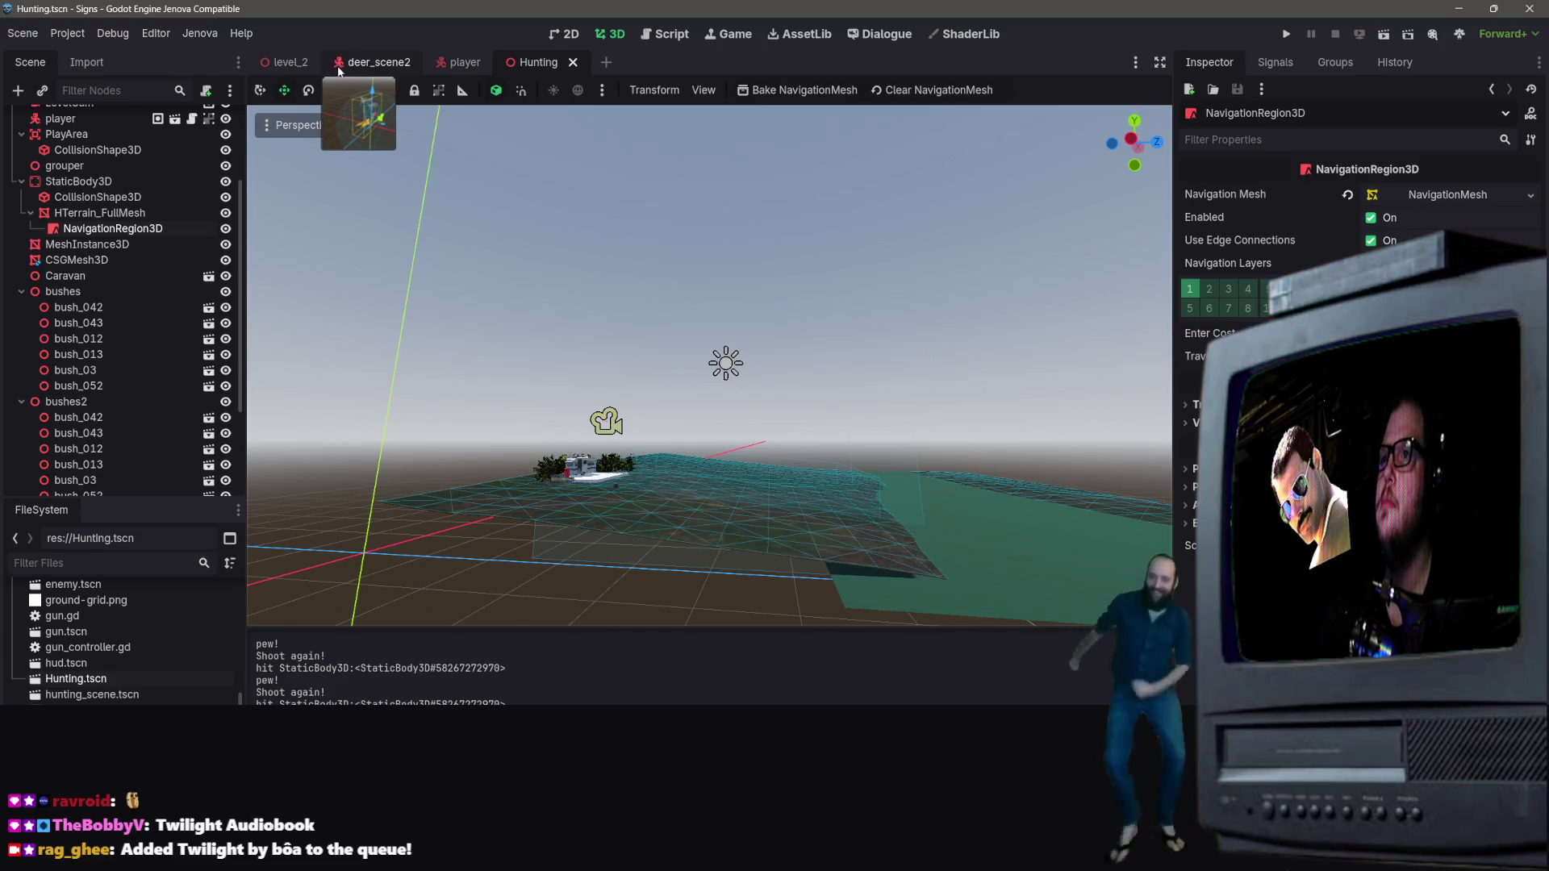
Step: Switch to deer_scene2 and inspect the deer's NavigationAgent3D settings
click(378, 64)
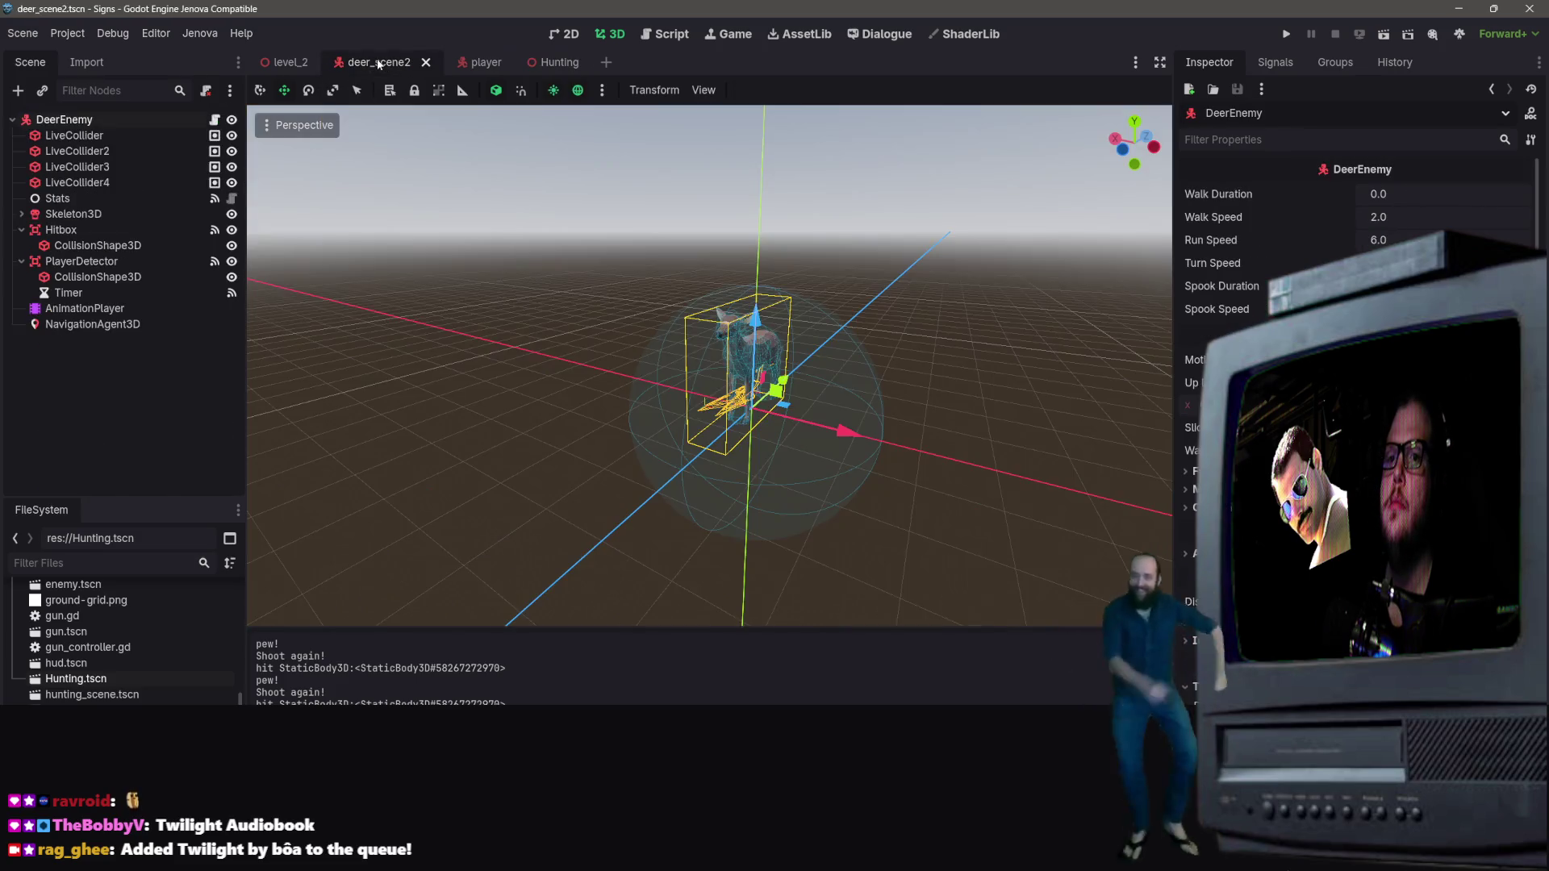
scroll(1290, 363, down, 5)
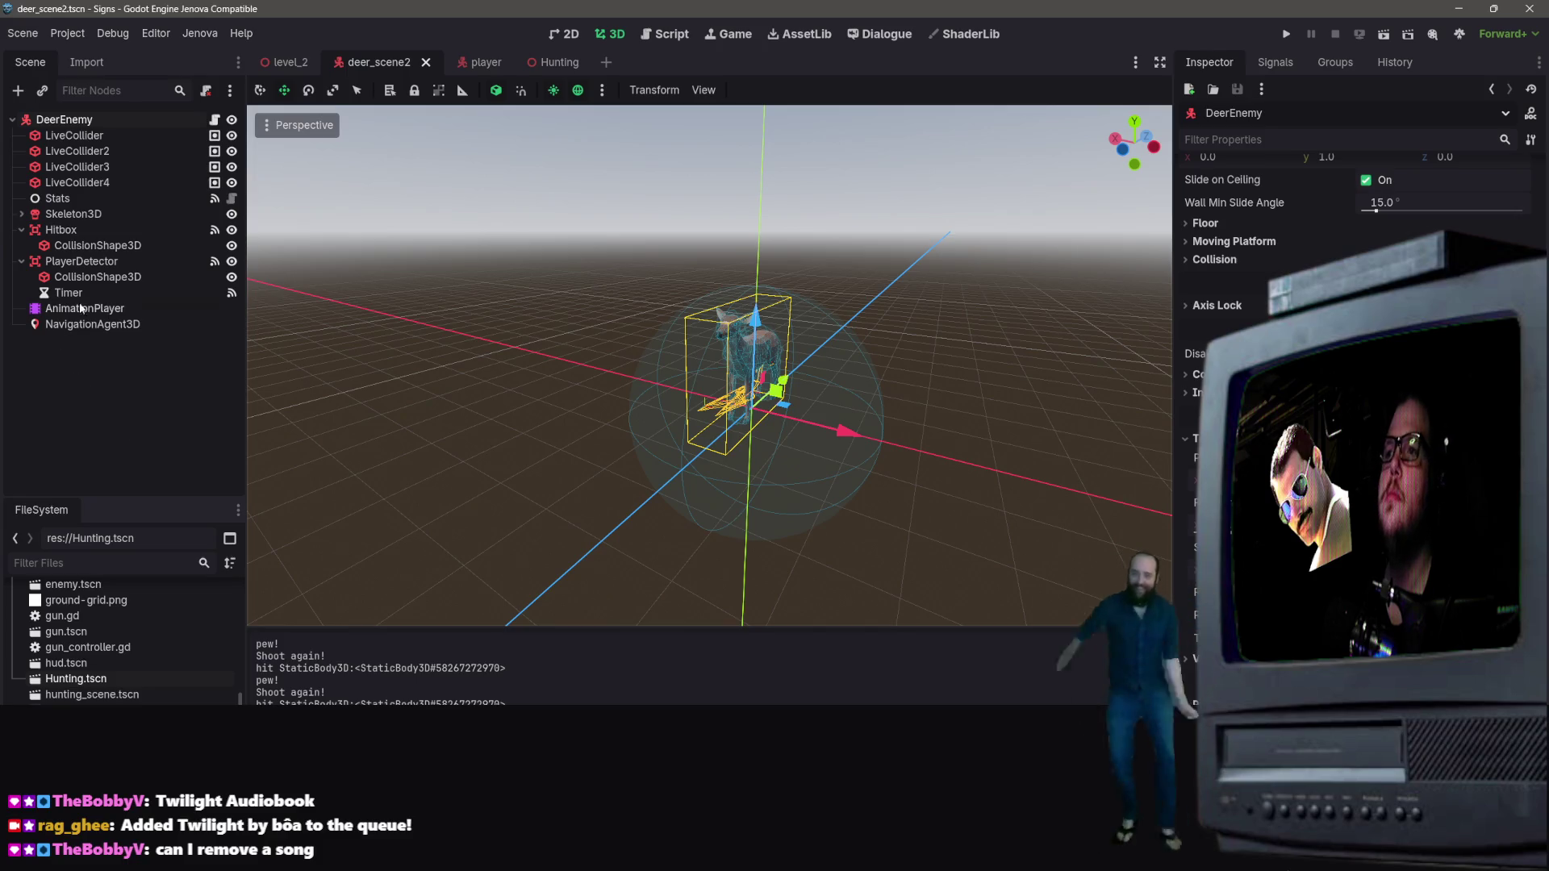
click(113, 326)
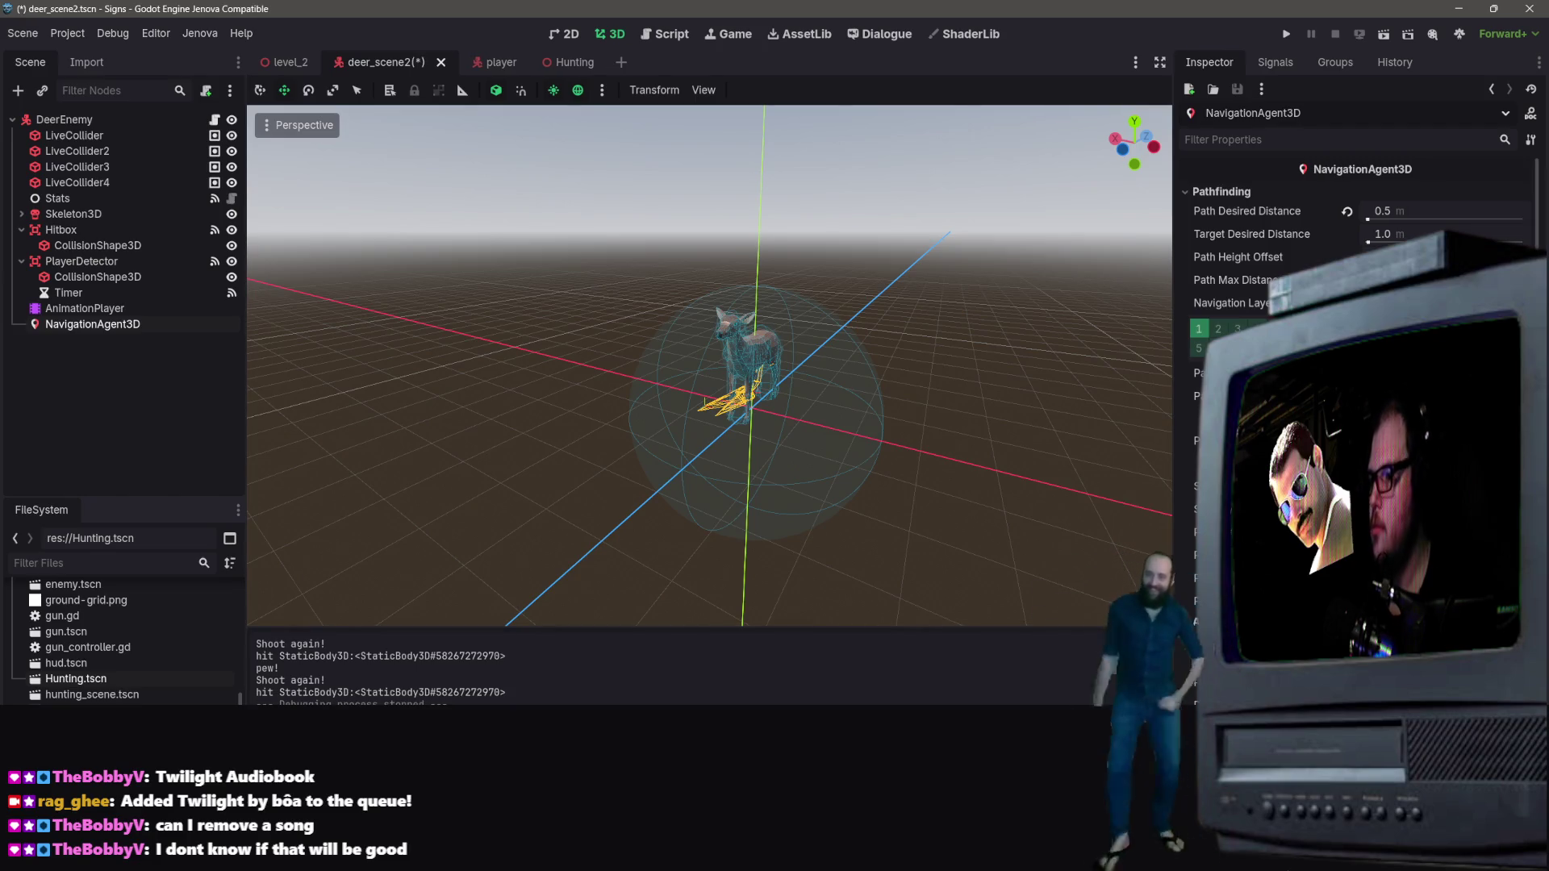
Step: Check the PlayerDetector collision shape, save deer_scene2, and launch the game
click(787, 415)
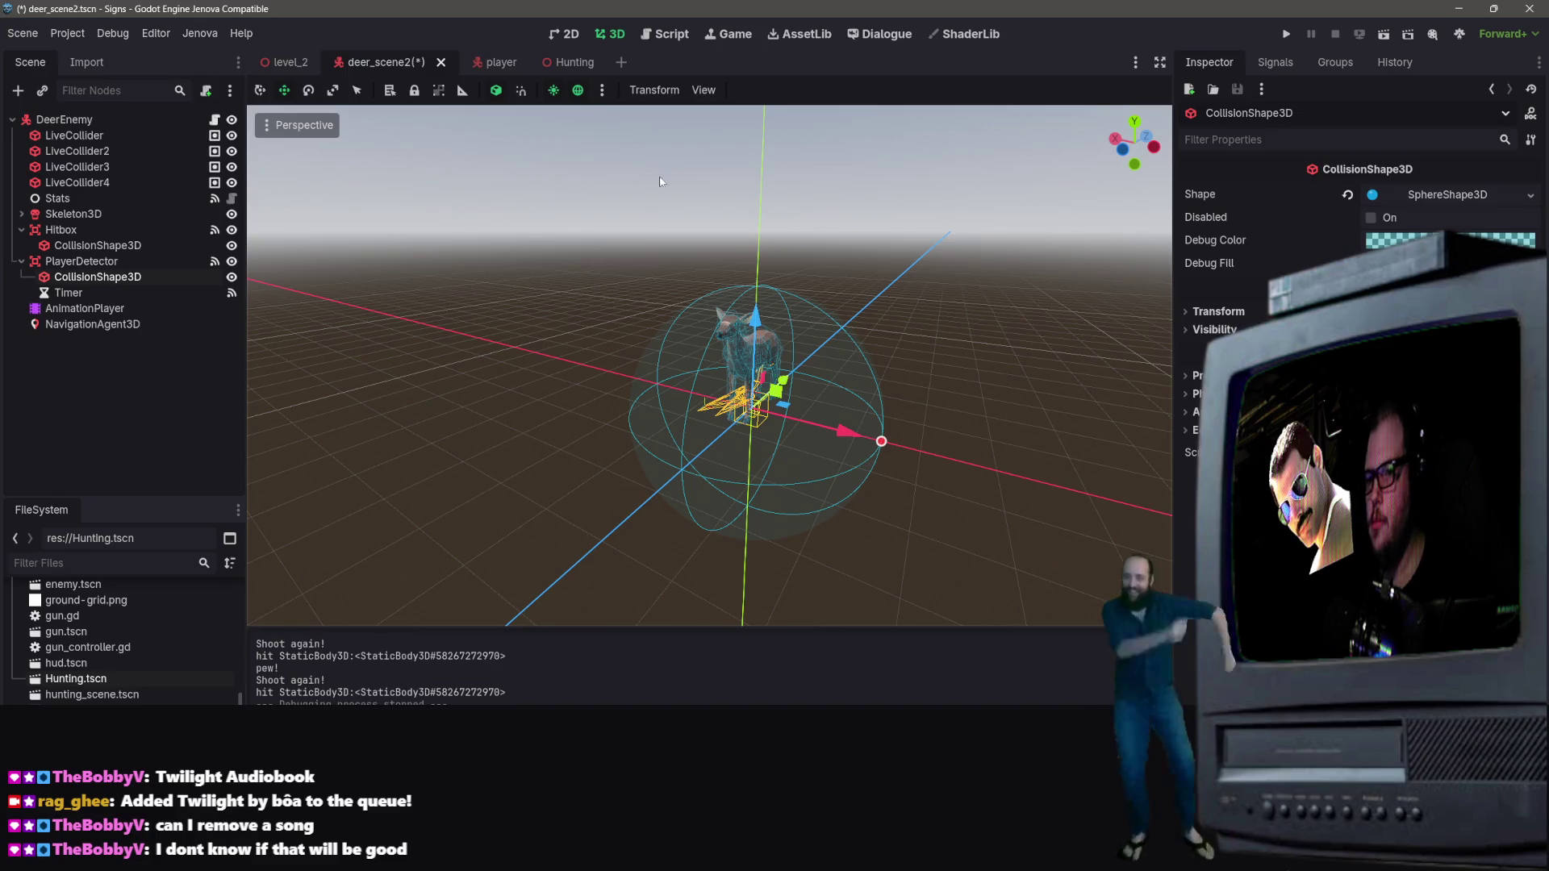
click(581, 227)
key(ctrl+s)
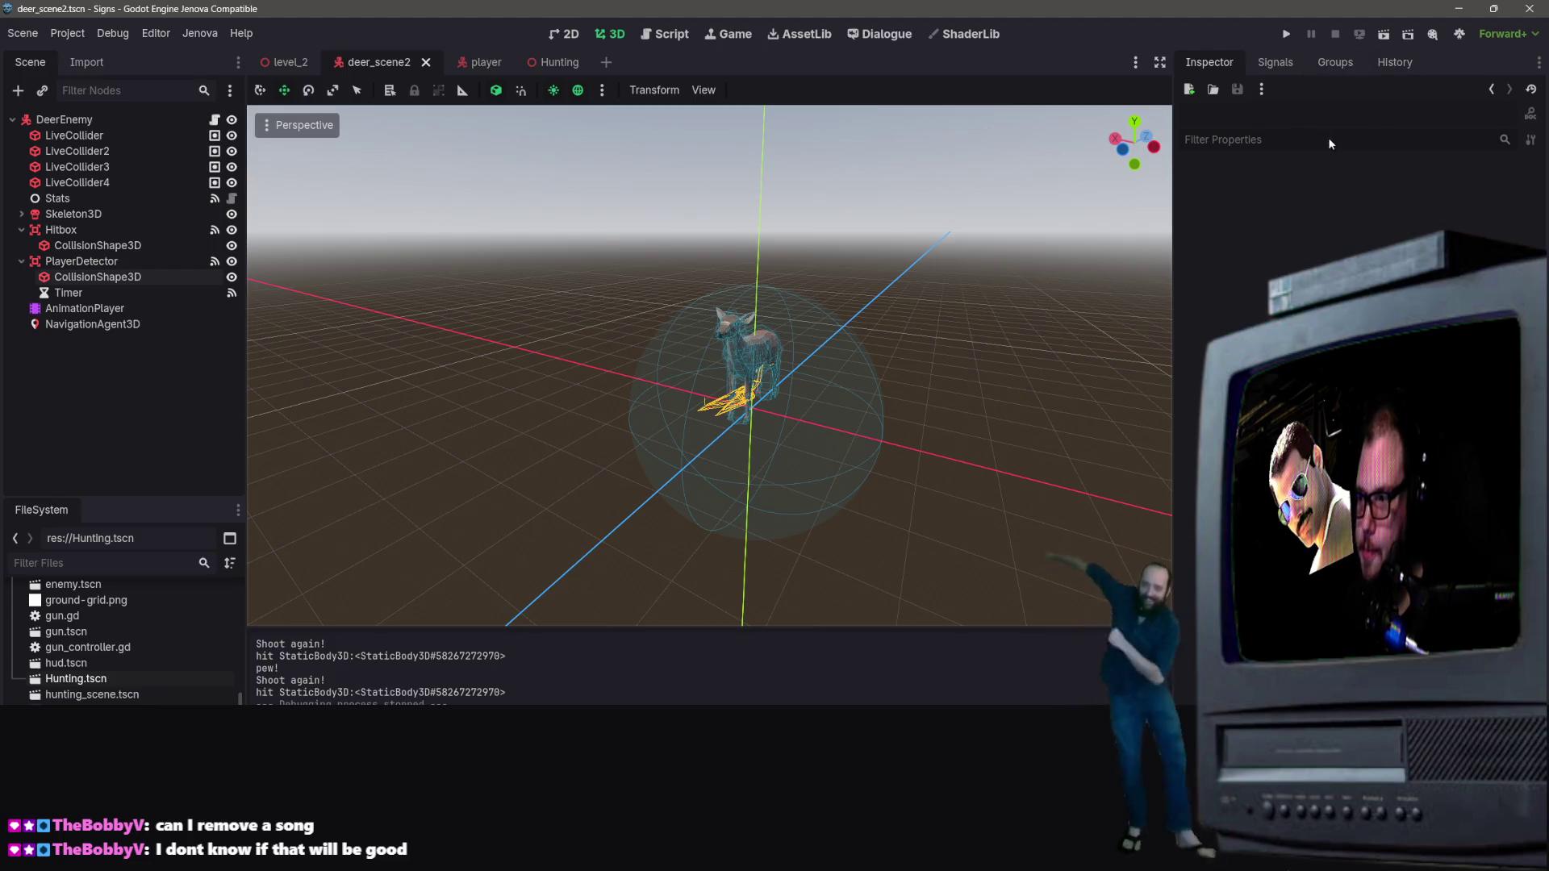
click(1286, 34)
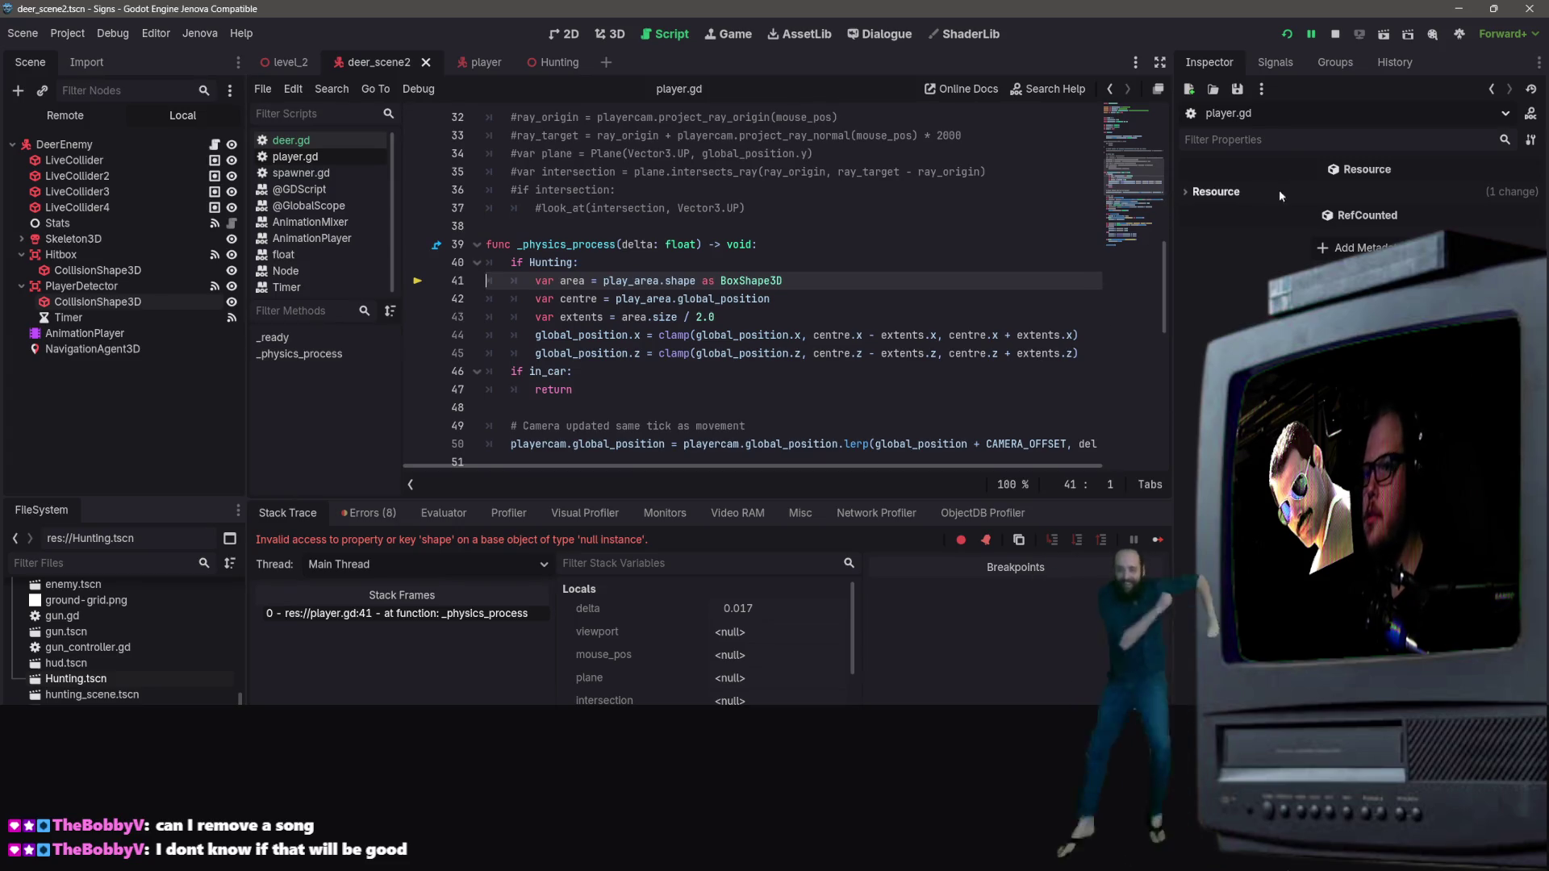
Step: Rerun the game, stop the debug session crashed on the null play-area shape, and run Hunting
click(1285, 34)
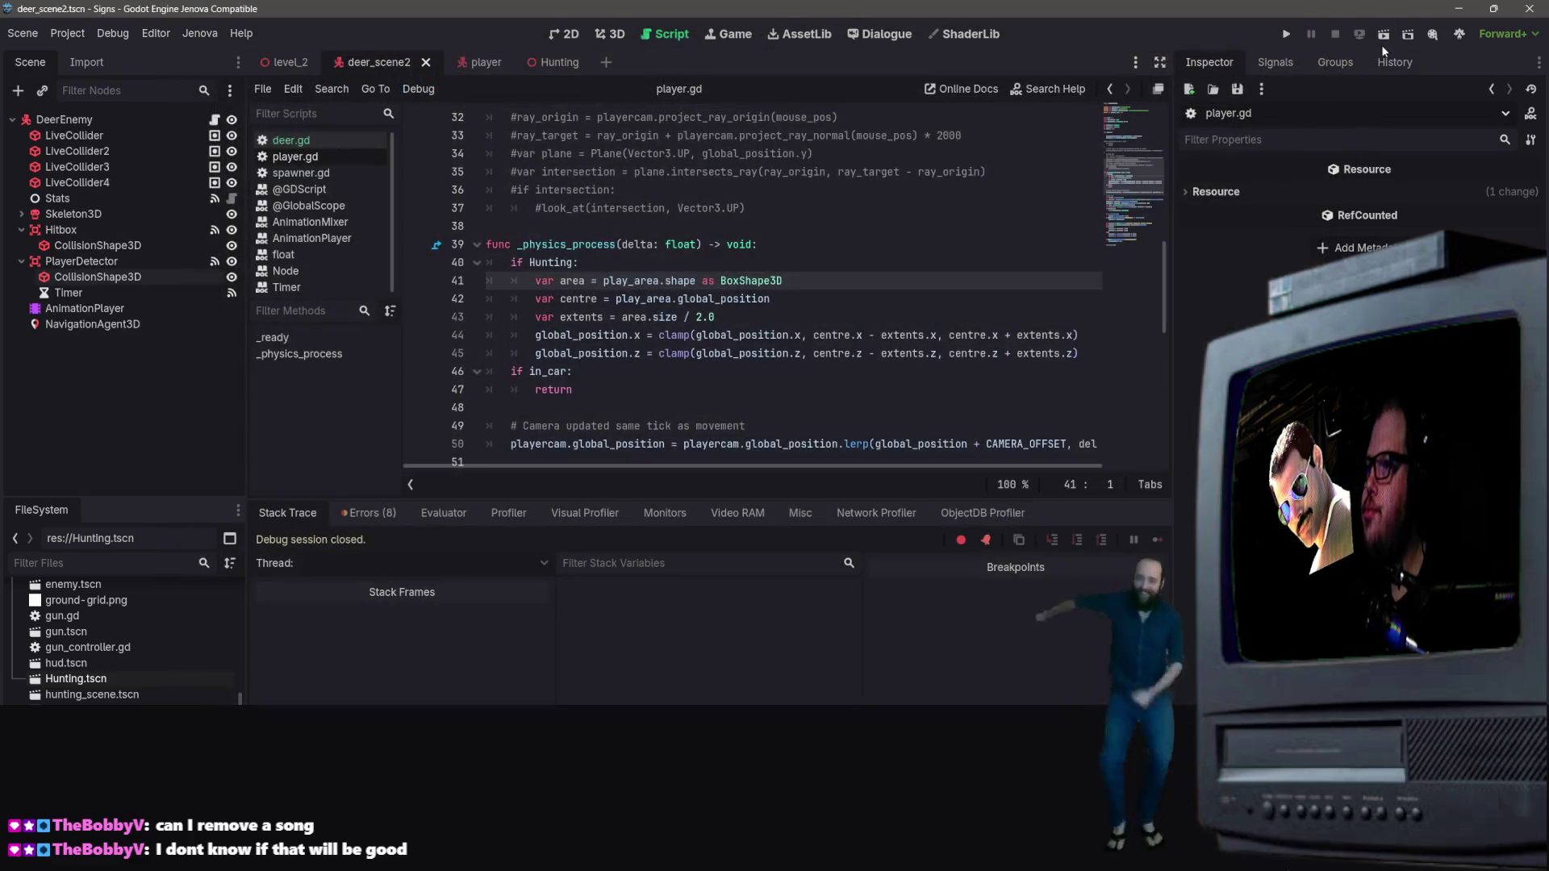
click(1383, 34)
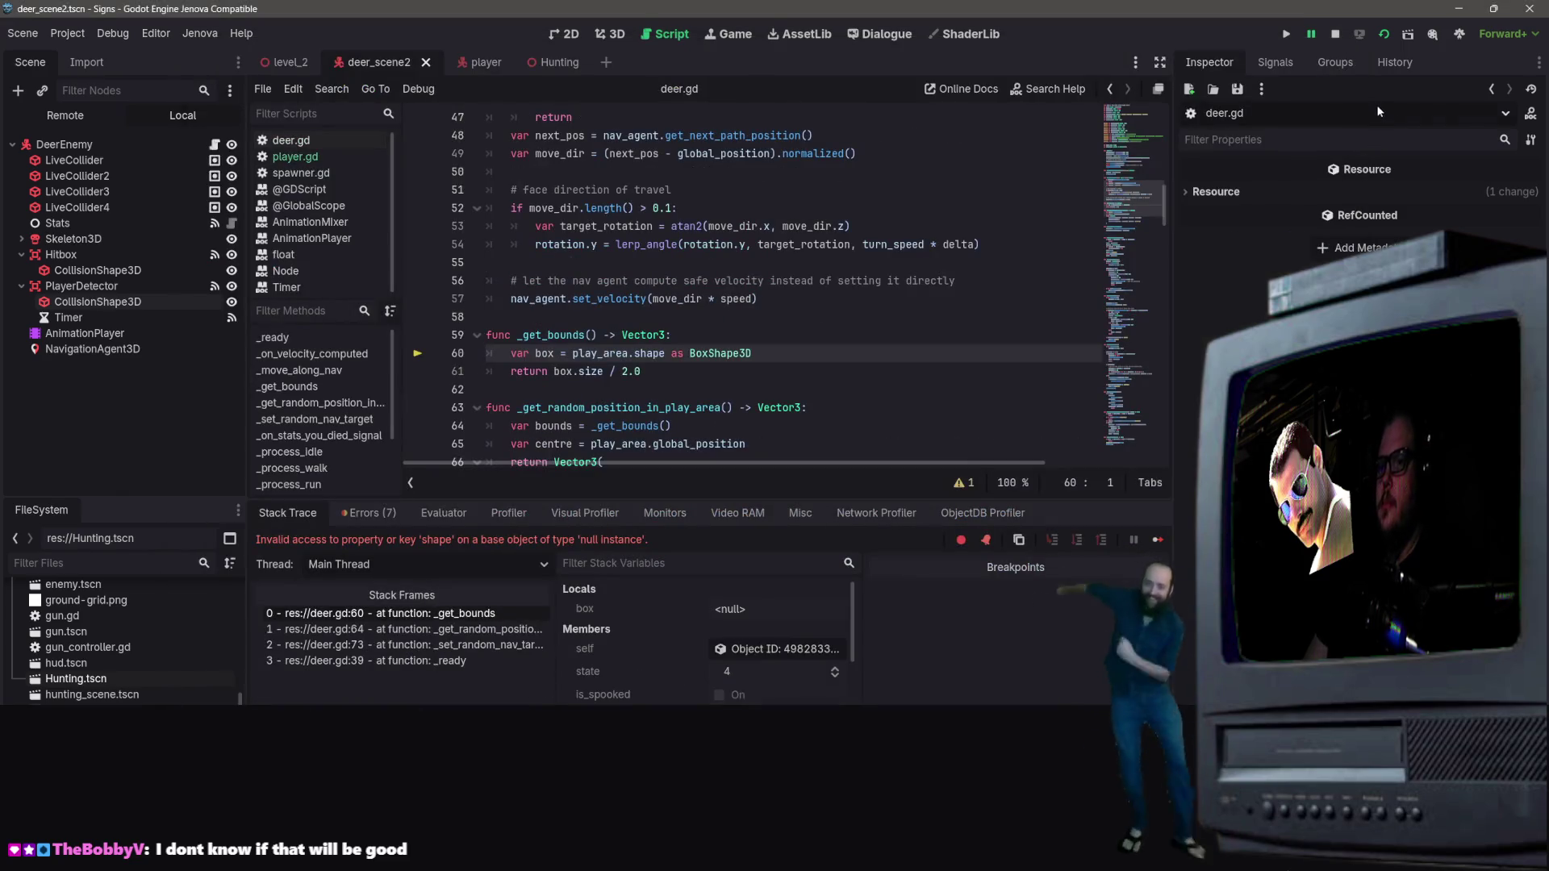
click(1335, 34)
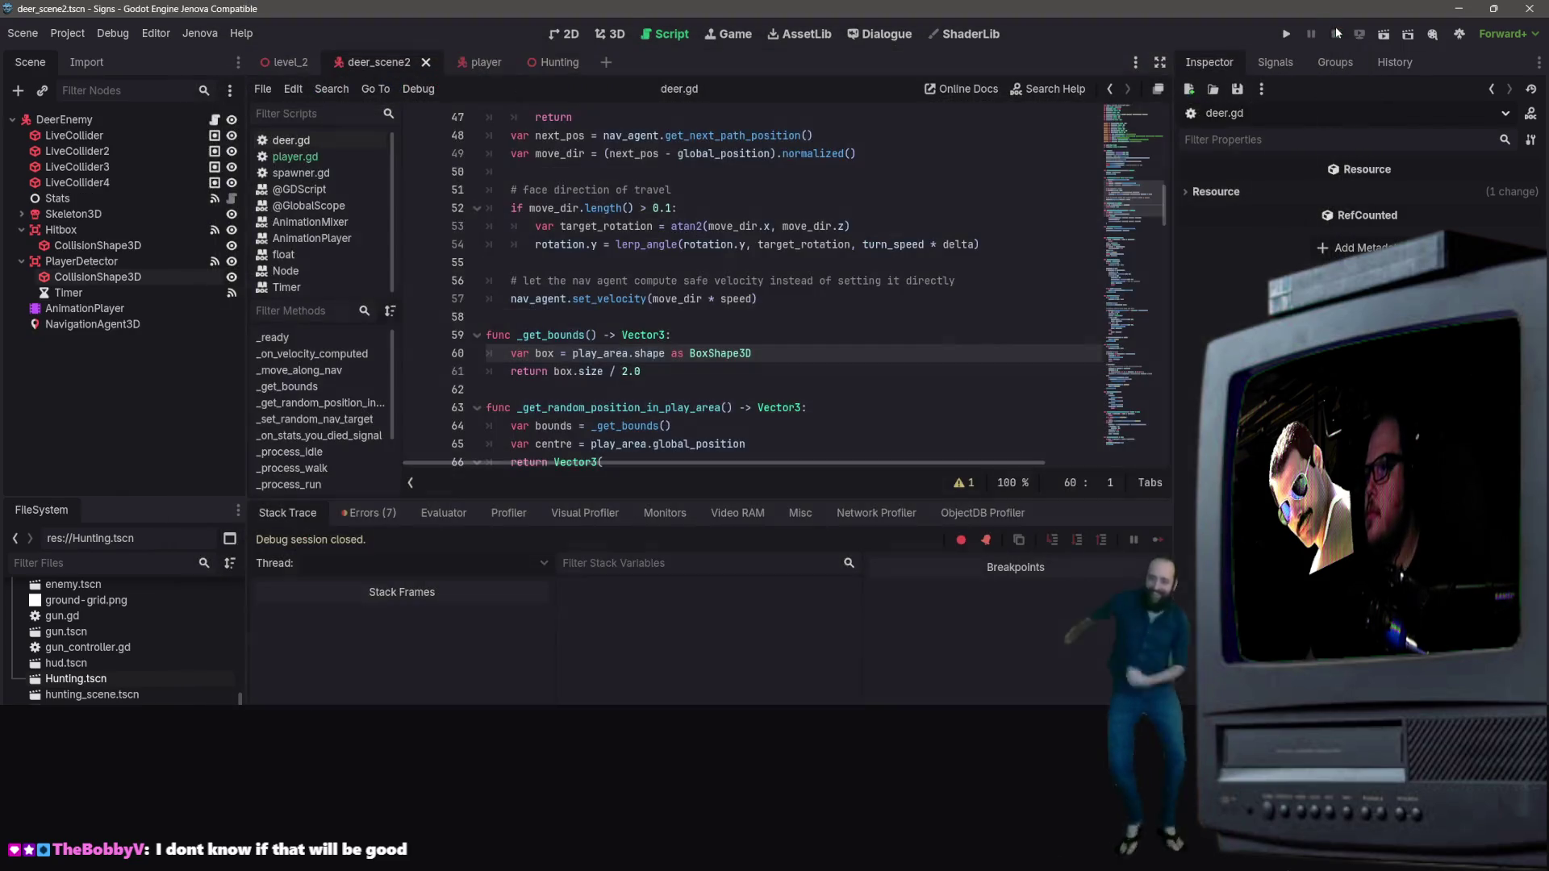
click(1383, 36)
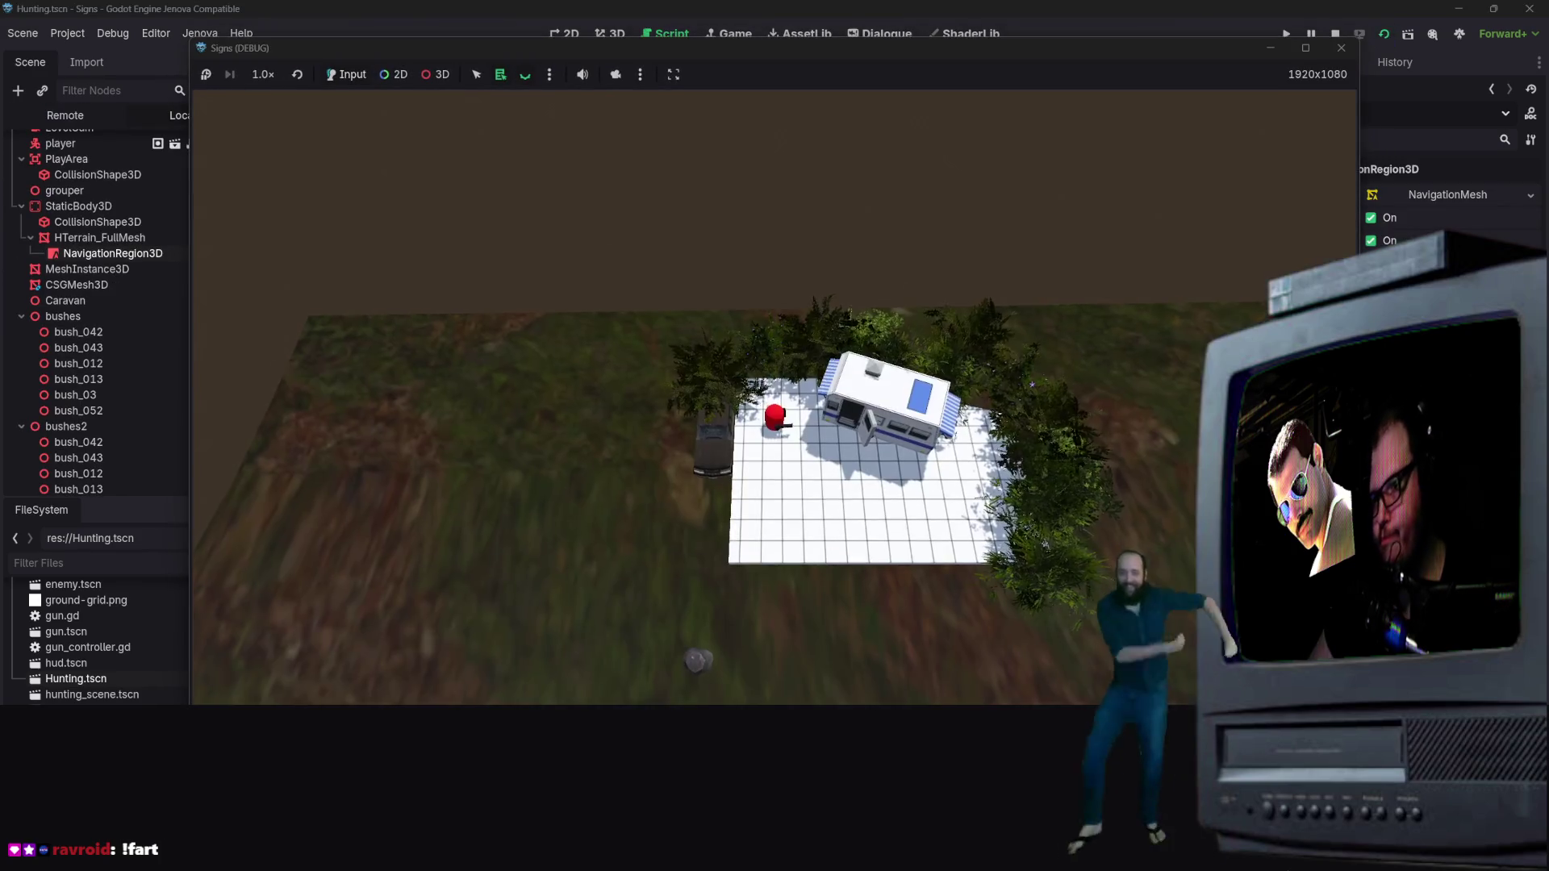
Step: Walk the player down the slope toward the water among the deer, then leave the game
key(s)
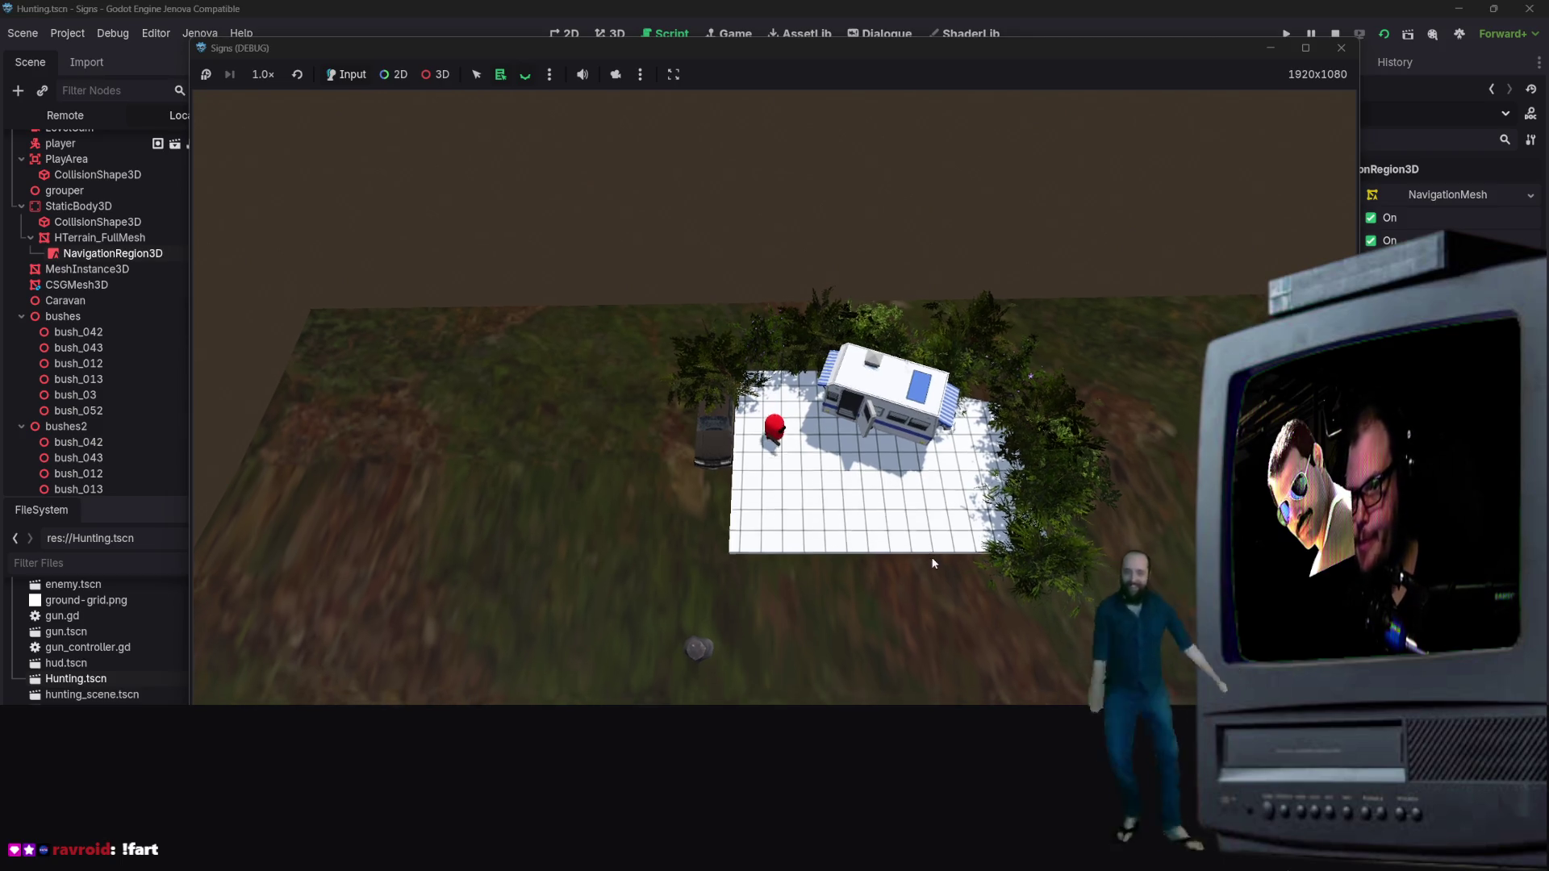
key(s)
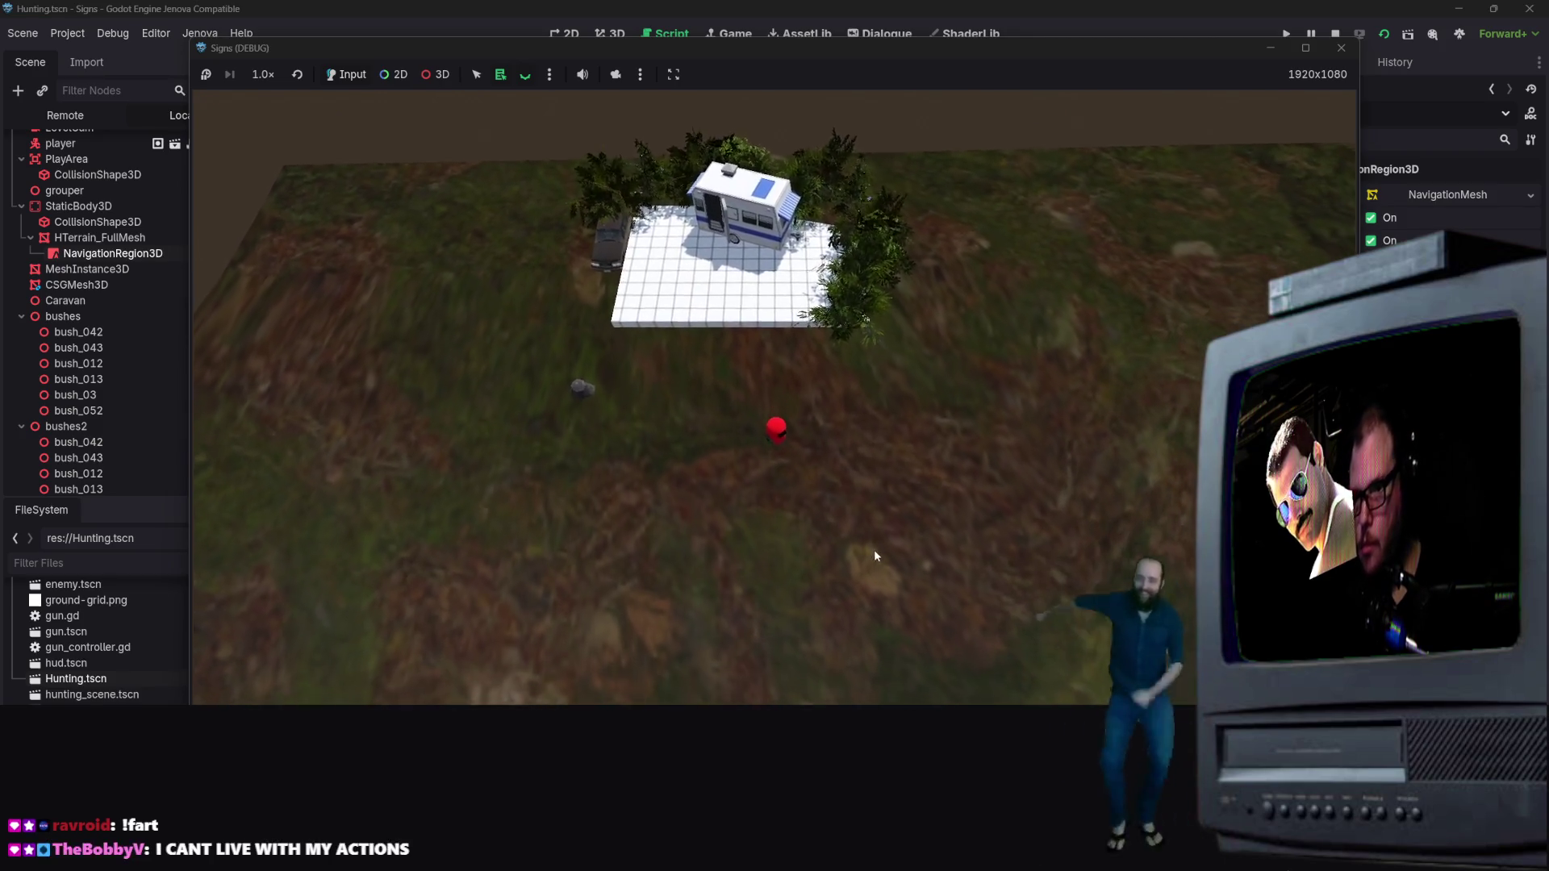
key(s)
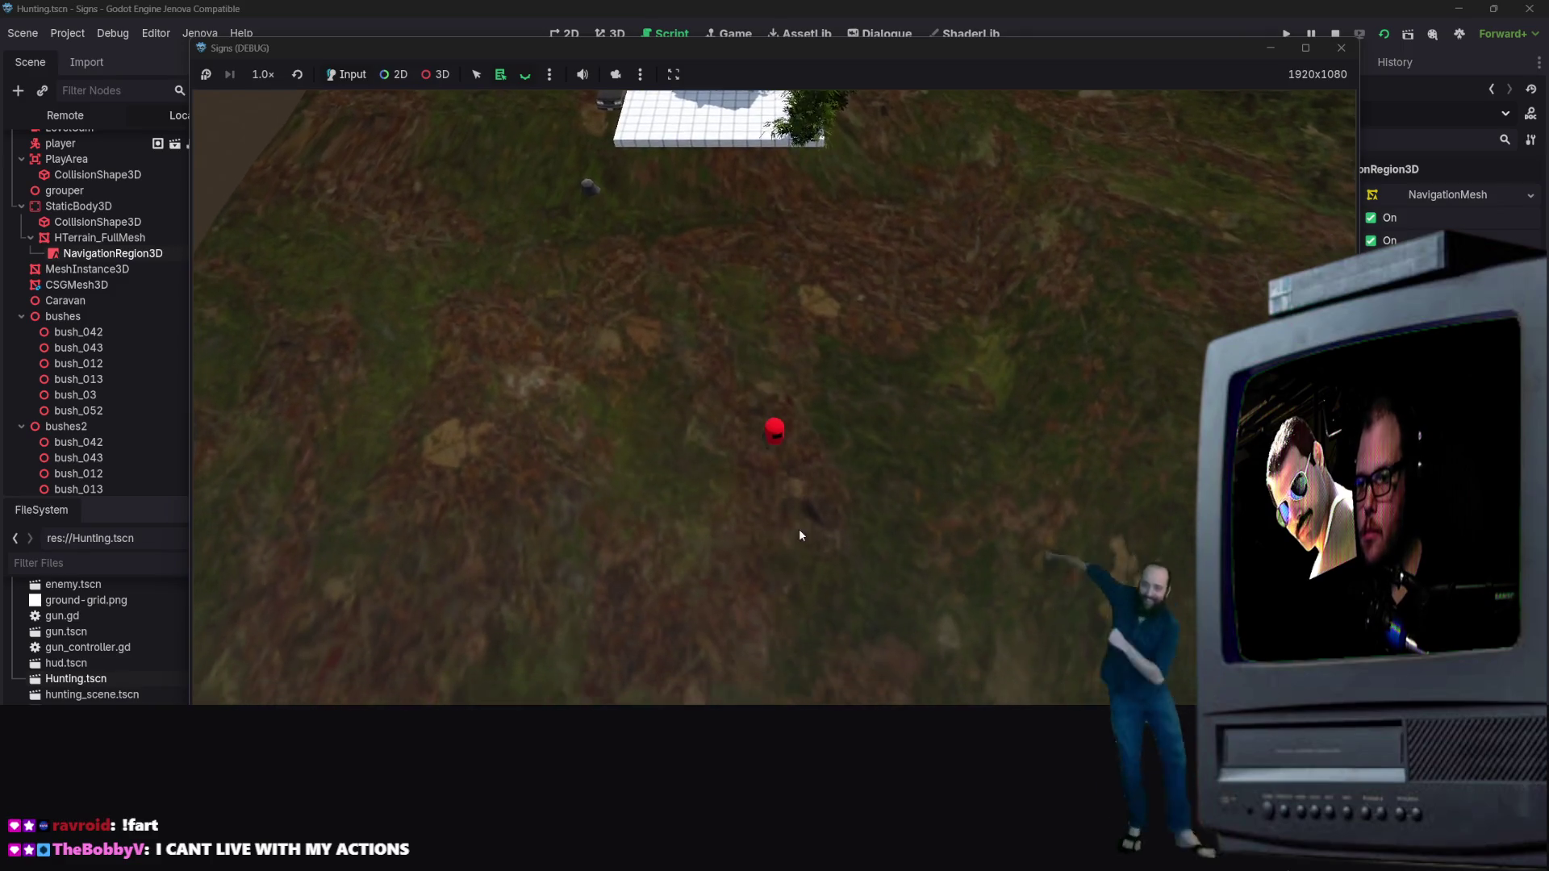
key(s)
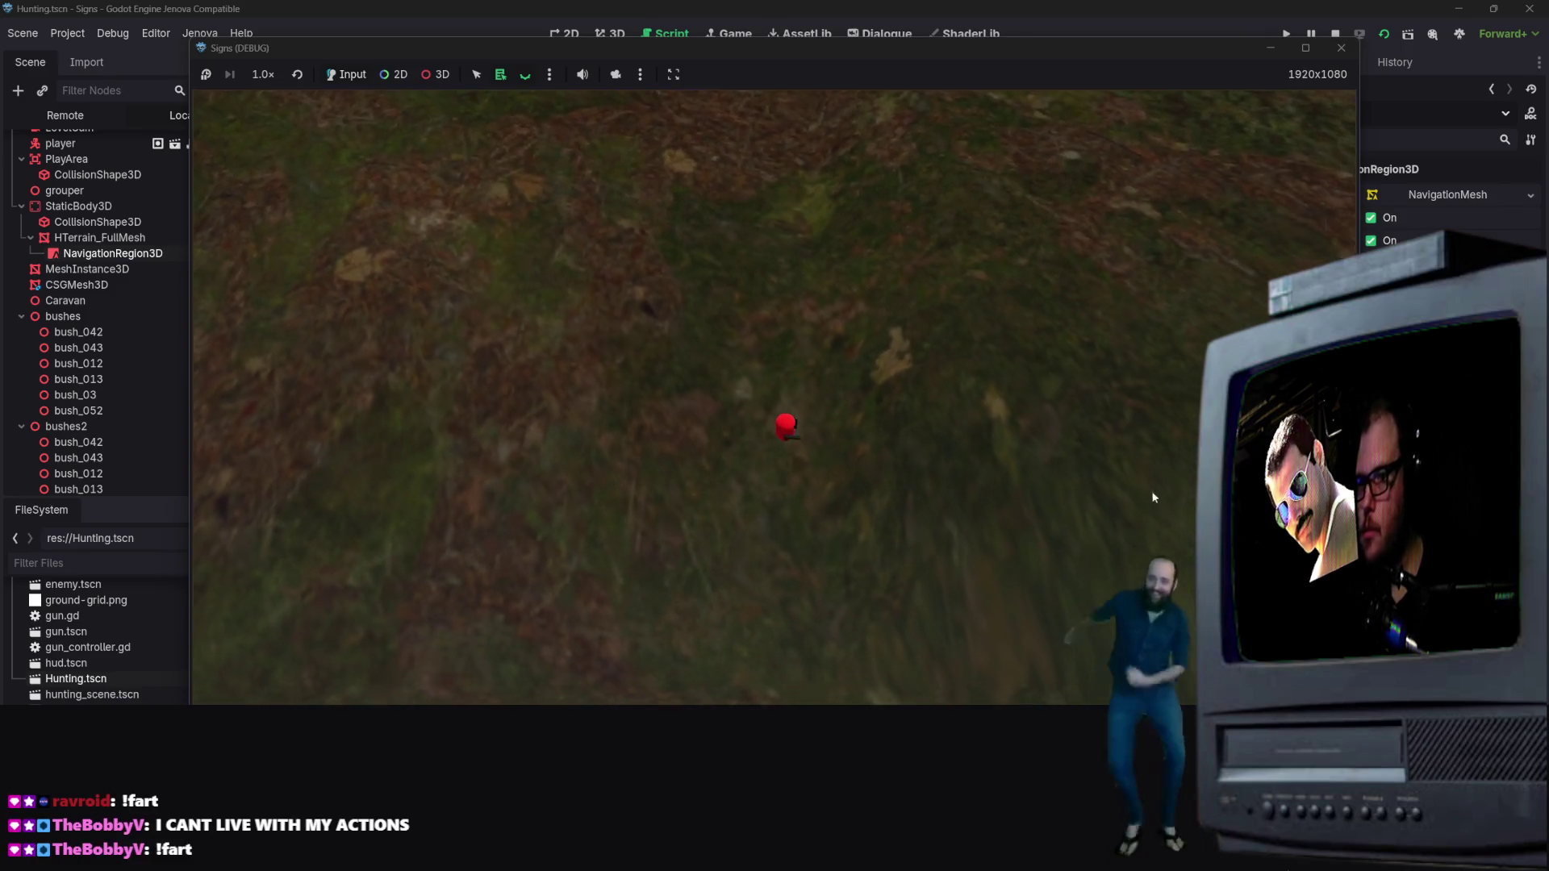
key(w)
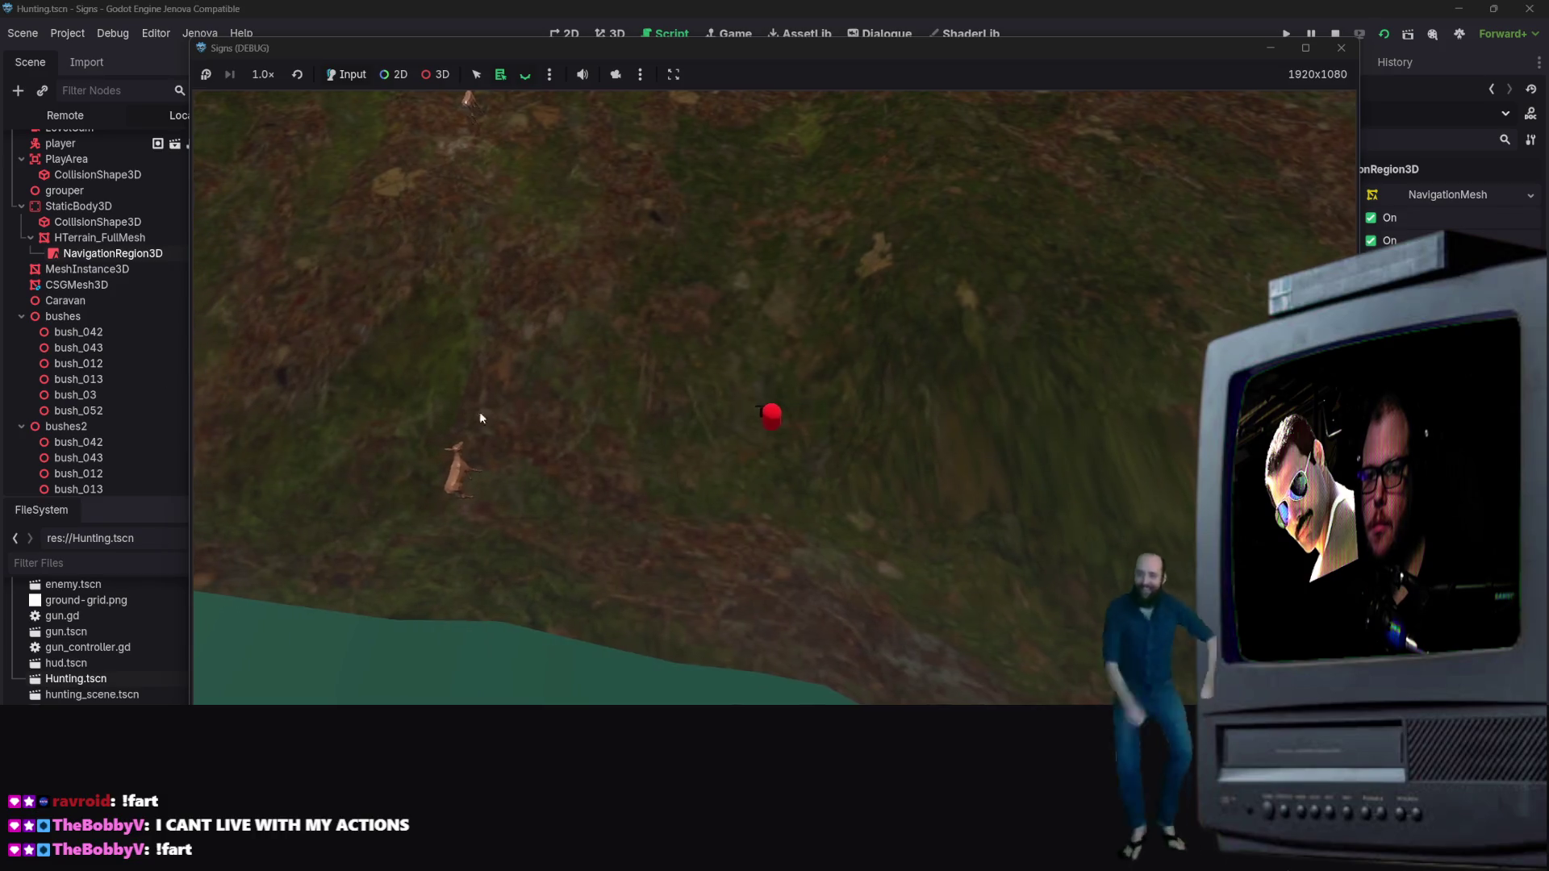
key(w)
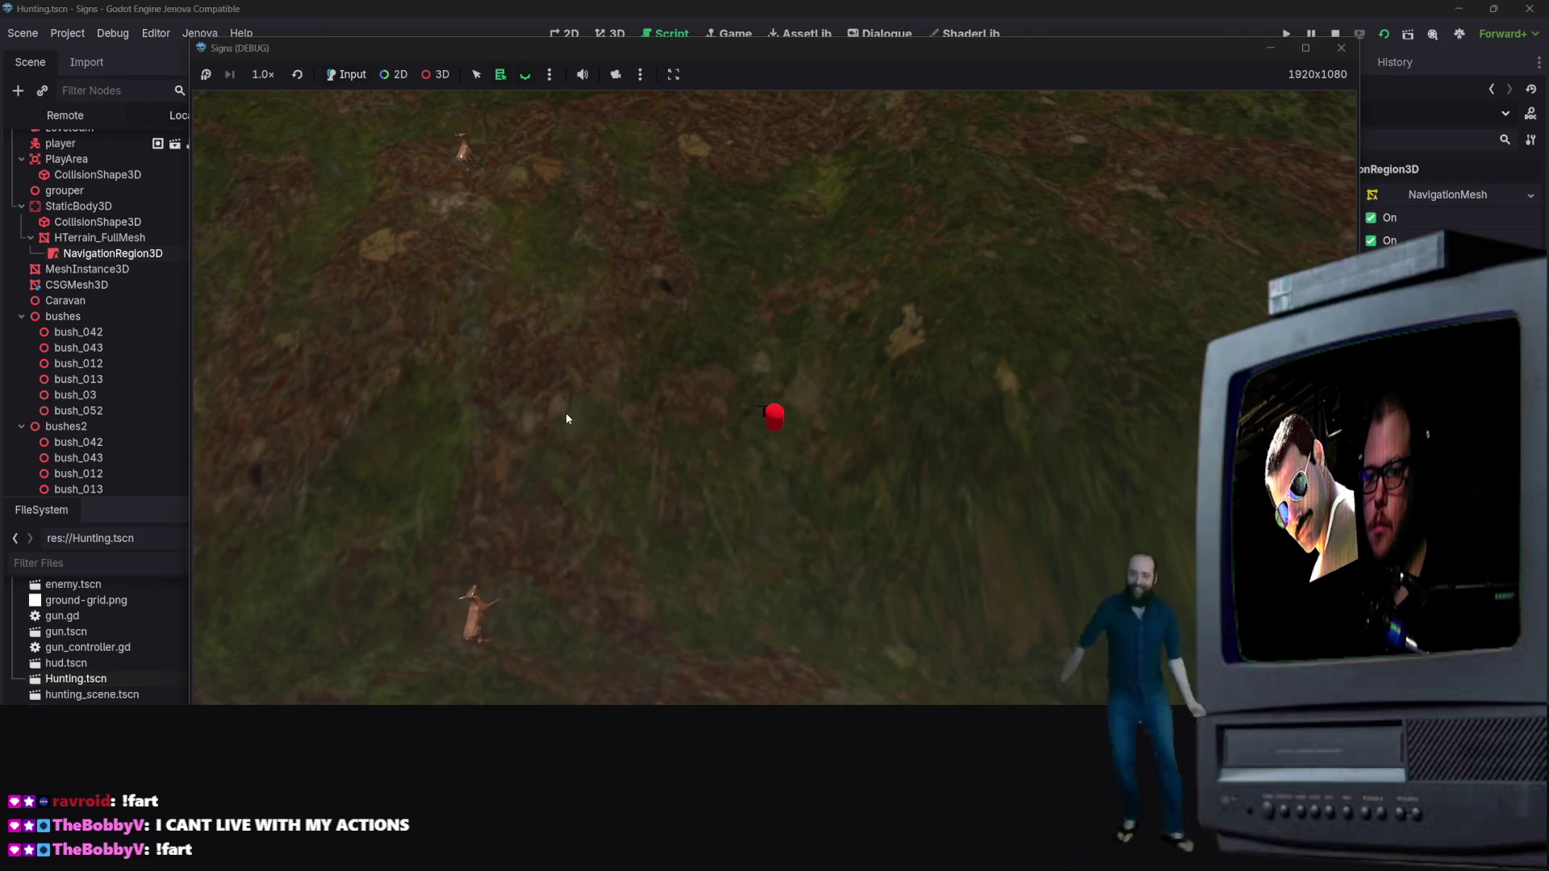
key(a)
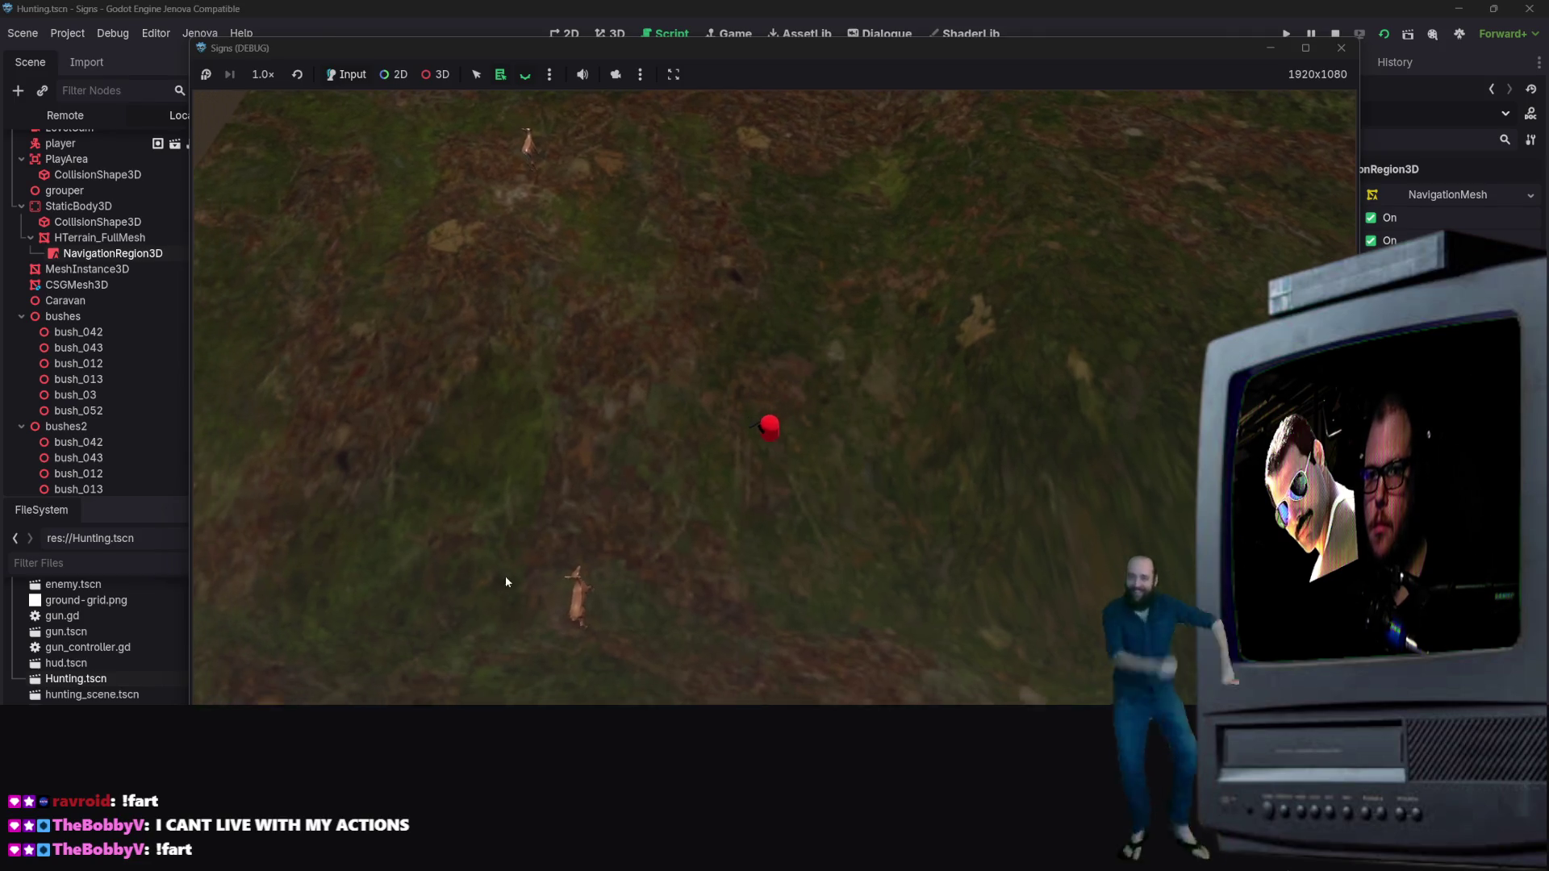
key(s)
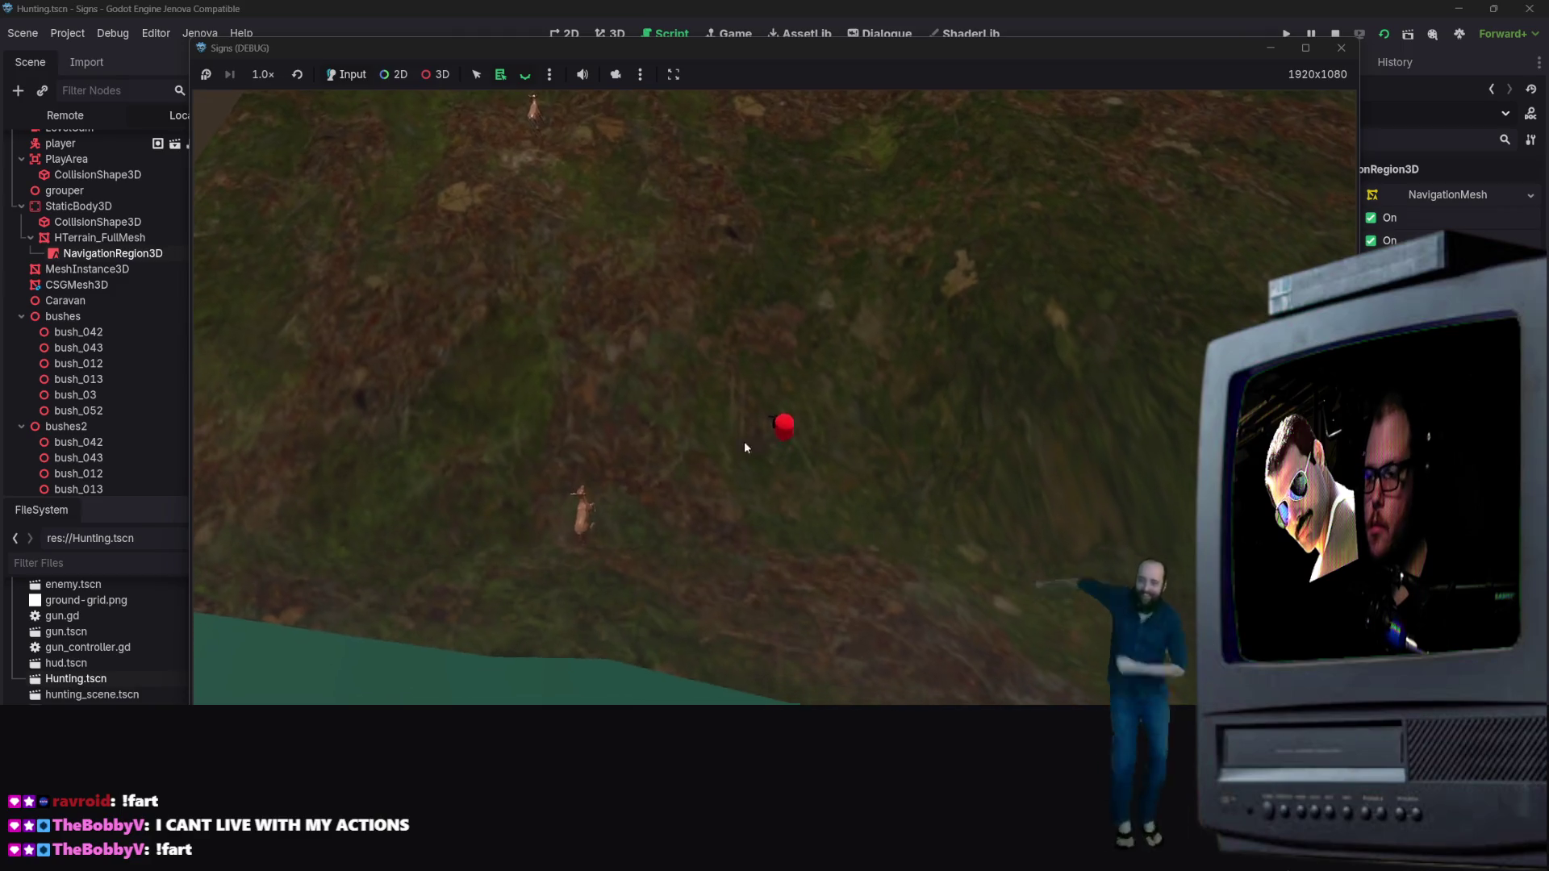
key(alt+Tab)
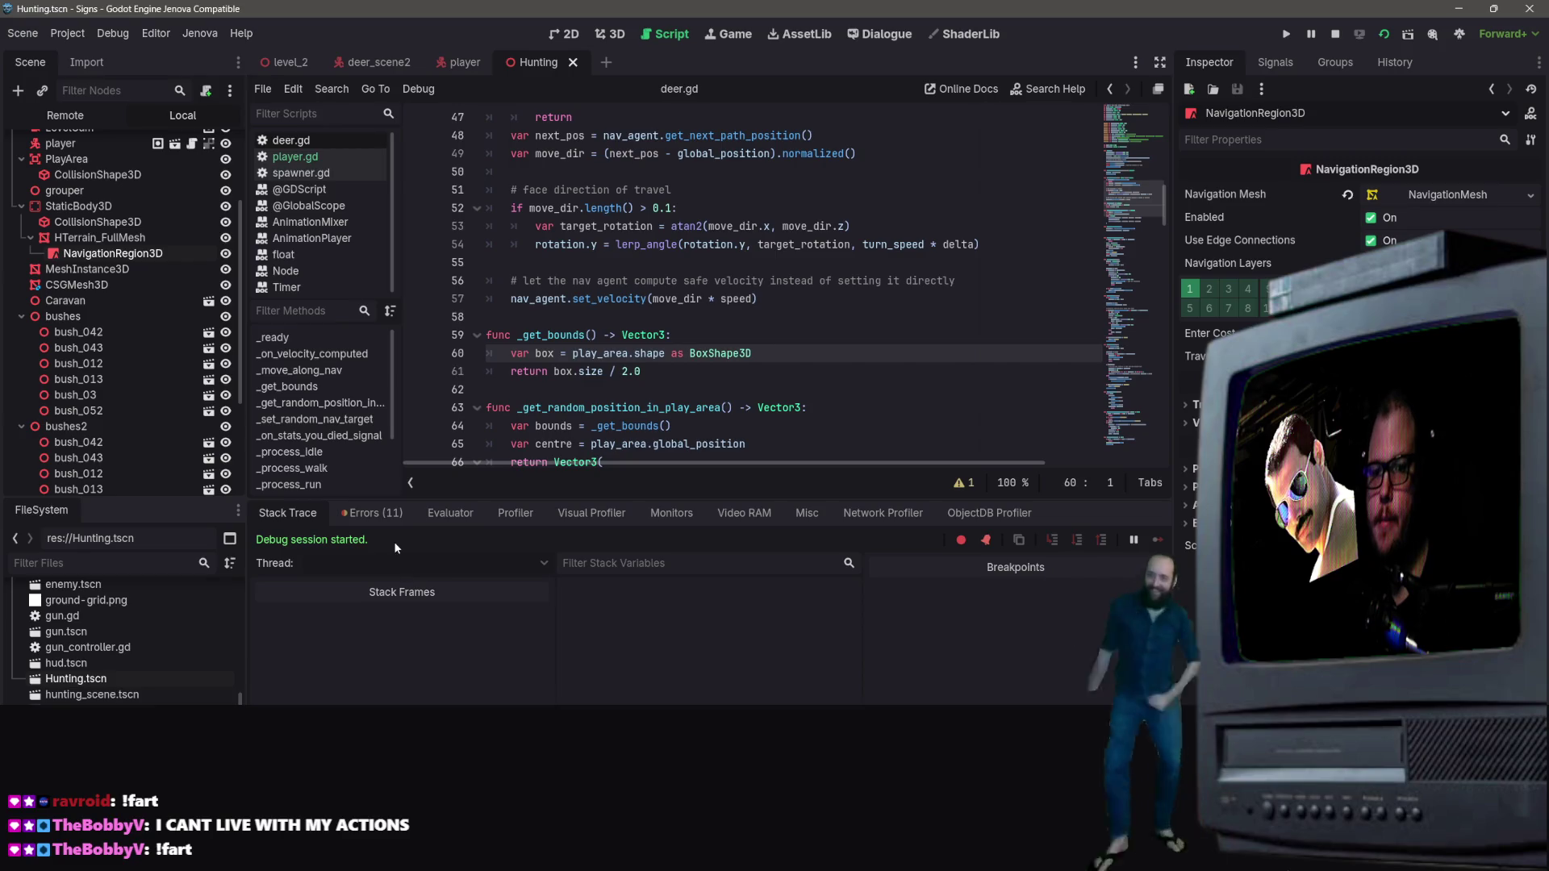
Step: List the run's errors, jump to the deer.gd line, then open main.gd at the missing HUD error
click(371, 513)
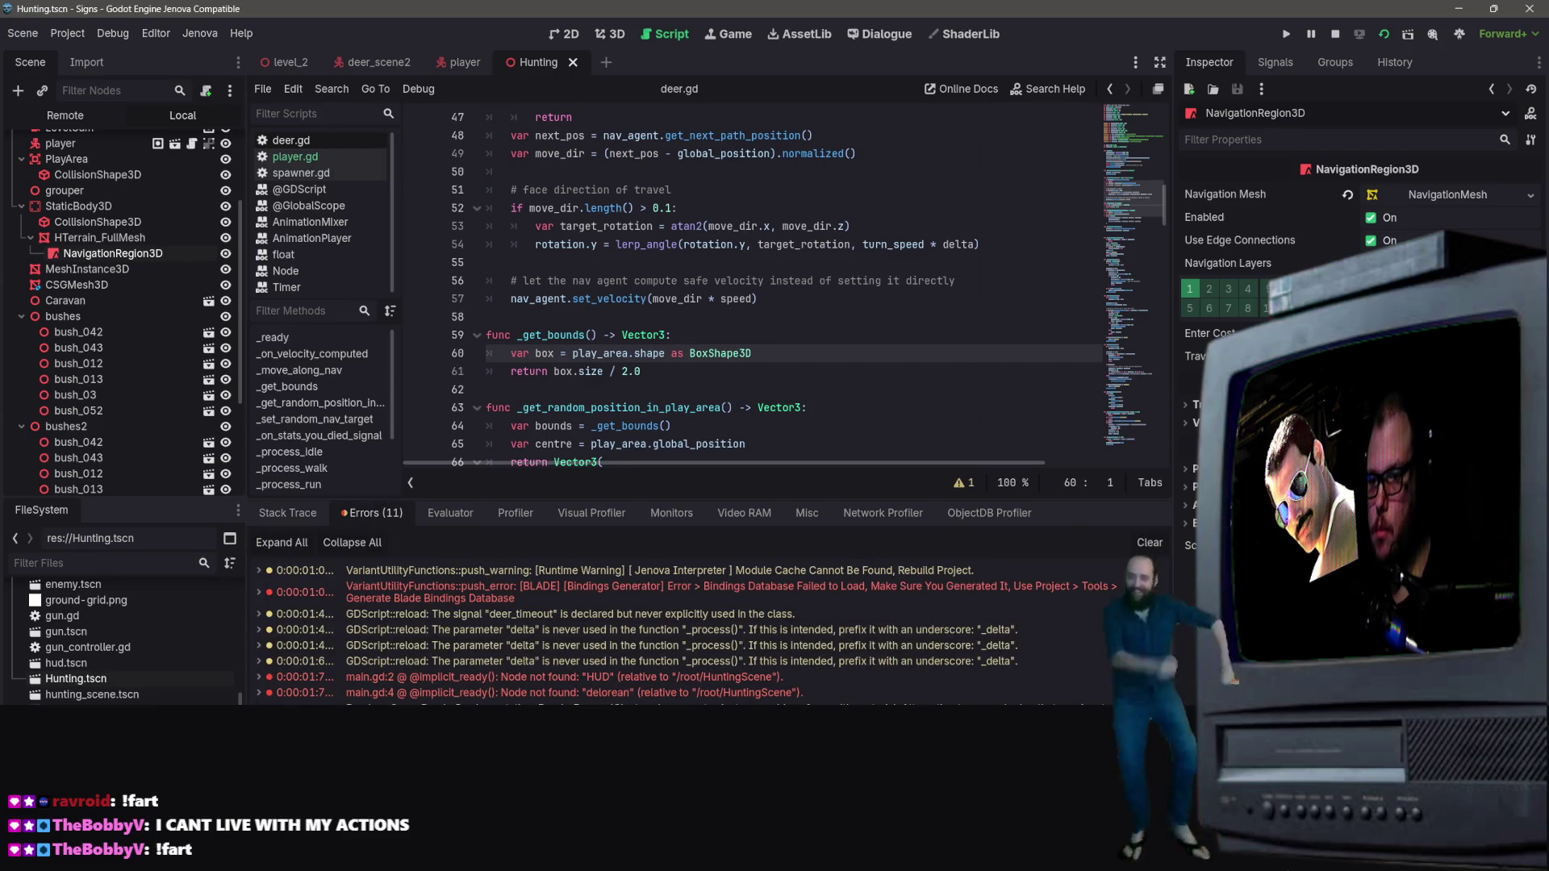
click(510, 426)
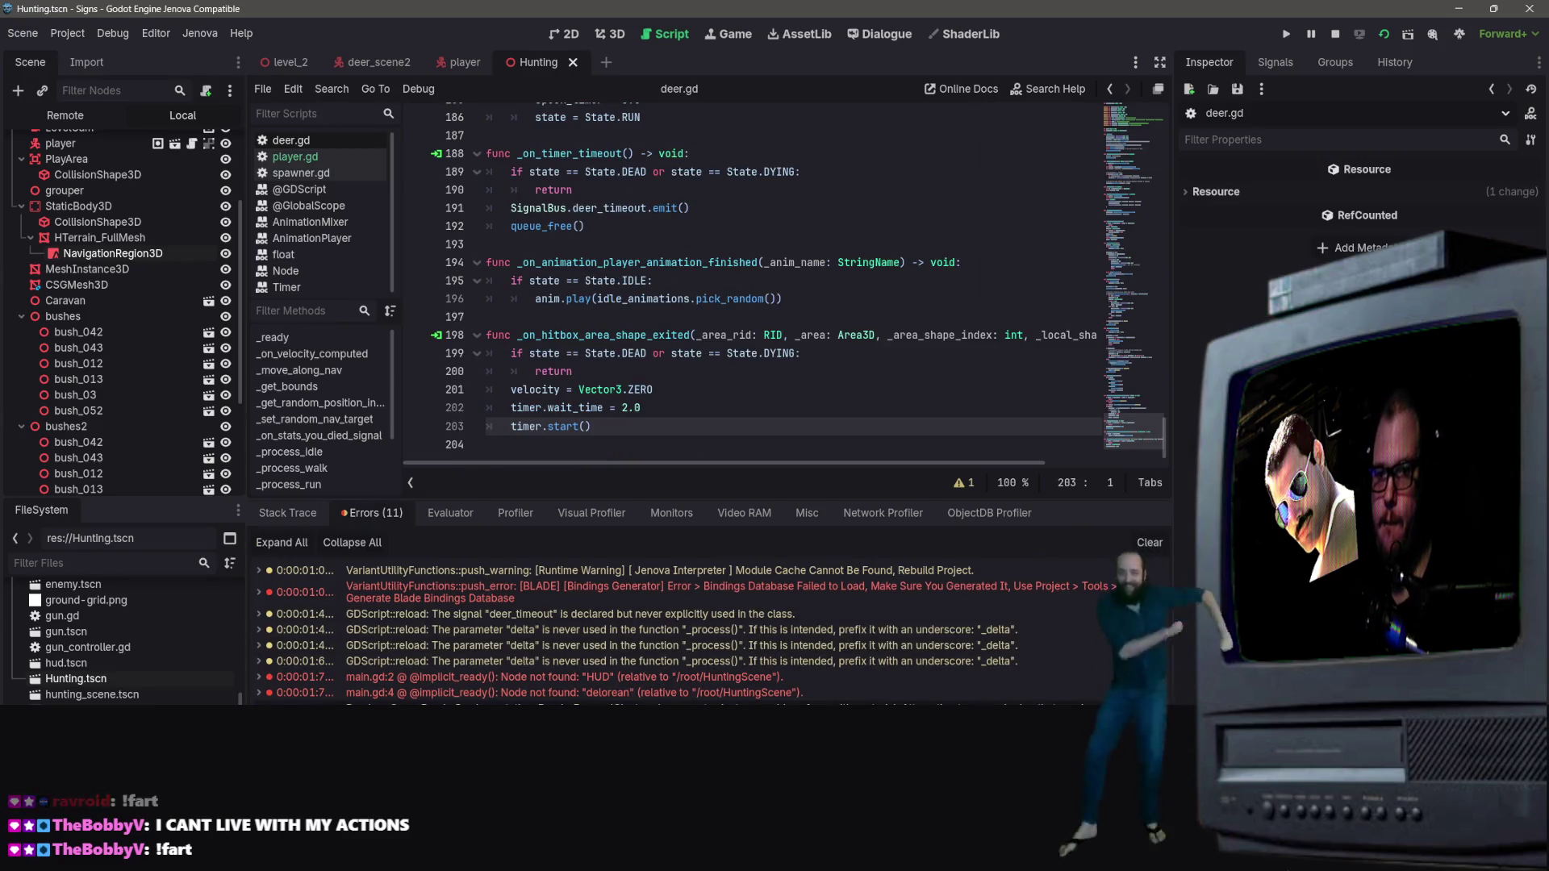
double_click(792, 676)
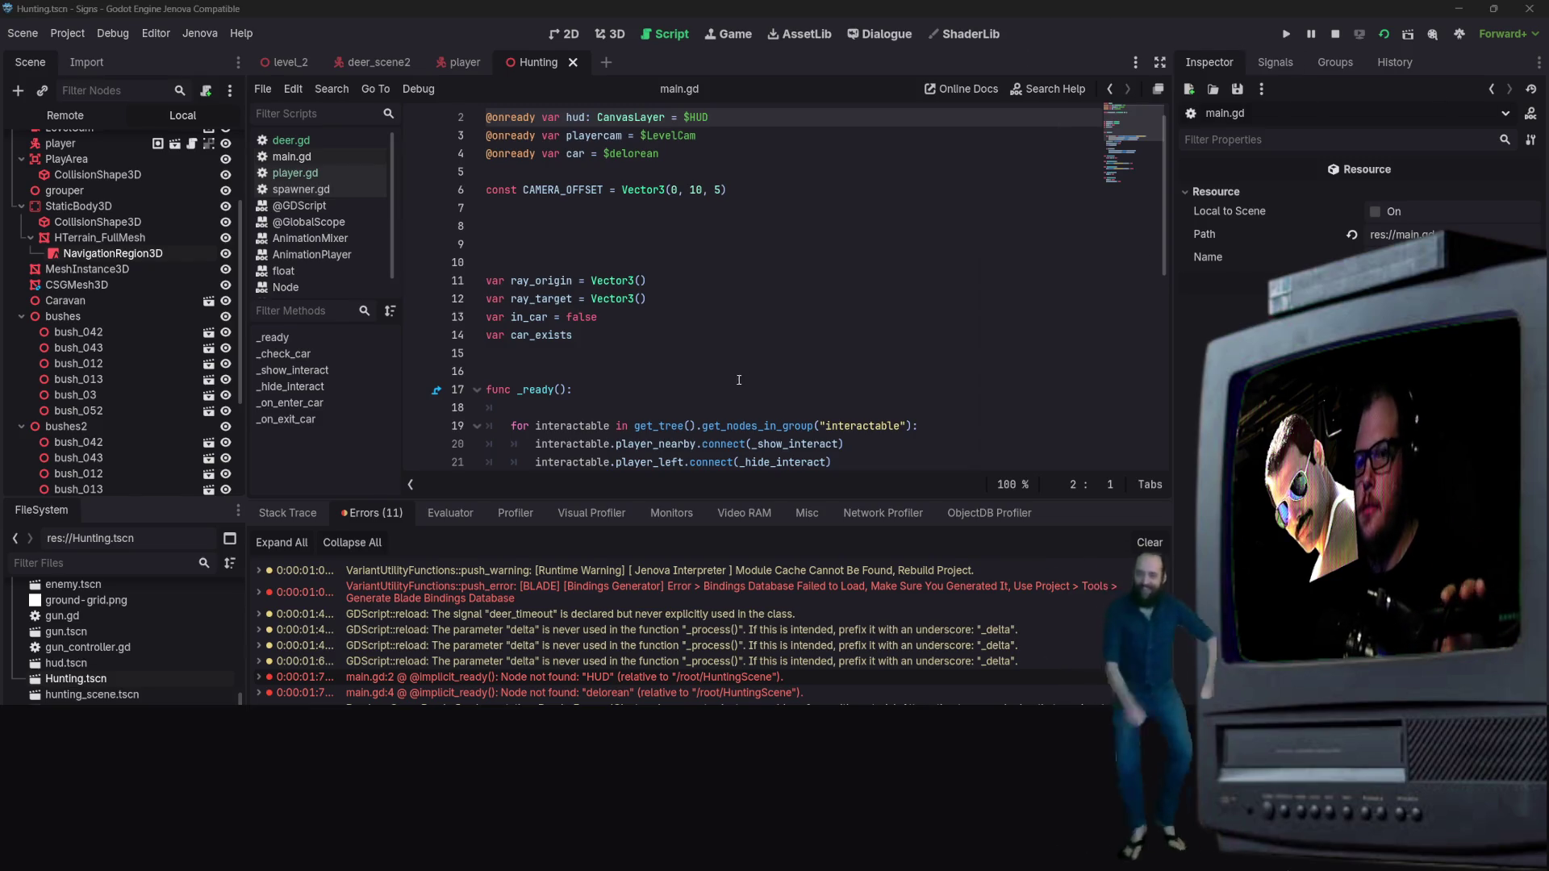
Step: Move to line 16 of main.gd and look over the surrounding script
click(516, 371)
scroll(507, 268, up, 1)
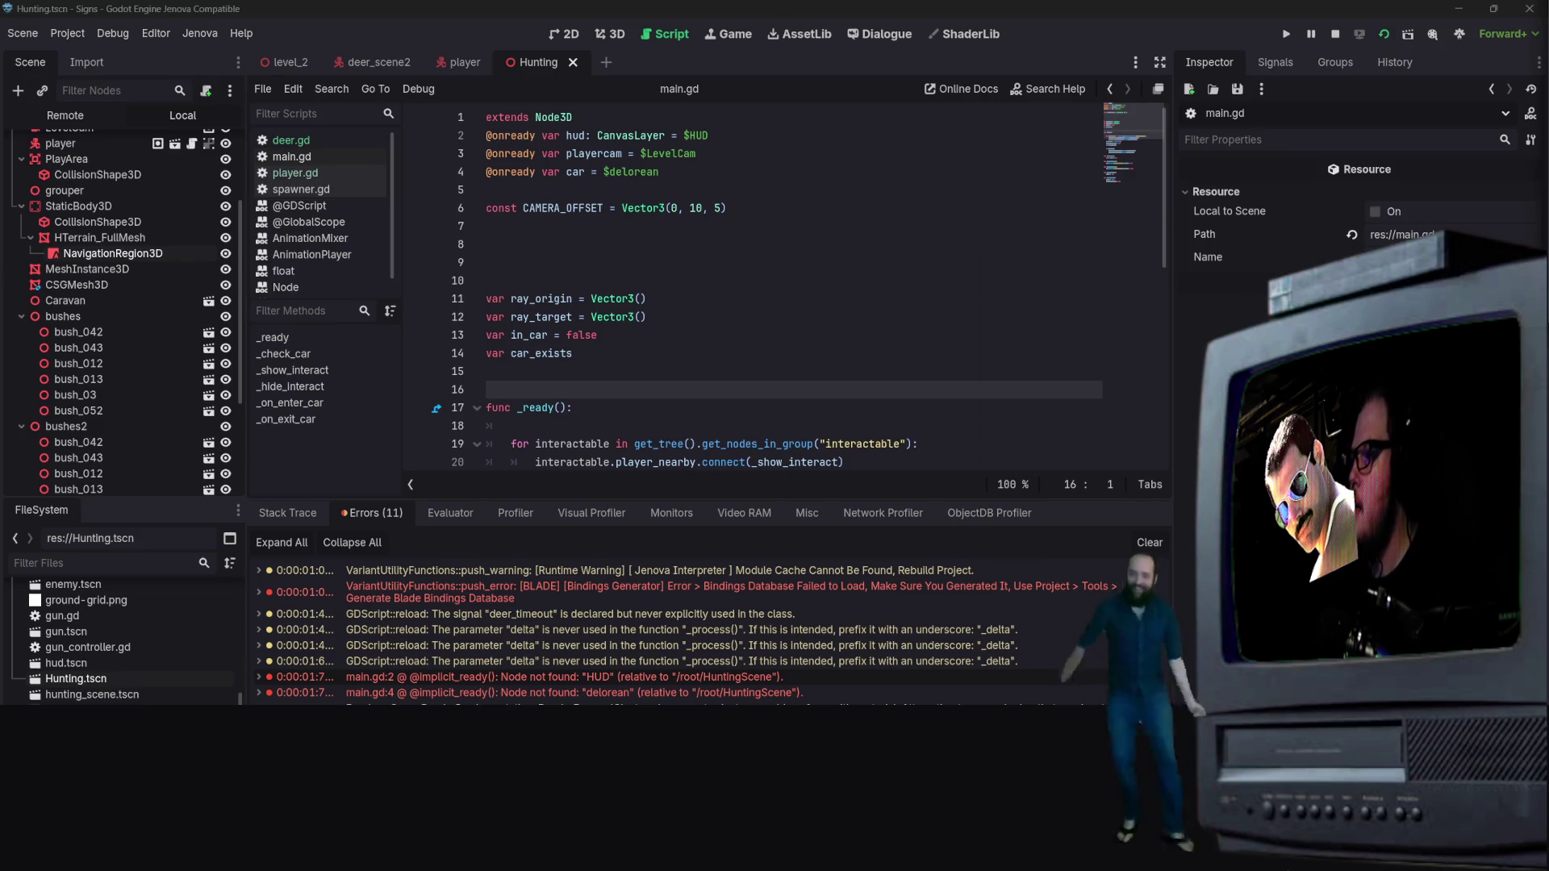
right_click(724, 273)
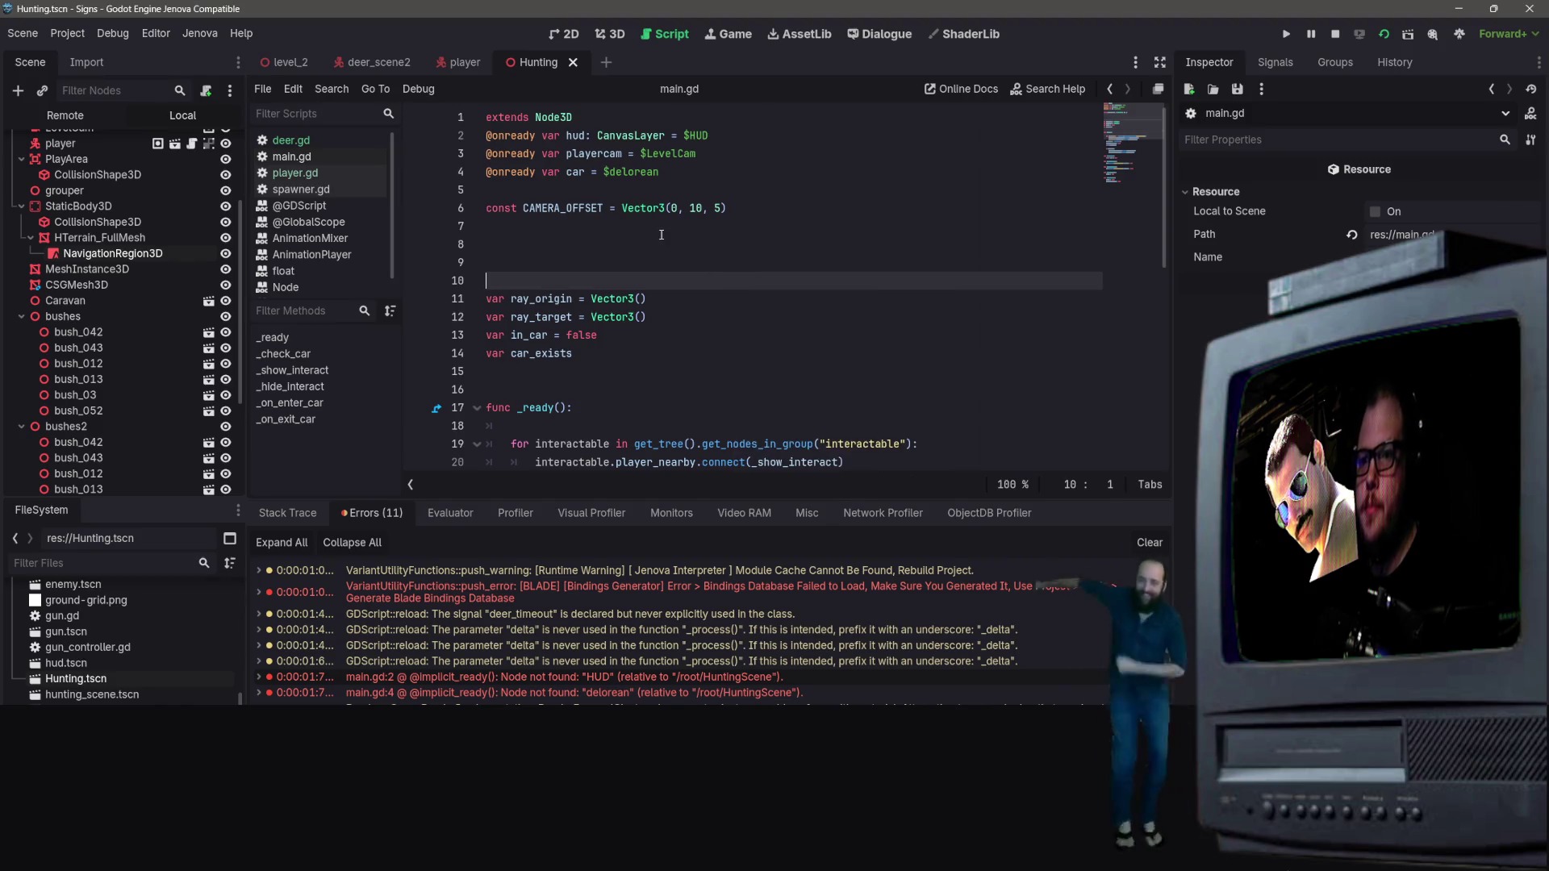
scroll(661, 275, down, 7)
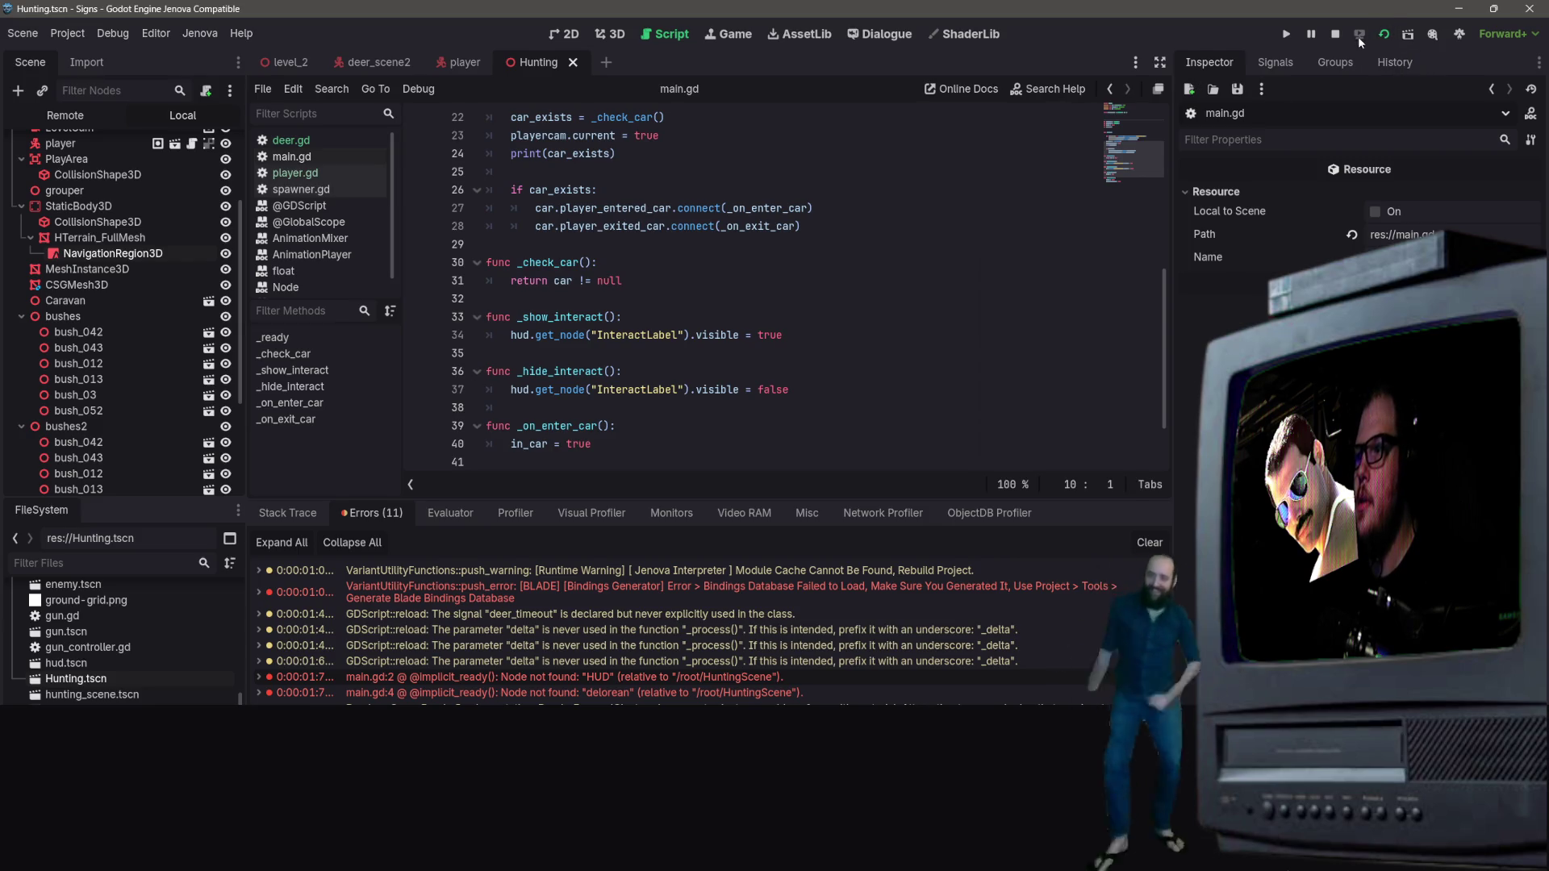
Step: Stop the running game with F8 and return the Scene dock to the top
key(F8)
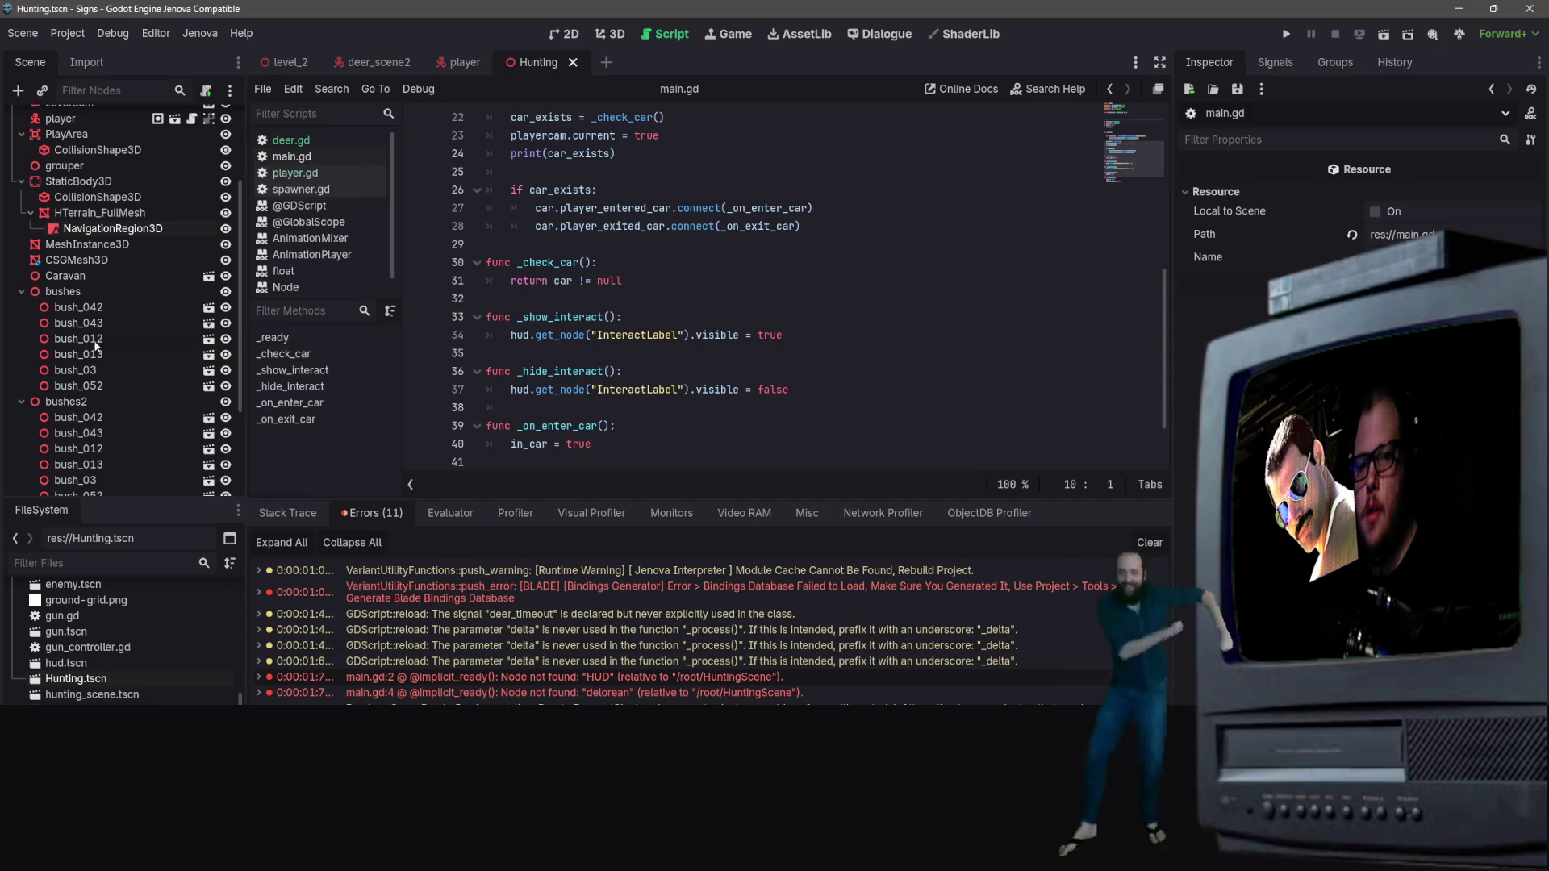
scroll(94, 423, down, 3)
scroll(80, 374, up, 5)
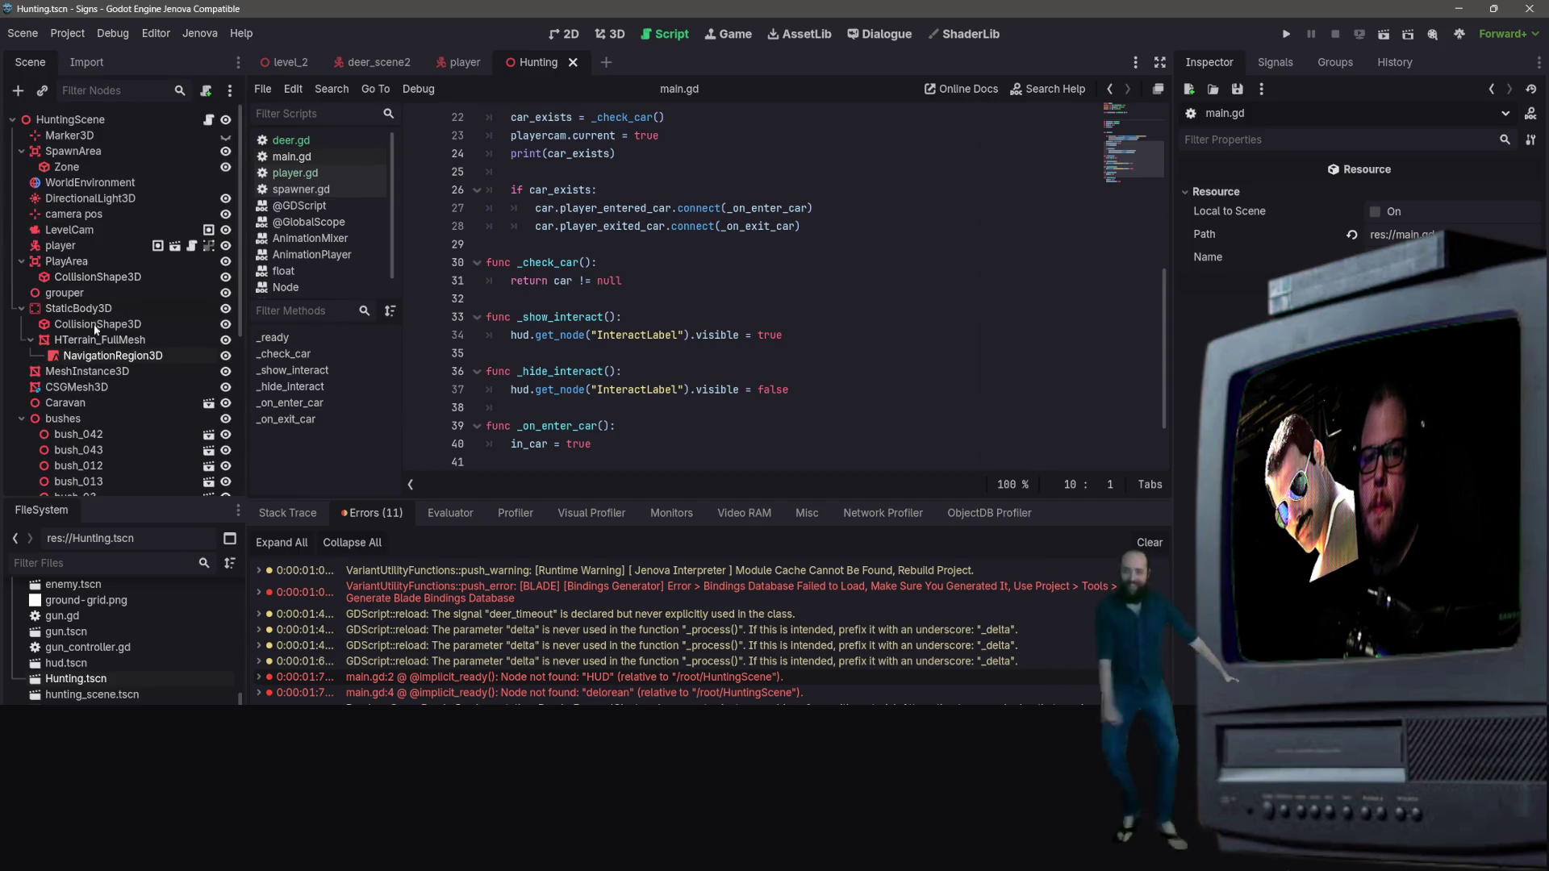
scroll(78, 383, up, 1)
Step: Reparent the terrain StaticBody3D under NavigationRegion3D and select the region in the 3D view
mouse_move(95, 345)
mouse_down()
mouse_move(69, 306)
mouse_move(81, 326)
mouse_move(52, 310)
mouse_up()
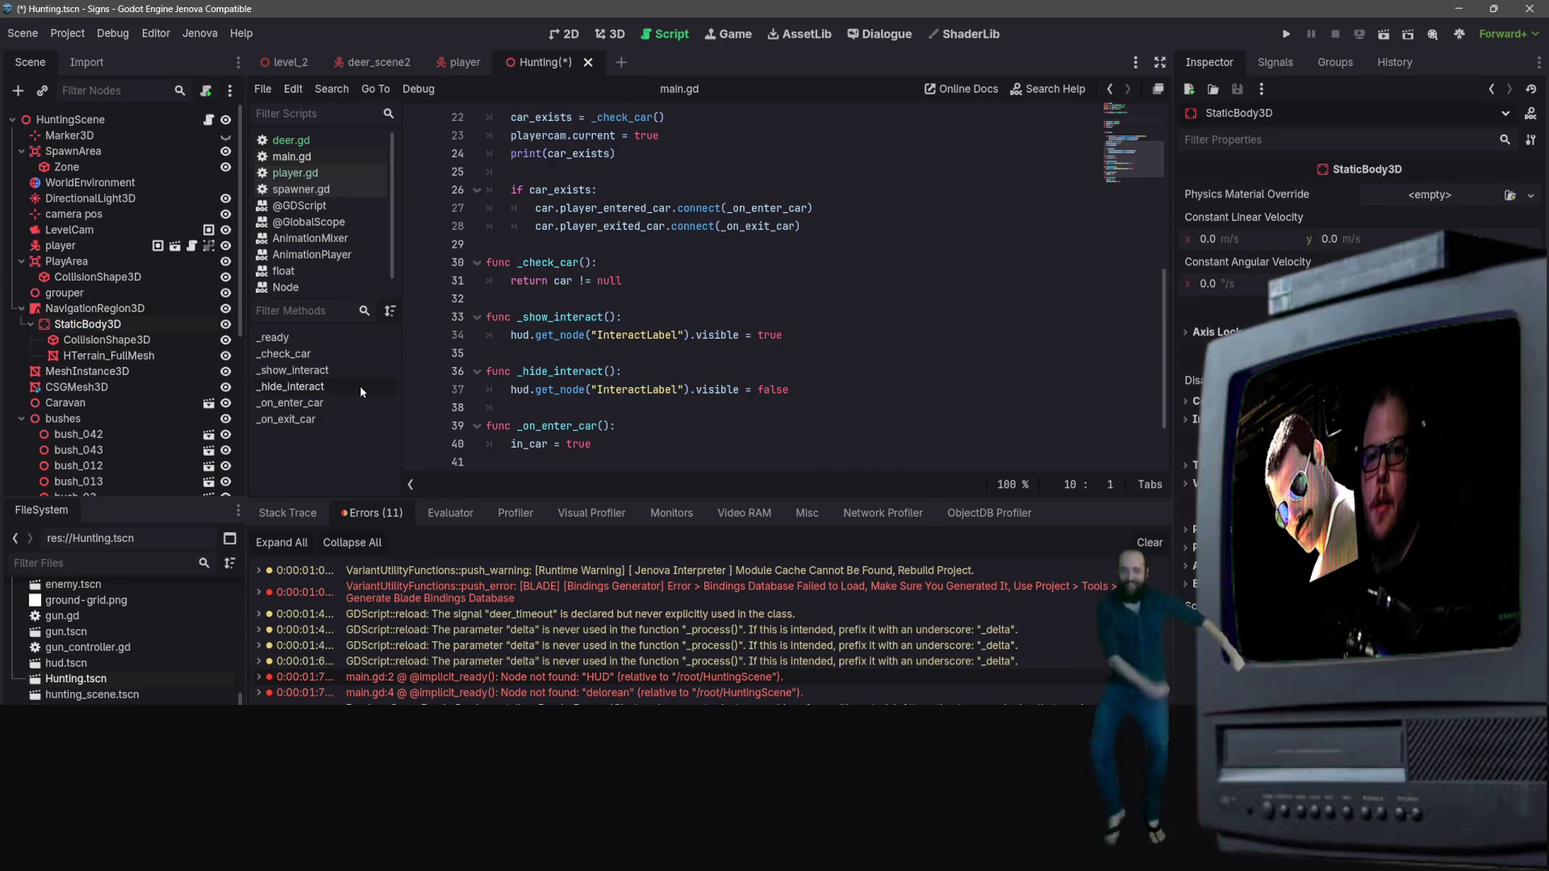
click(110, 313)
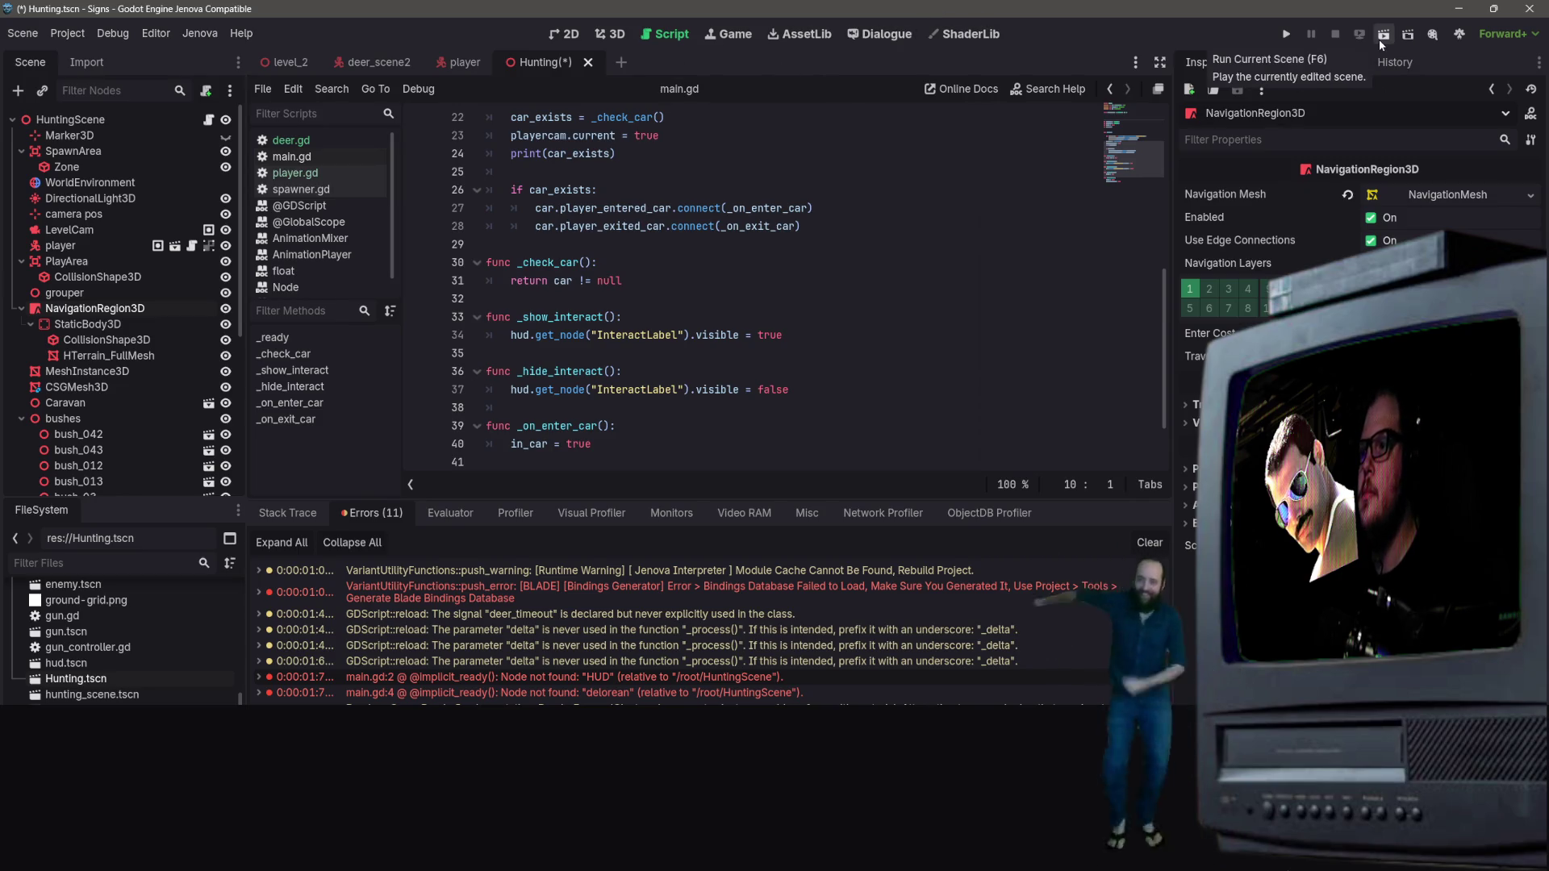
click(616, 36)
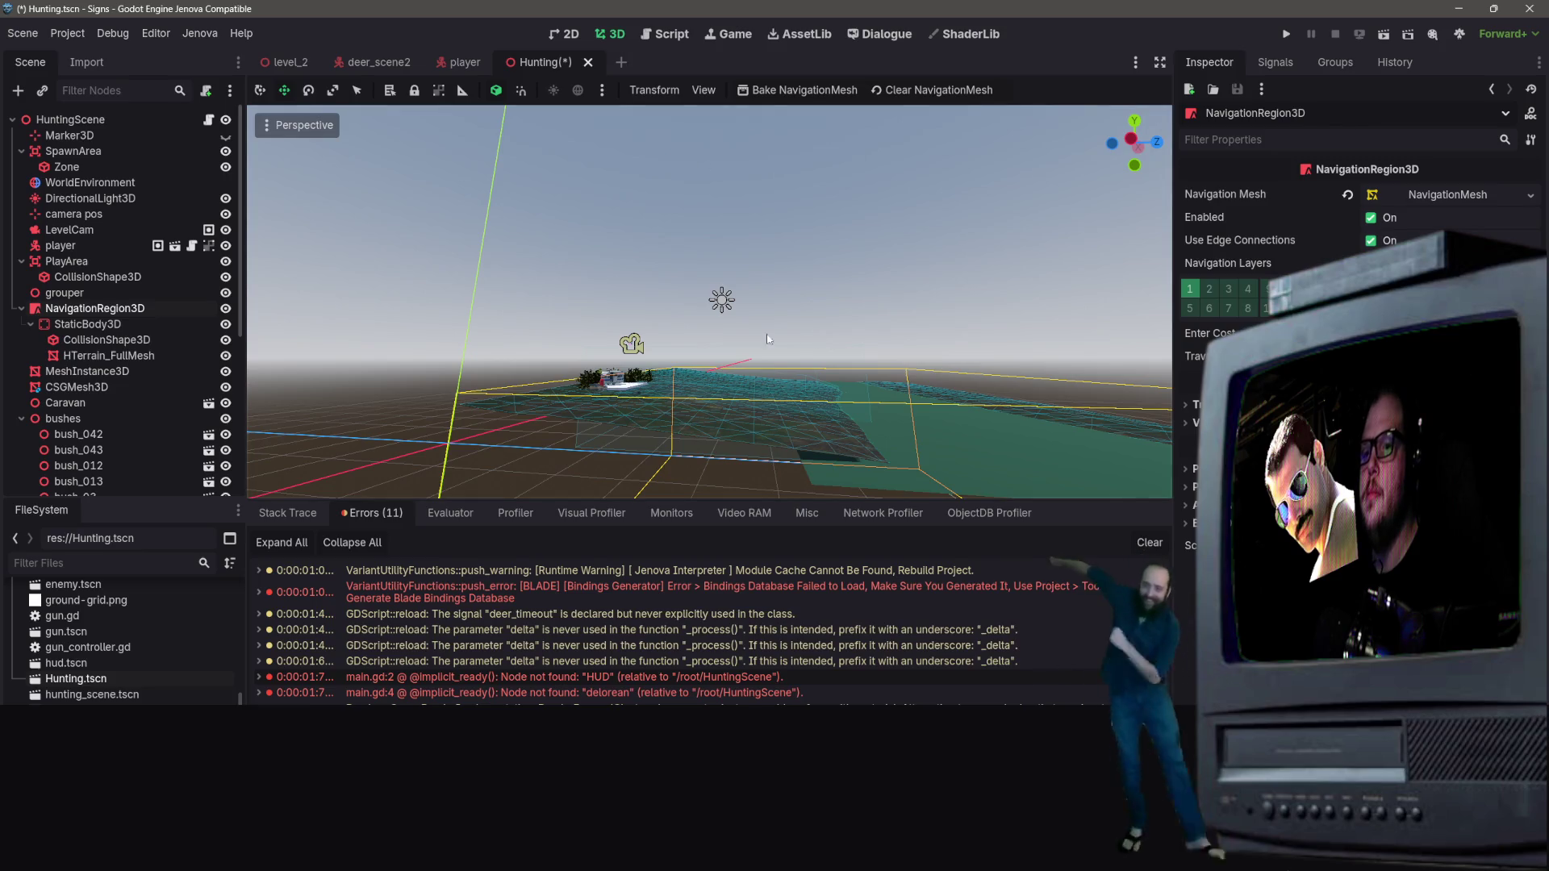
Step: Bake the navigation mesh over the terrain and inspect the result
click(750, 91)
scroll(794, 131, up, 3)
scroll(710, 303, up, 5)
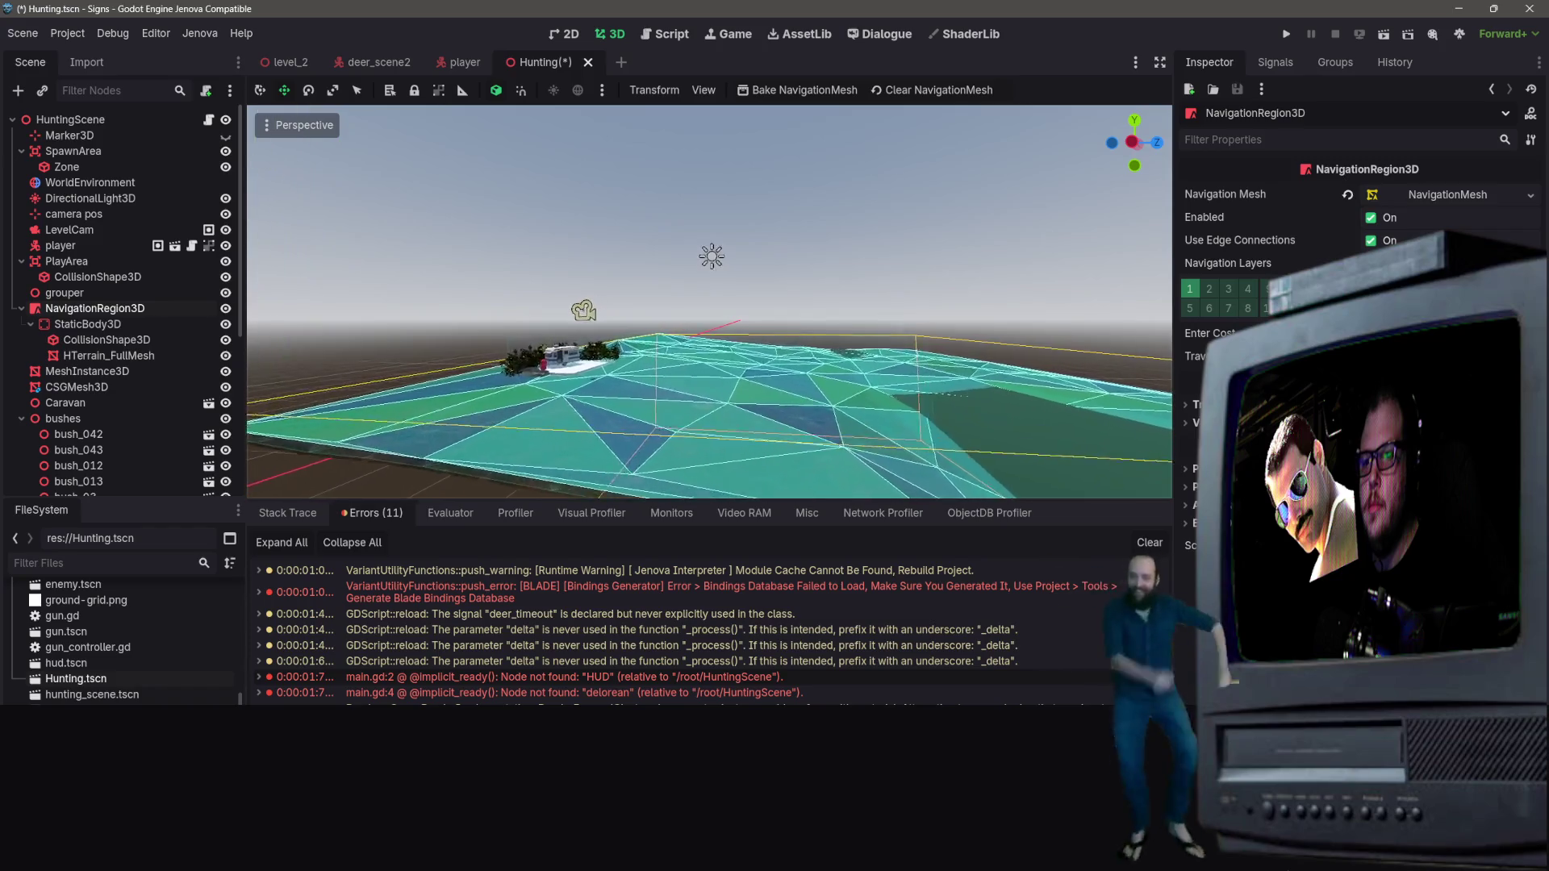
scroll(709, 302, down, 5)
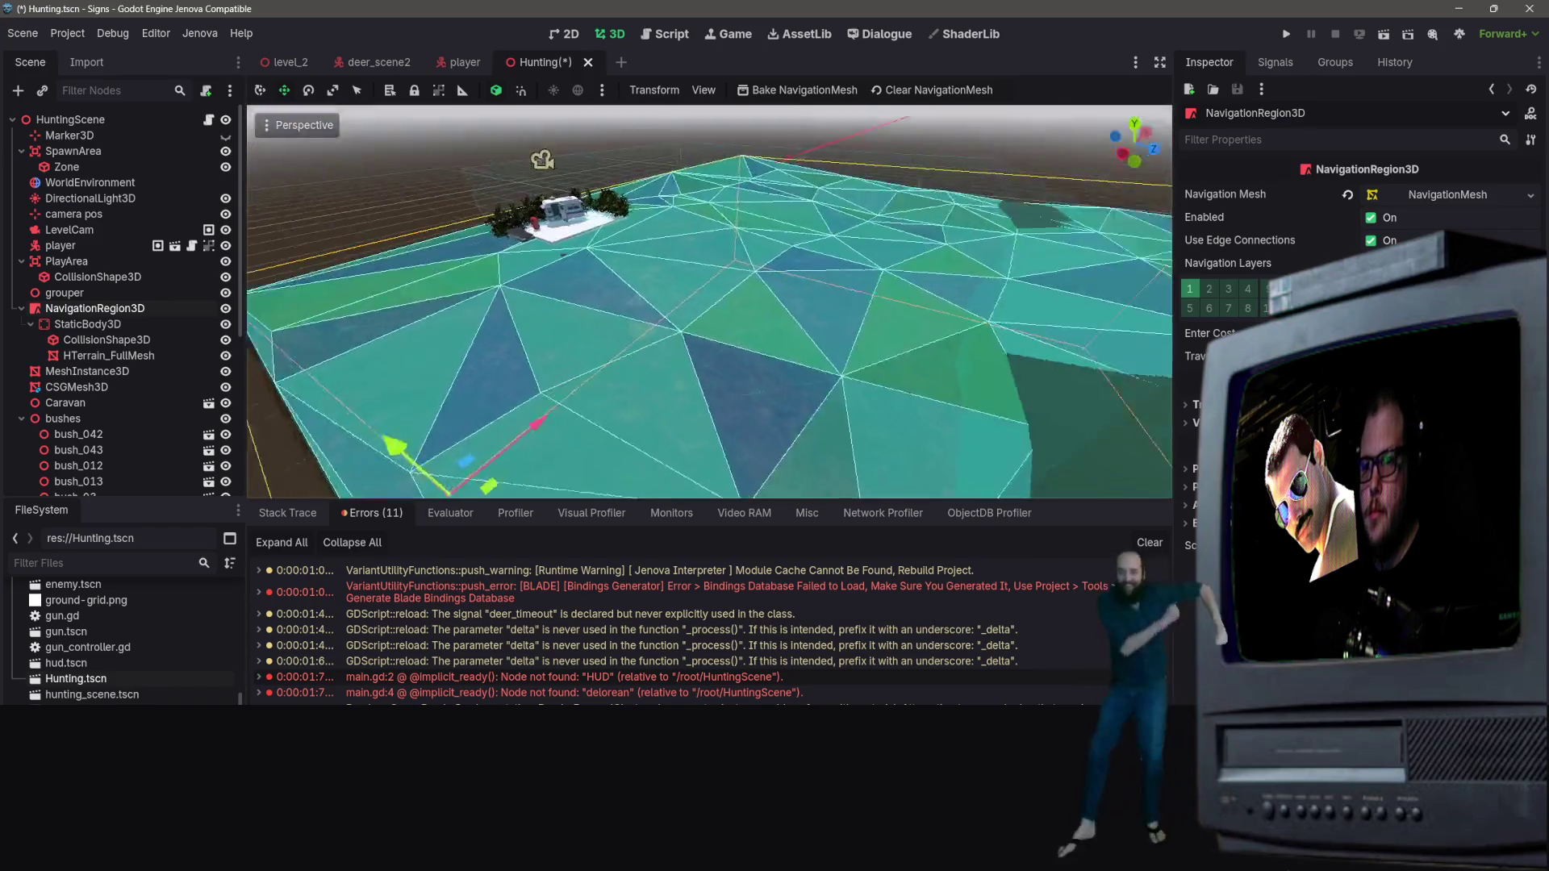
scroll(710, 303, up, 4)
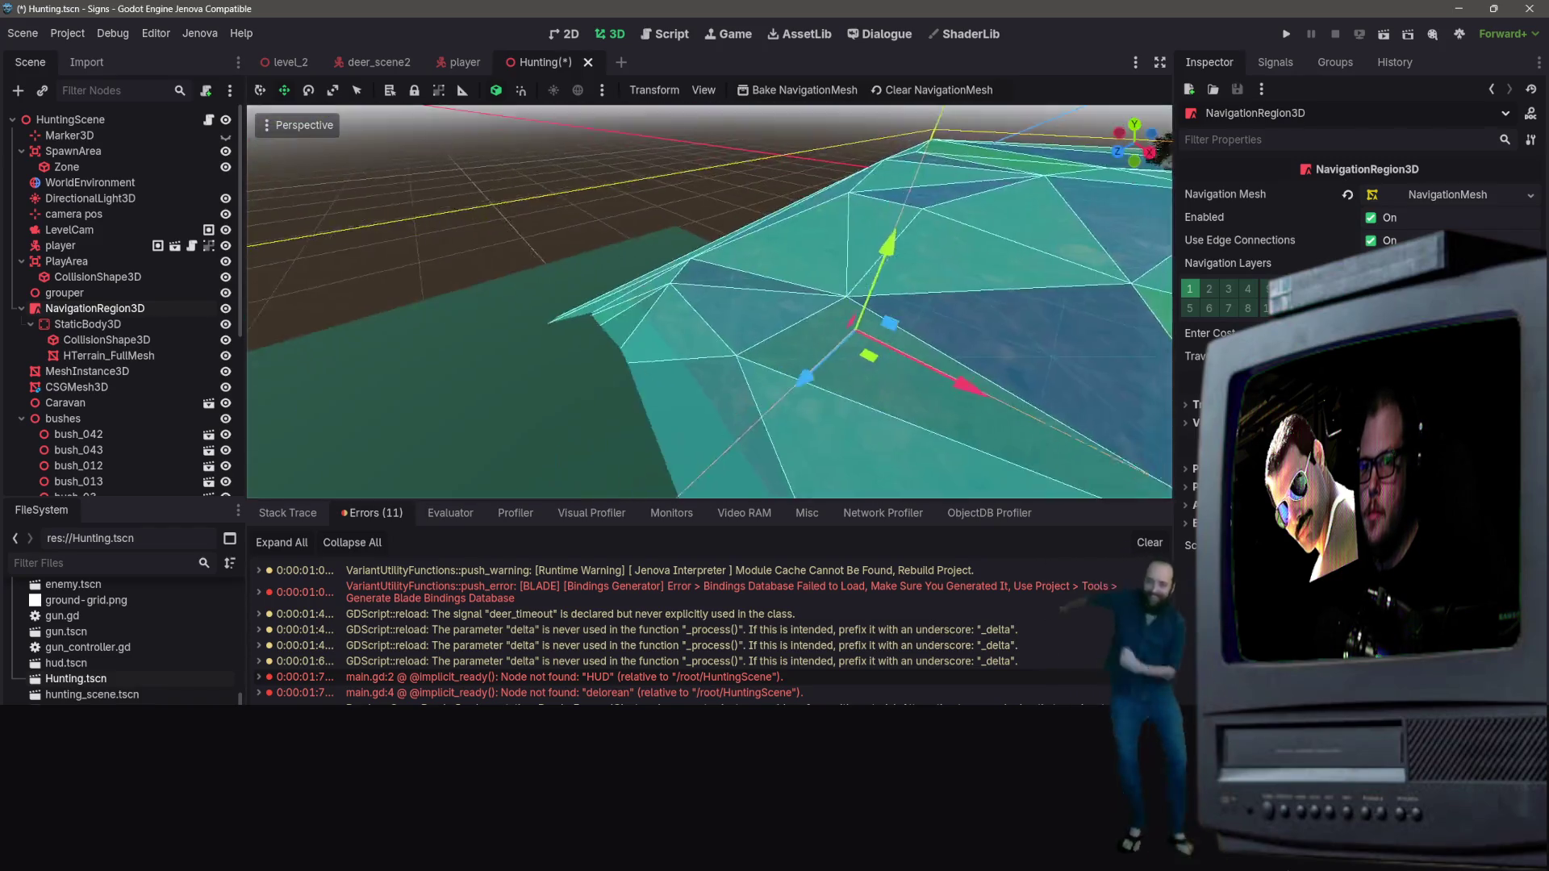
mouse_move(314, 460)
mouse_down()
mouse_move(363, 440)
mouse_move(314, 460)
mouse_up()
Step: Reselect NavigationRegion3D, save the Hunting scene, and run it
right_click(116, 345)
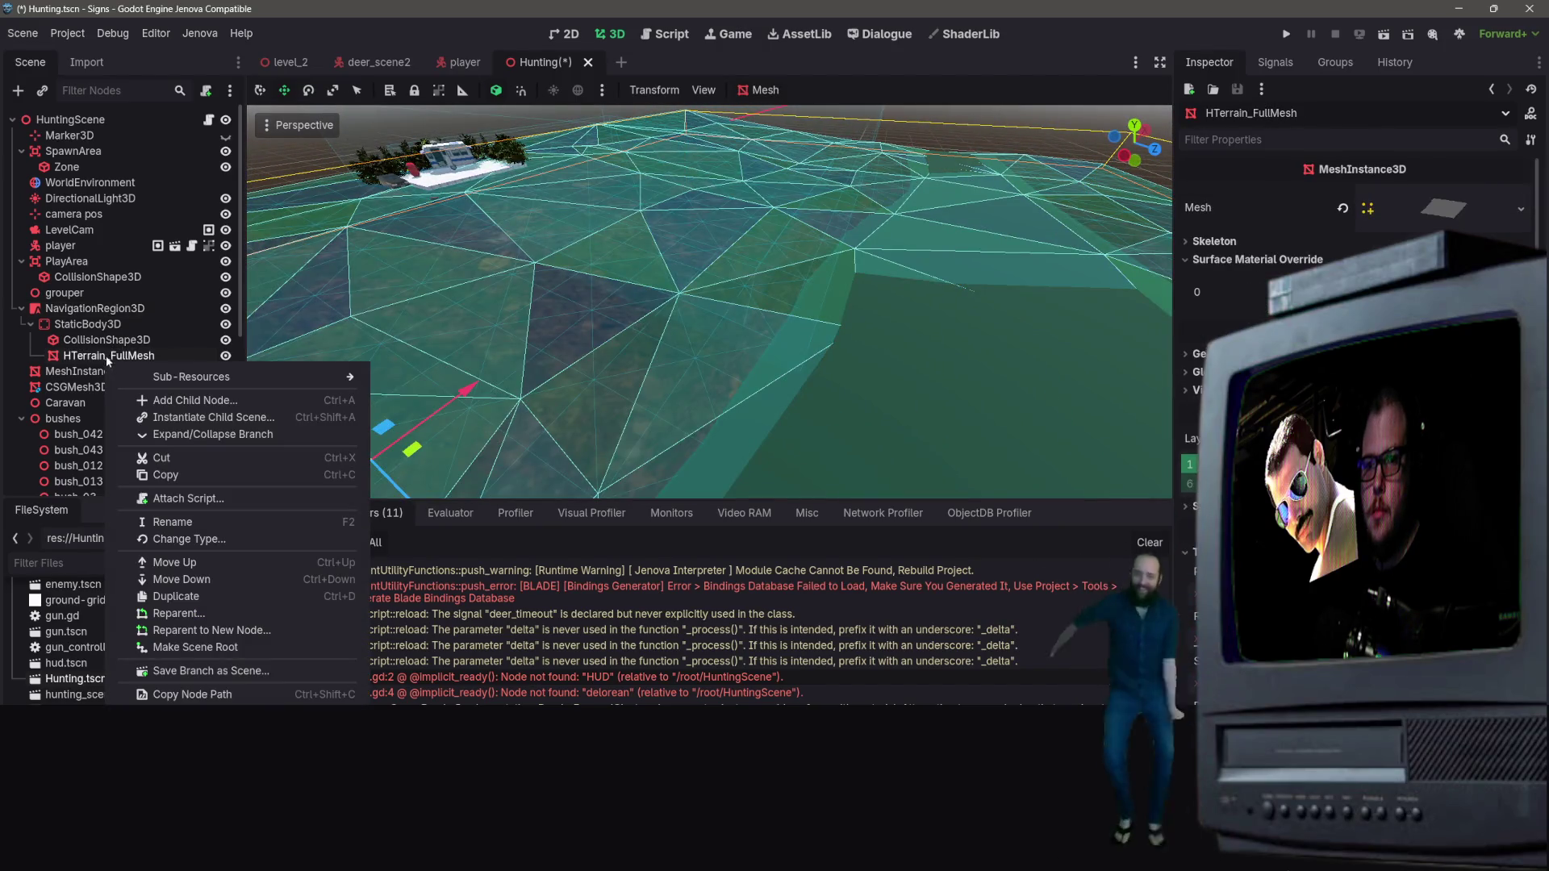
key(Escape)
click(115, 312)
key(ctrl+s)
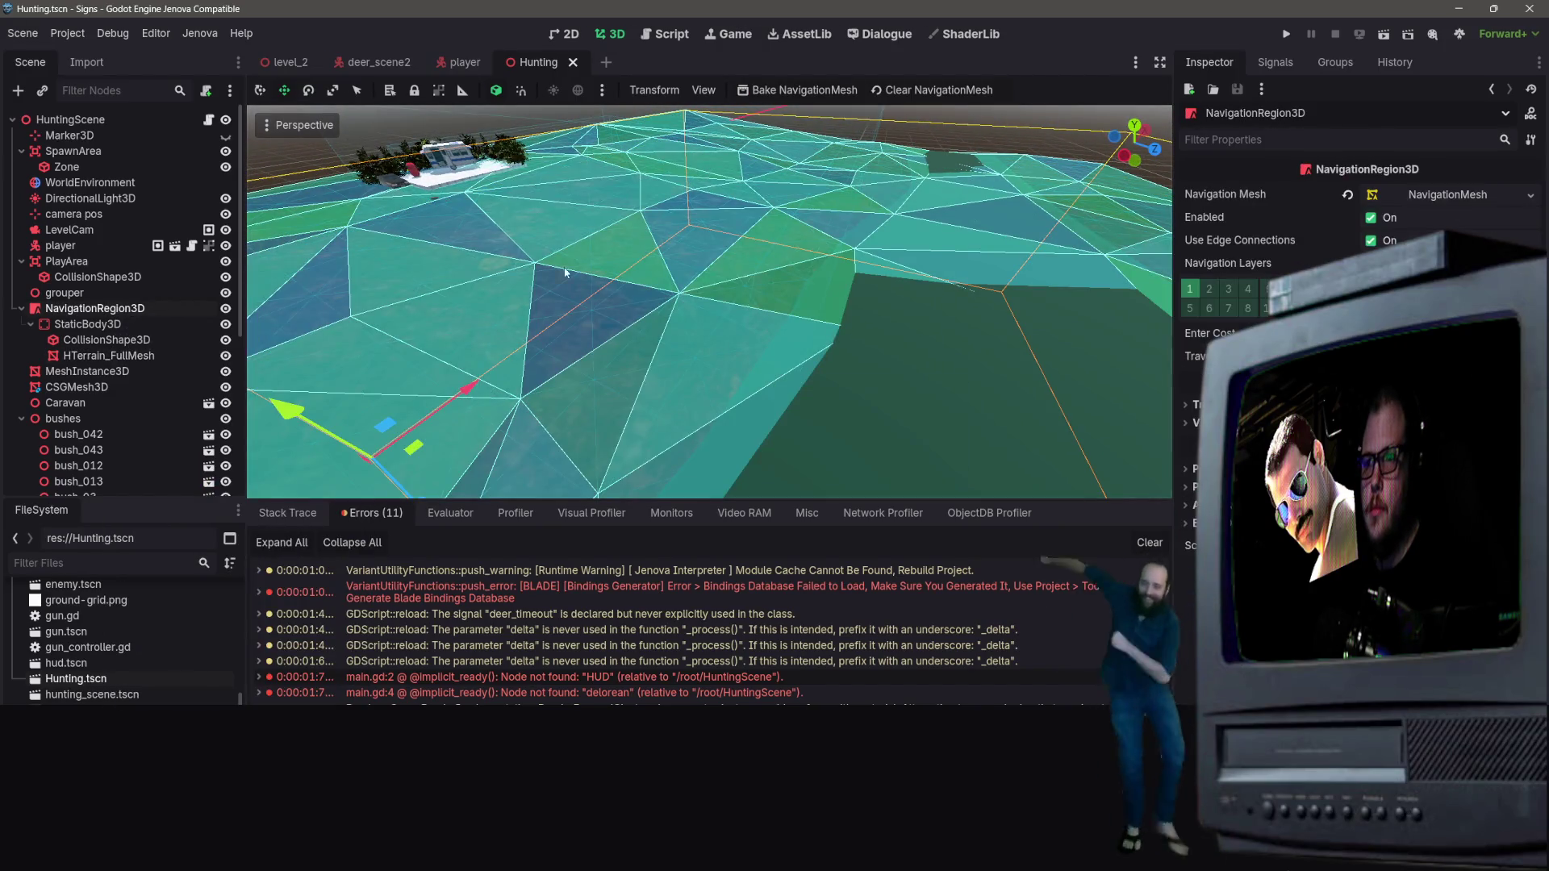
click(1384, 35)
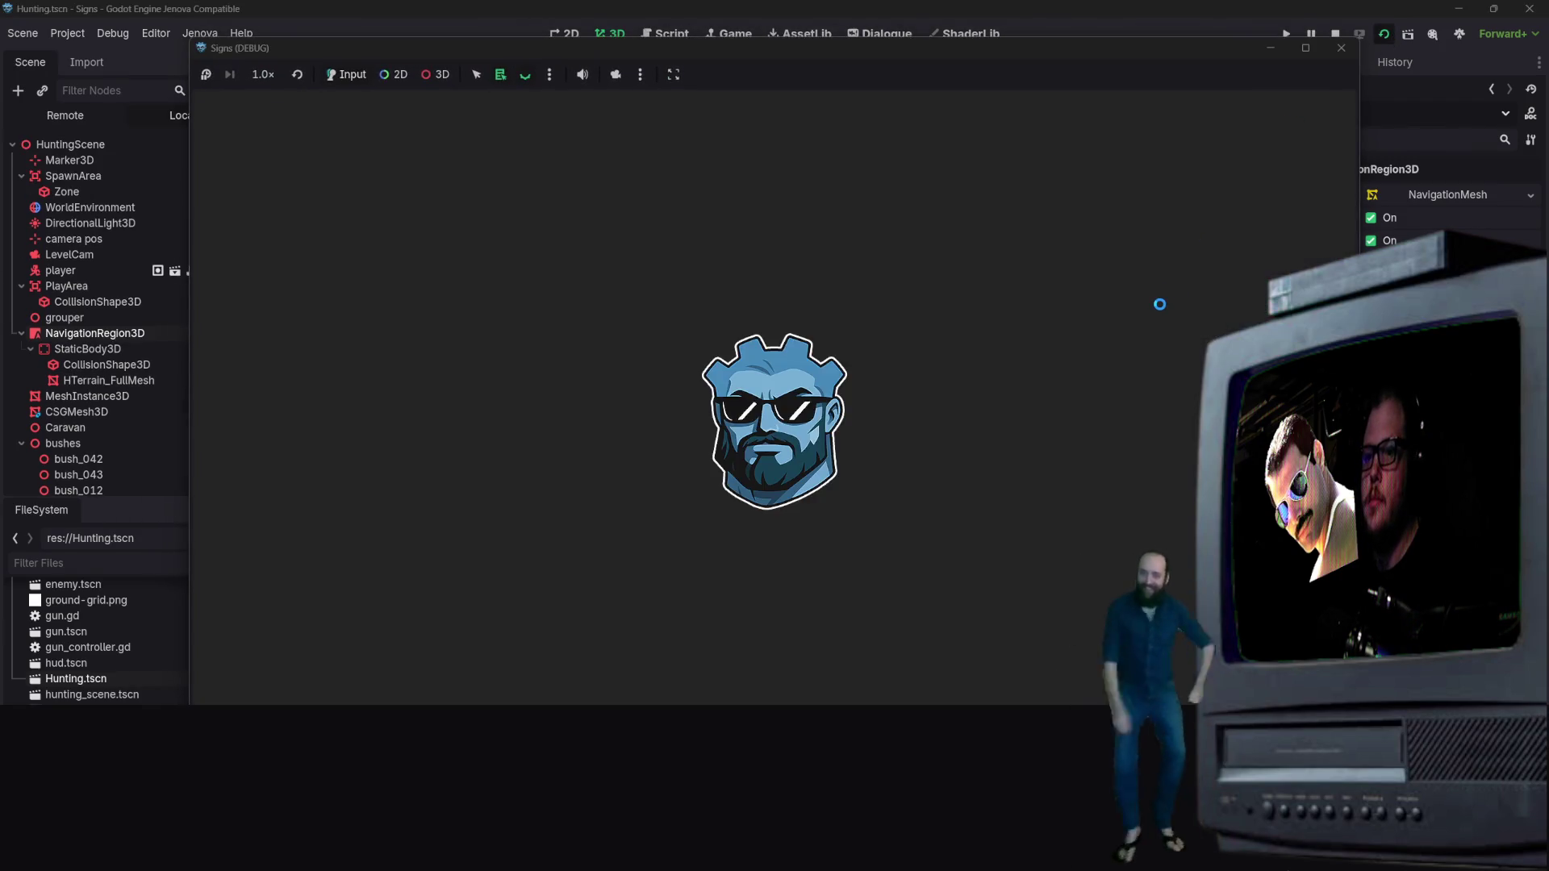
Step: Walk the player across the terrain among deer following red path lines, then stop with F8
key(s)
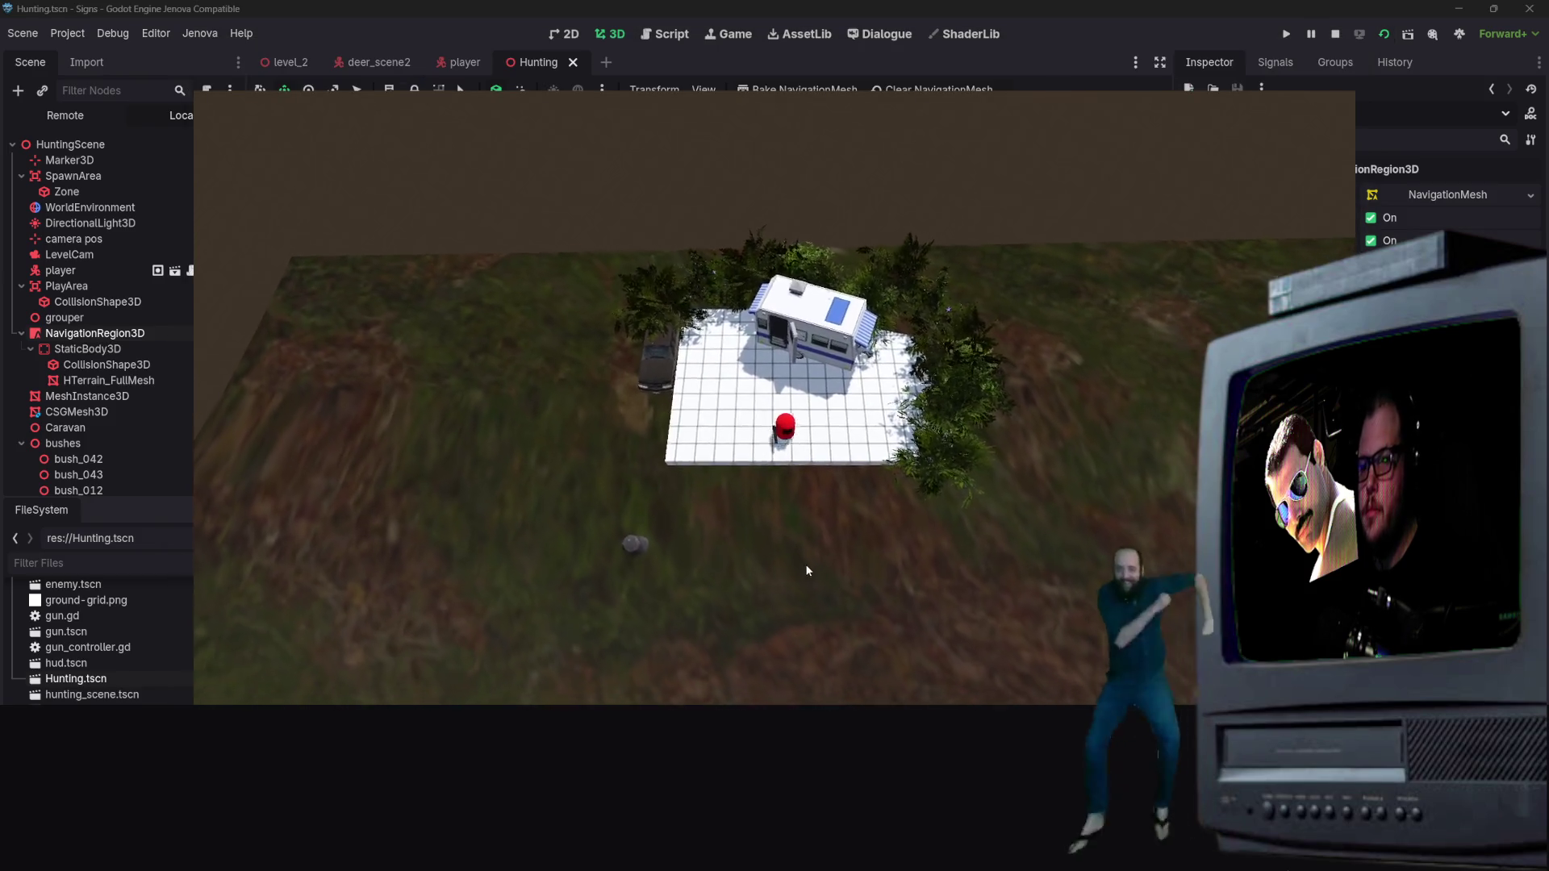
key(s)
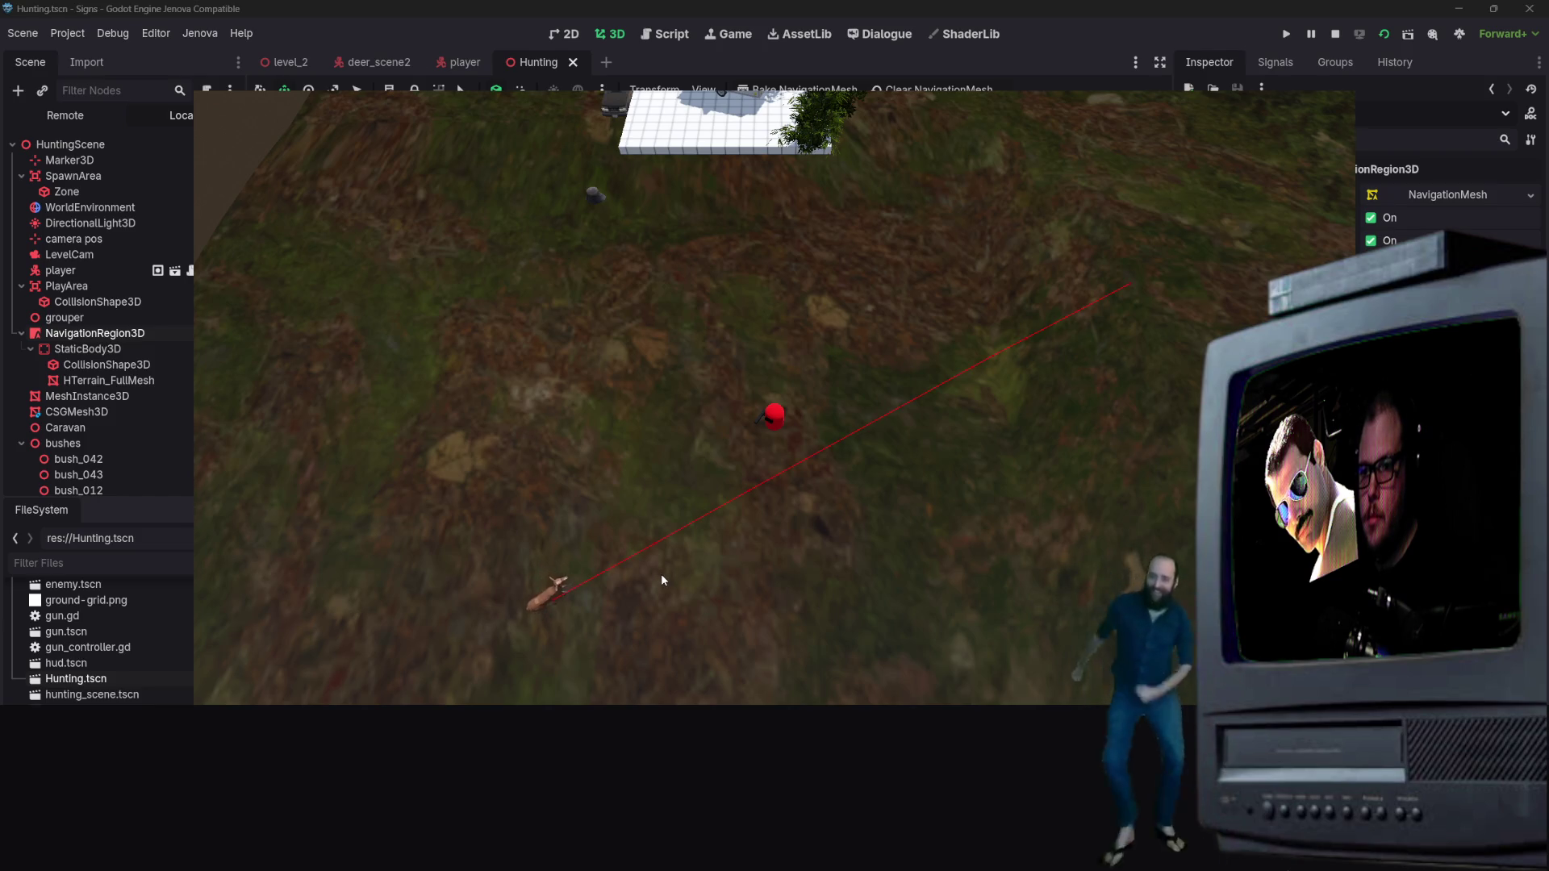
key(a)
key(a)
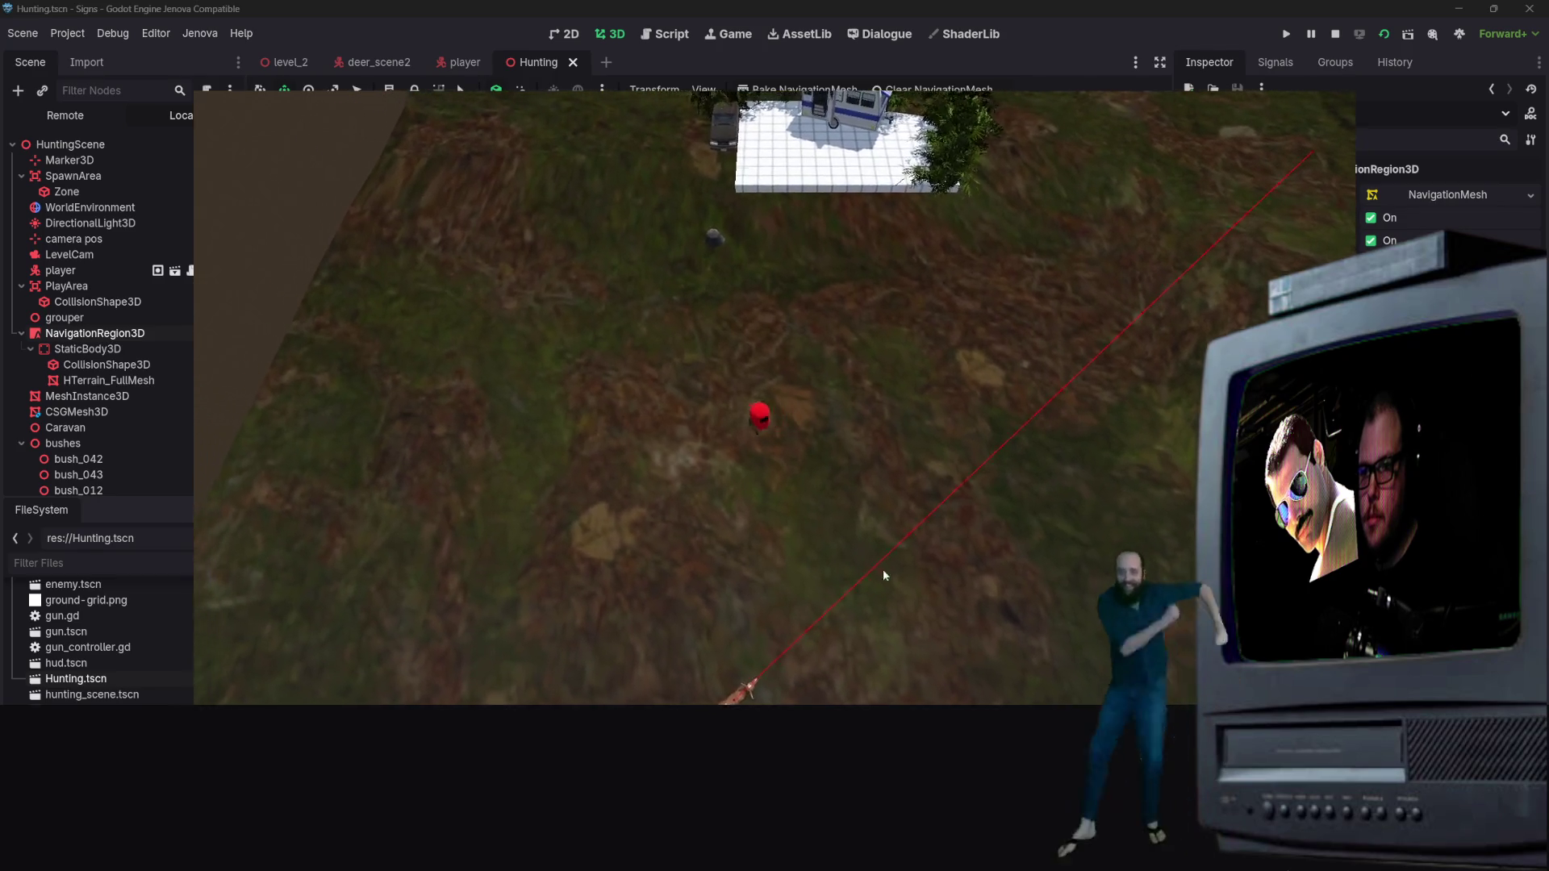
key(s)
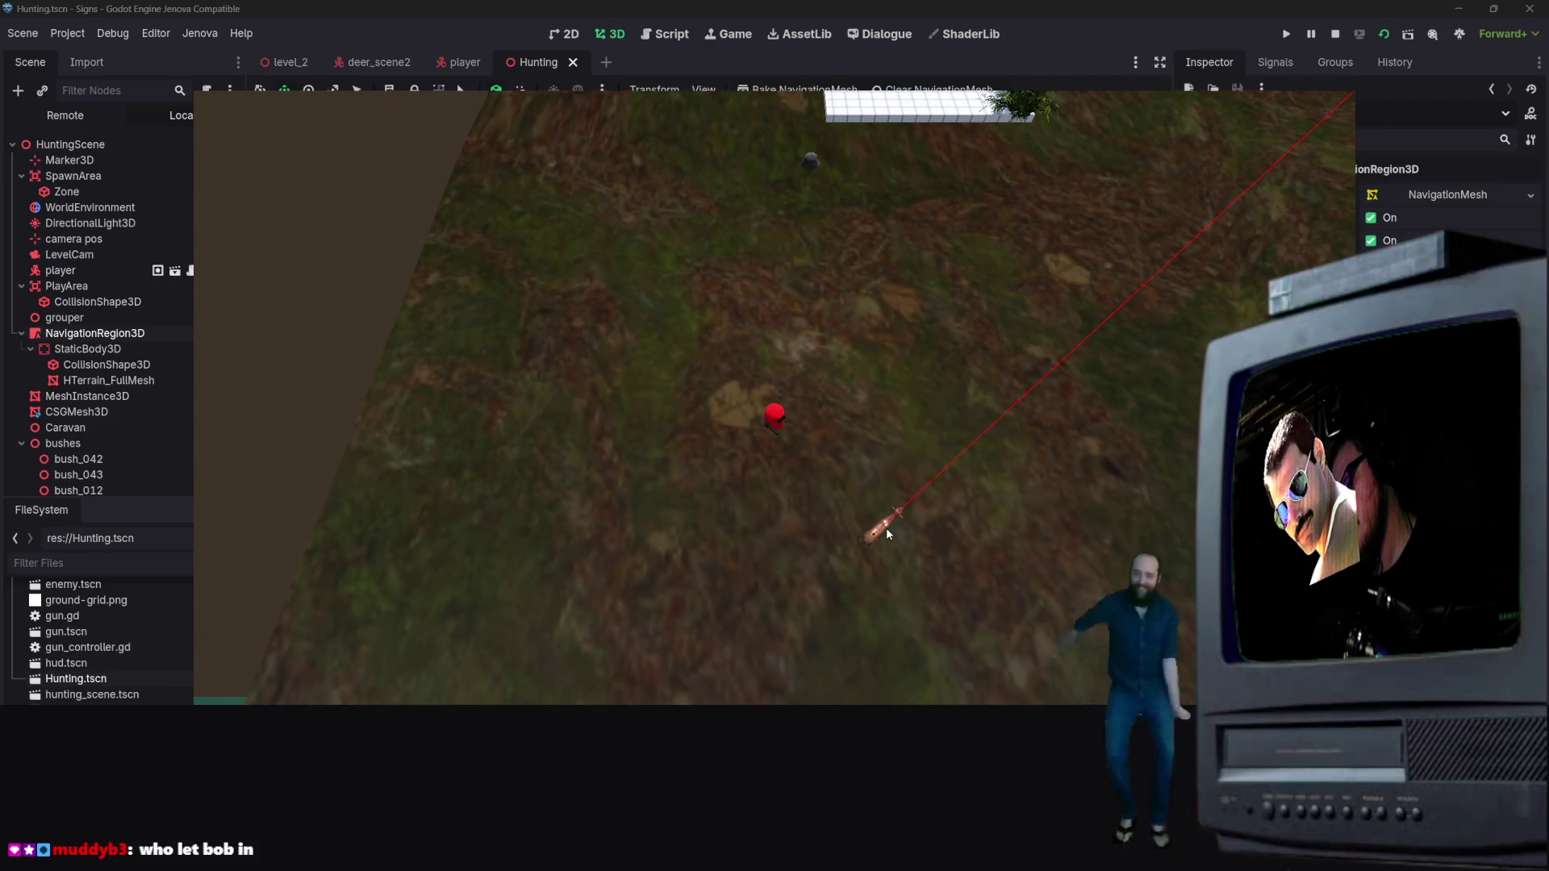
key(d)
key(d)
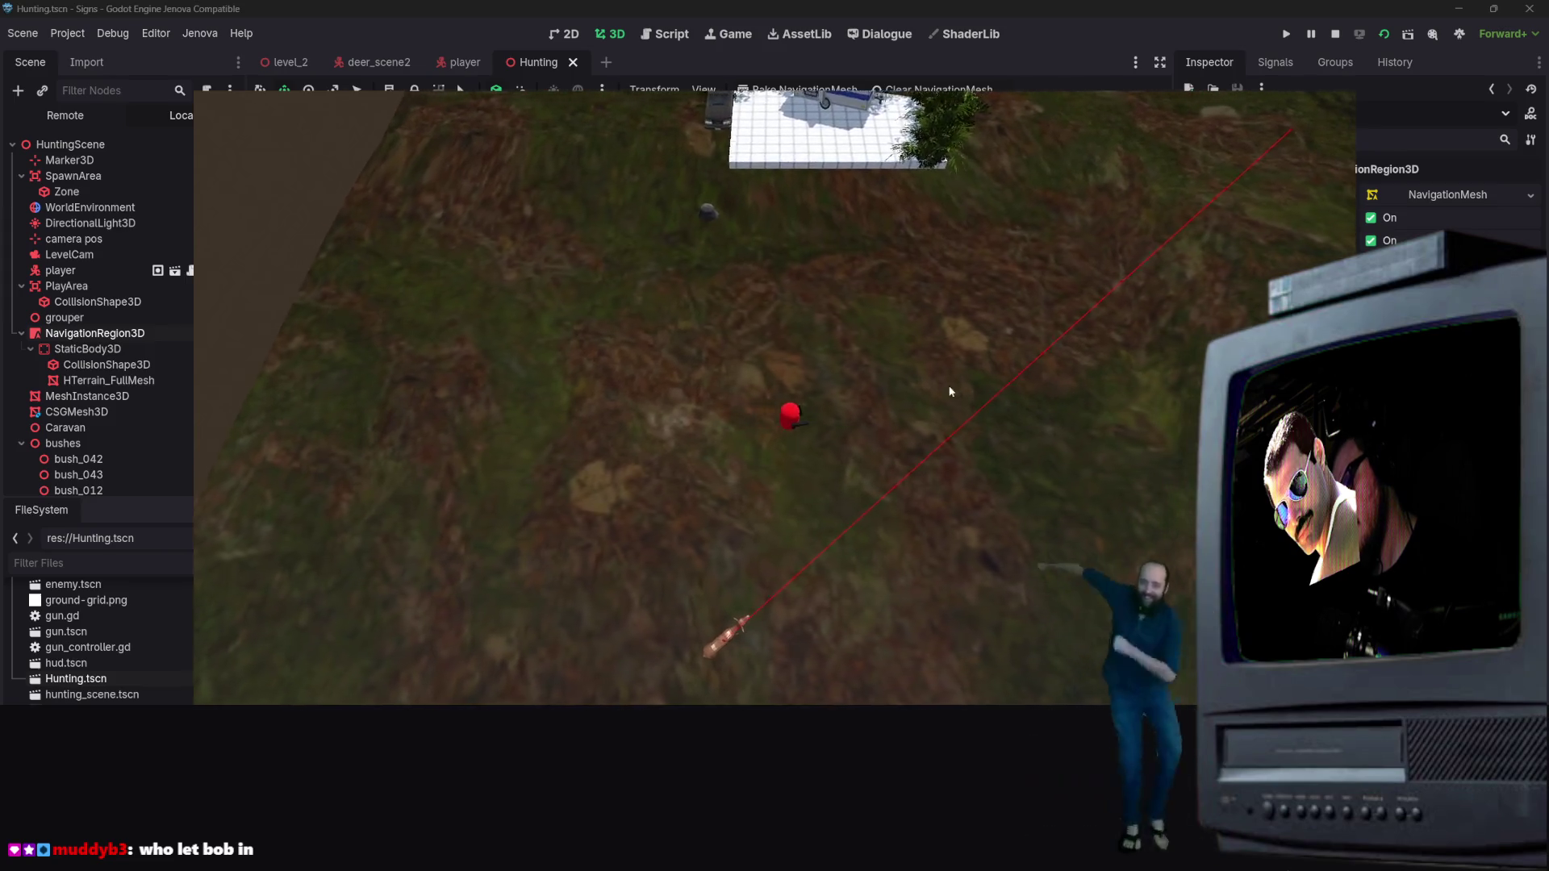
key(s)
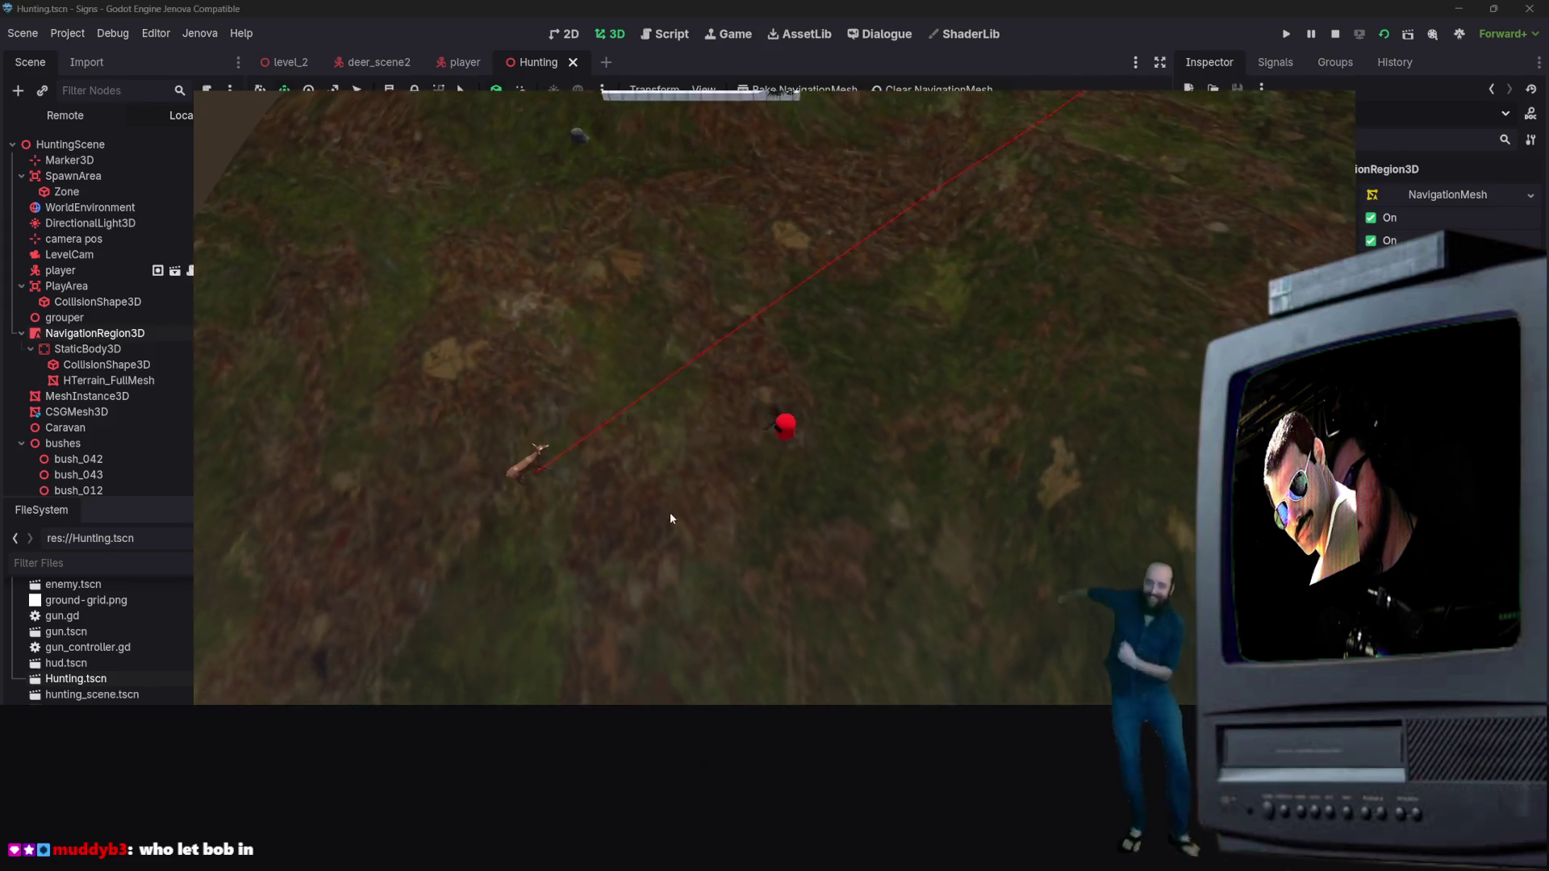
key(a)
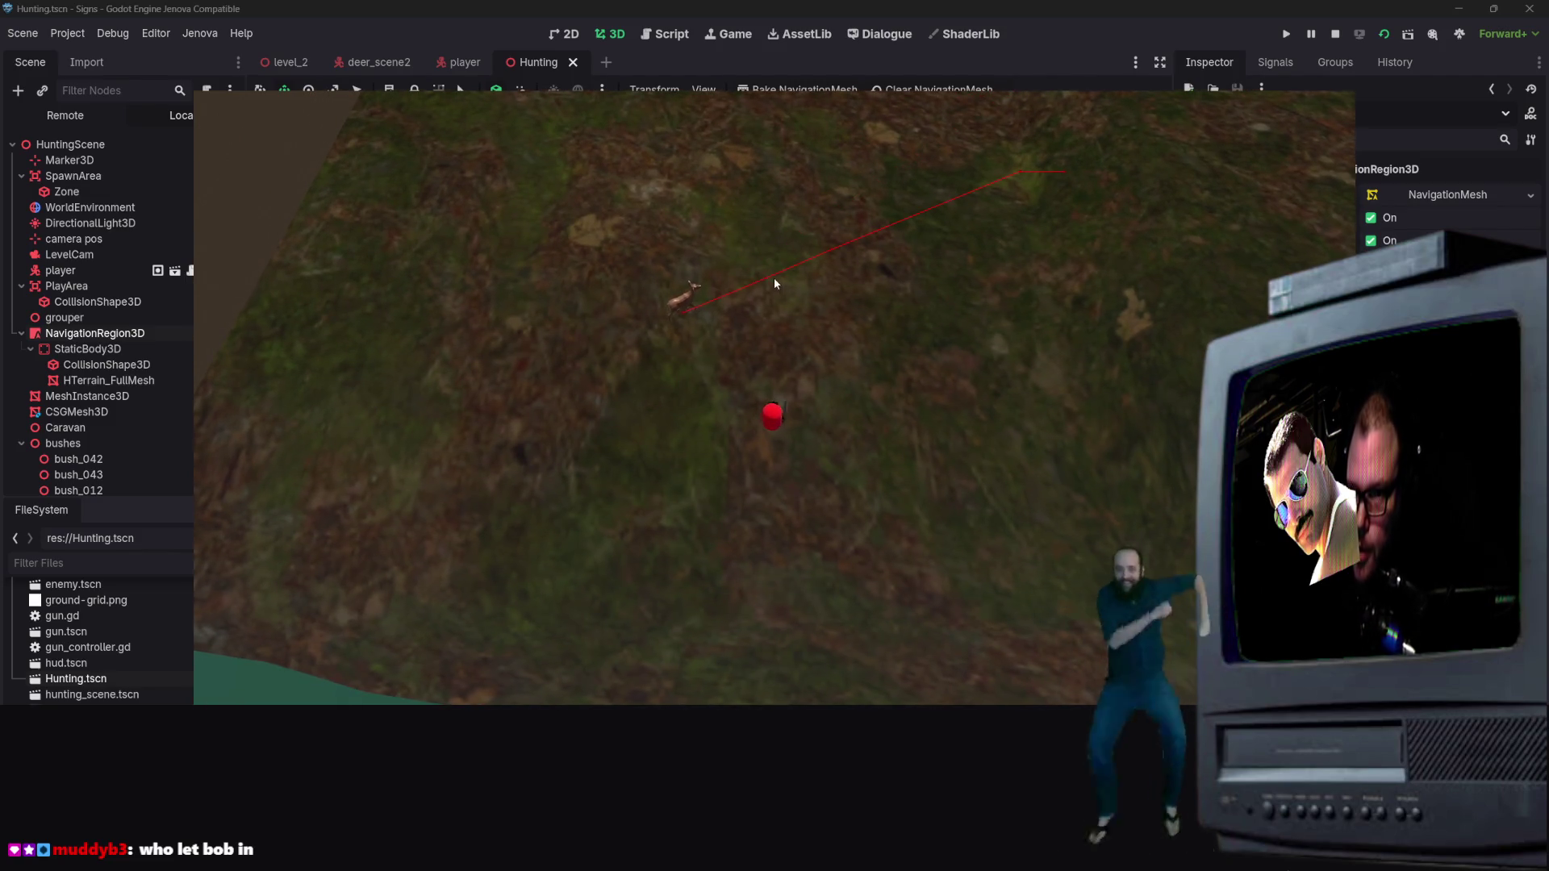
key(a)
key(w)
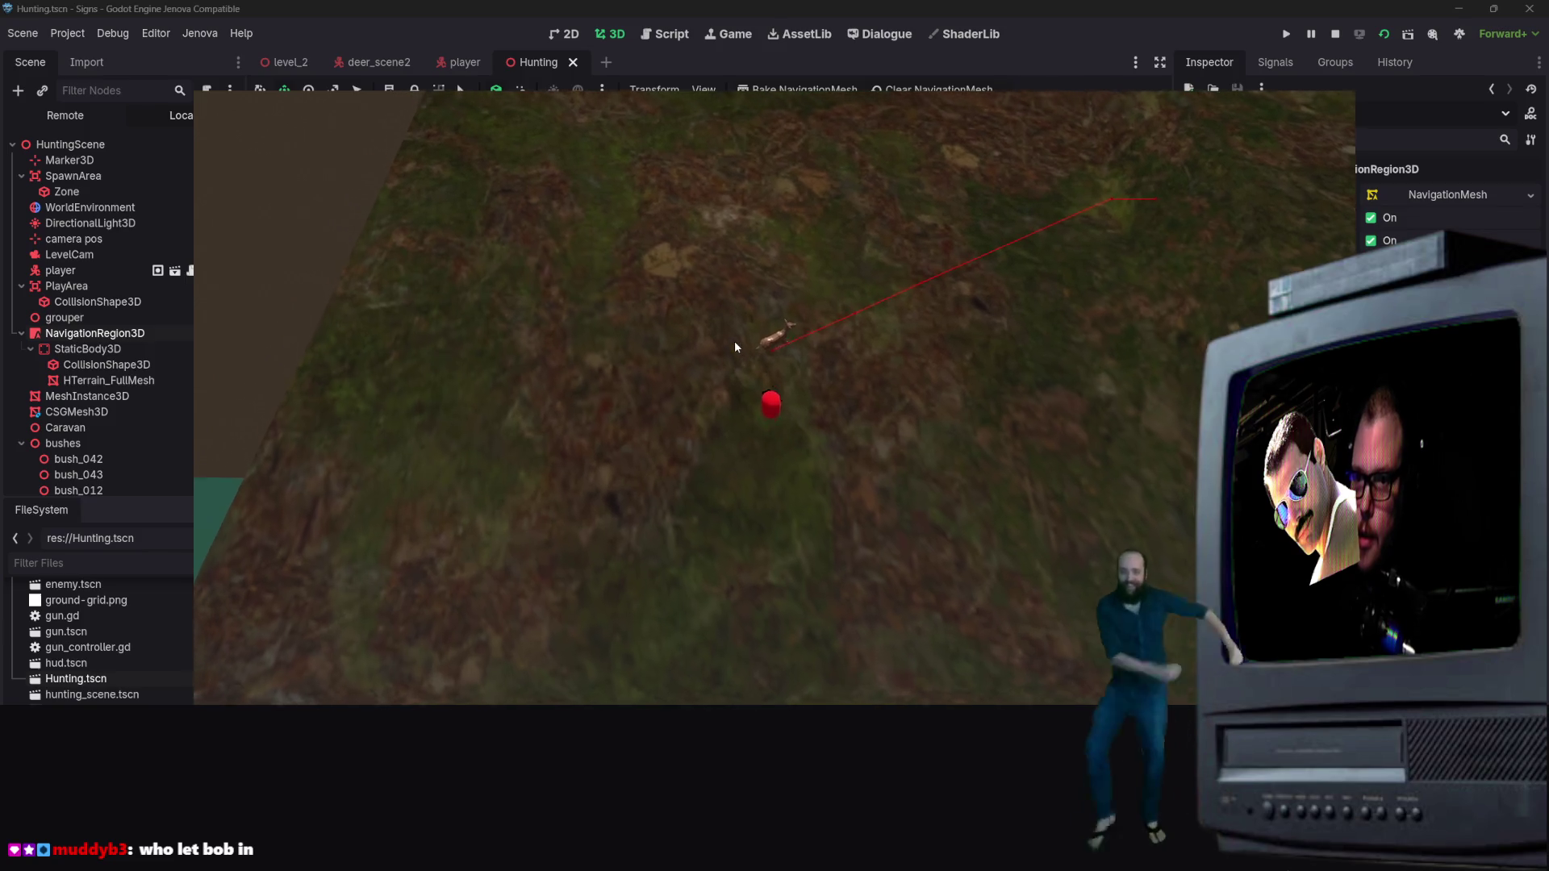
key(w)
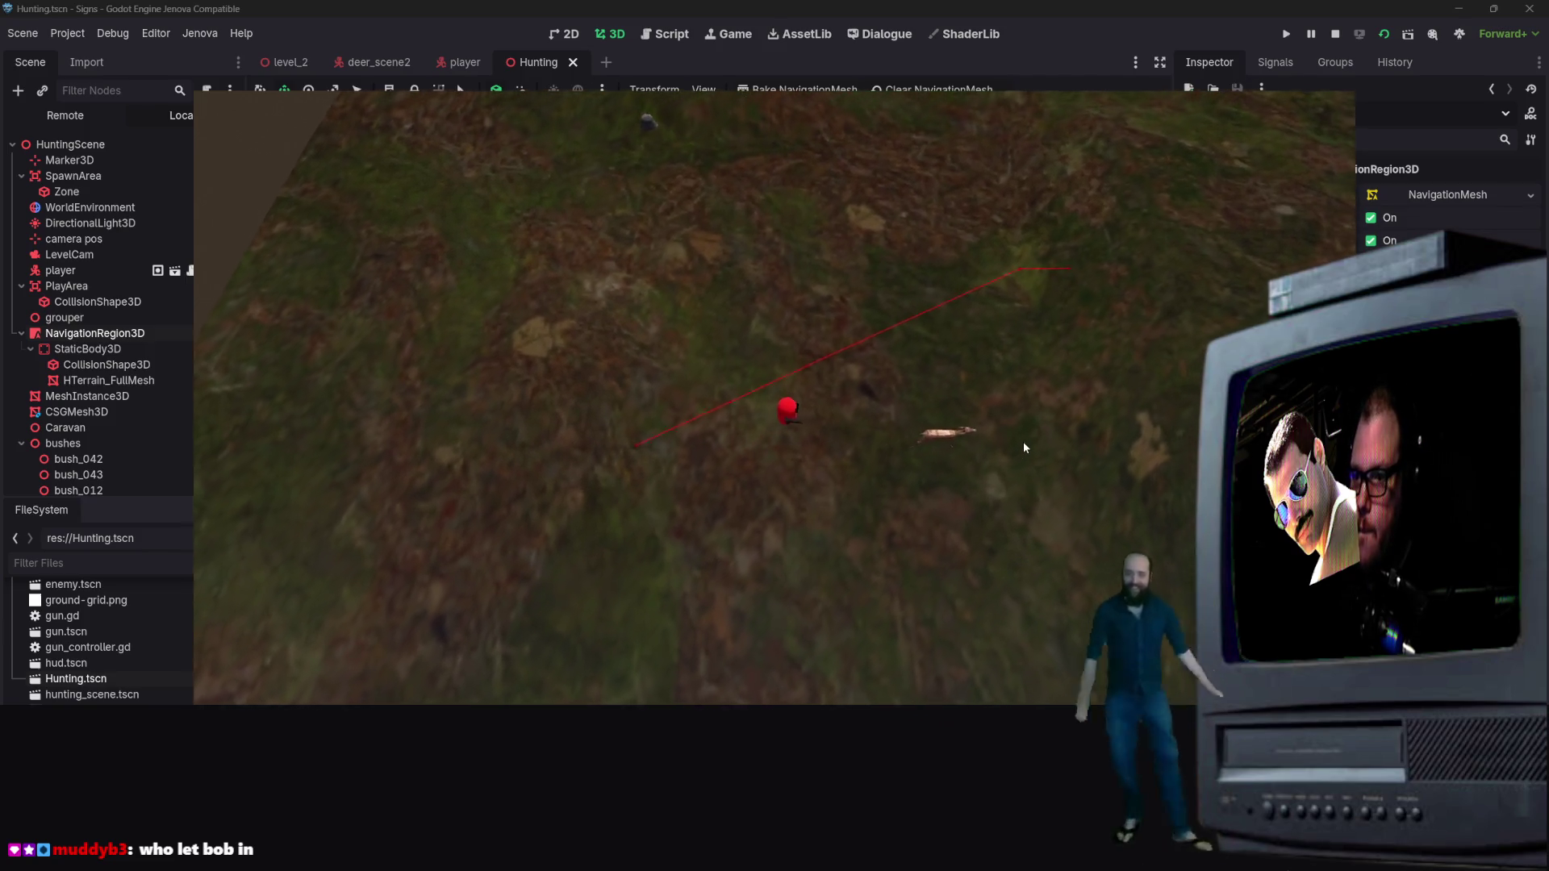
key(d)
key(s)
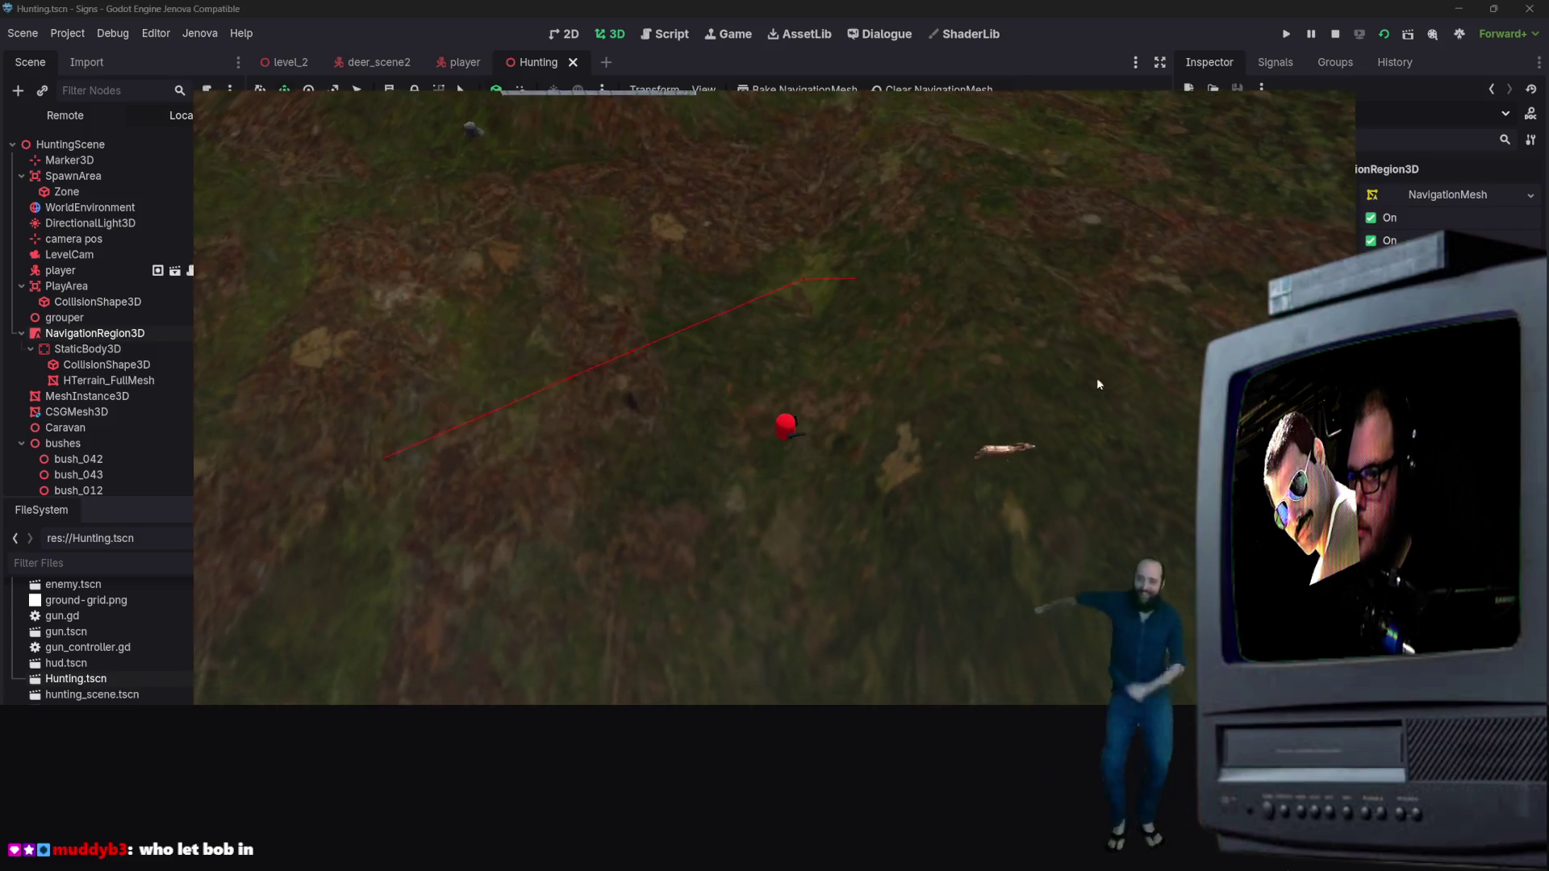
key(d)
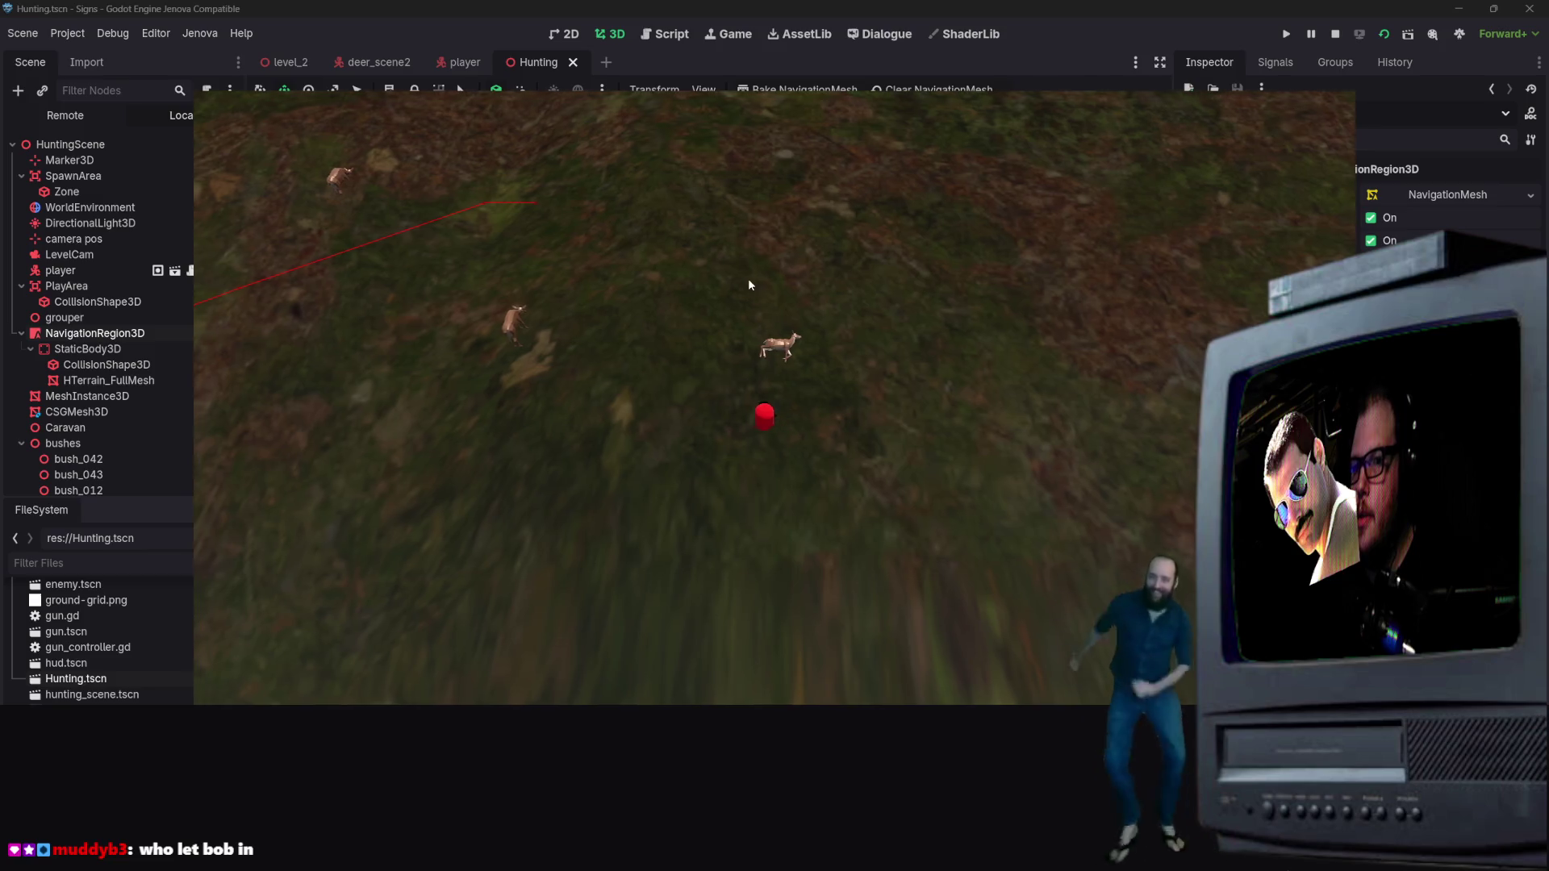
key(a)
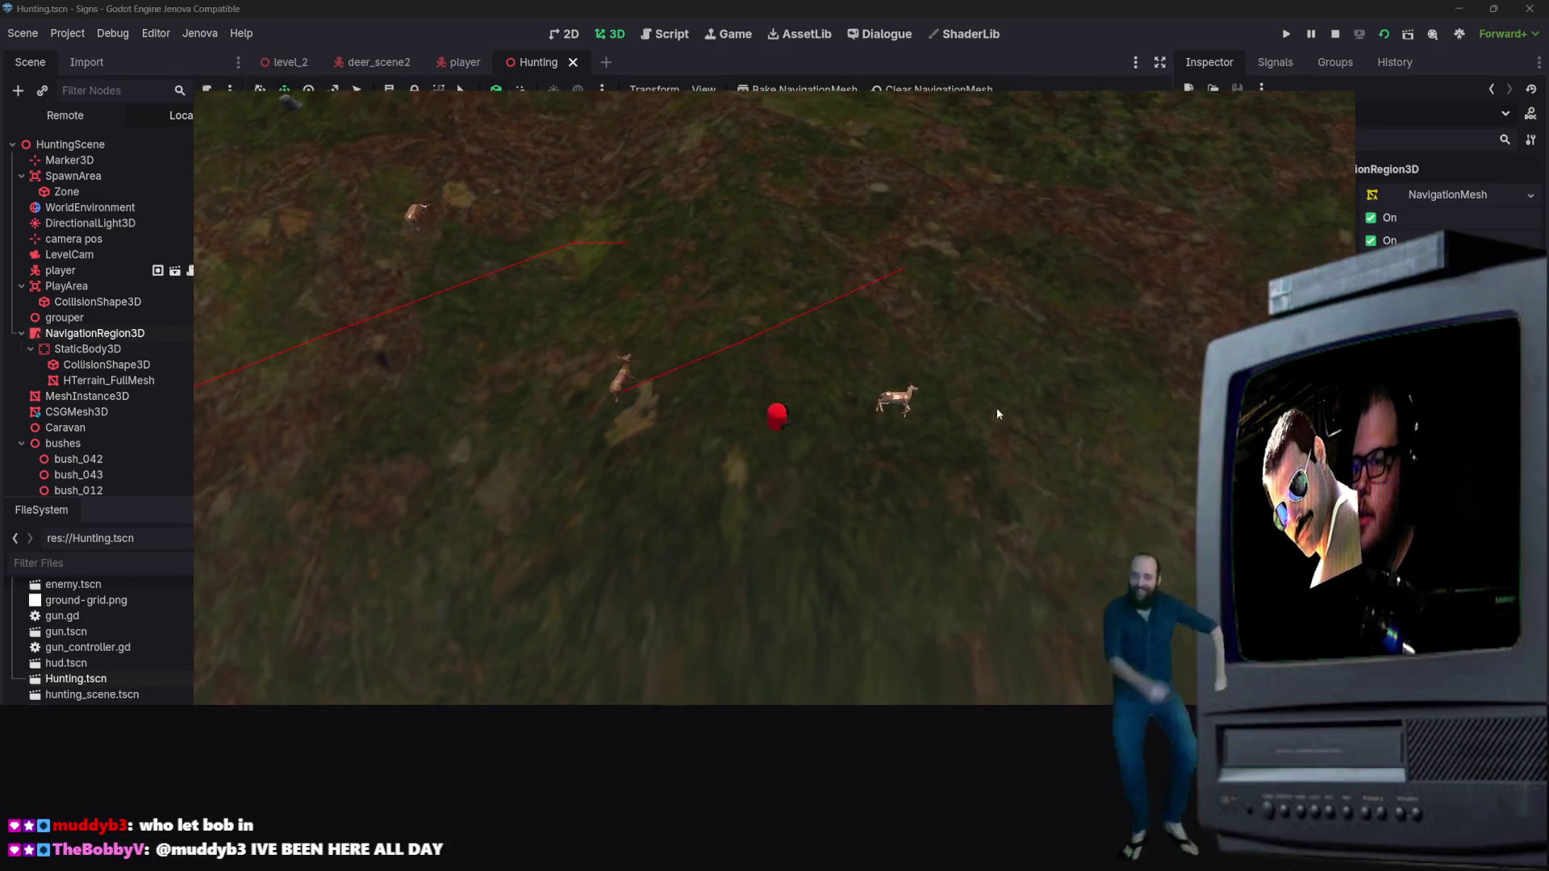
key(a)
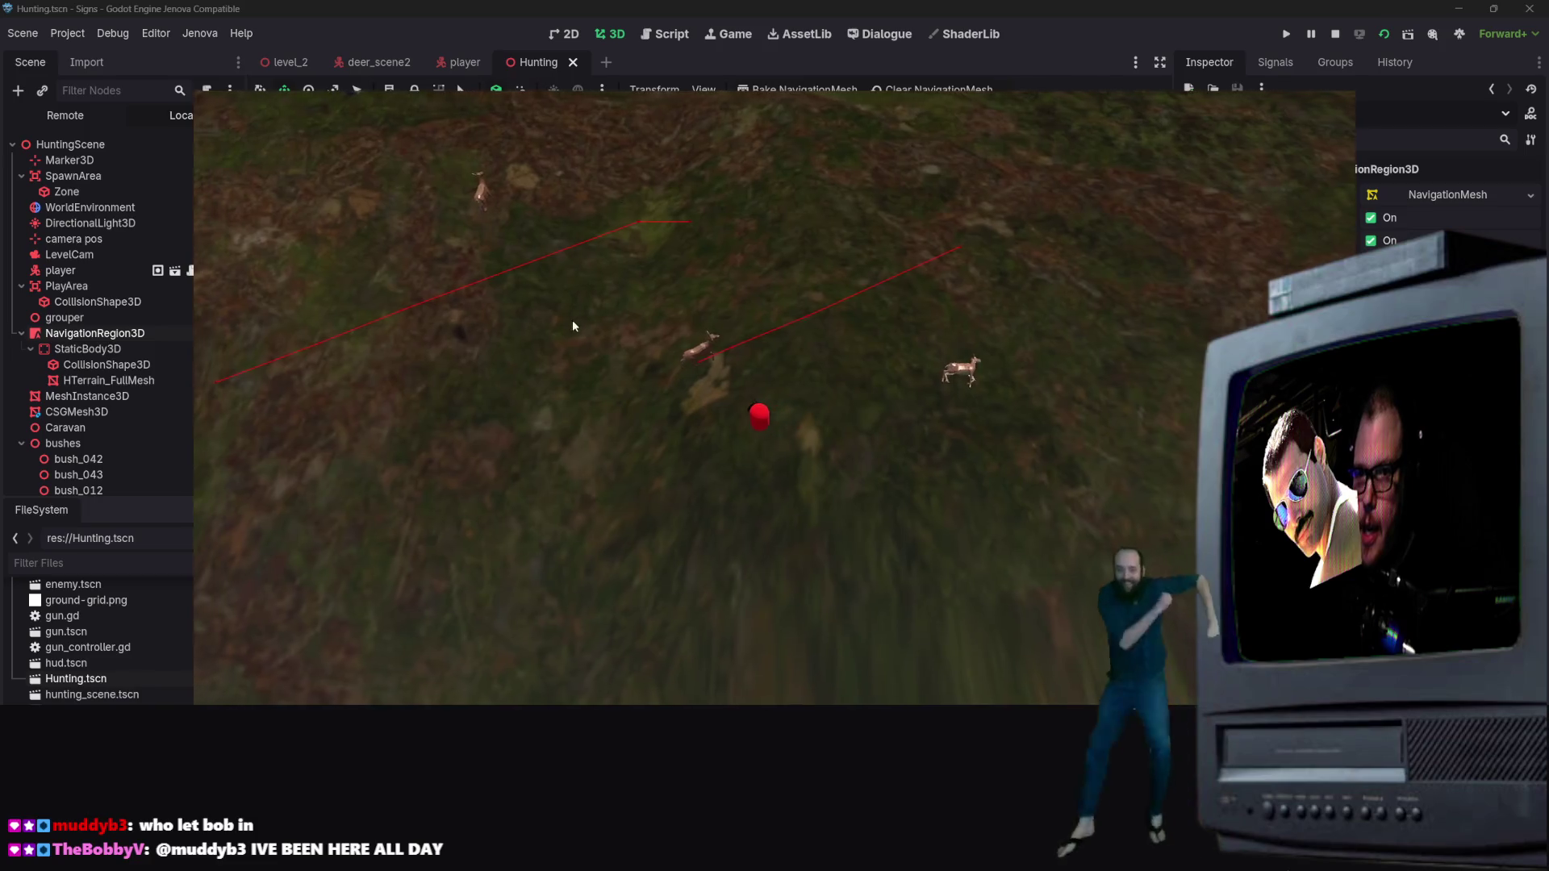
key(w)
key(a)
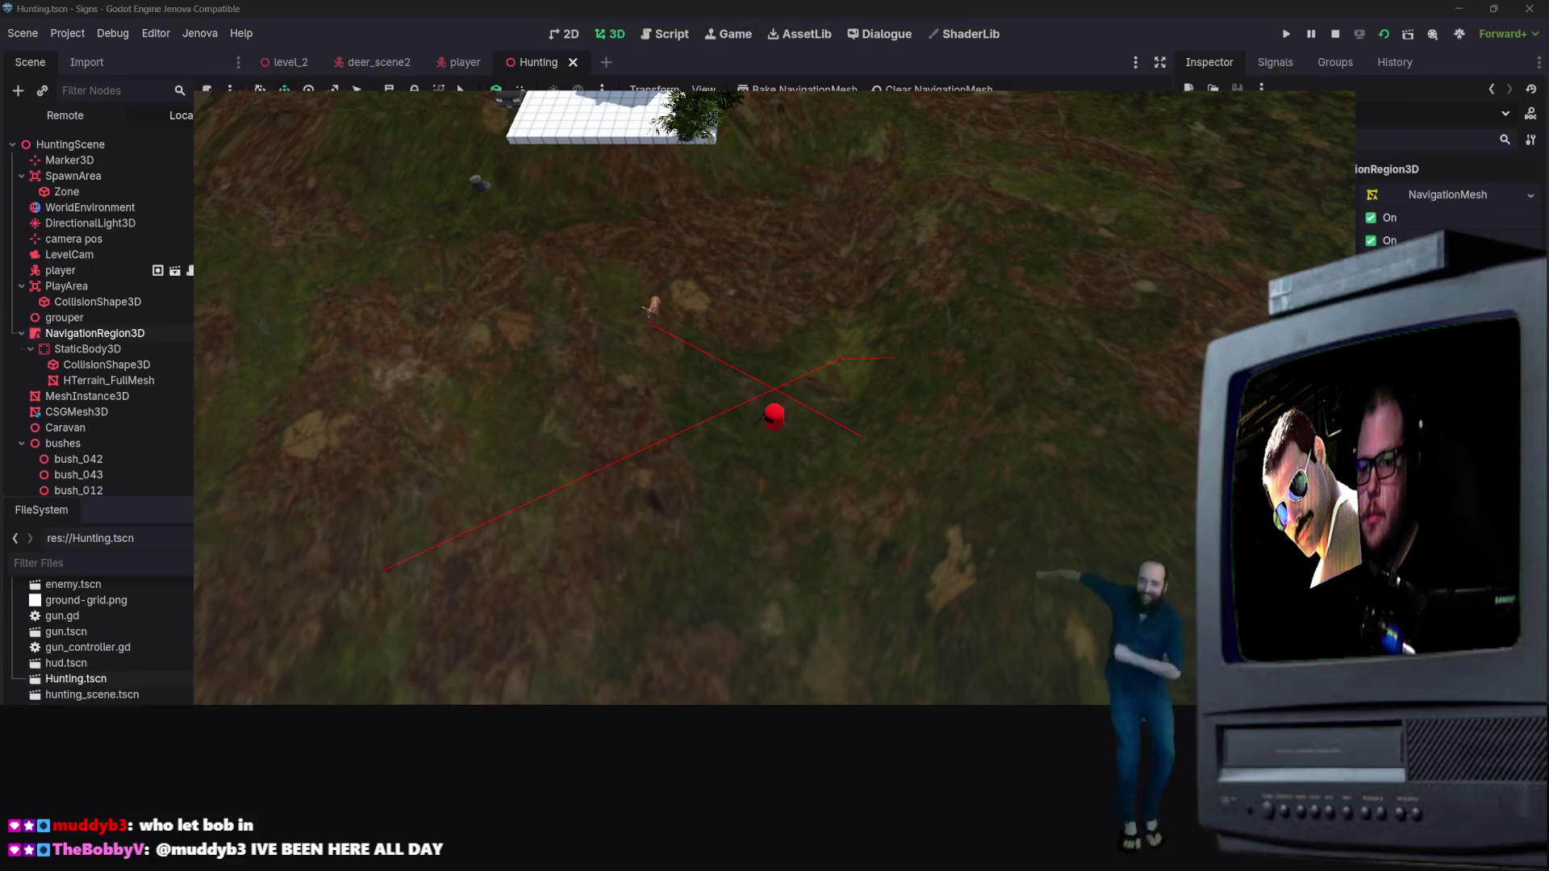
key(F8)
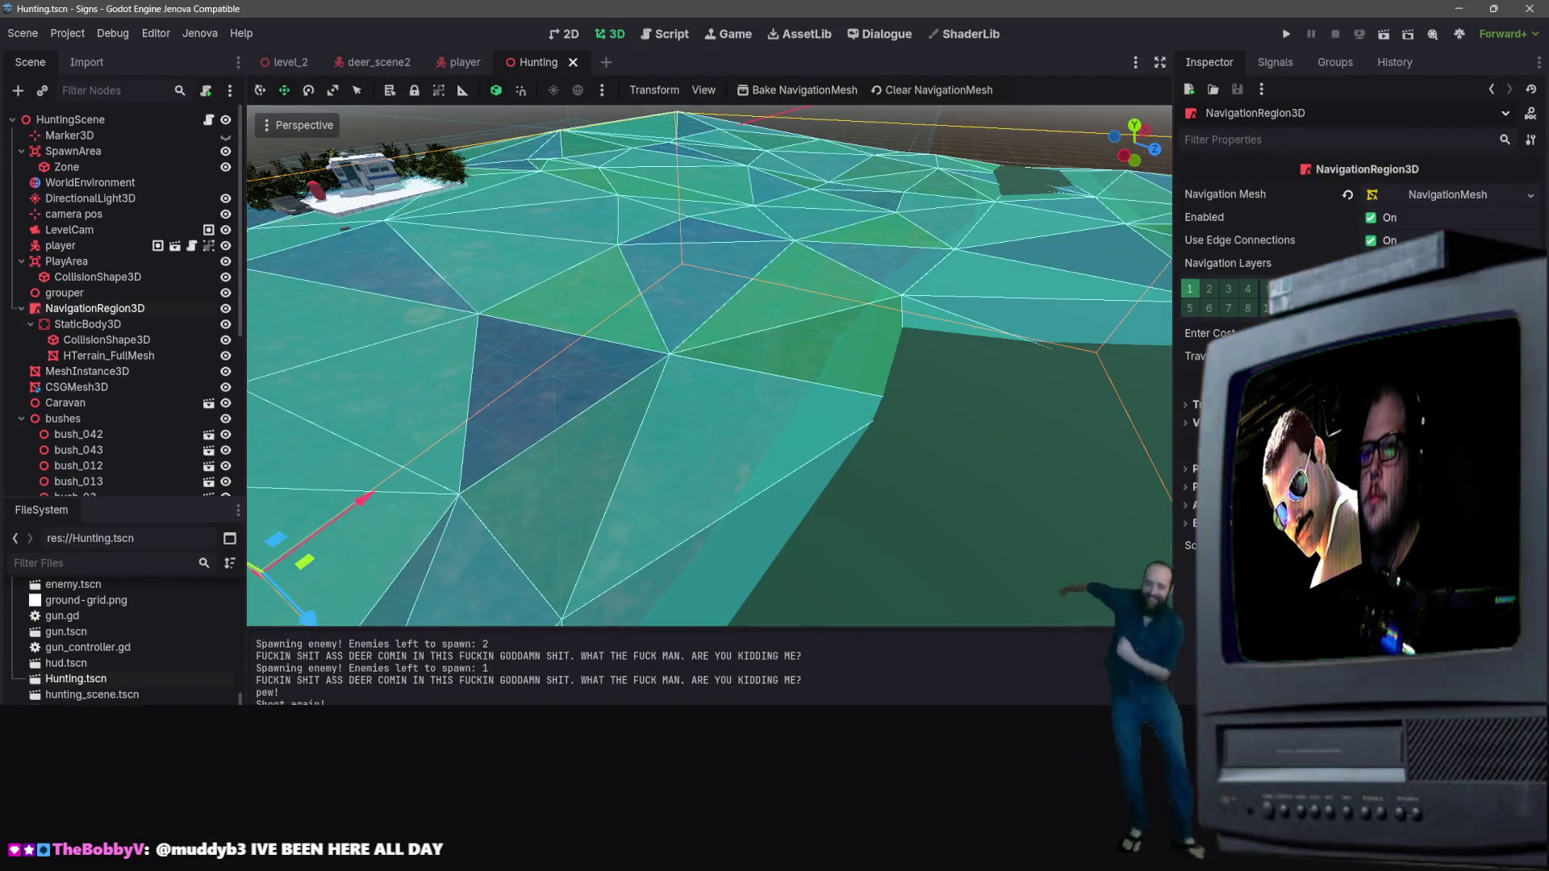
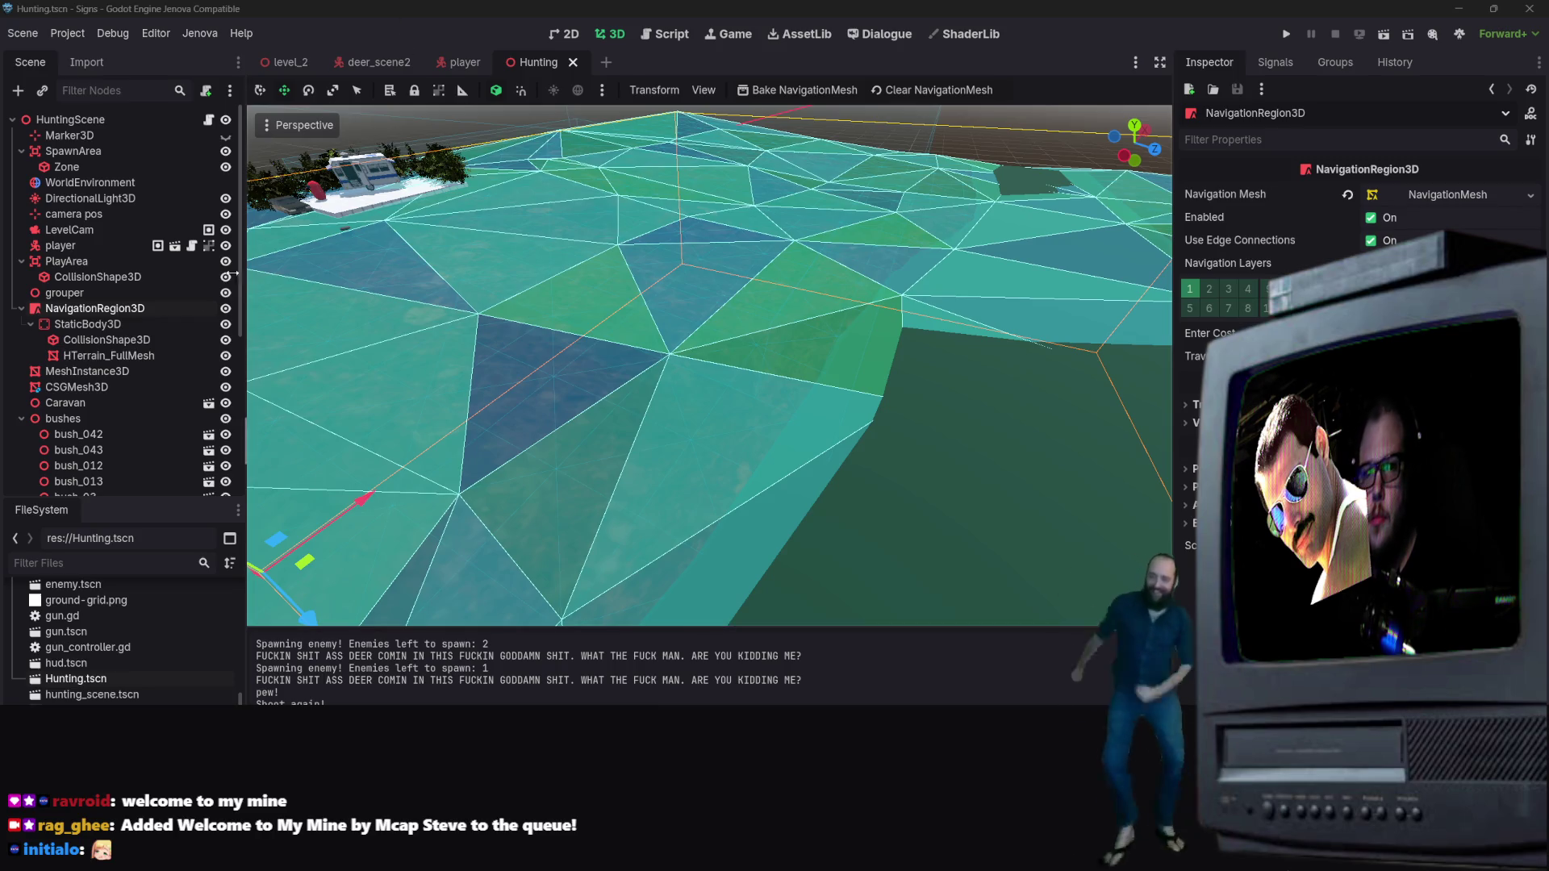
Step: Select LevelCam in the Hunting tree, then switch to the deer_scene2 scene with the deer model
click(70, 230)
scroll(77, 264, down, 4)
scroll(77, 265, down, 4)
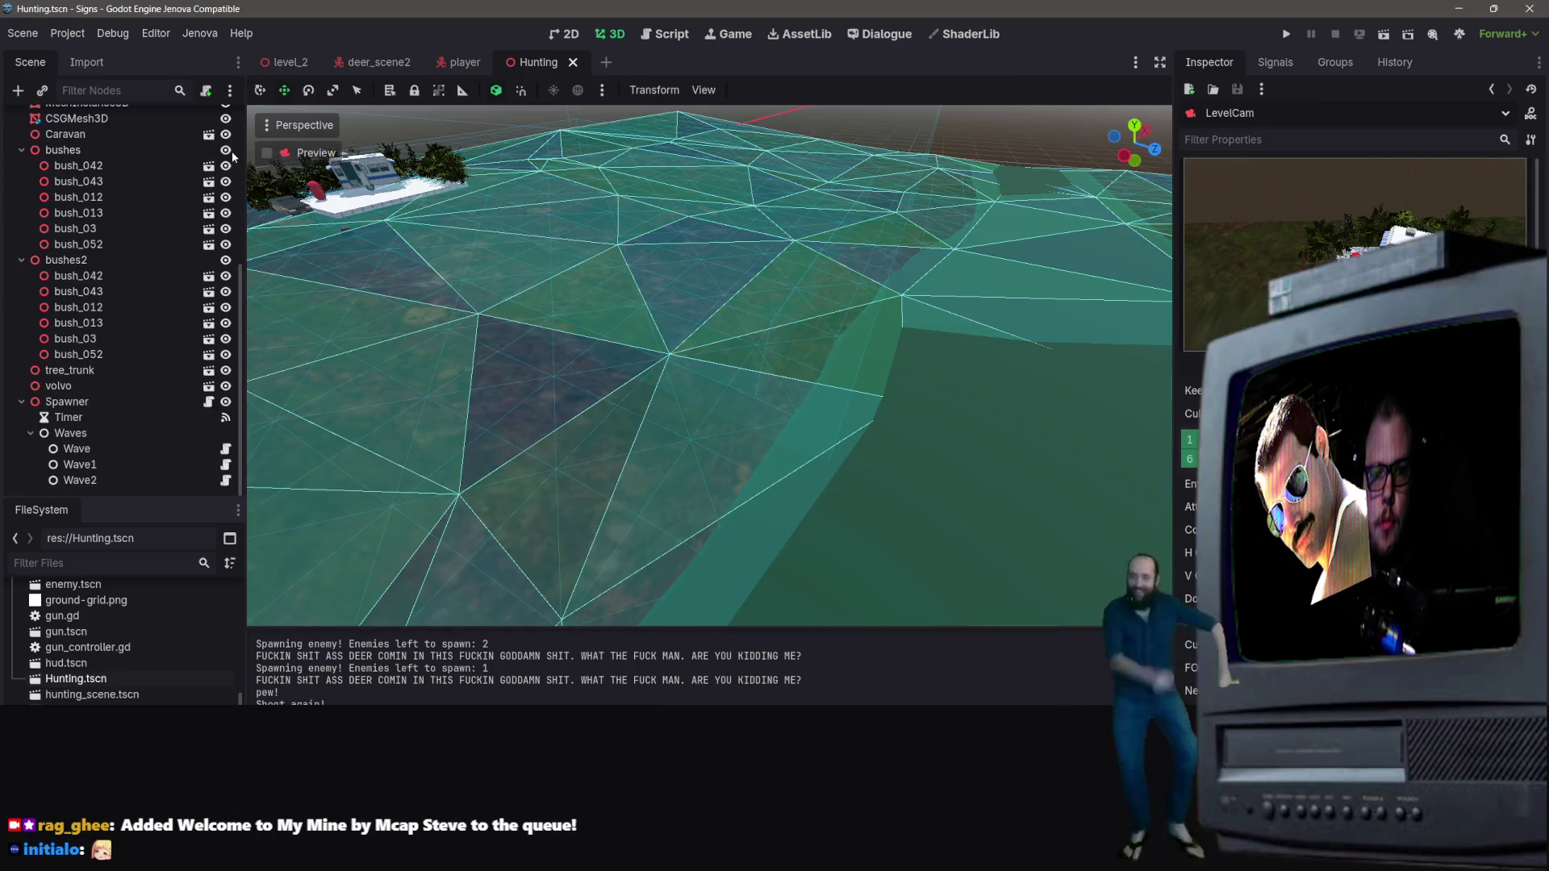
scroll(80, 243, up, 4)
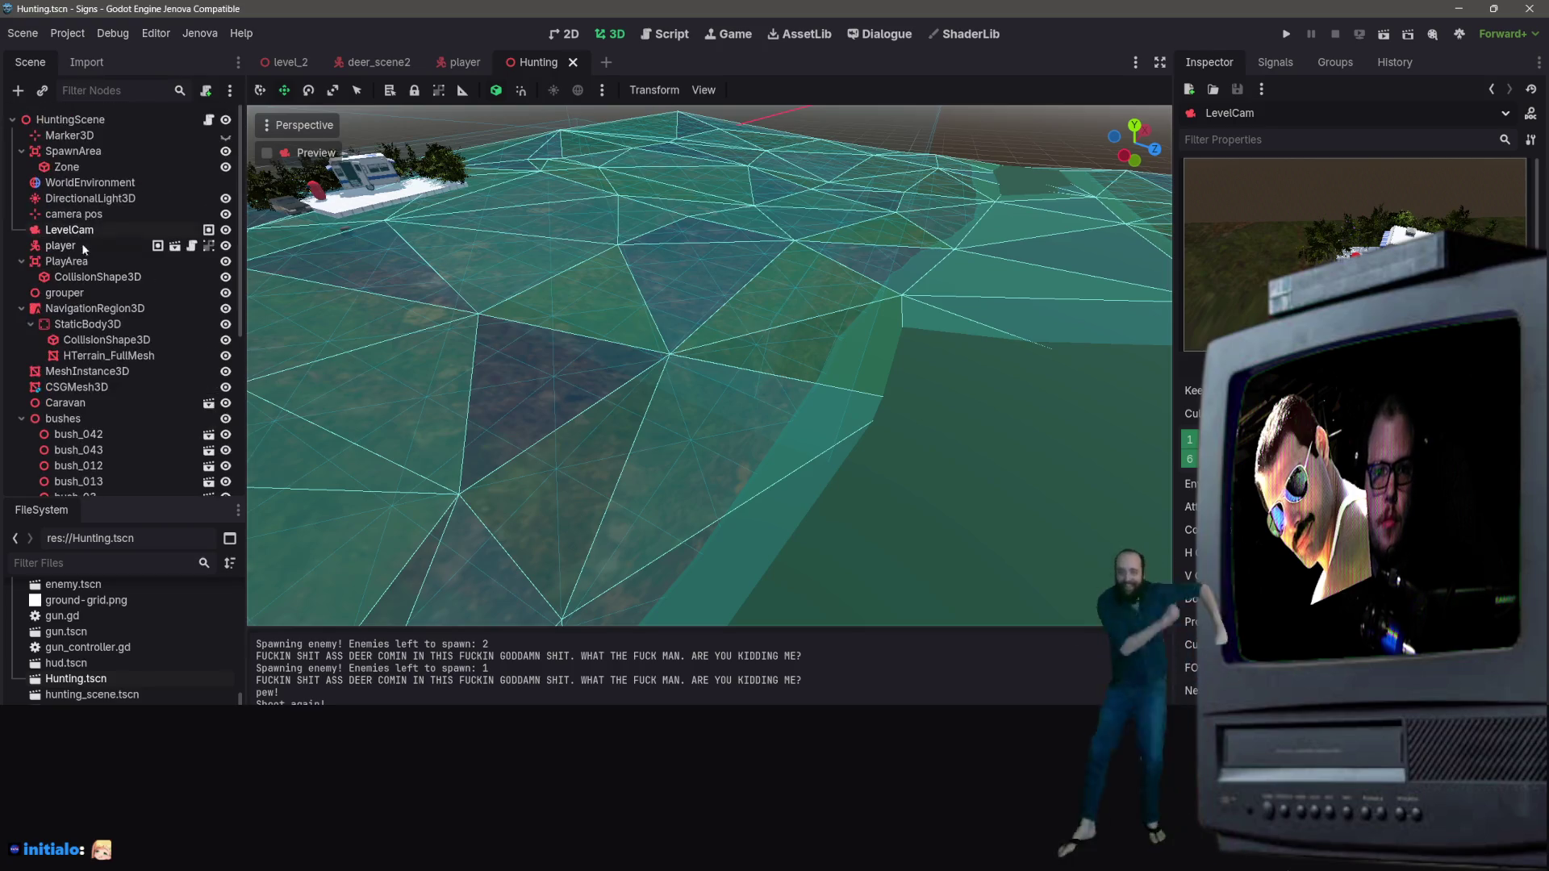
scroll(56, 371, down, 4)
scroll(119, 350, up, 7)
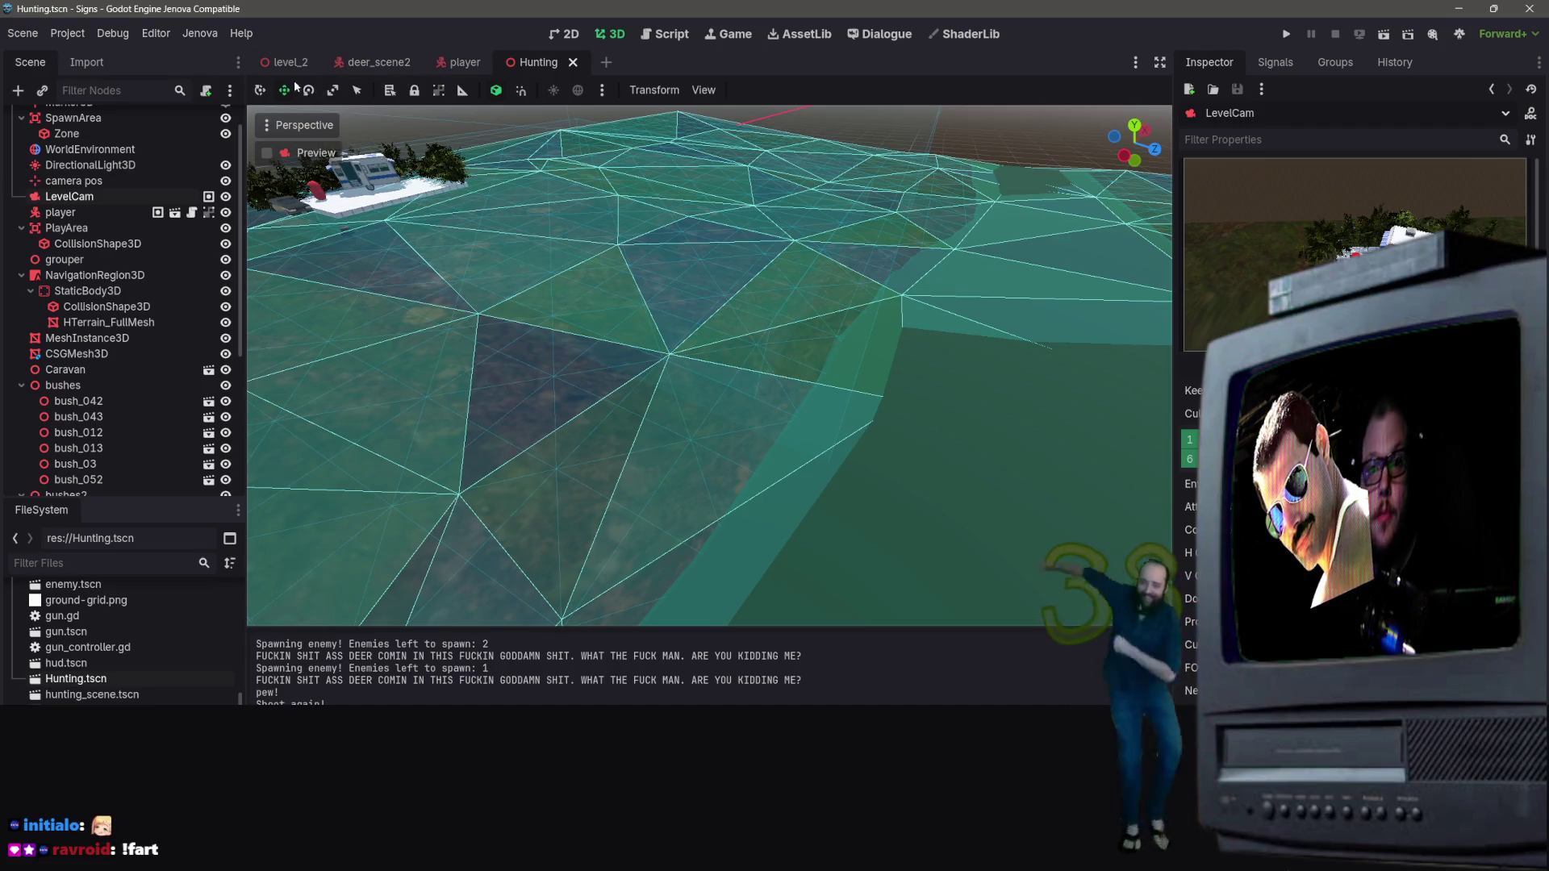
click(366, 70)
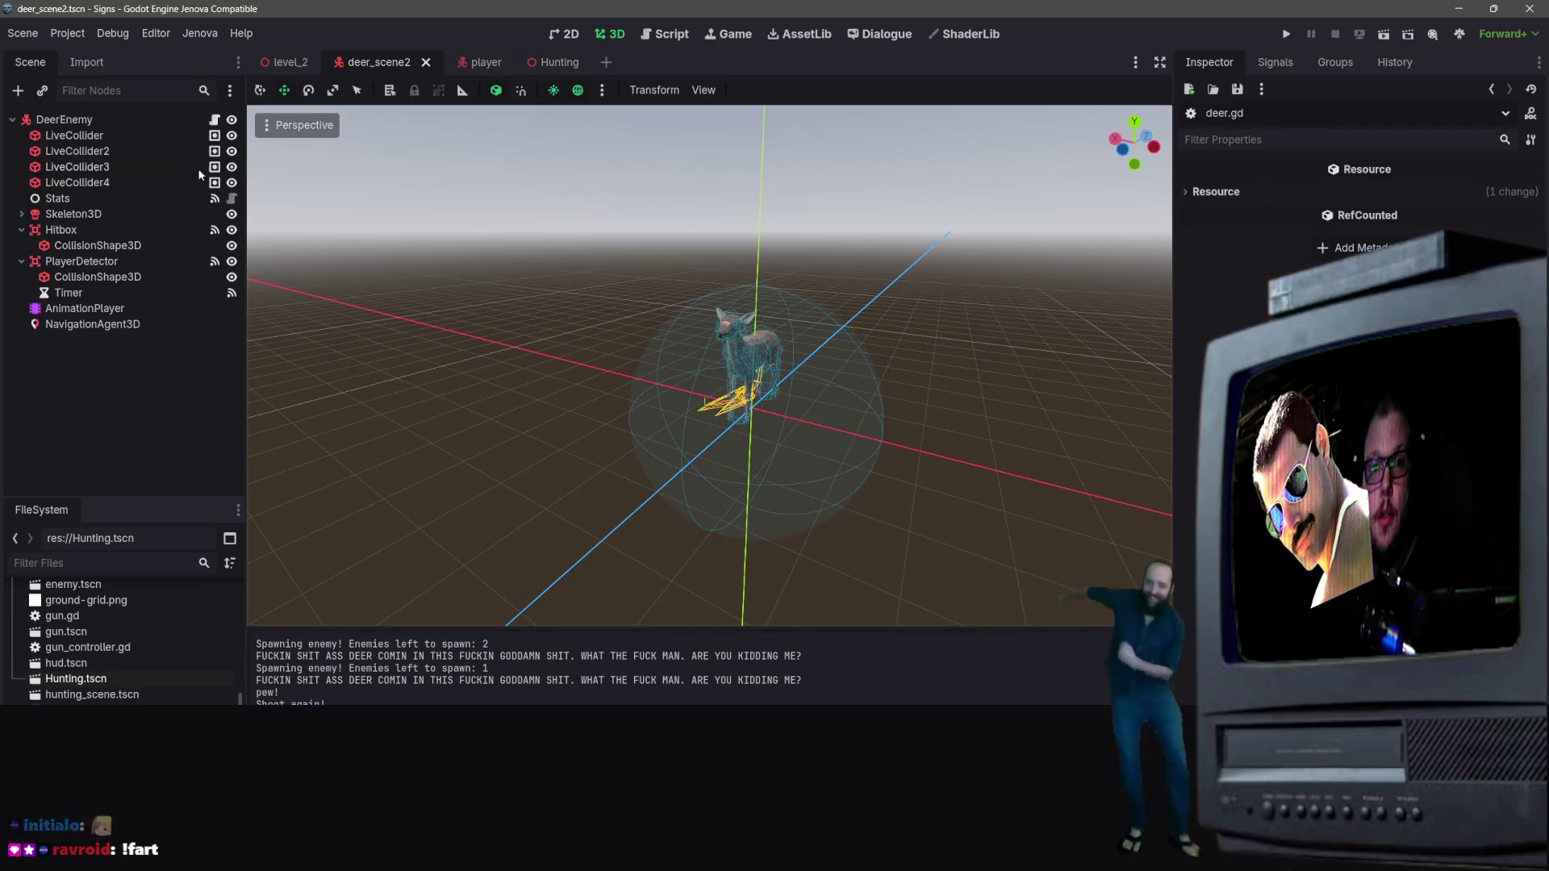
Step: Open deer.gd and select the old _process_walk code on lines 110–135
click(214, 120)
scroll(718, 243, up, 8)
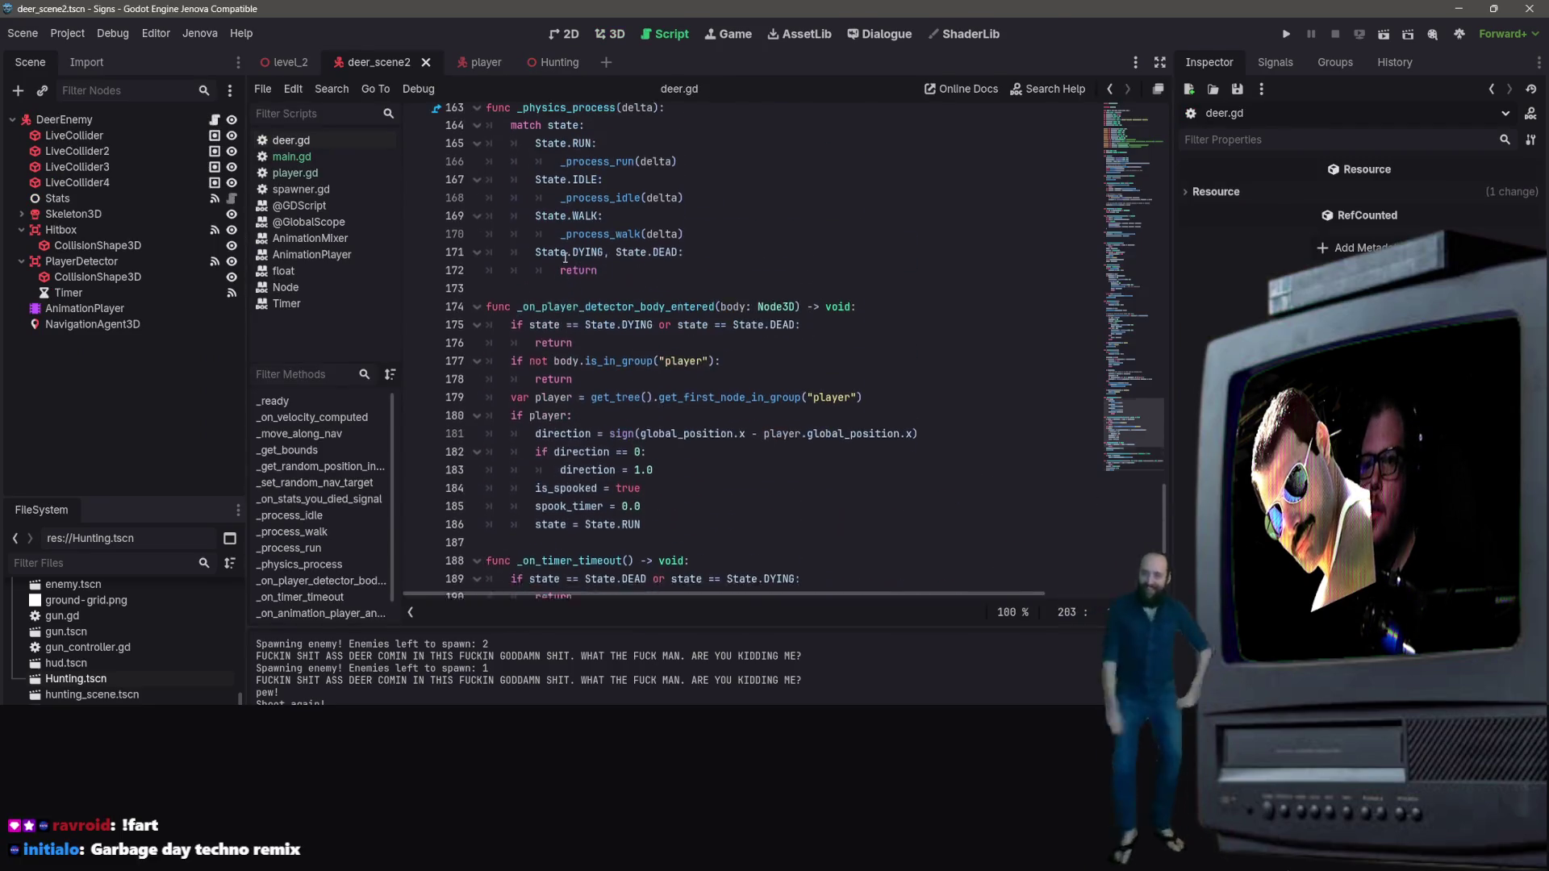
scroll(898, 290, up, 14)
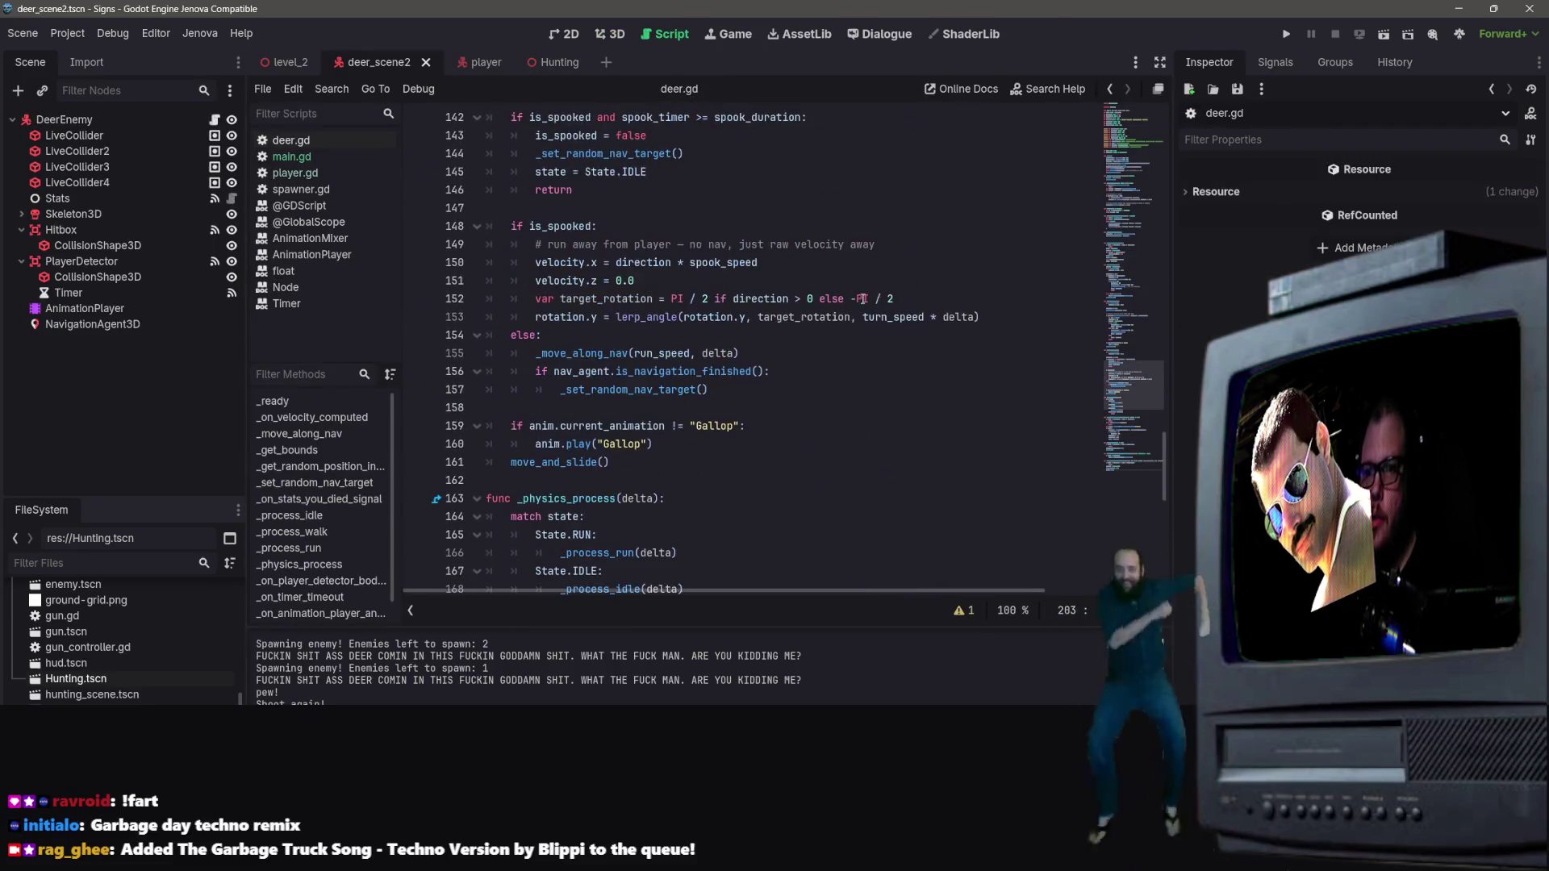
scroll(831, 297, up, 1)
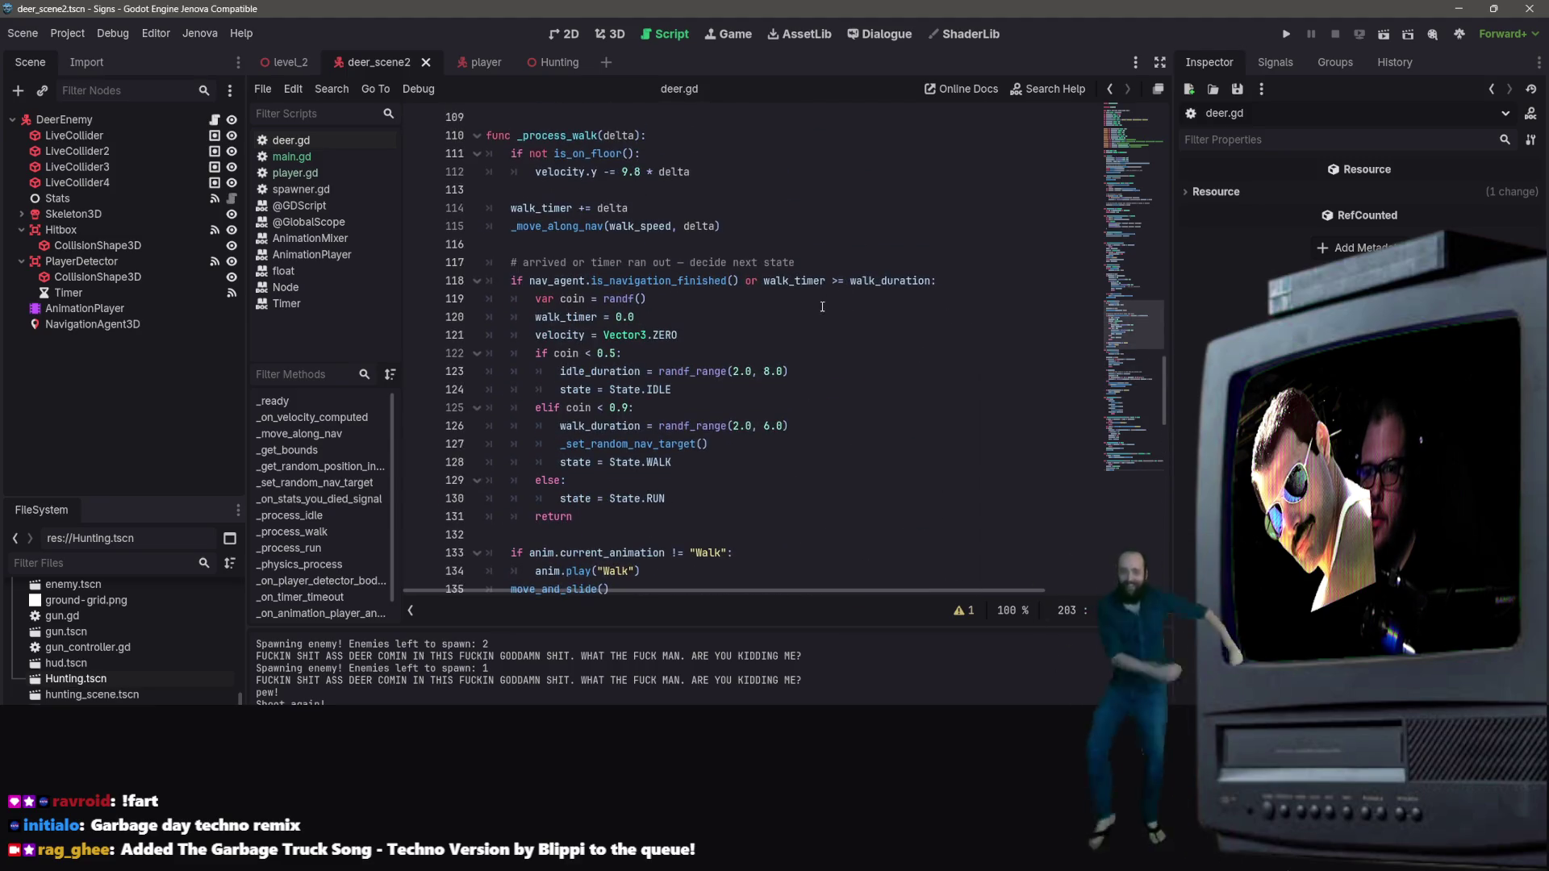
scroll(823, 283, up, 7)
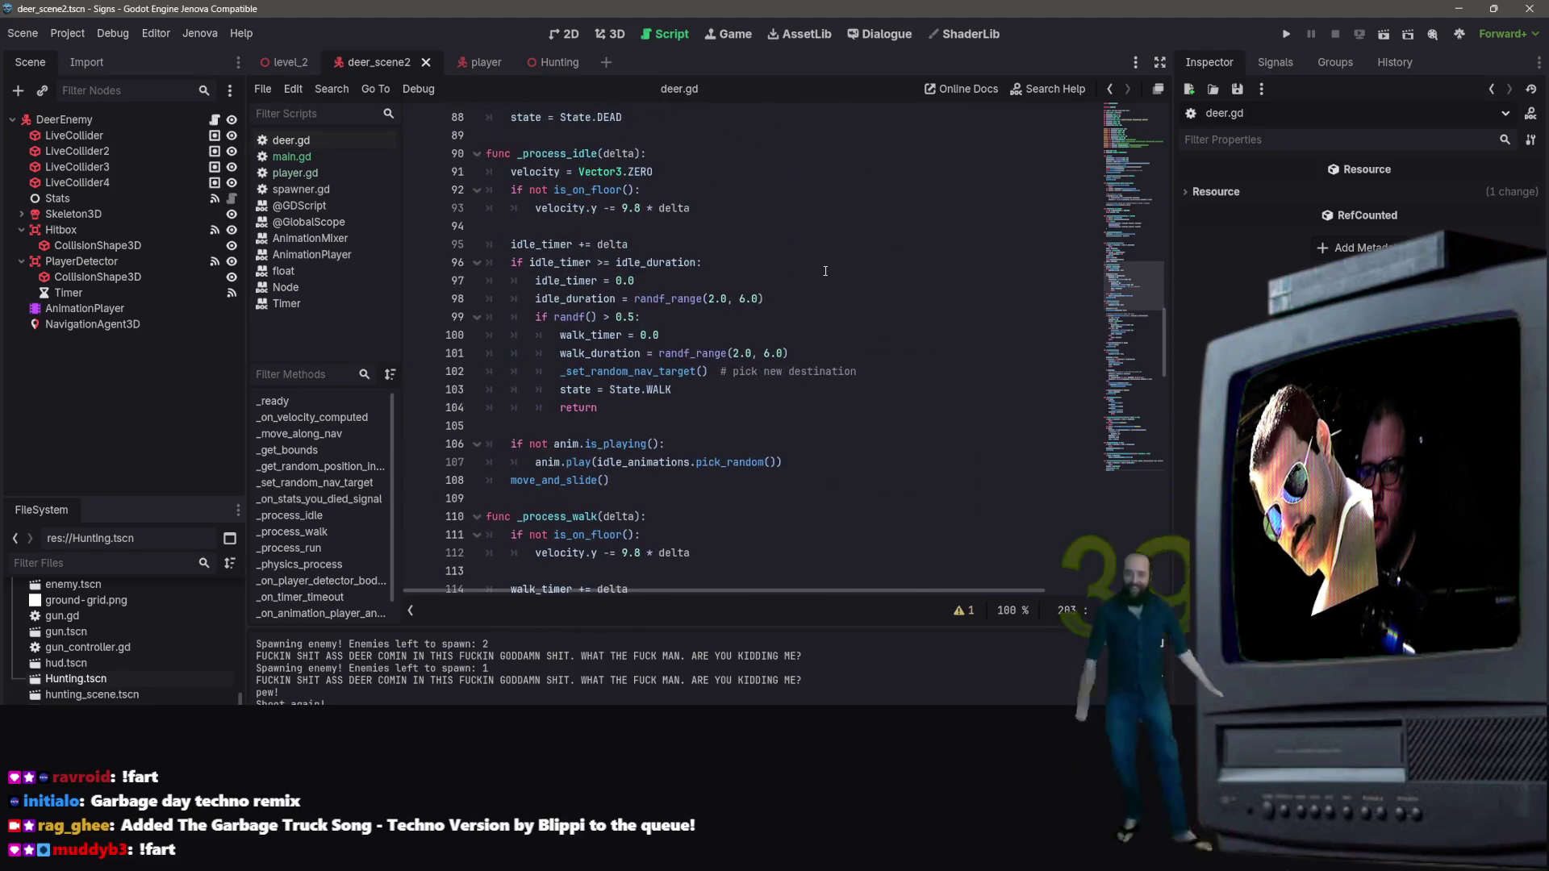
scroll(824, 275, down, 9)
drag(659, 490, 551, 389)
mouse_move(494, 311)
mouse_down()
mouse_move(421, 220)
mouse_move(428, 121)
mouse_move(443, 418)
mouse_move(453, 240)
mouse_move(525, 134)
mouse_up()
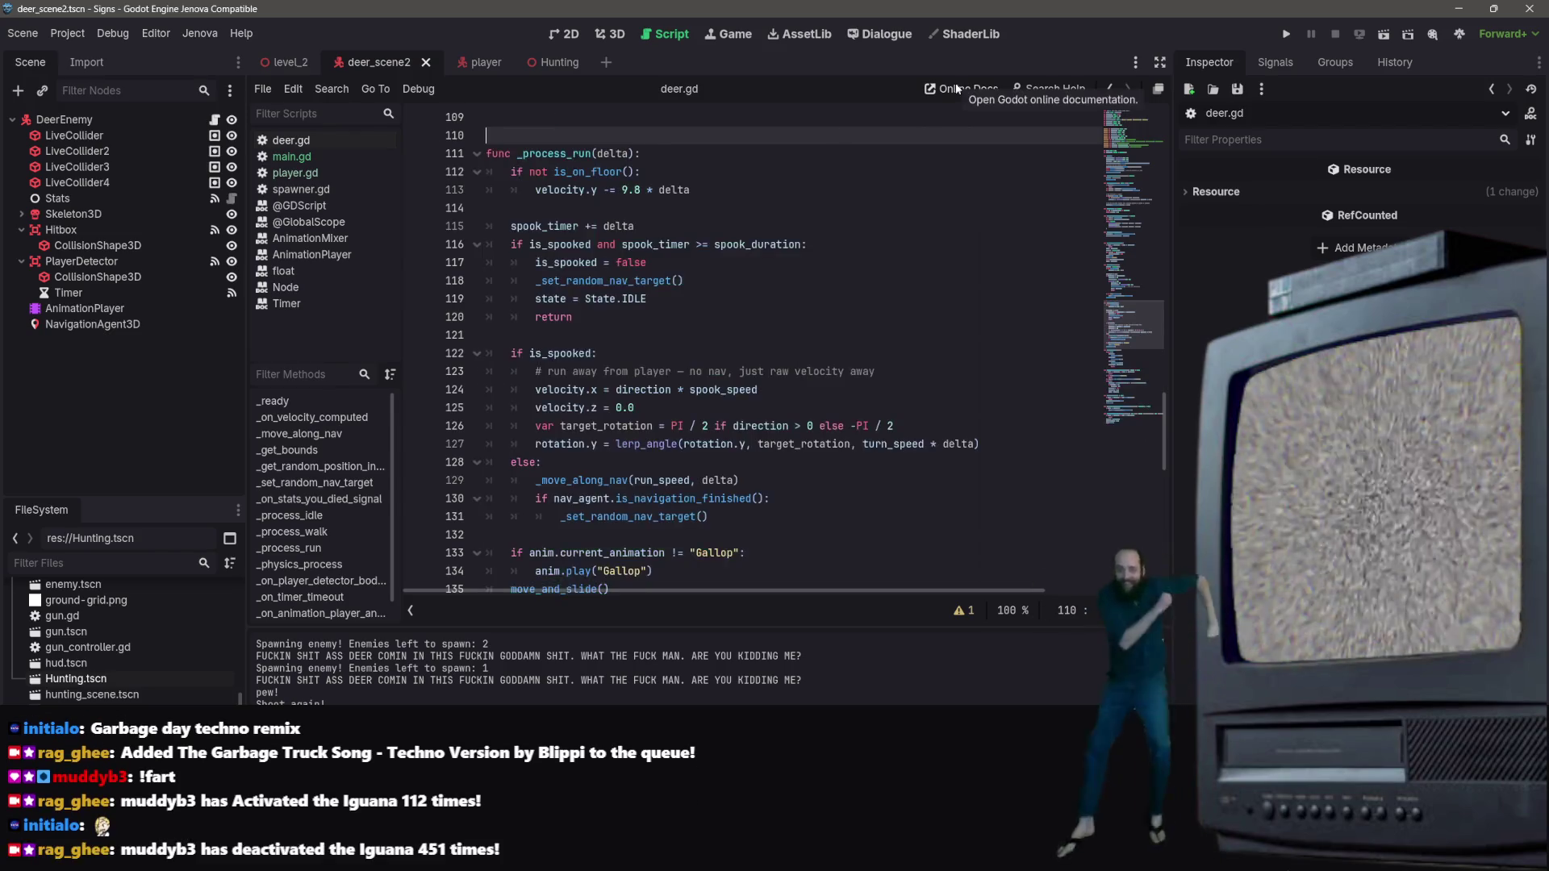
Step: Paste the new _move_along_nav and _process_walk code over the selection, adding a line after move_and_slide()
key(ctrl+v)
scroll(693, 309, down, 5)
scroll(694, 309, up, 7)
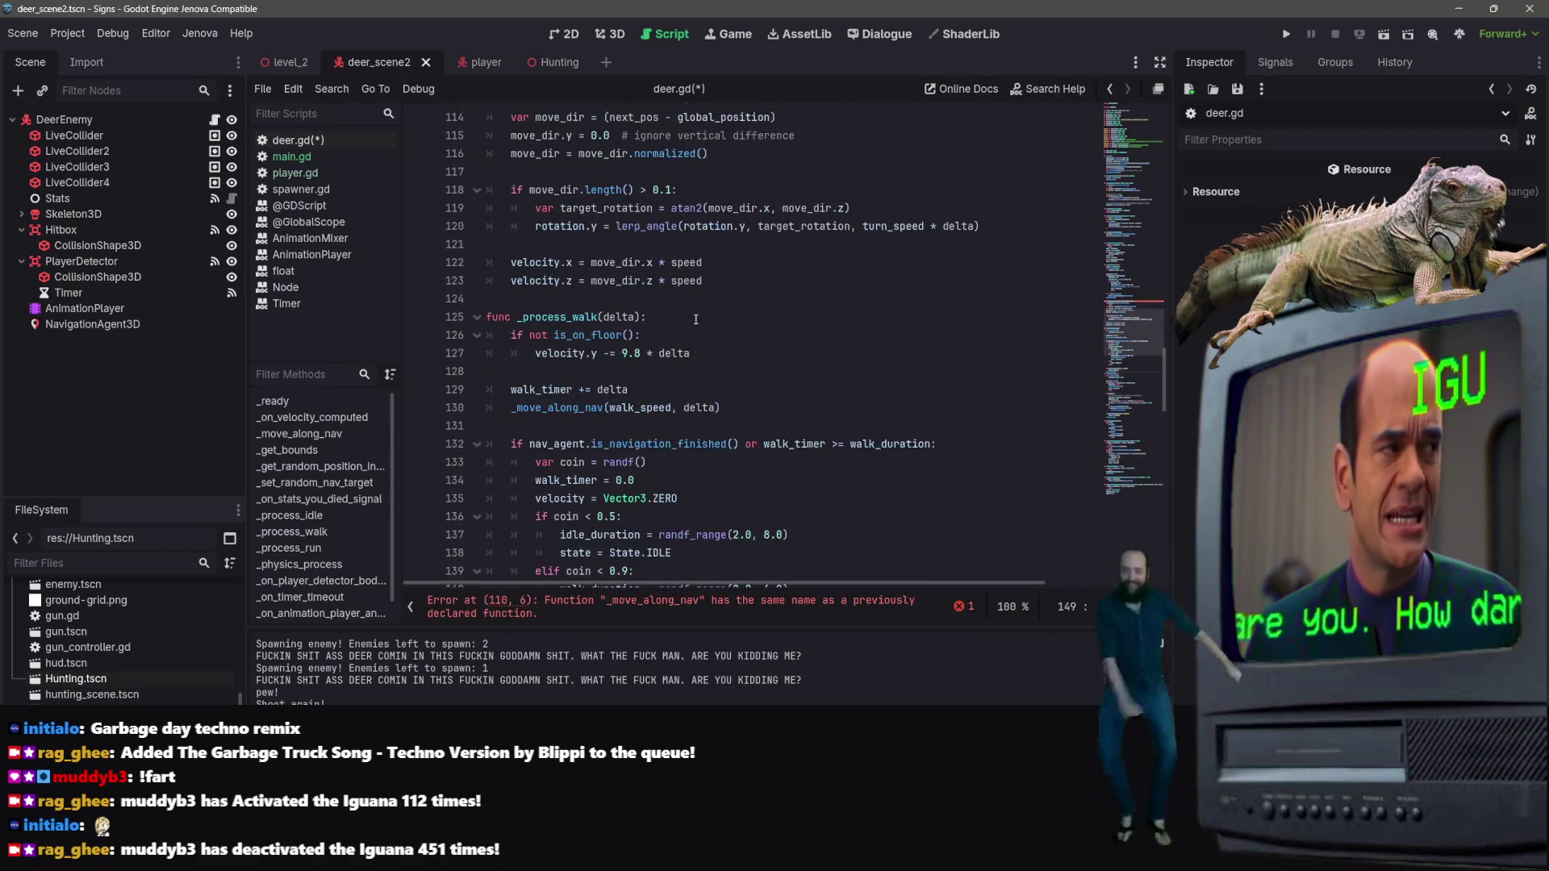
scroll(685, 361, down, 6)
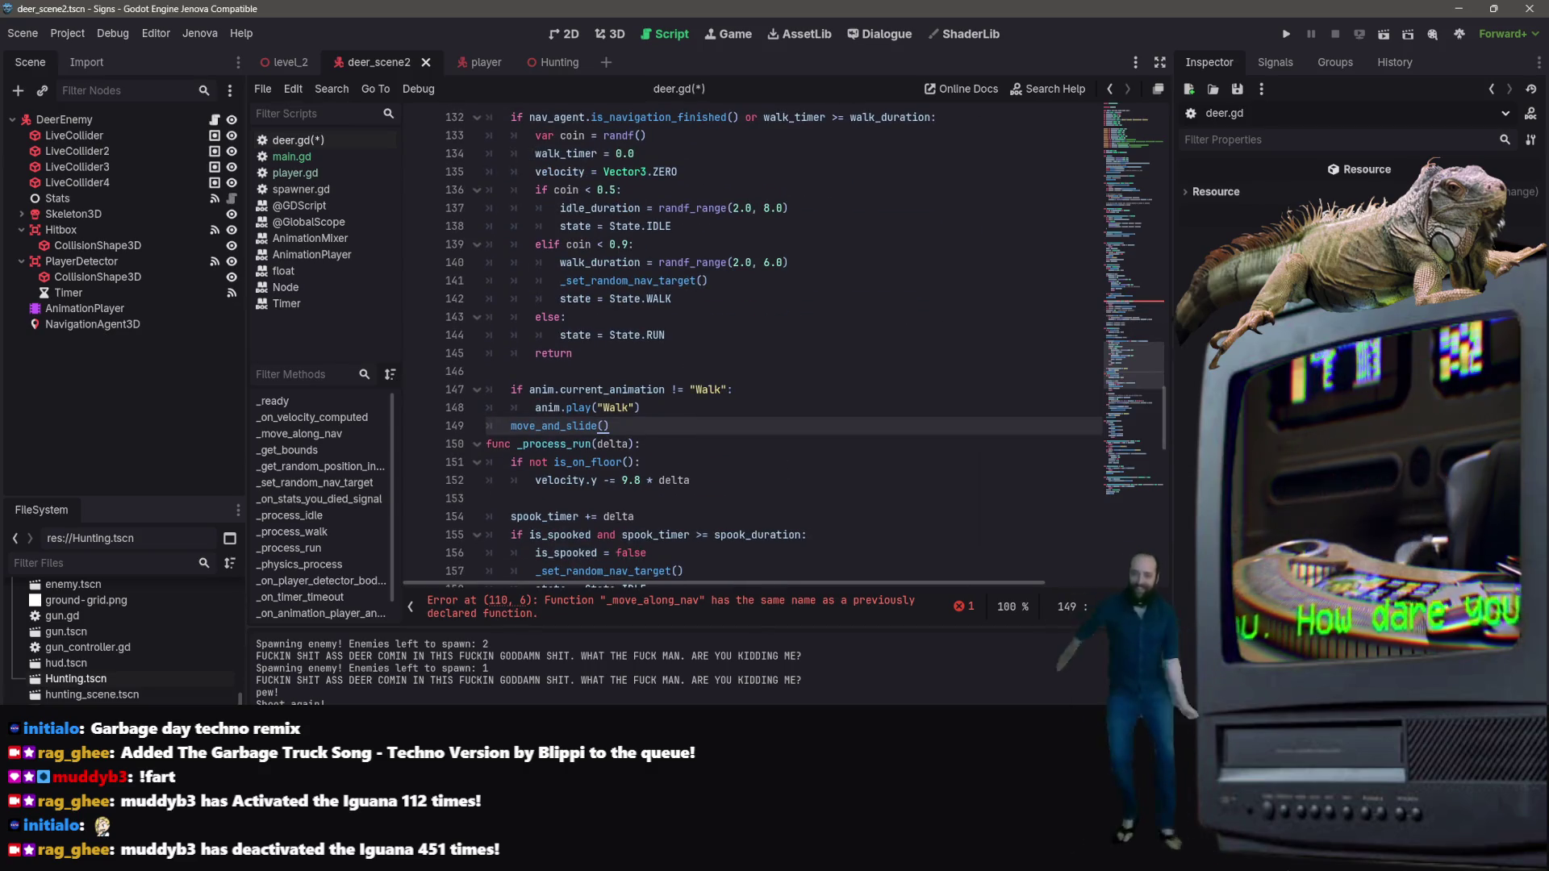
key(Return)
Step: Scroll through deer.gd to review the pasted code and the duplicate _move_along_nav error
scroll(617, 270, down, 2)
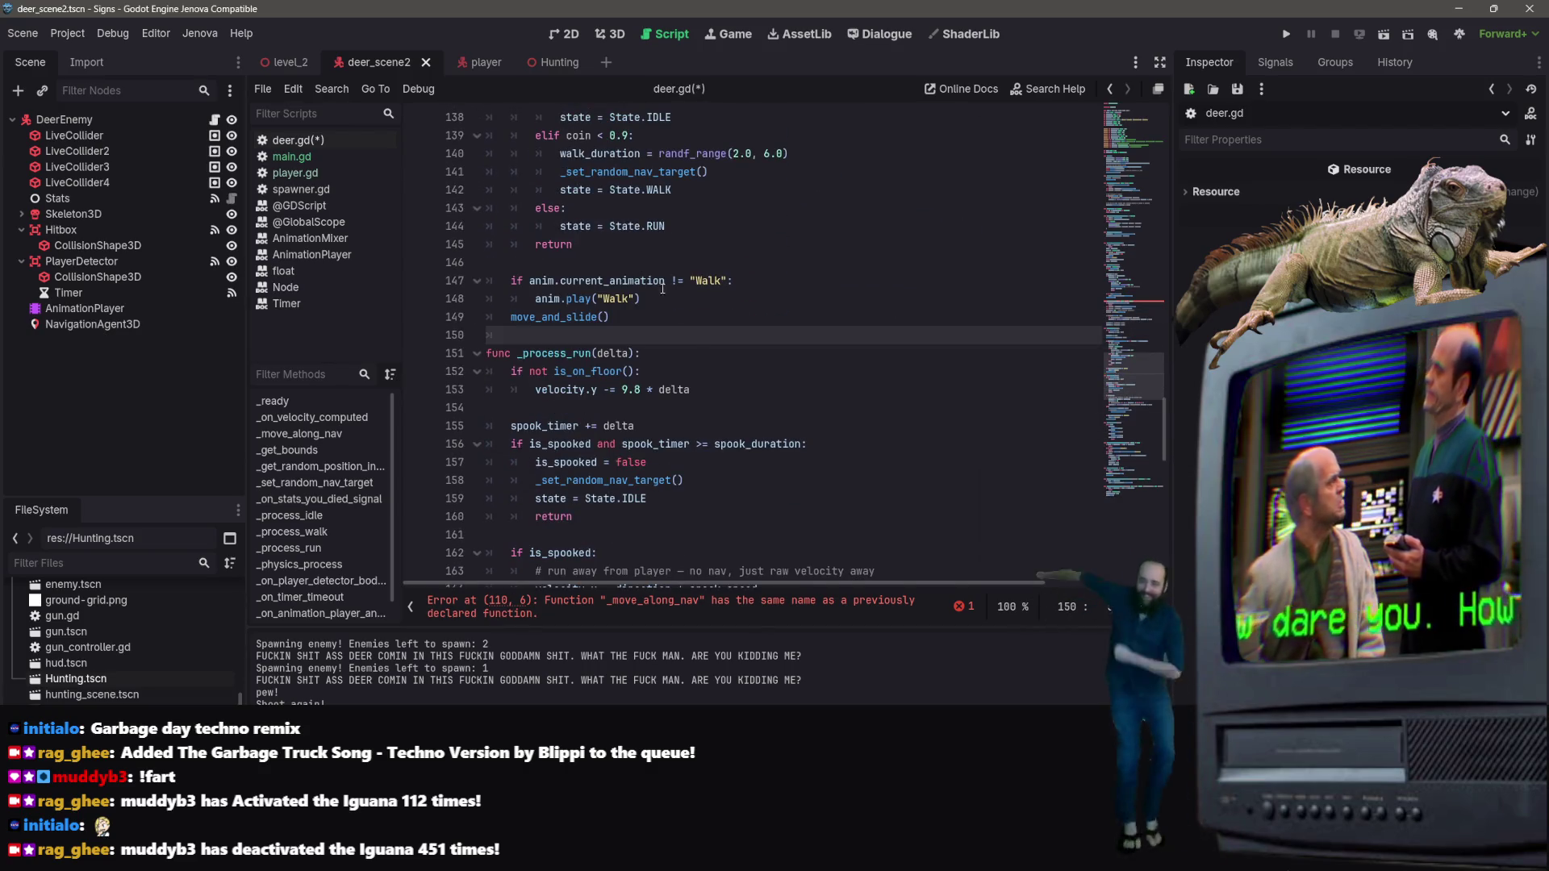
scroll(645, 307, down, 2)
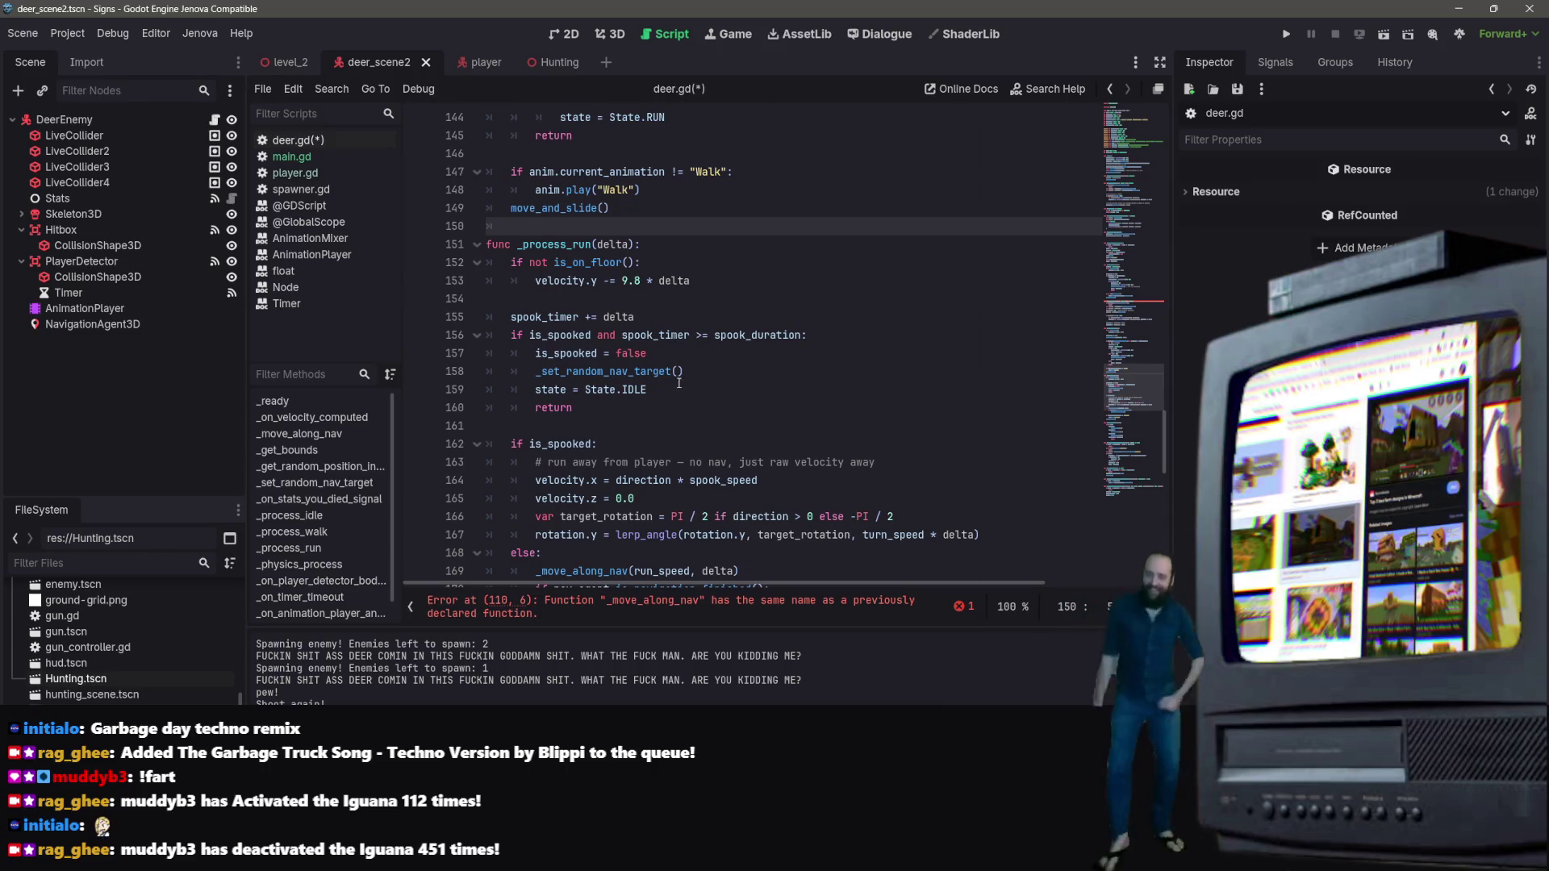
scroll(678, 384, down, 4)
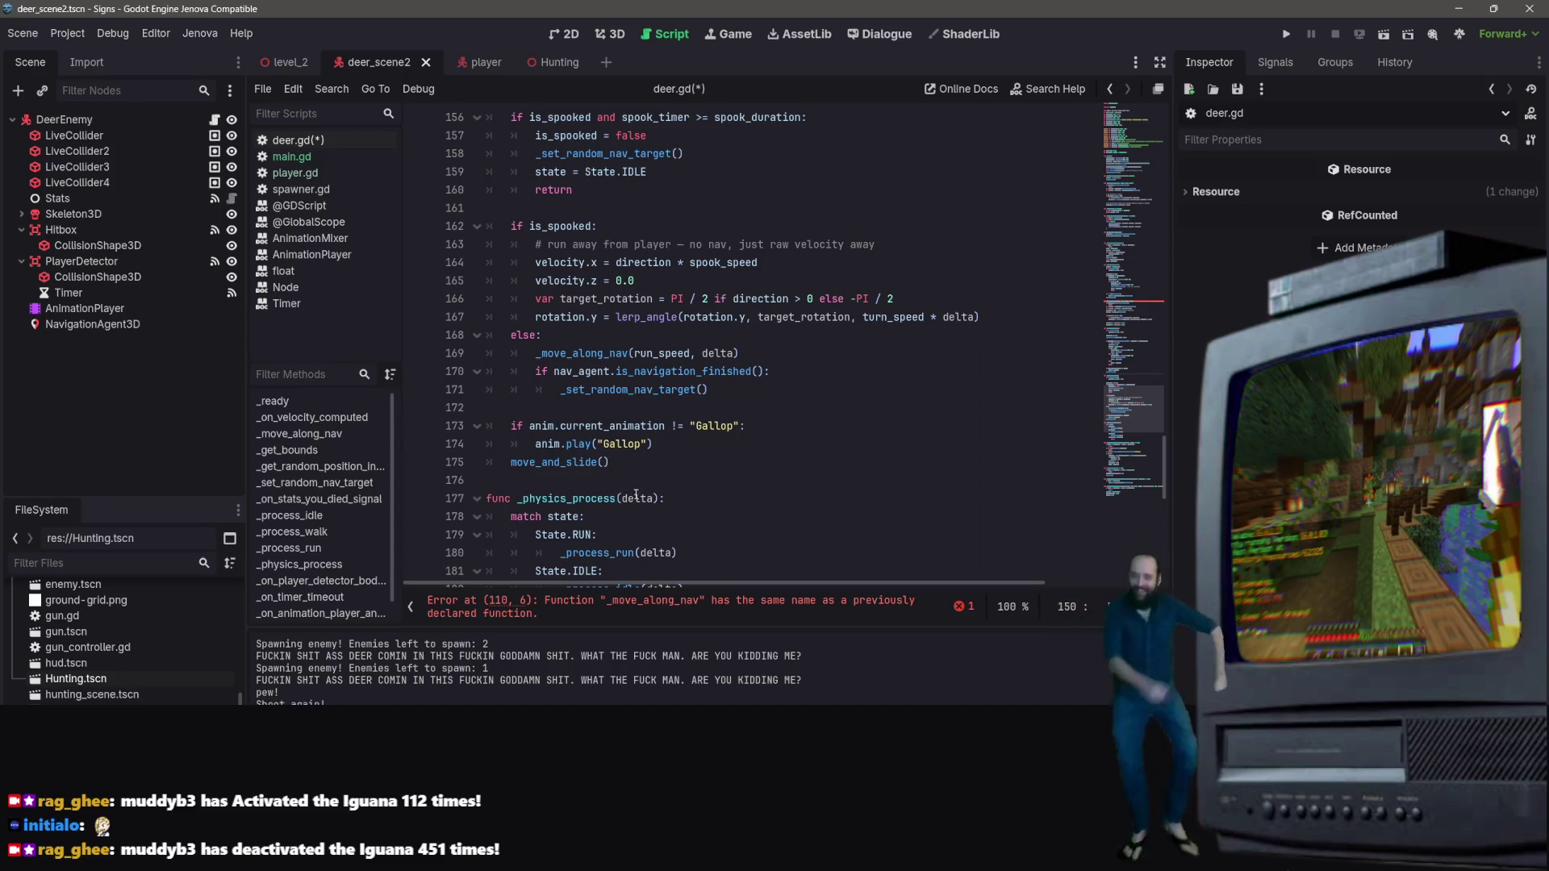
scroll(727, 453, down, 5)
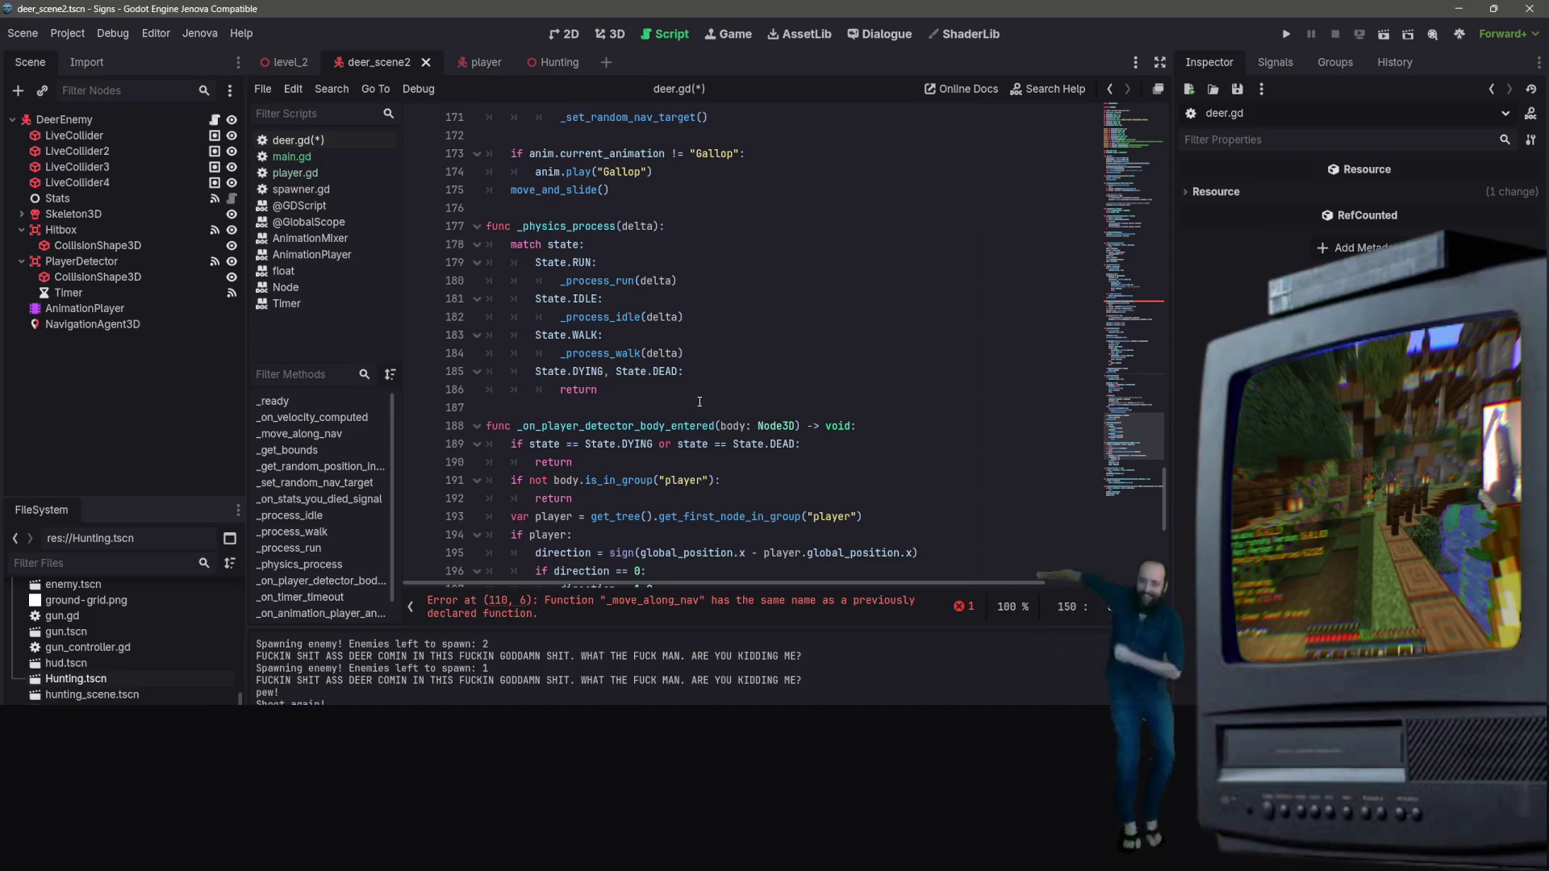
scroll(716, 411, down, 2)
scroll(733, 411, down, 3)
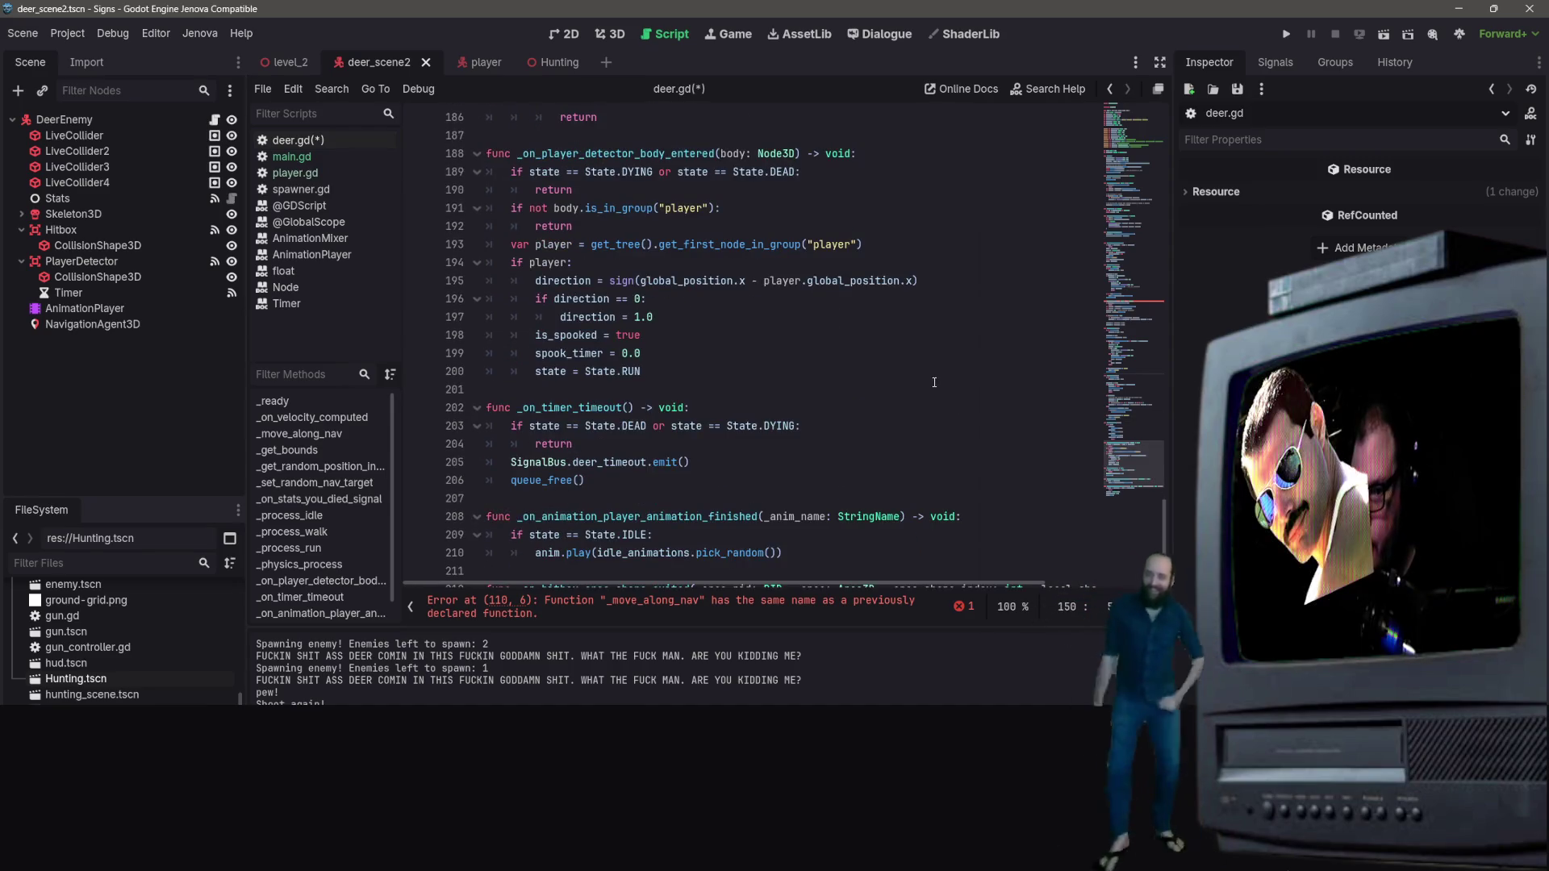
scroll(934, 382, down, 2)
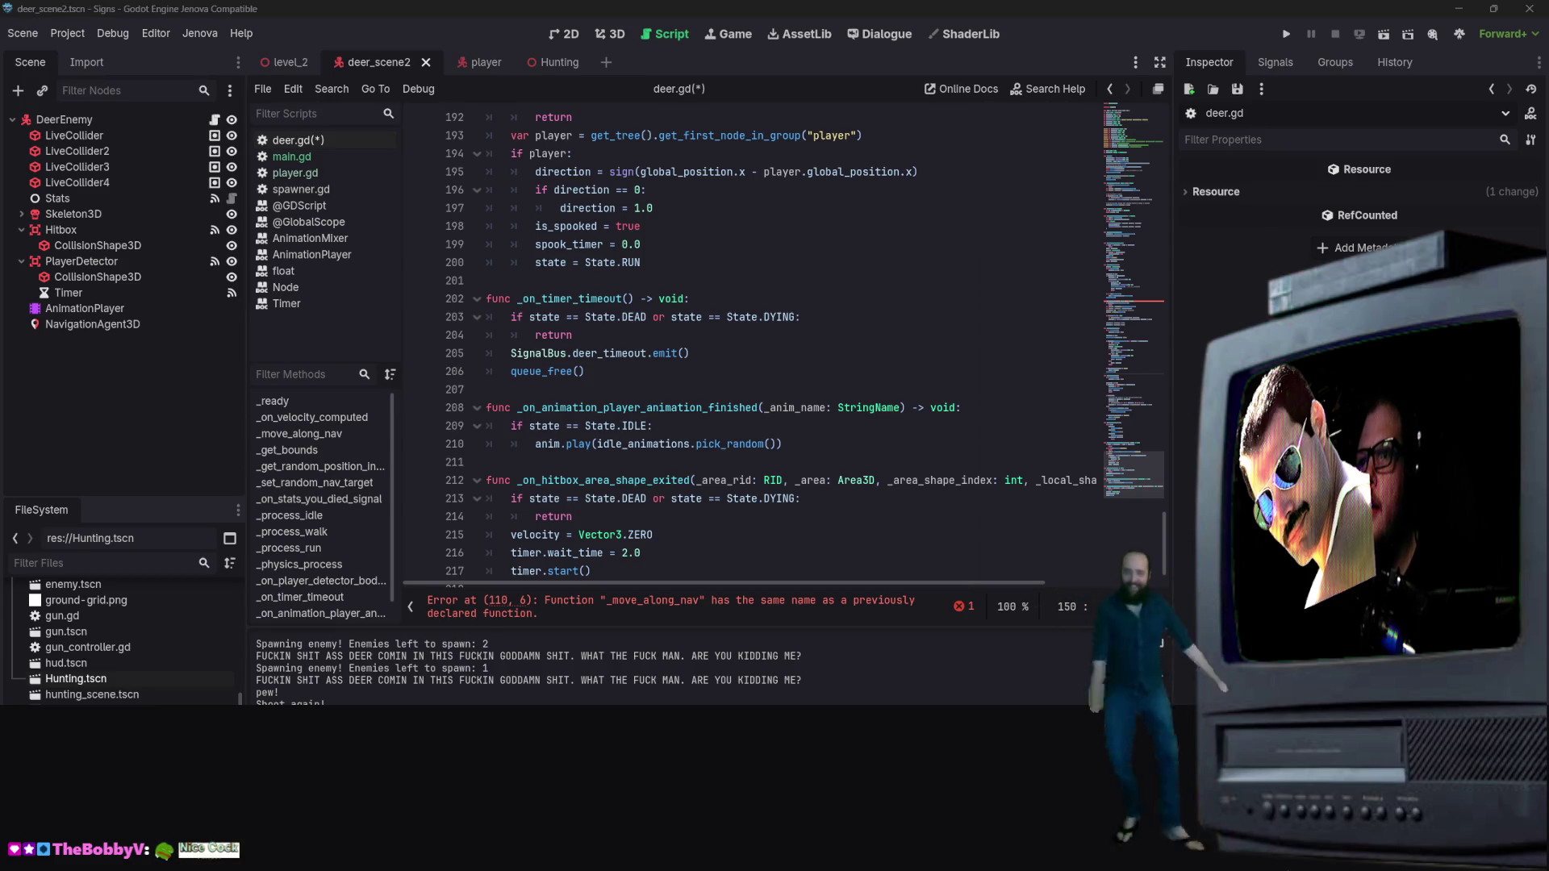
scroll(1125, 288, up, 4)
scroll(1007, 243, up, 3)
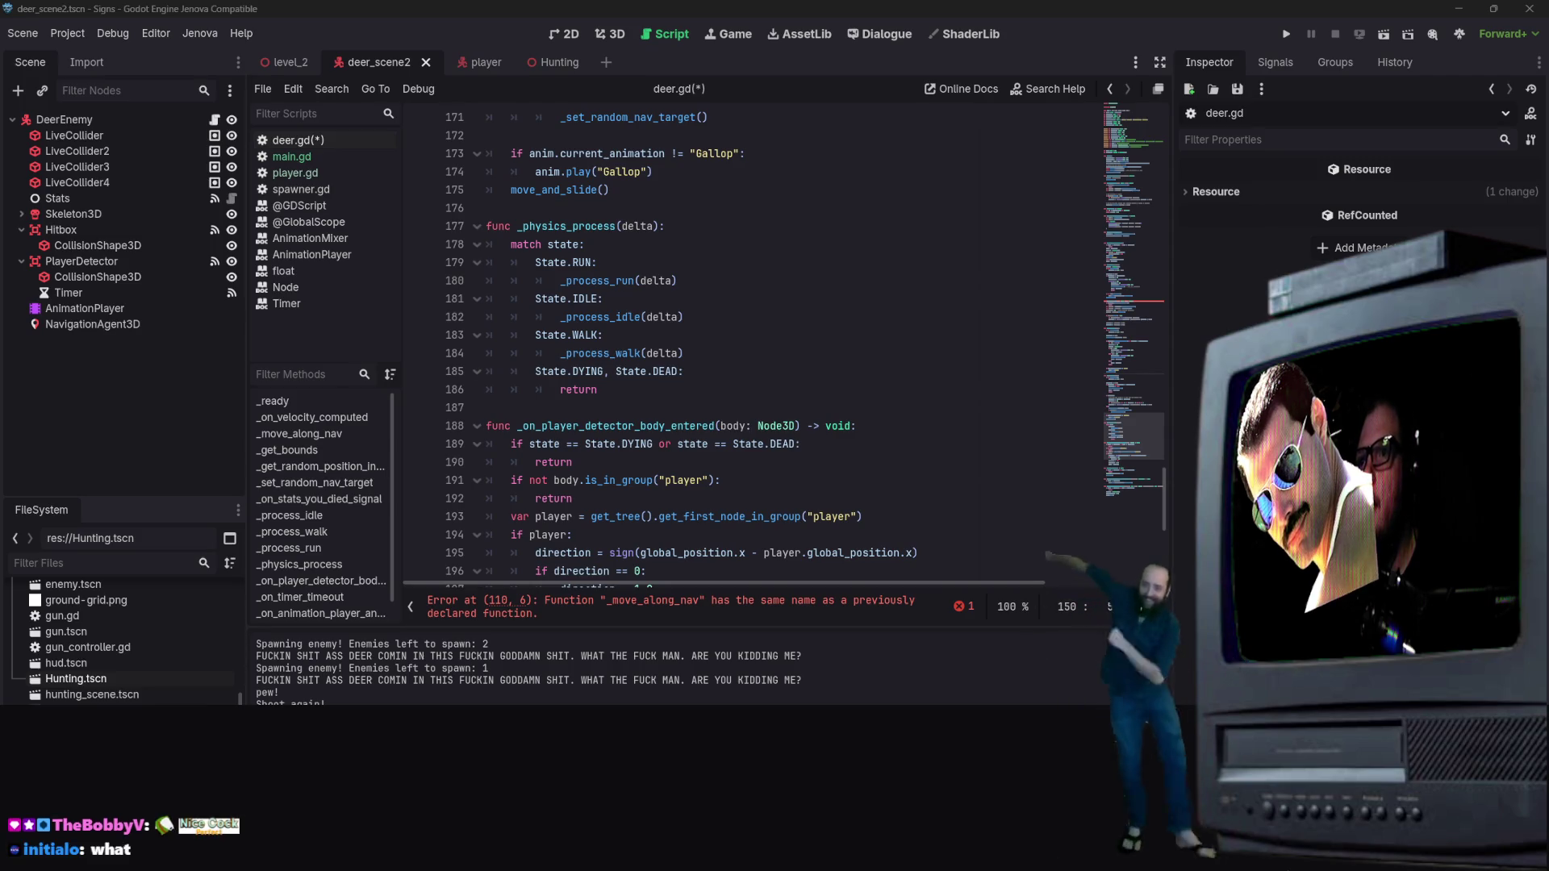
scroll(816, 341, up, 17)
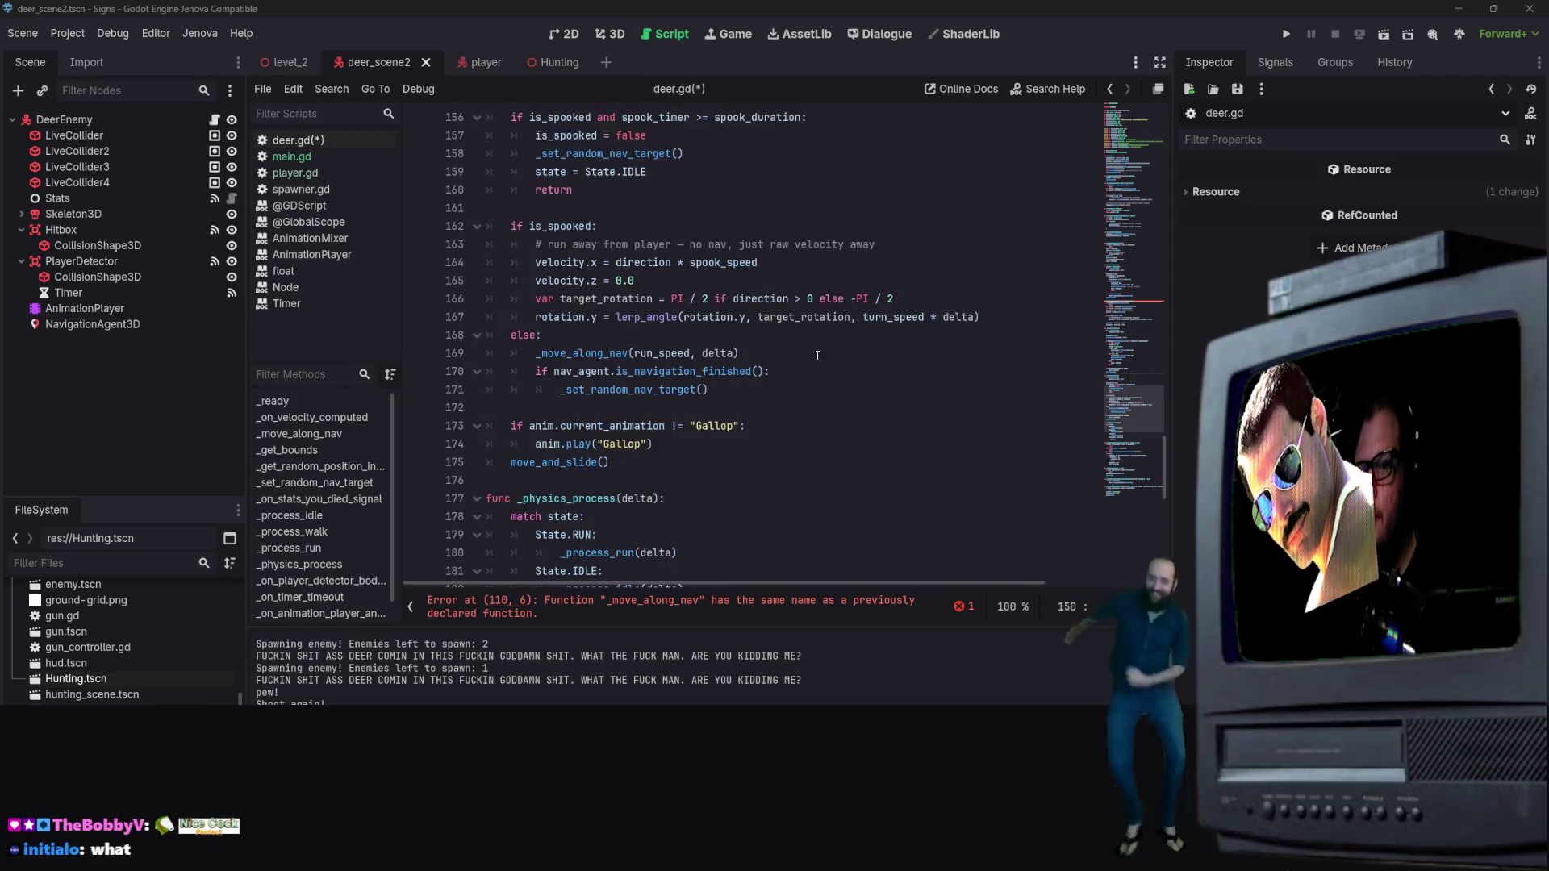
scroll(807, 451, up, 5)
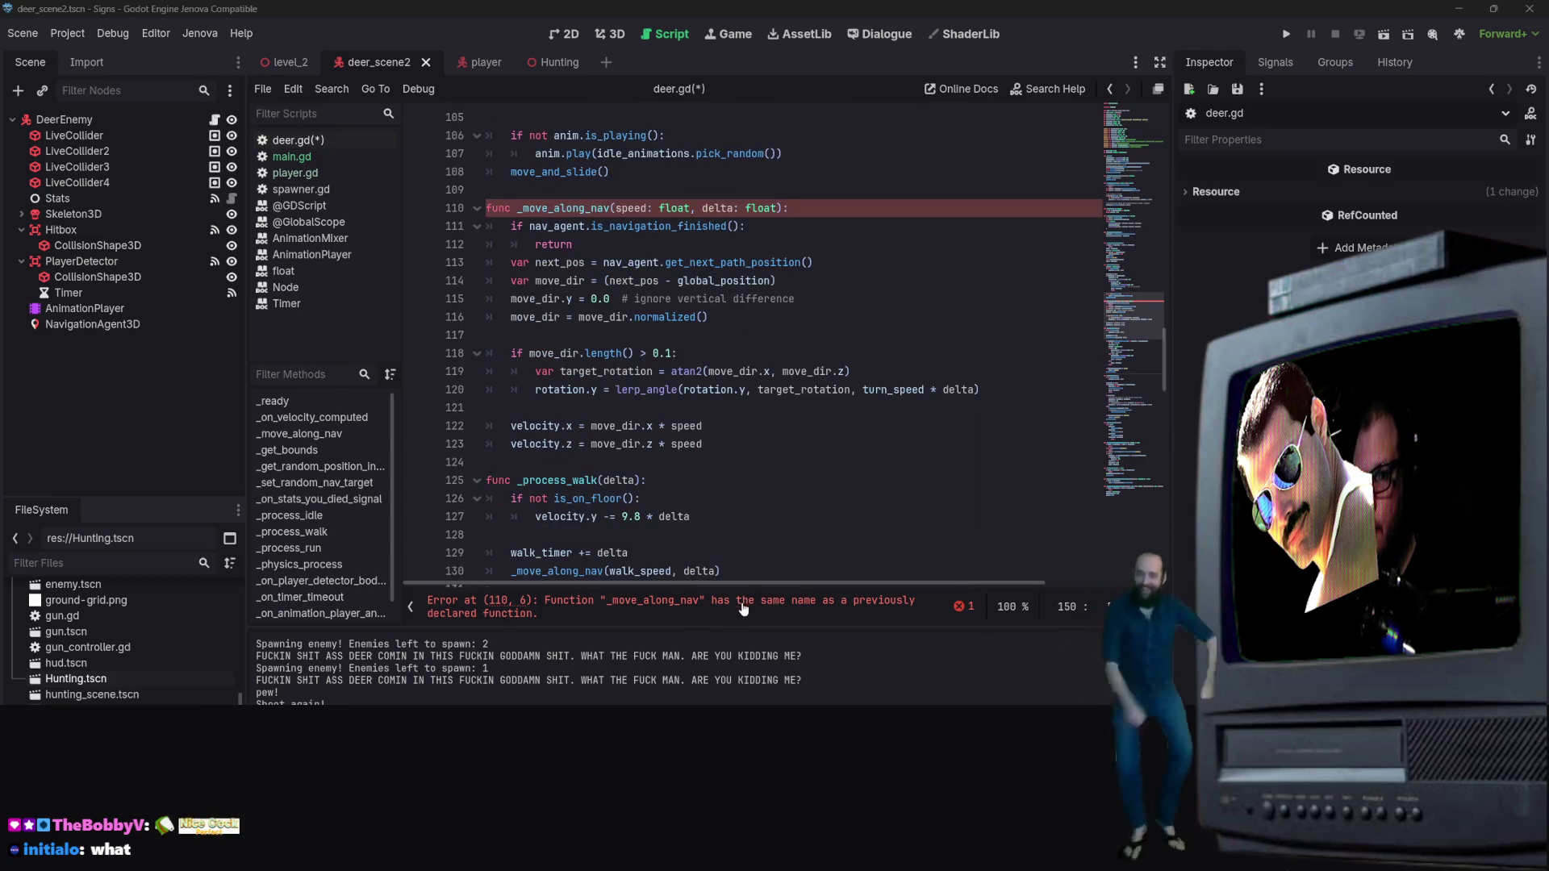
Step: Delete the older duplicate _move_along_nav (lines 45–57), save deer.gd, and return to Hunting
scroll(734, 465, up, 14)
scroll(734, 465, up, 8)
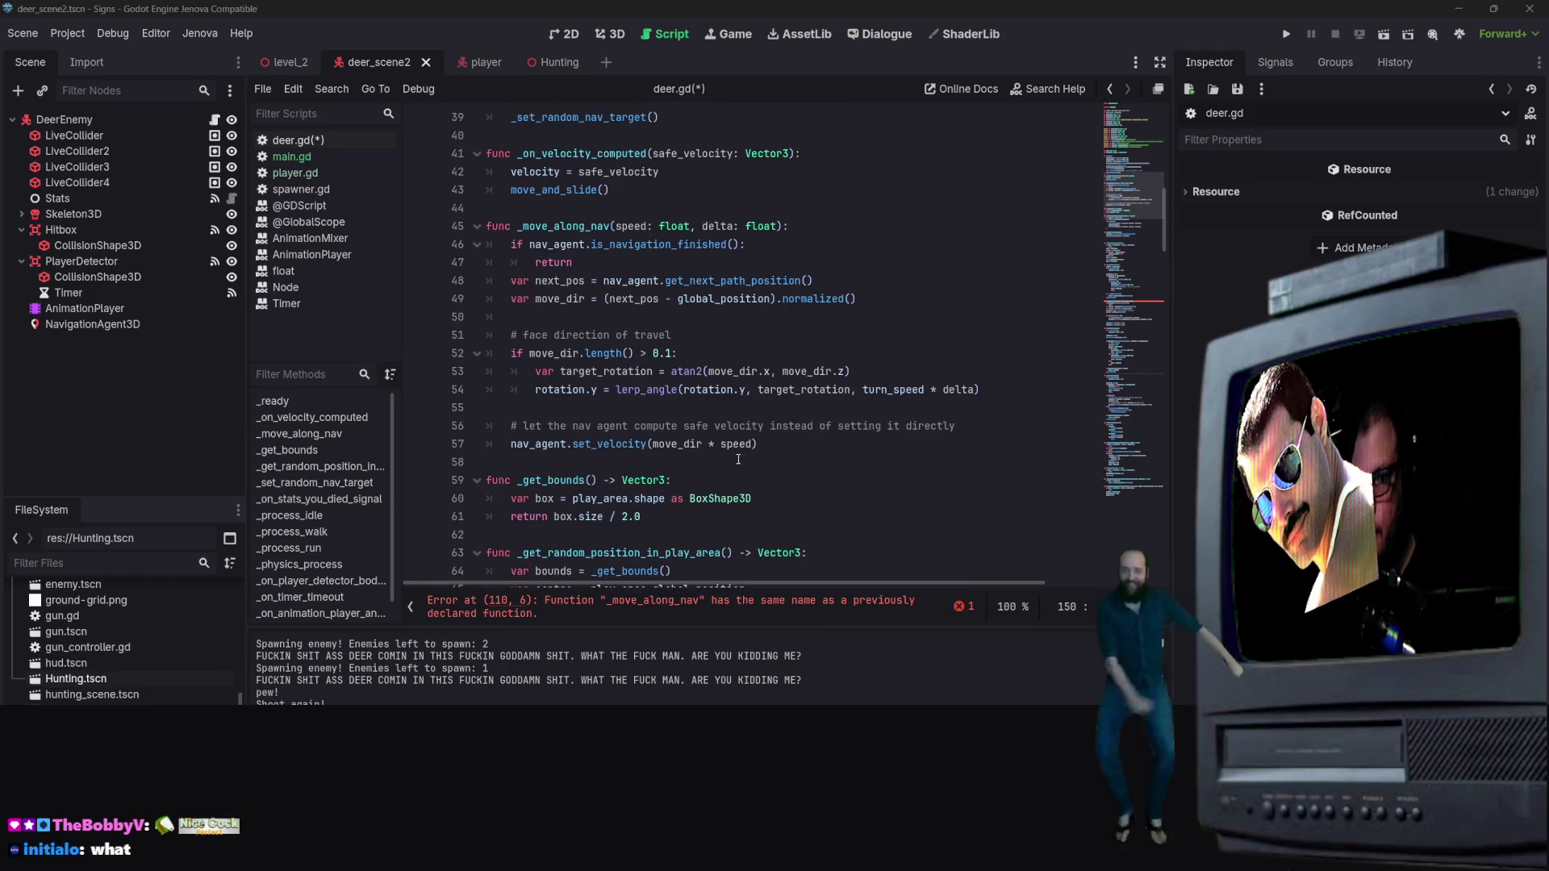
mouse_move(827, 451)
mouse_down()
mouse_move(468, 278)
mouse_move(435, 214)
mouse_move(433, 227)
mouse_up()
key(Delete)
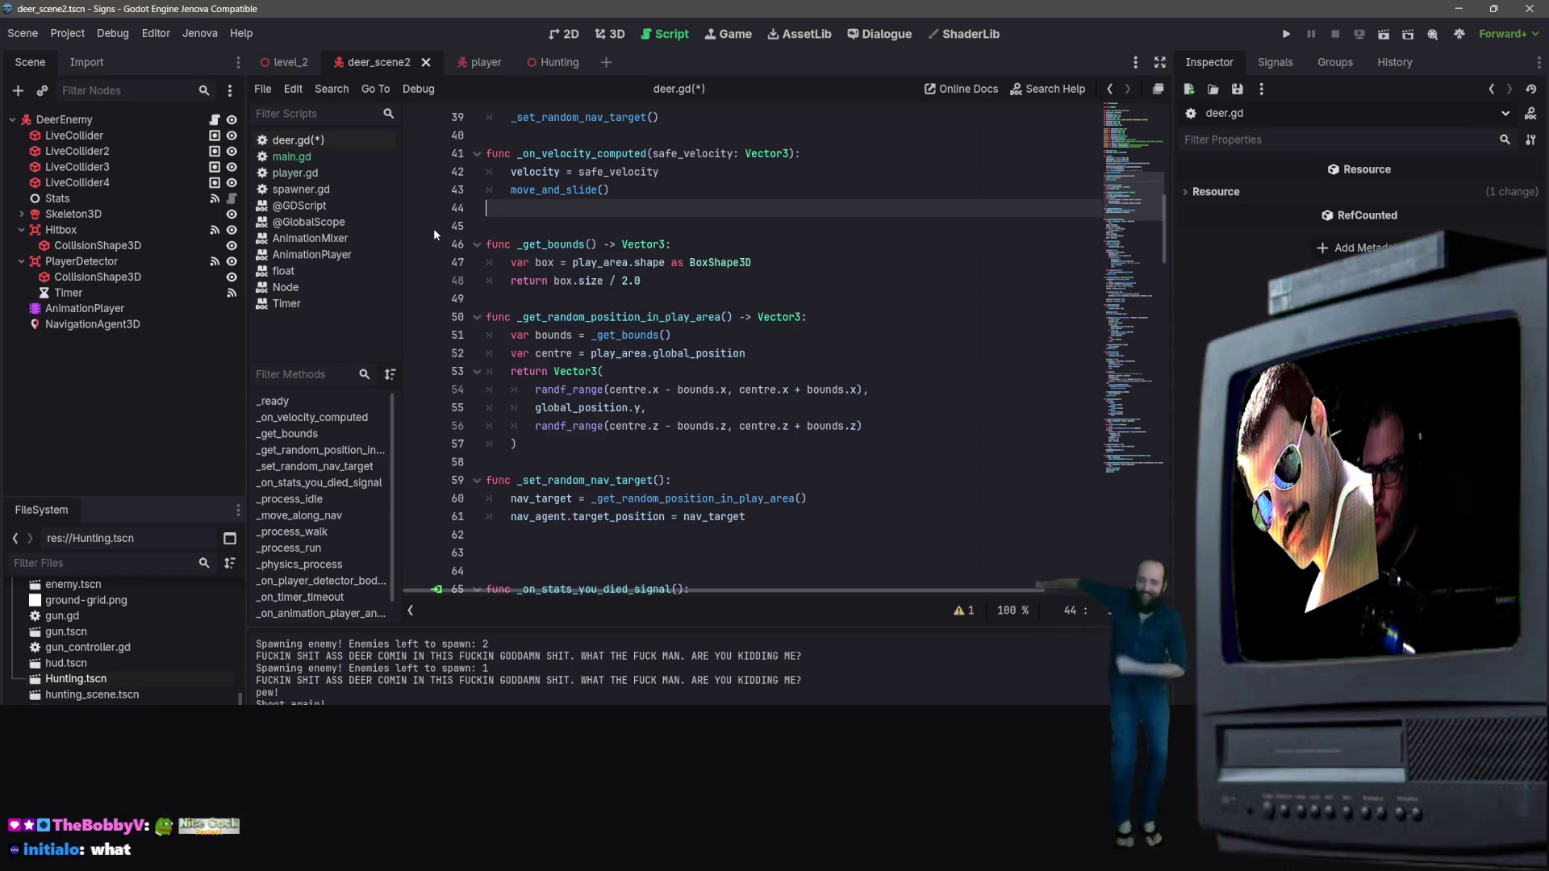
key(ctrl+s)
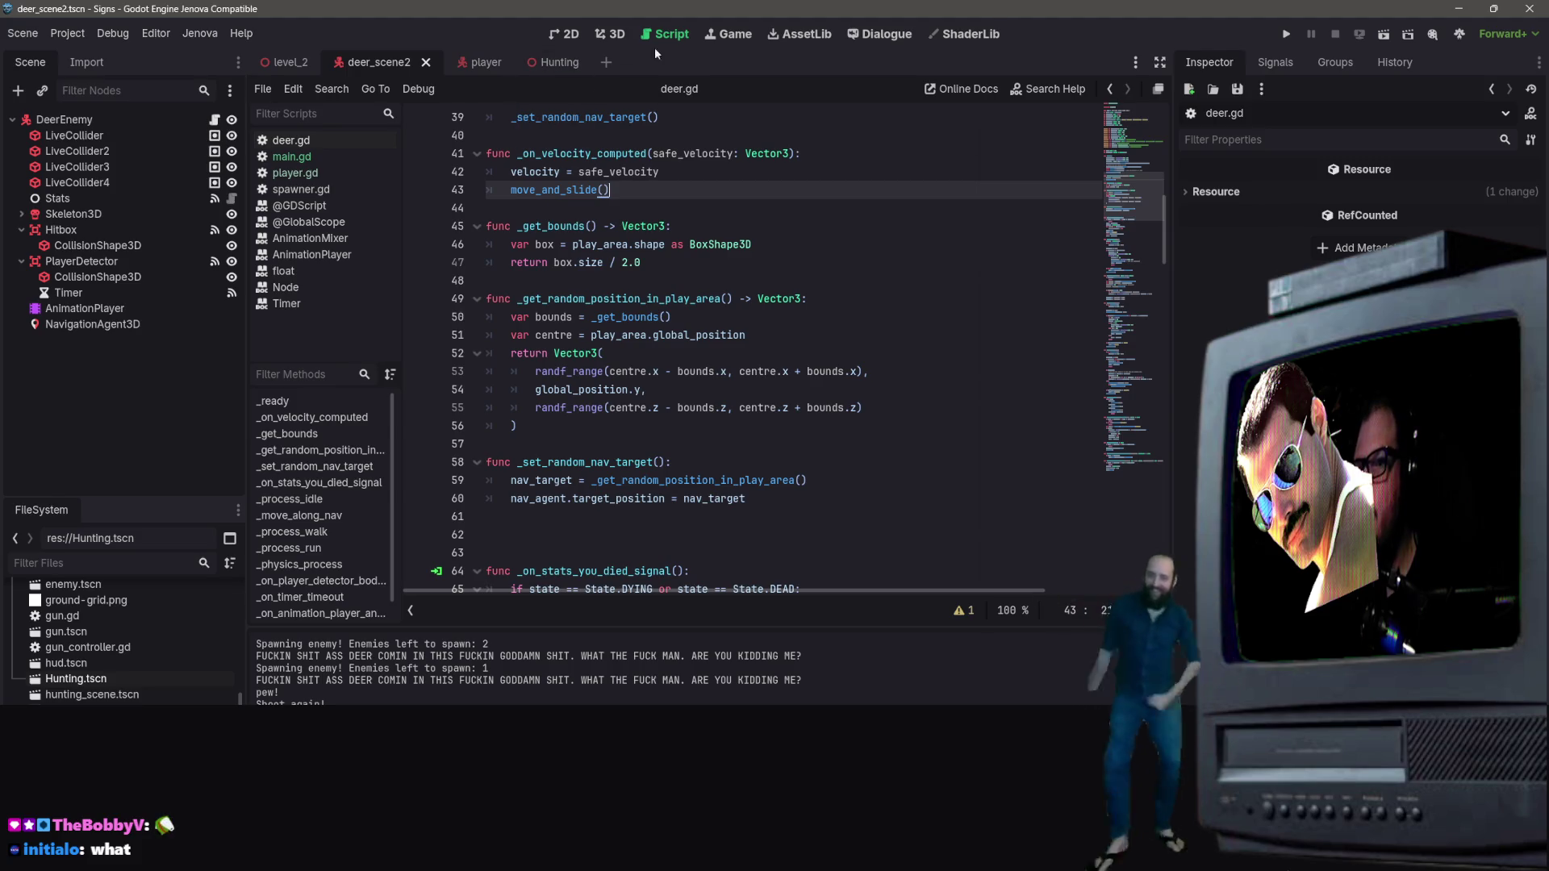
click(549, 63)
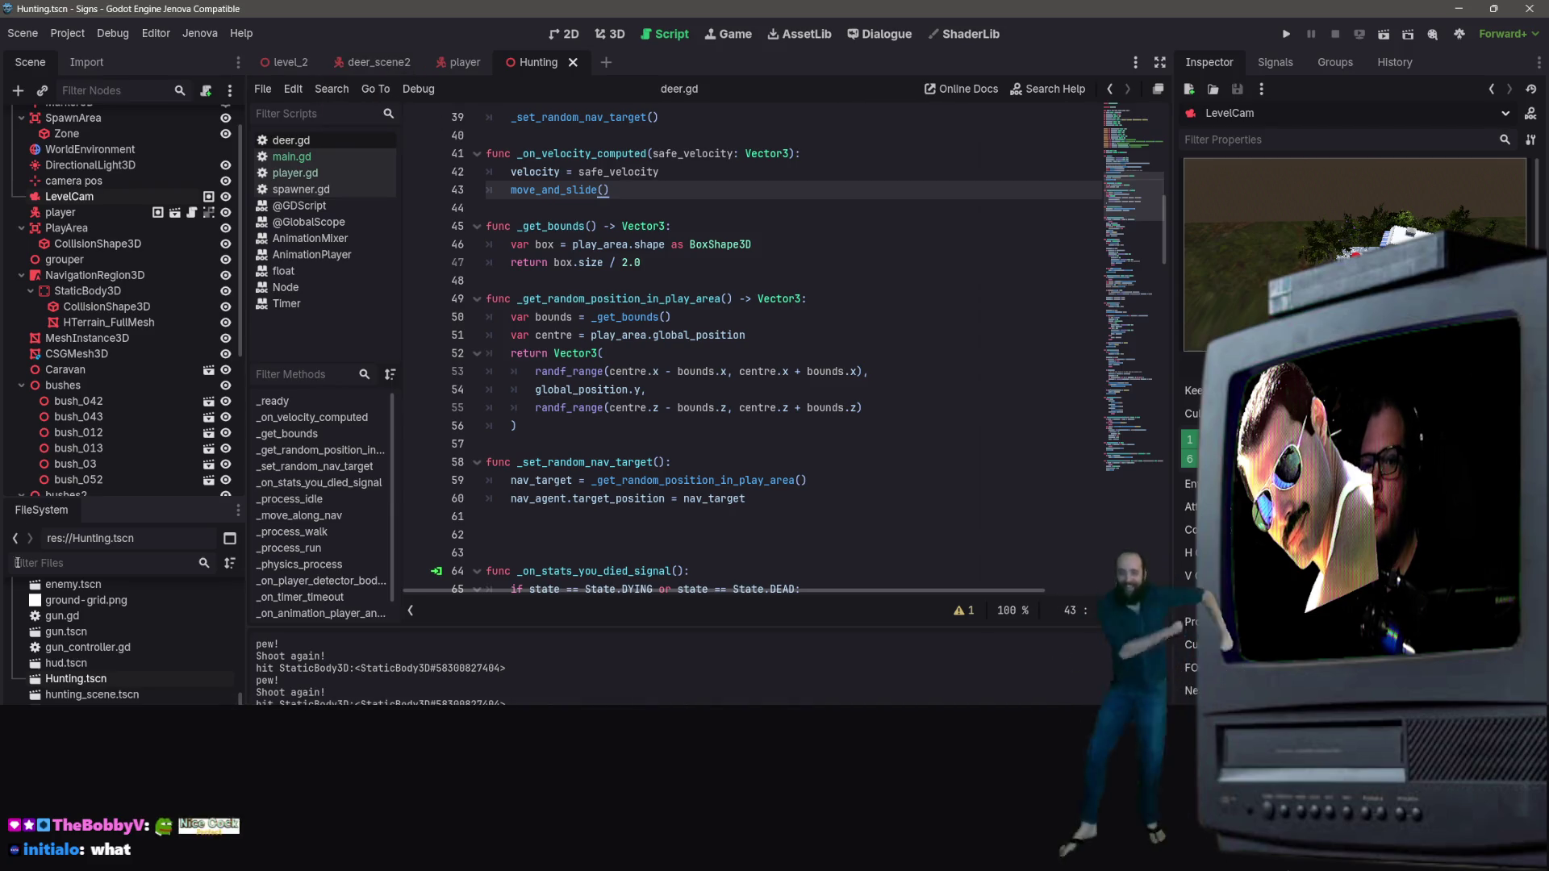
Step: Run the project, walk the player across the terrain toward the deer, then close the game
click(95, 275)
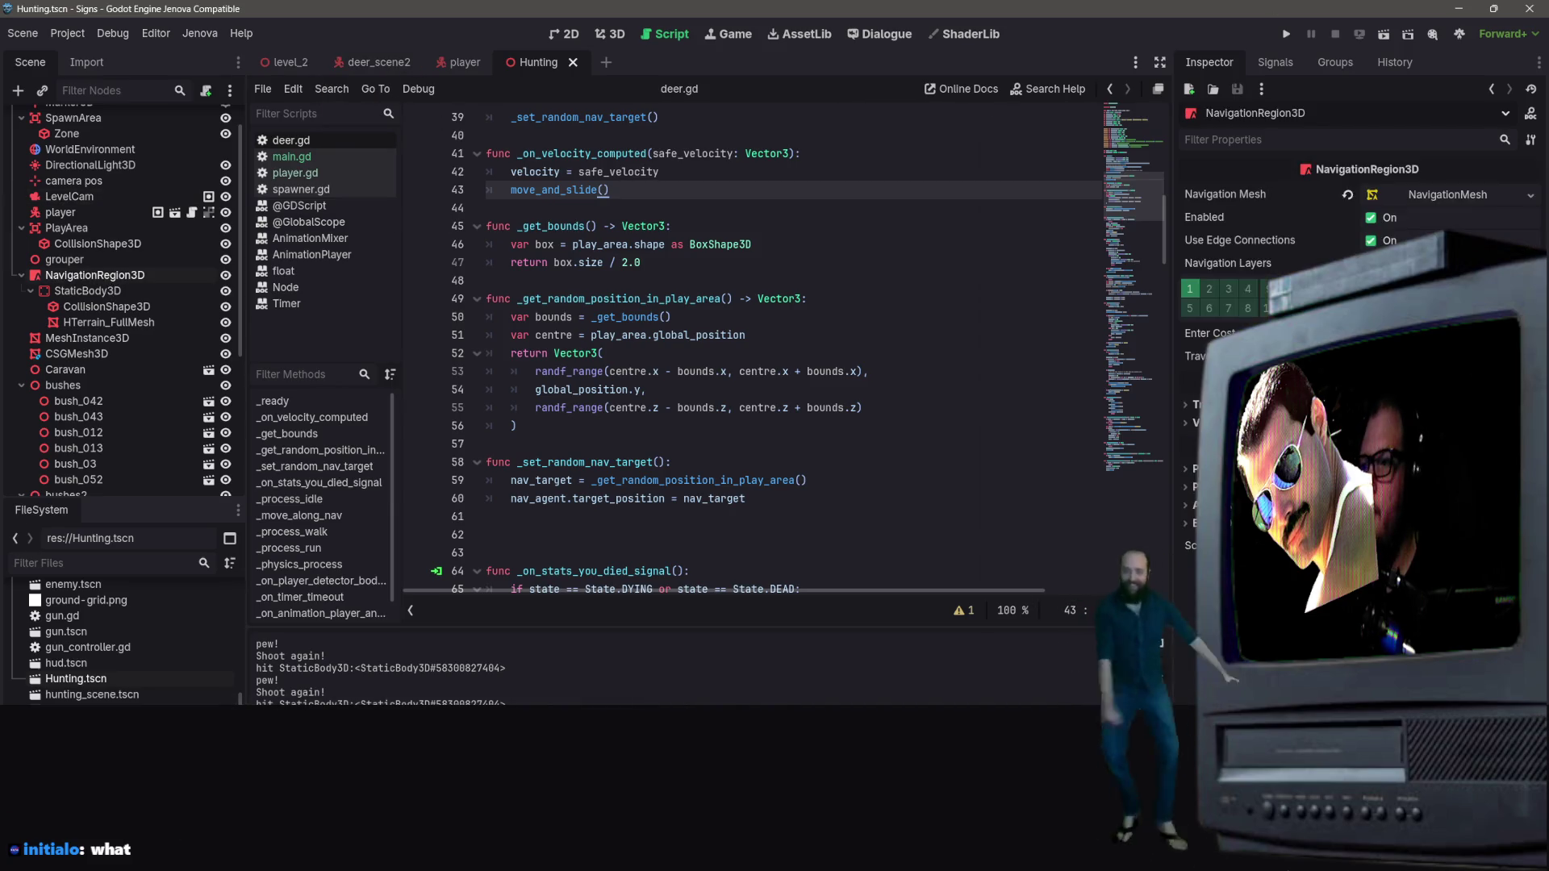
click(1387, 36)
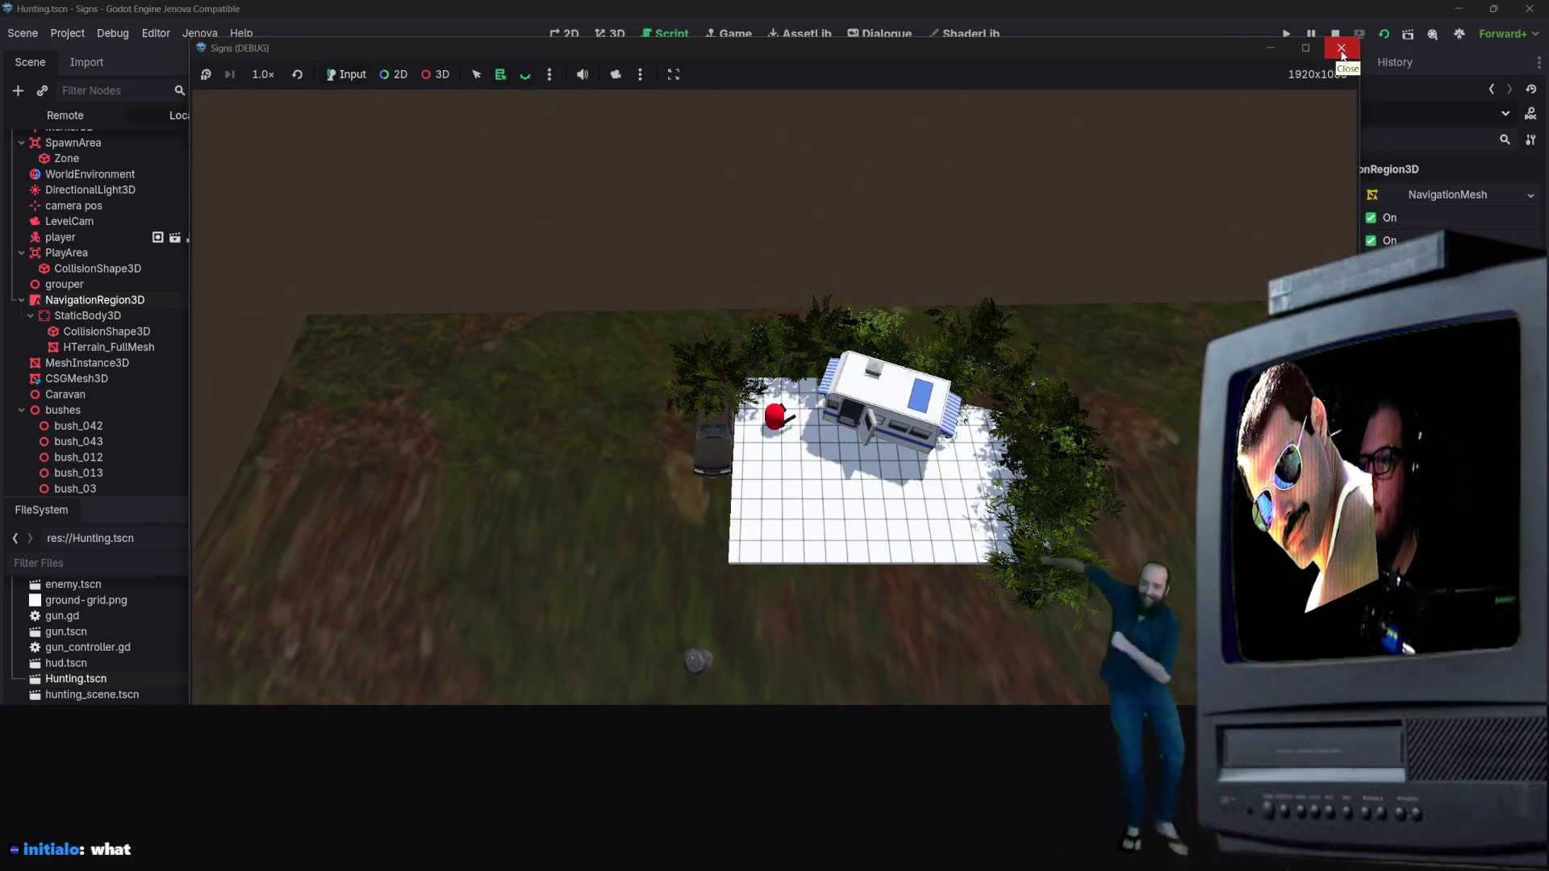
key(s)
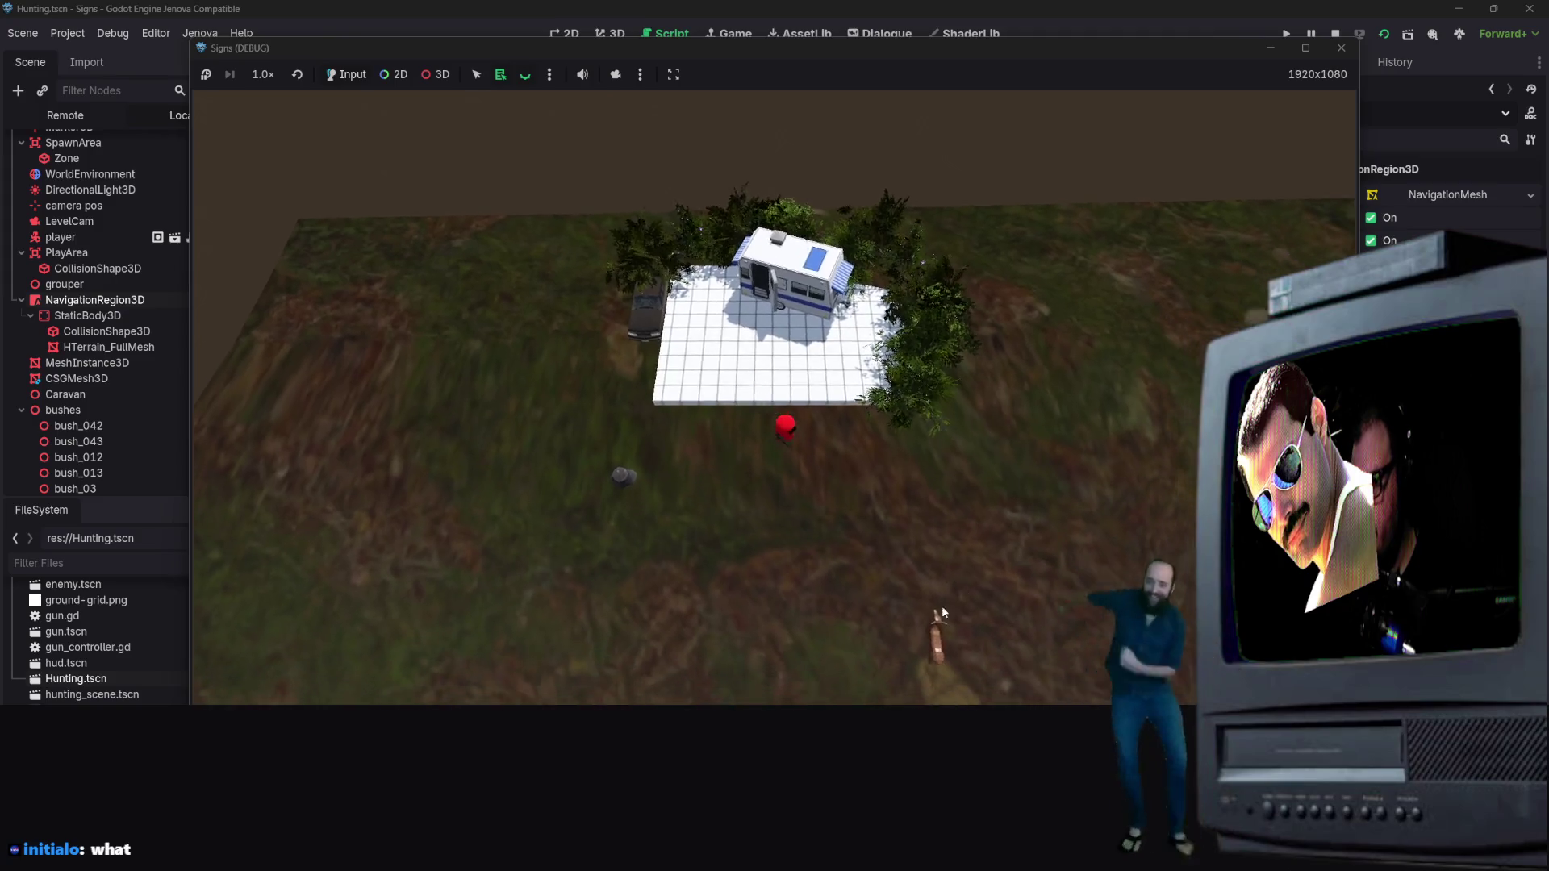
key(s)
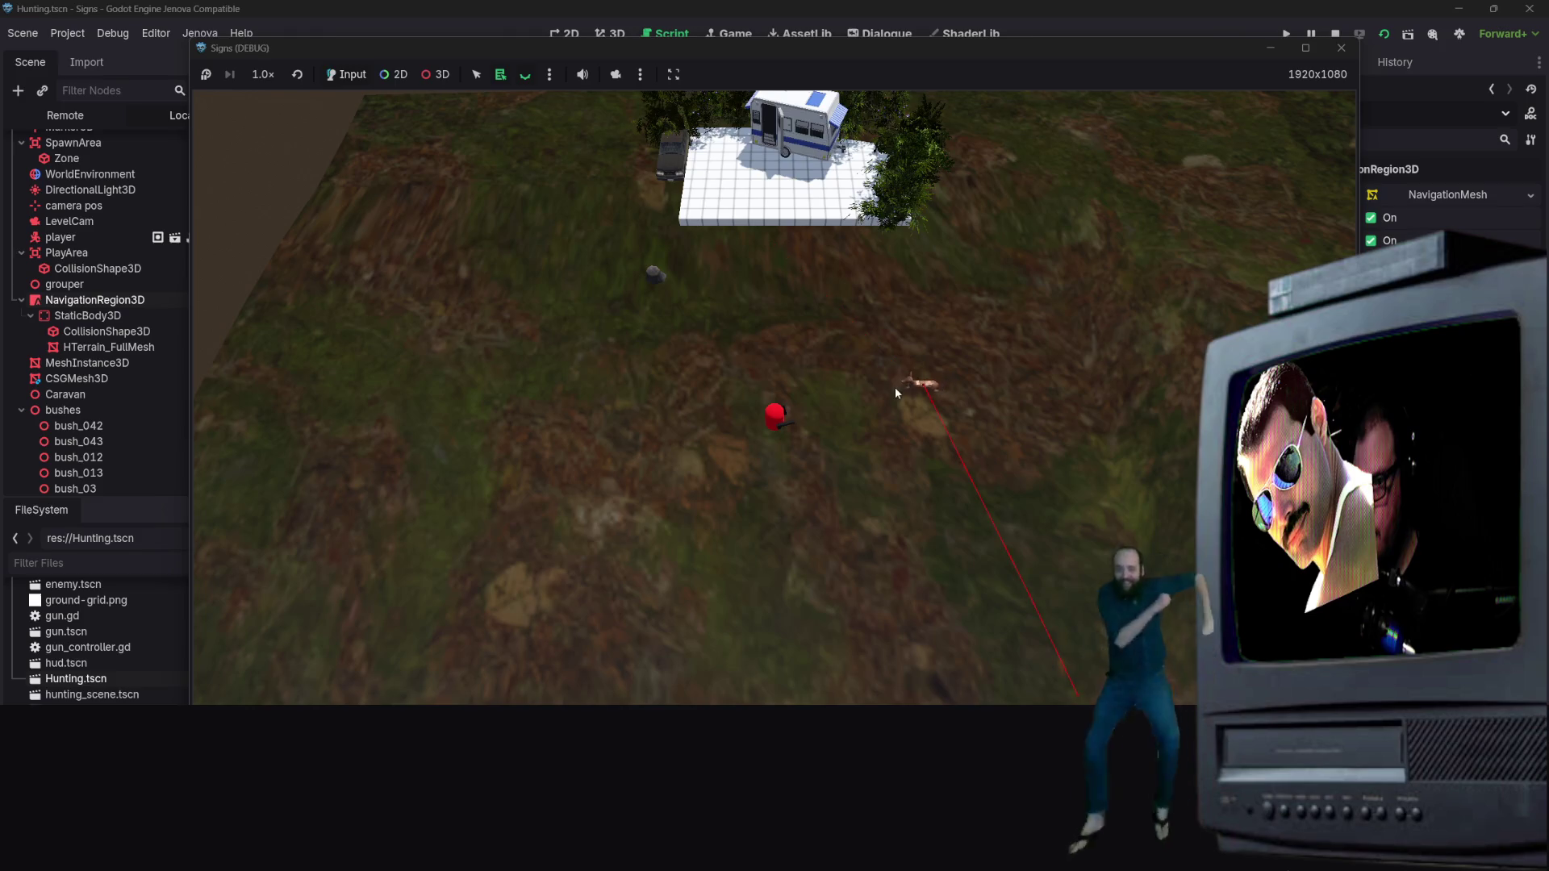
key(s)
key(w)
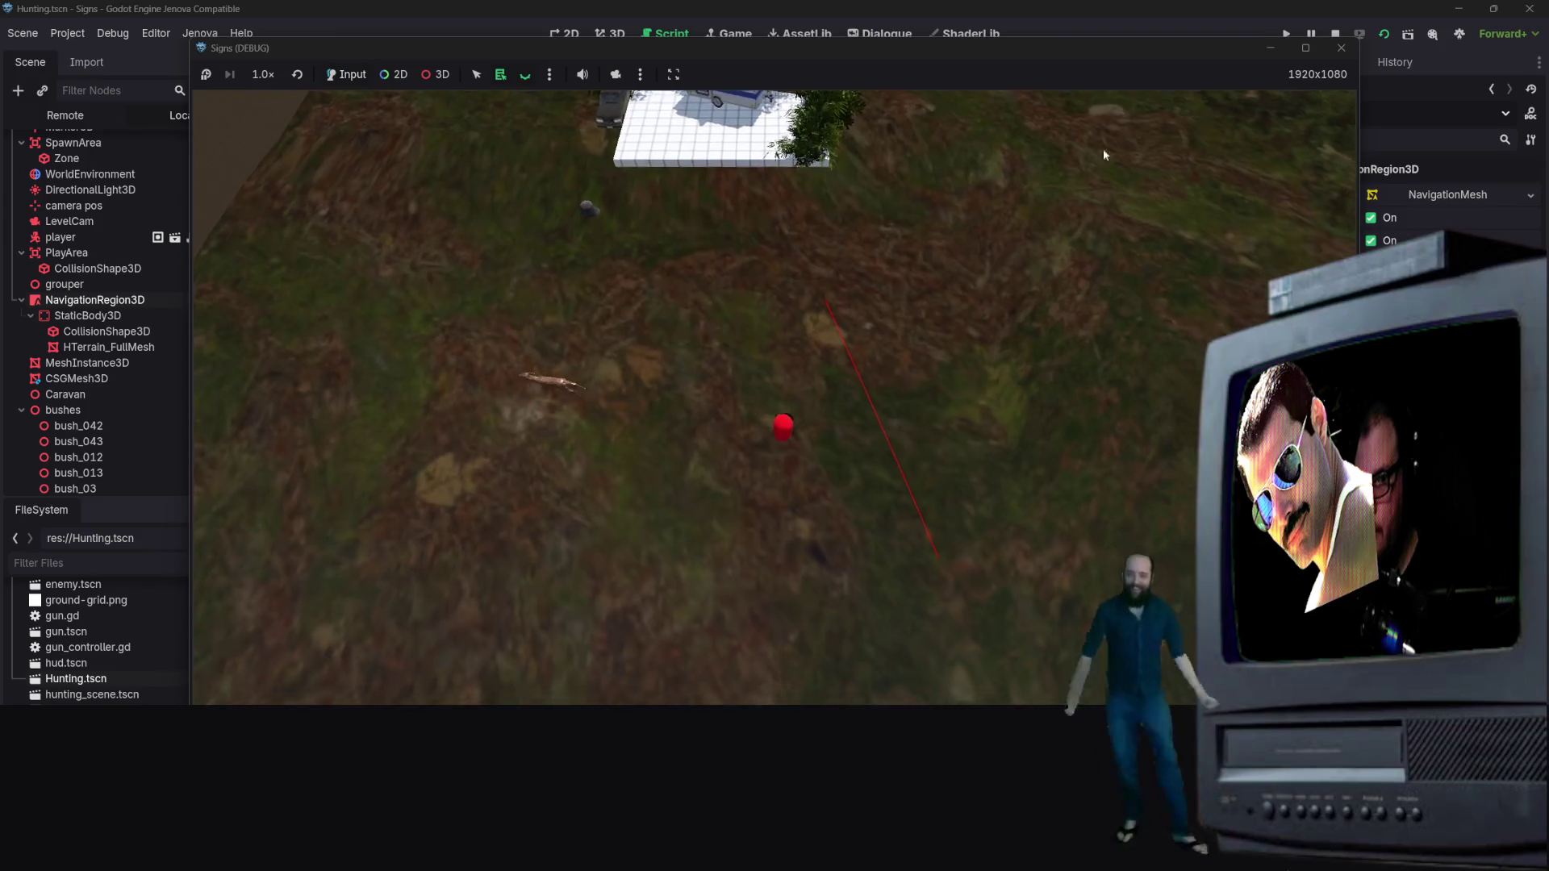
click(1341, 48)
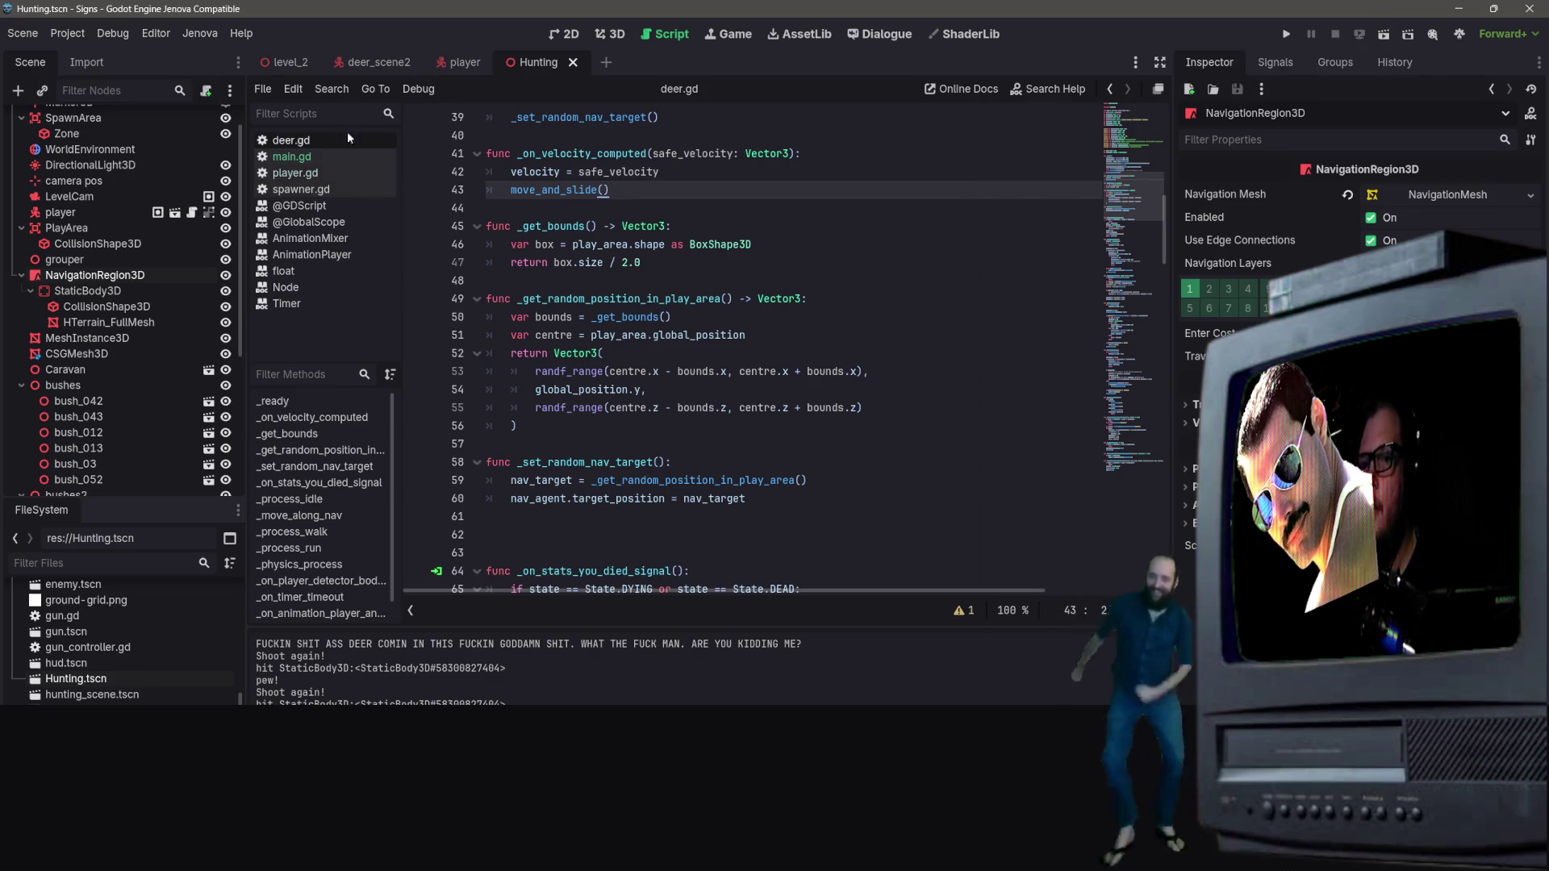
Step: In the Hunting scene's 3D view, clear and re-bake the navigation mesh, then run the project
click(390, 71)
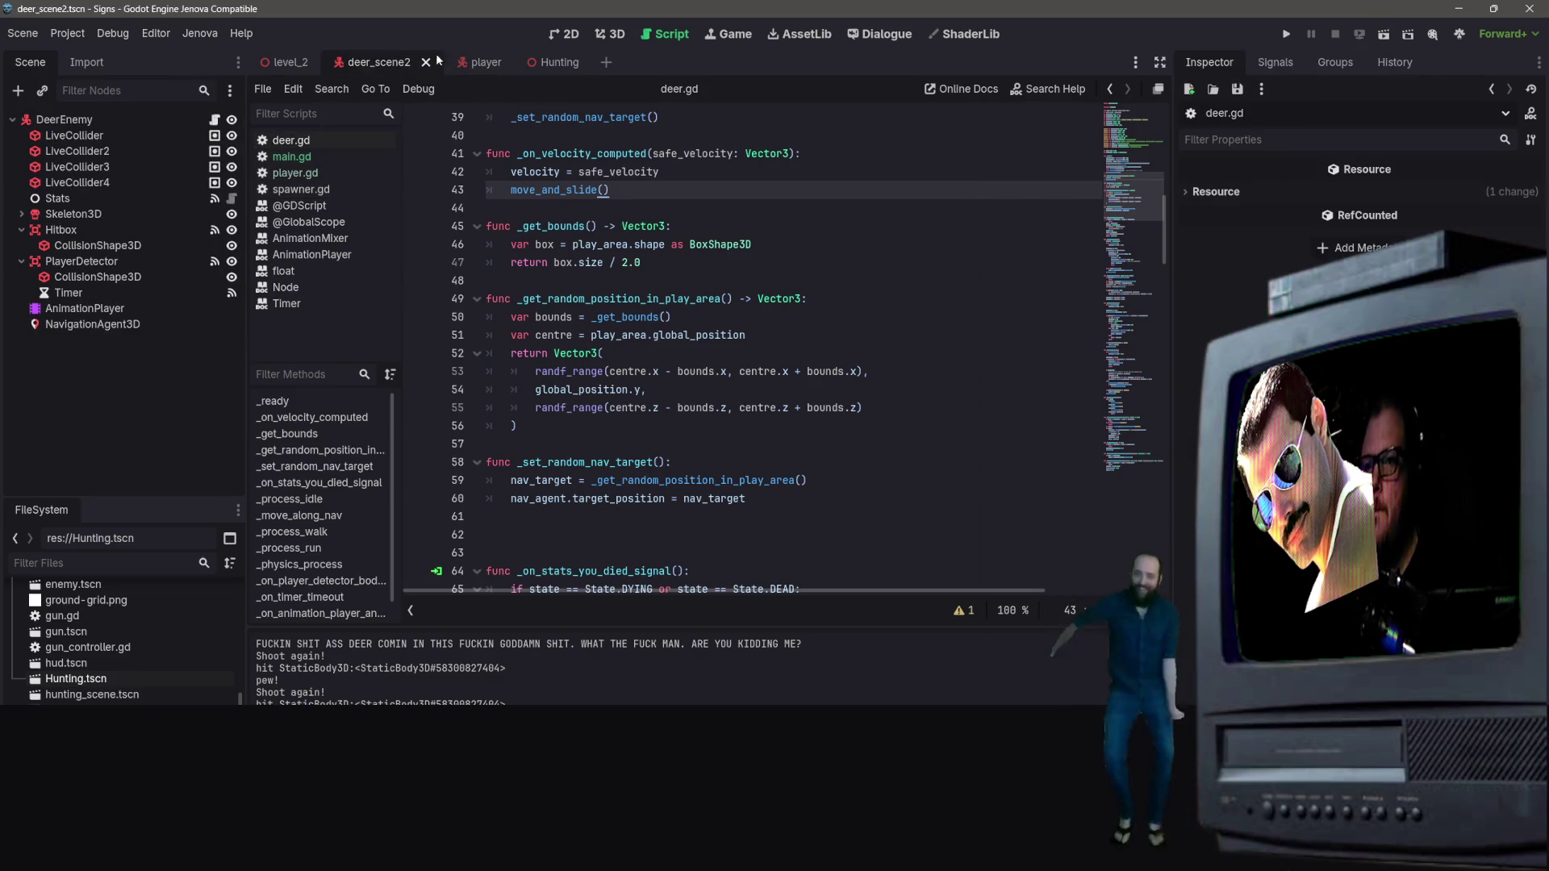
click(573, 62)
click(611, 34)
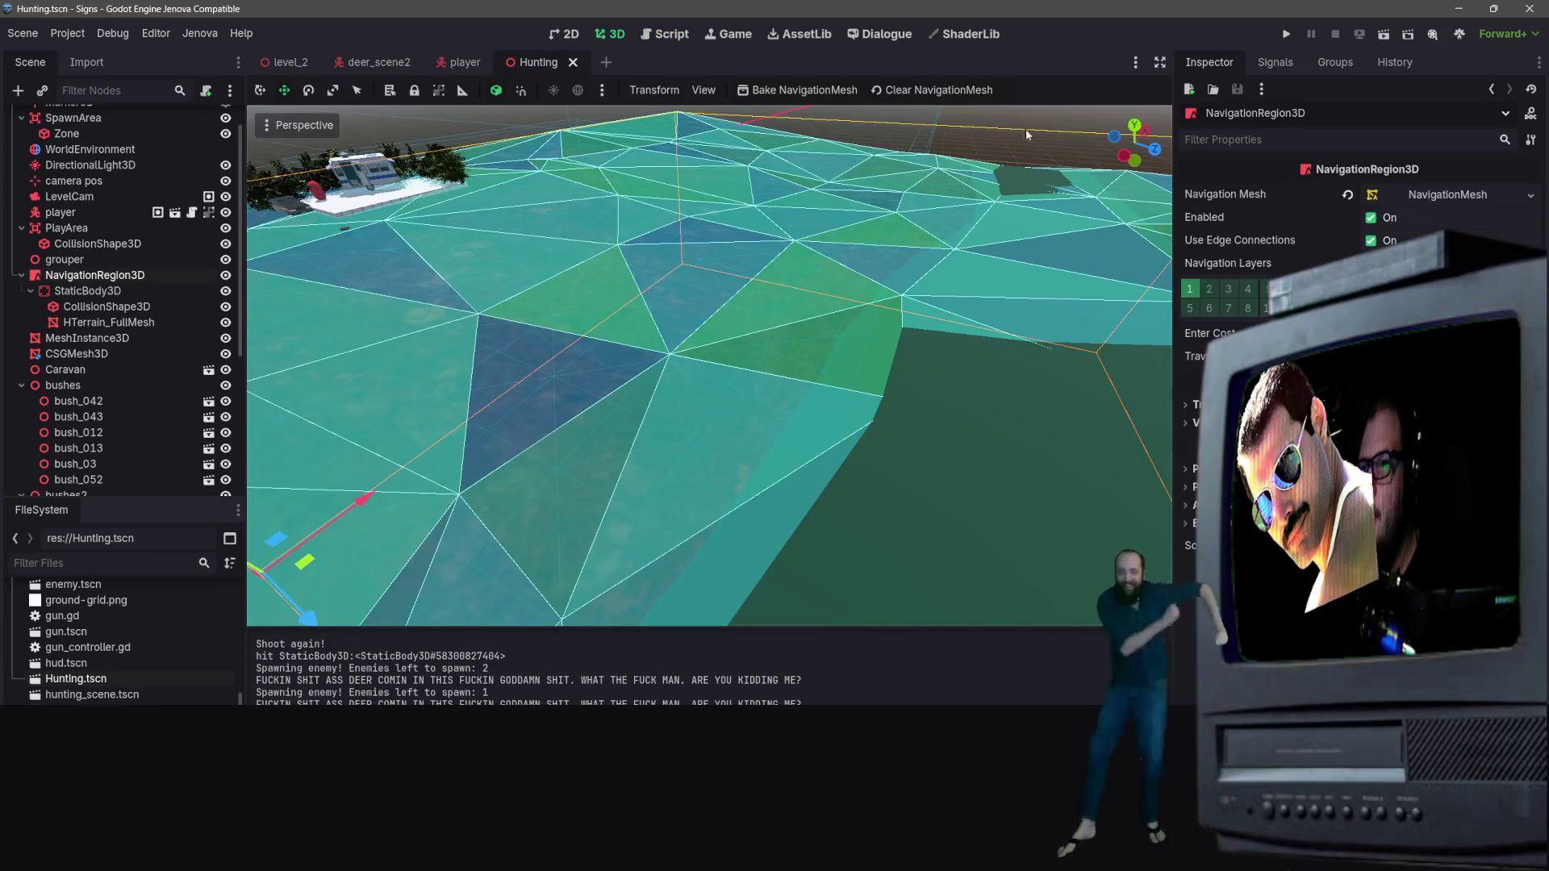
click(924, 90)
click(799, 90)
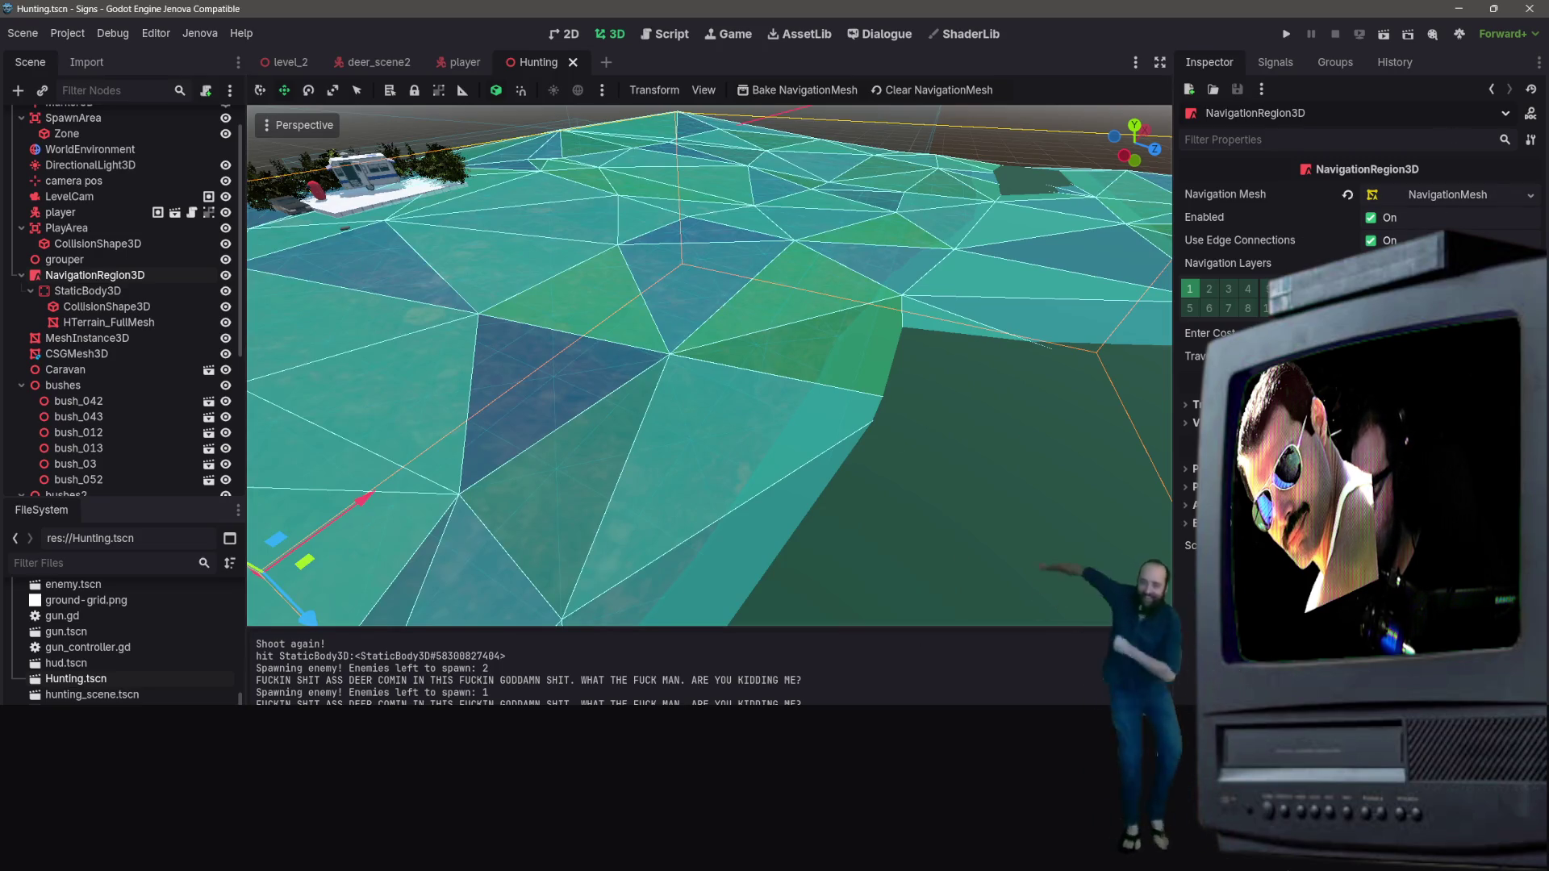
scroll(896, 467, down, 6)
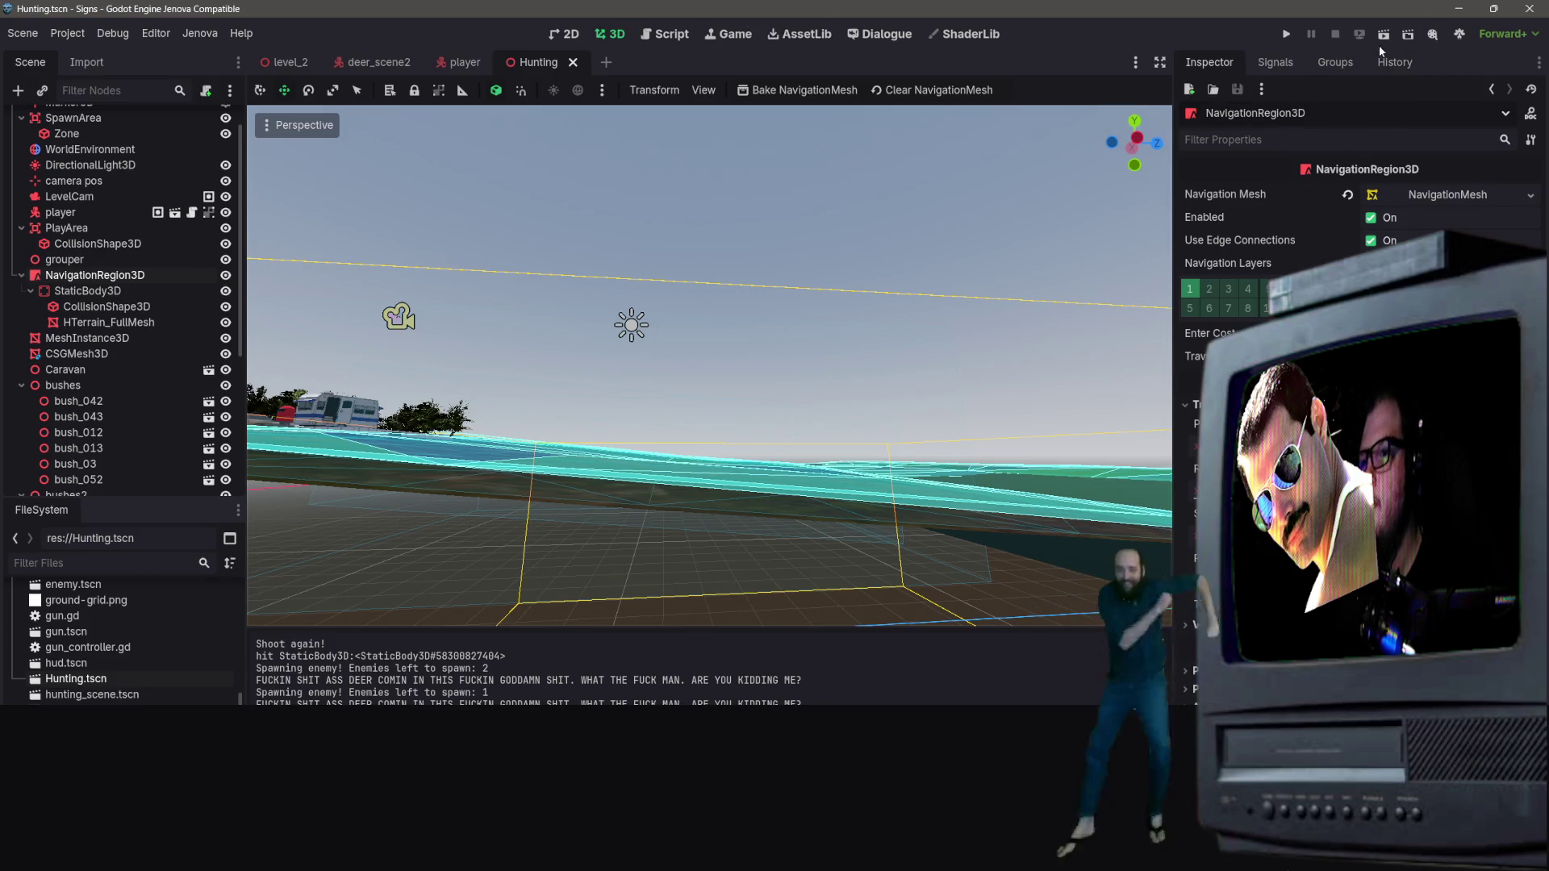
click(1282, 30)
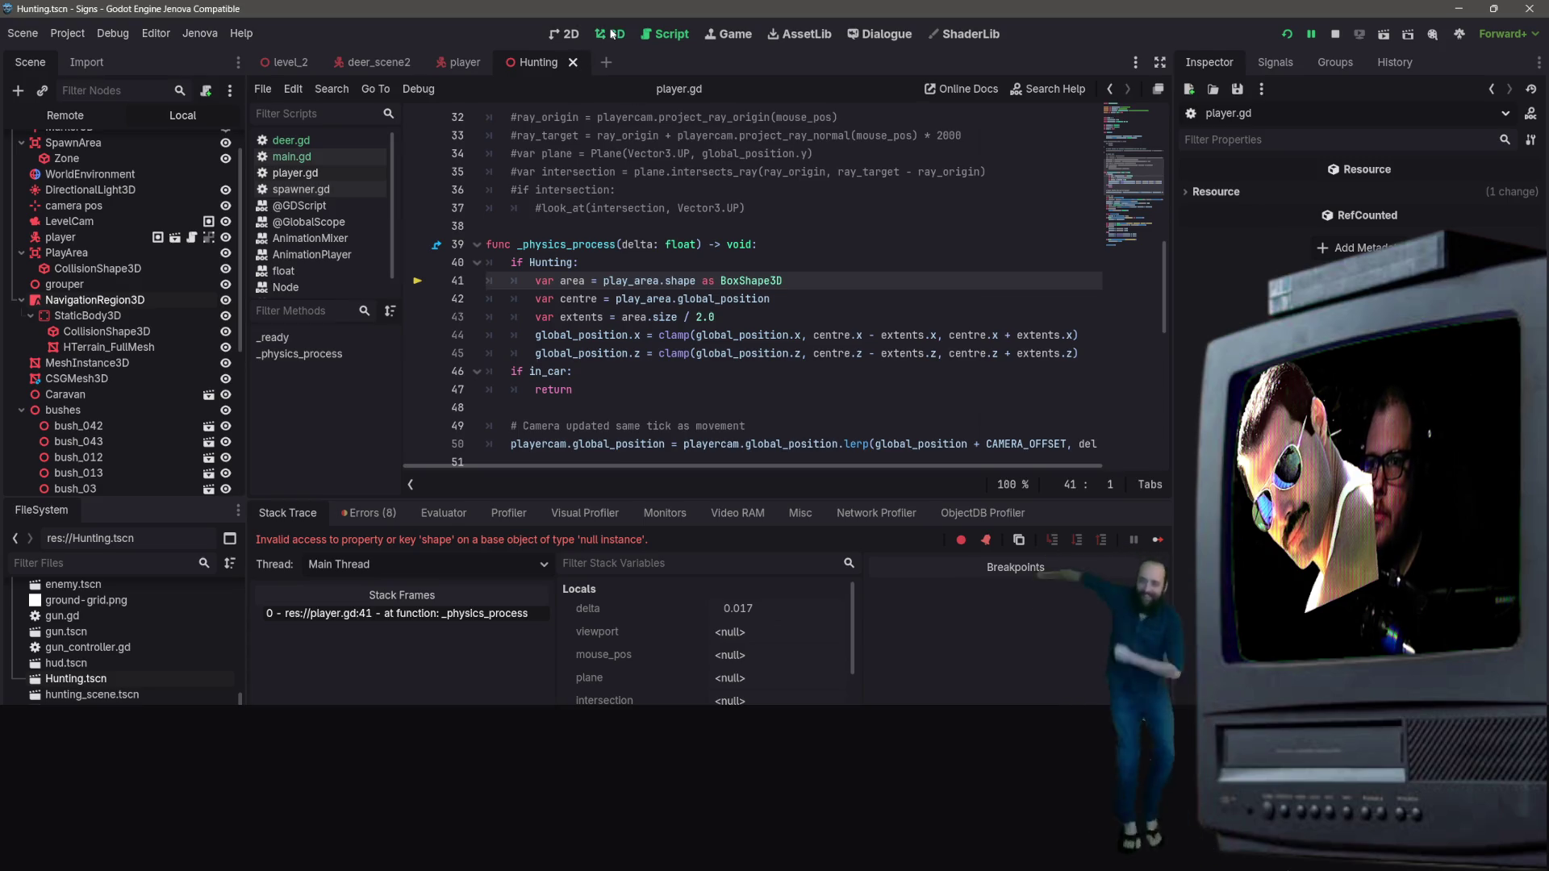
Step: Stop the errored session, run the current Hunting scene, and walk the player down toward the deer
key(ctrl+F2)
key(f)
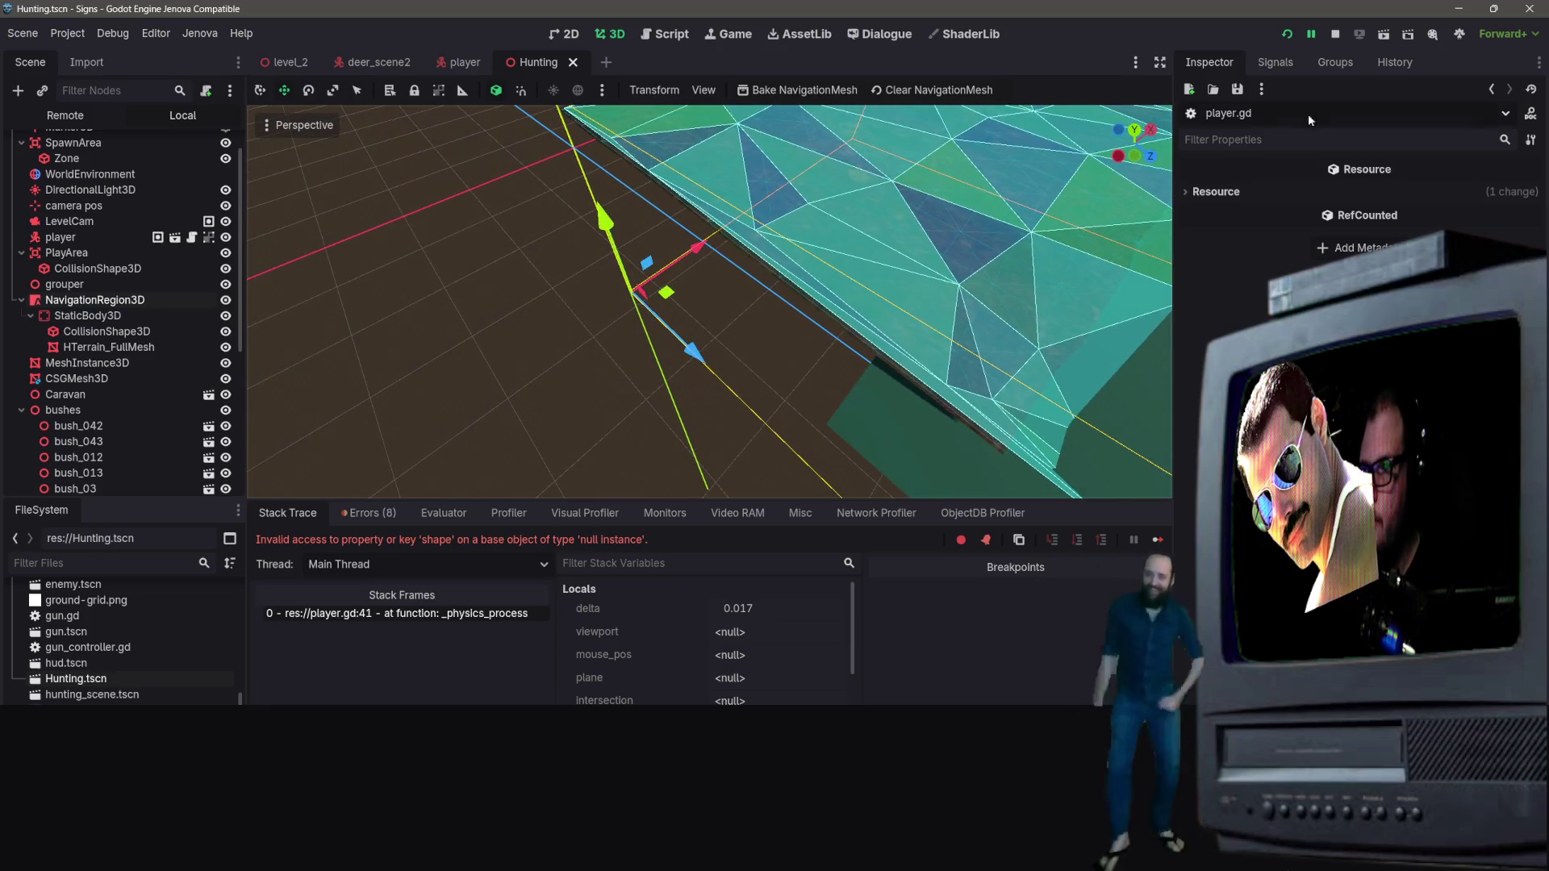
click(1335, 33)
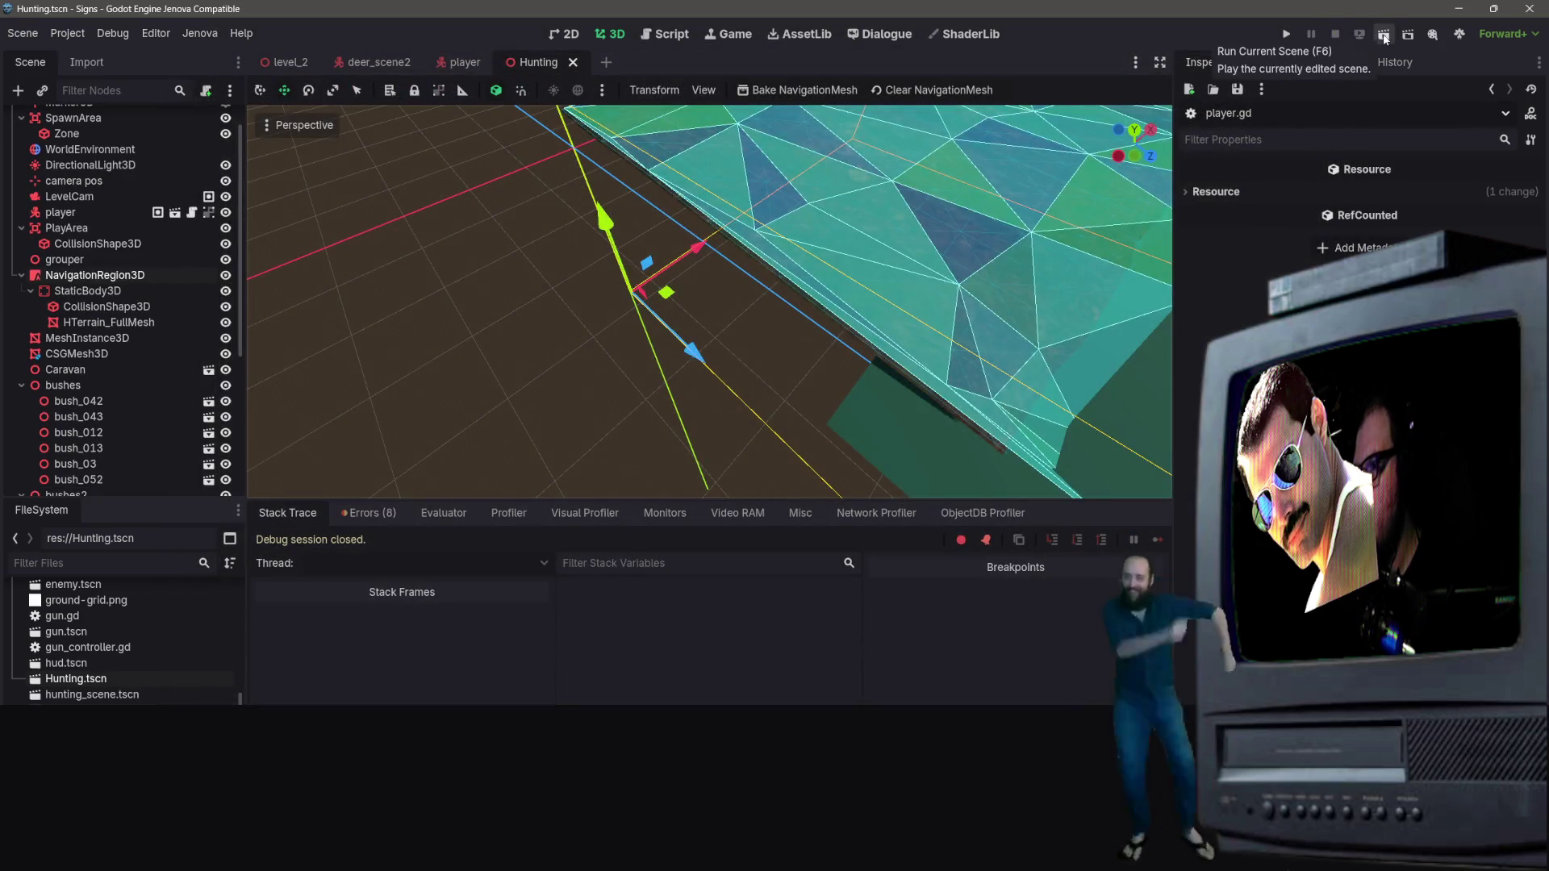
click(1286, 36)
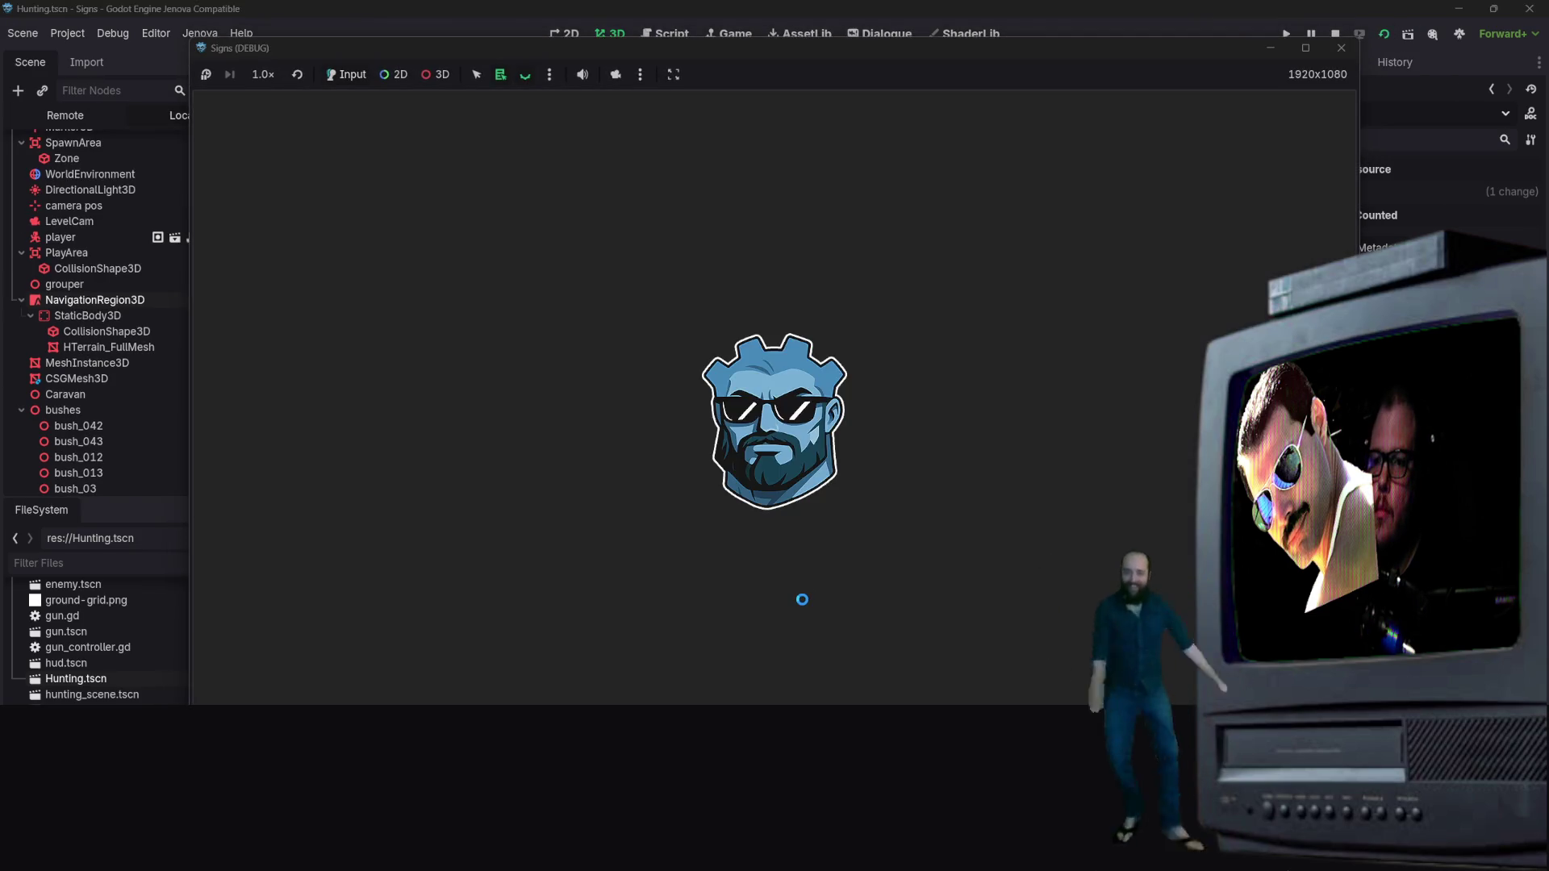
key(s)
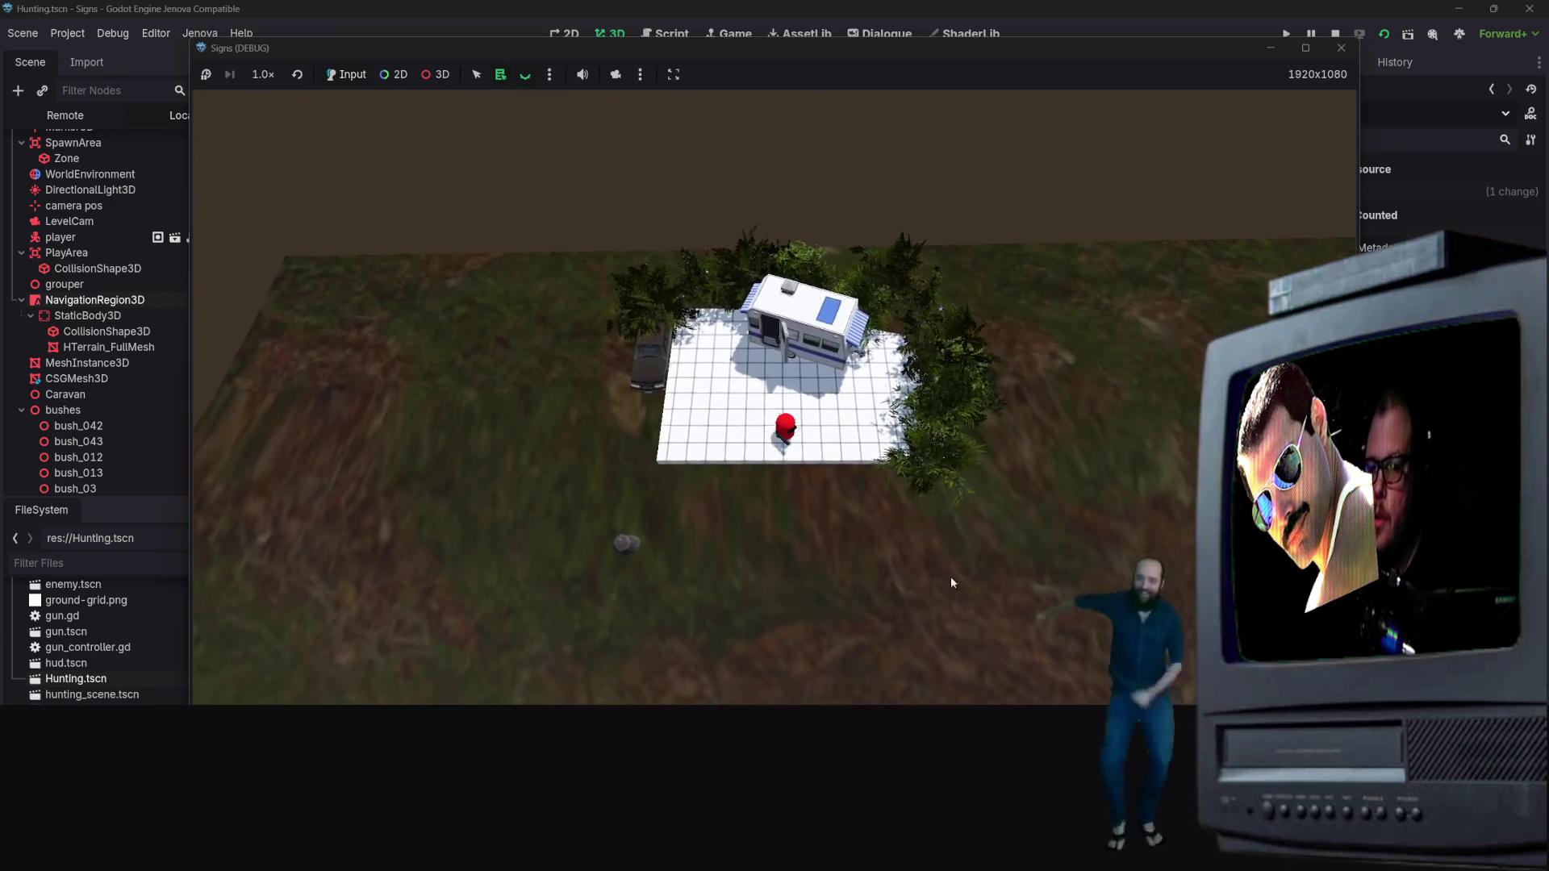
key(s)
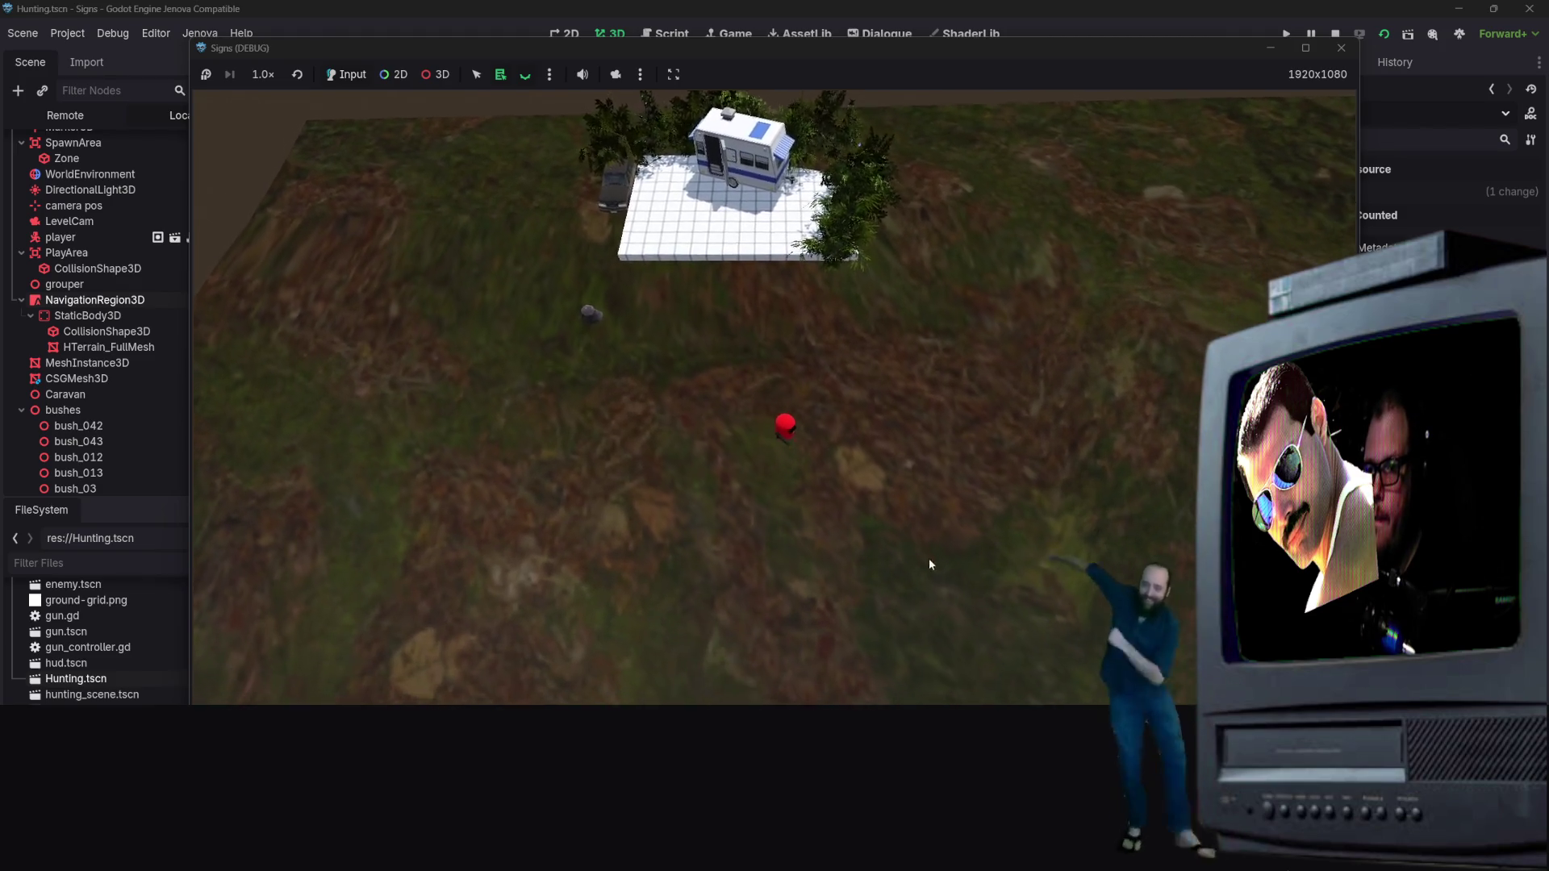
key(s)
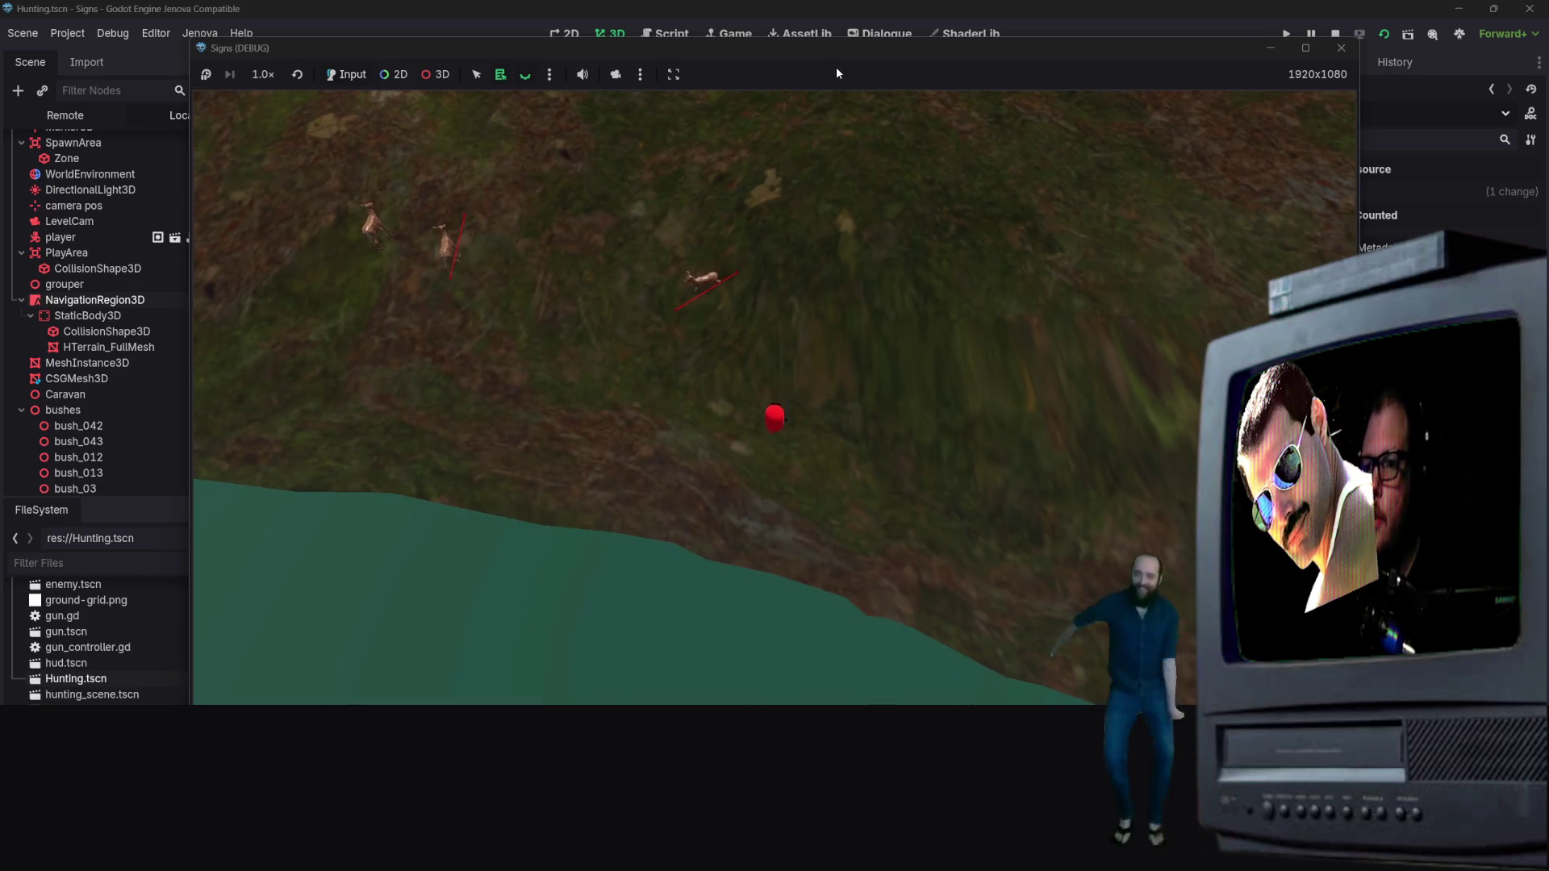
click(1270, 48)
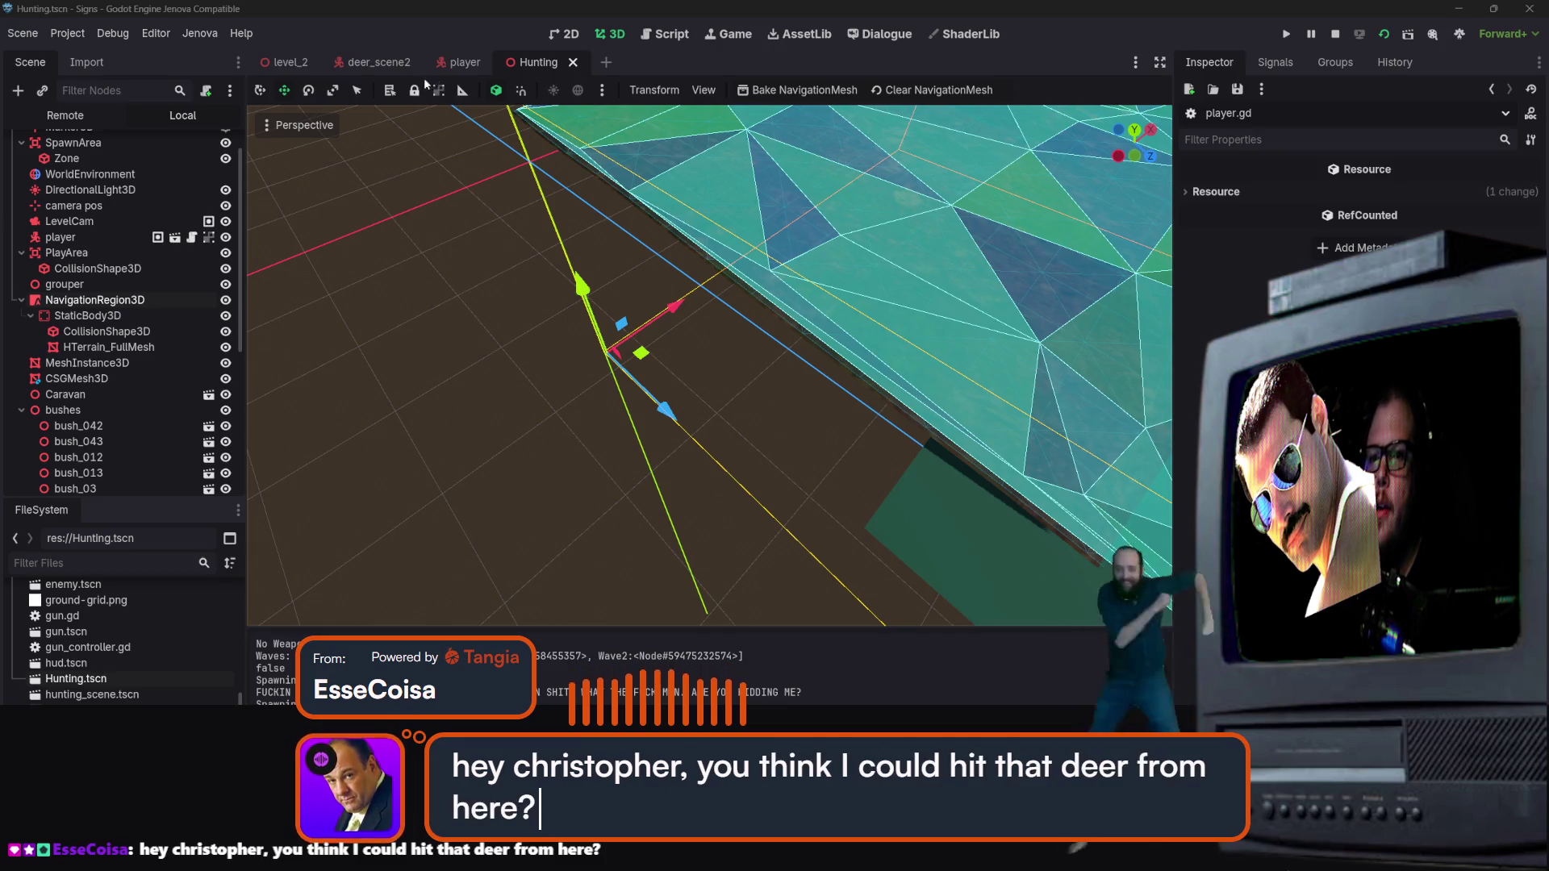
Step: Review player.gd's _physics_process code around line 42, then switch to the deer_scene2 scene
scroll(102, 285, up, 2)
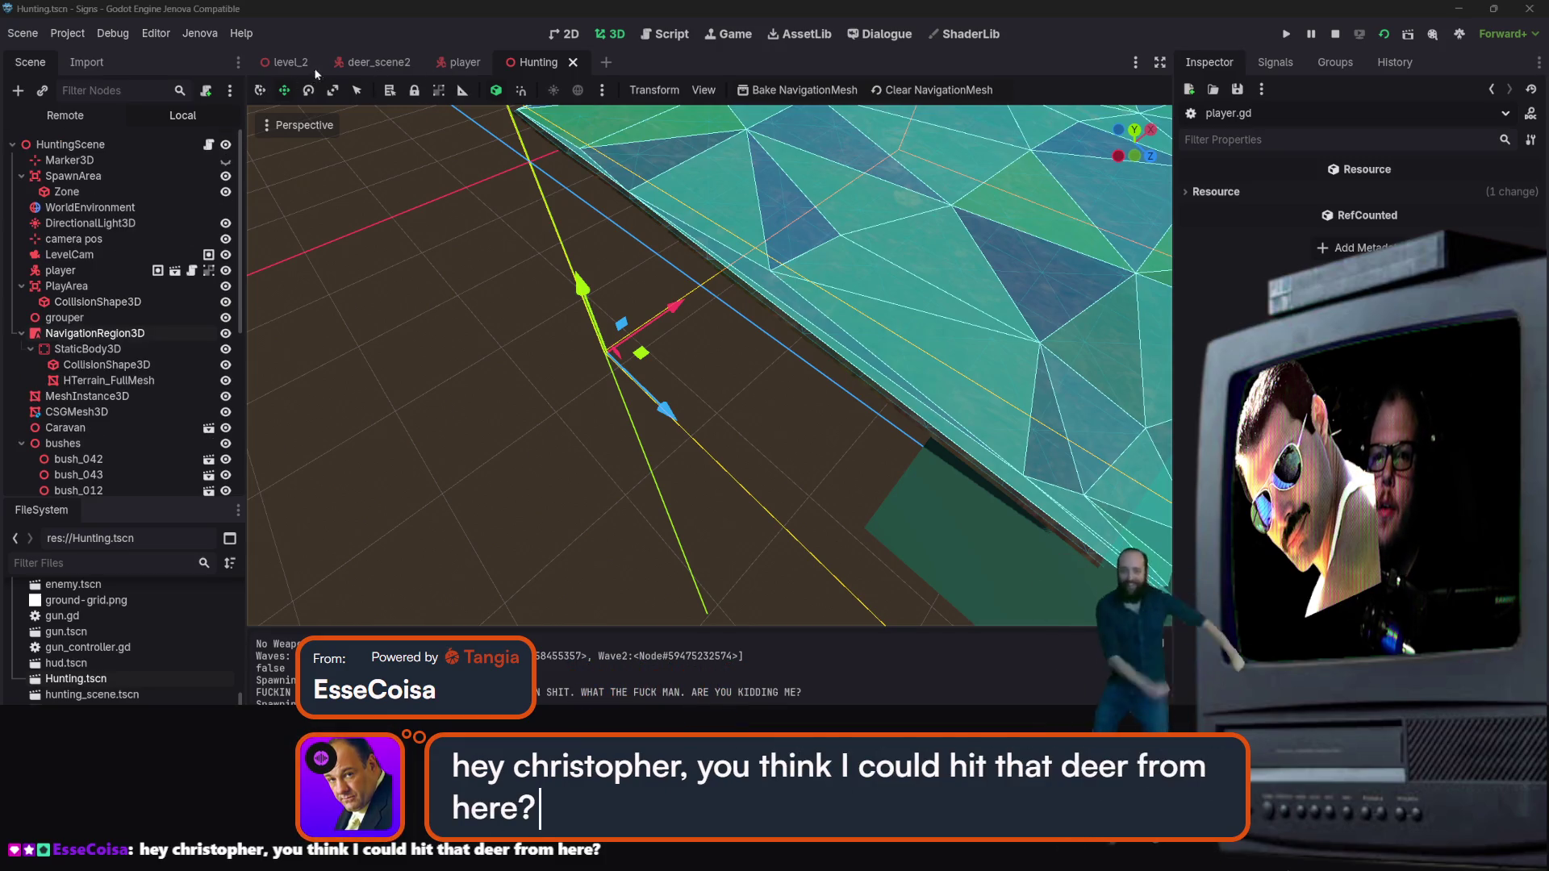
click(660, 37)
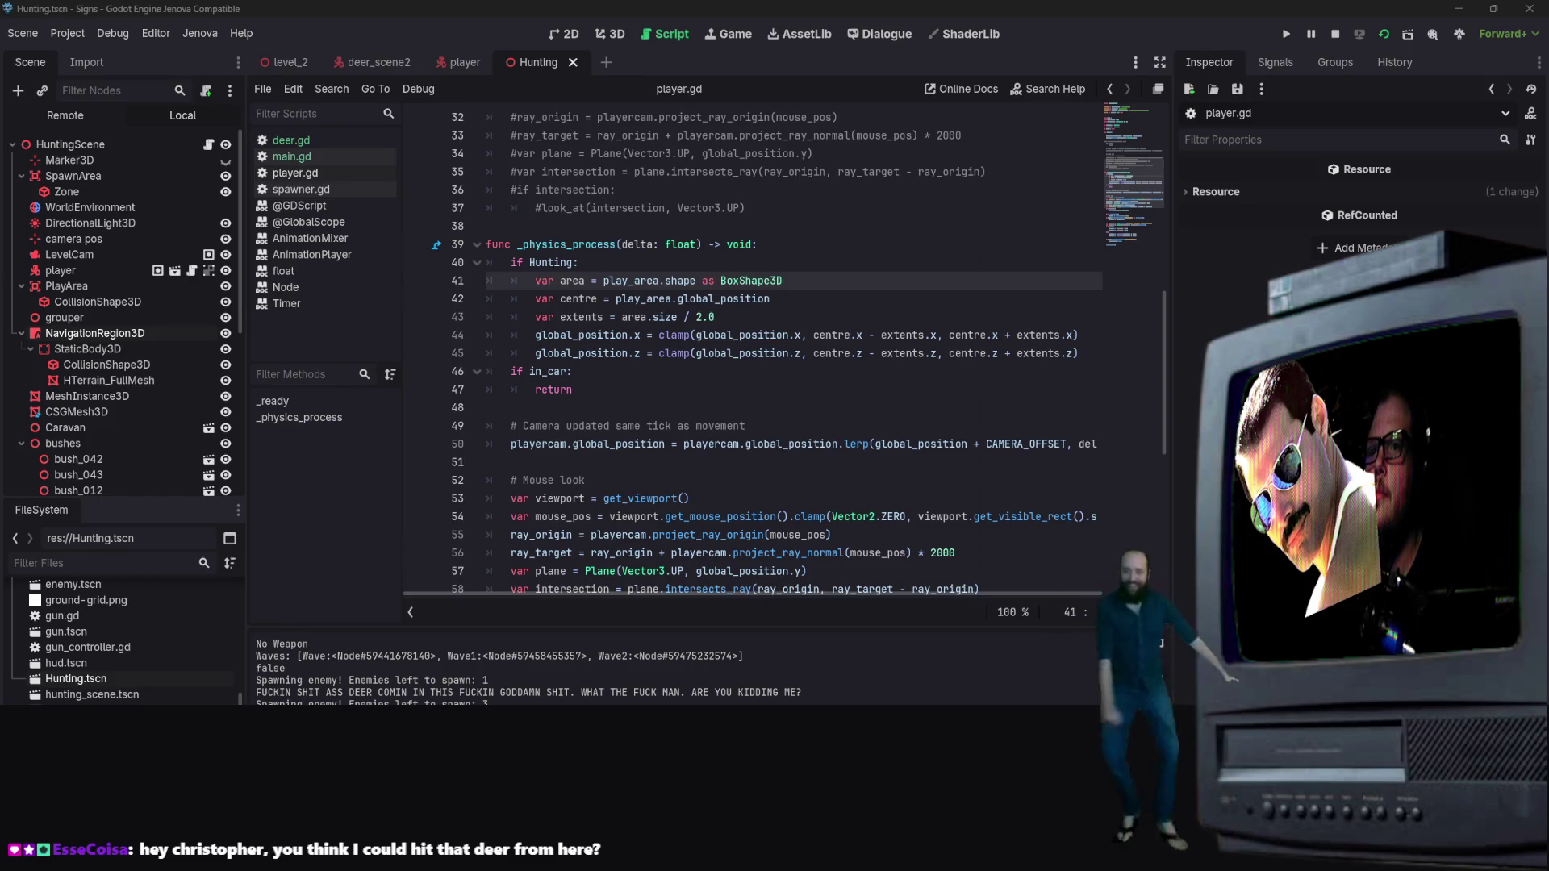
key(super+d)
key(super+d)
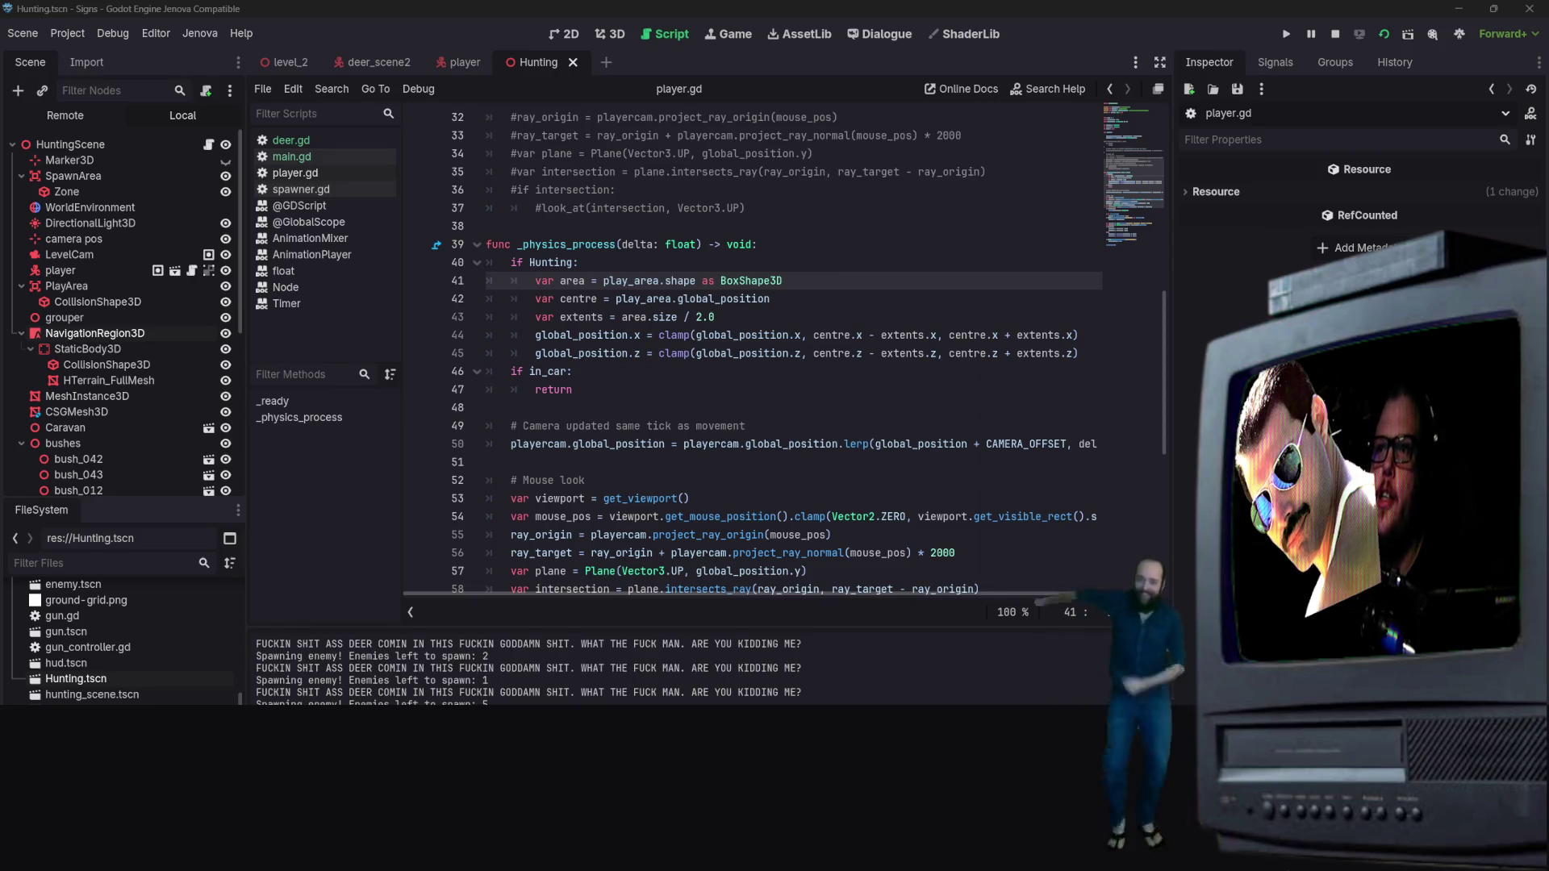
click(743, 300)
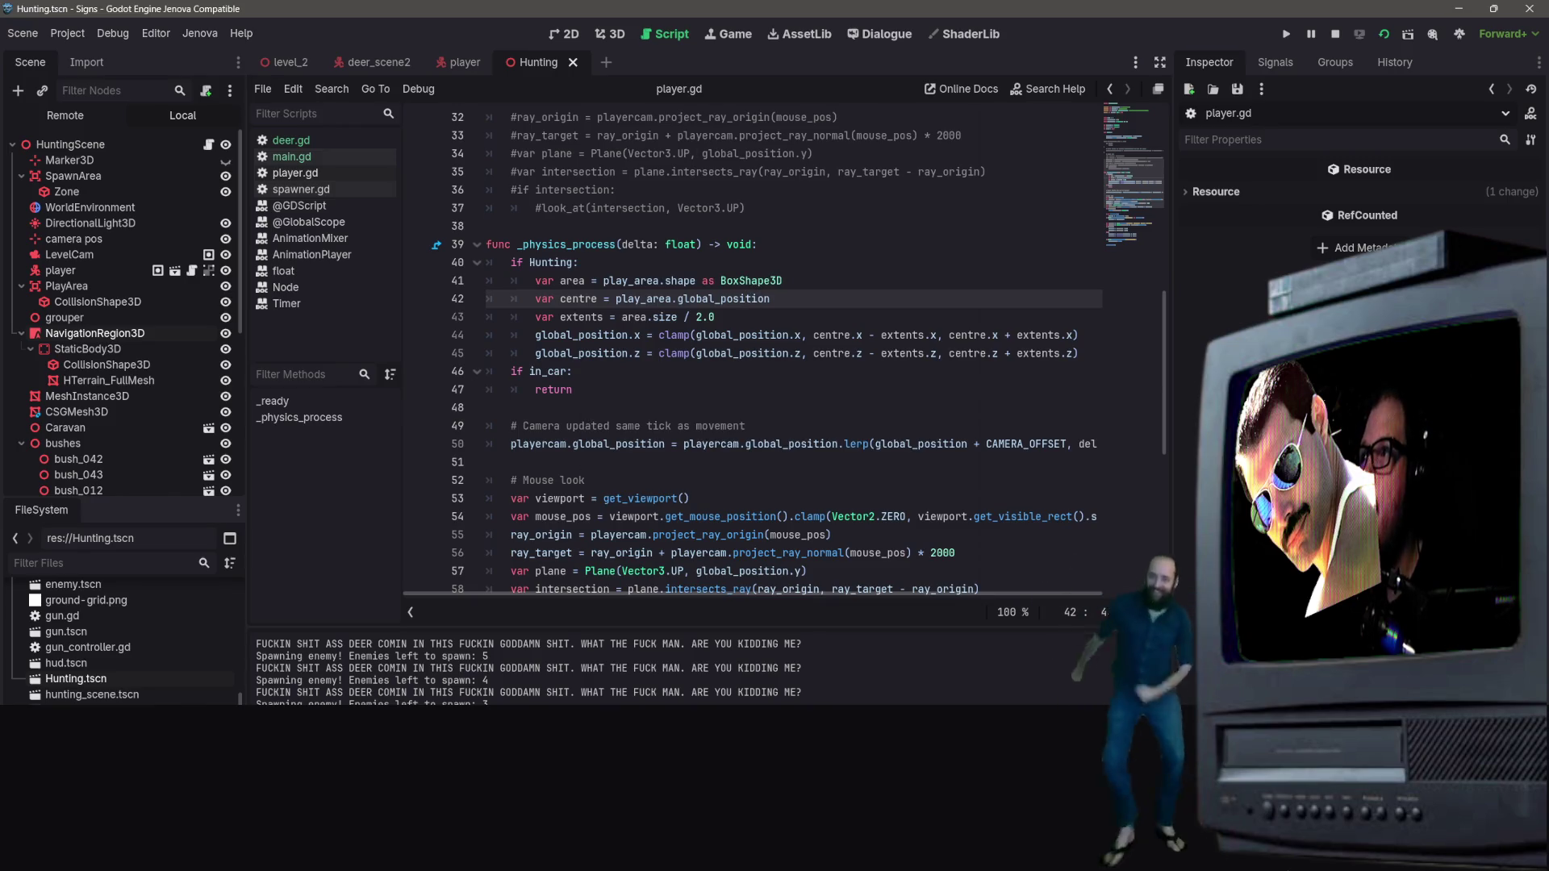
scroll(821, 325, up, 3)
scroll(800, 400, down, 10)
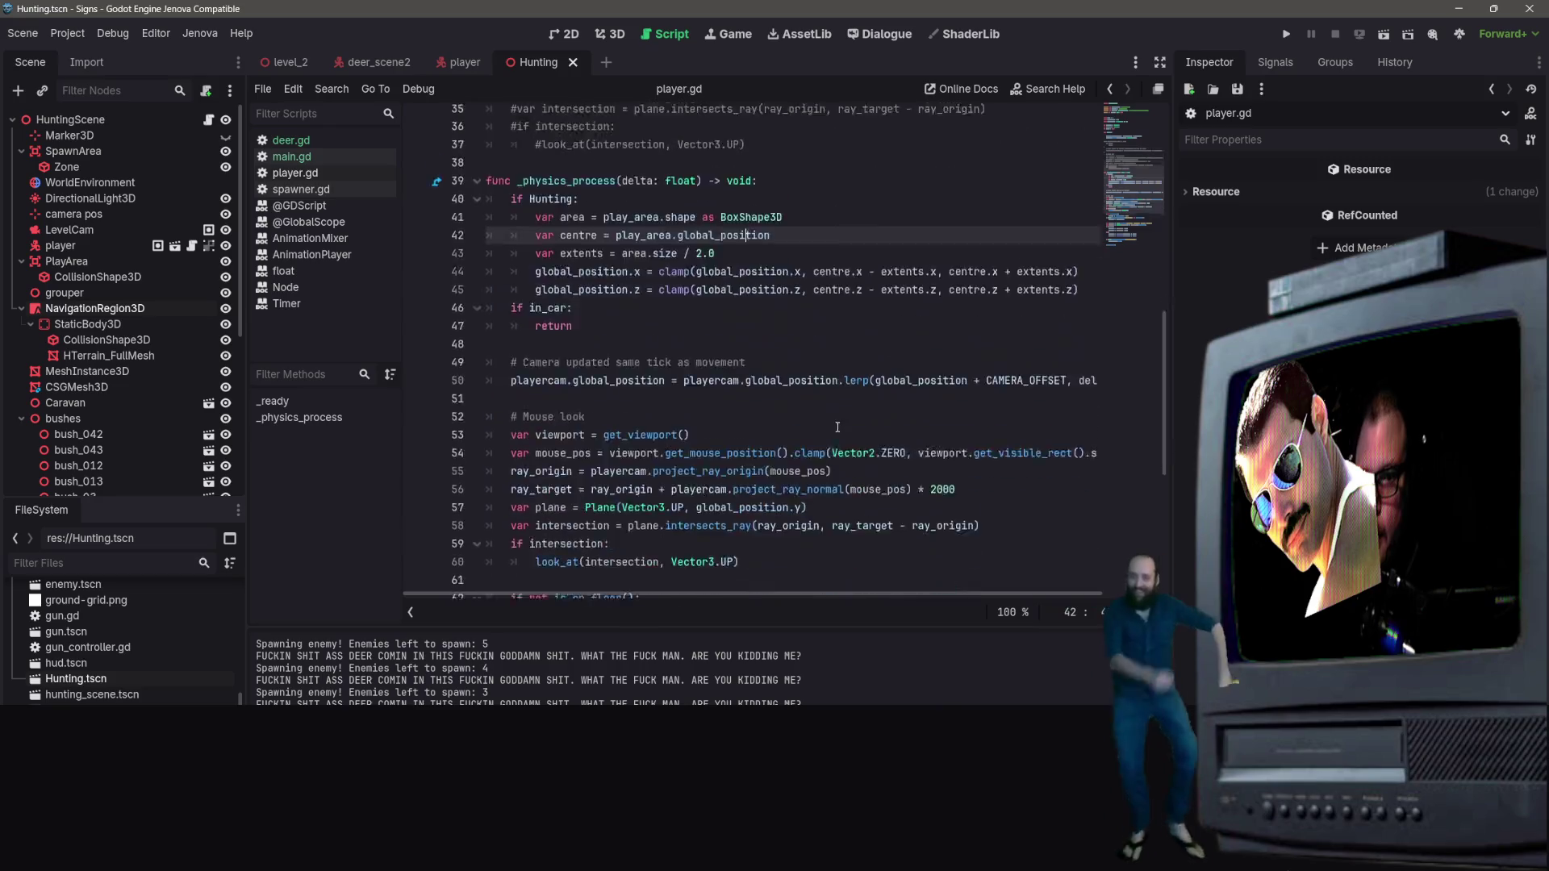
scroll(827, 440, up, 12)
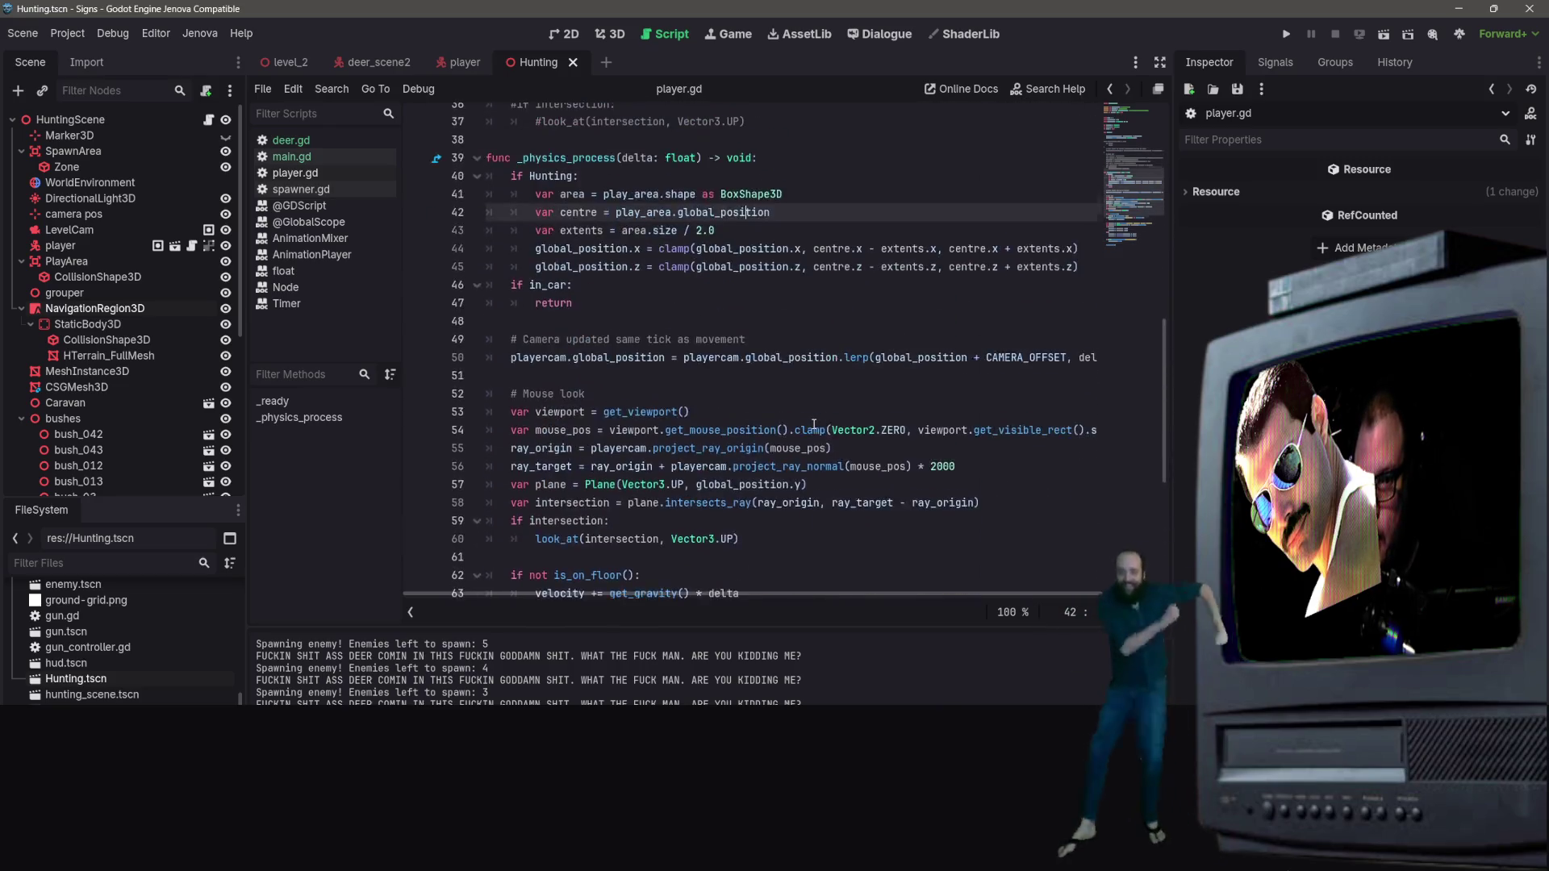
scroll(674, 360, up, 6)
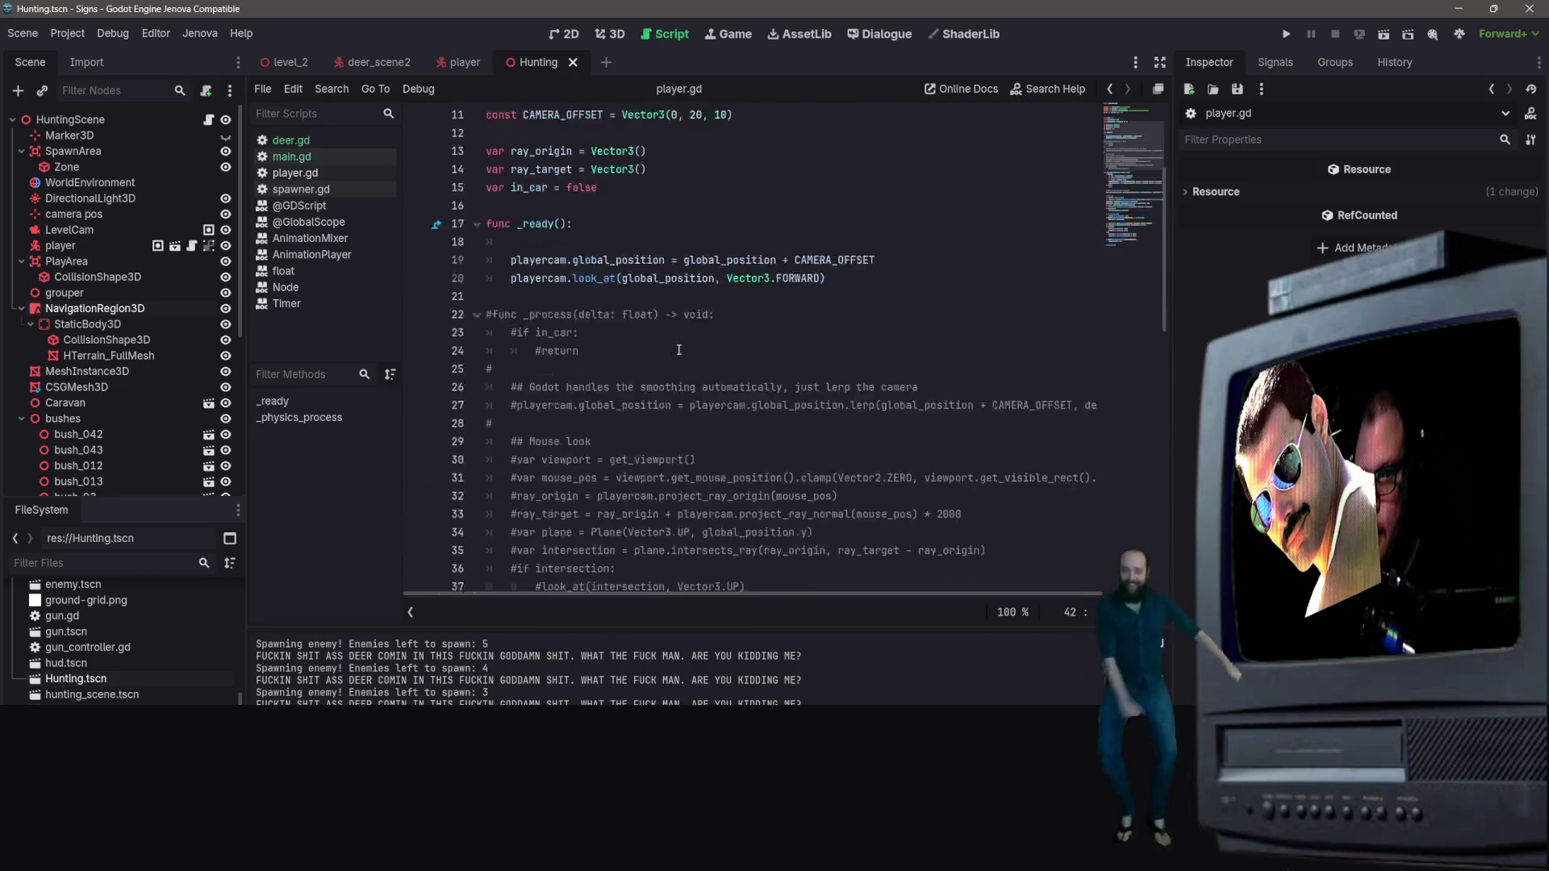
scroll(685, 350, down, 5)
scroll(684, 350, down, 13)
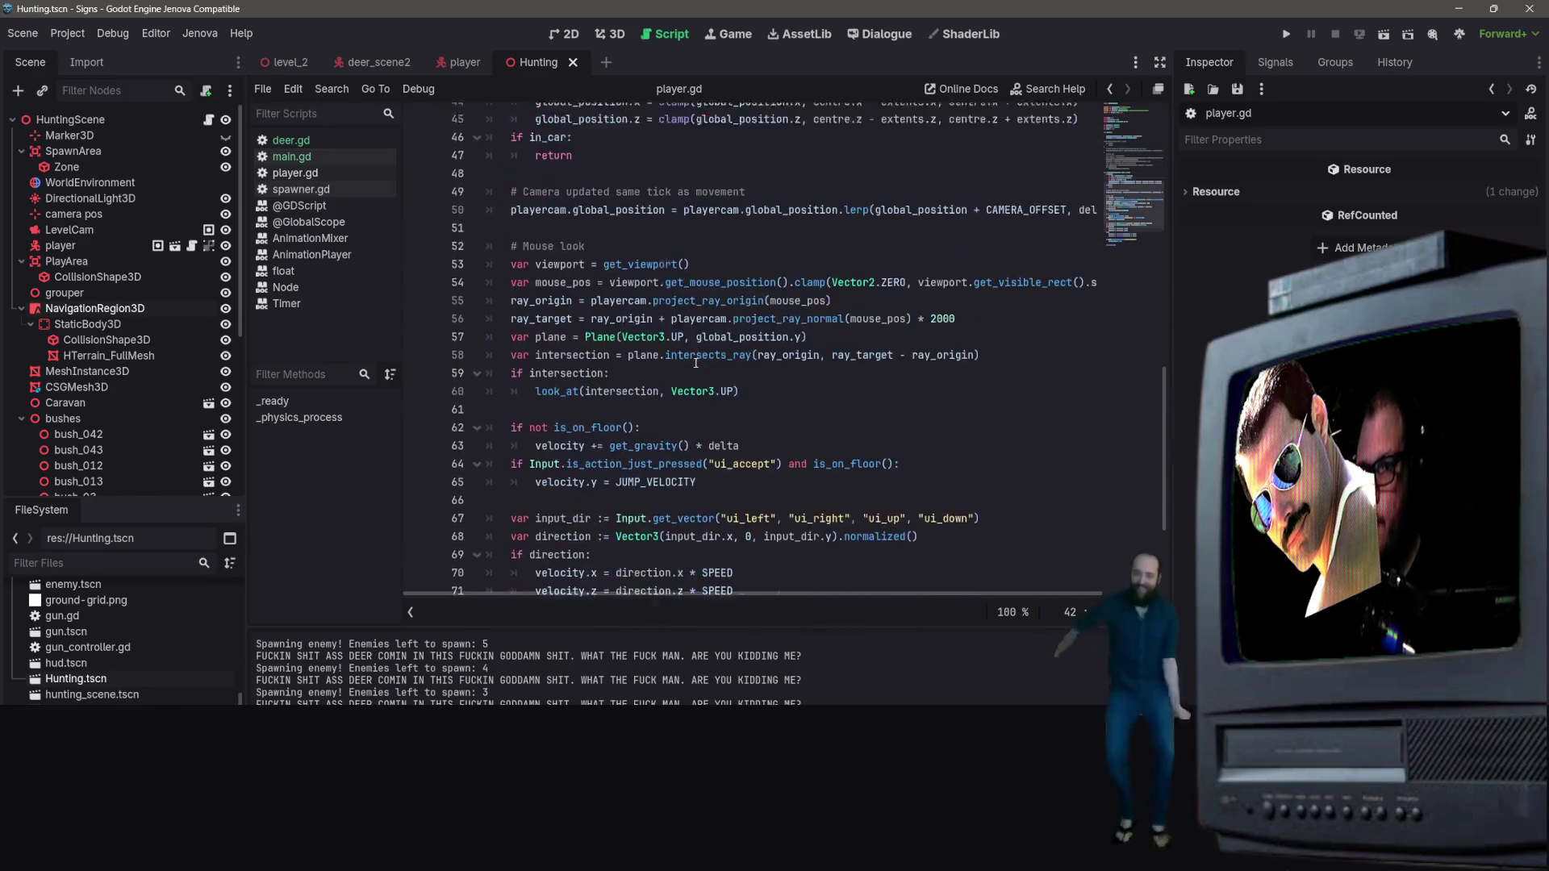
scroll(676, 522, up, 3)
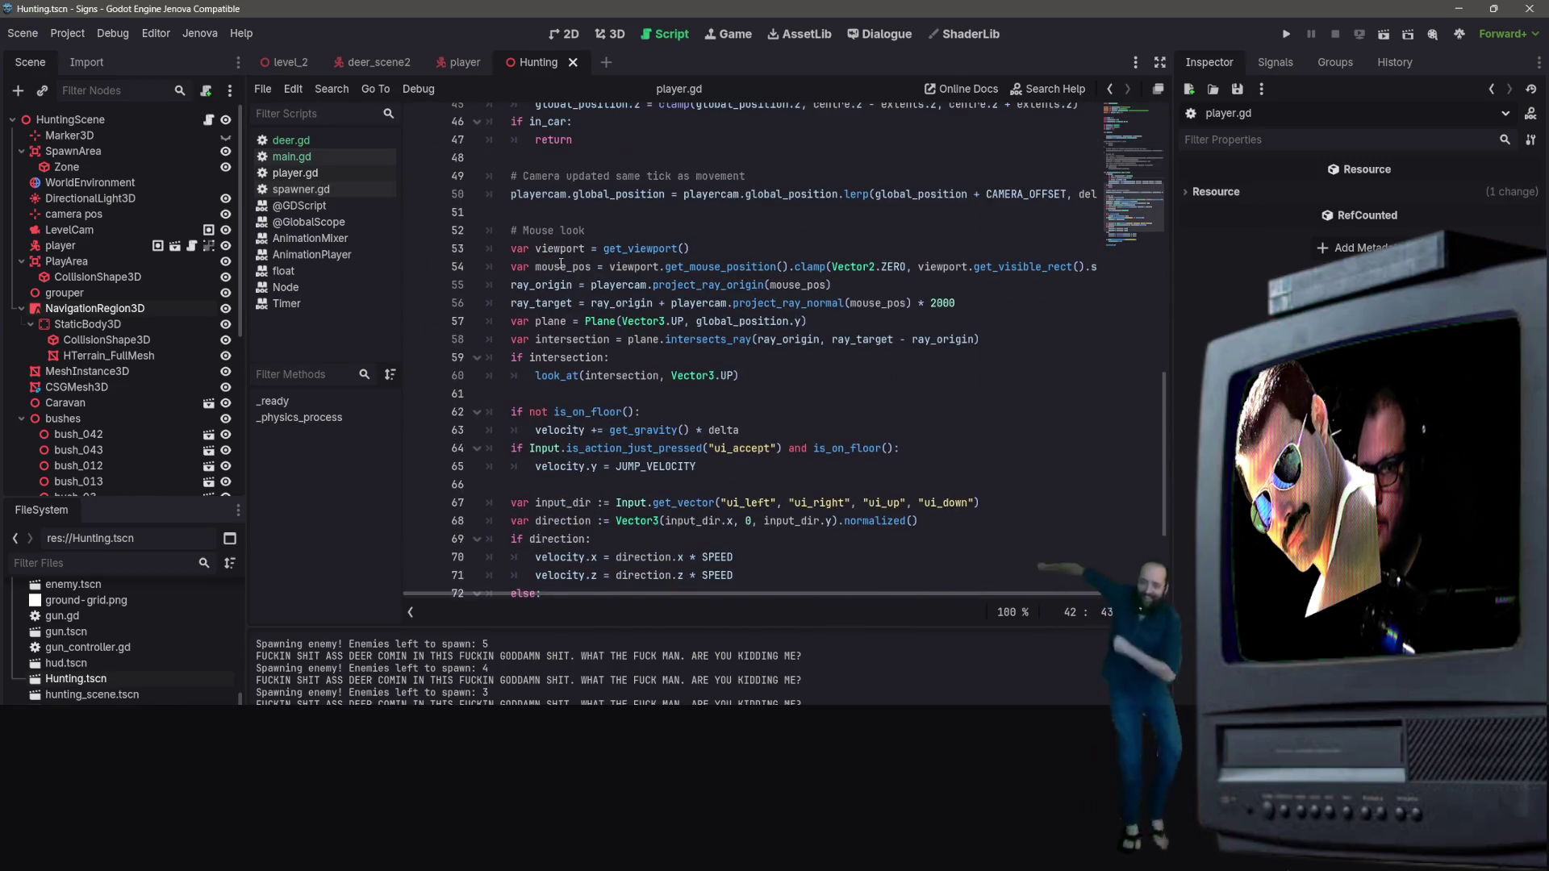
click(362, 67)
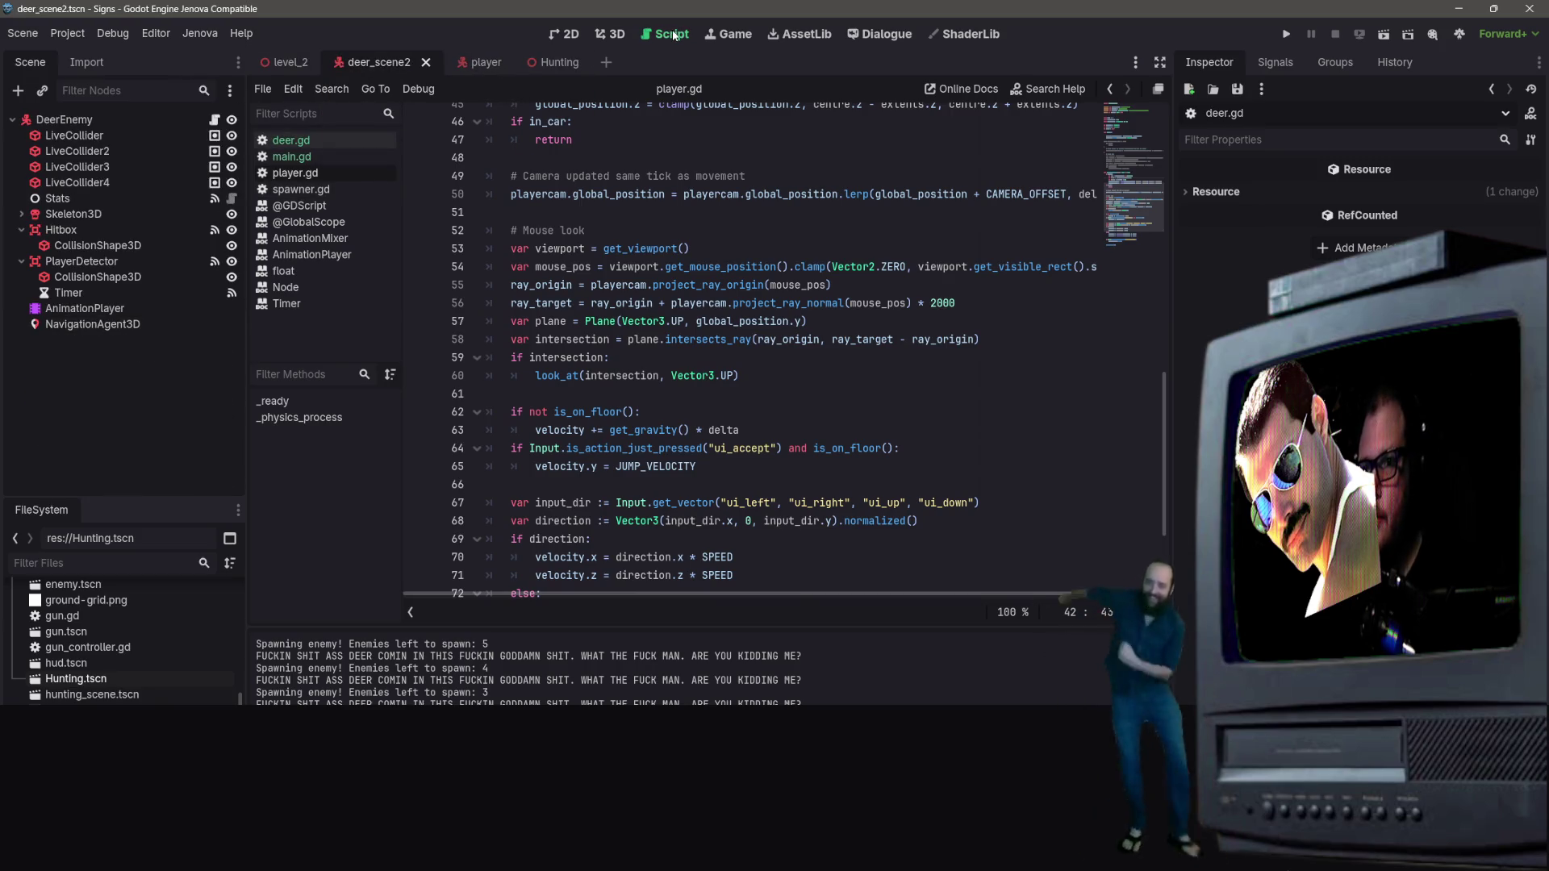
Step: Open deer.gd and scroll through its walk and run code down to line 155
click(291, 140)
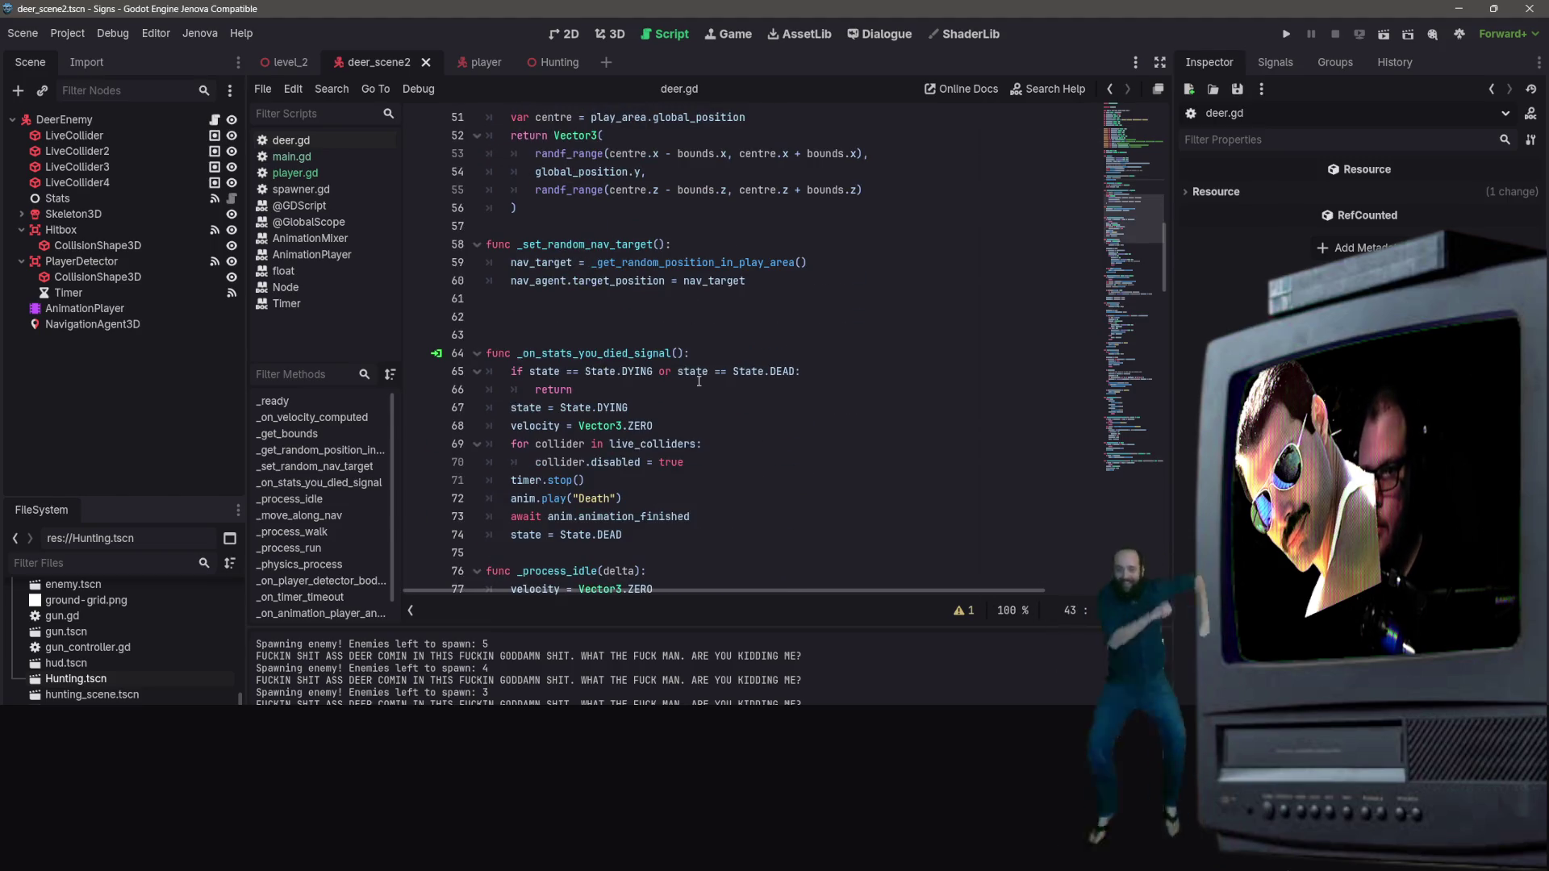
scroll(693, 378, down, 7)
scroll(580, 242, down, 5)
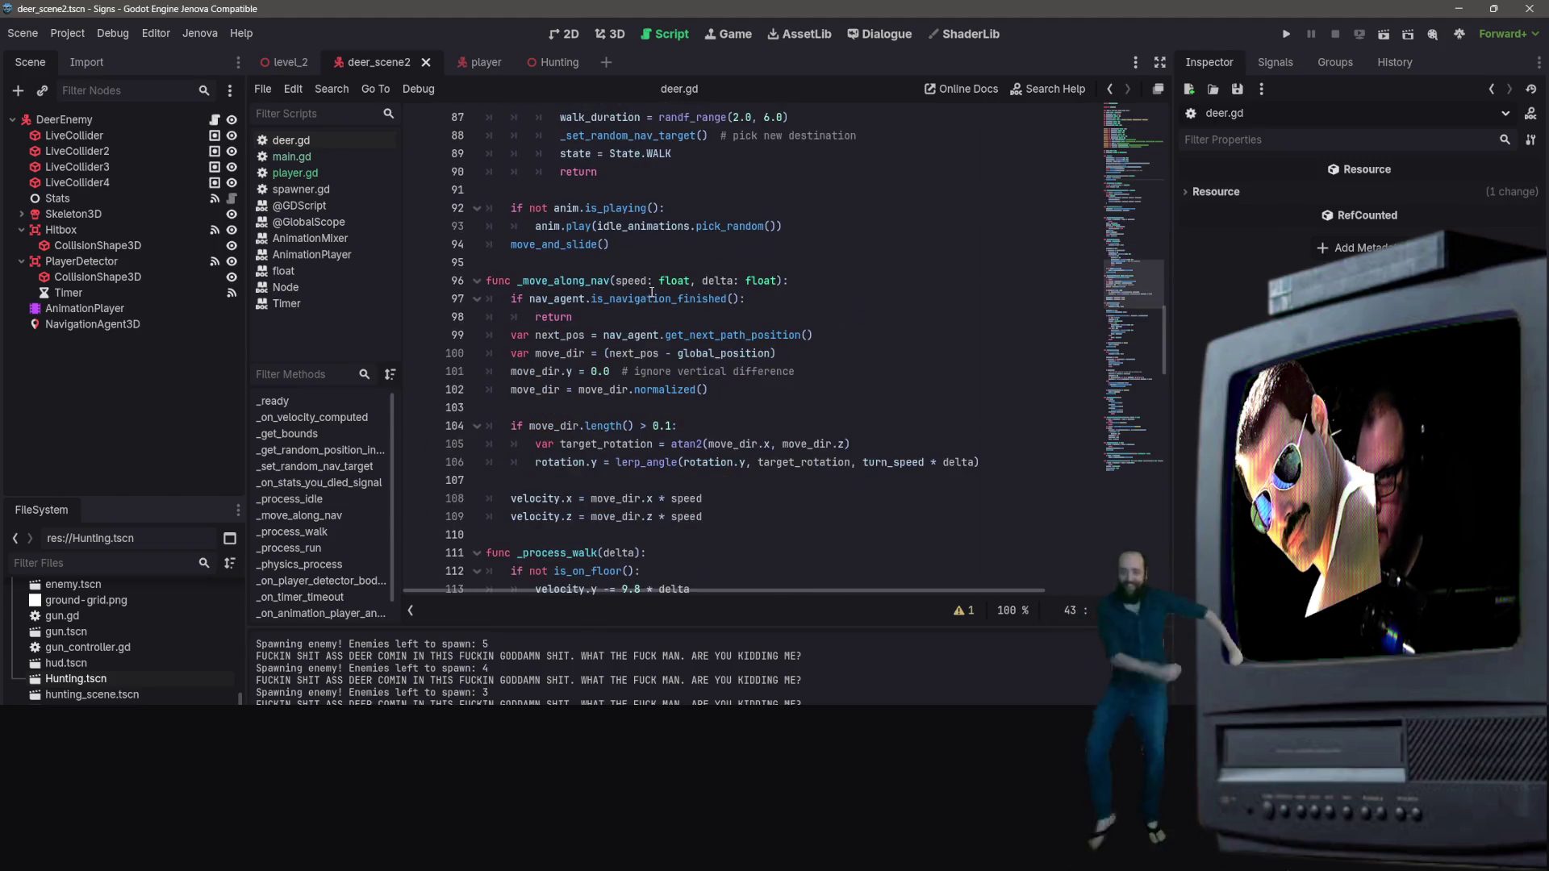
scroll(623, 313, down, 5)
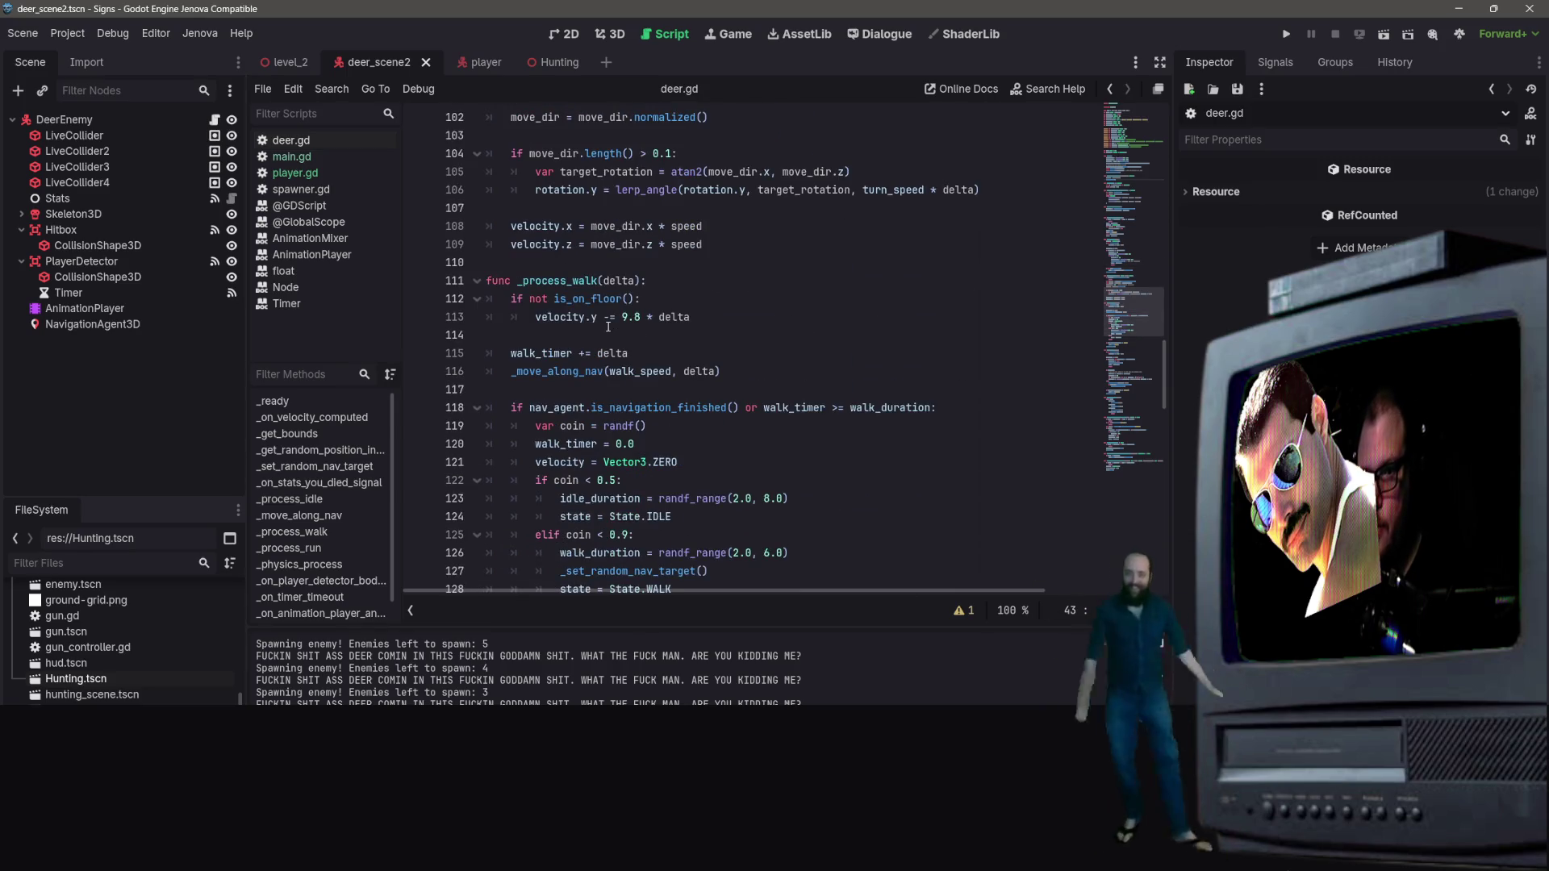
scroll(640, 352, down, 5)
scroll(640, 353, down, 5)
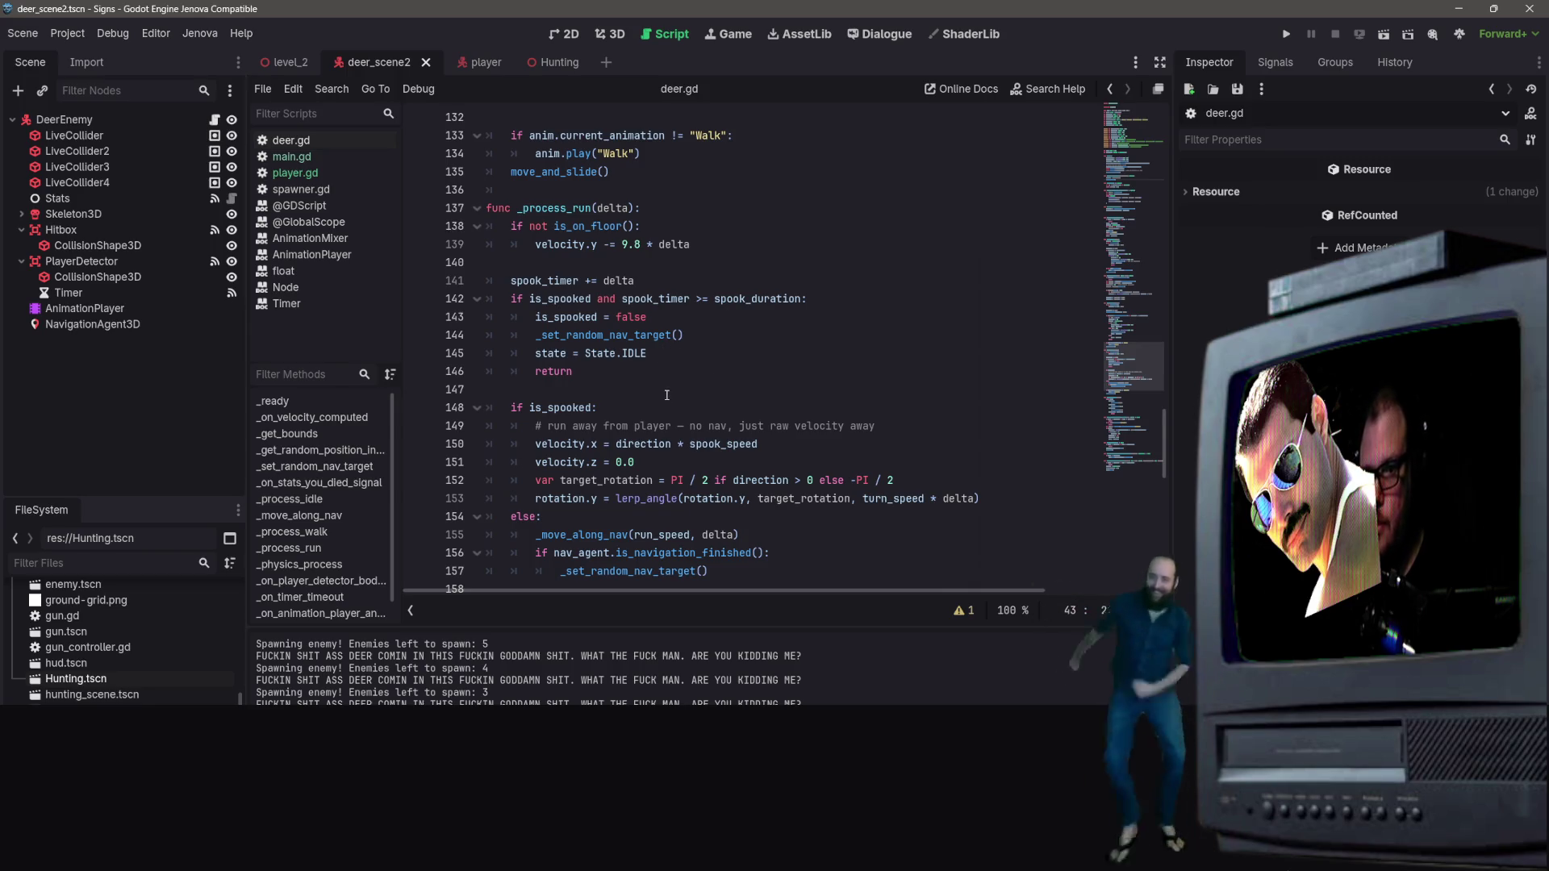
scroll(666, 394, down, 3)
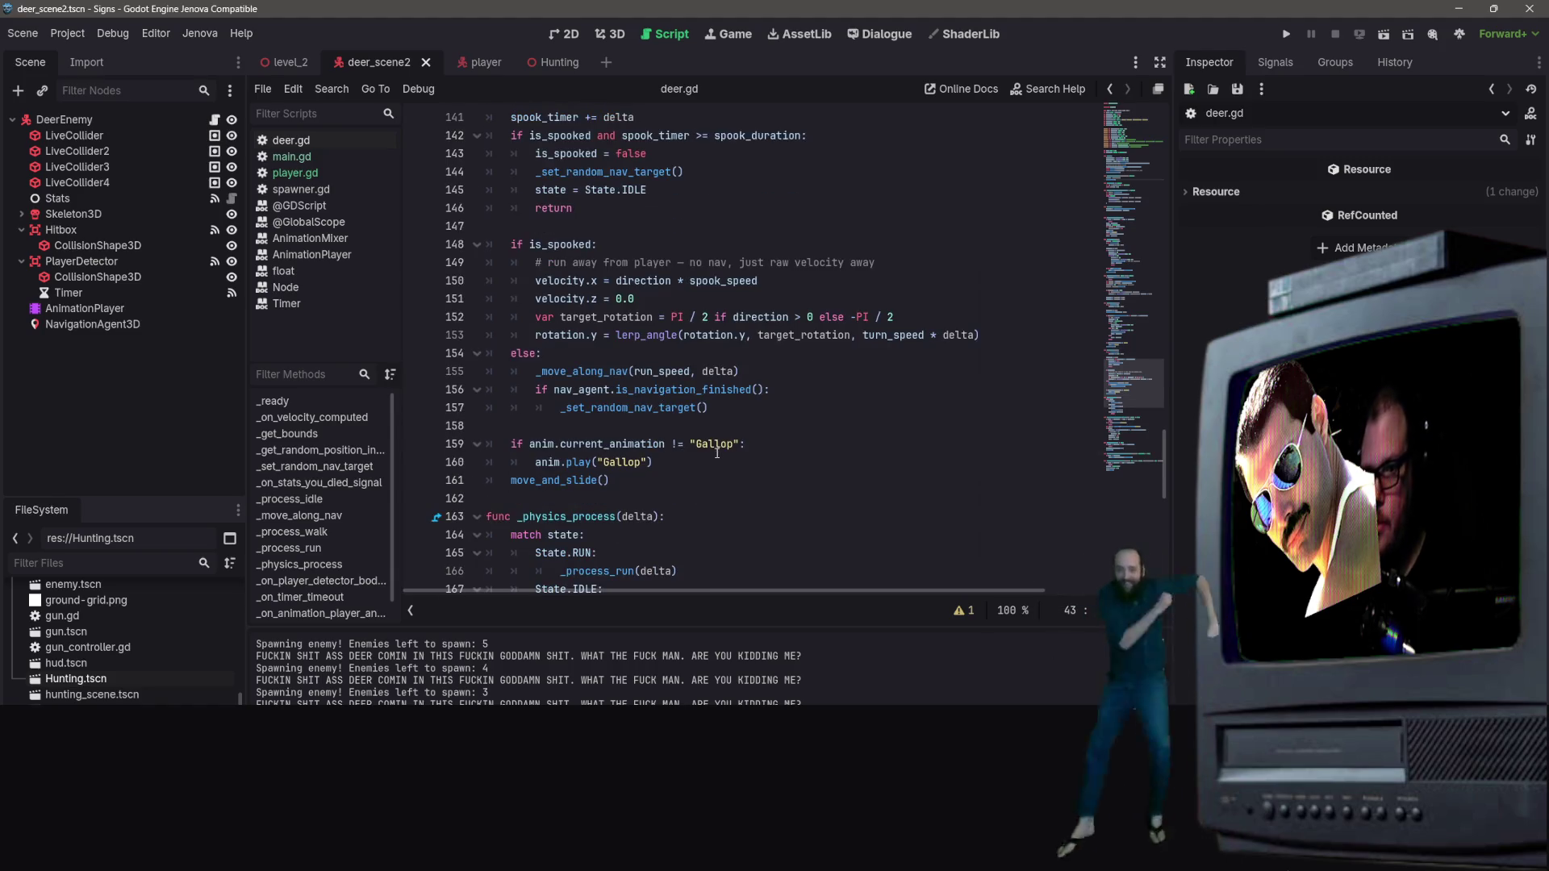
click(769, 411)
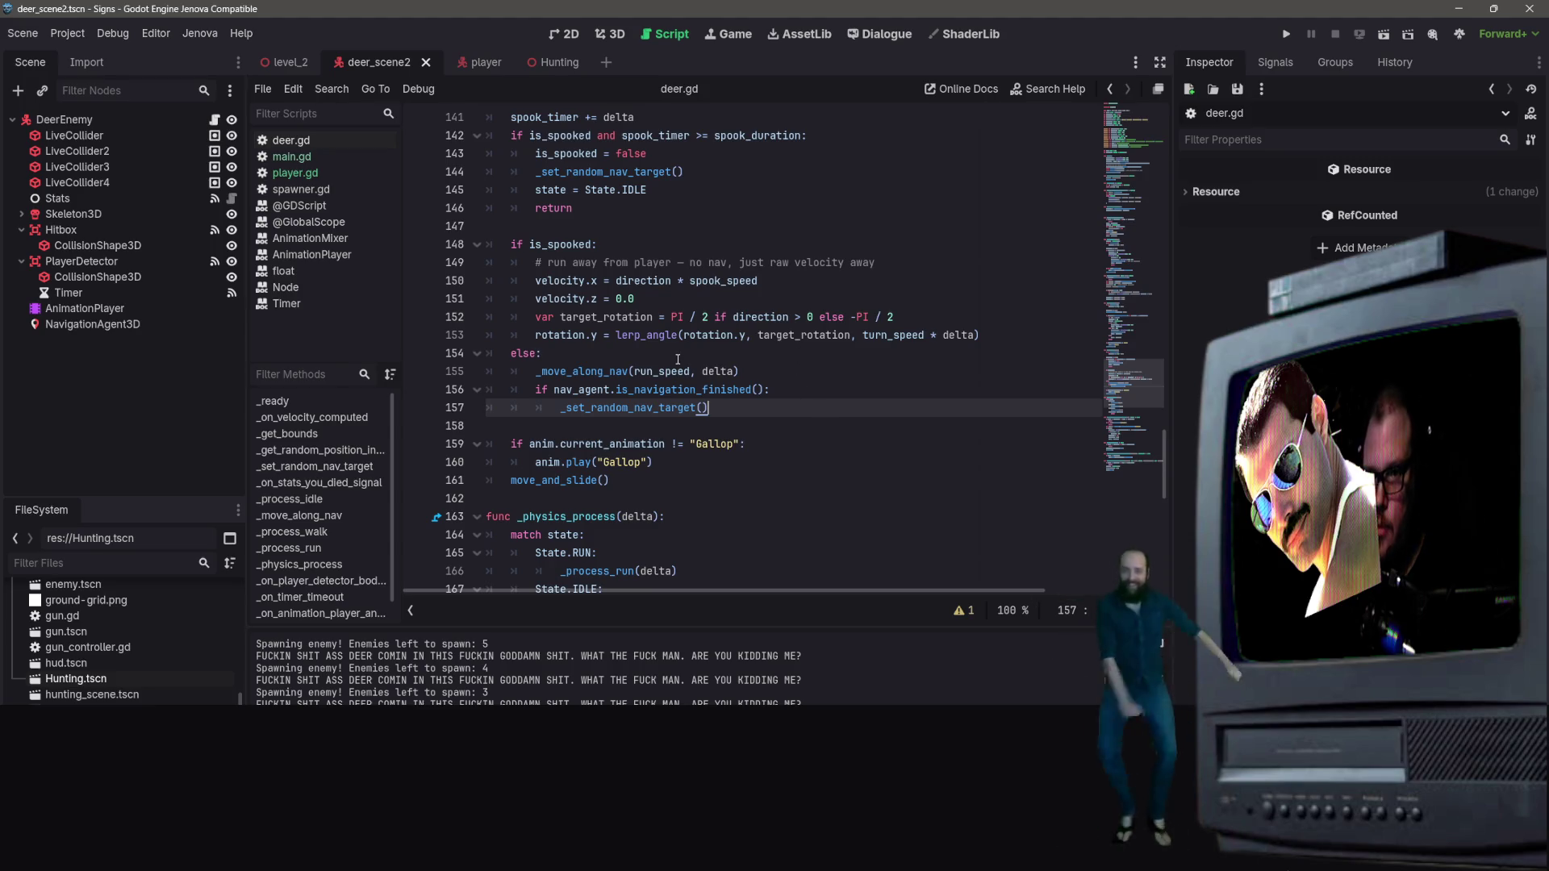
key(Up)
key(Up)
key(End)
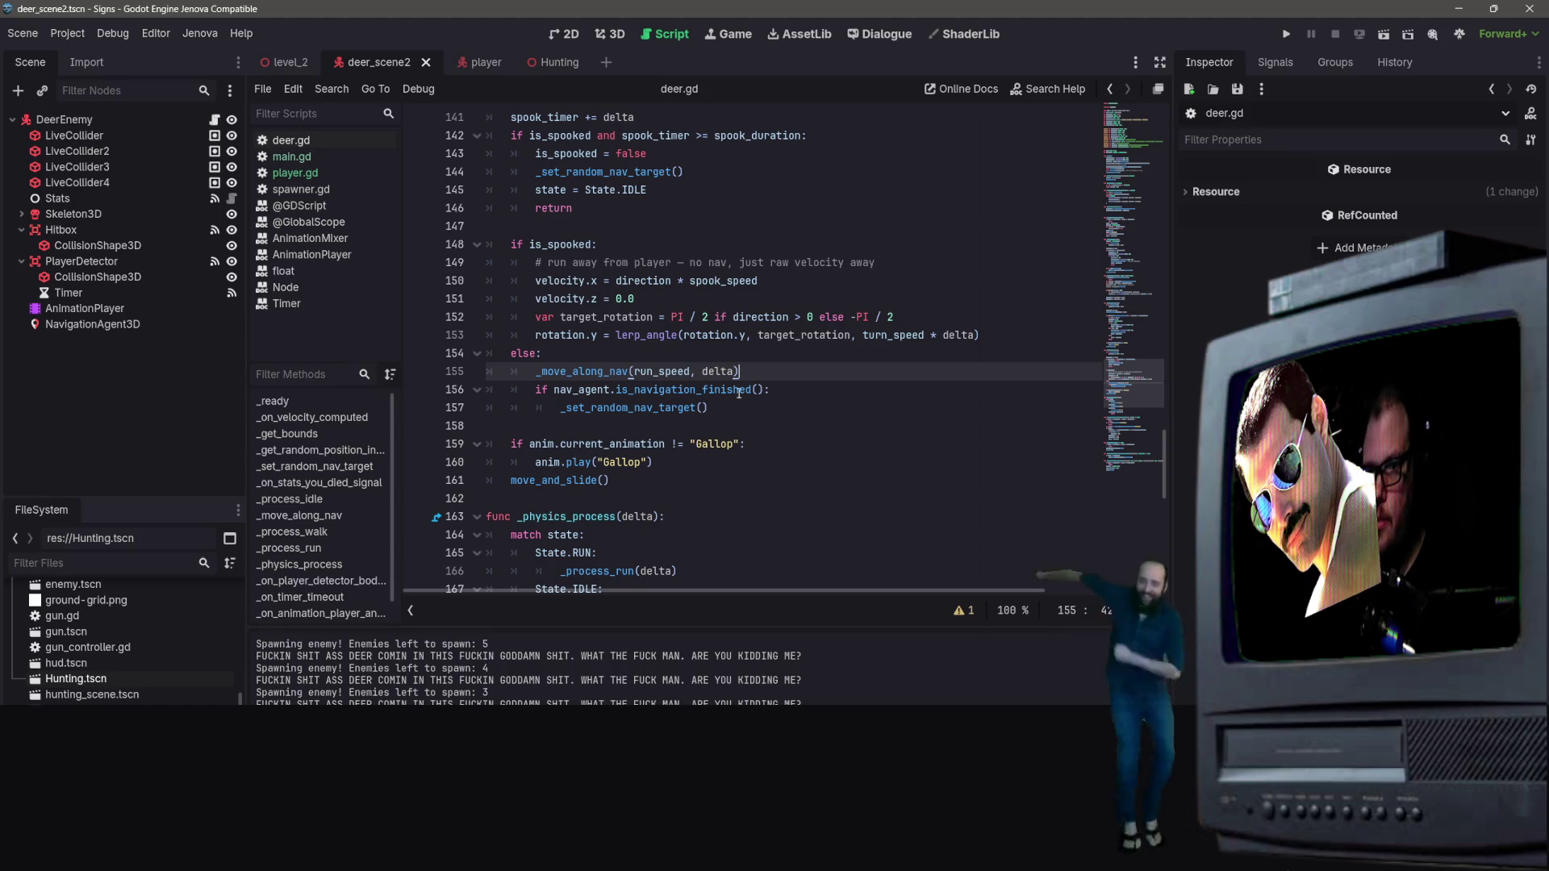
Step: Replace the IDLE default state value near the state enum with RUN
scroll(863, 369, up, 3)
scroll(1149, 429, up, 20)
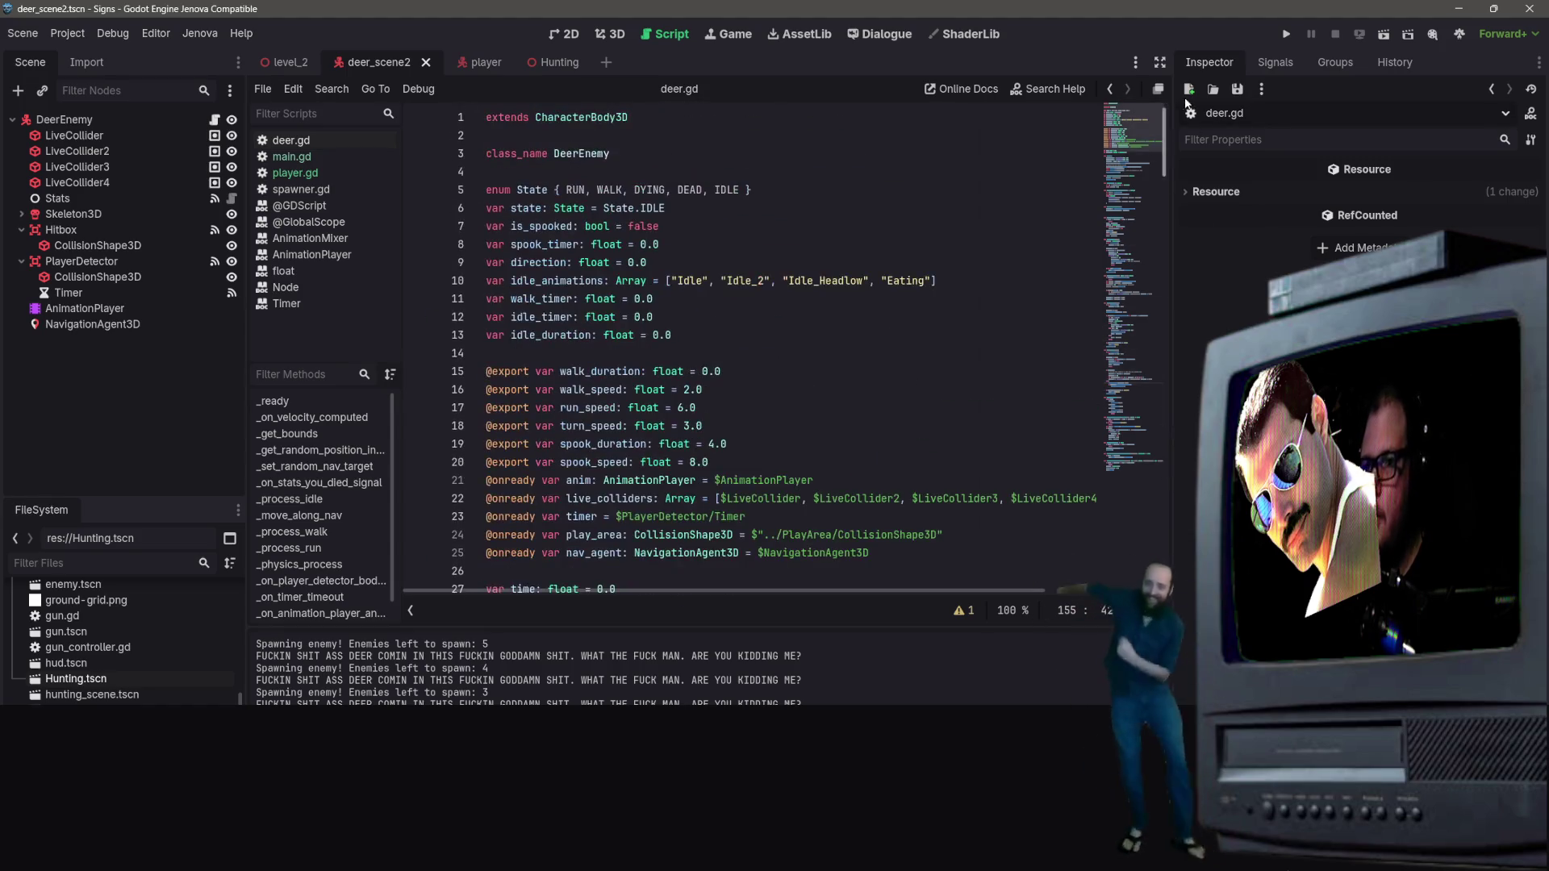
drag(666, 208, 647, 191)
double_click(652, 208)
text(Run)
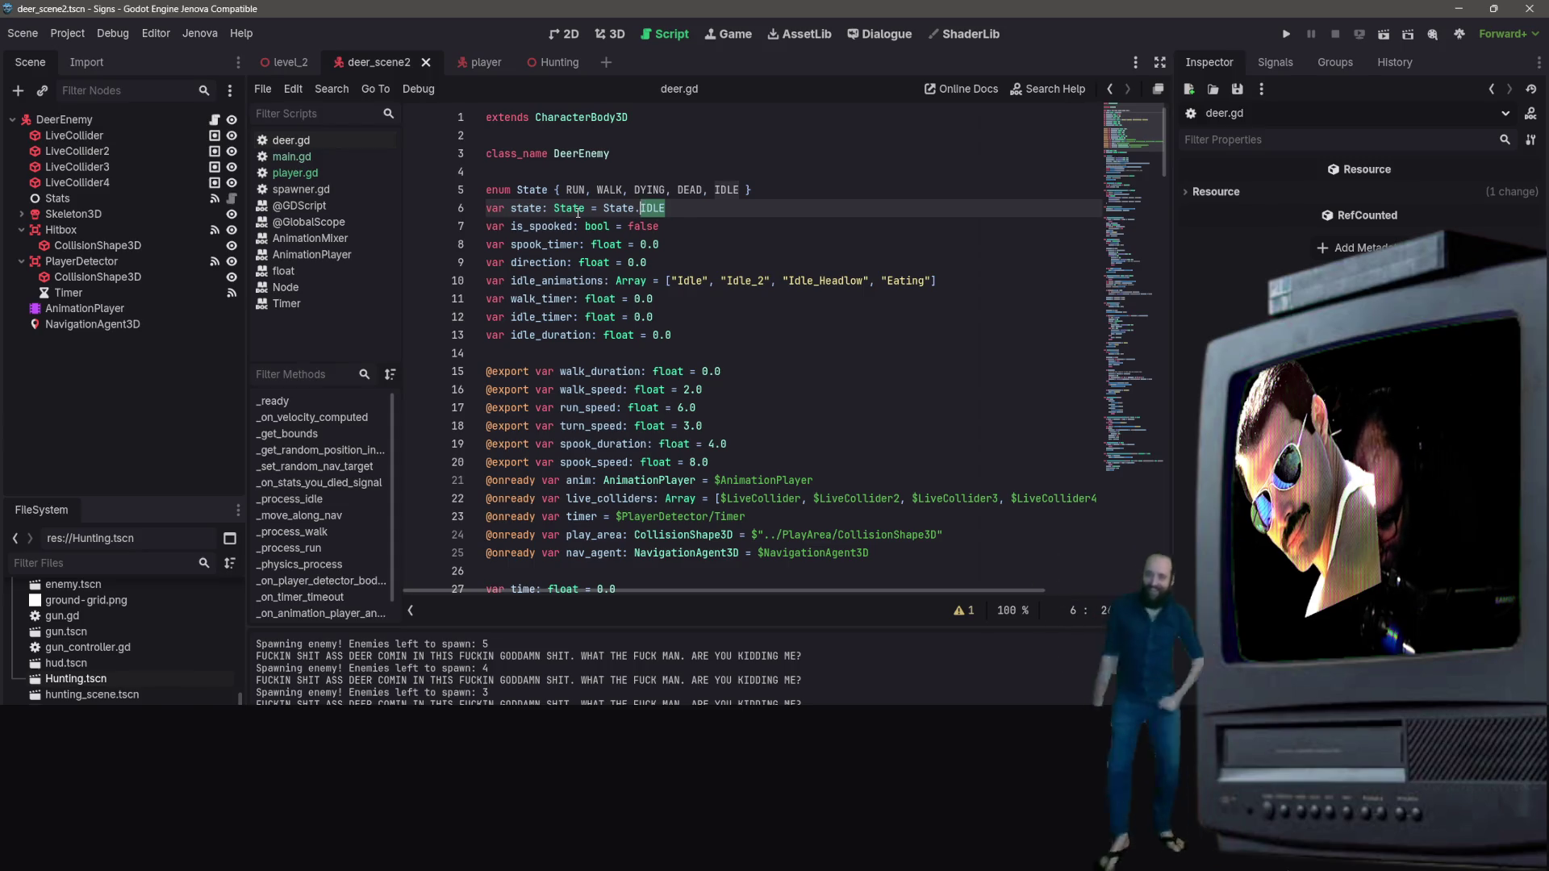
key(BackSpace)
key(BackSpace)
text(UN)
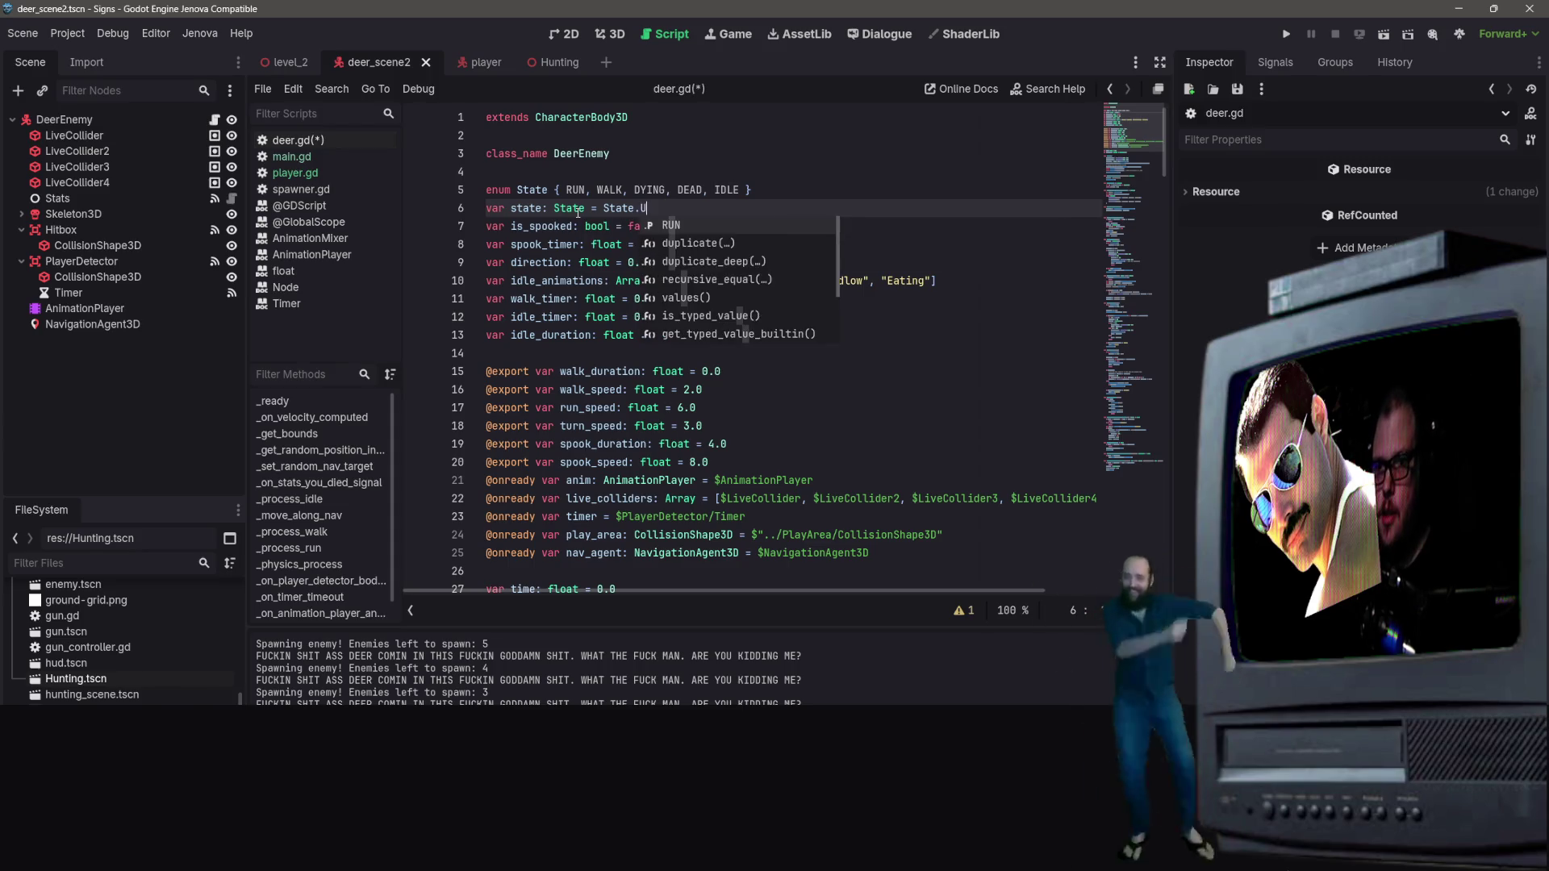
Step: Review the rest of deer.gd and save the script
scroll(746, 264, down, 12)
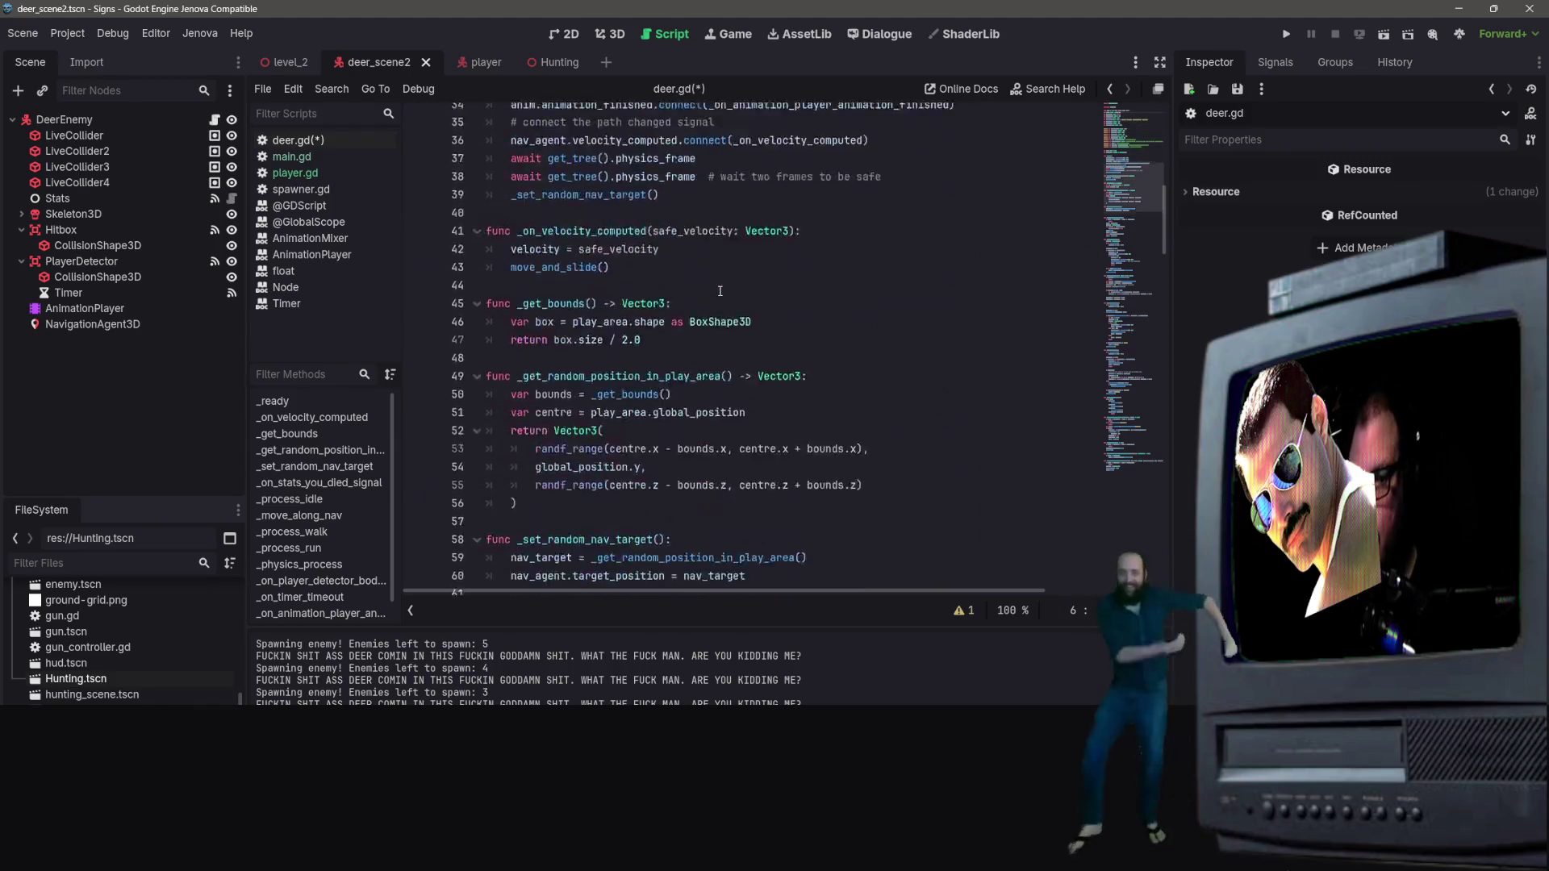
scroll(745, 264, down, 13)
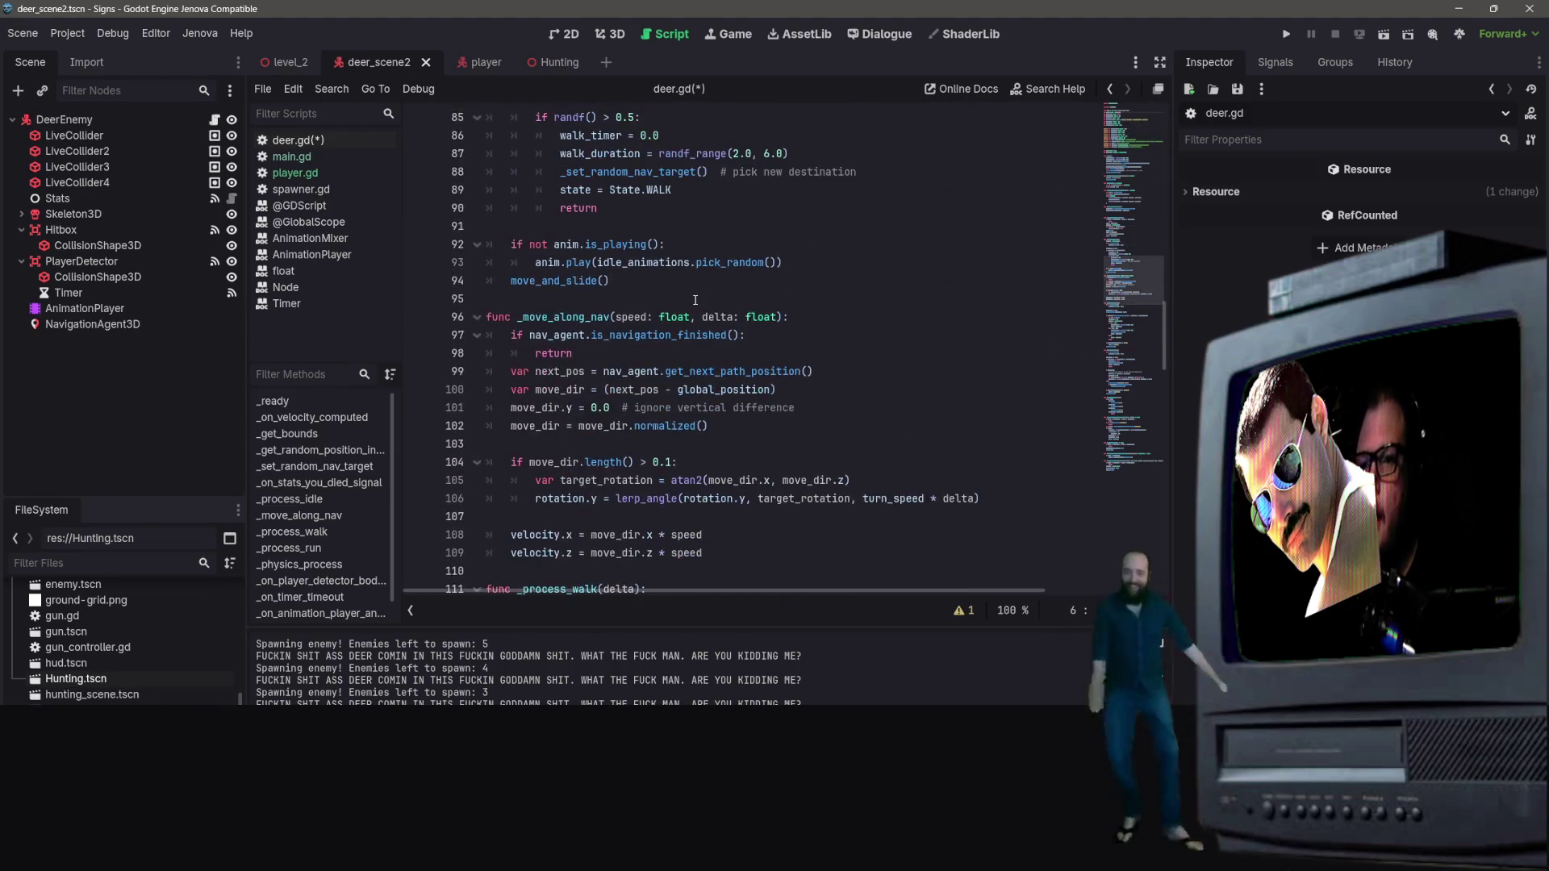
scroll(705, 320, down, 7)
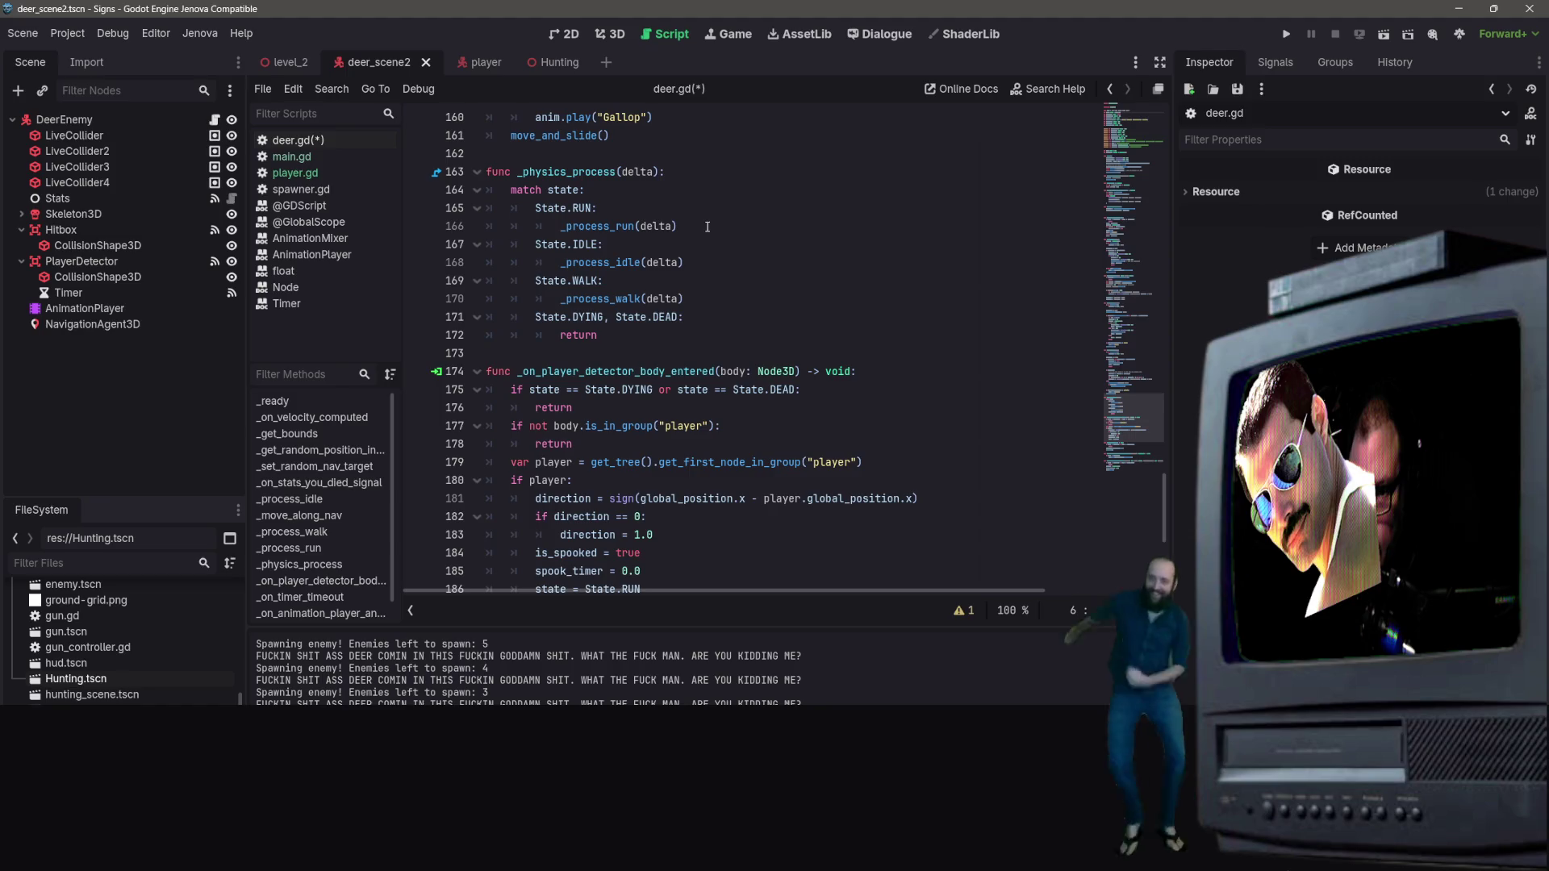
mouse_move(1166, 488)
mouse_down()
mouse_move(1154, 138)
mouse_move(1167, 139)
mouse_move(1154, 549)
mouse_up()
key(ctrl+s)
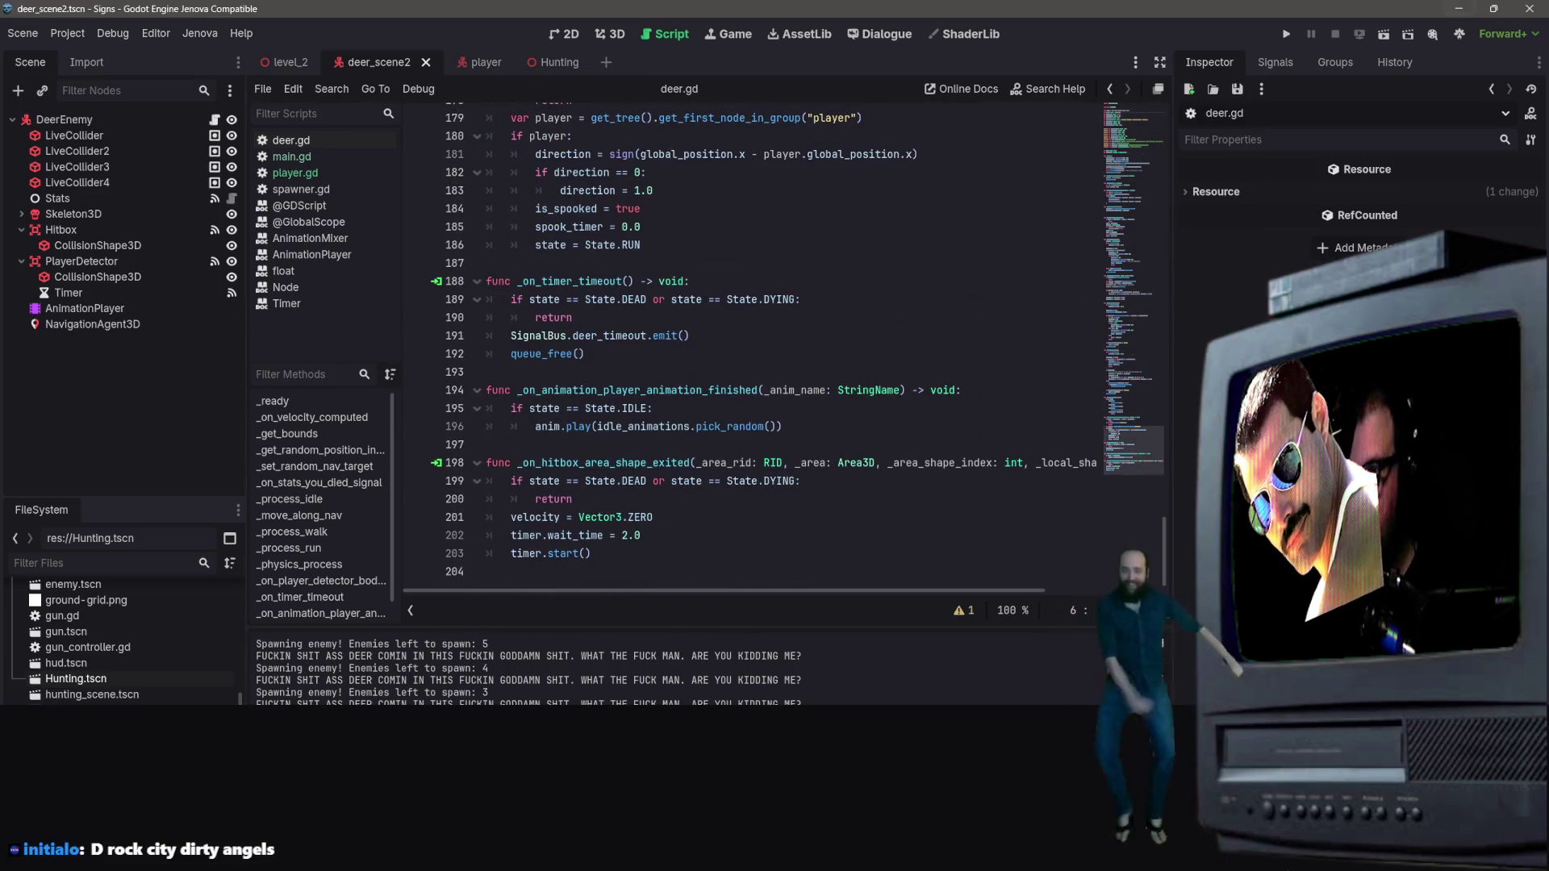
Step: Restart the test run on the Hunting scene to watch the deer, then close the game window
click(1389, 36)
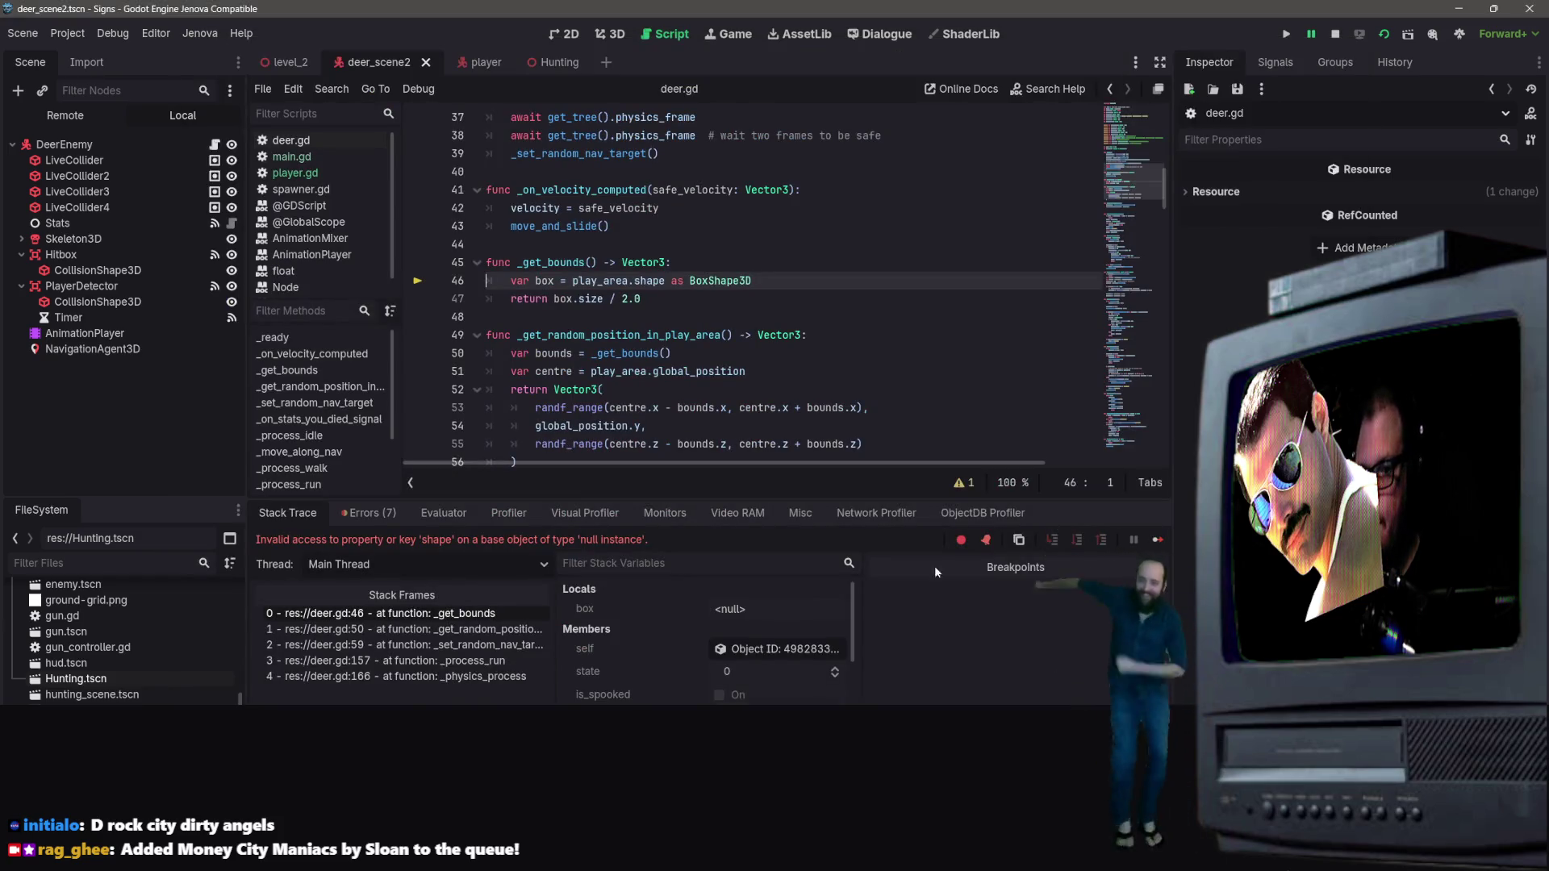
click(534, 62)
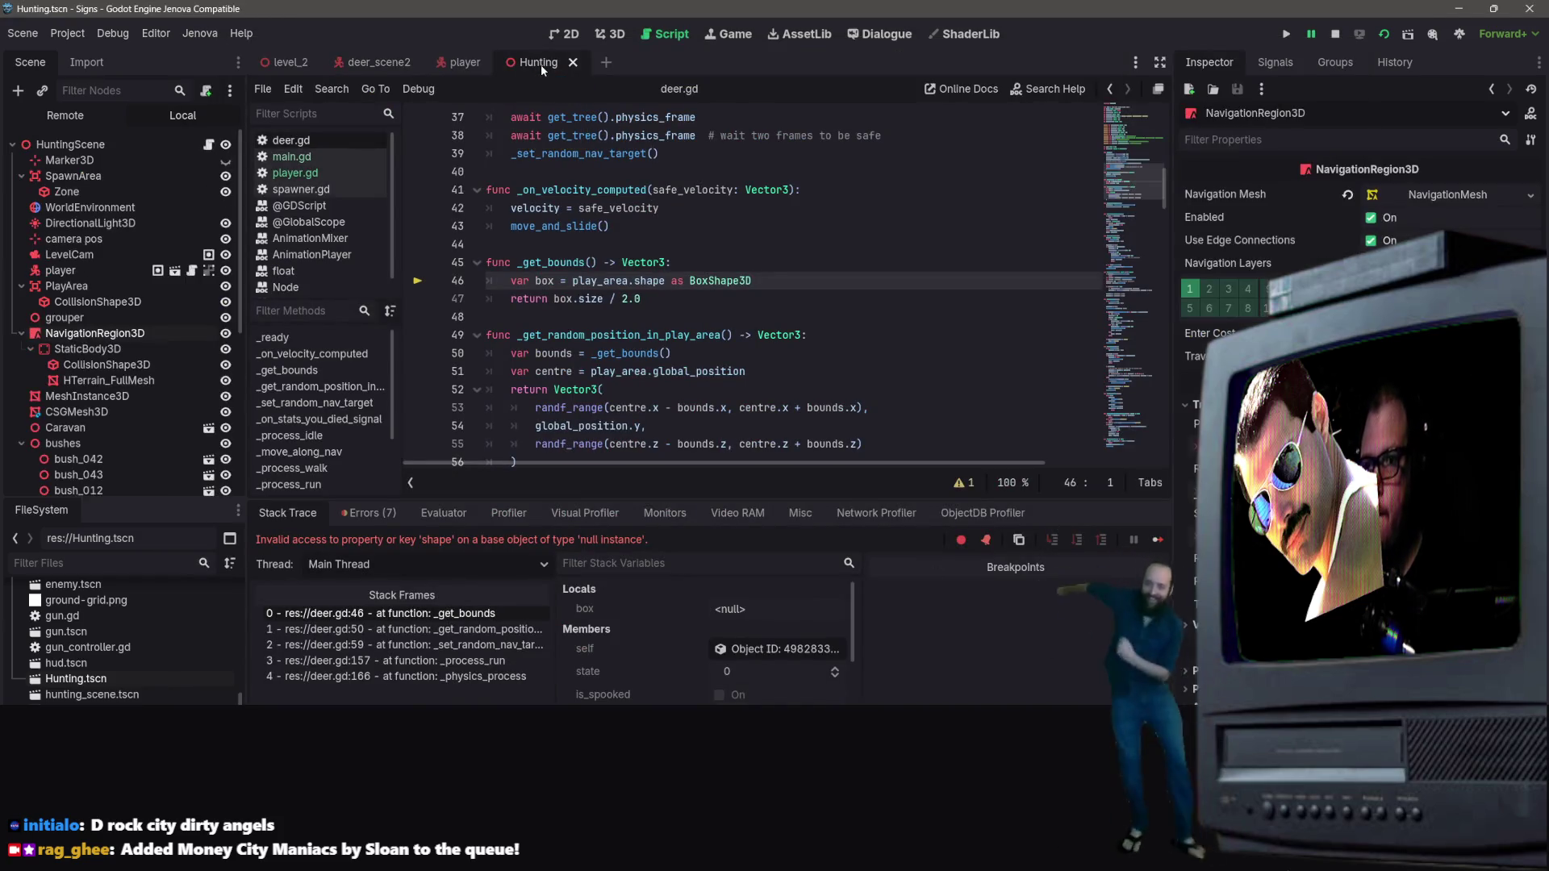
click(1335, 34)
click(1376, 34)
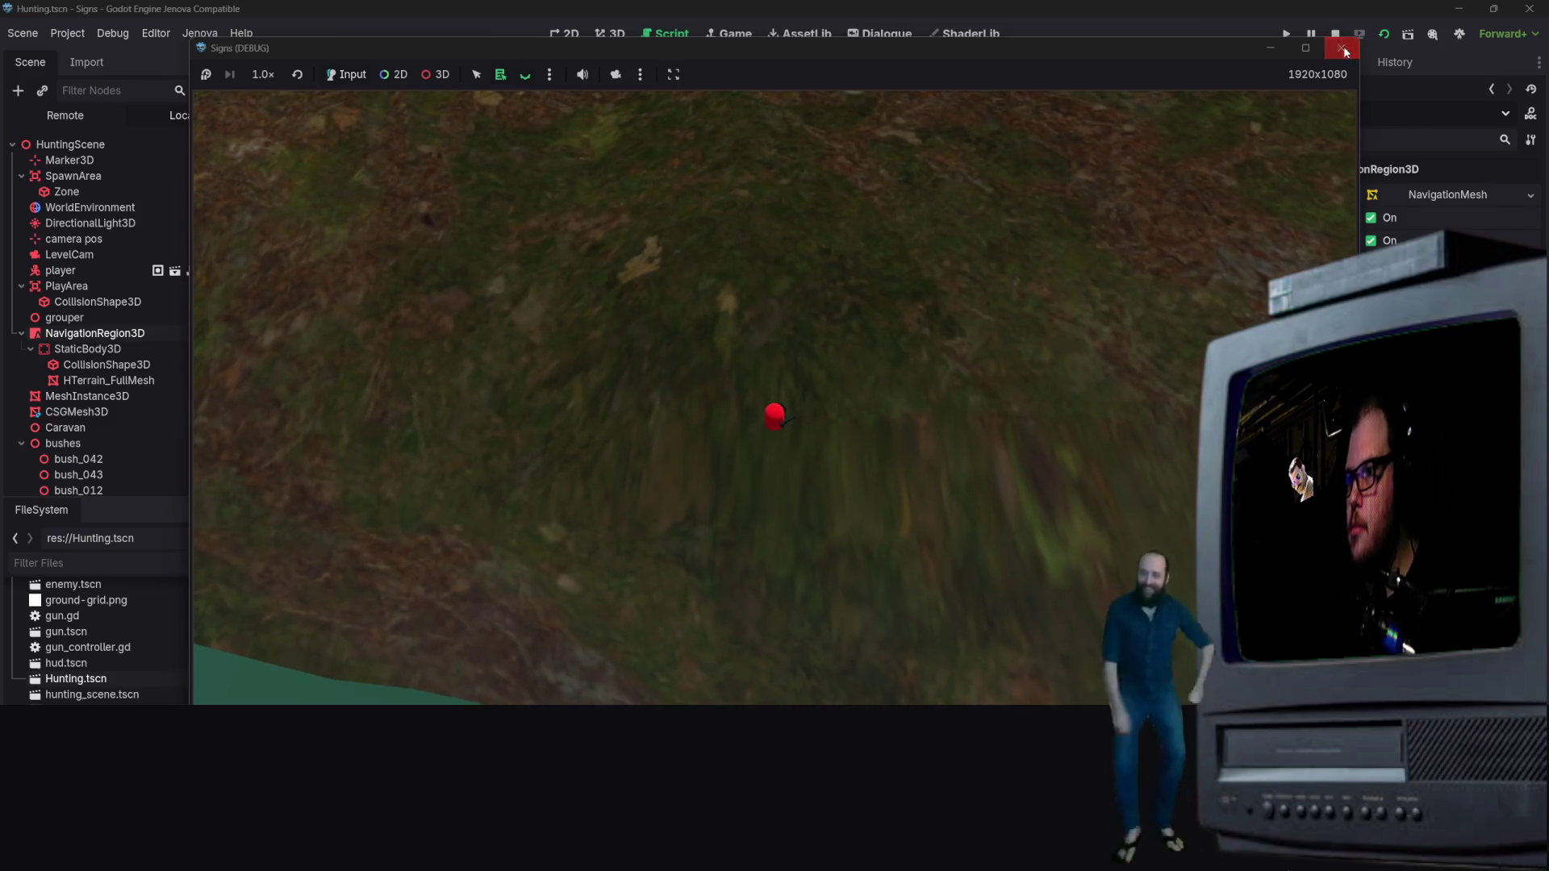
click(1341, 48)
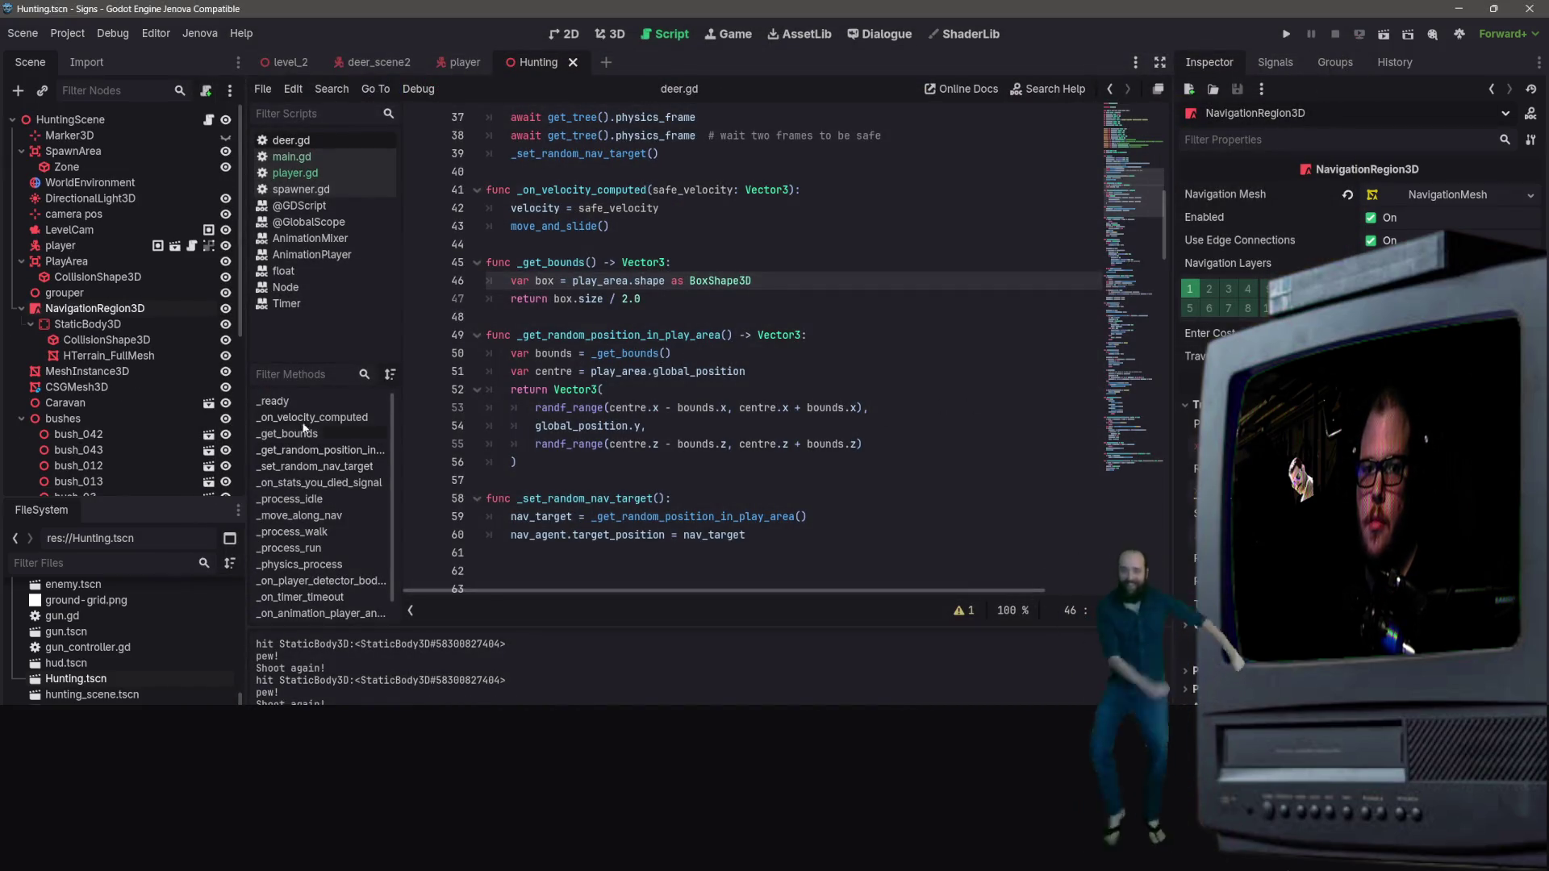
scroll(759, 466, down, 13)
scroll(759, 466, up, 7)
scroll(792, 412, down, 9)
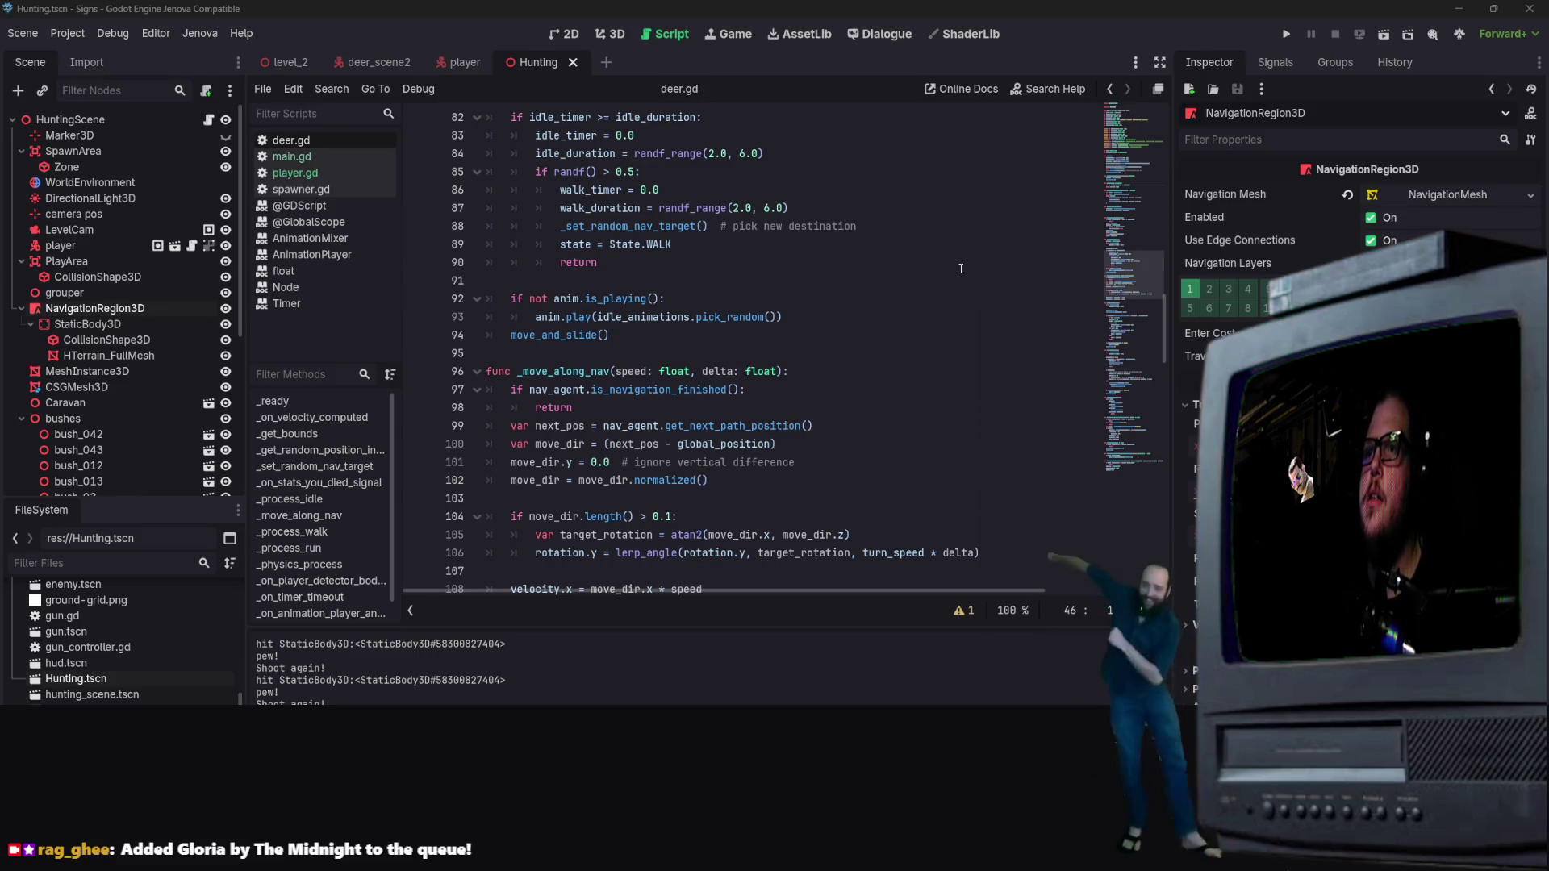
click(977, 246)
scroll(977, 246, down, 6)
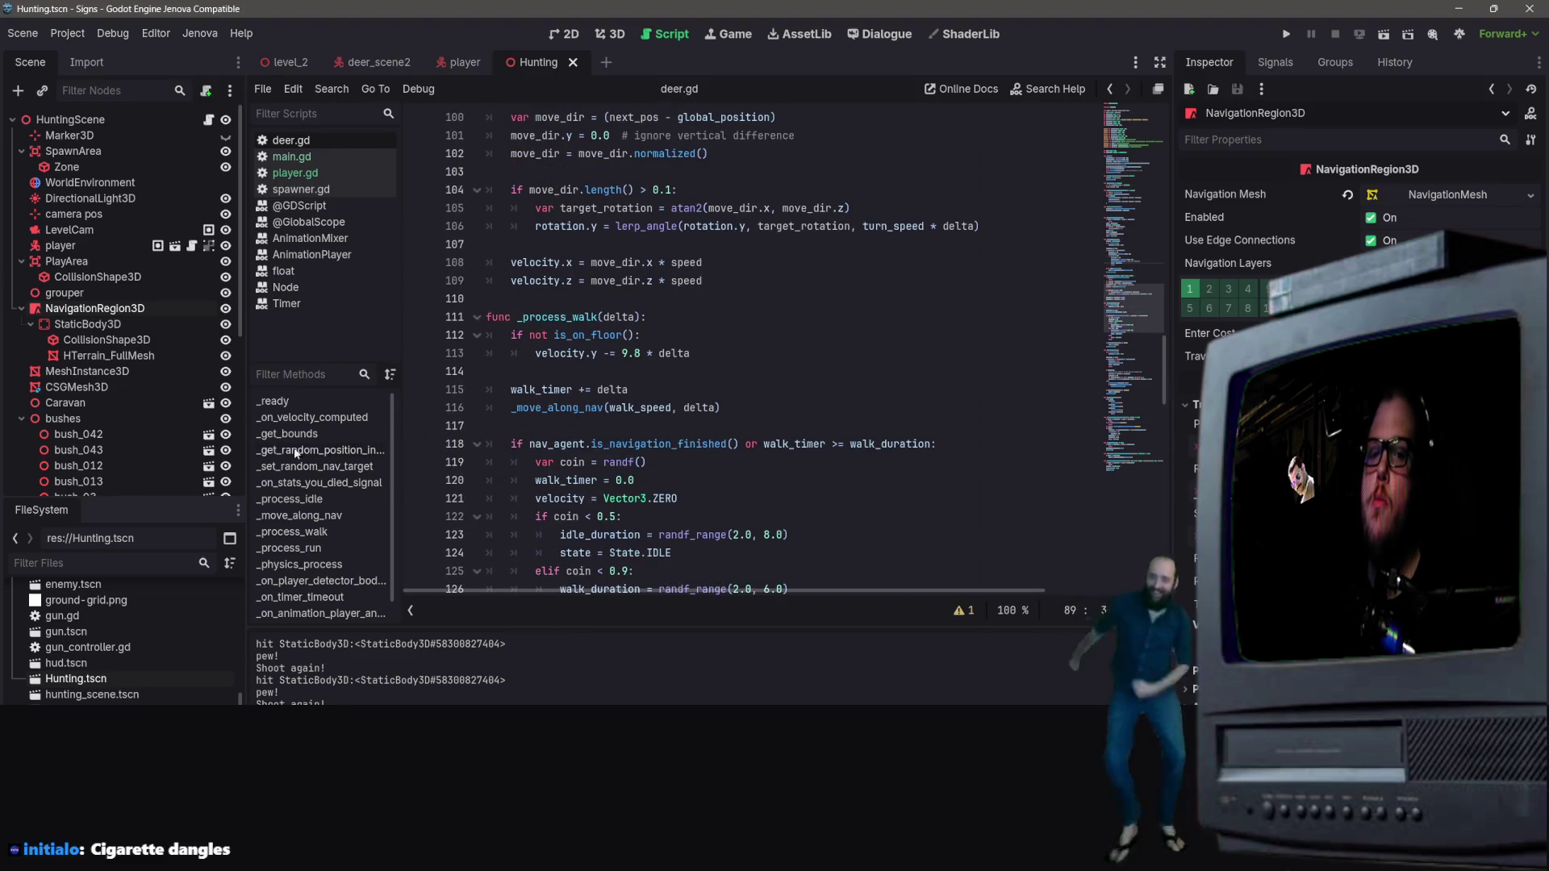
scroll(144, 395, down, 5)
Step: Select the Spawner node in the Hunting scene's Scene dock to inspect it
click(137, 401)
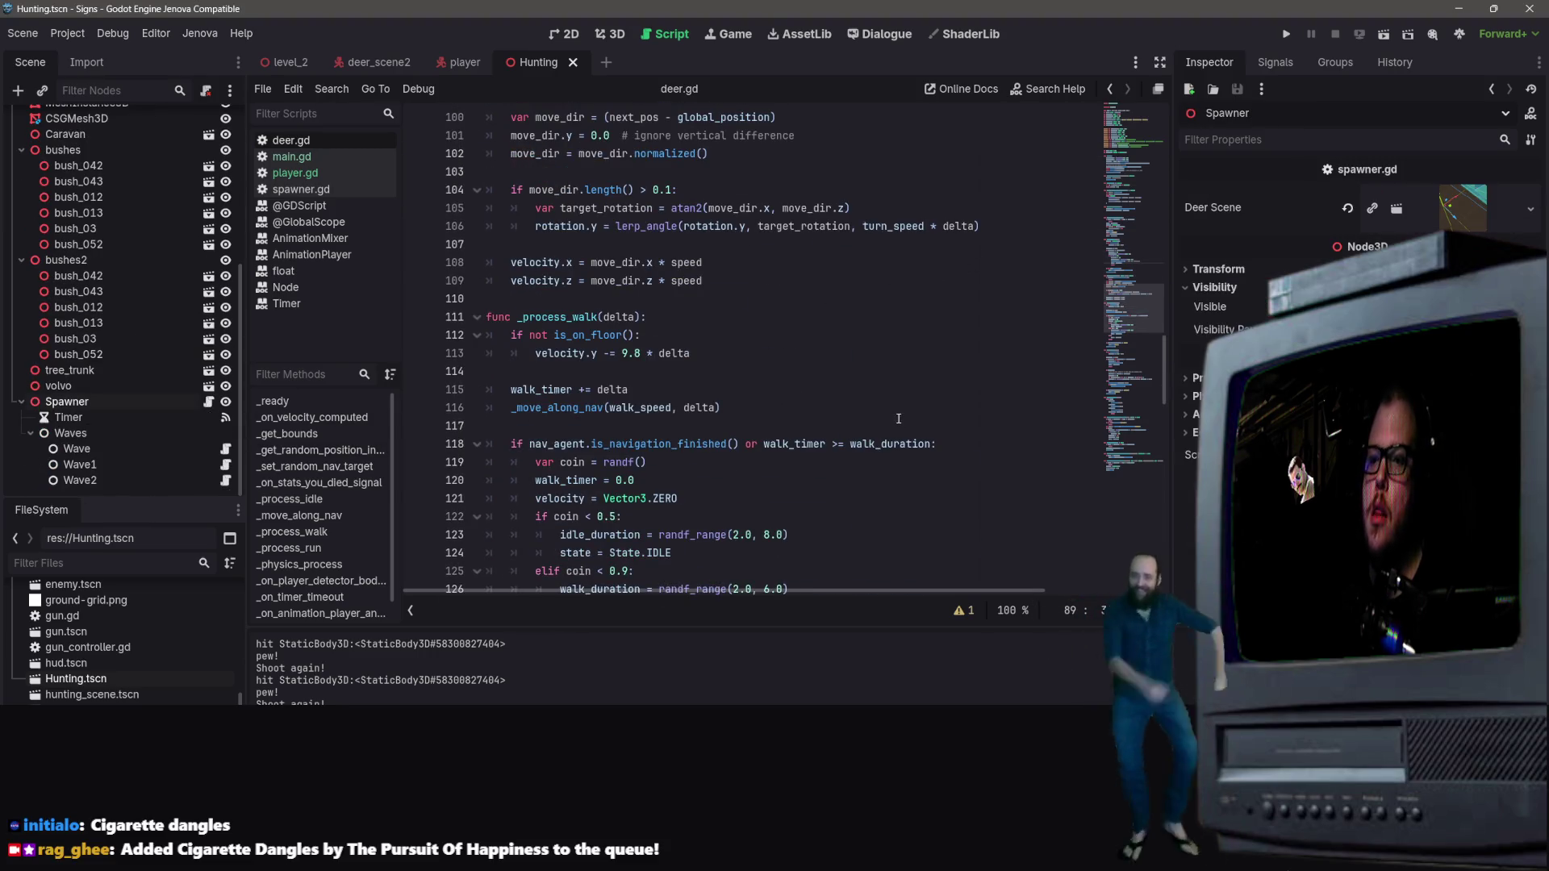
scroll(1063, 357, up, 1)
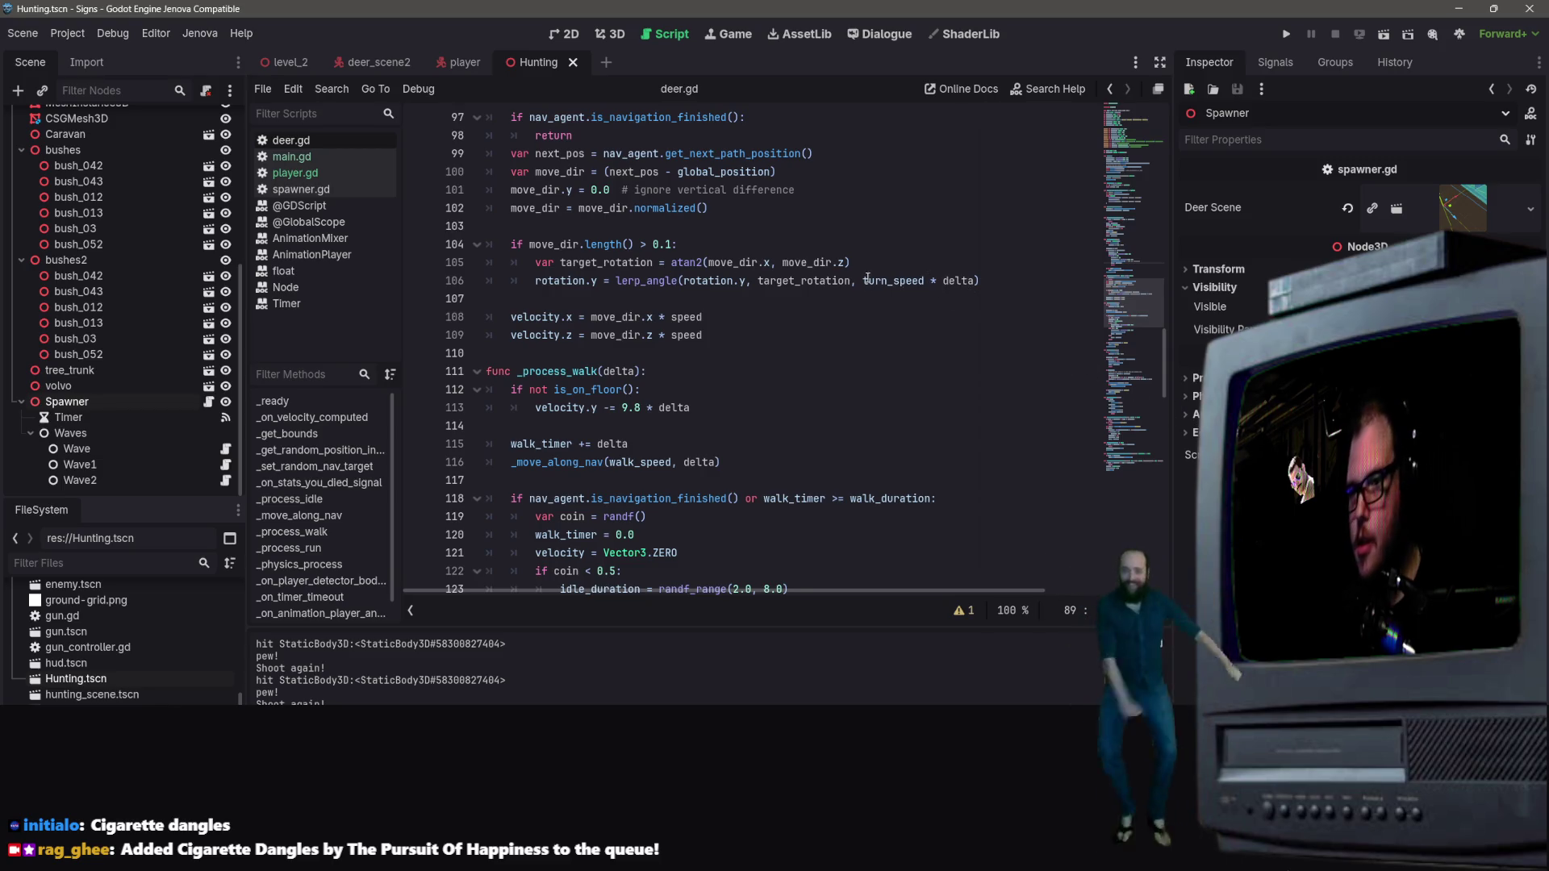
scroll(867, 278, up, 8)
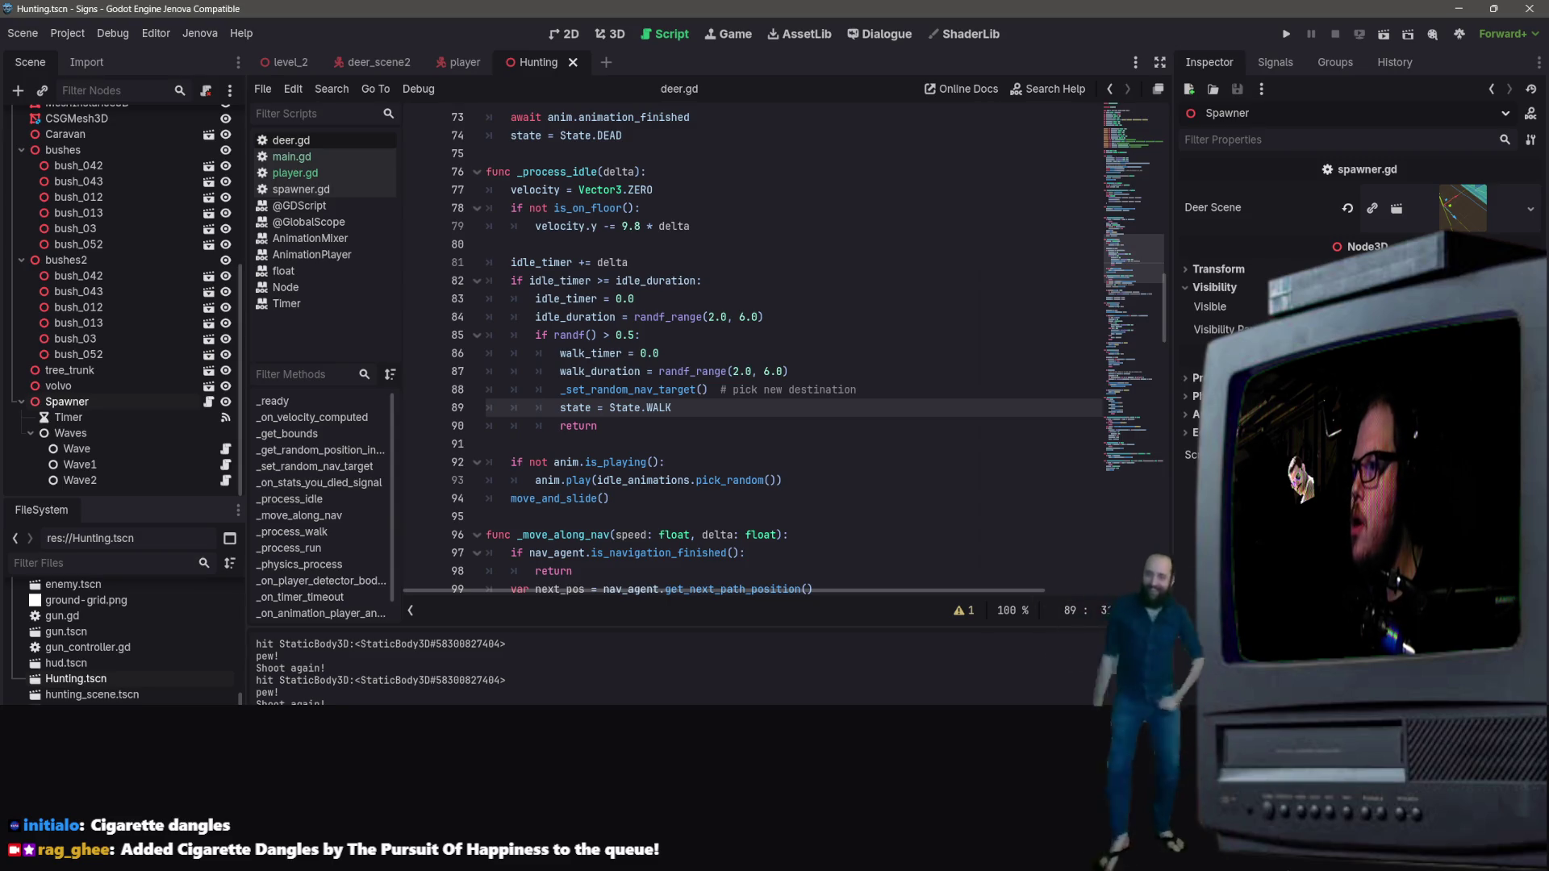
scroll(854, 219, up, 4)
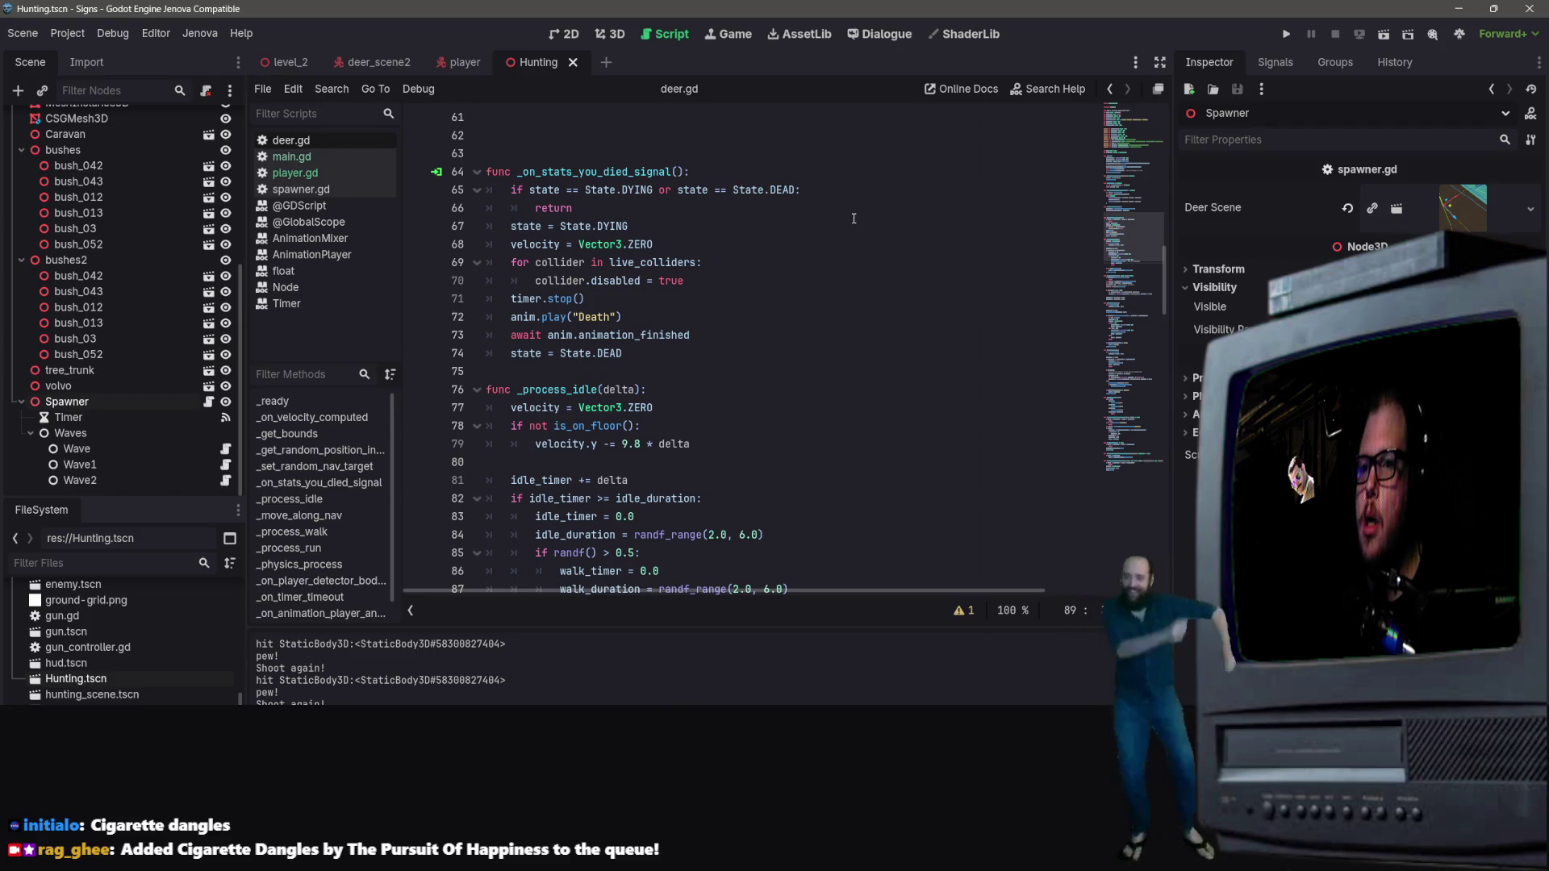
scroll(739, 213, up, 17)
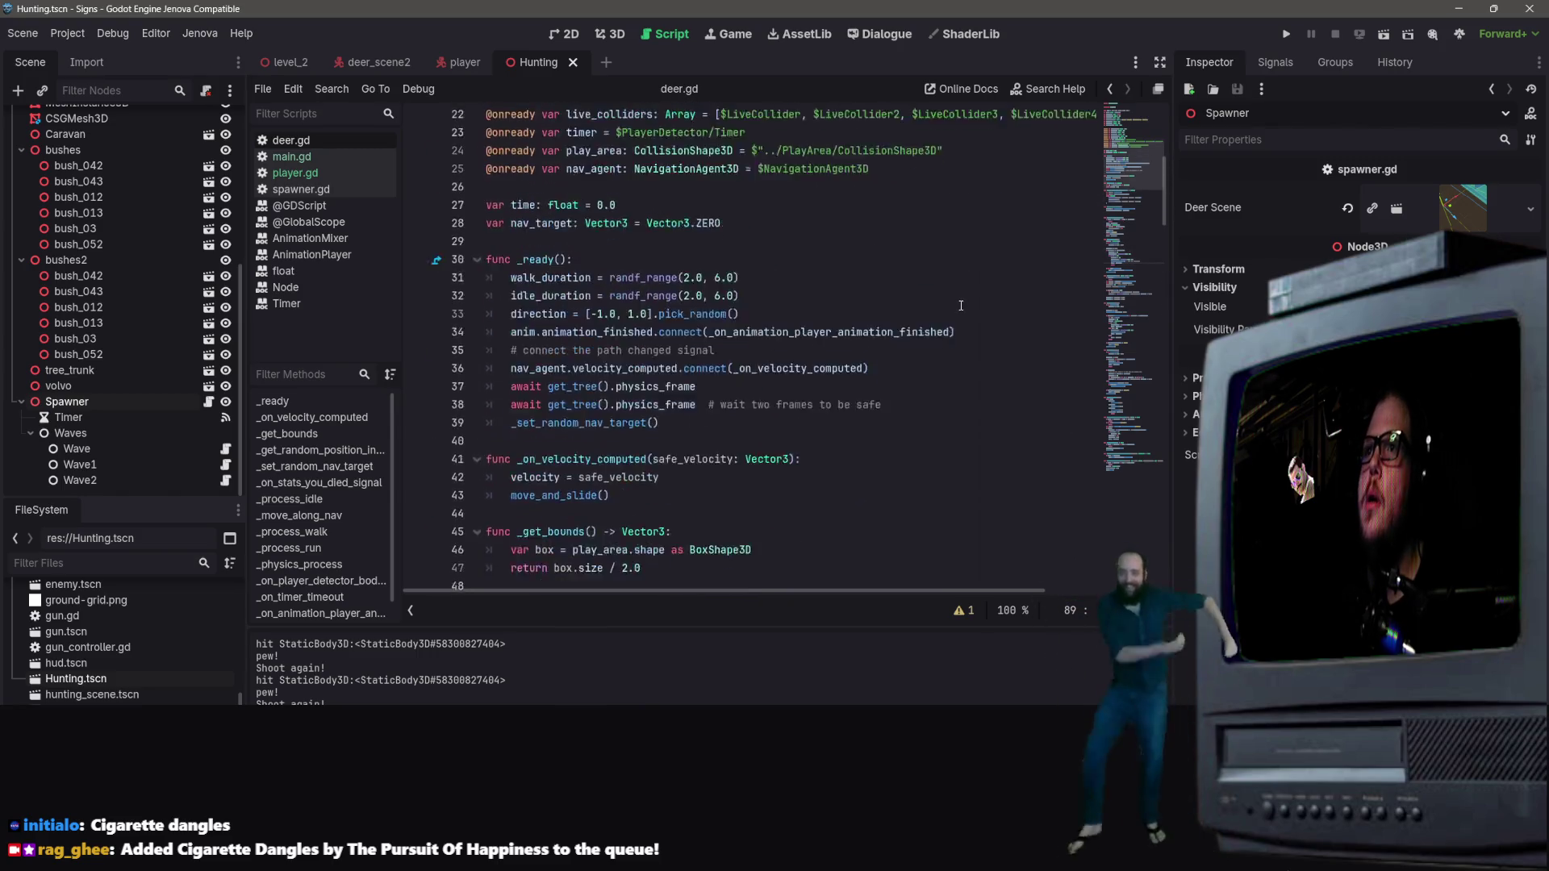
scroll(987, 292, up, 3)
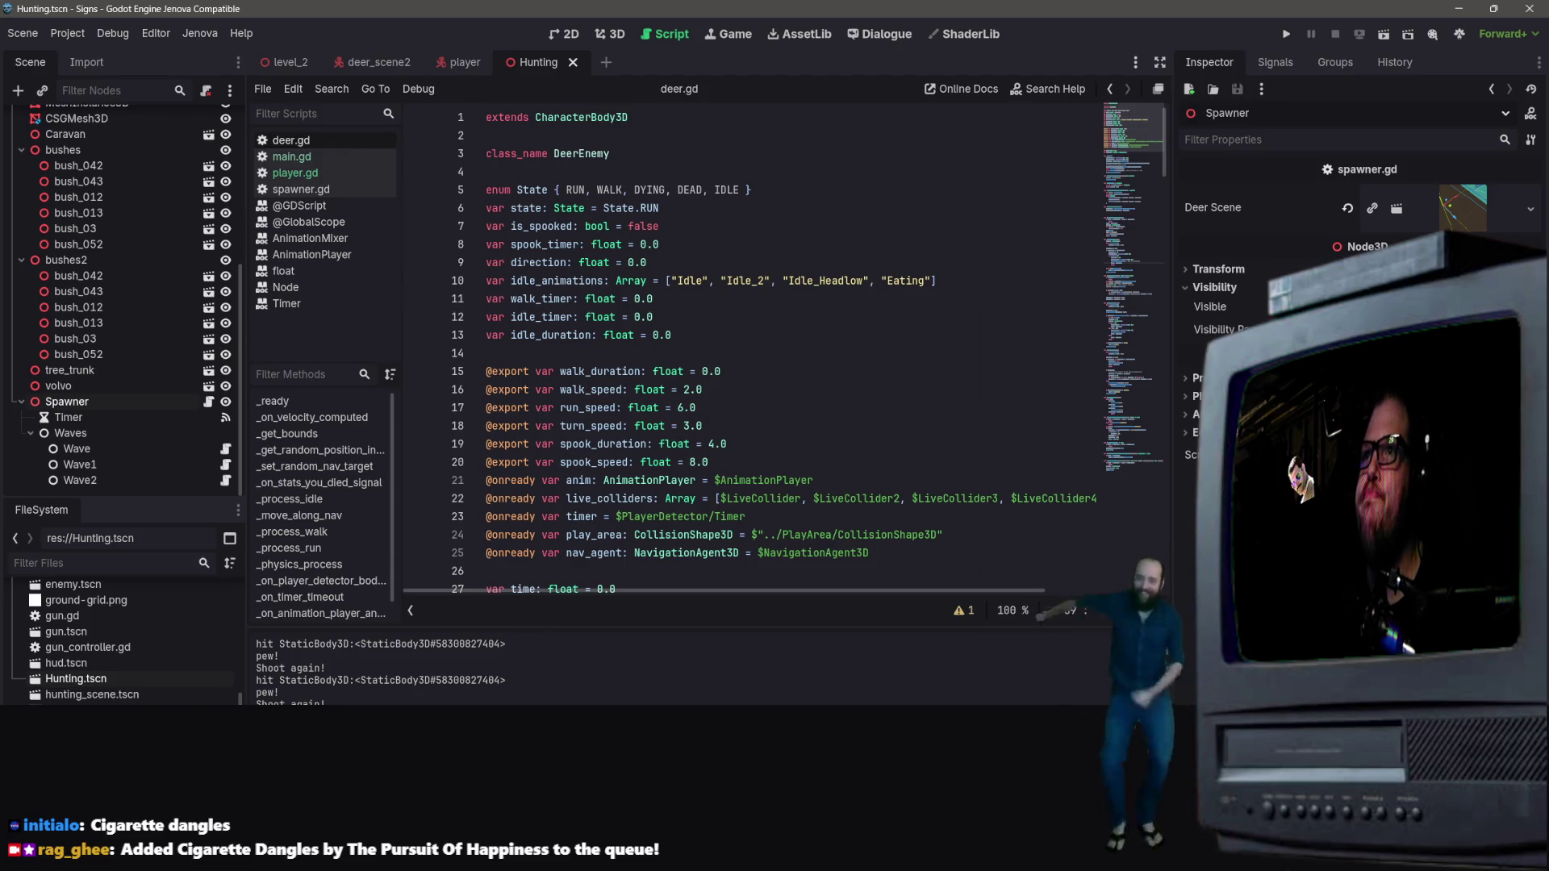
Step: Find and select the velocity = Vector3.ZERO line in deer.gd's _process_walk
scroll(768, 329, down, 10)
scroll(768, 330, down, 20)
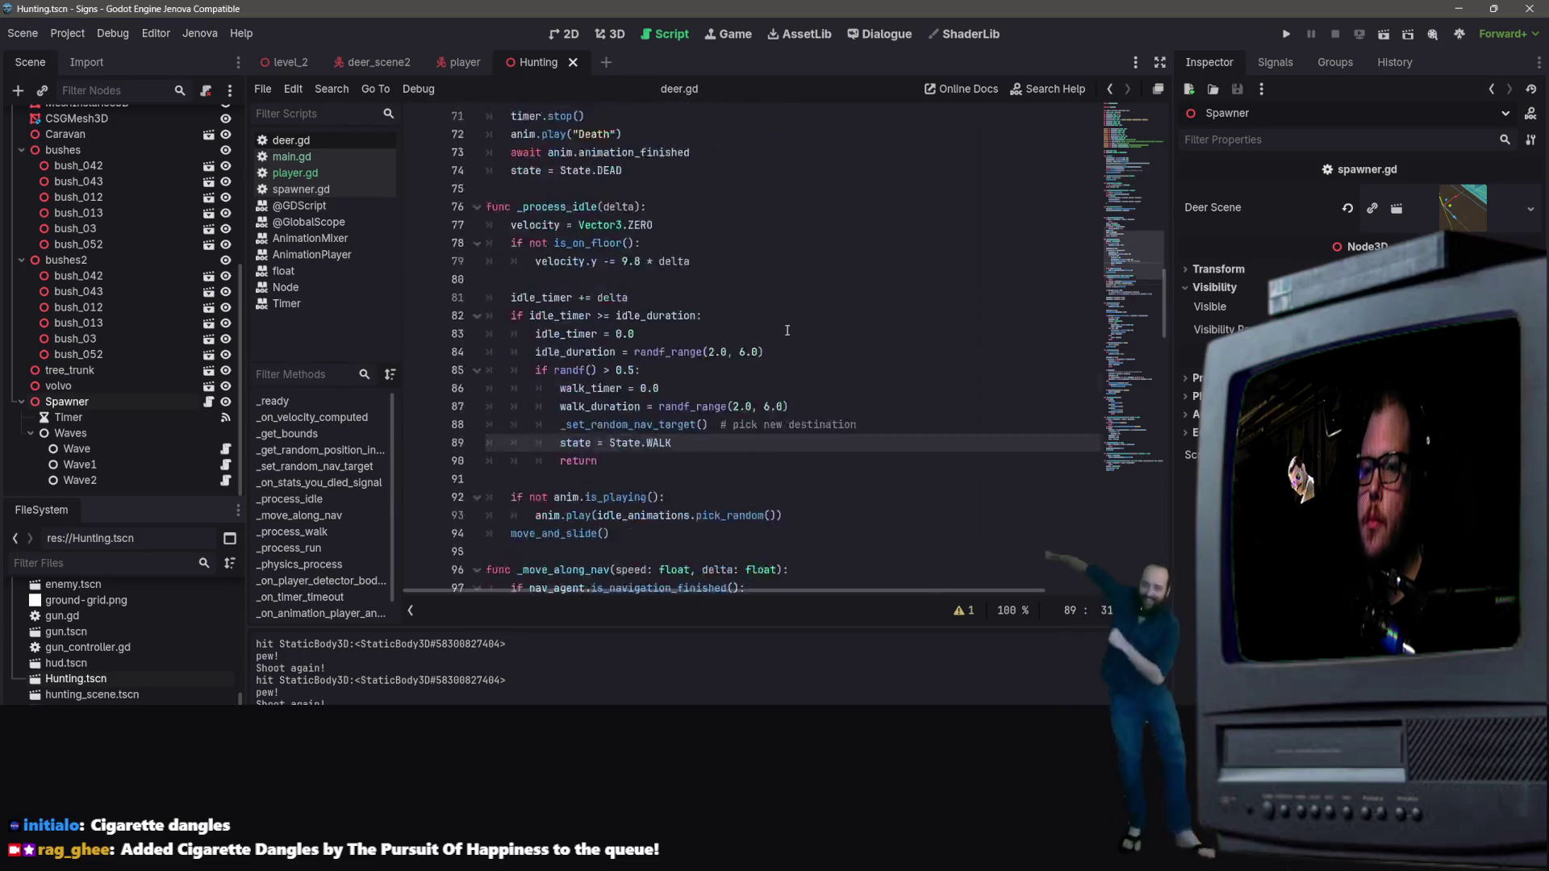
scroll(781, 340, down, 11)
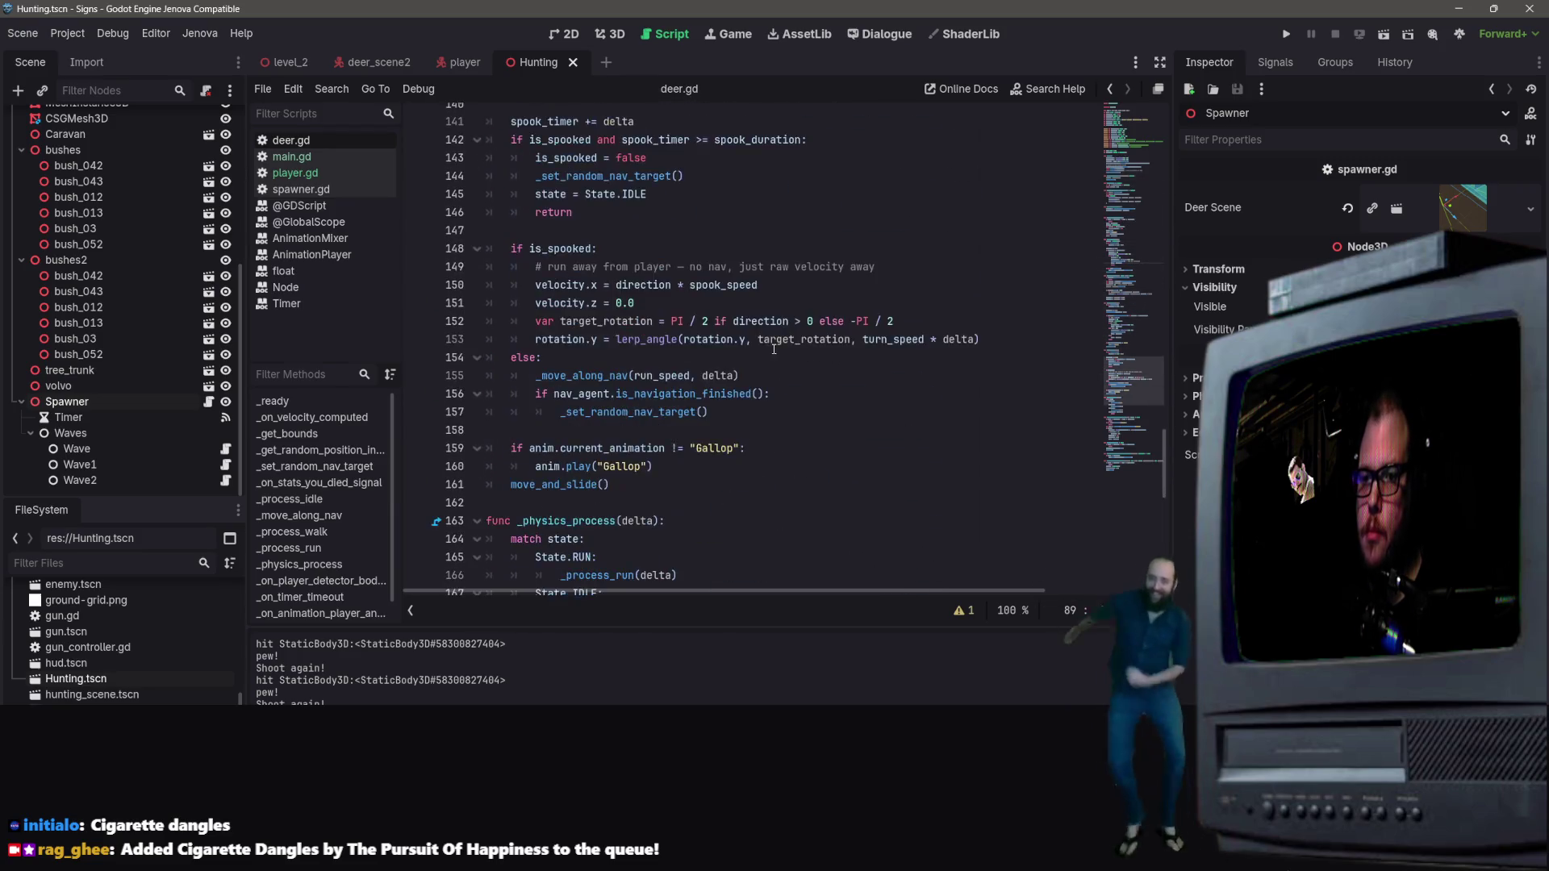
scroll(772, 352, down, 5)
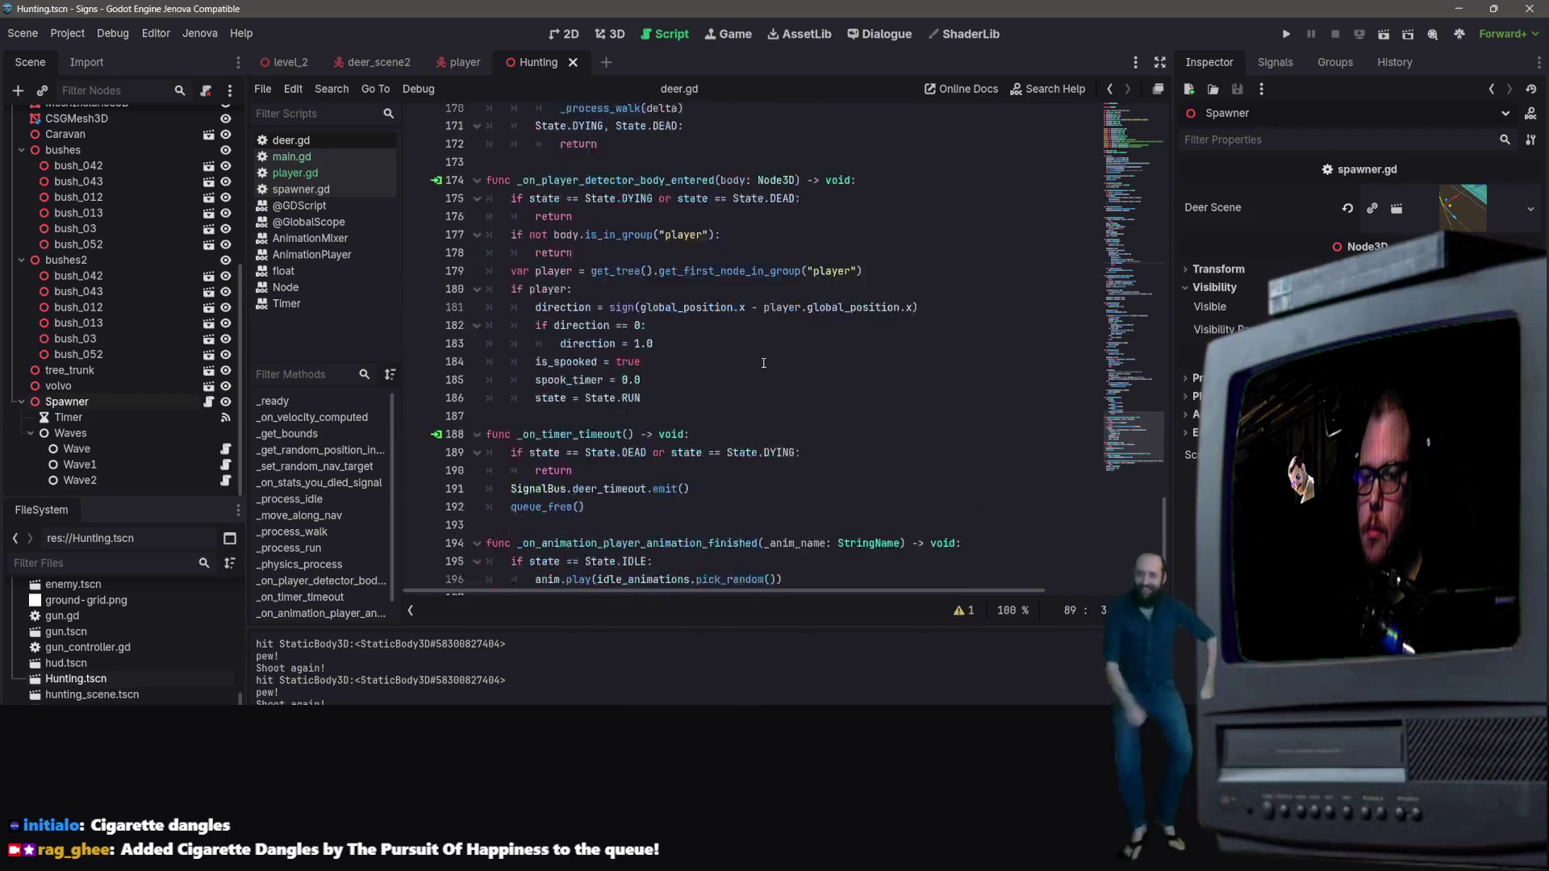
scroll(758, 362, up, 1)
scroll(770, 322, up, 8)
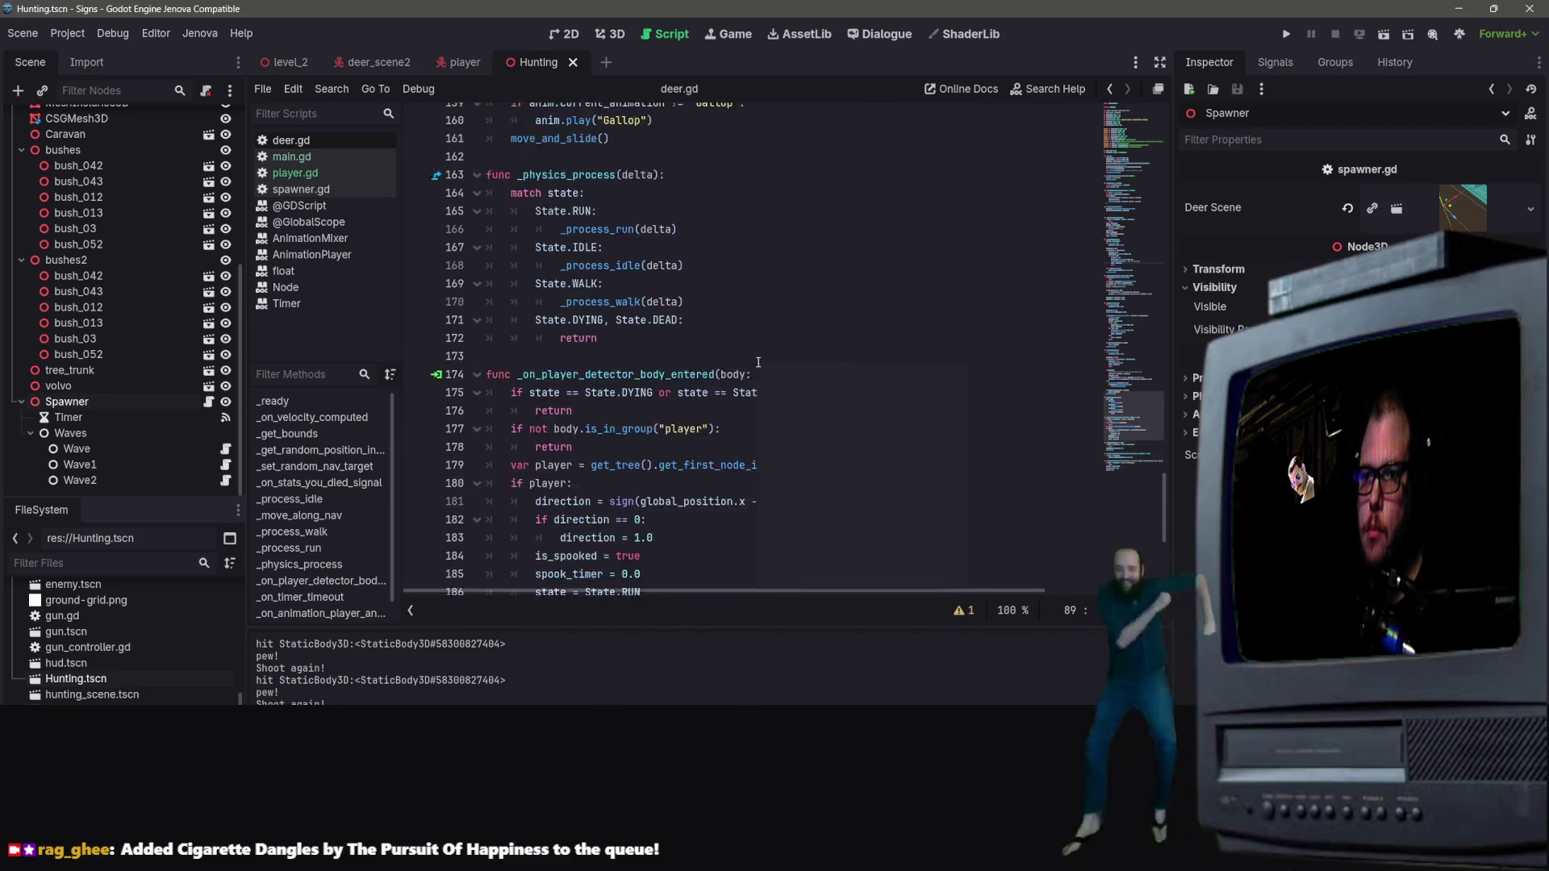
scroll(781, 290, up, 13)
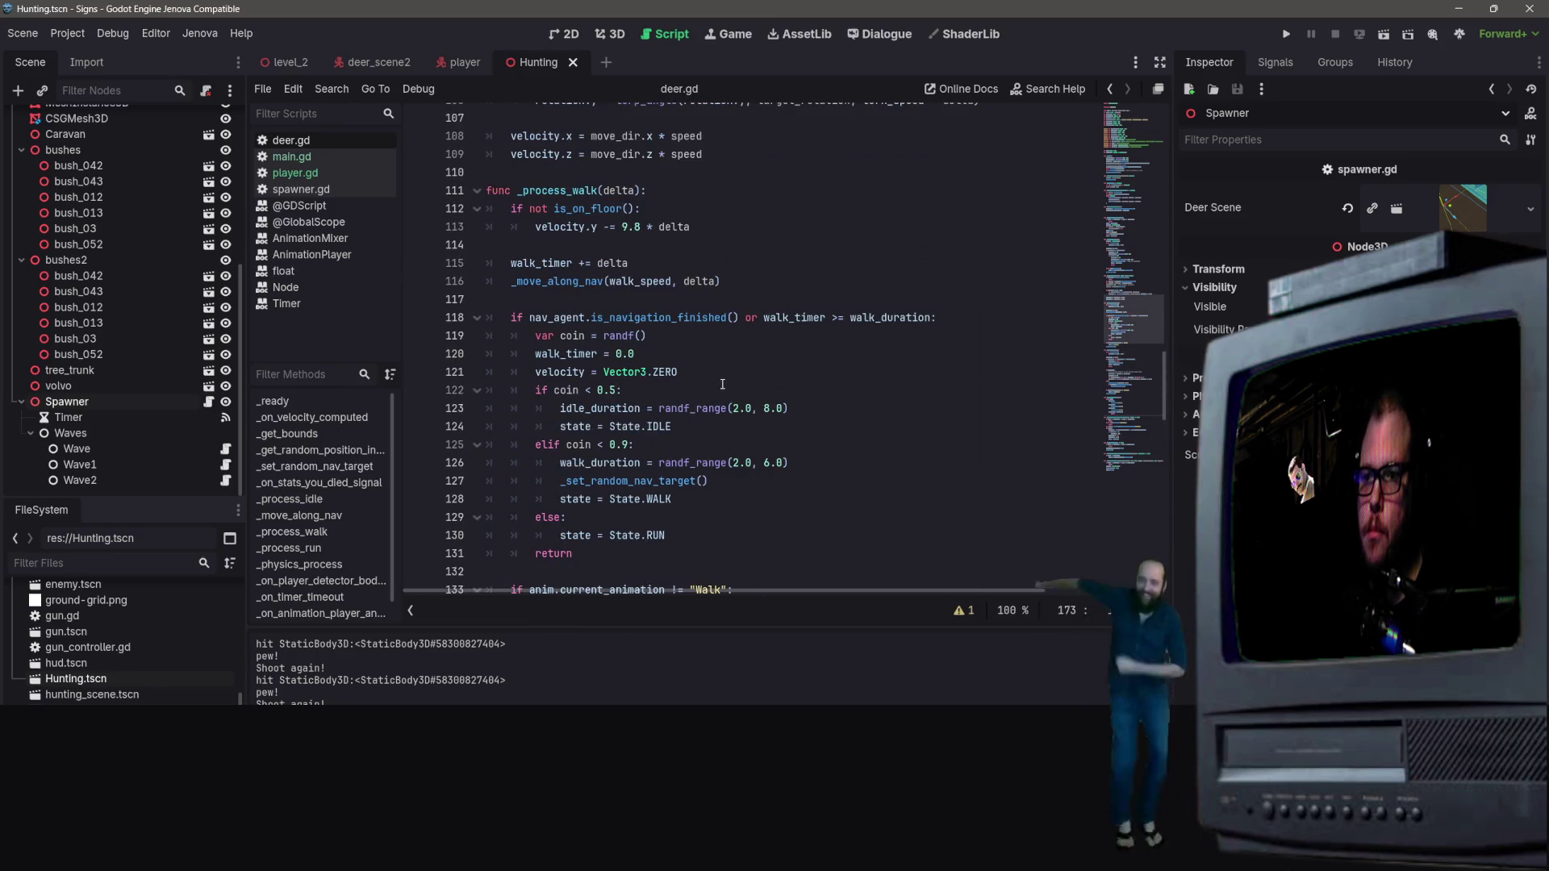
drag(720, 379, 536, 375)
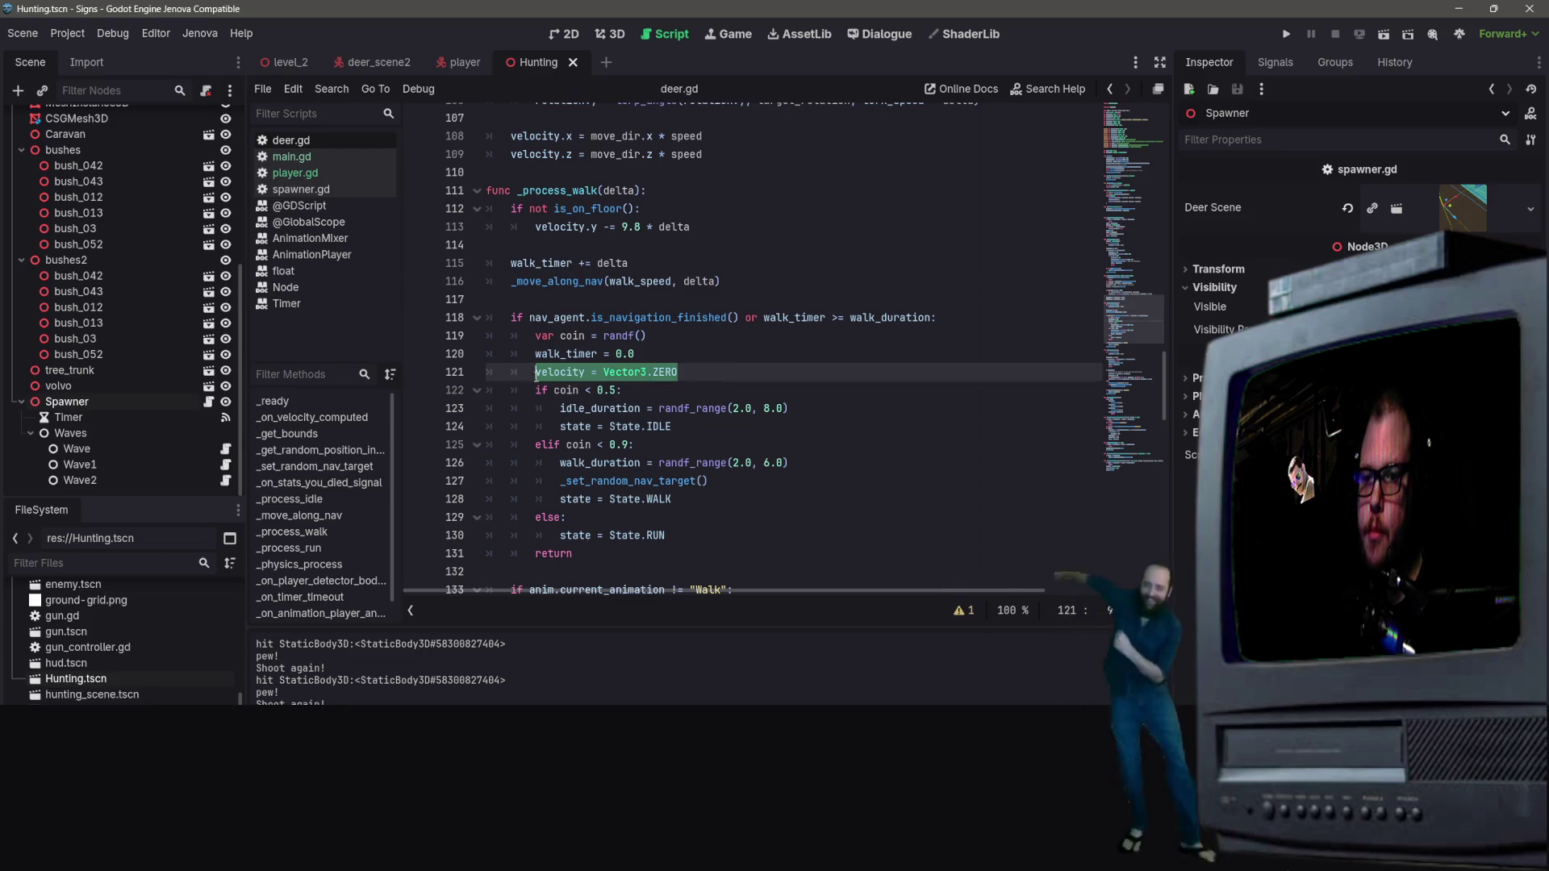
Step: Delete the velocity = Vector3.ZERO line from _process_walk in deer.gd
key(BackSpace)
key(BackSpace)
key(BackSpace)
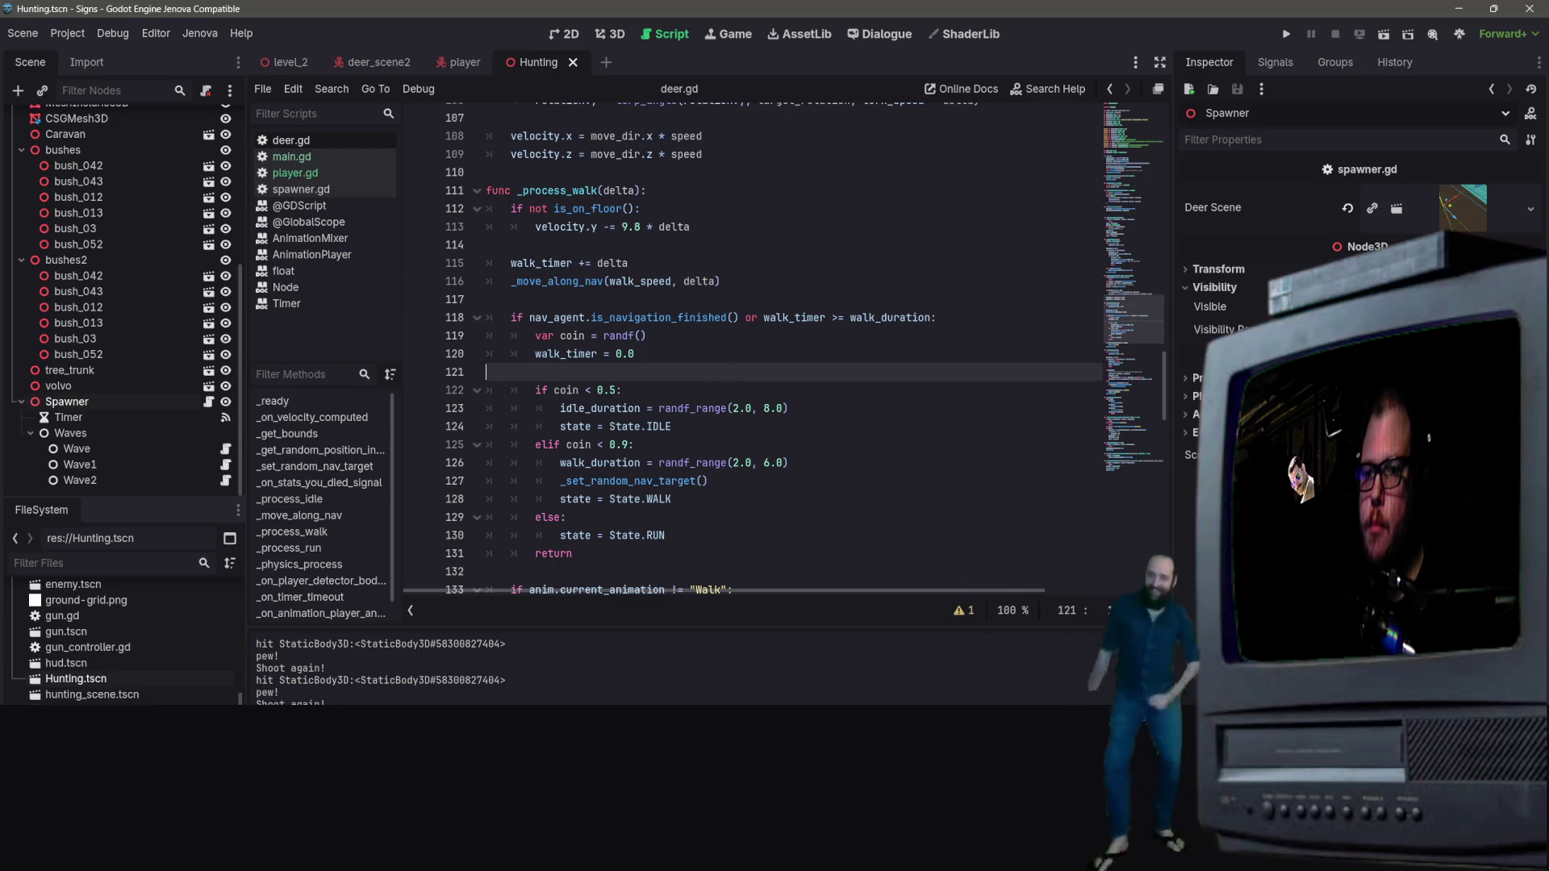
scroll(978, 422, up, 7)
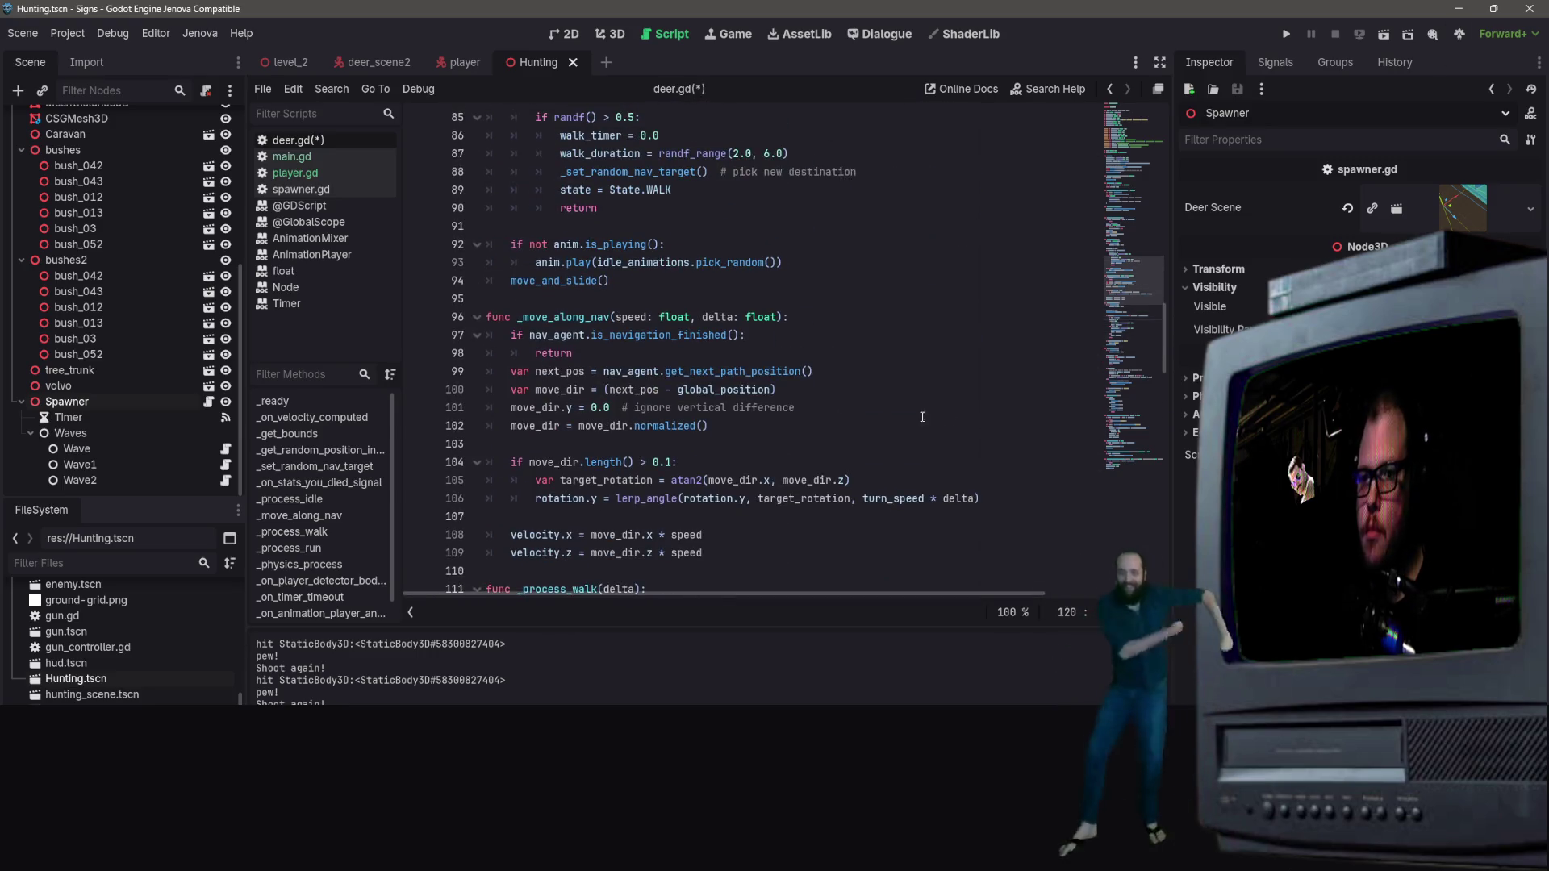
scroll(713, 400, up, 13)
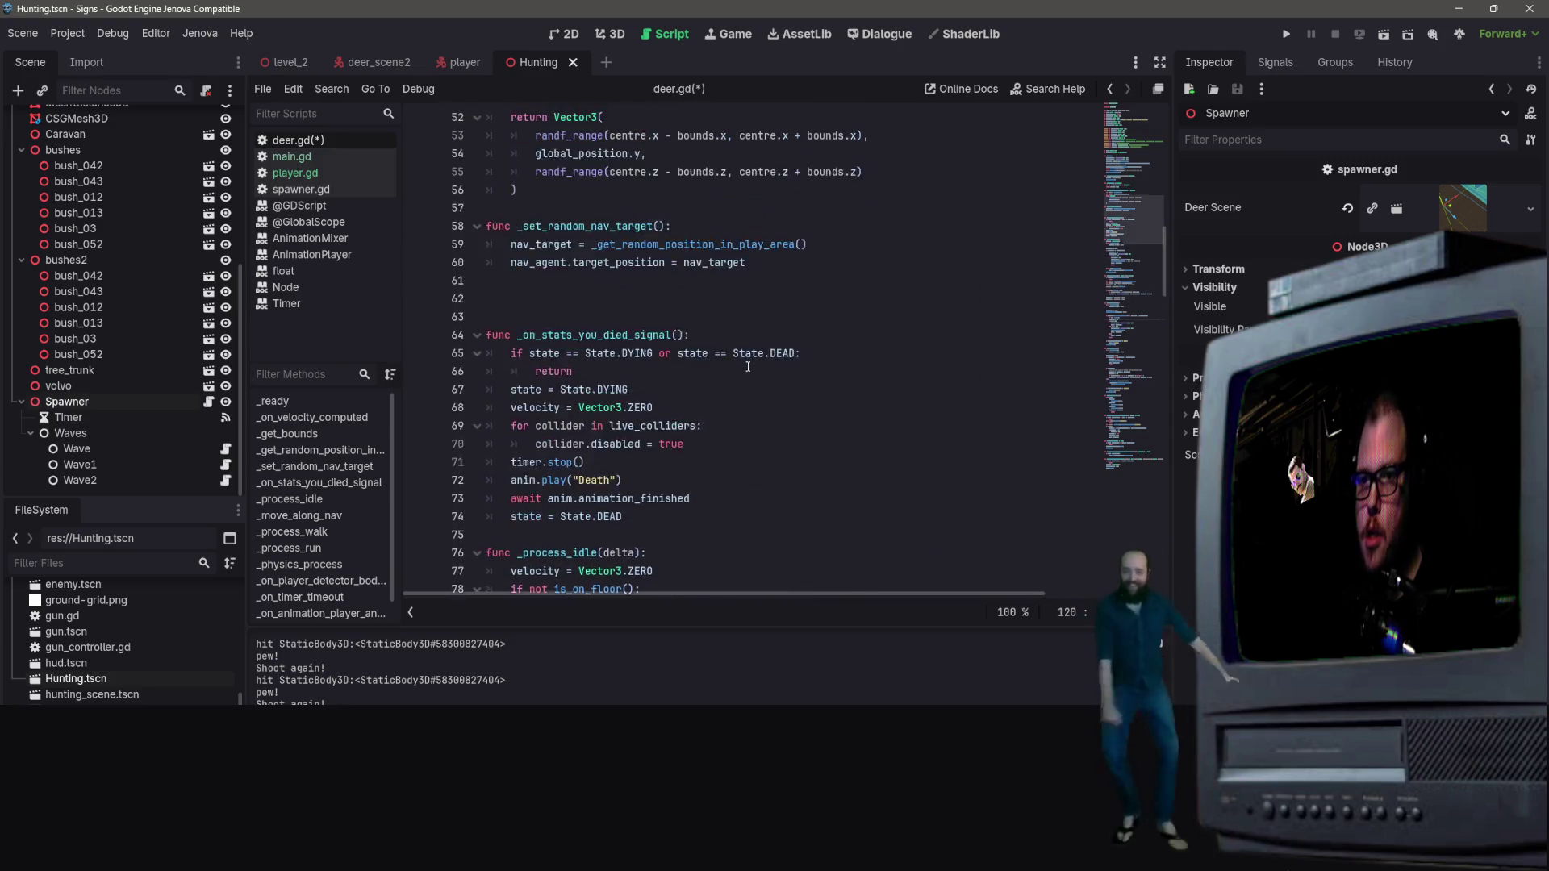
scroll(748, 367, up, 3)
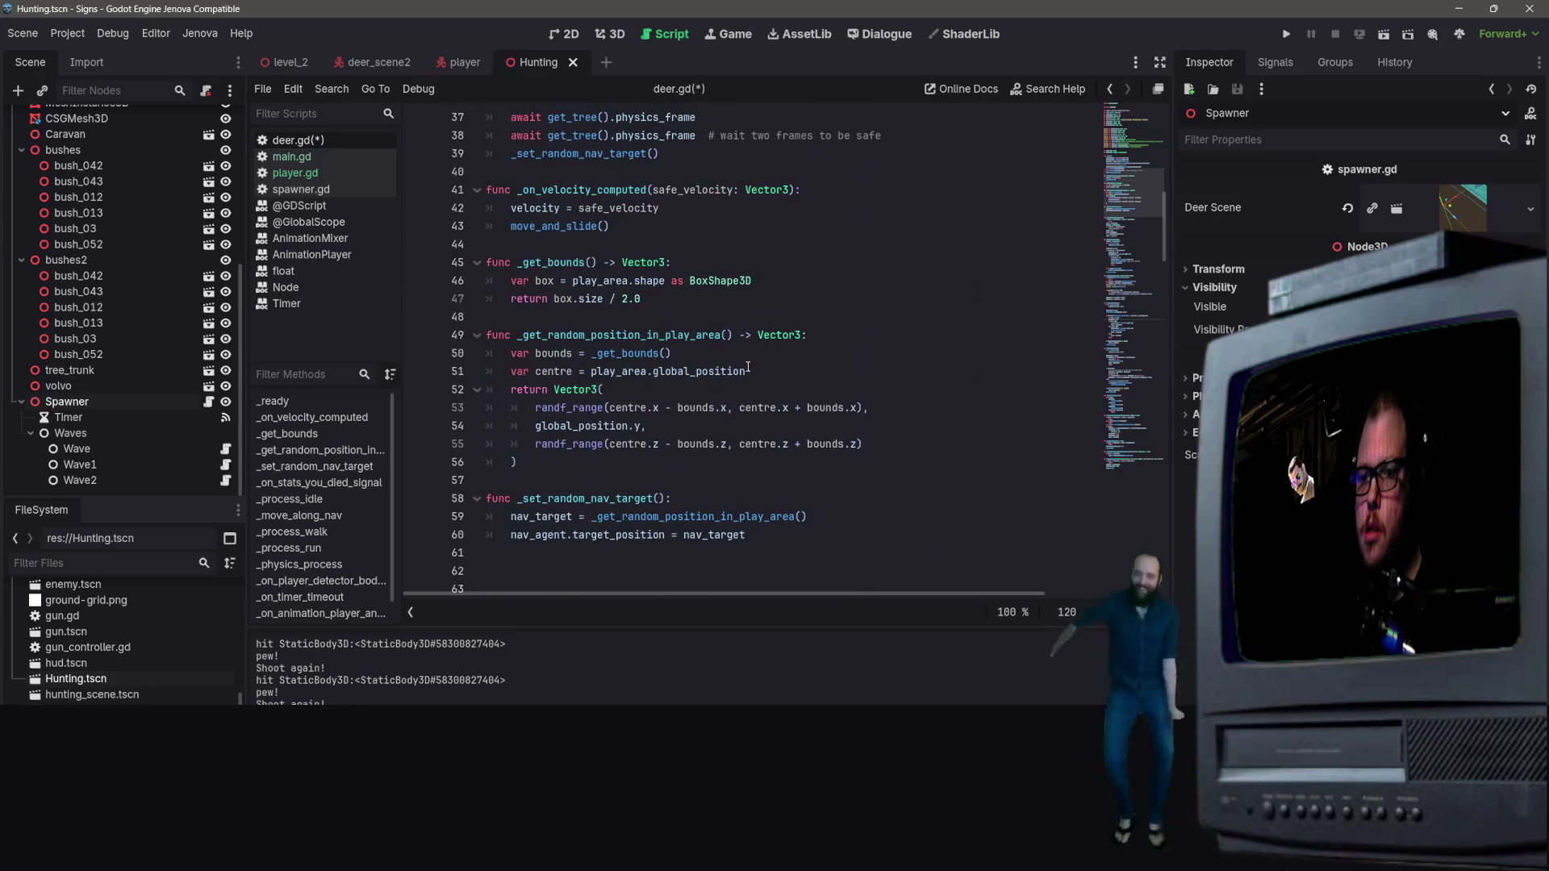
scroll(748, 367, up, 2)
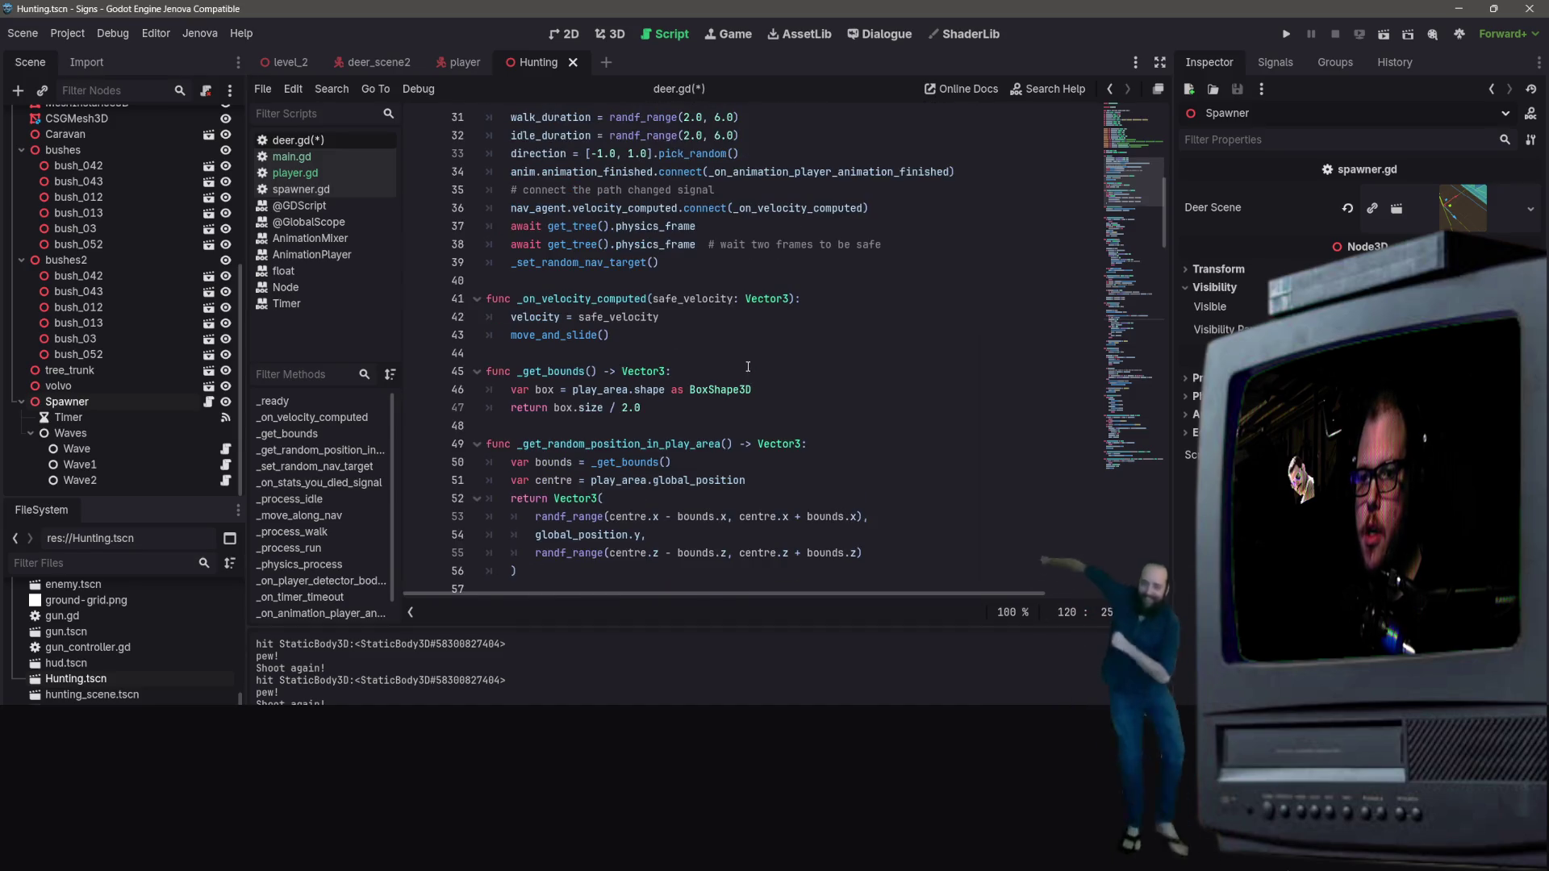
scroll(748, 367, up, 1)
scroll(747, 367, up, 2)
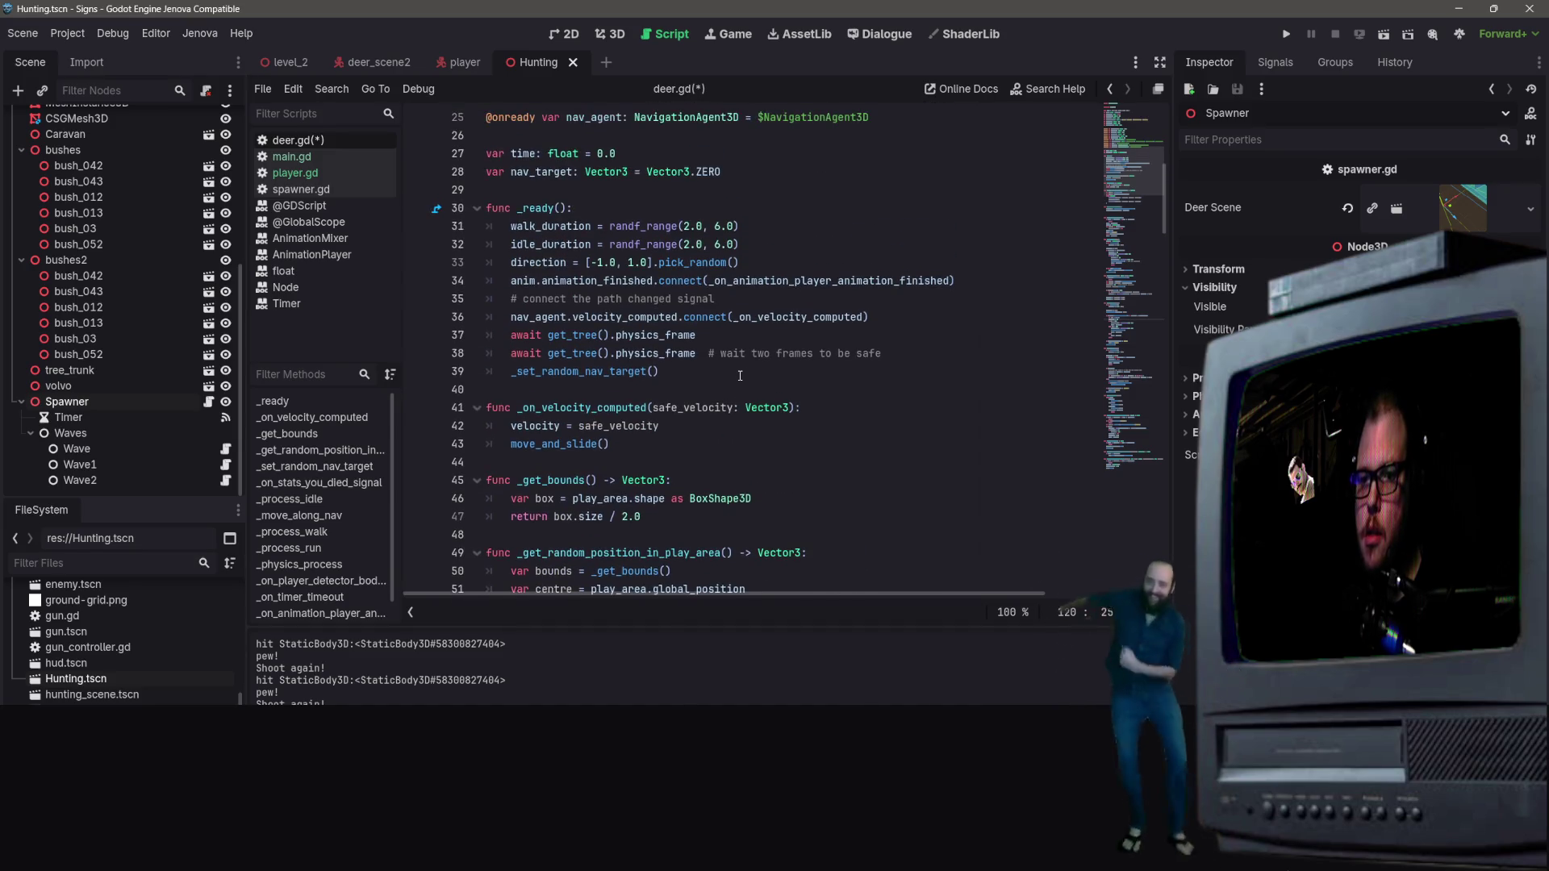
scroll(743, 406, down, 1)
scroll(743, 406, down, 20)
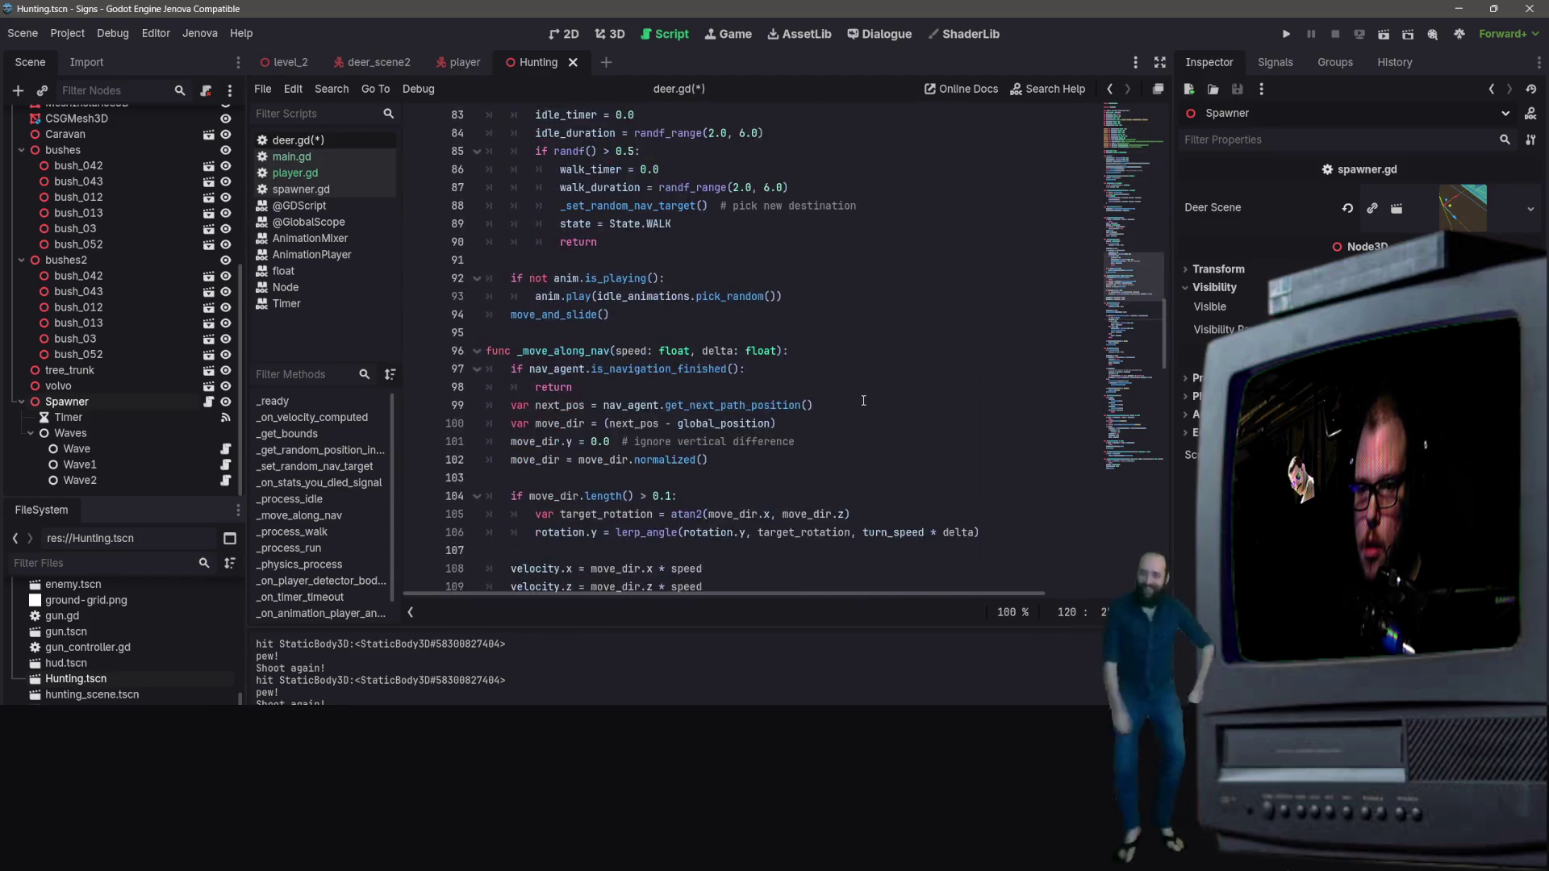
scroll(863, 401, down, 4)
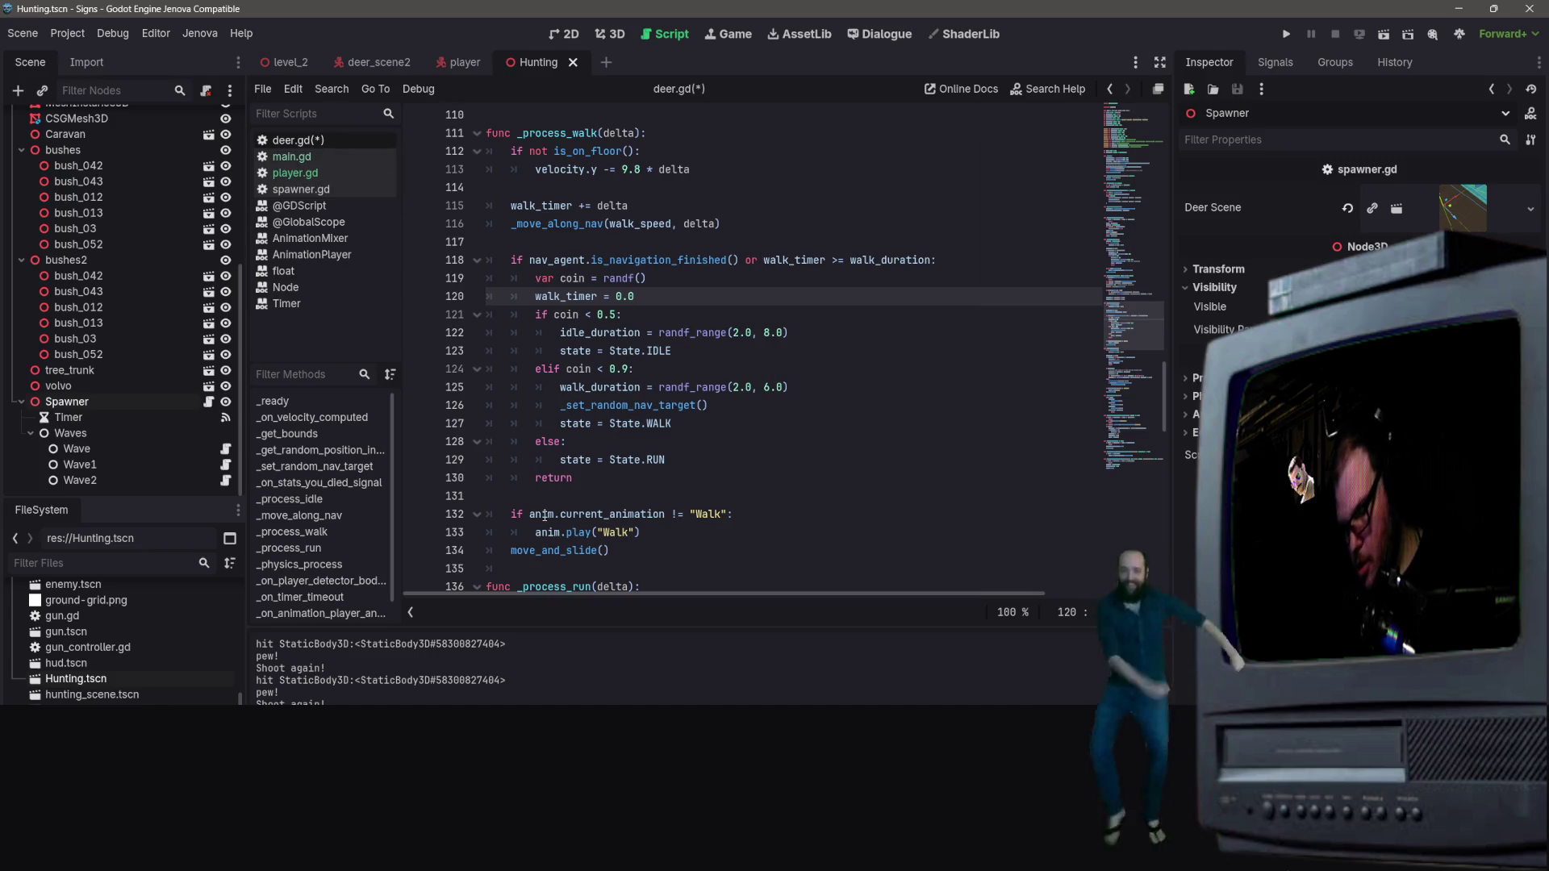
Step: Open spawner.gd and place the caret on line 29's return Vector3 statement
click(331, 189)
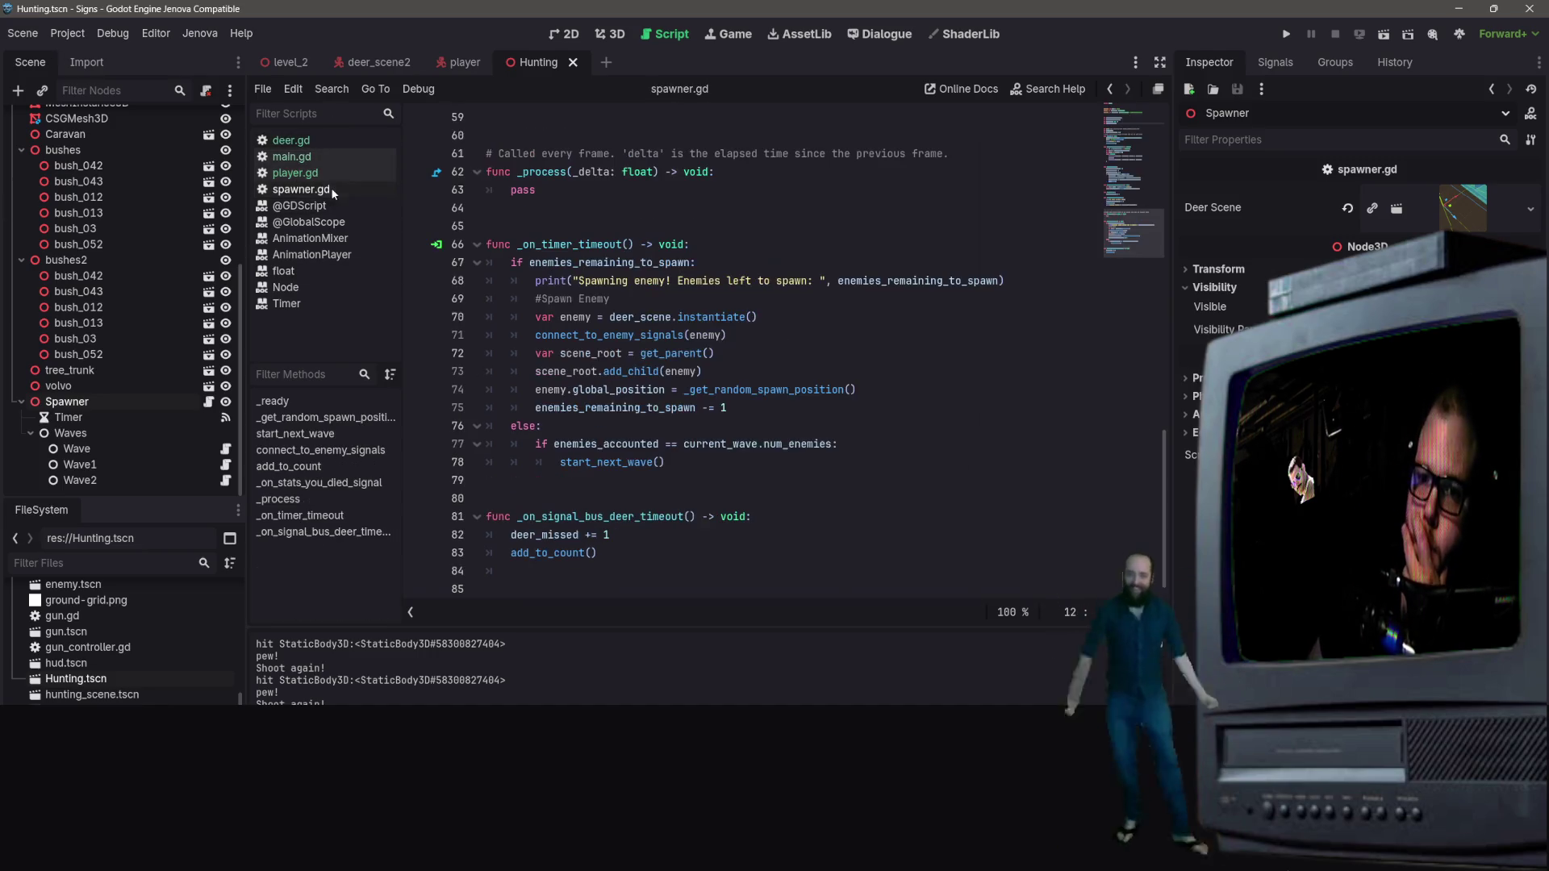
scroll(552, 403, up, 9)
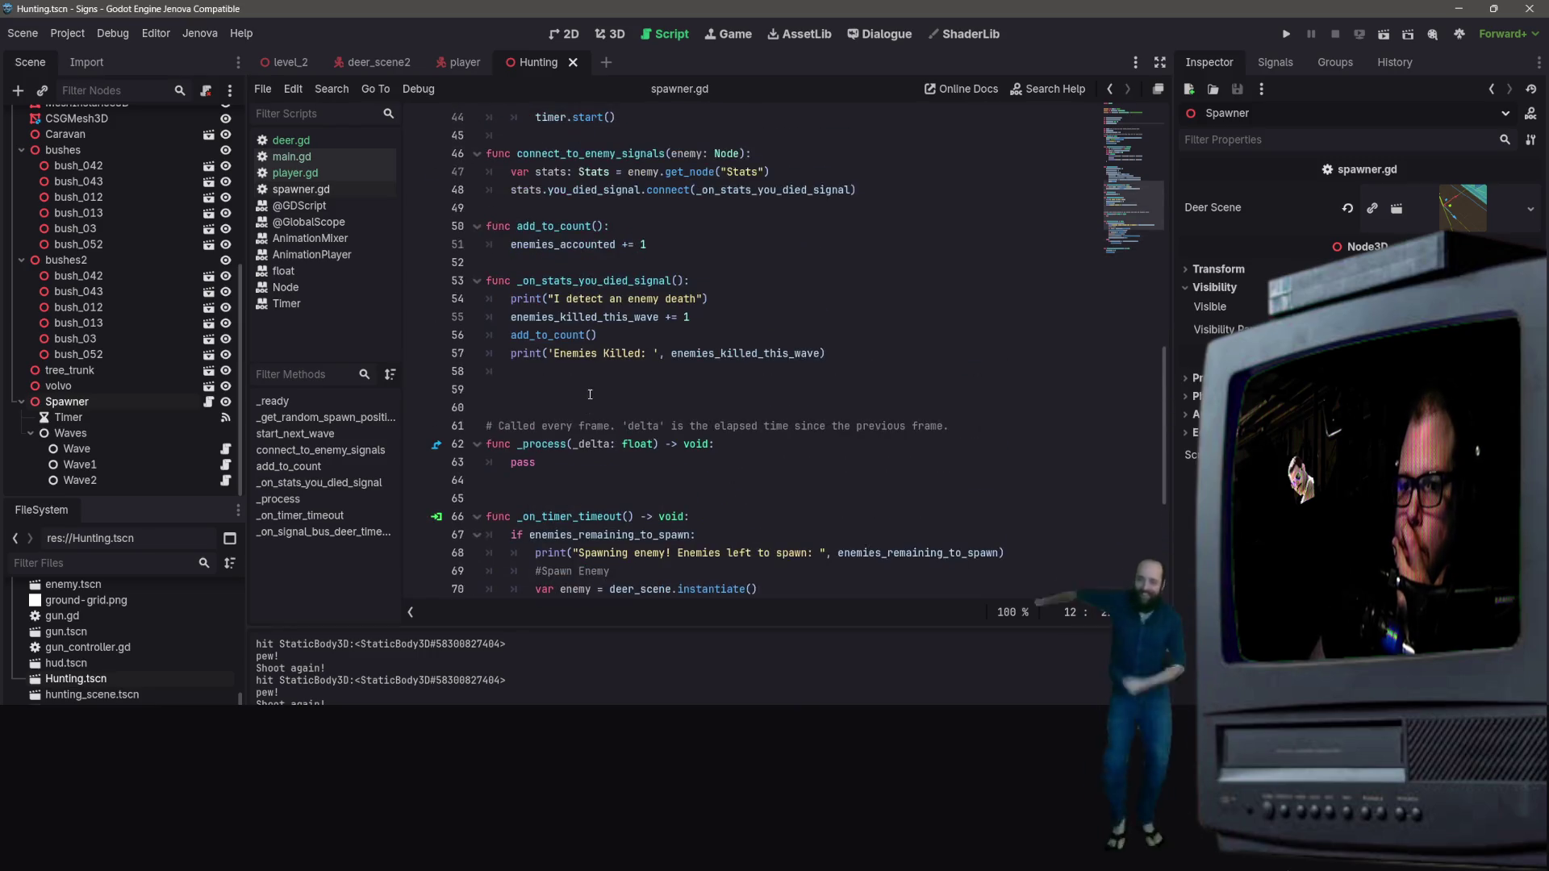
scroll(613, 390, up, 5)
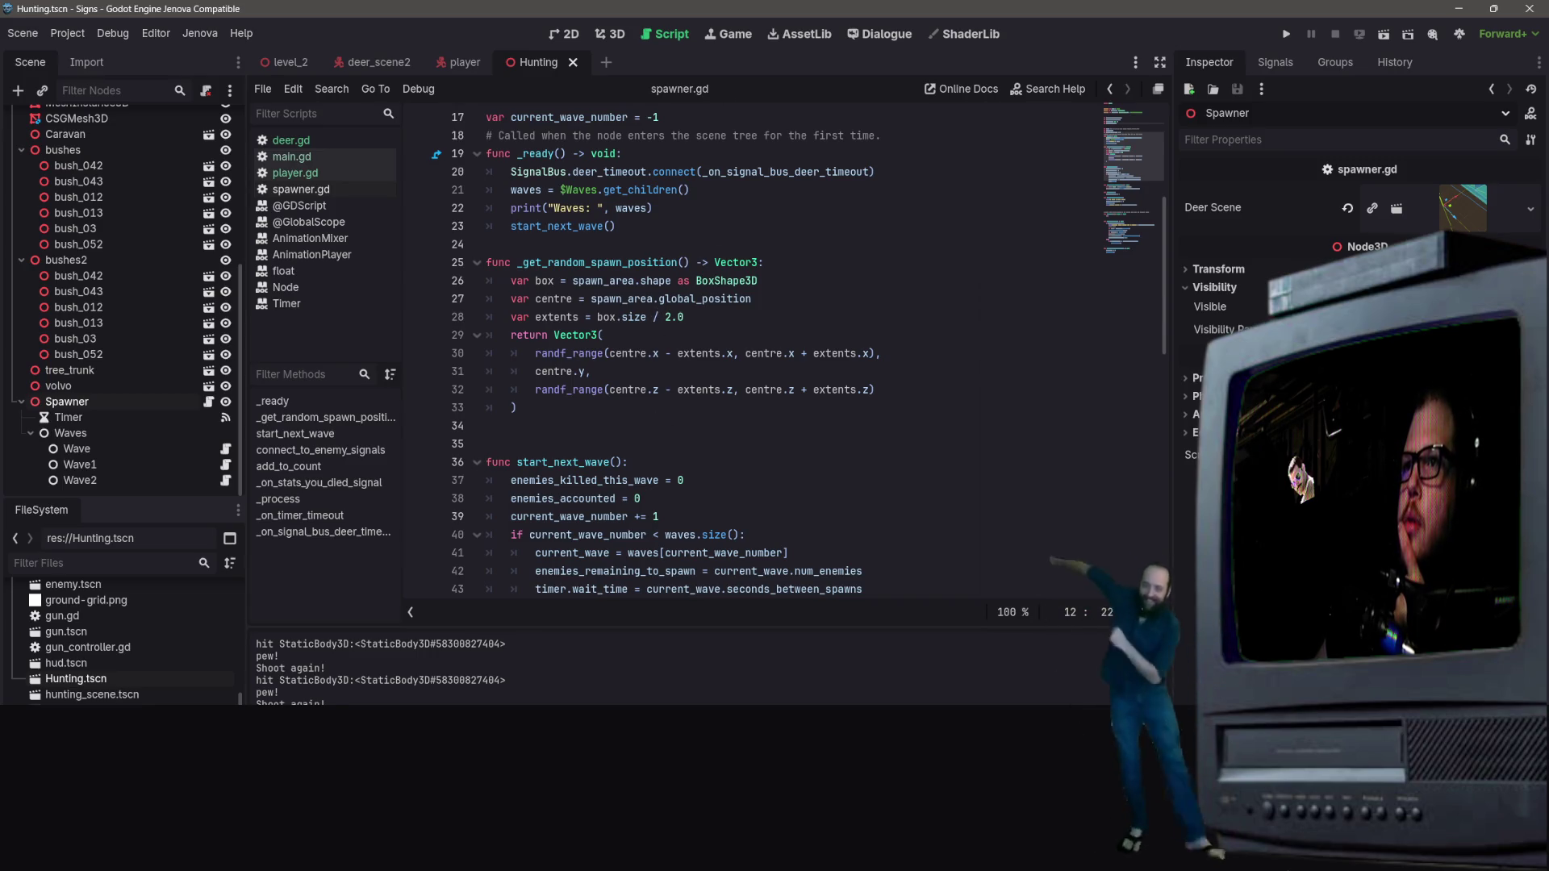
mouse_move(519, 337)
mouse_down()
mouse_move(517, 408)
mouse_move(501, 335)
mouse_move(550, 334)
mouse_move(488, 321)
mouse_up()
click(517, 408)
click(553, 335)
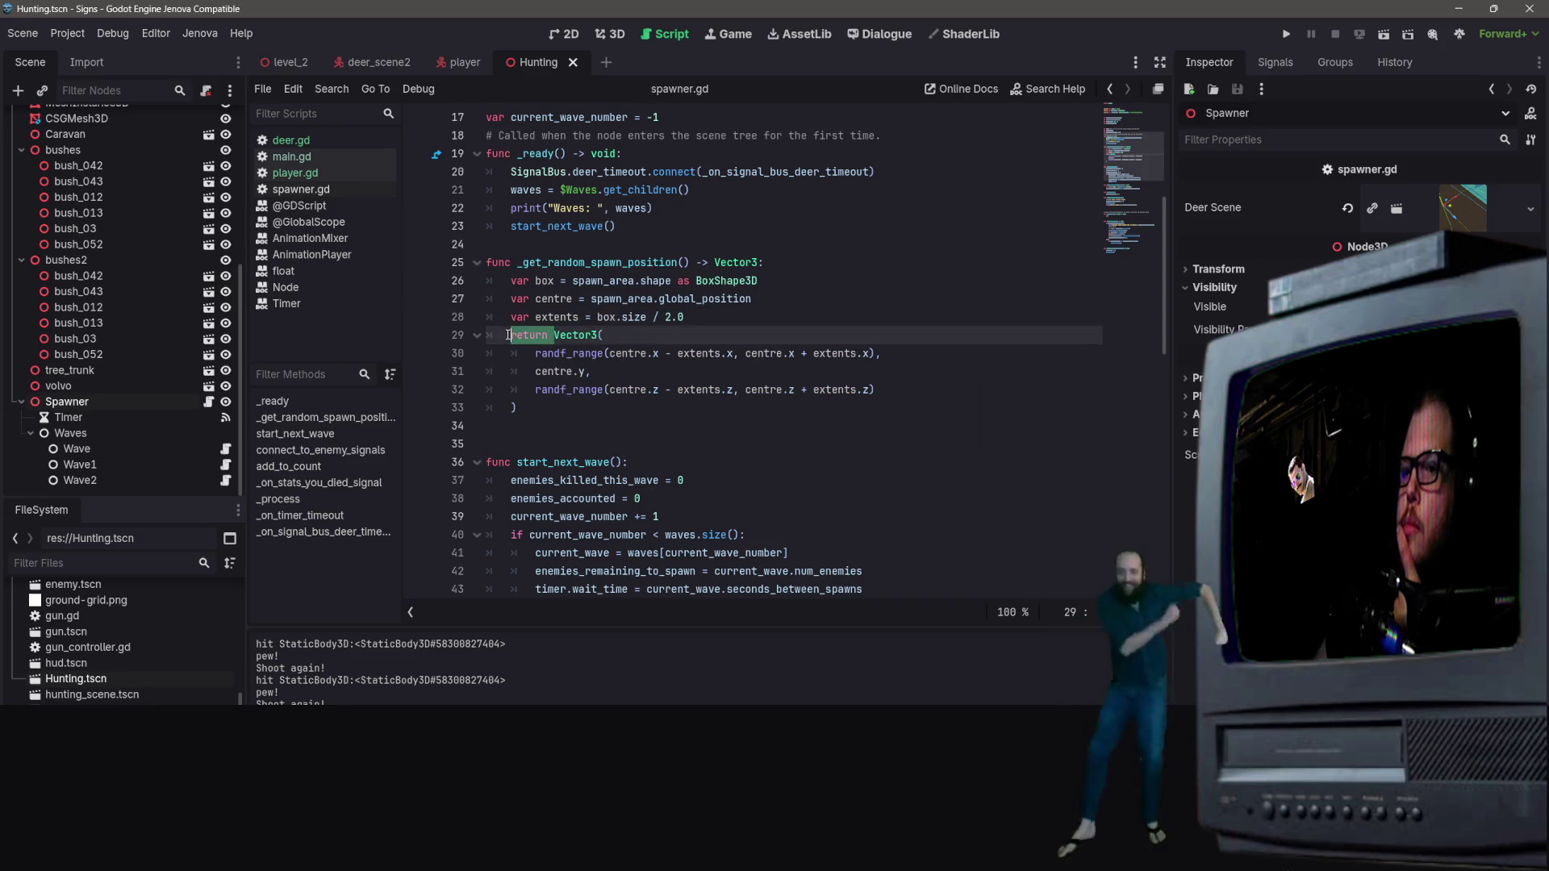
Step: Replace line 29's return with 'var random_pos =' in _get_random_spawn_position
key(BackSpace)
key(BackSpace)
key(BackSpace)
text(var random_pos)
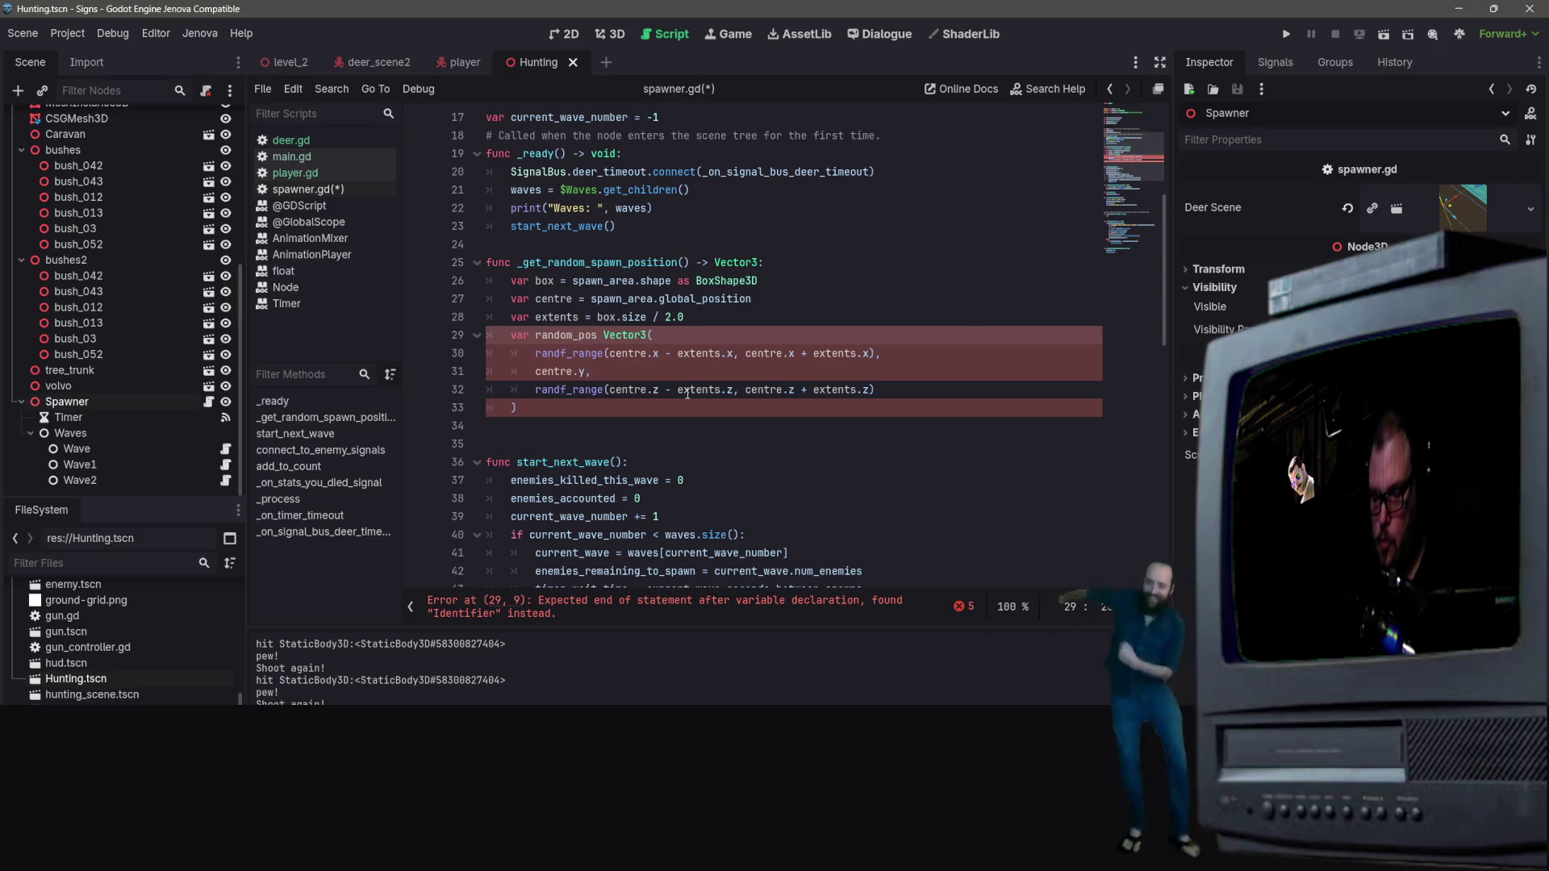
text(=)
Step: Add a new line after the Vector3 block and begin typing a var declaration
click(546, 420)
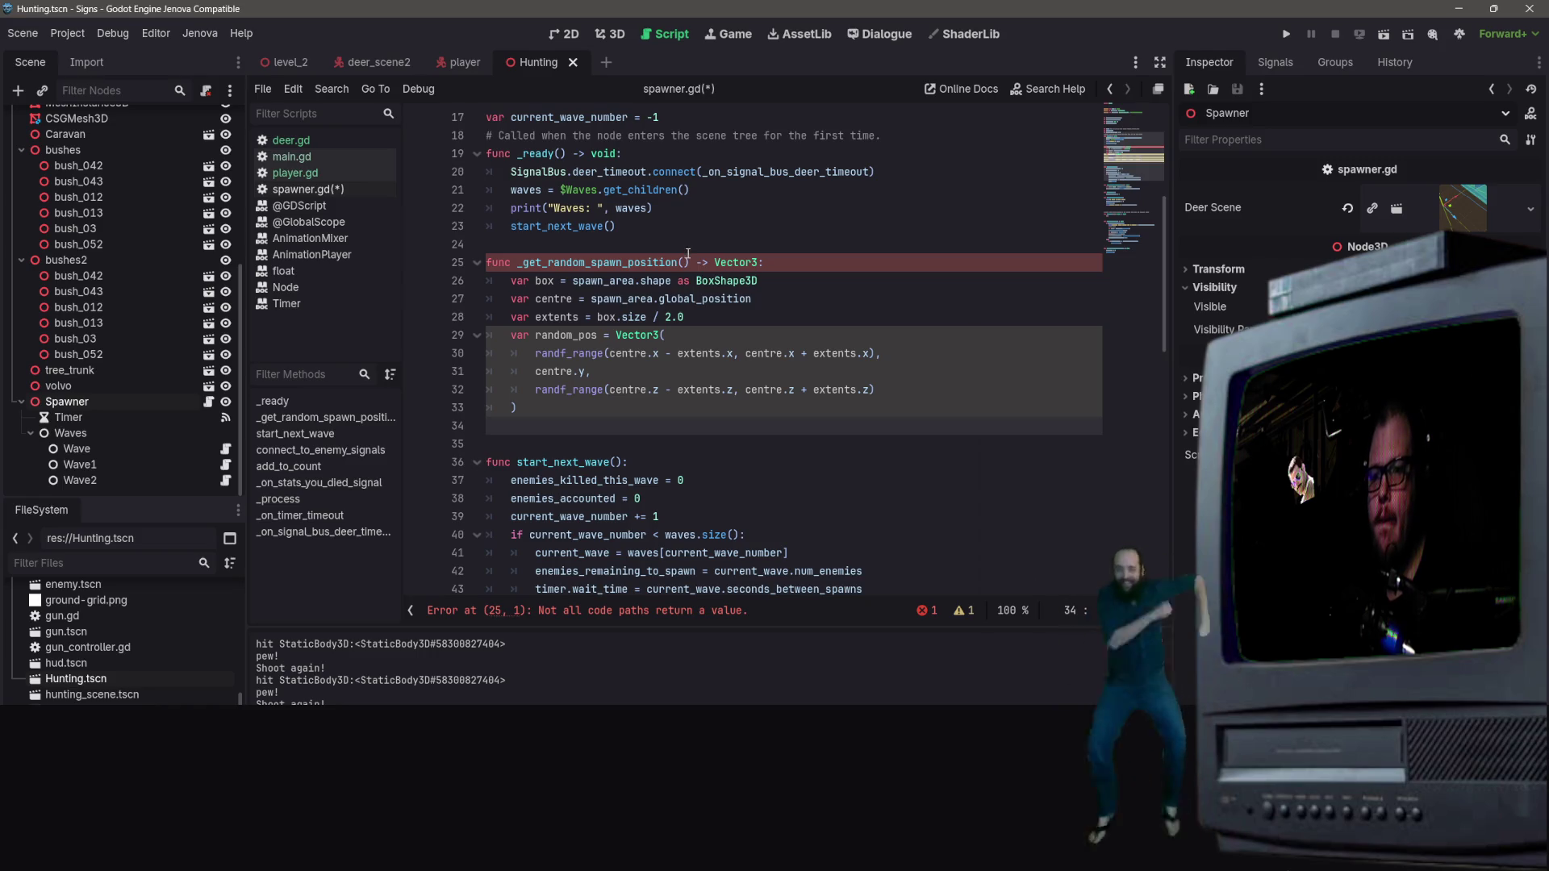
click(623, 262)
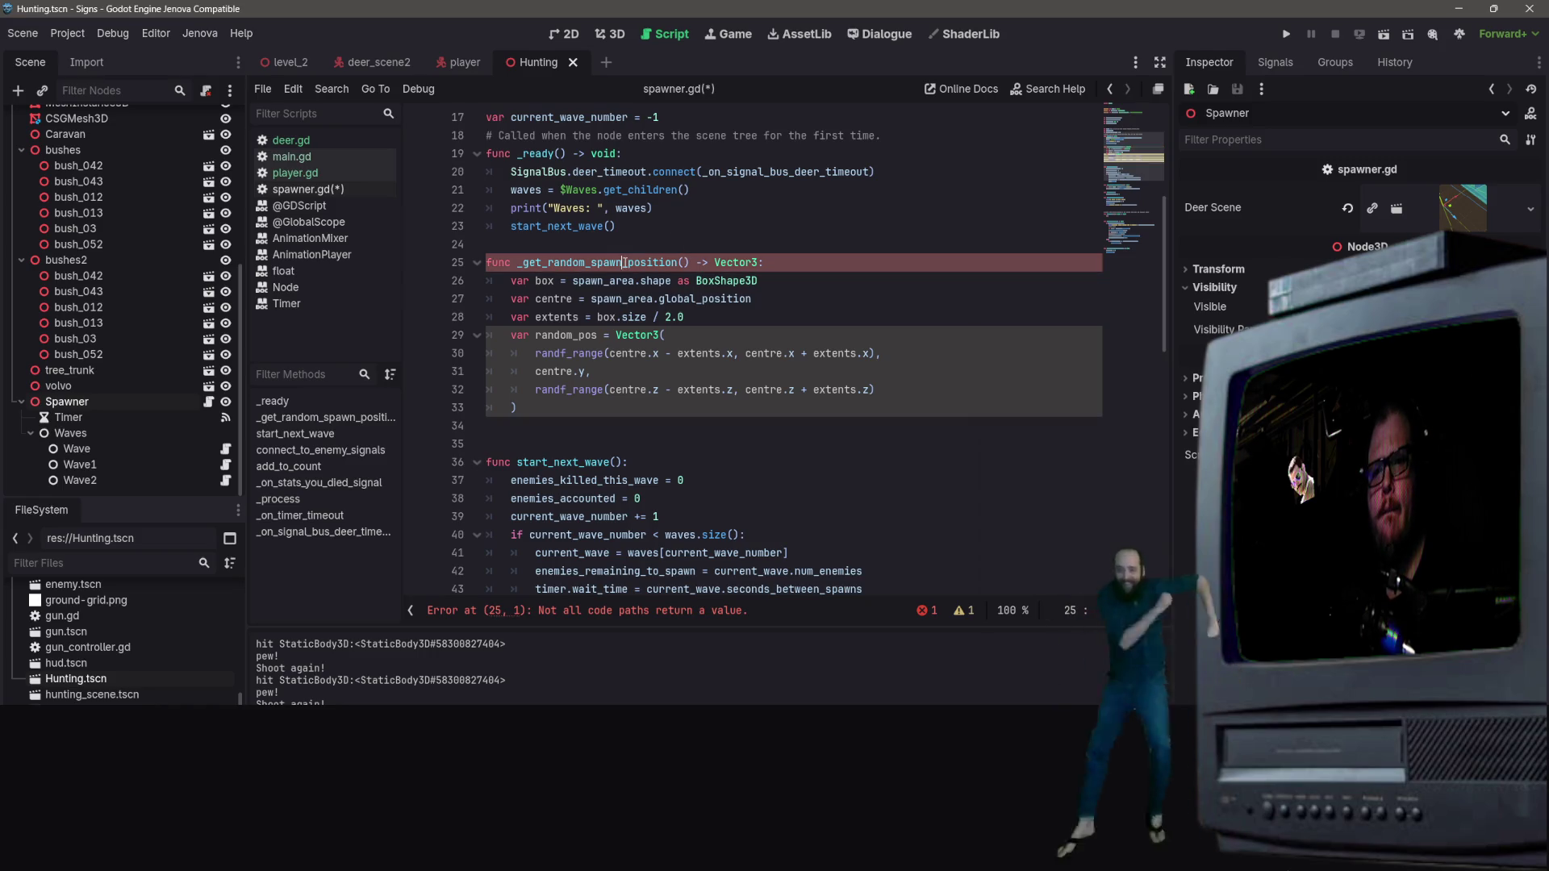
click(571, 410)
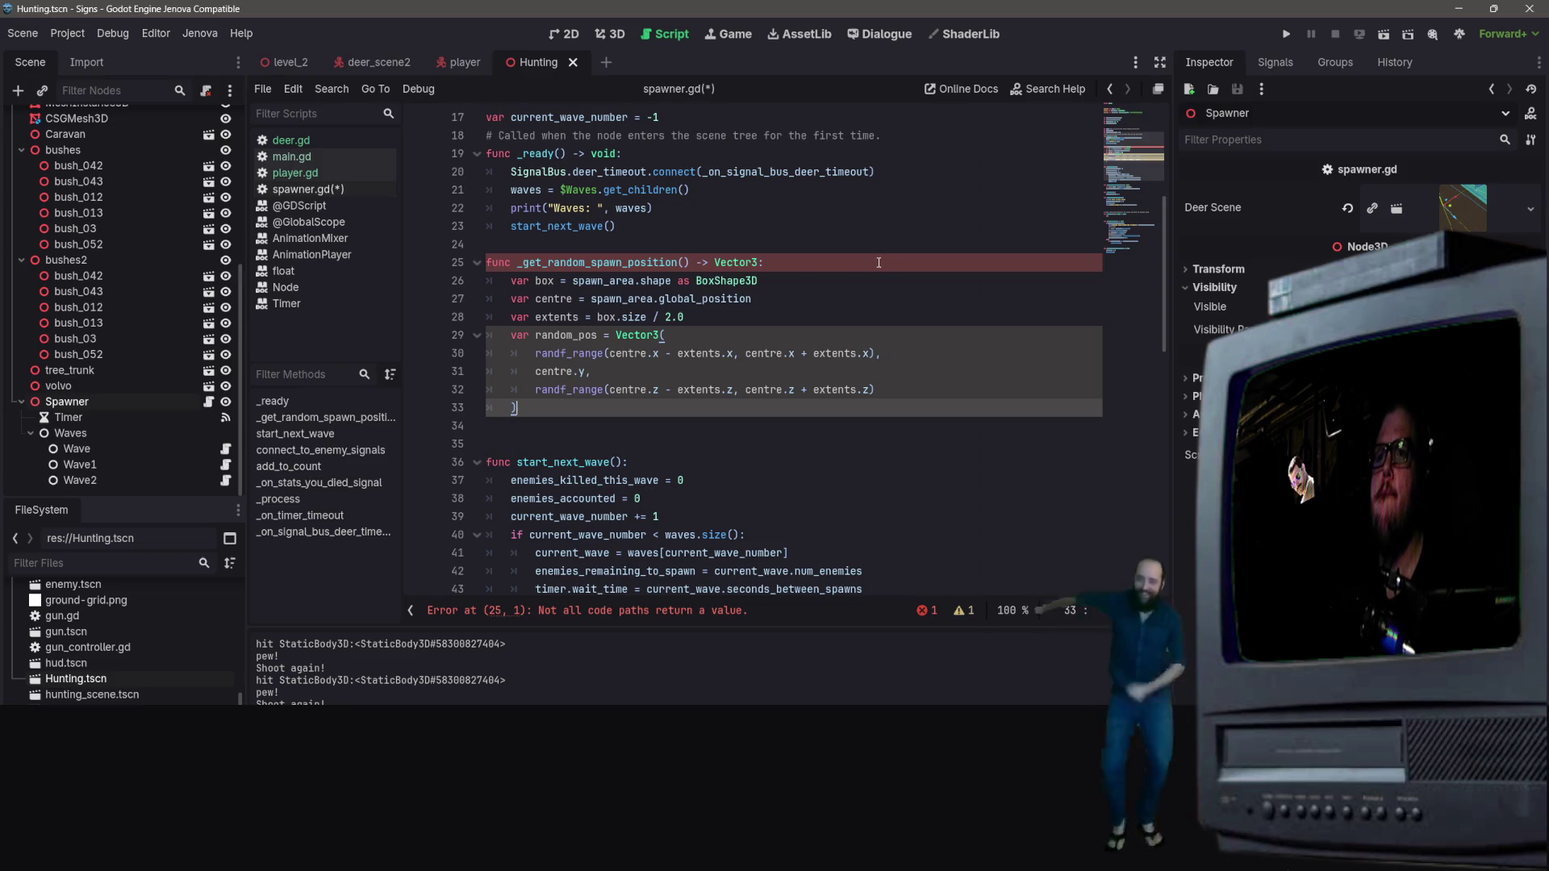
key(Return)
text(var na)
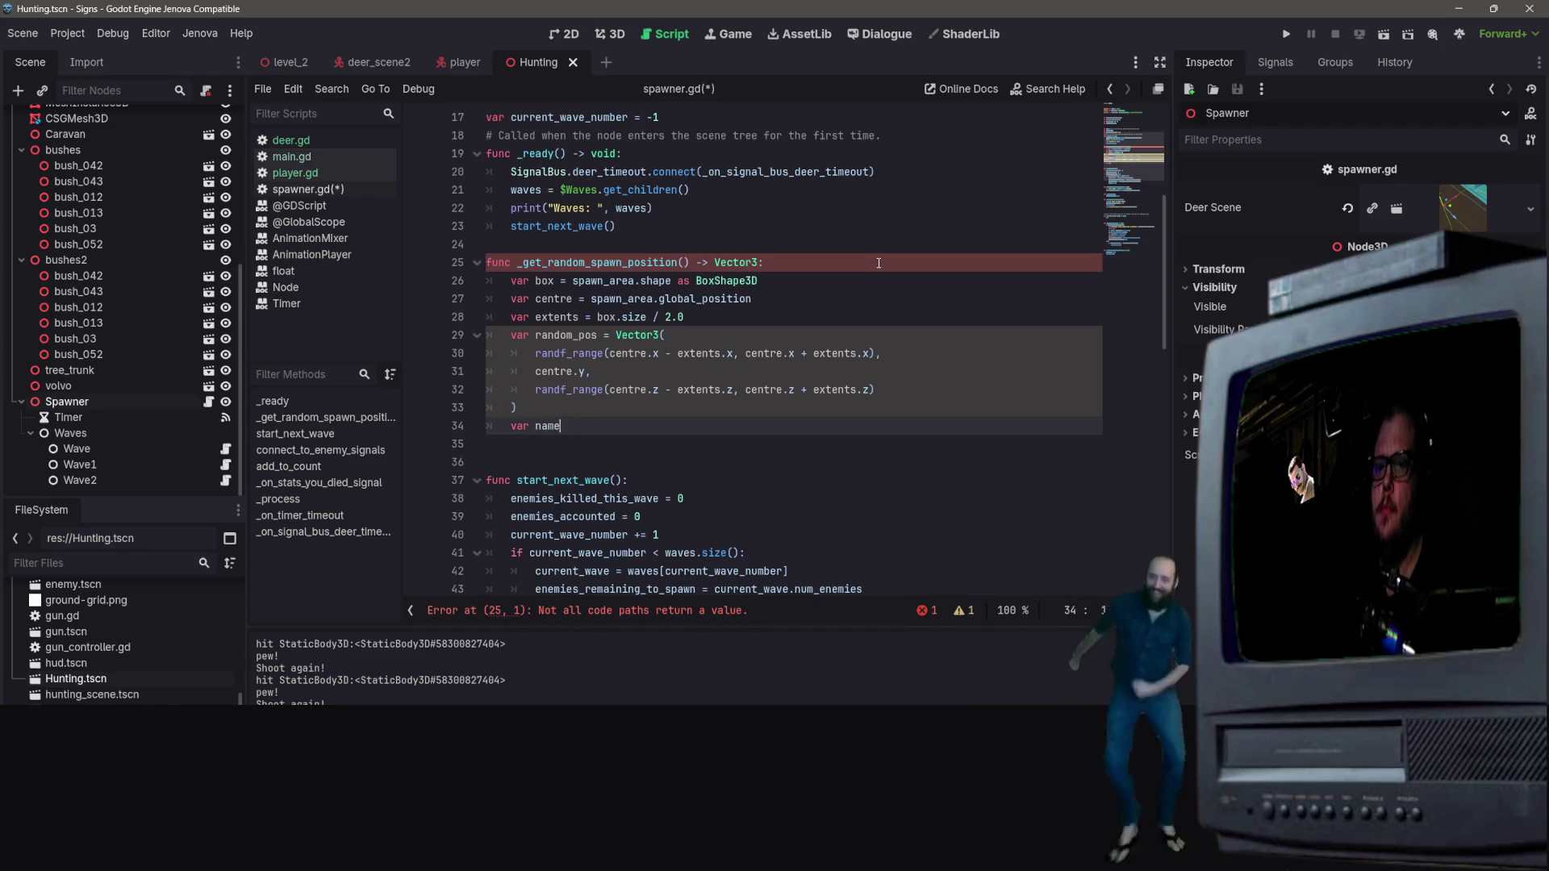
Step: Add 'var nav_map = get_world_3d().navigation_map' with autocomplete
text(v_map)
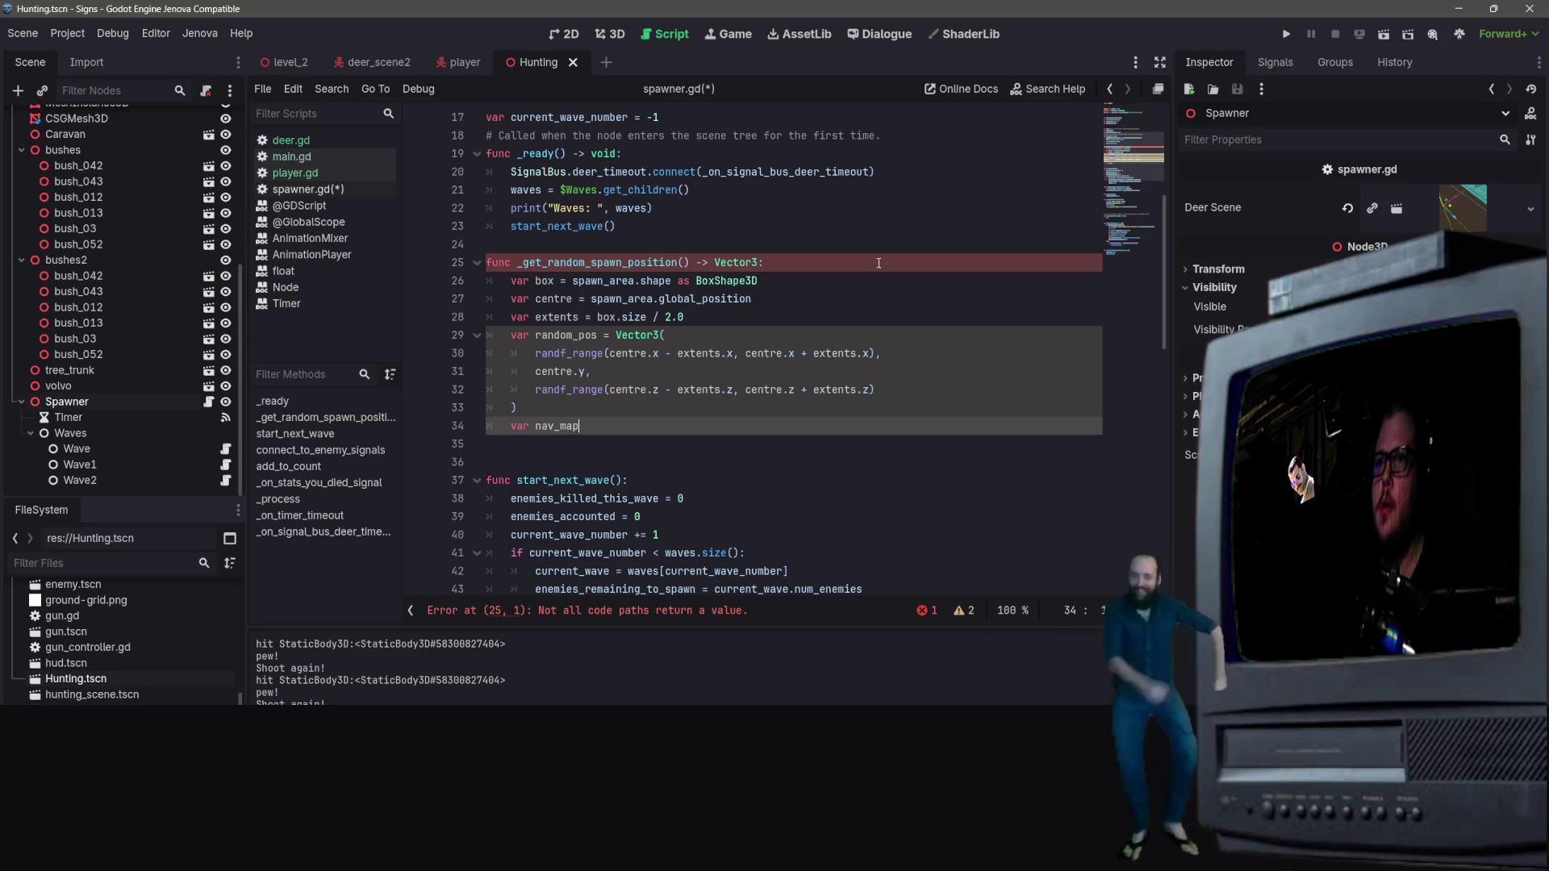
text( = get_)
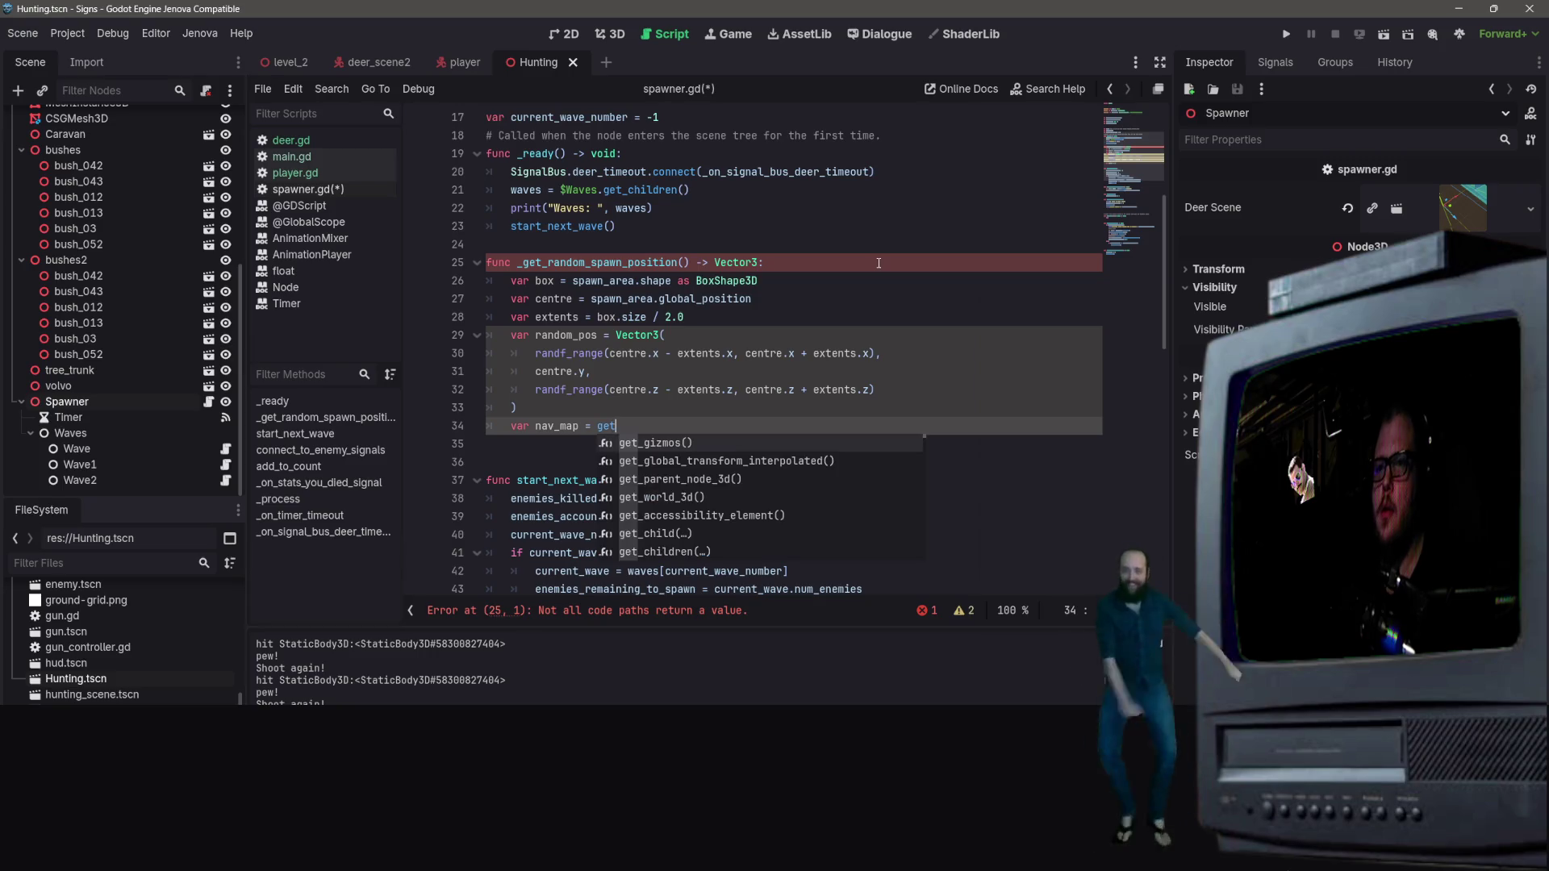
text())
key(BackSpace)
text(wo)
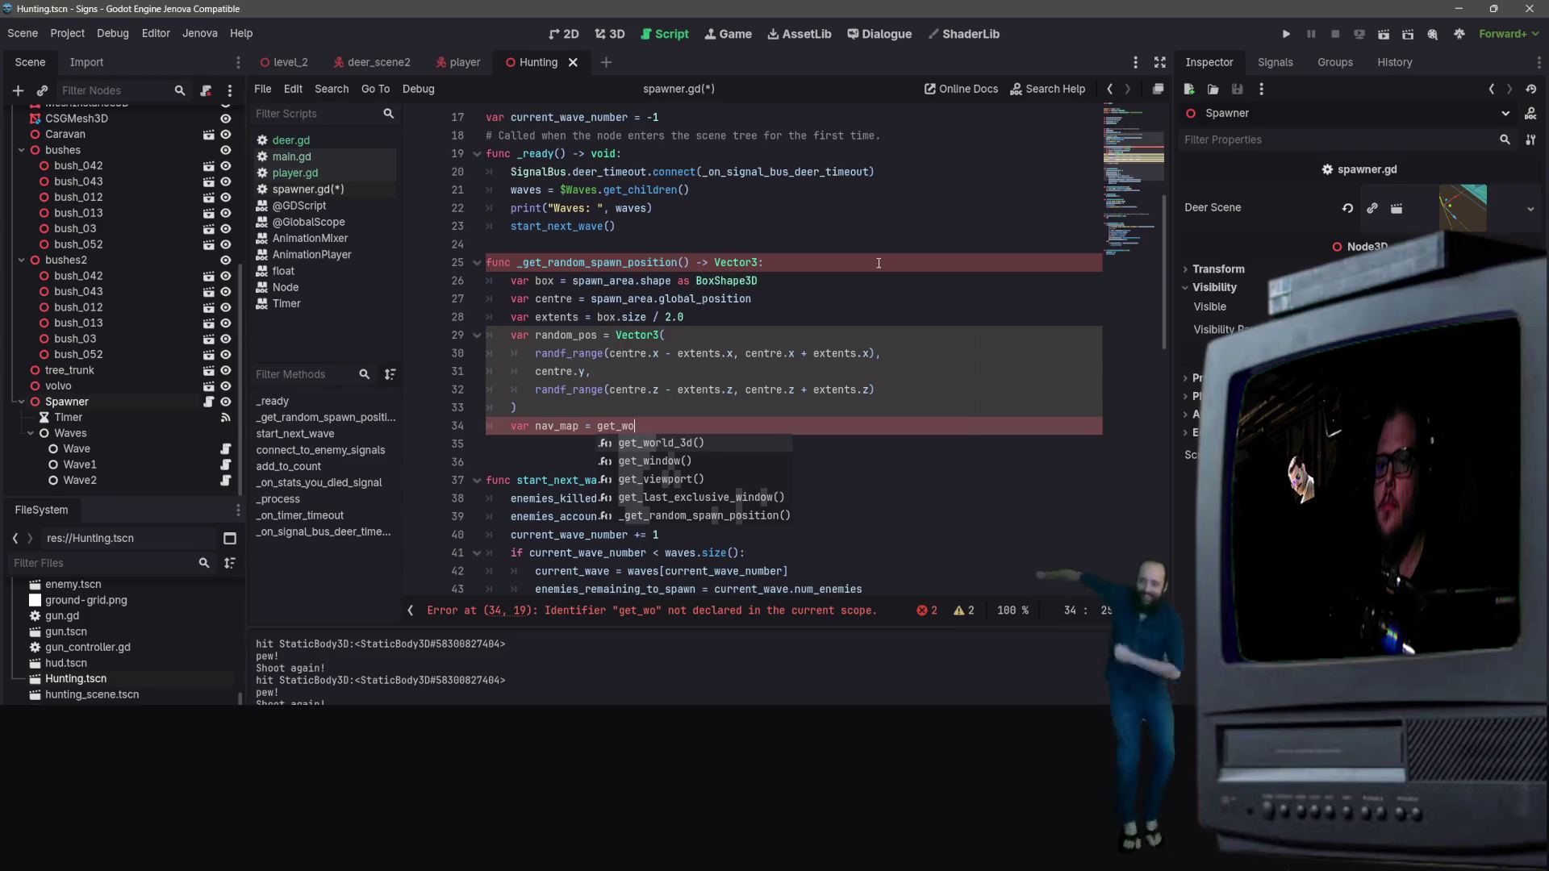
key(Return)
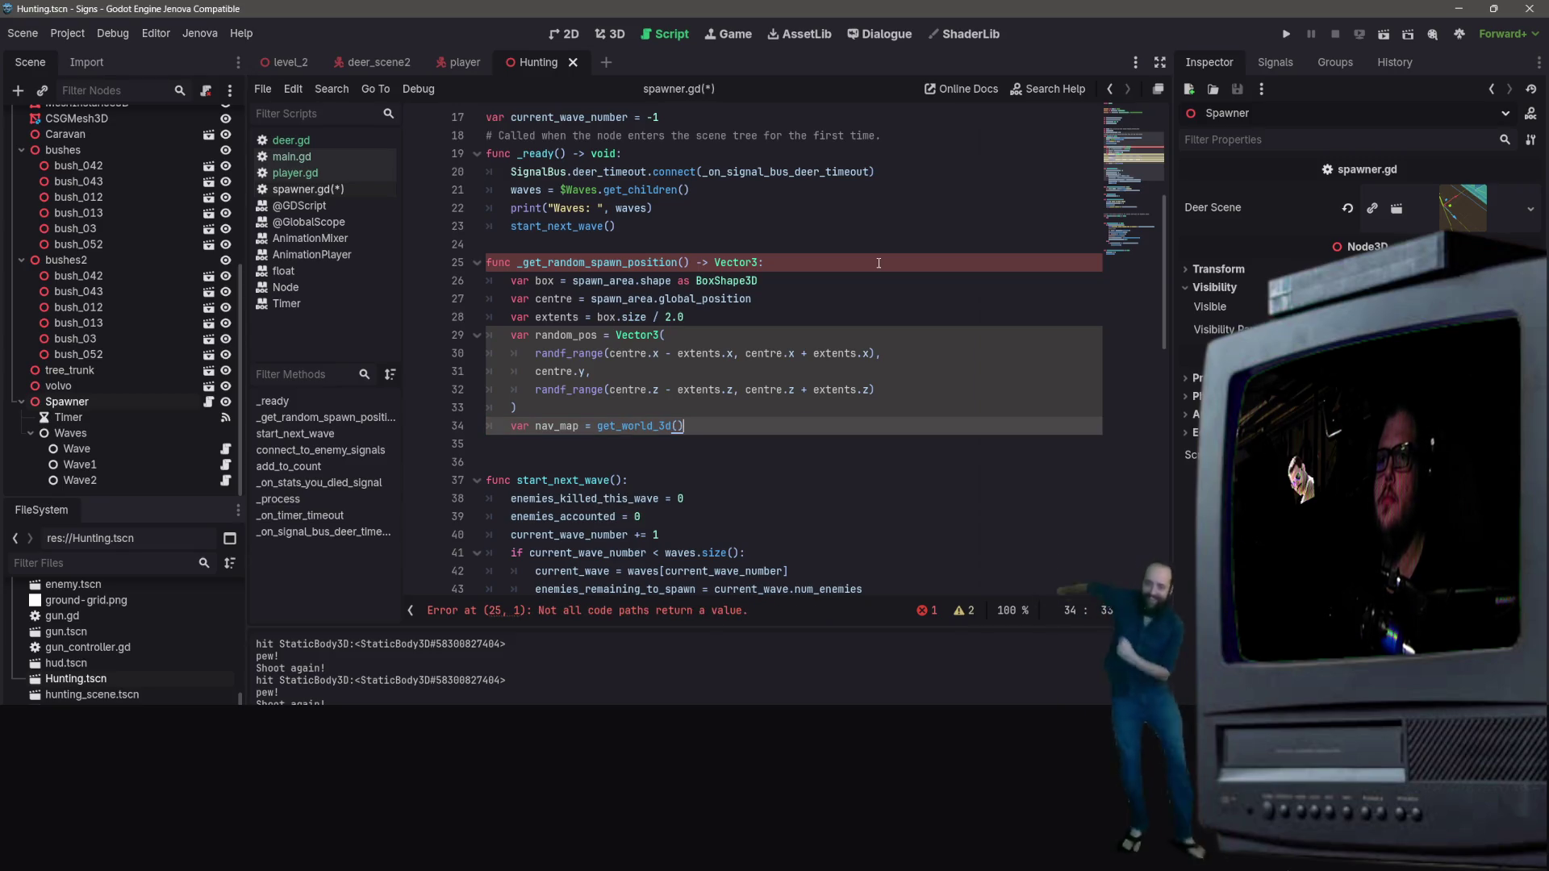
text(.navim)
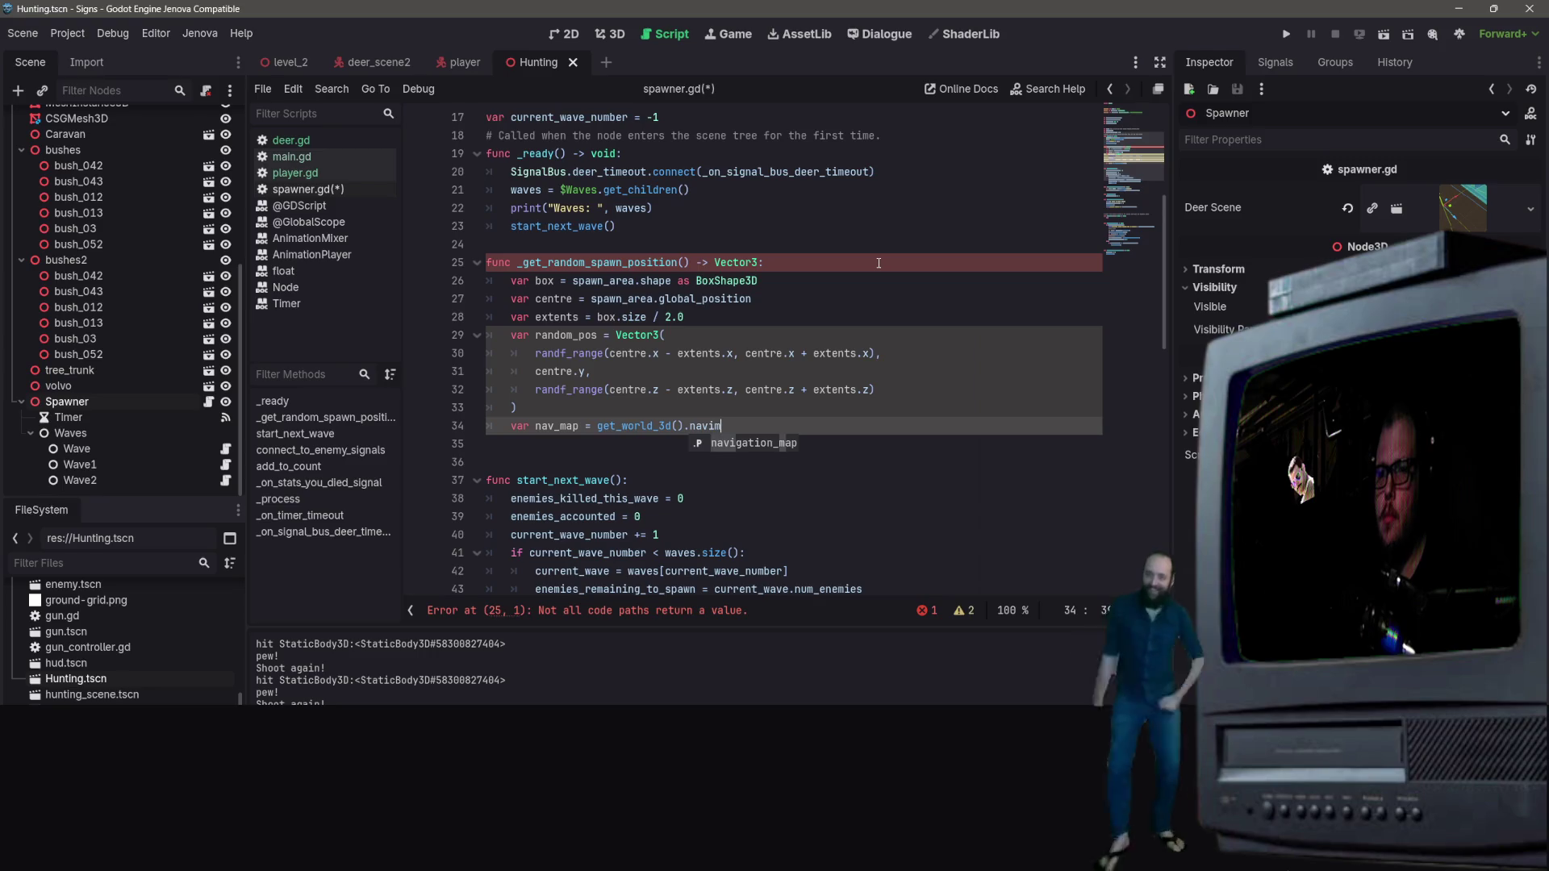
key(Return)
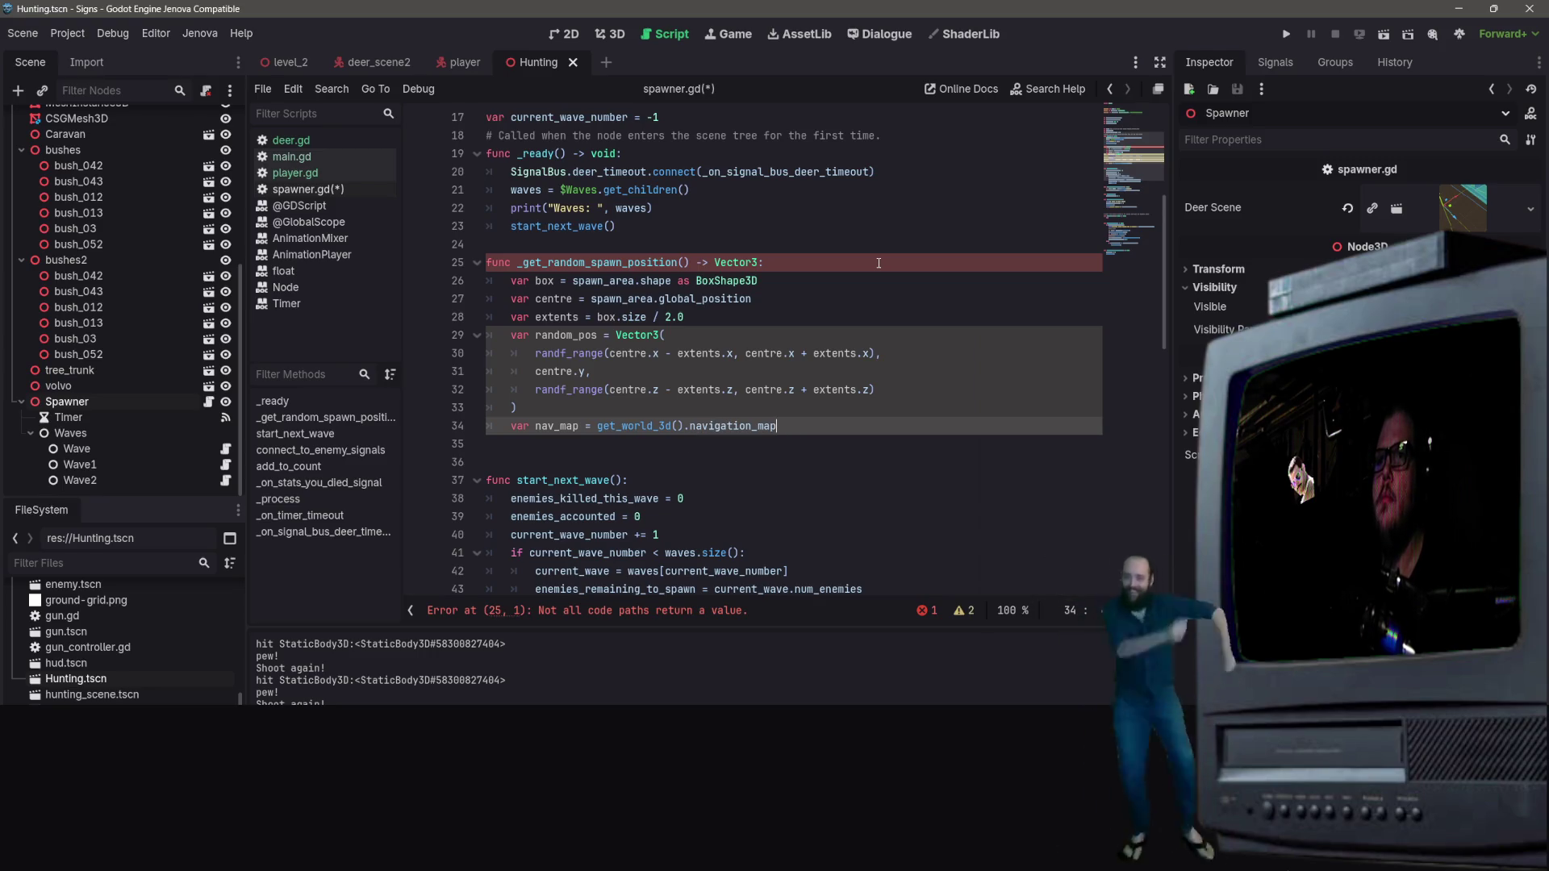
Step: Add 'var closest = NavigationServer3D.map_get_closest_point(nav_map, random_pos)'
key(Return)
text(var closes)
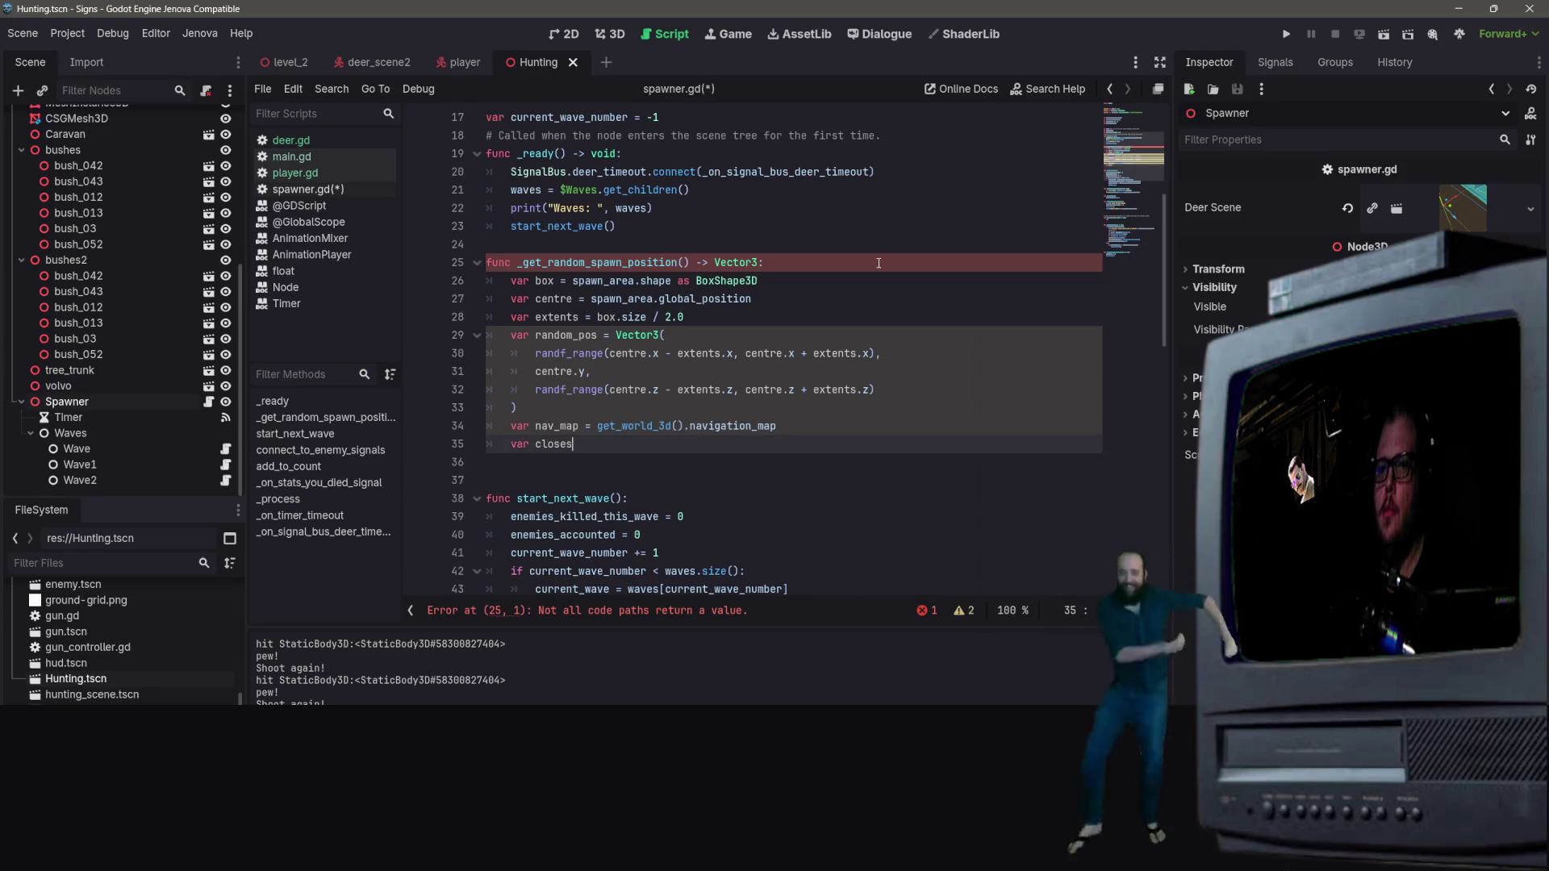
text(t = B)
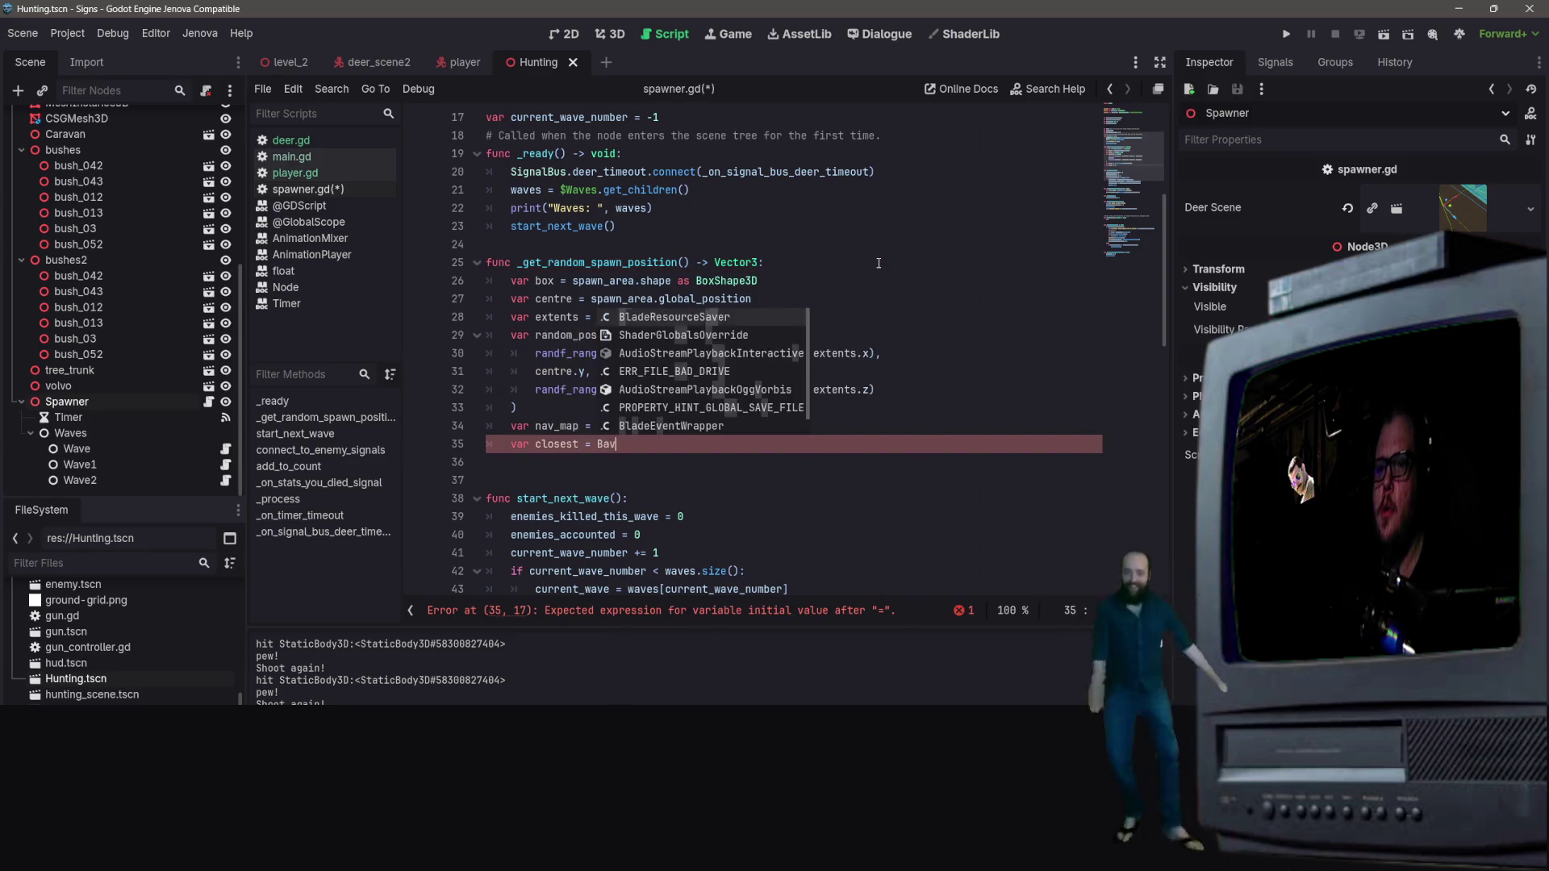
key(BackSpace)
text(Navigatiojn)
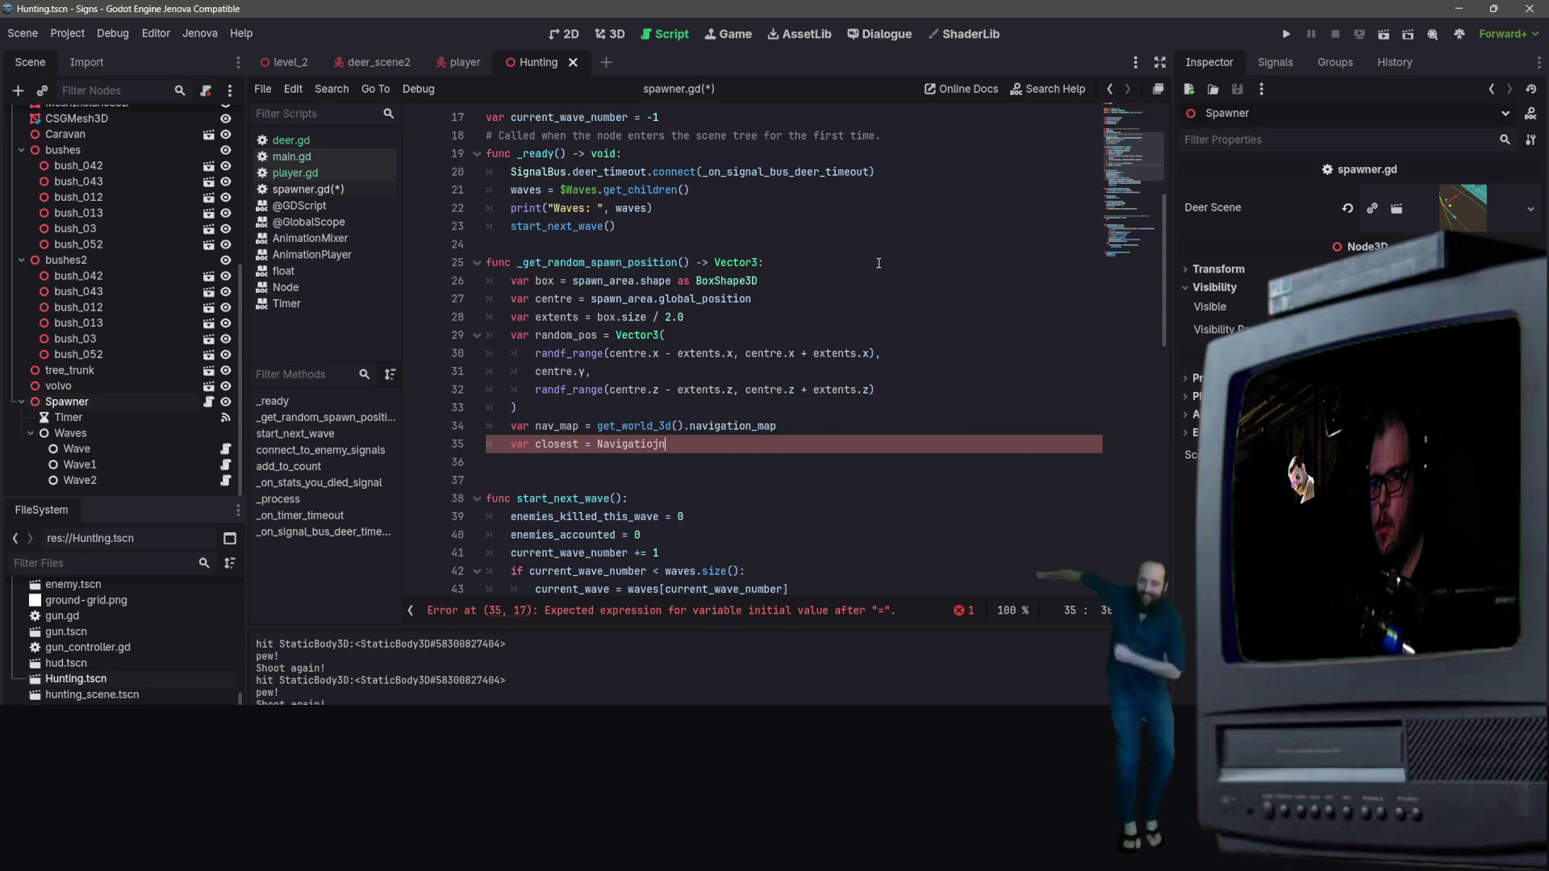
key(BackSpace)
text(n)
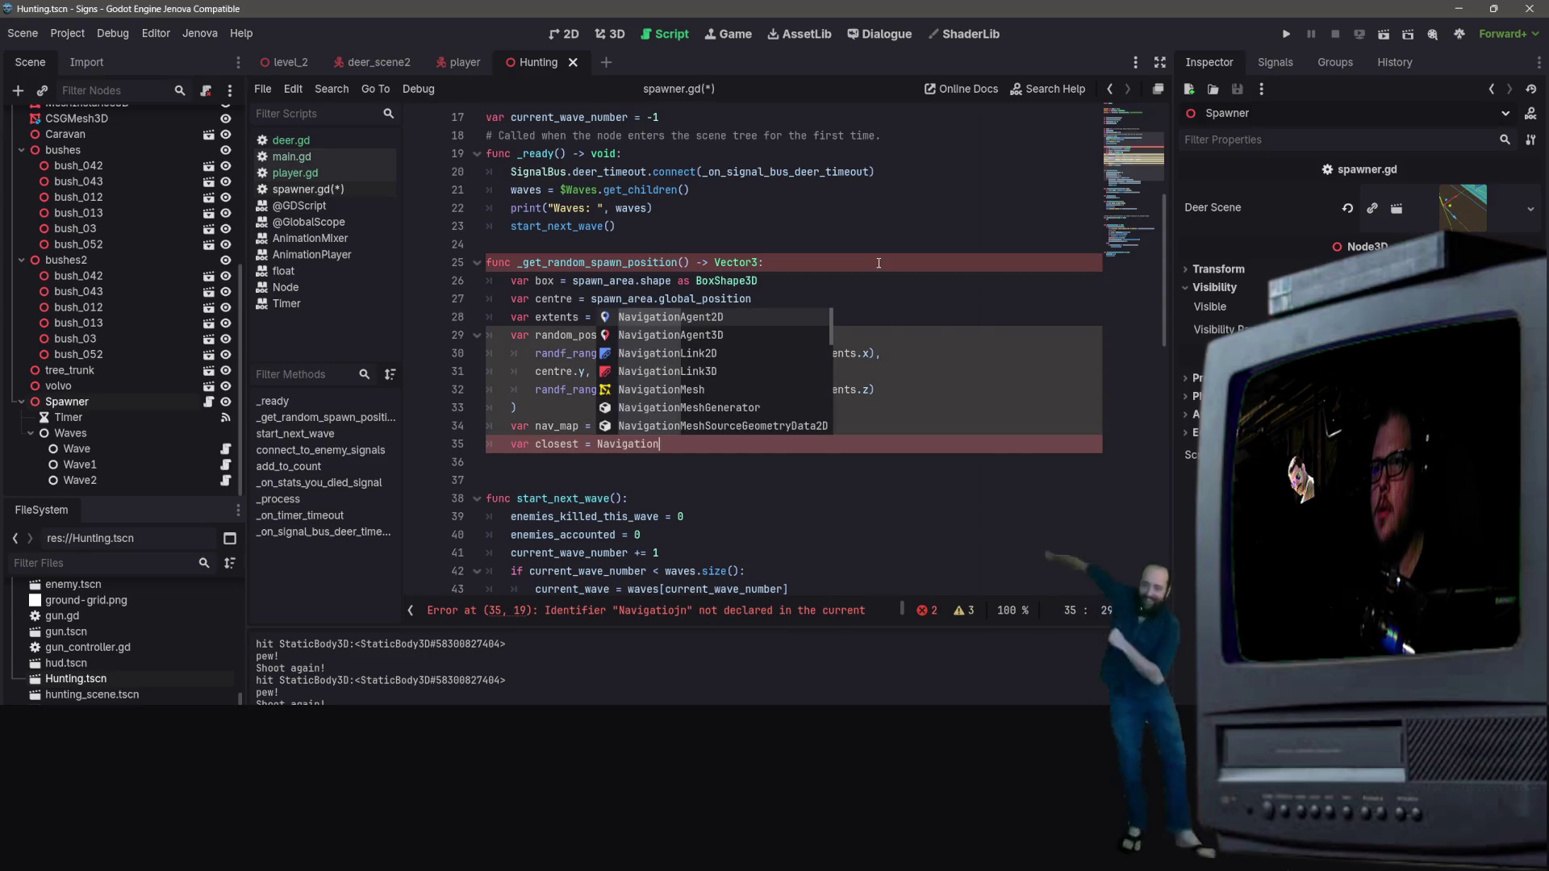
text(Server)
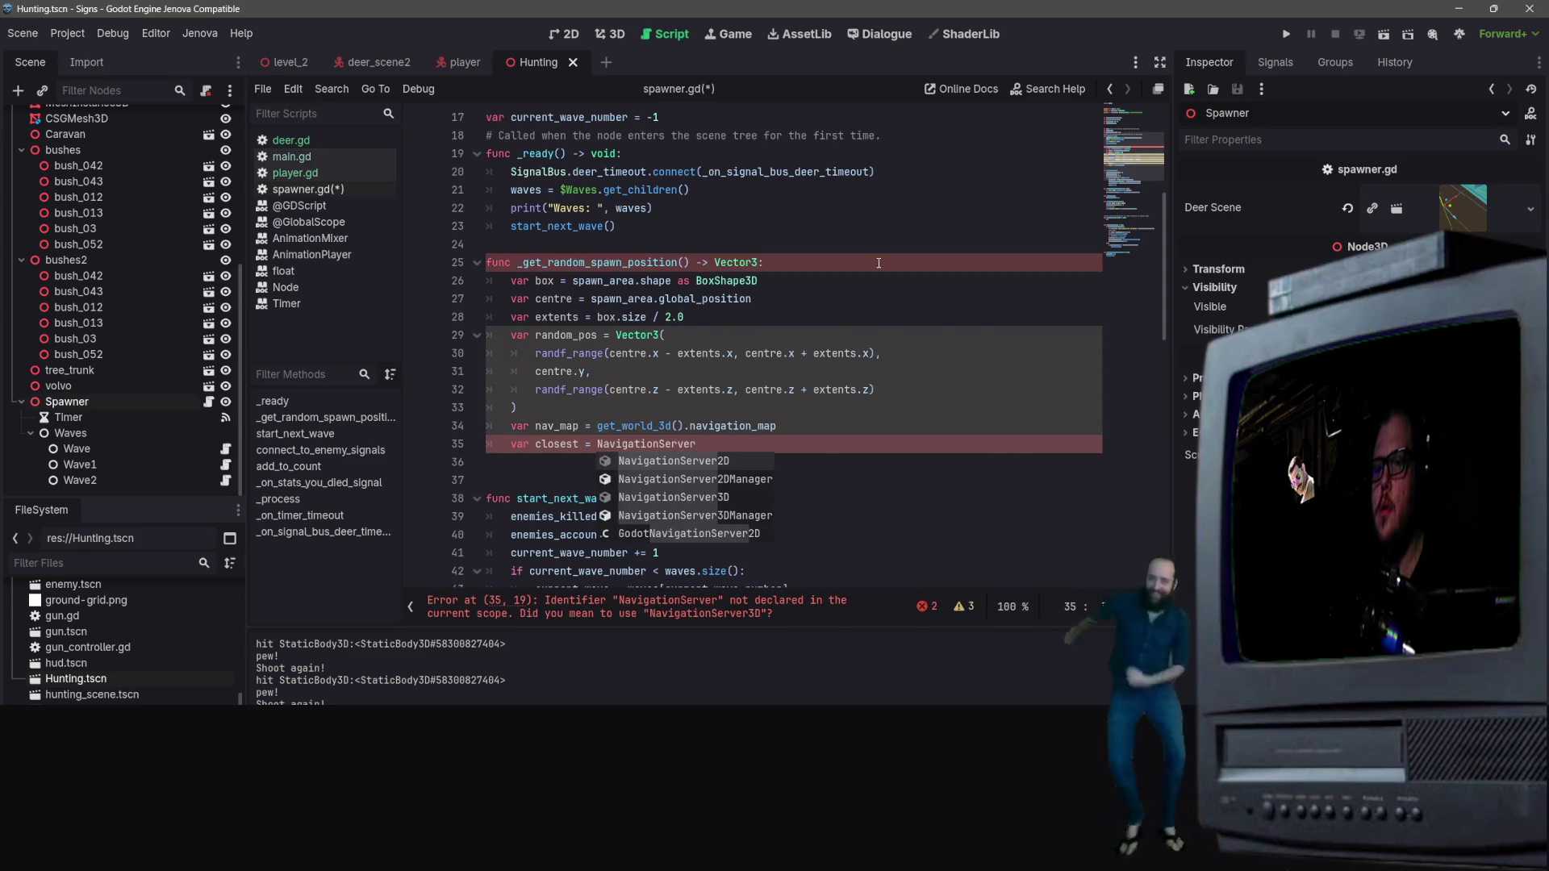
key(Down)
key(Return)
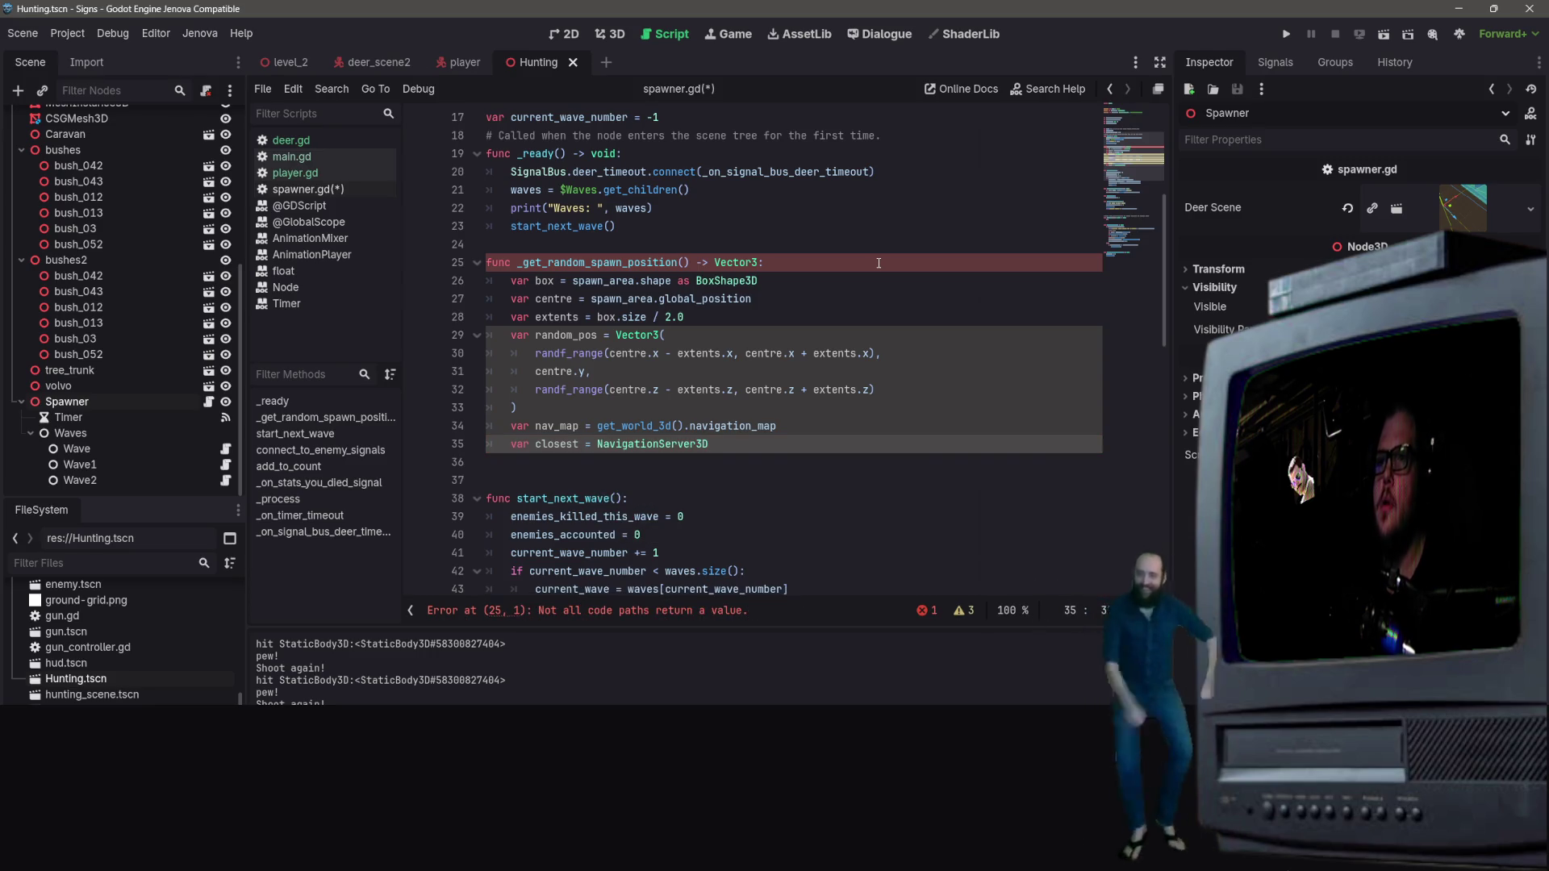
text(.Mpo)
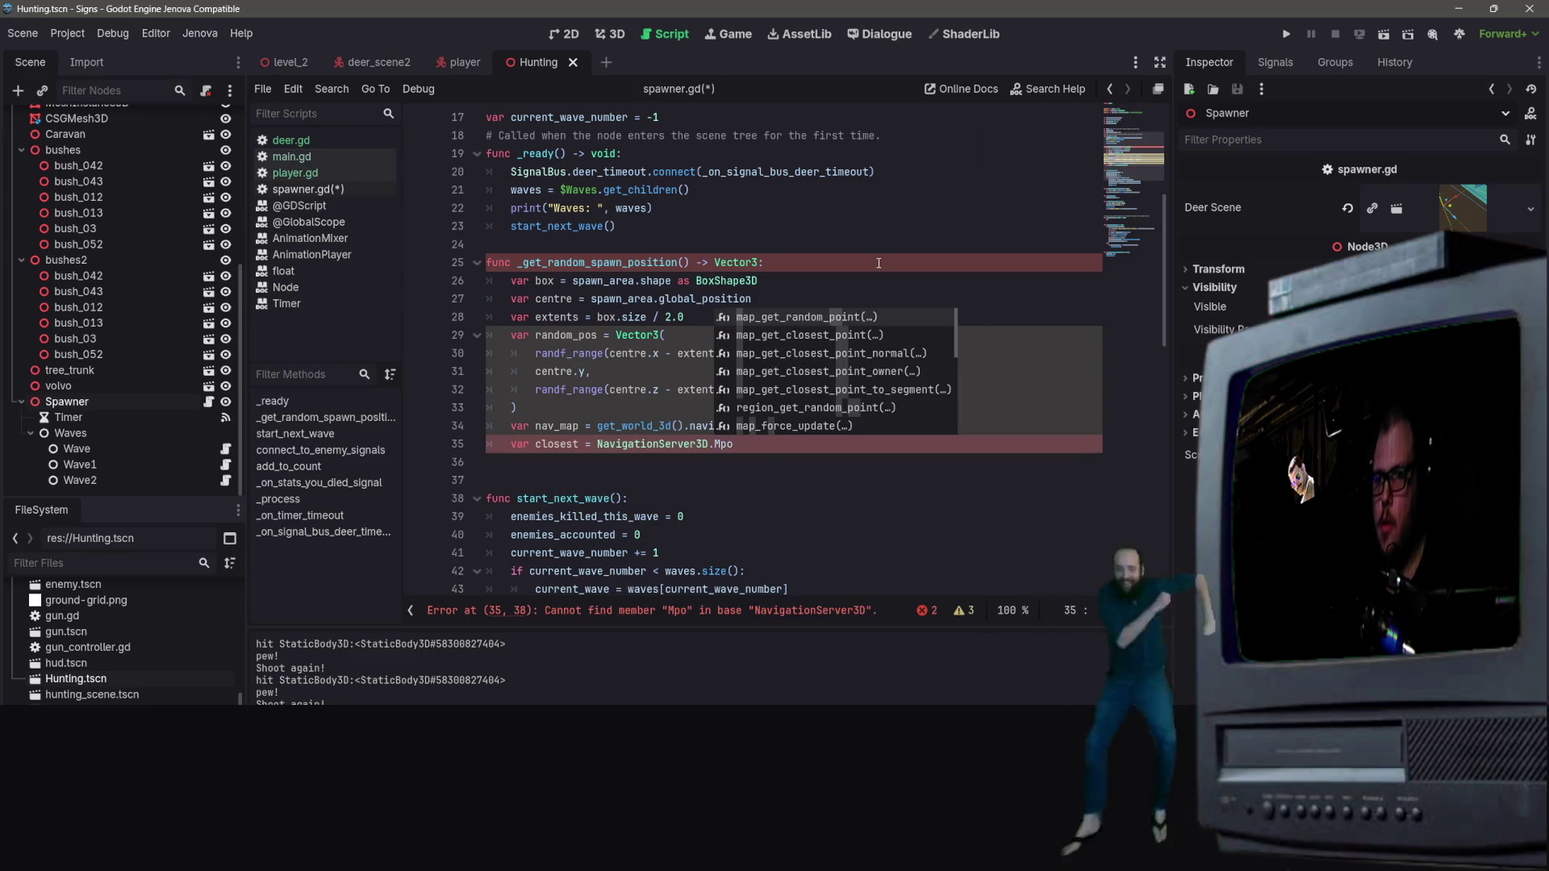
key(Down)
key(Return)
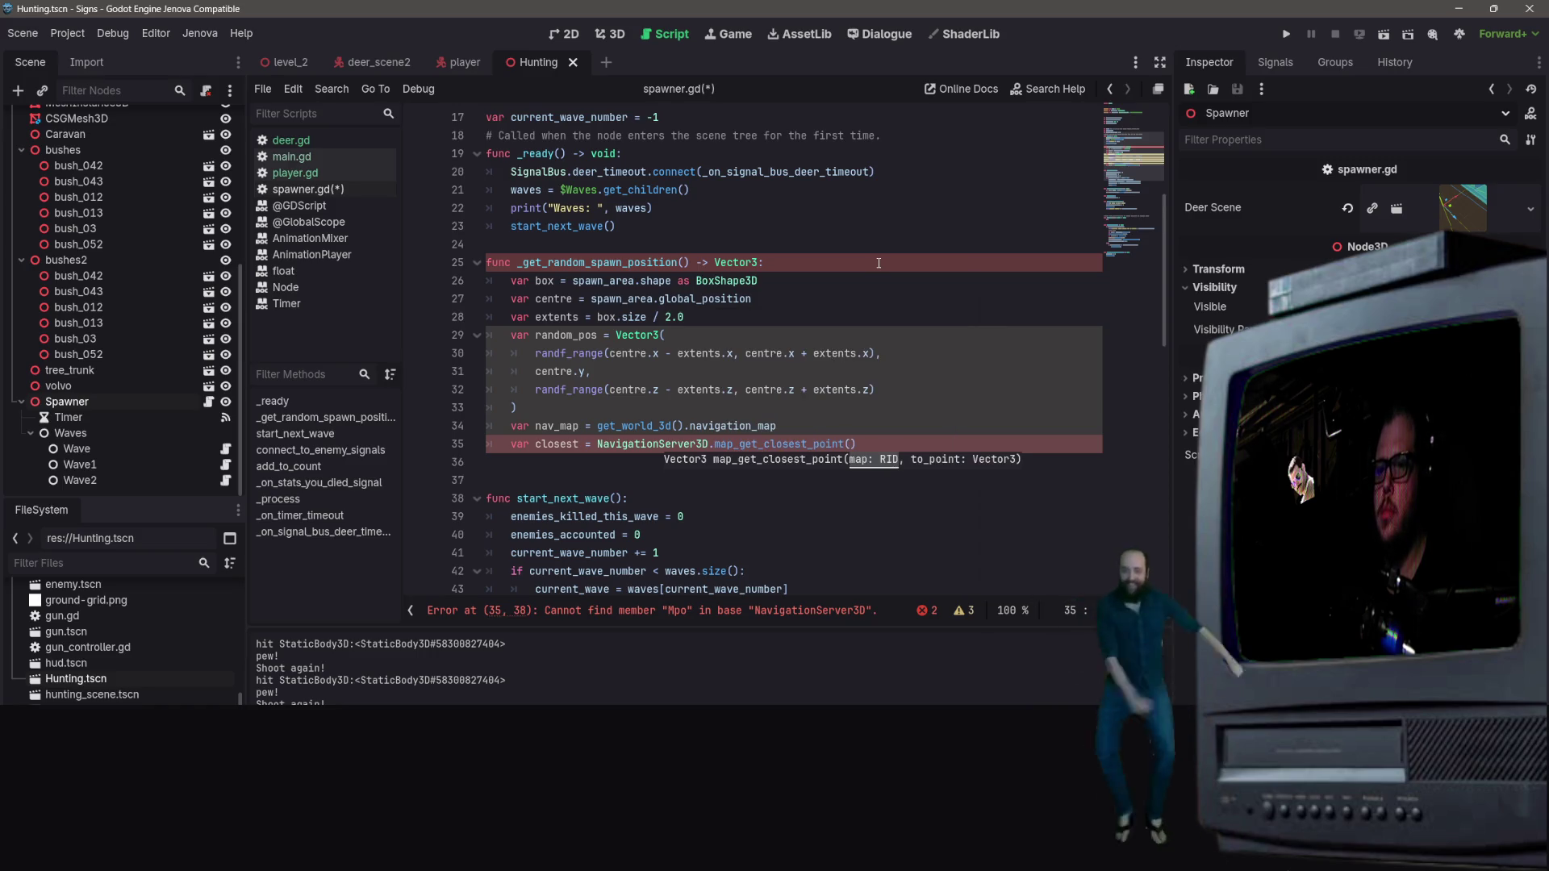
text(nav)
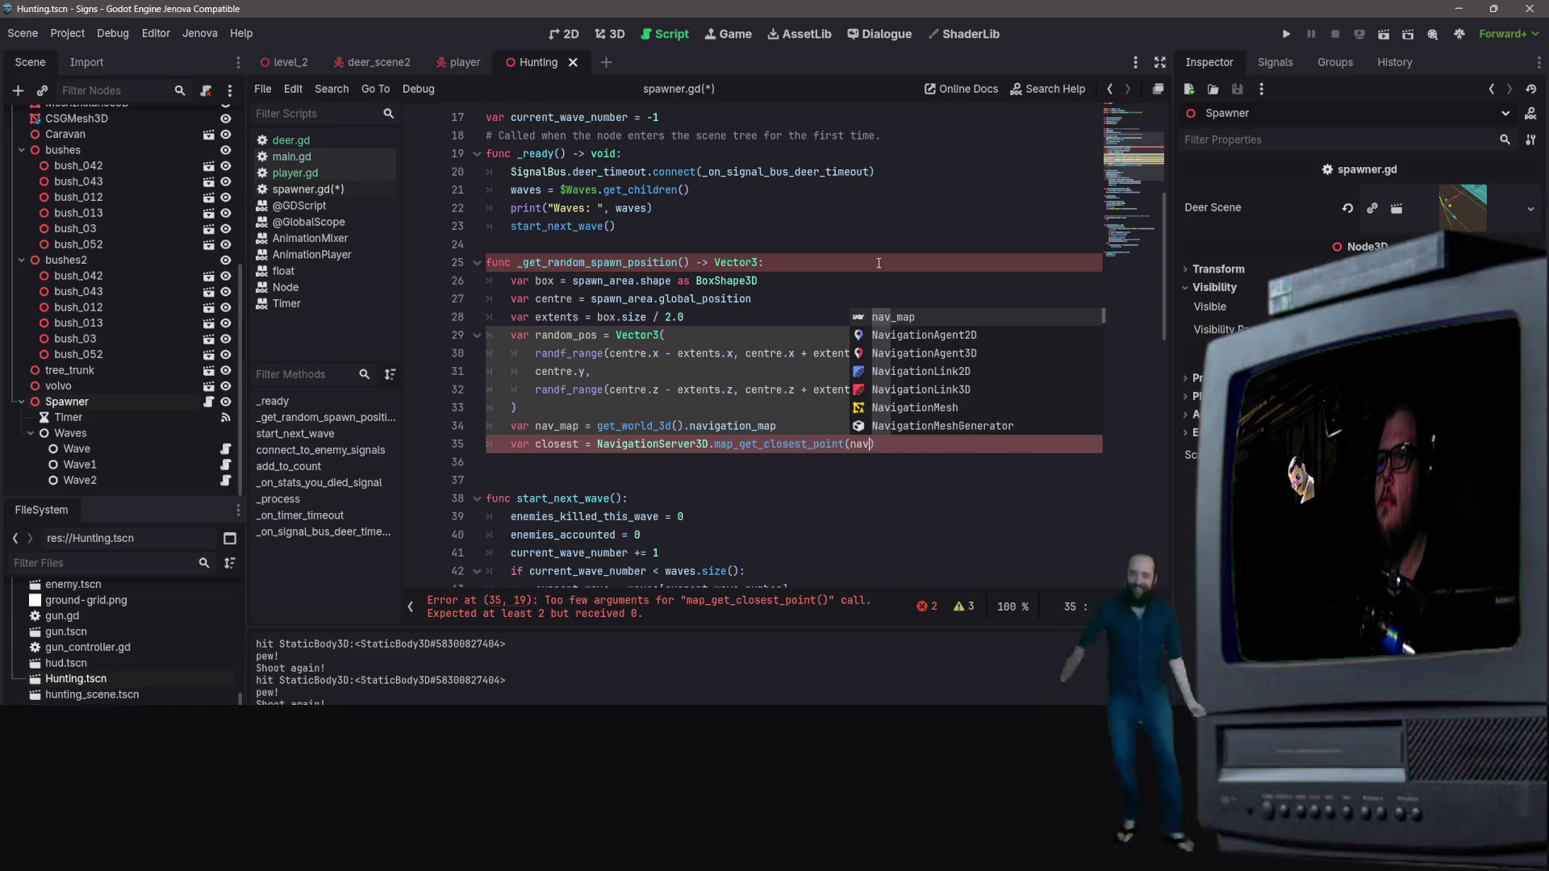
text(_map,.)
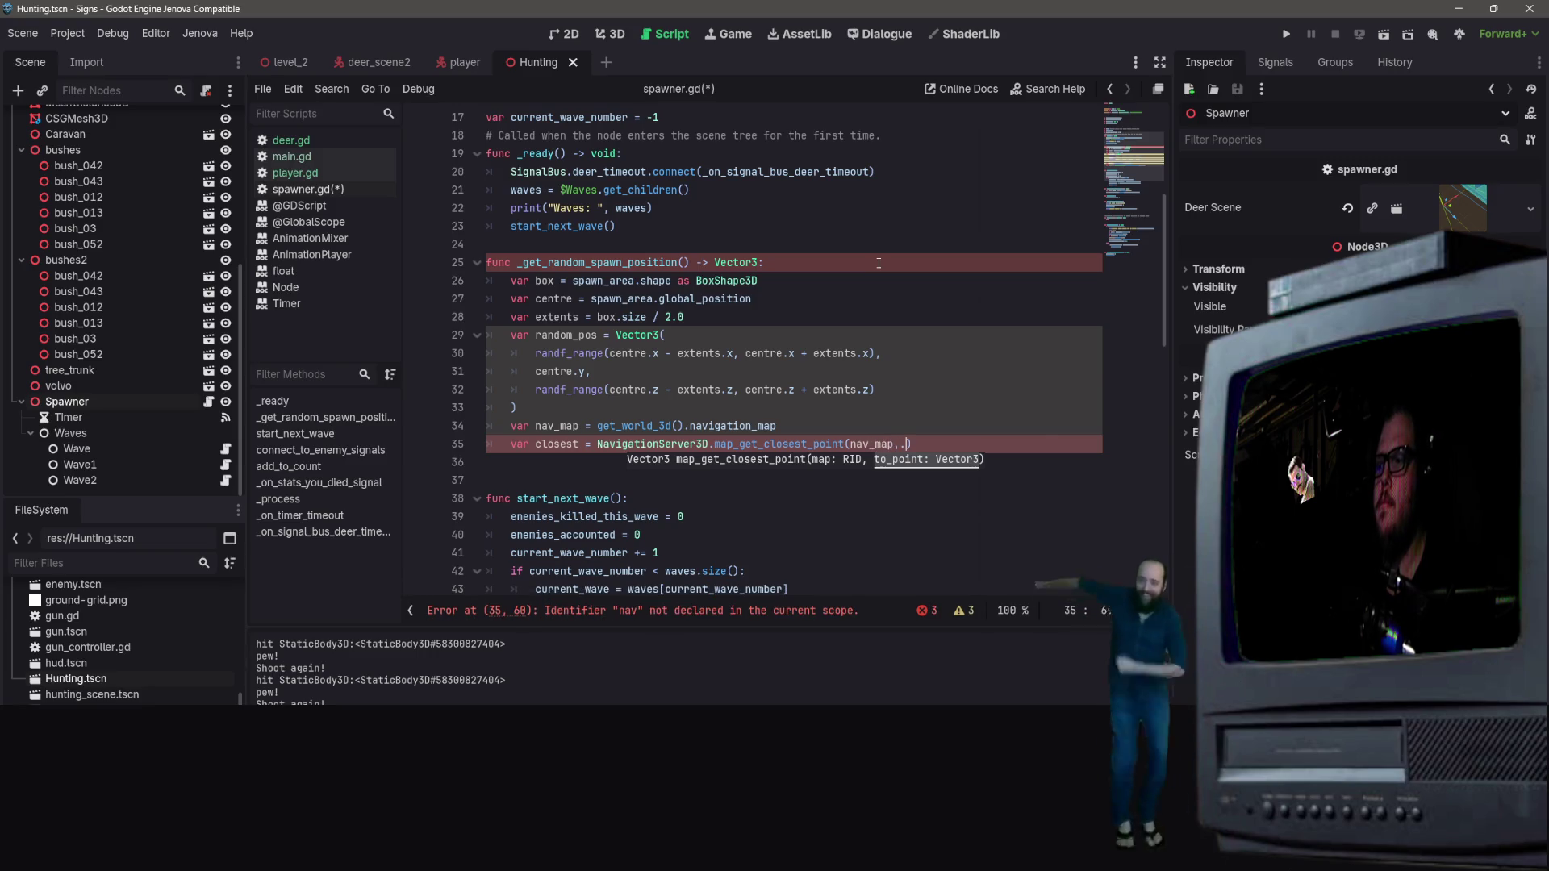
text( random)
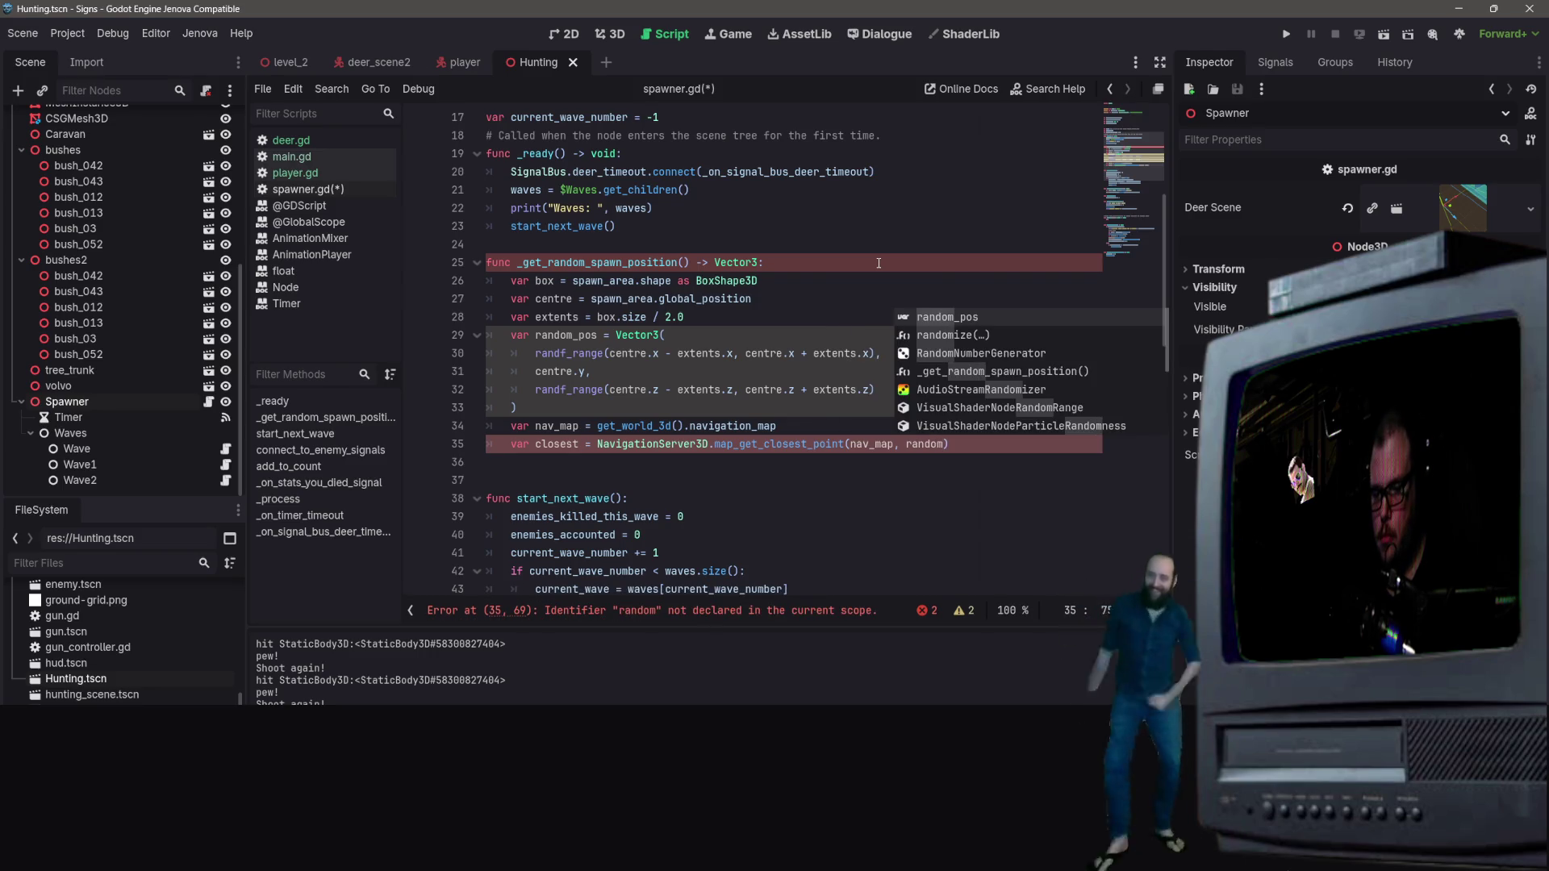
text(_pos)
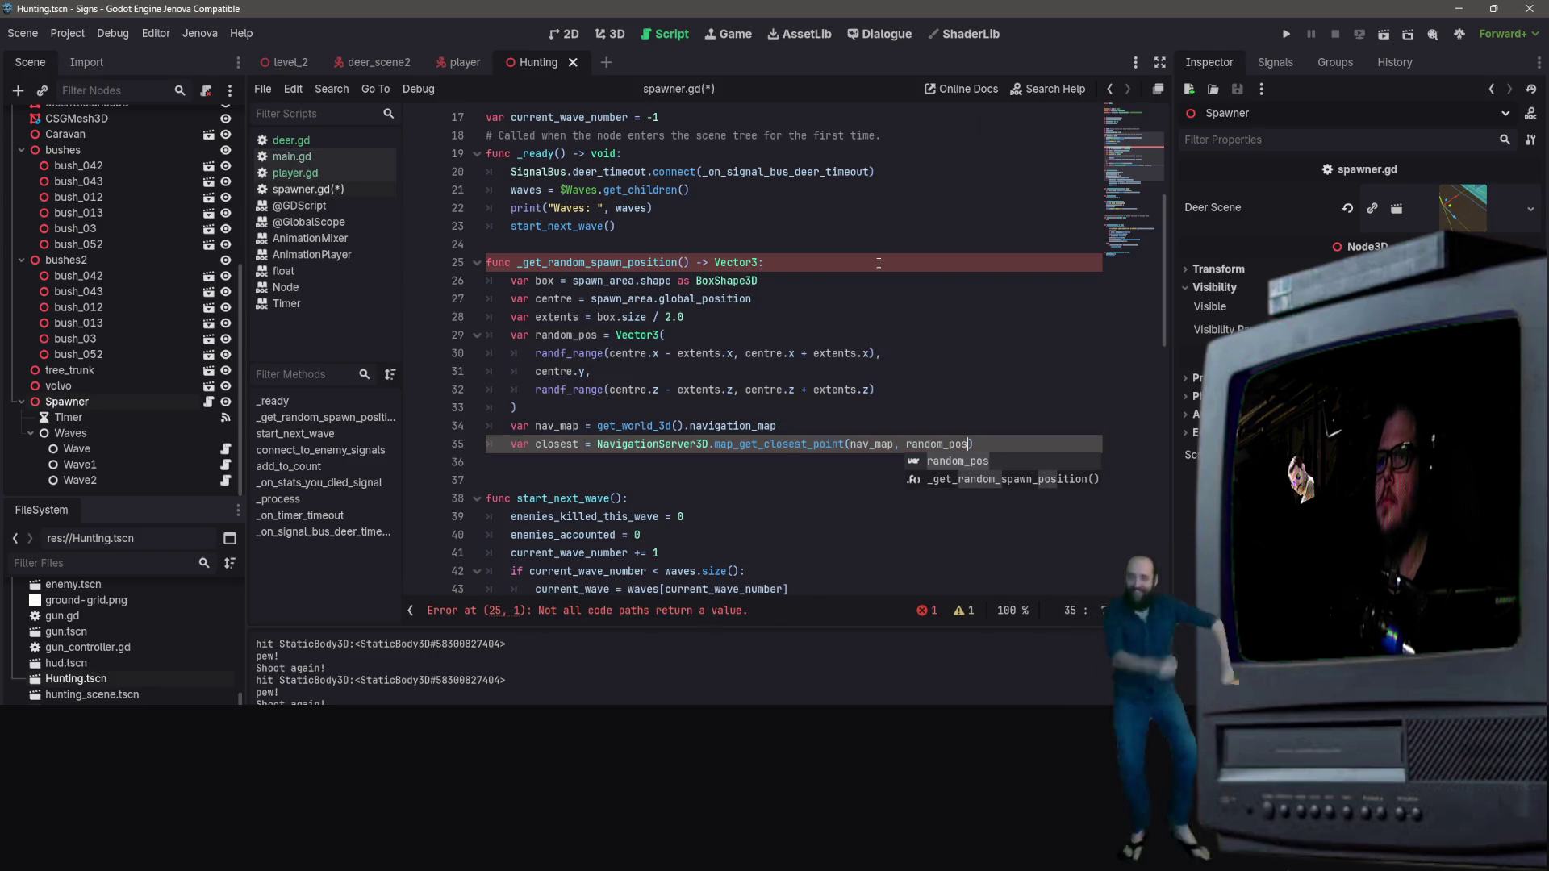
key(End)
Step: Finish the function with 'return closest'
key(Return)
text(er)
key(BackSpace)
key(BackSpace)
text(re)
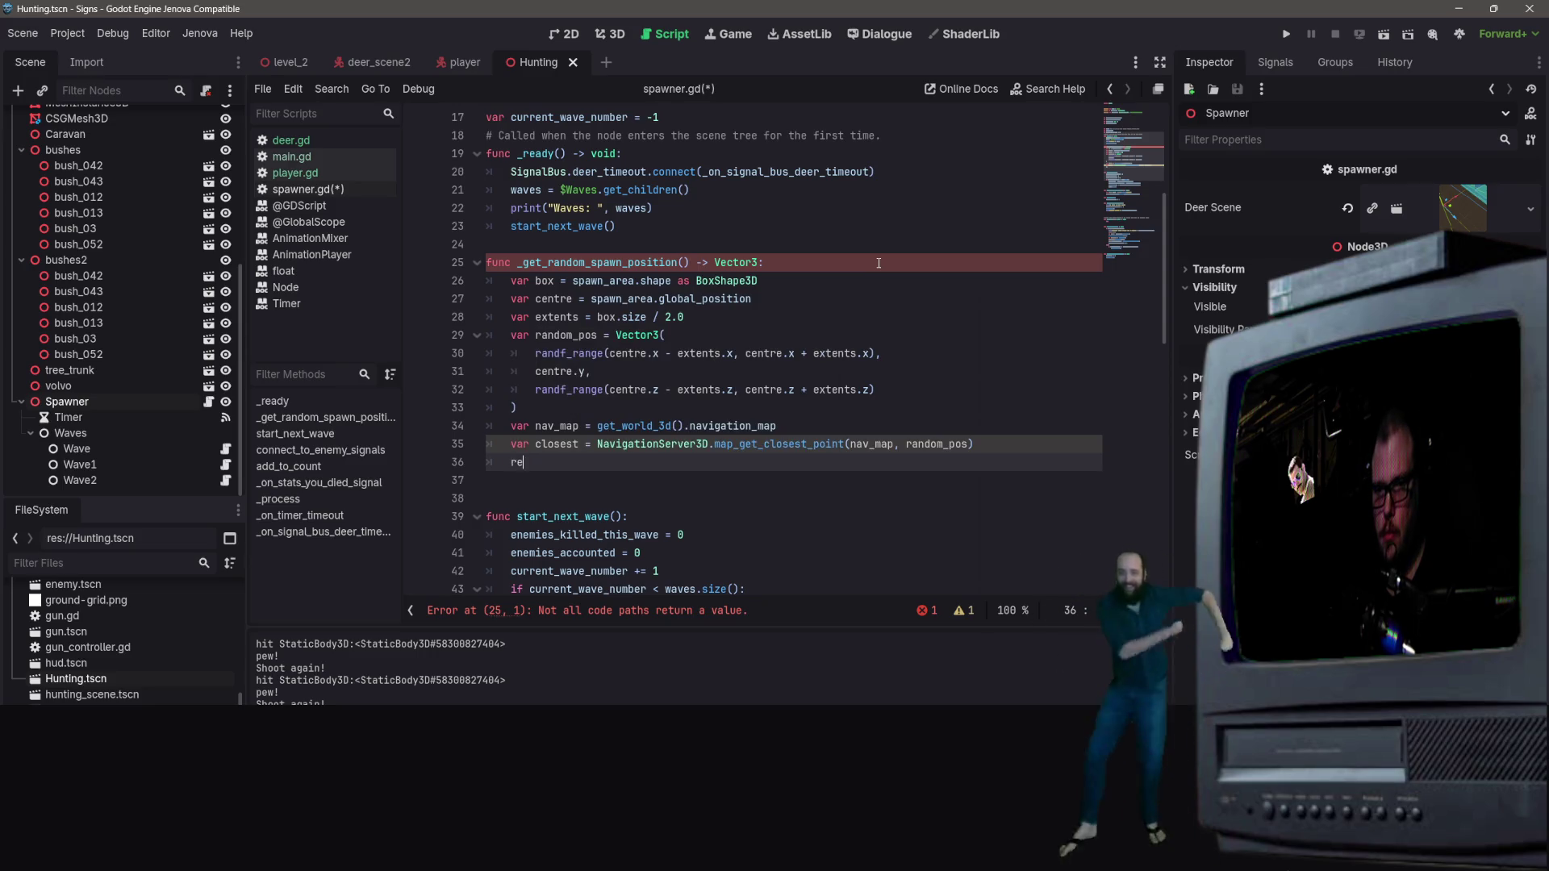
text(turn closest)
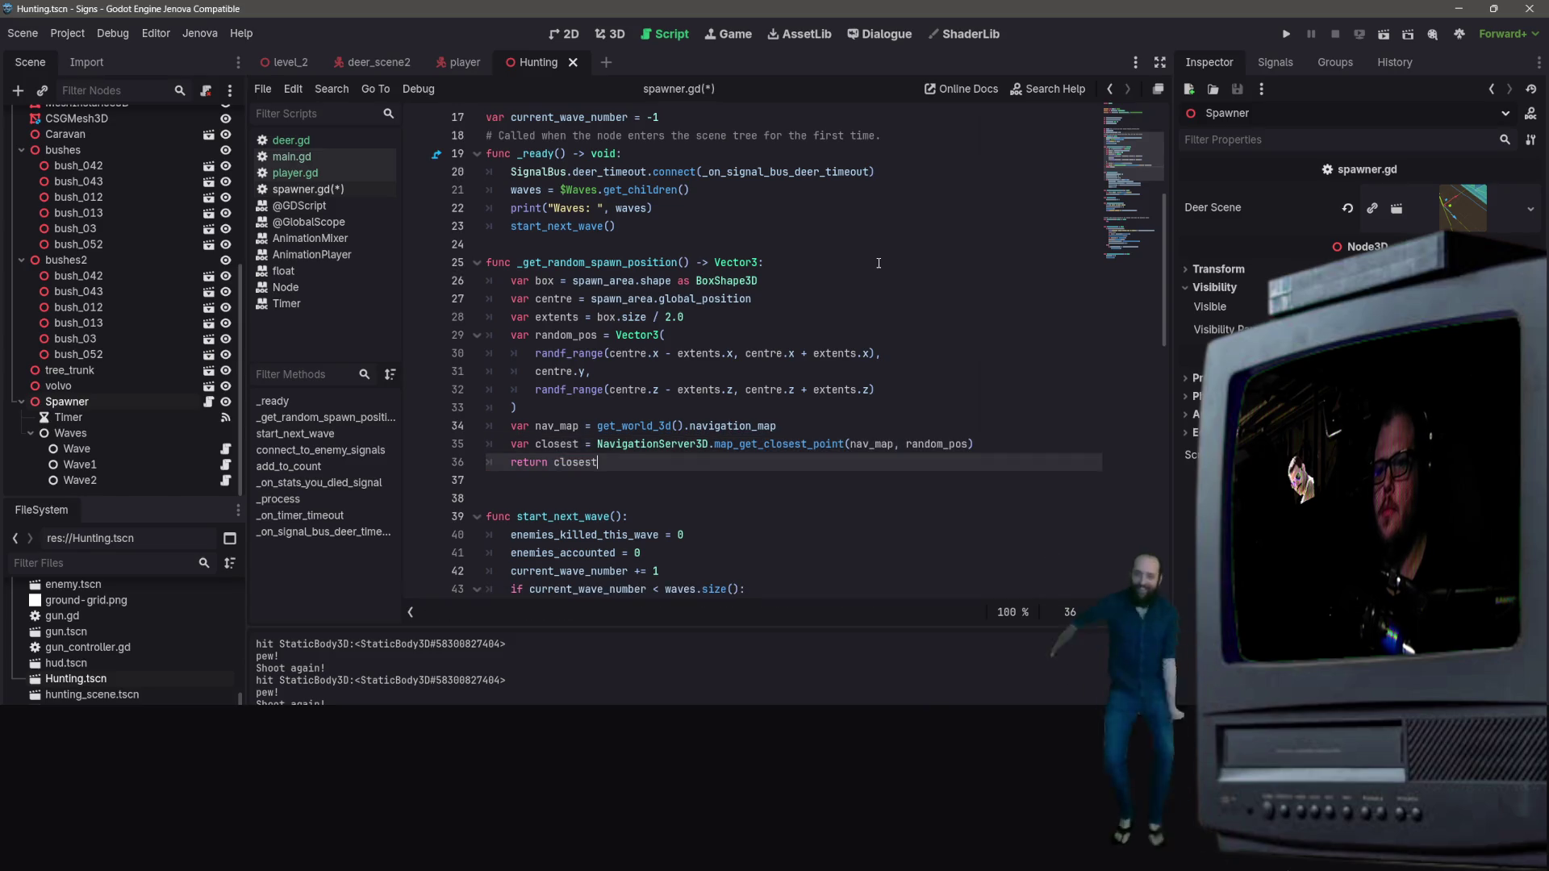
click(879, 263)
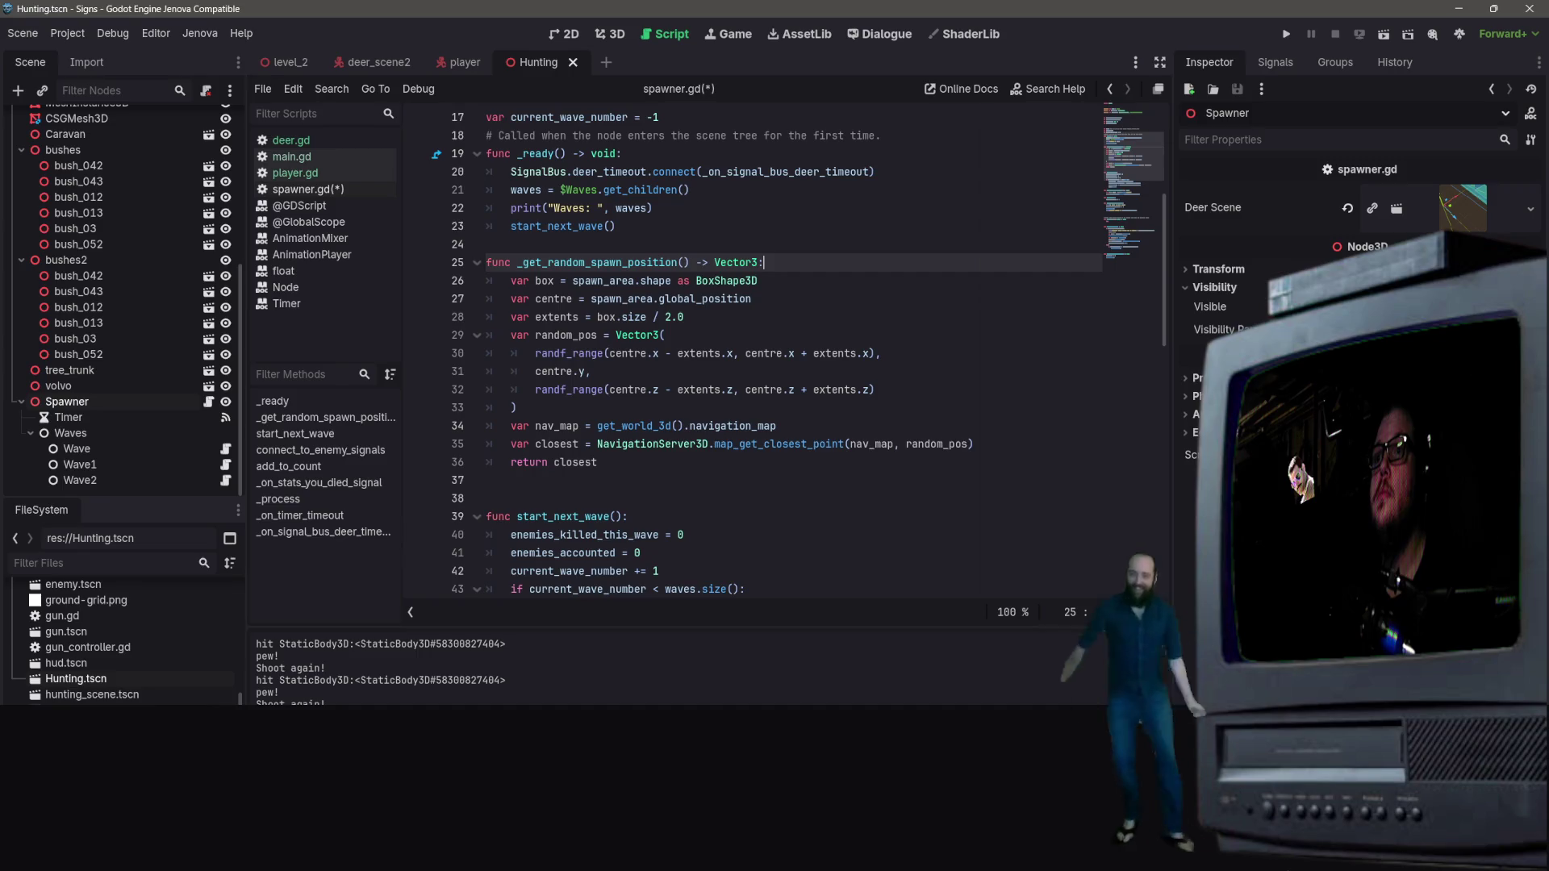
Step: Save spawner.gd with Ctrl+S and switch back to deer.gd
scroll(837, 233, down, 8)
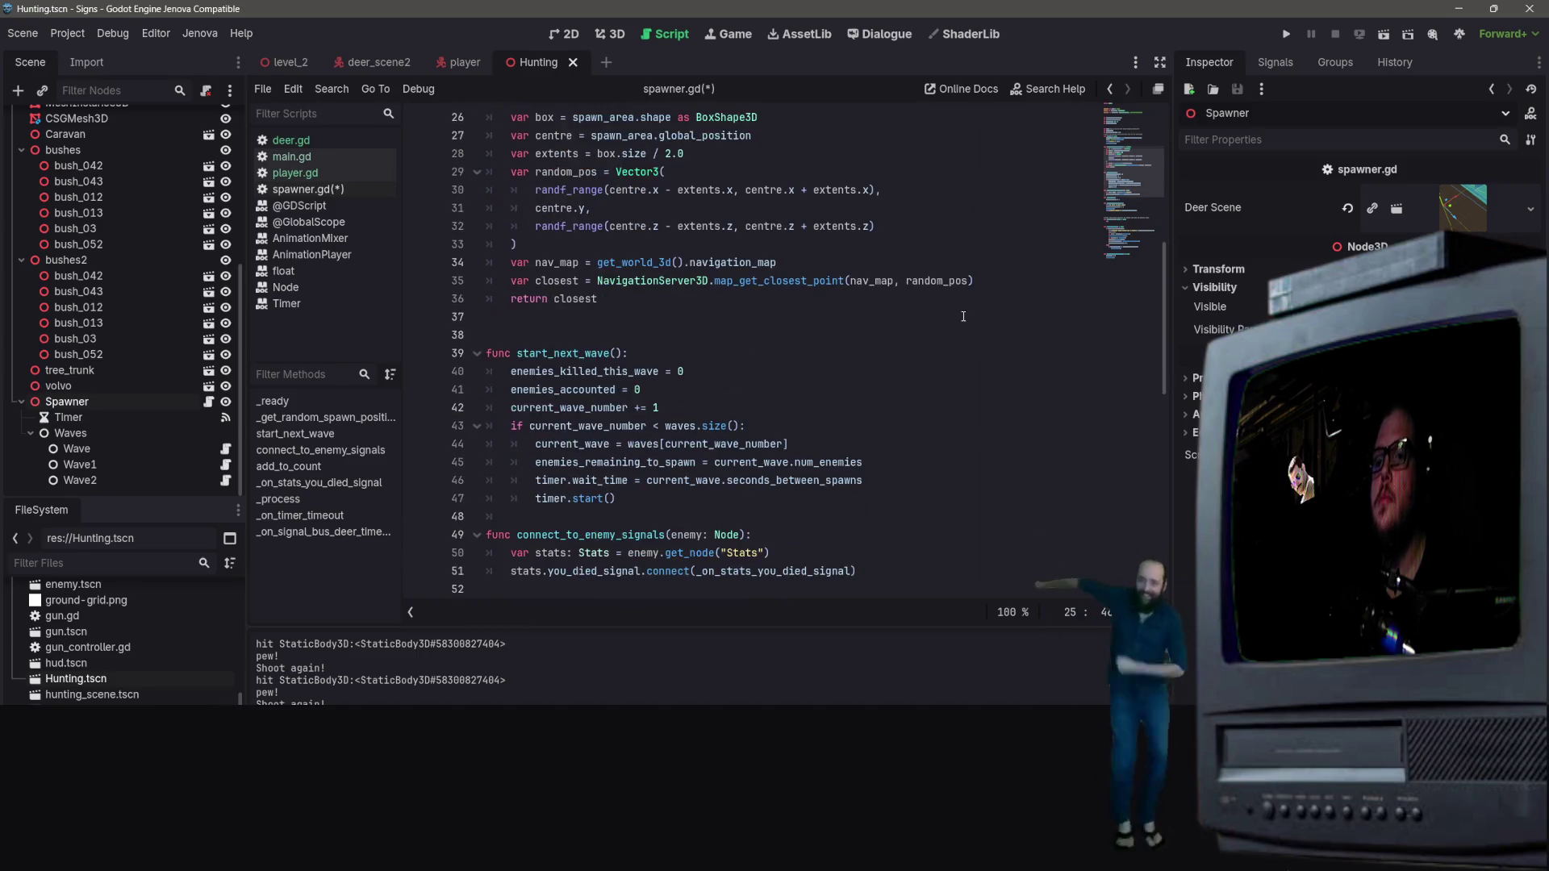
scroll(837, 233, down, 4)
scroll(841, 236, up, 8)
key(ctrl+s)
key(alt+Left)
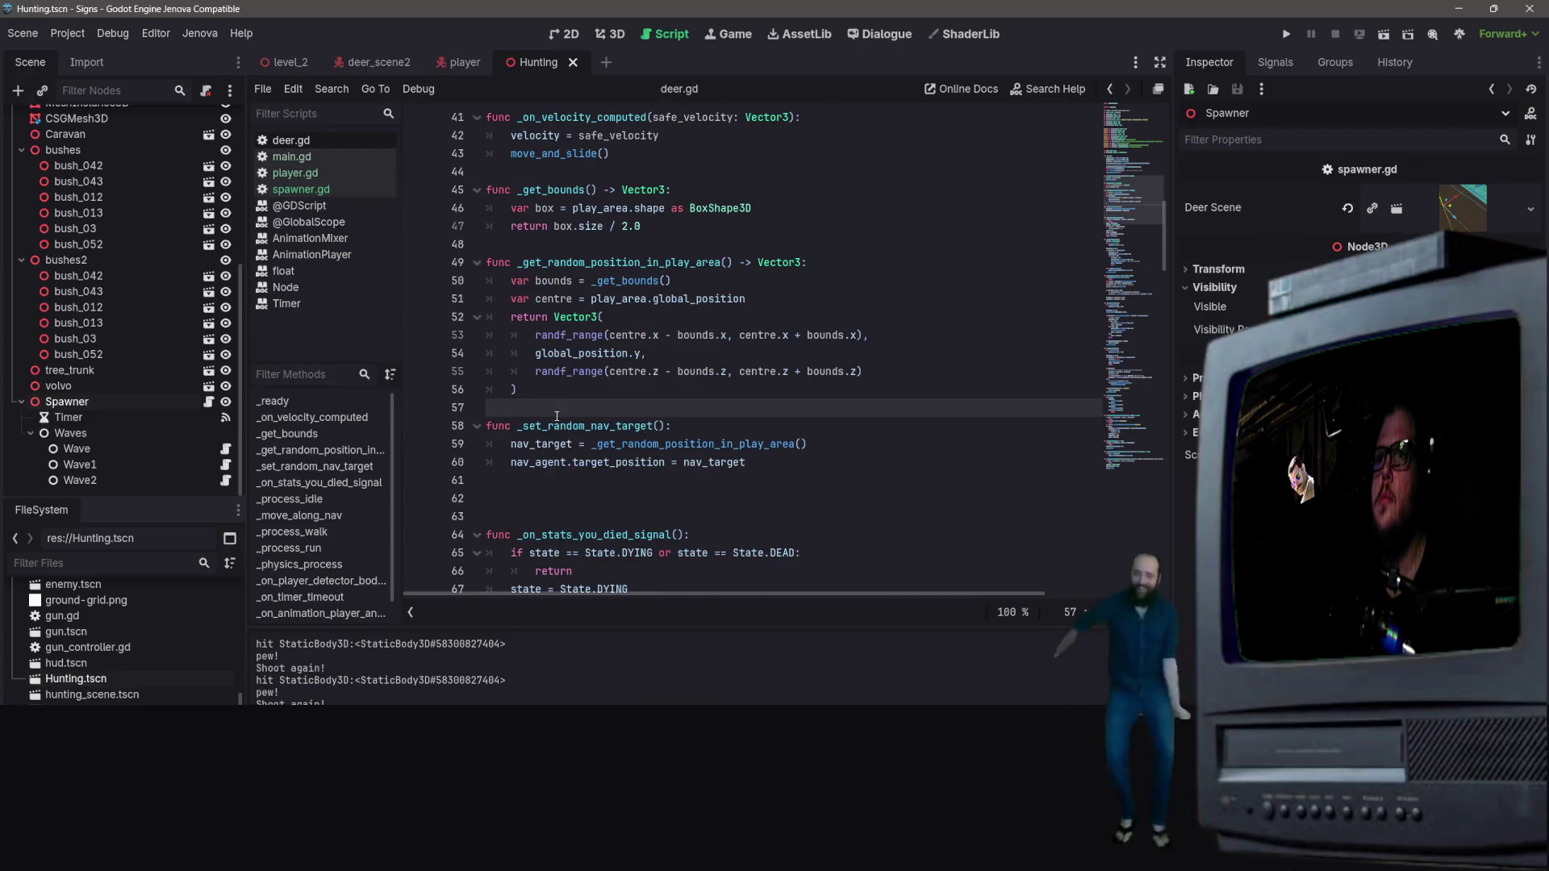
Step: Look over deer.gd's code, then return to spawner.gd in the Scripts list
click(725, 430)
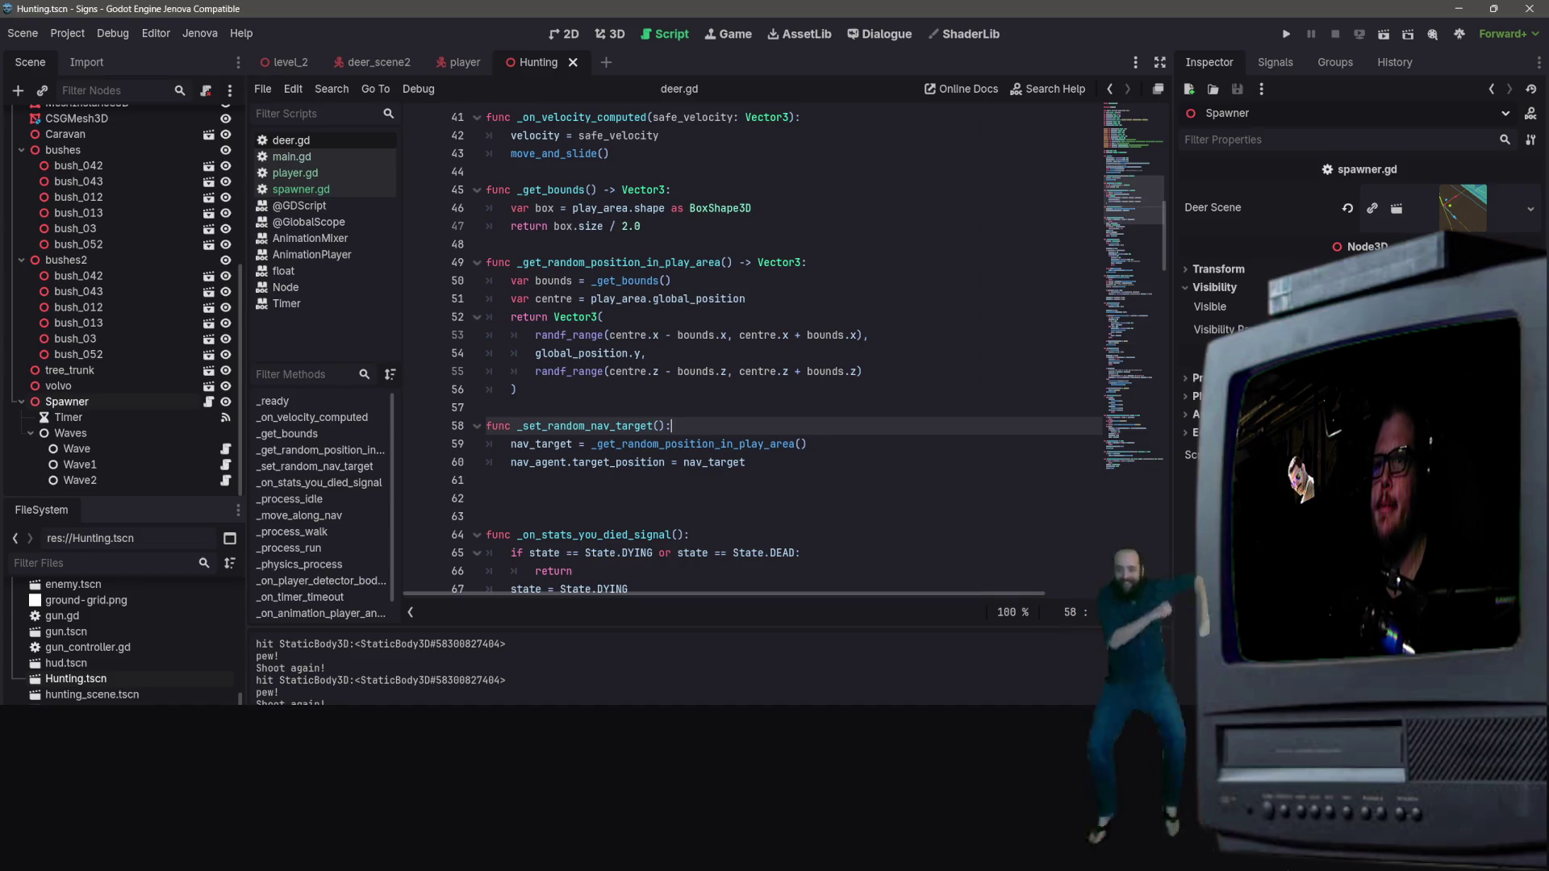
scroll(619, 338, up, 5)
scroll(575, 298, down, 15)
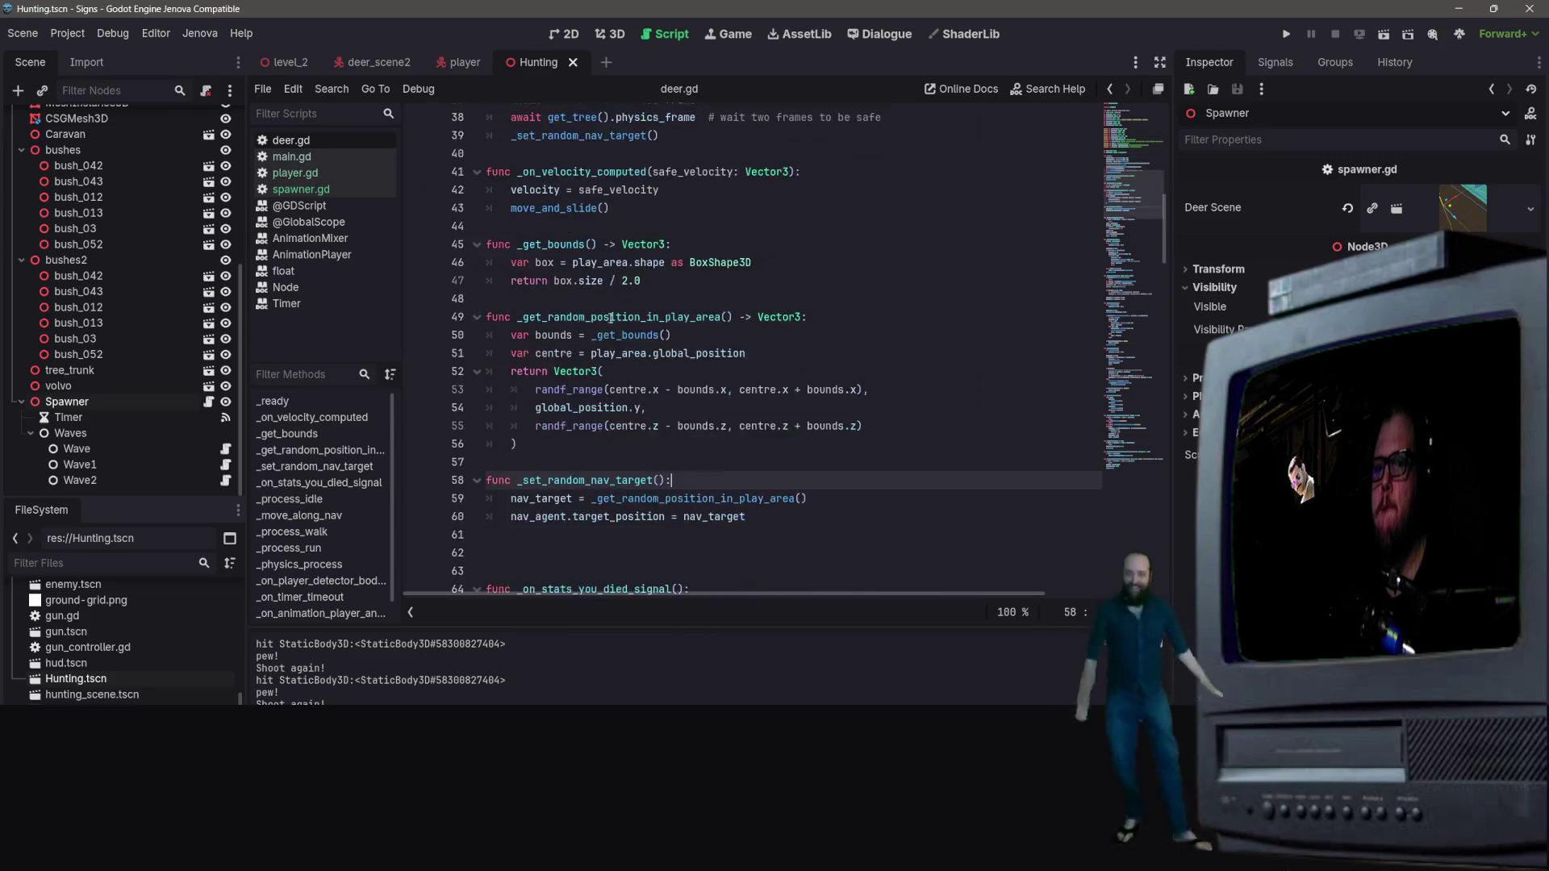
scroll(620, 306, down, 11)
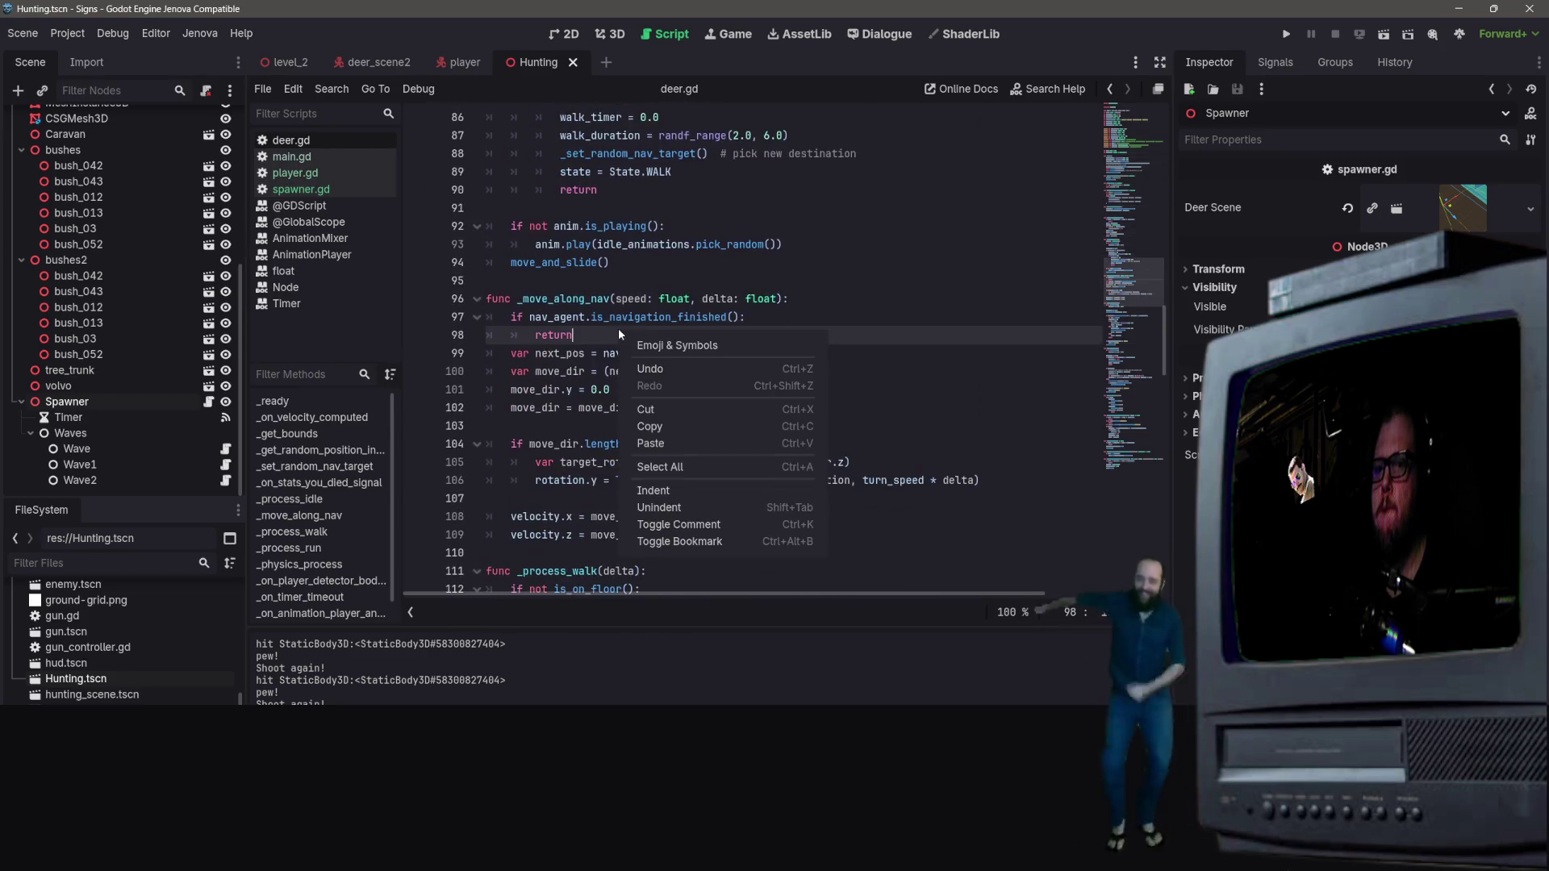
scroll(615, 293, down, 5)
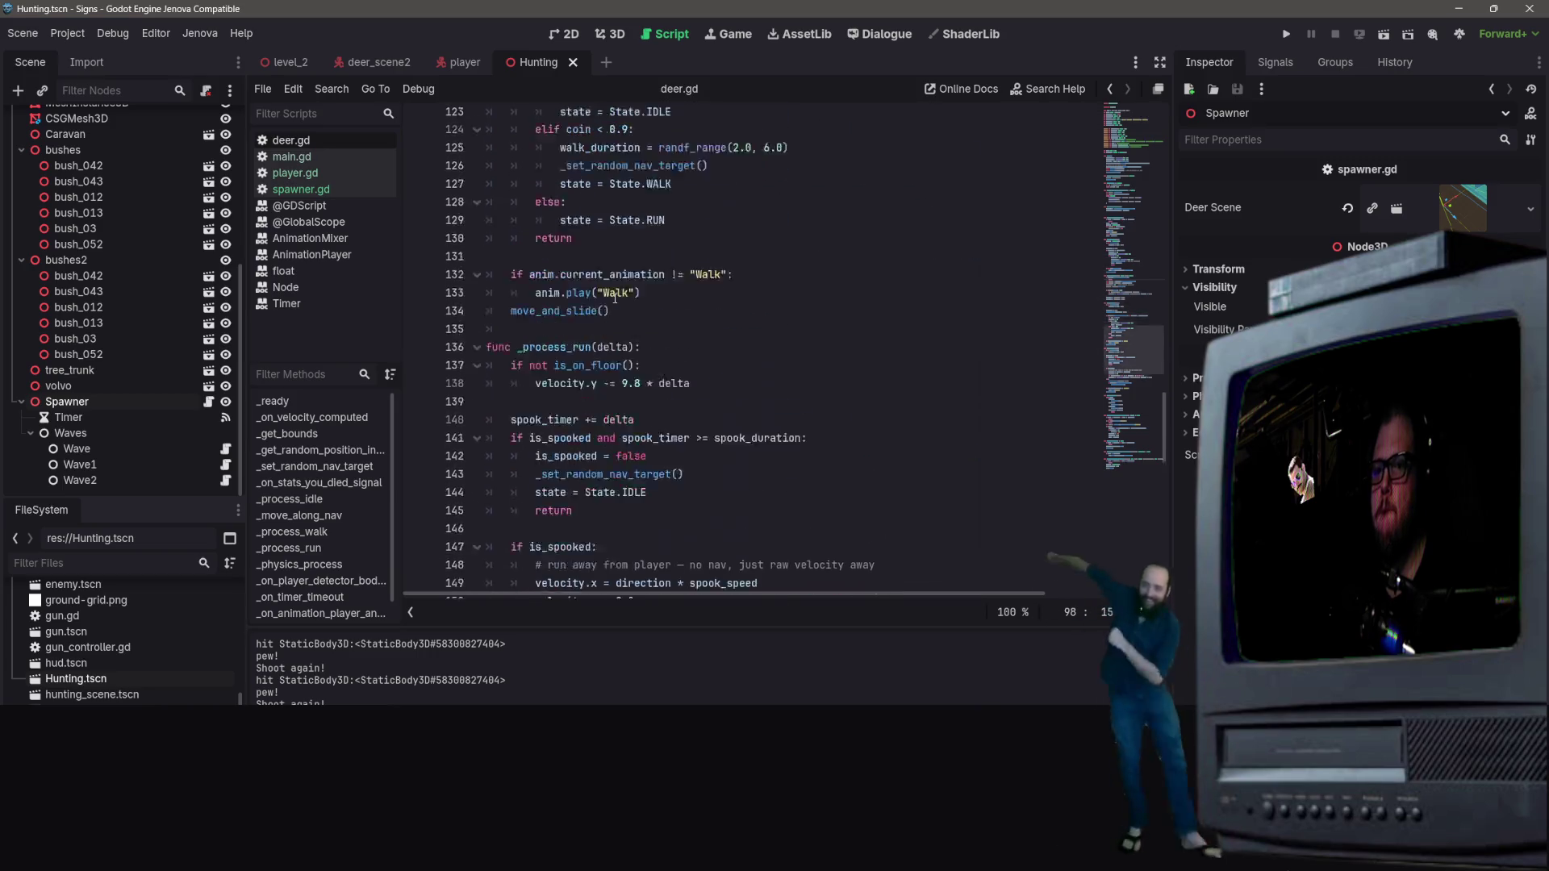
scroll(616, 293, up, 4)
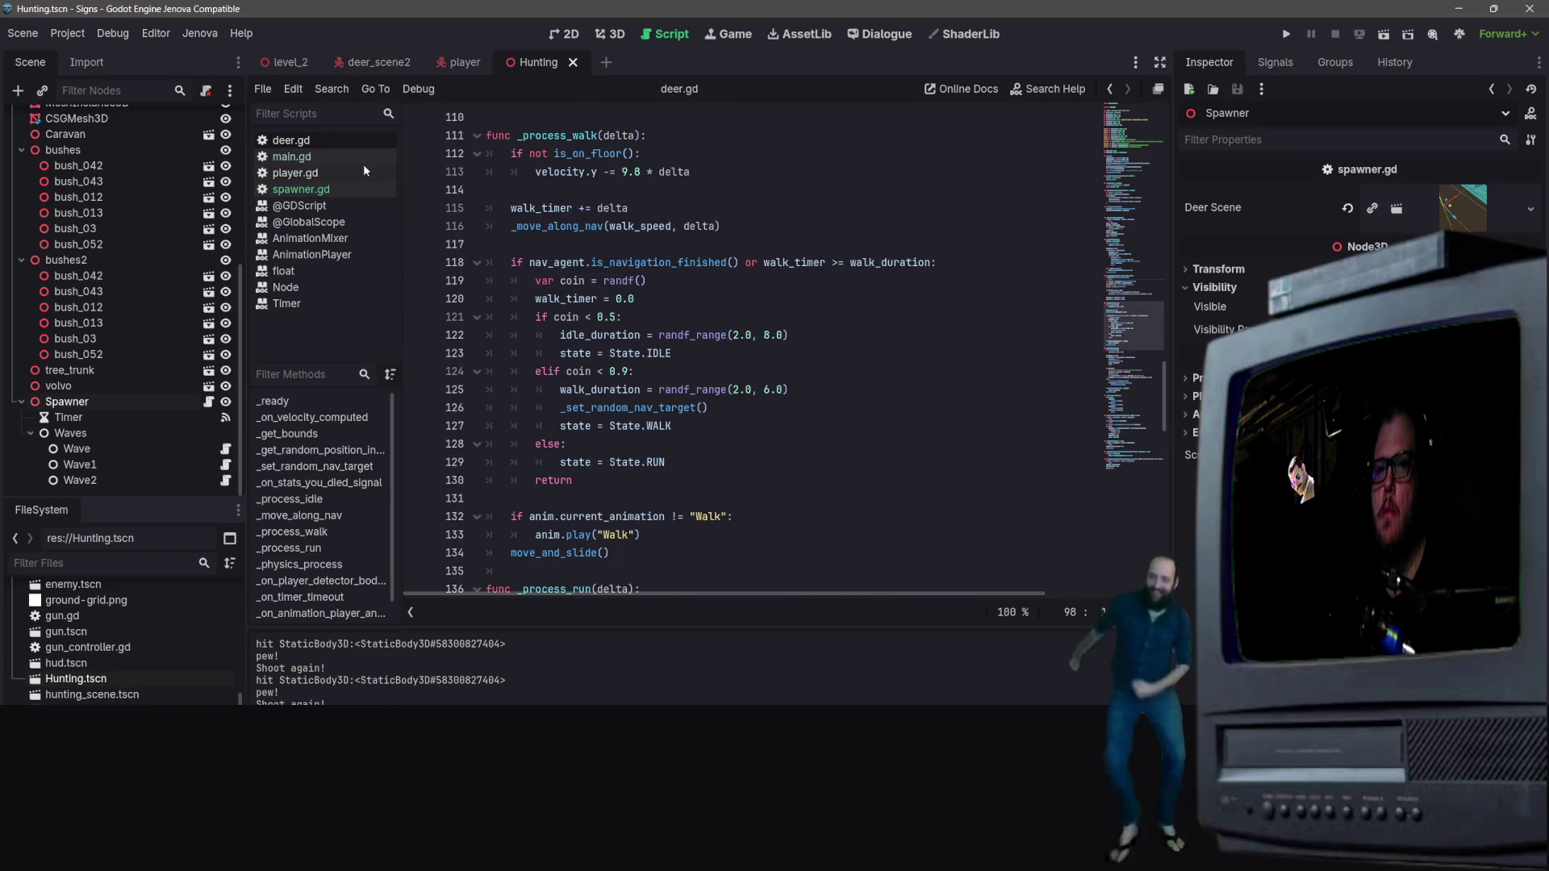
click(324, 192)
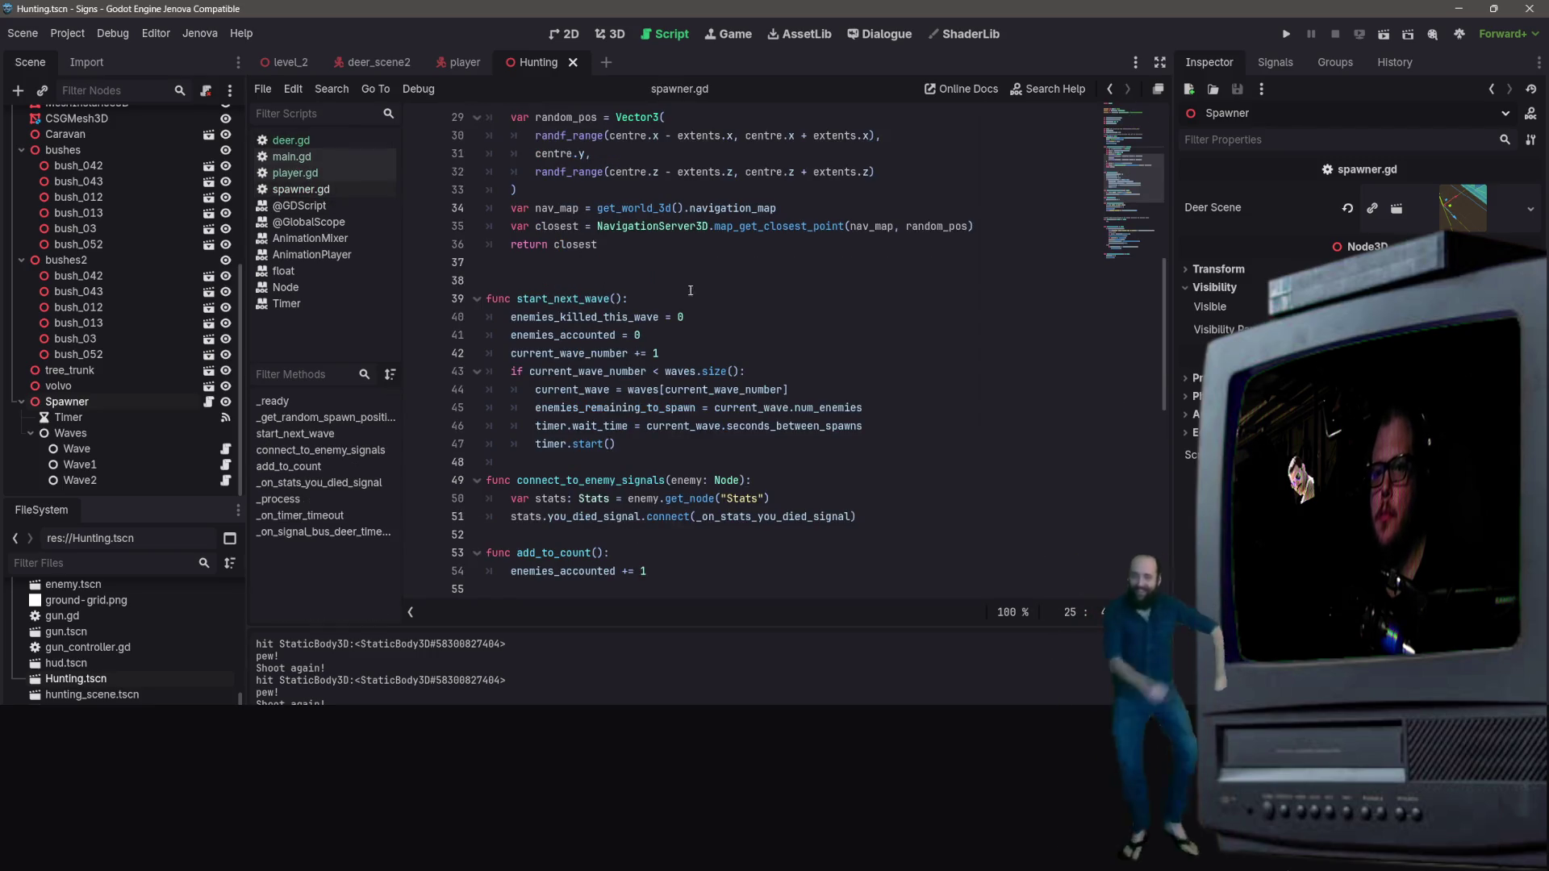
Step: Copy lines 26–33 of spawner.gd's random spawn-position code and return to deer.gd
scroll(704, 371, up, 3)
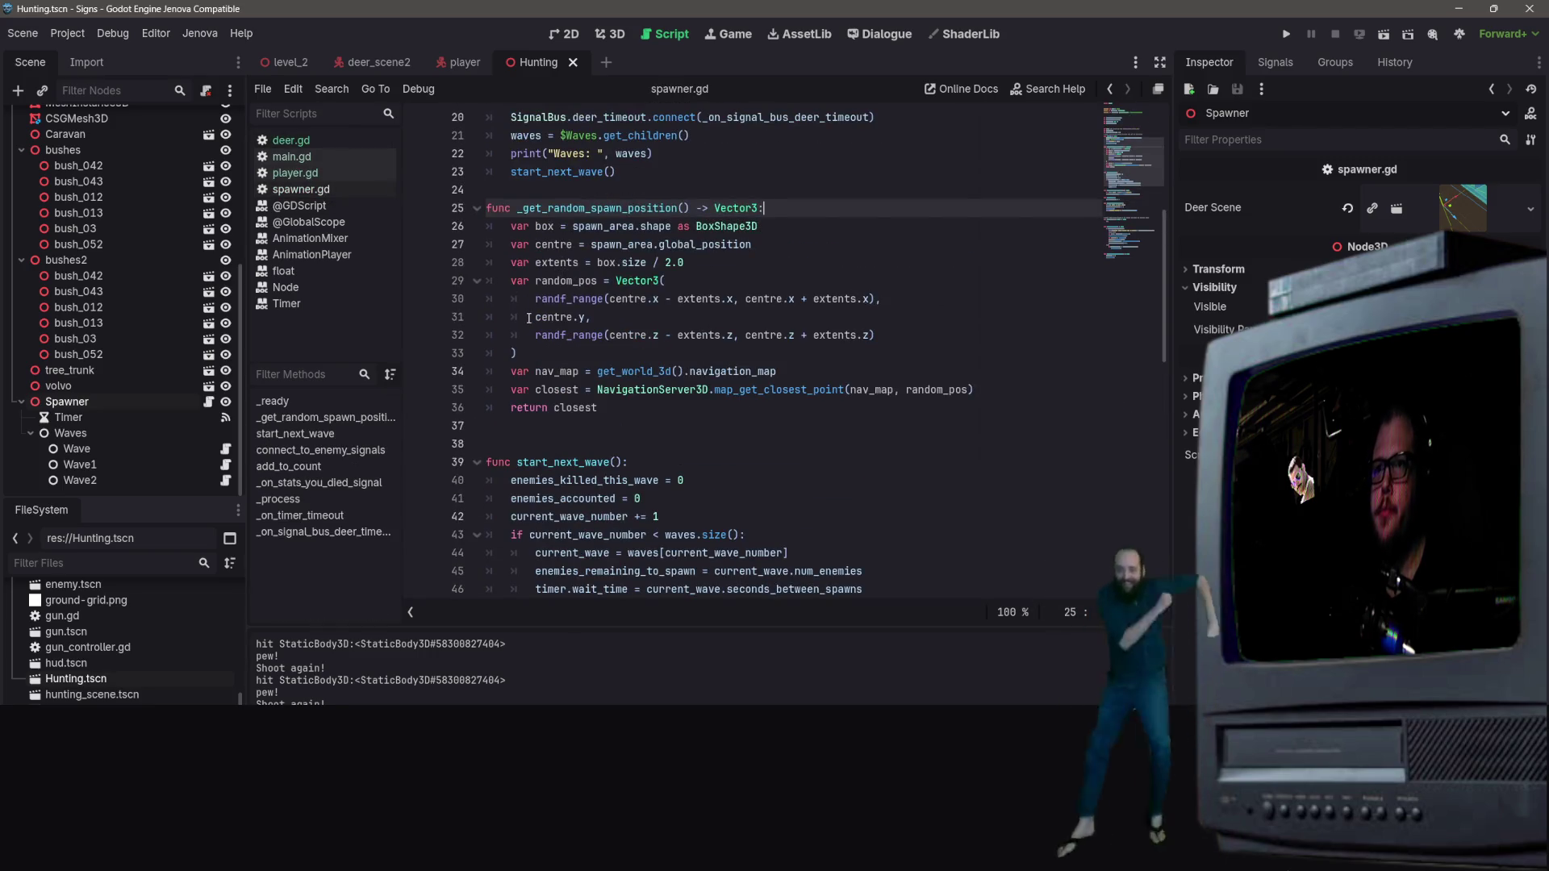
mouse_move(518, 353)
mouse_down()
mouse_move(484, 298)
mouse_move(472, 219)
mouse_up()
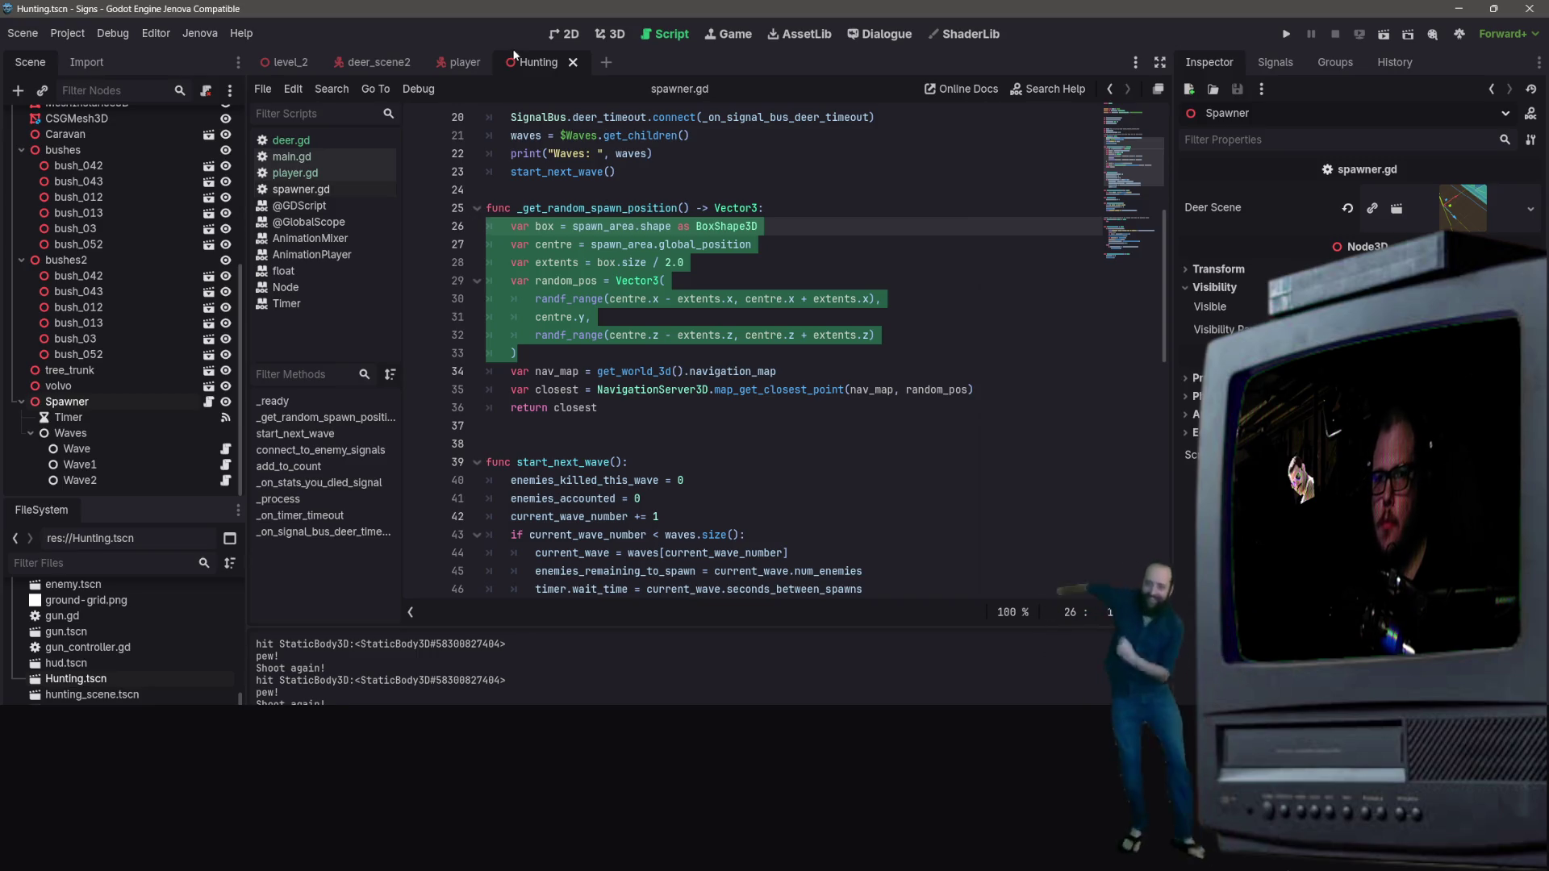
click(331, 141)
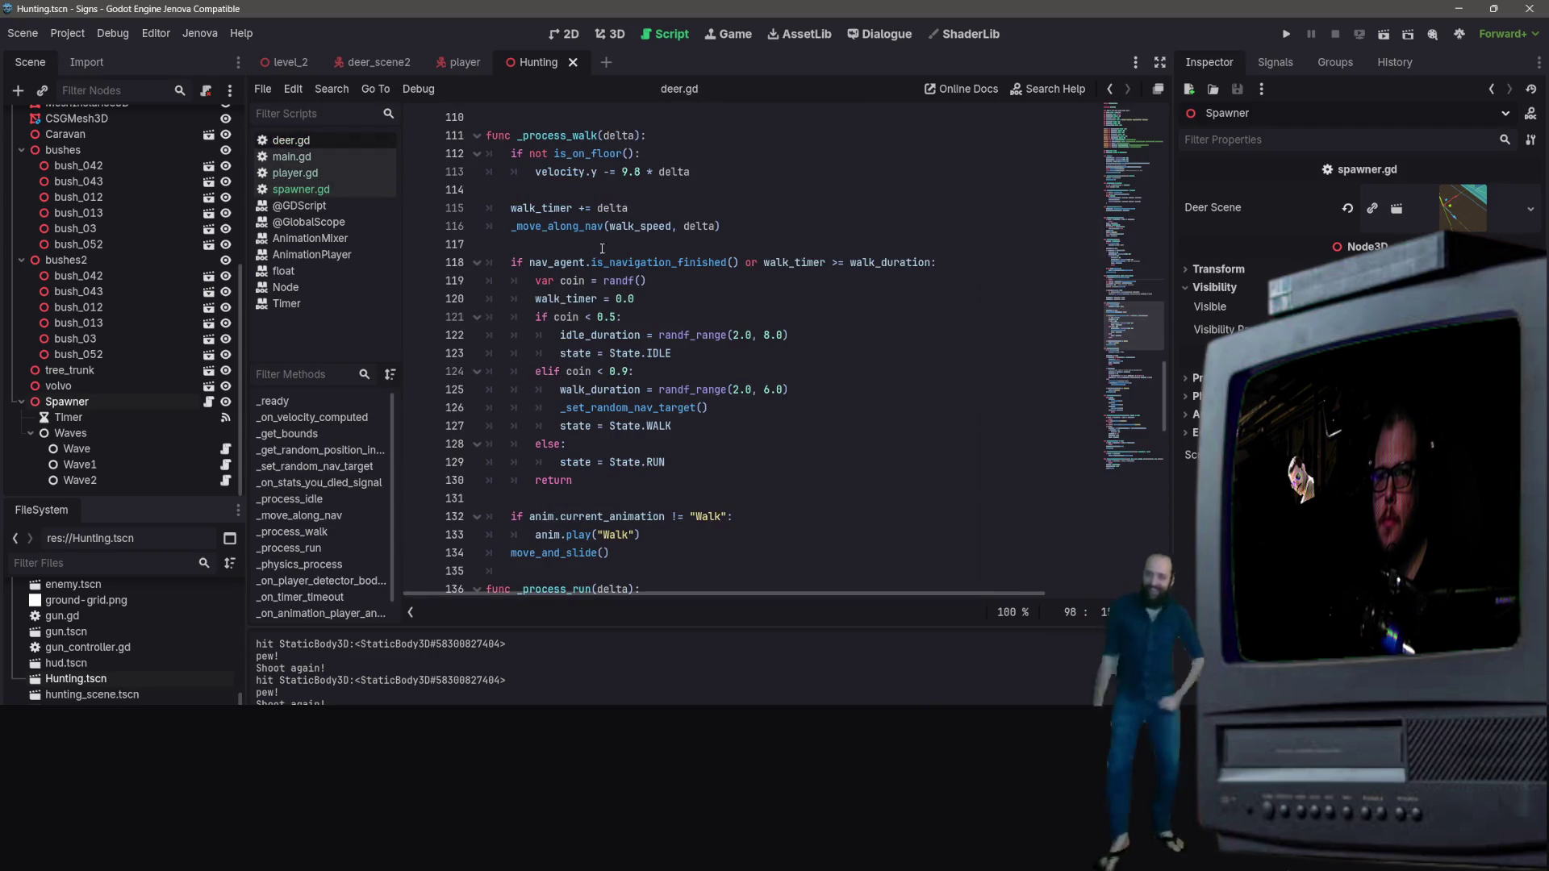
Step: Add a blank line at the top of _set_random_nav_target and paste the copied random-position code
scroll(601, 248, up, 7)
scroll(611, 280, down, 9)
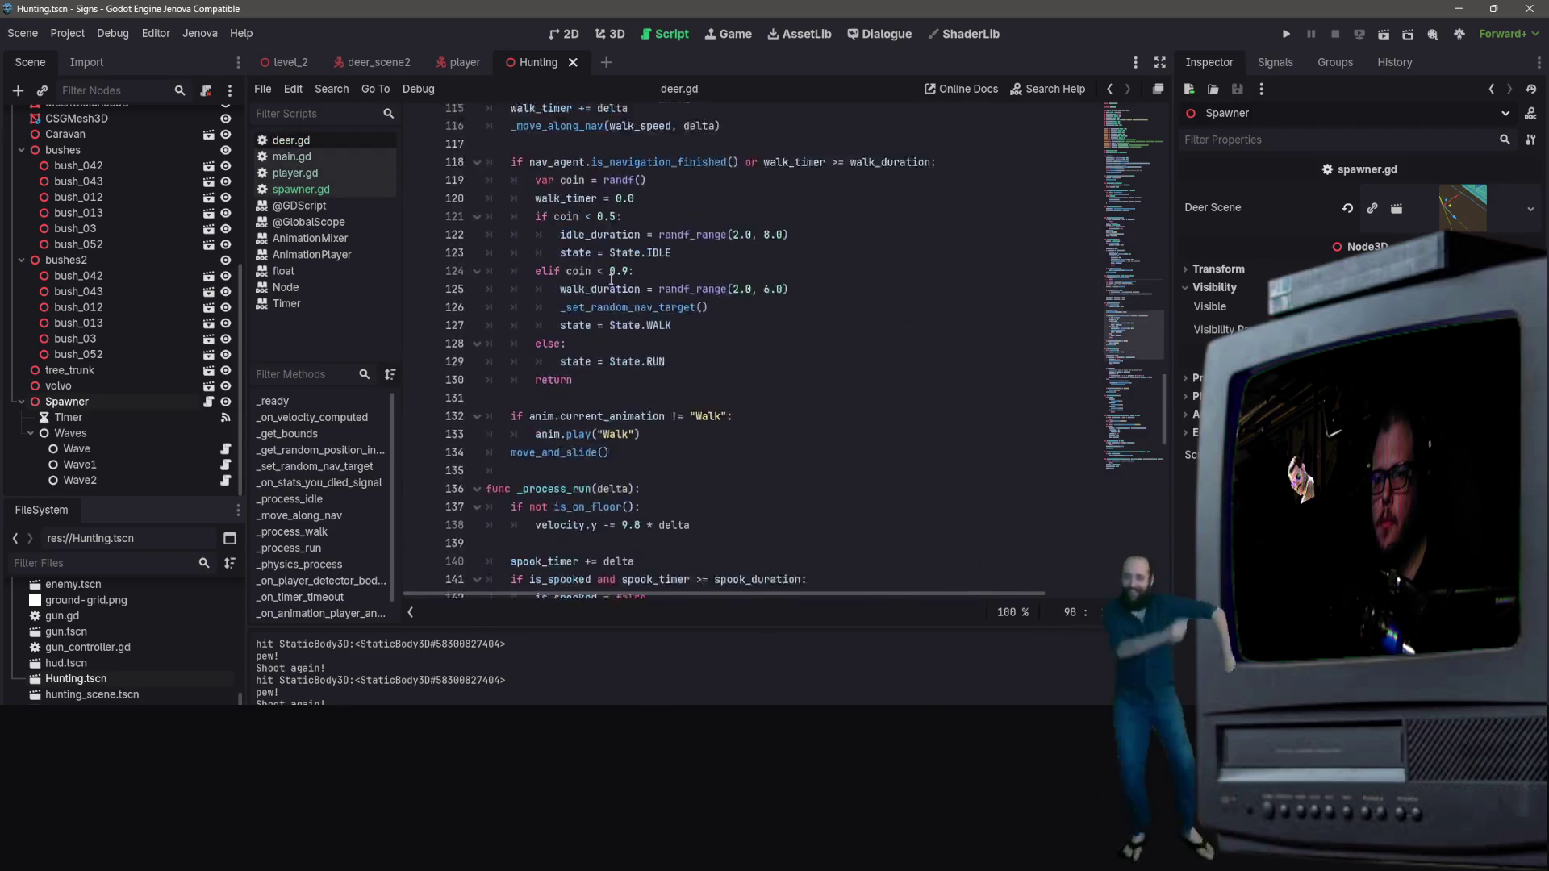
scroll(611, 280, down, 17)
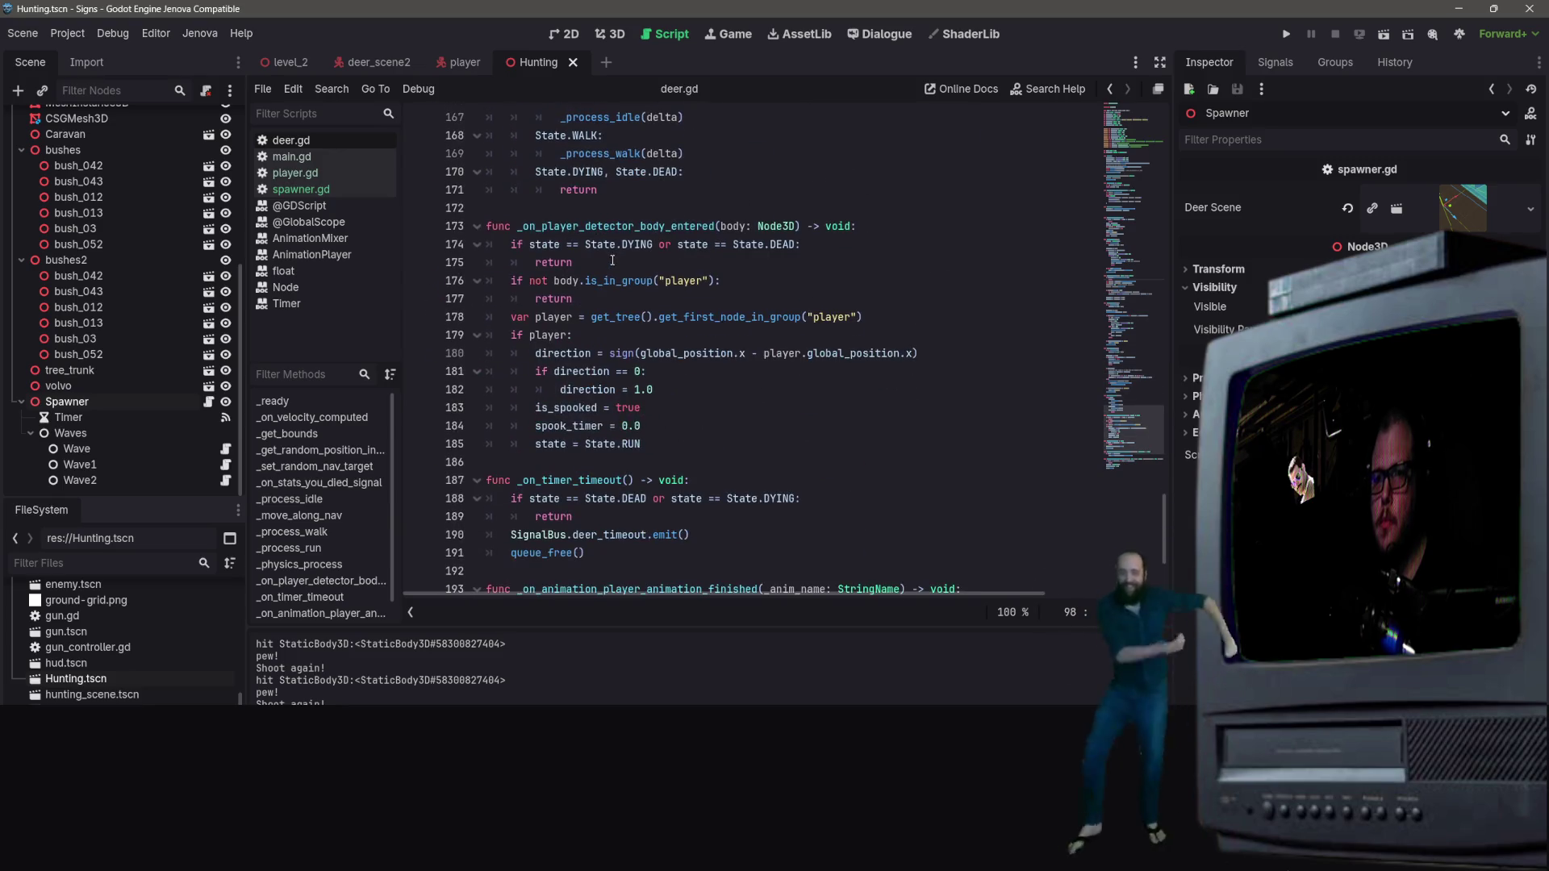
scroll(617, 265, down, 4)
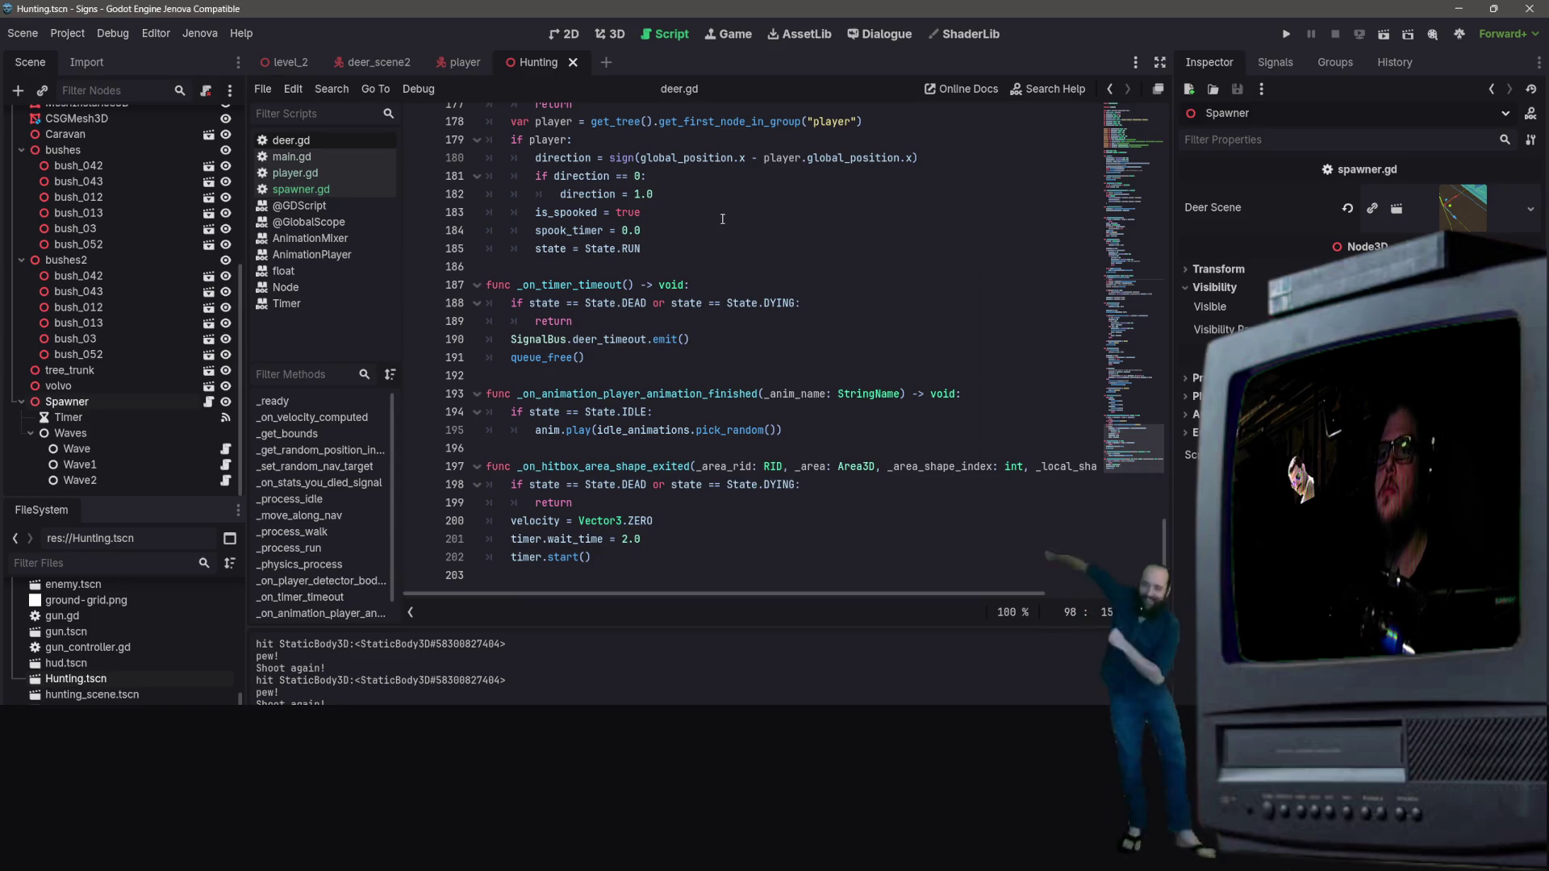
scroll(726, 275, up, 14)
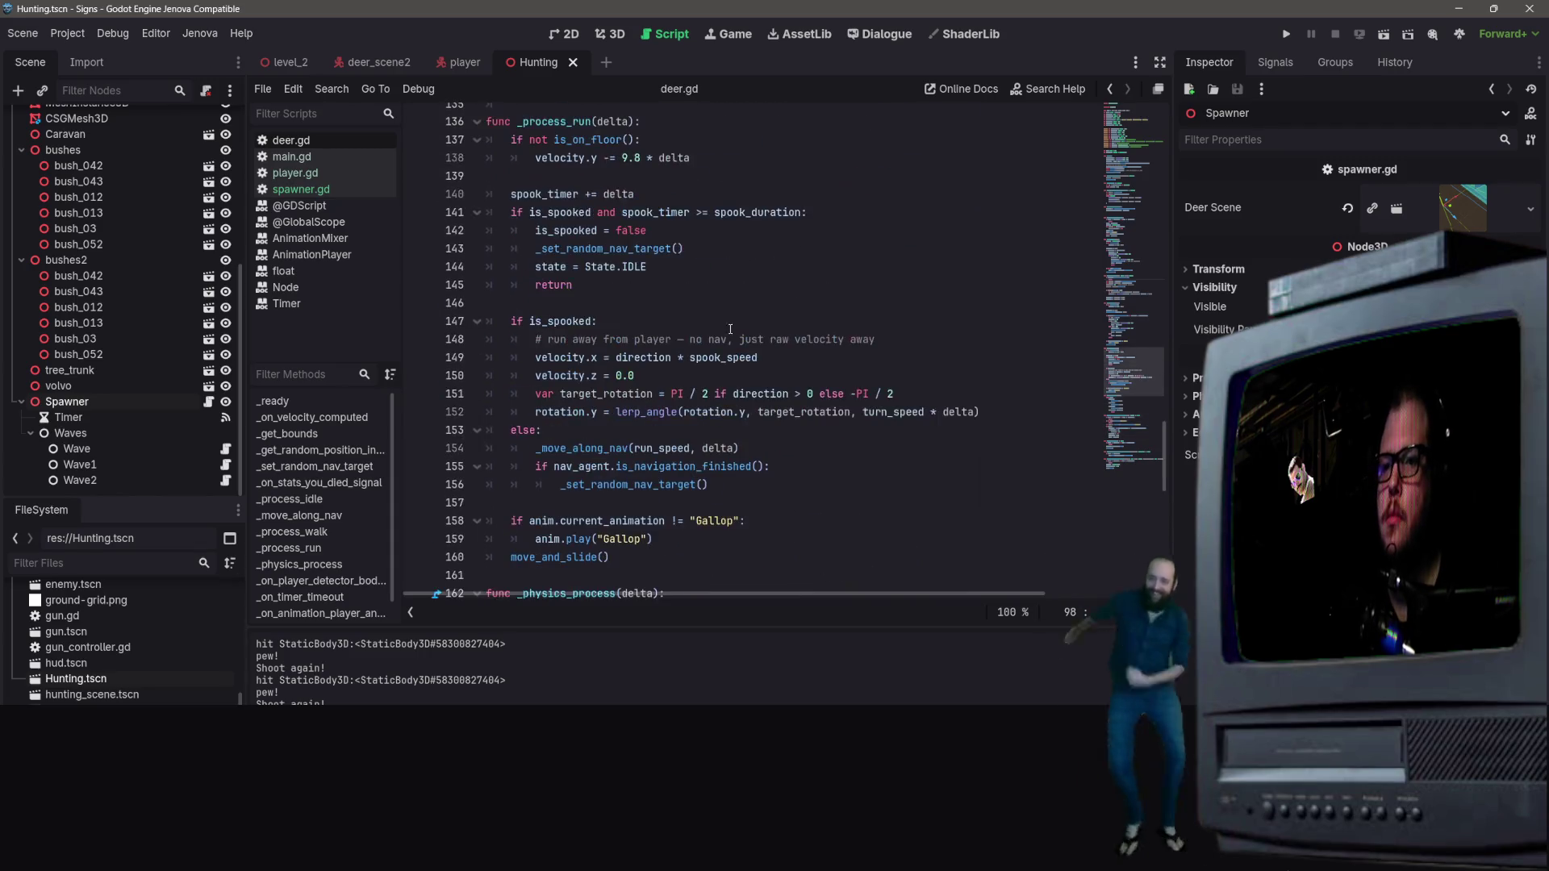
scroll(734, 338, up, 2)
scroll(741, 355, up, 20)
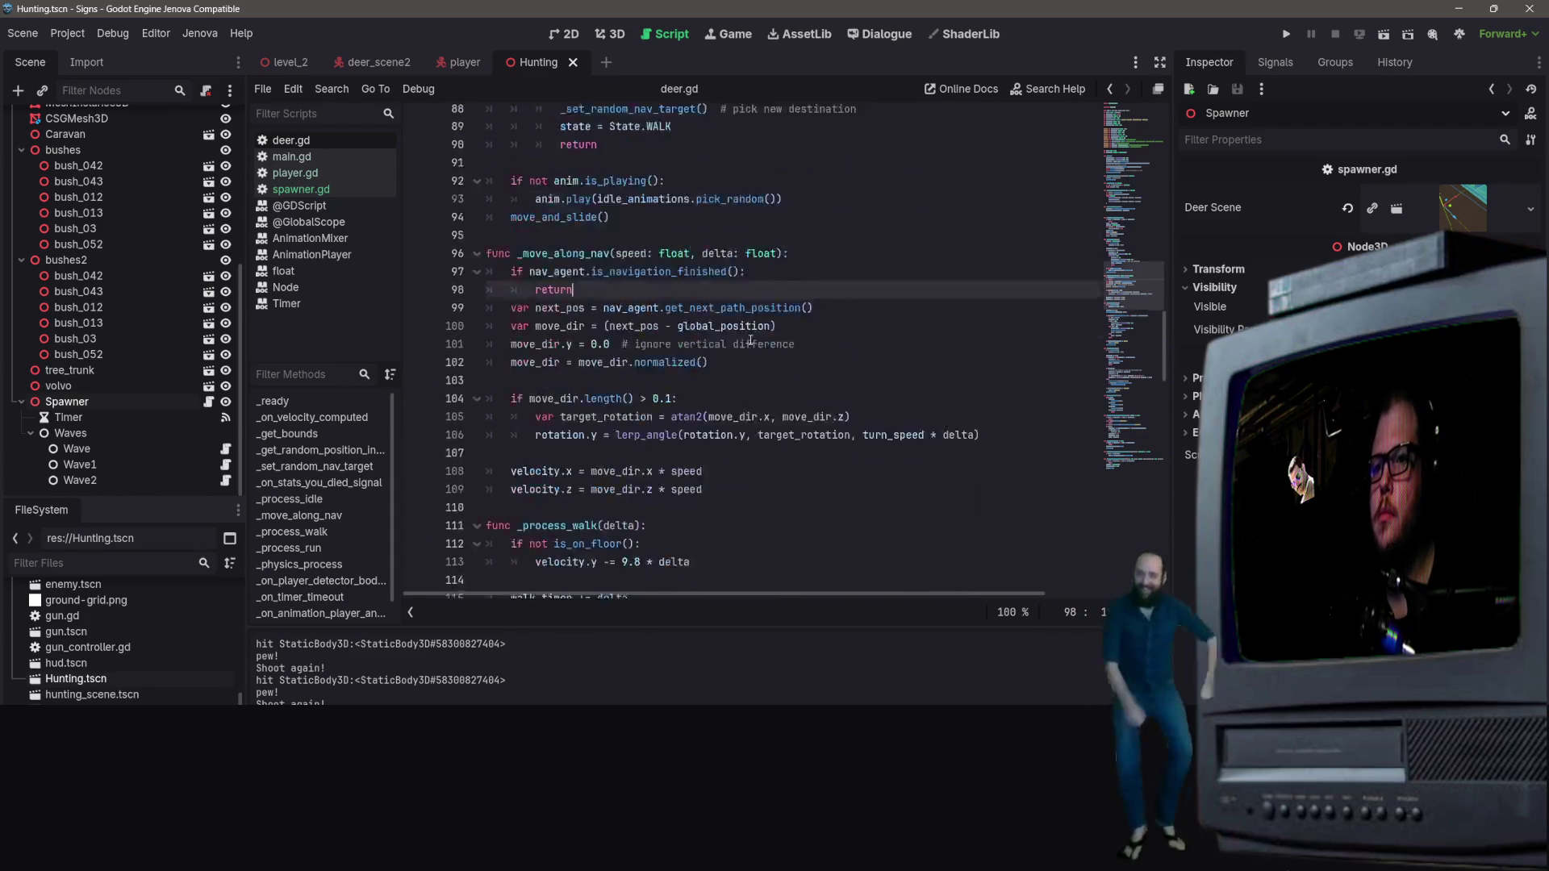
scroll(744, 368, up, 2)
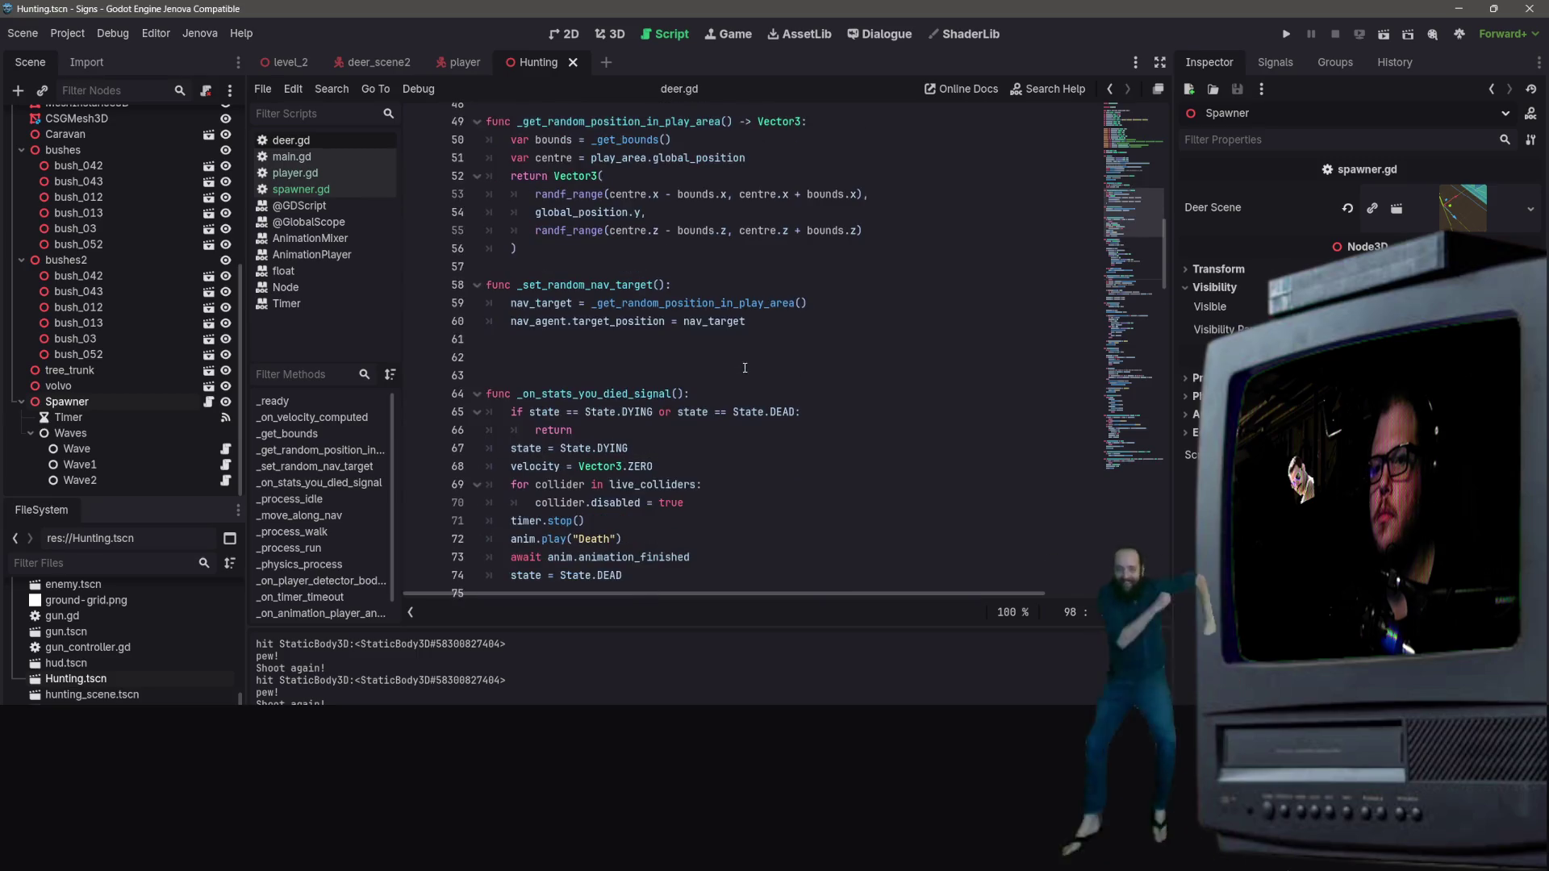
click(698, 281)
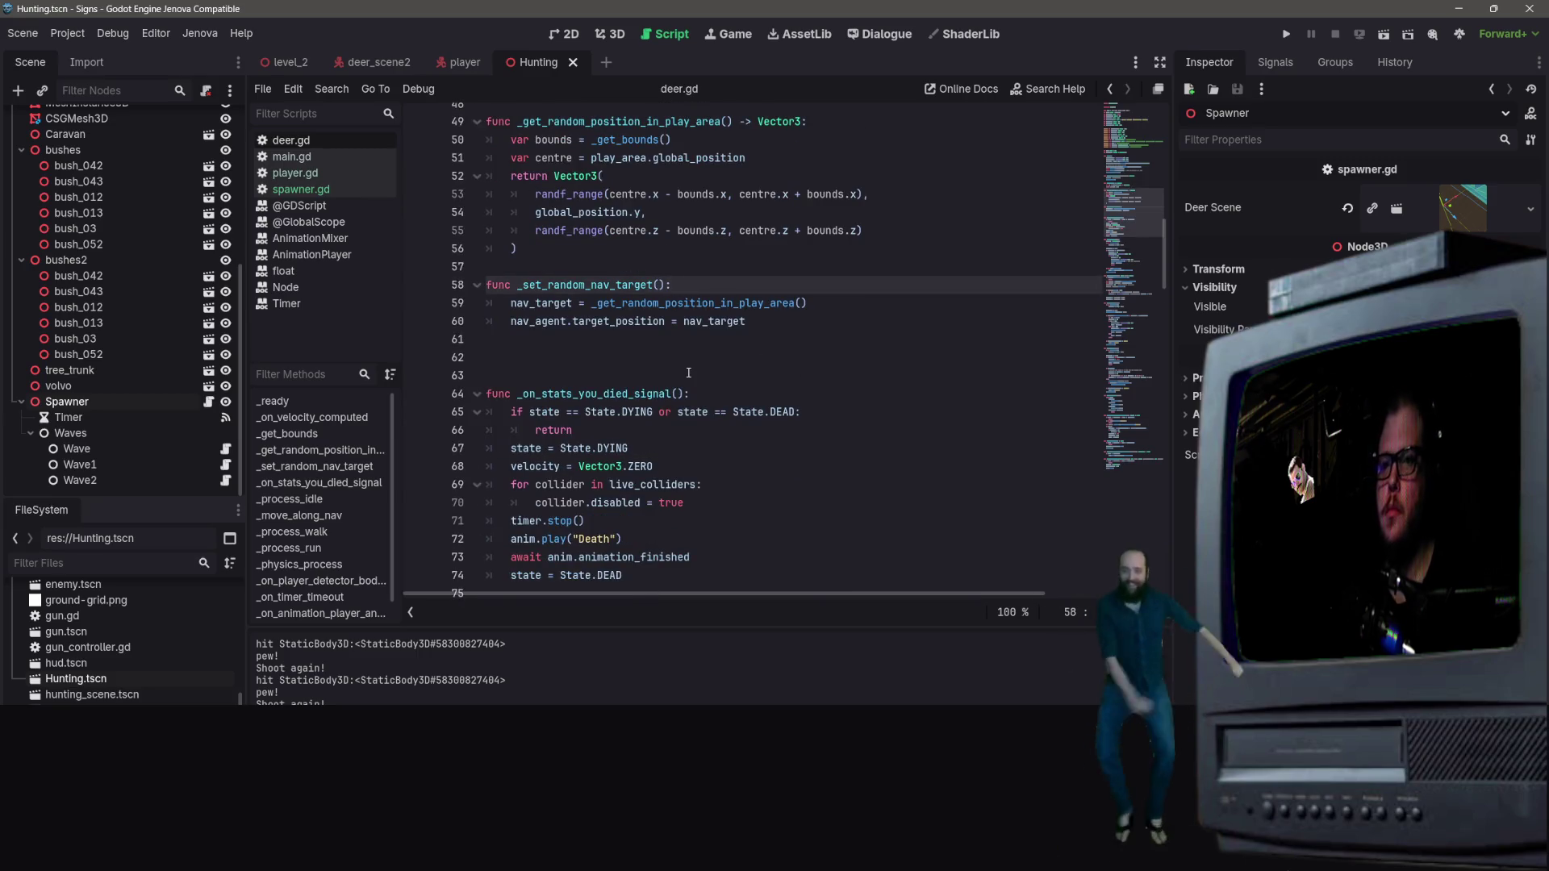
key(Return)
text(var box = spawn_area.shape as BoxShape3D 	var centre = spawn_area.global_position 	var extents = box.size / 2.0 	var random_pos = Vector3( 		randf_range(centre.x - extents.x, centre.x + extents.x), 		centre.y, 		randf_range(centre.z - extents.z, centre.z + extents.z) 	))
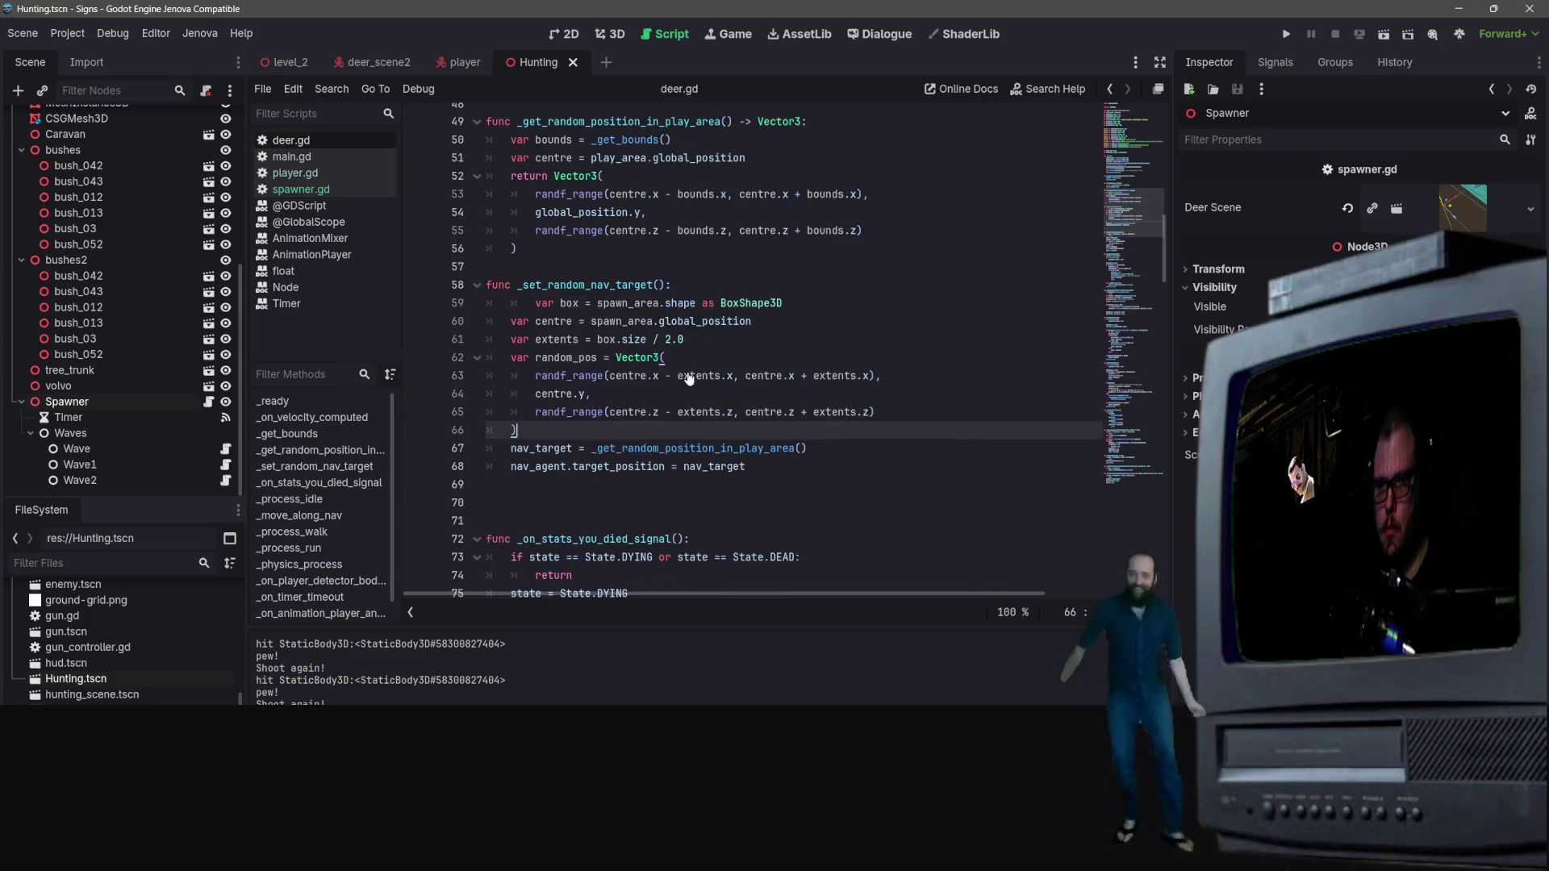
Step: Remove the extra indent from pasted line 59 and scroll to the top of deer.gd
click(535, 317)
key(BackSpace)
key(Down)
key(Down)
key(Down)
key(Up)
key(Up)
key(Up)
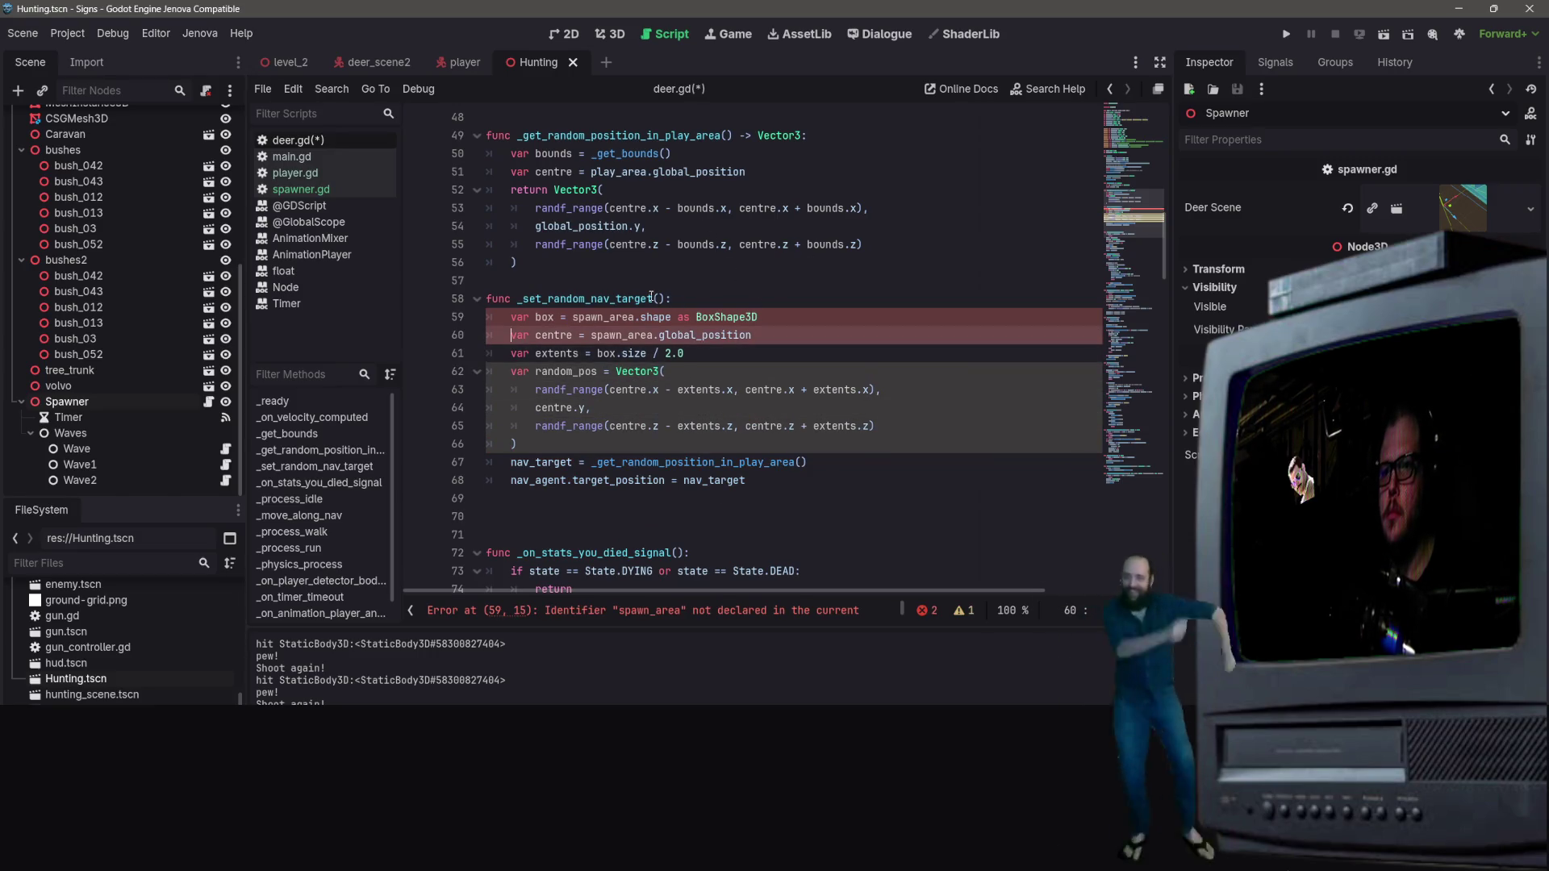
key(Up)
scroll(888, 280, up, 8)
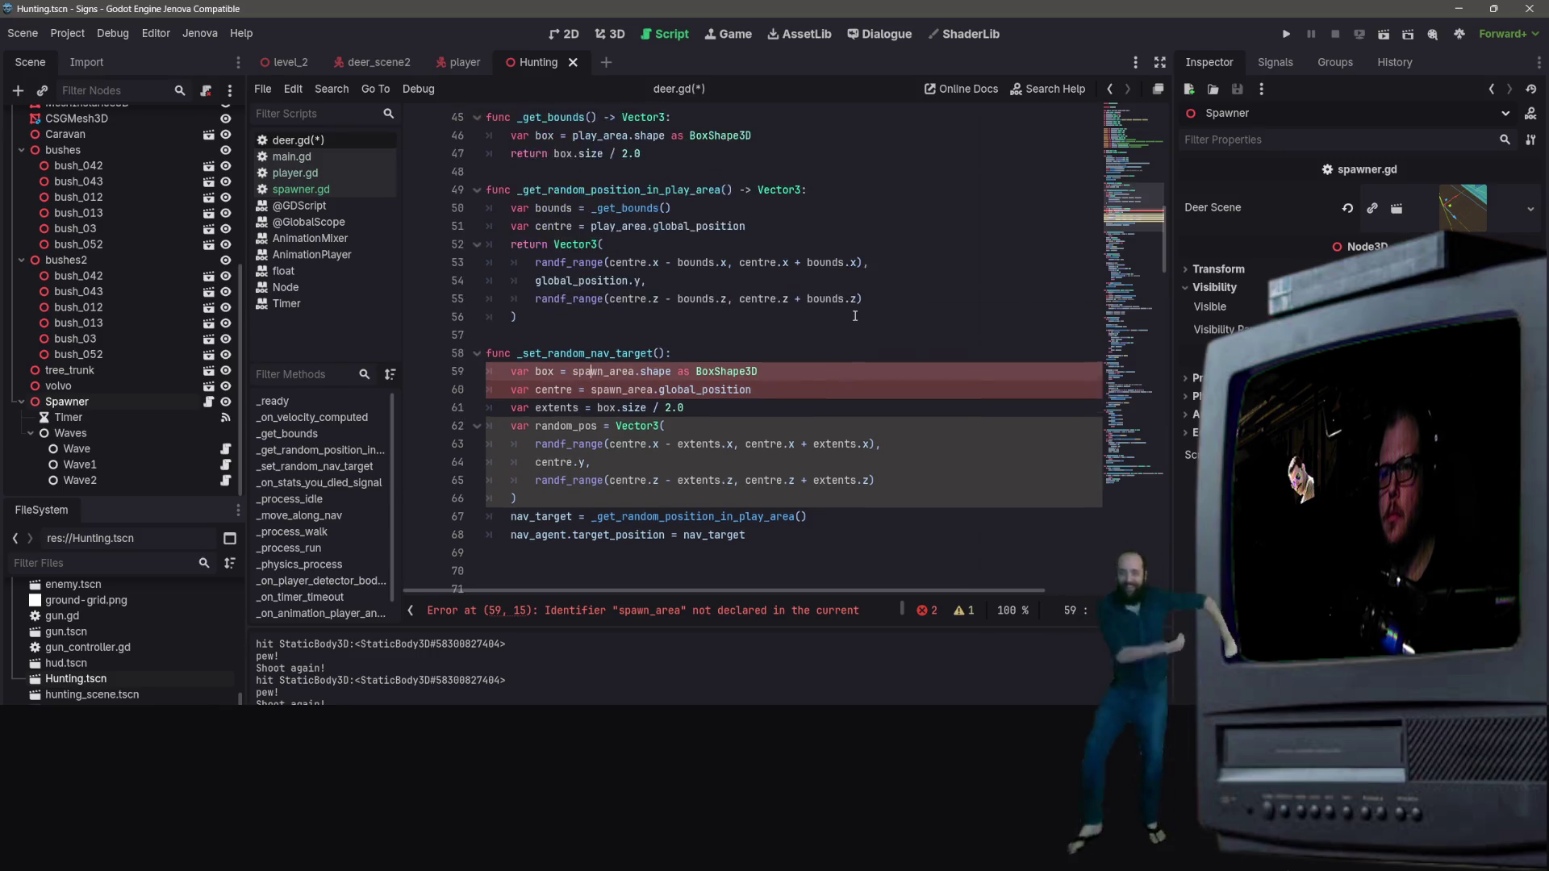
scroll(888, 280, up, 8)
click(884, 281)
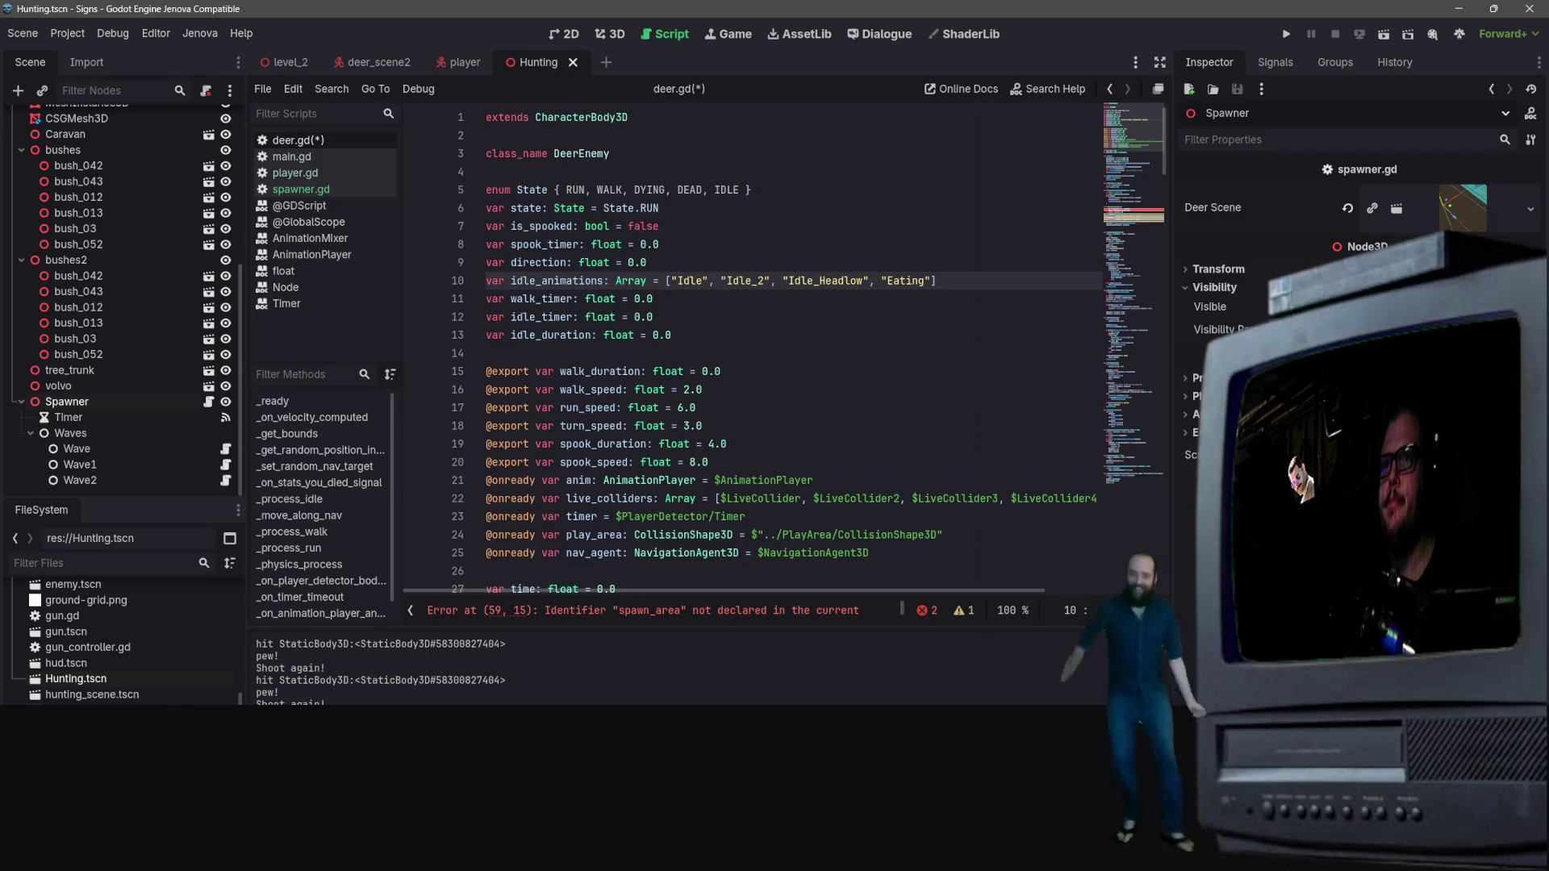
Step: Rename the pasted box variable to bounds
scroll(821, 299, down, 10)
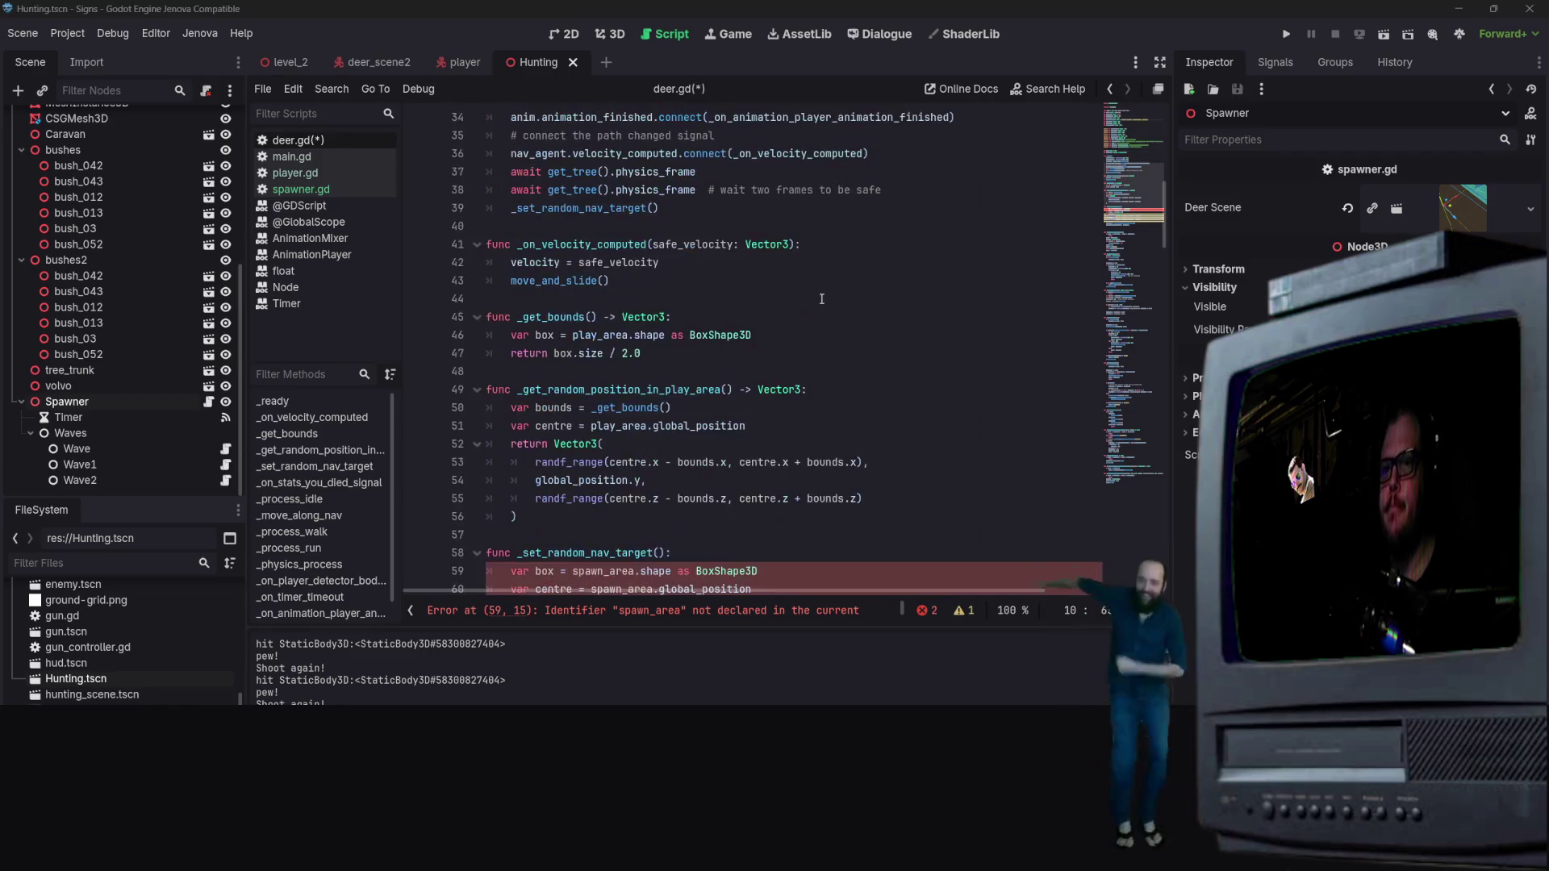
scroll(821, 298, down, 3)
click(536, 408)
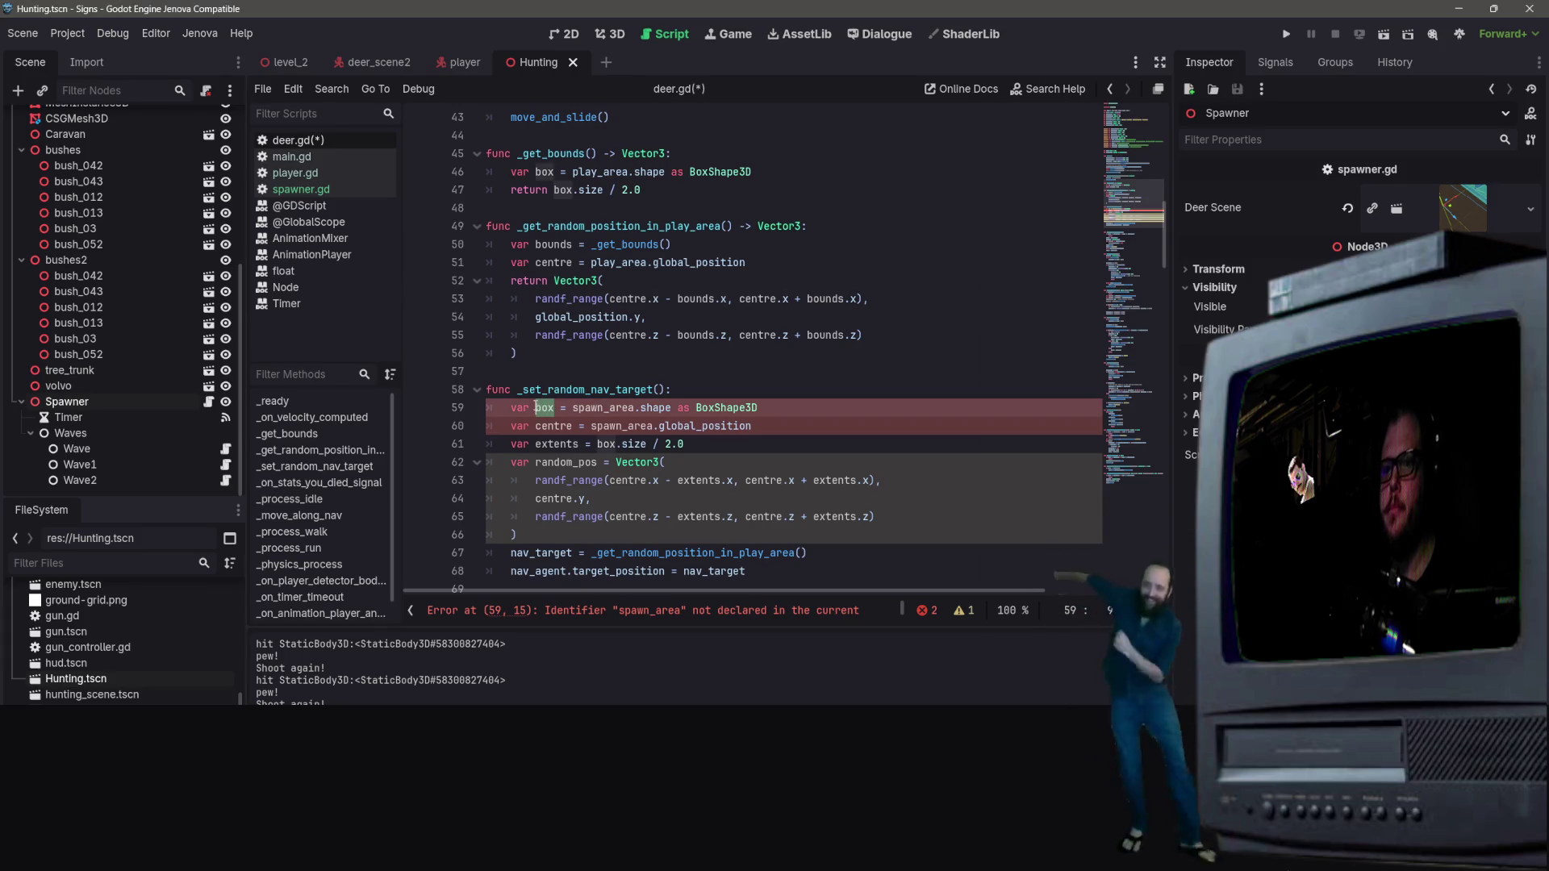
text(bounds)
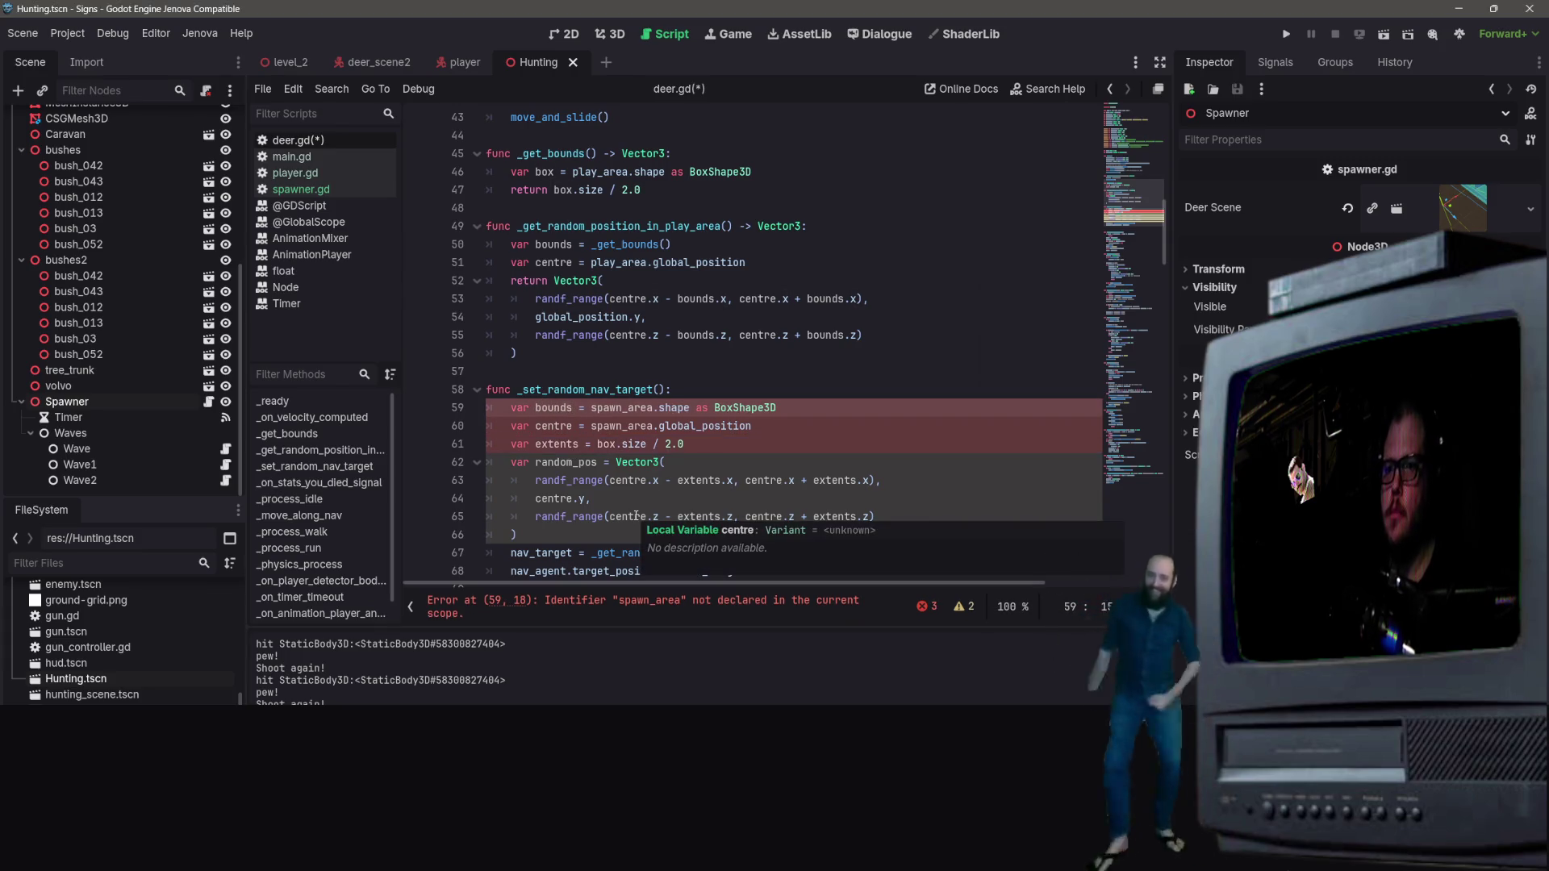
key(Right)
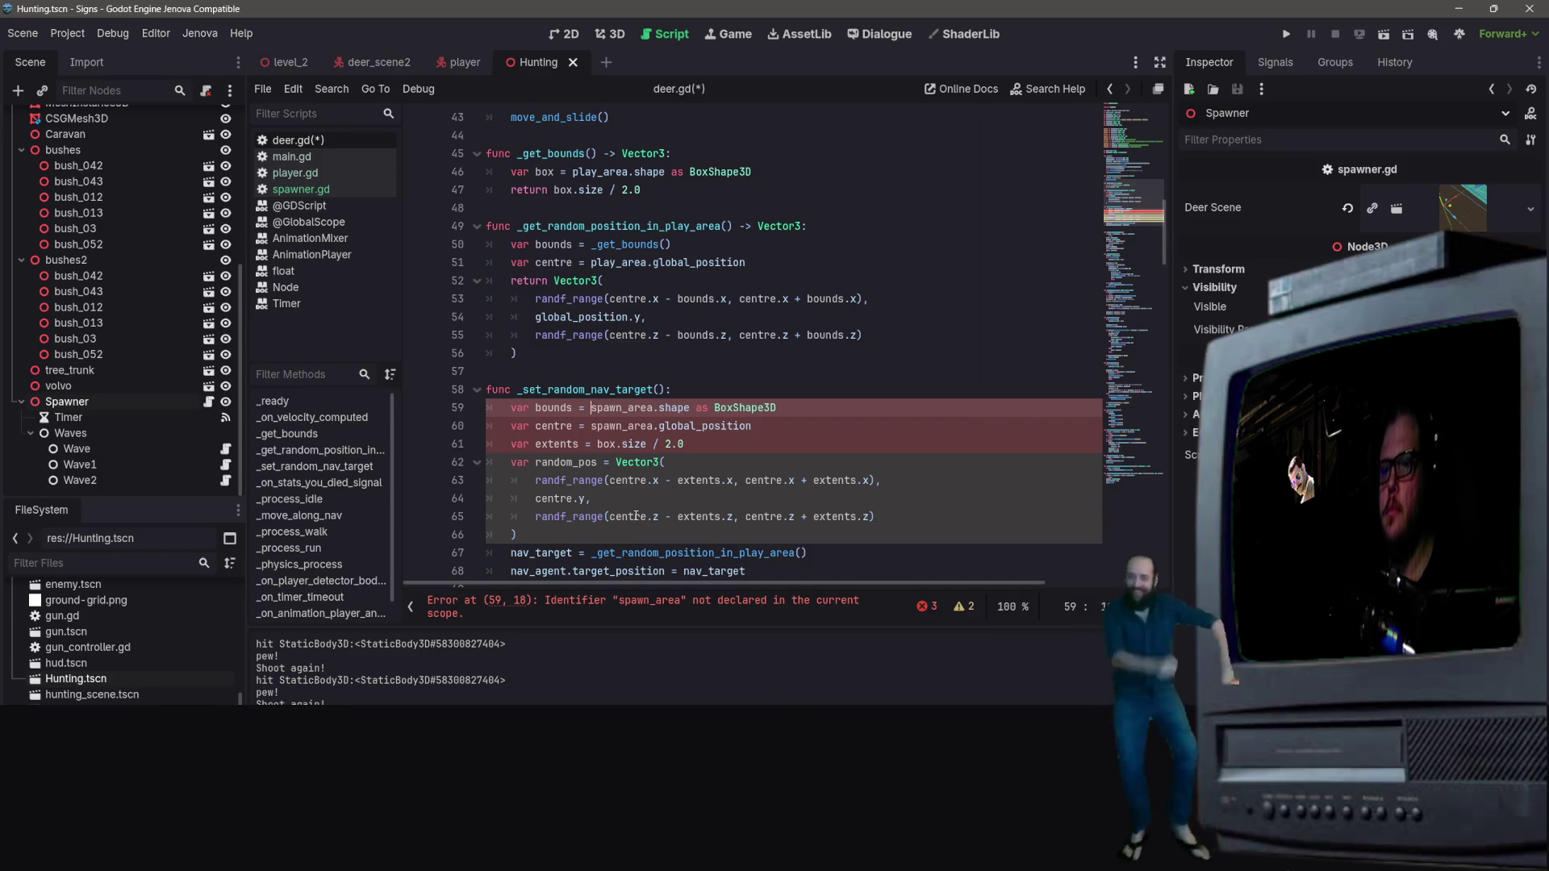
key(Down)
key(Home)
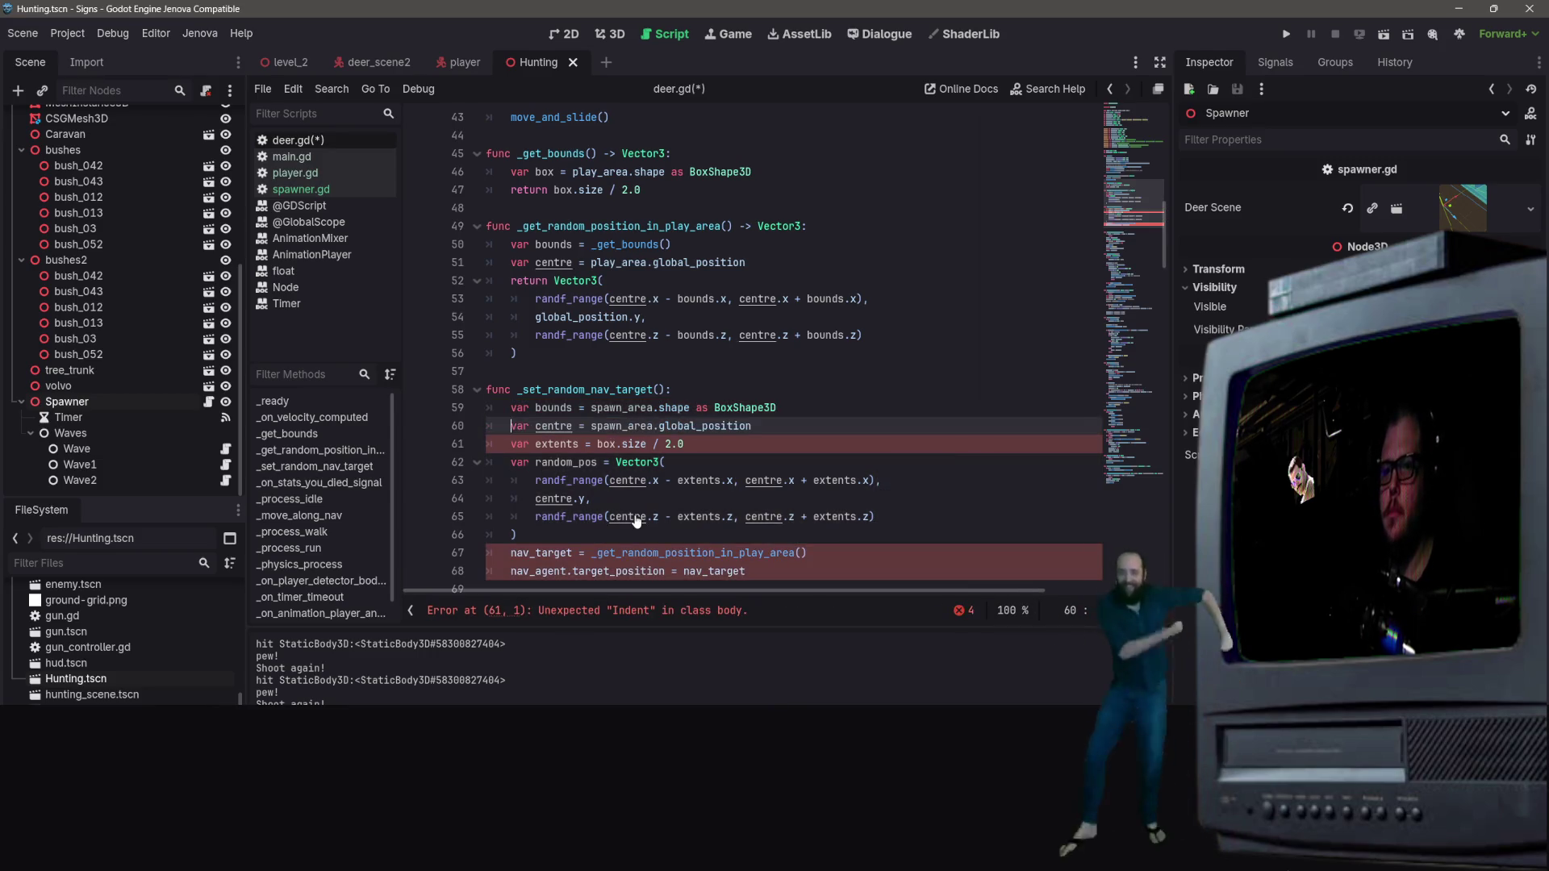
Step: Replace spawn_area.shape as BoxShape3D with _get_bounds() and spawn_area with play_area
mouse_move(591, 409)
mouse_down()
mouse_move(777, 409)
mouse_move(592, 408)
mouse_up()
text(_get_b)
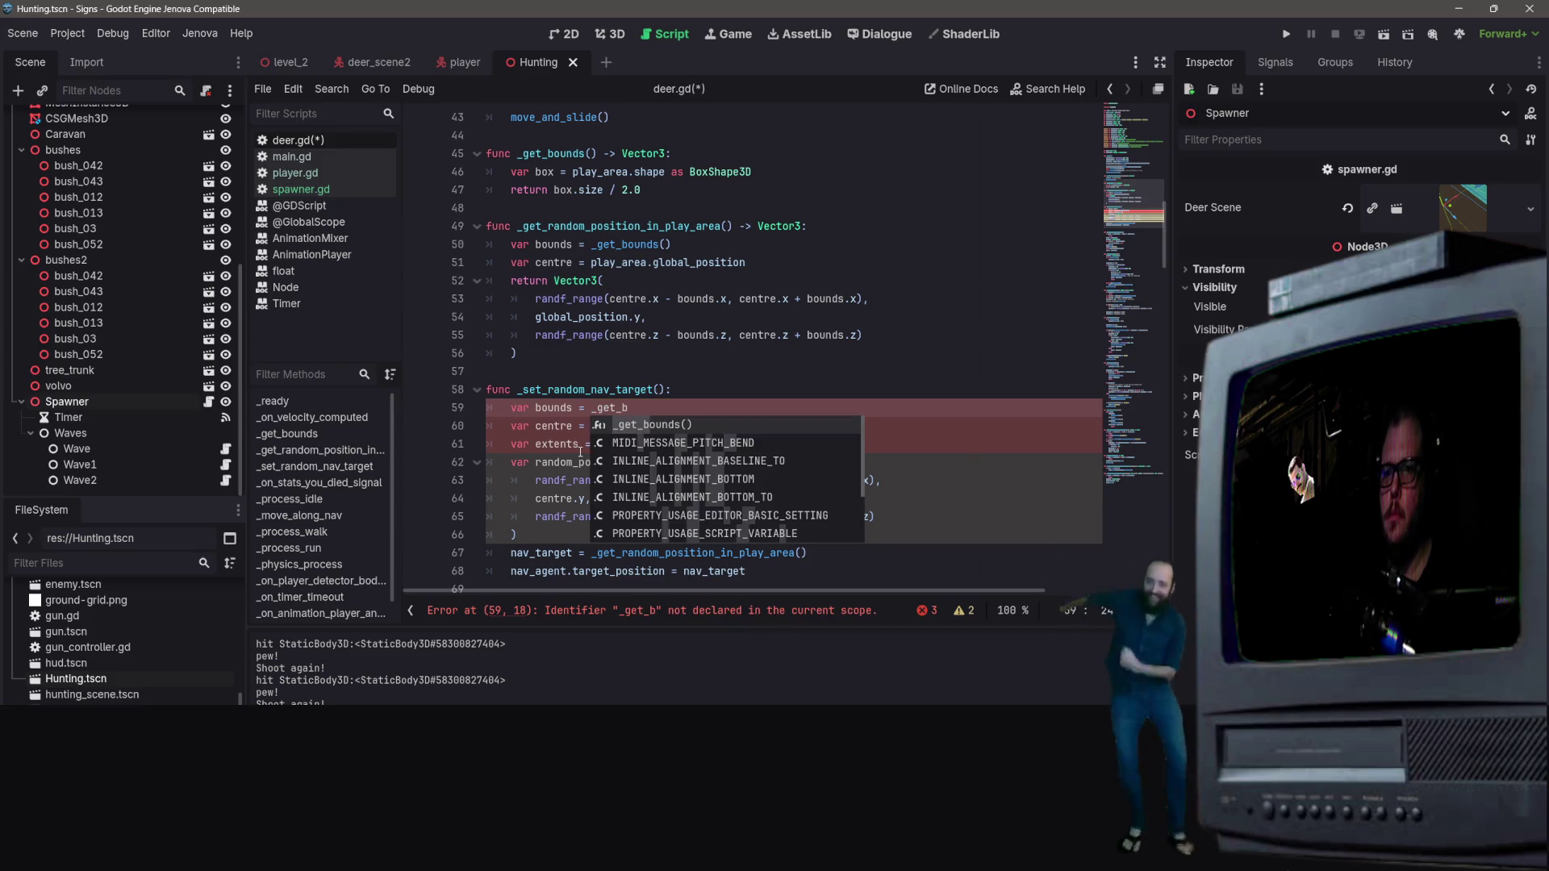
key(Return)
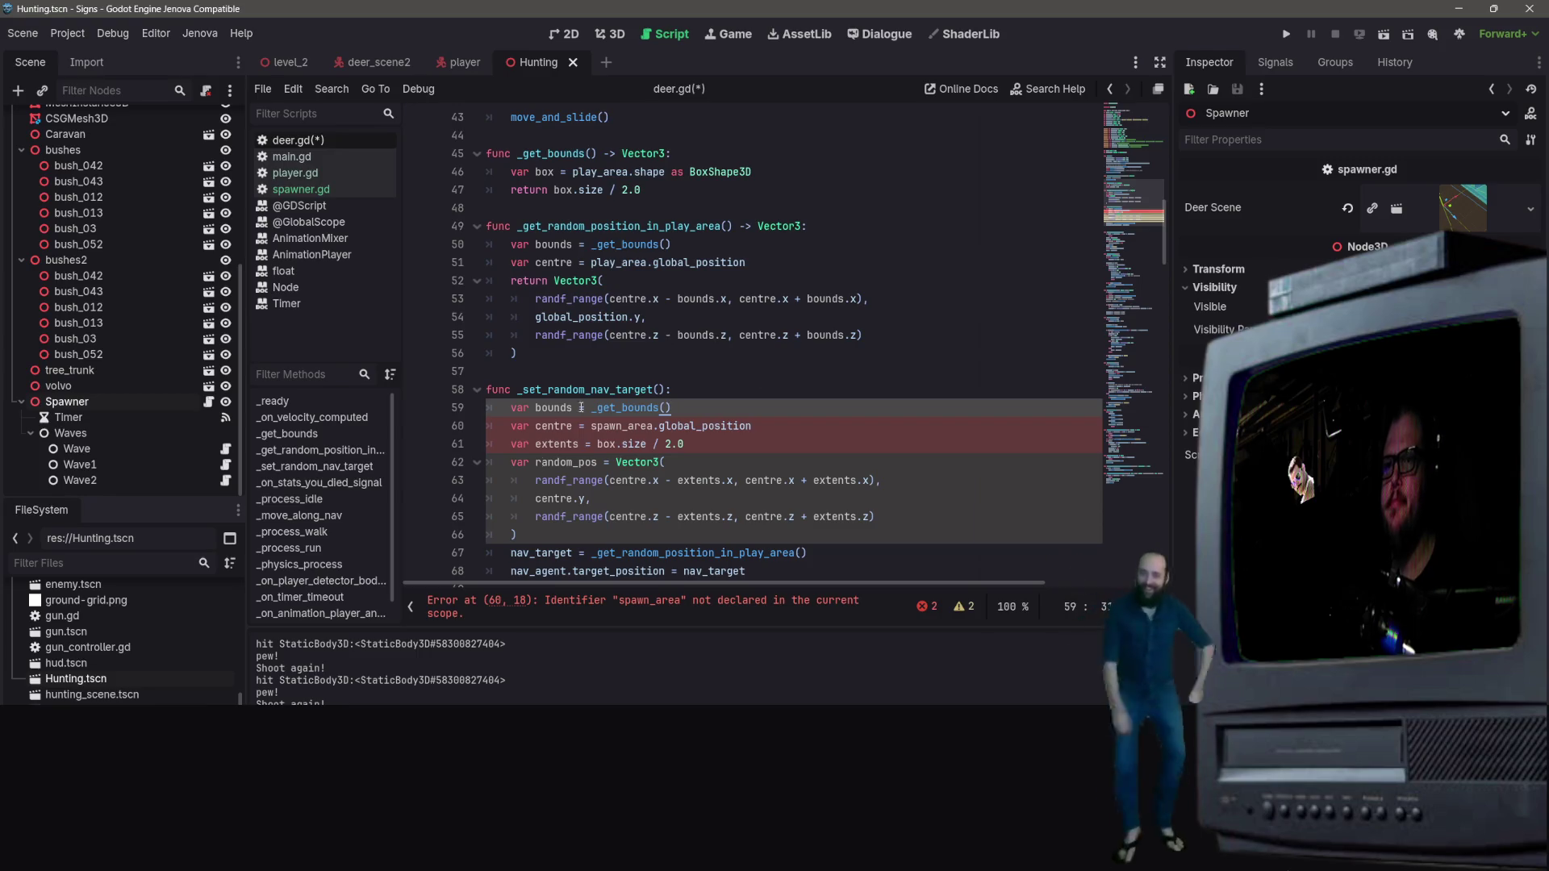
drag(651, 426, 590, 432)
text(play_)
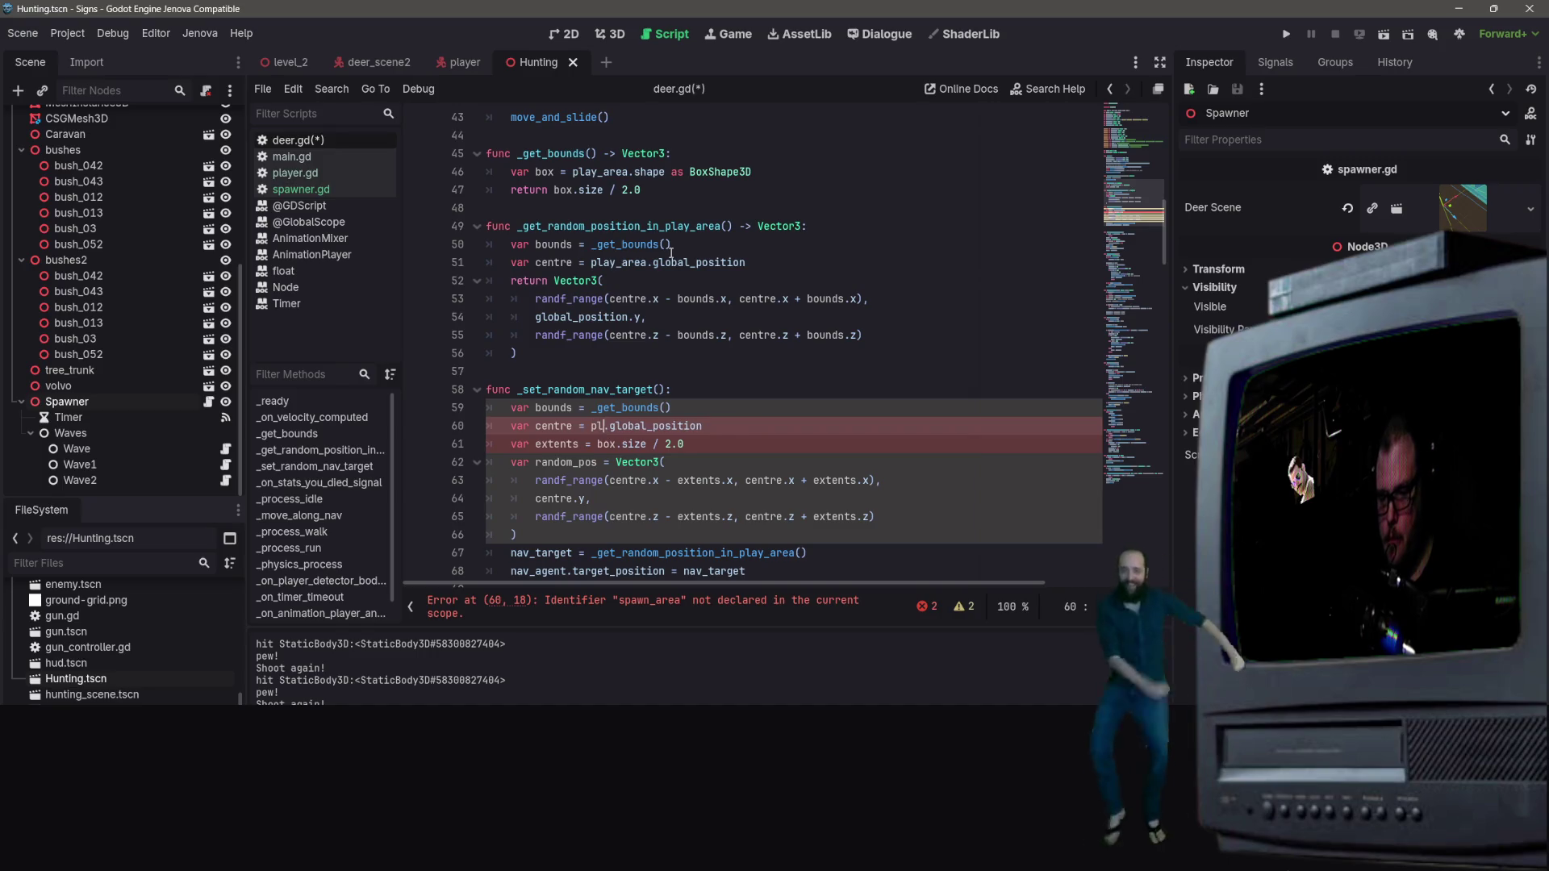
text(area)
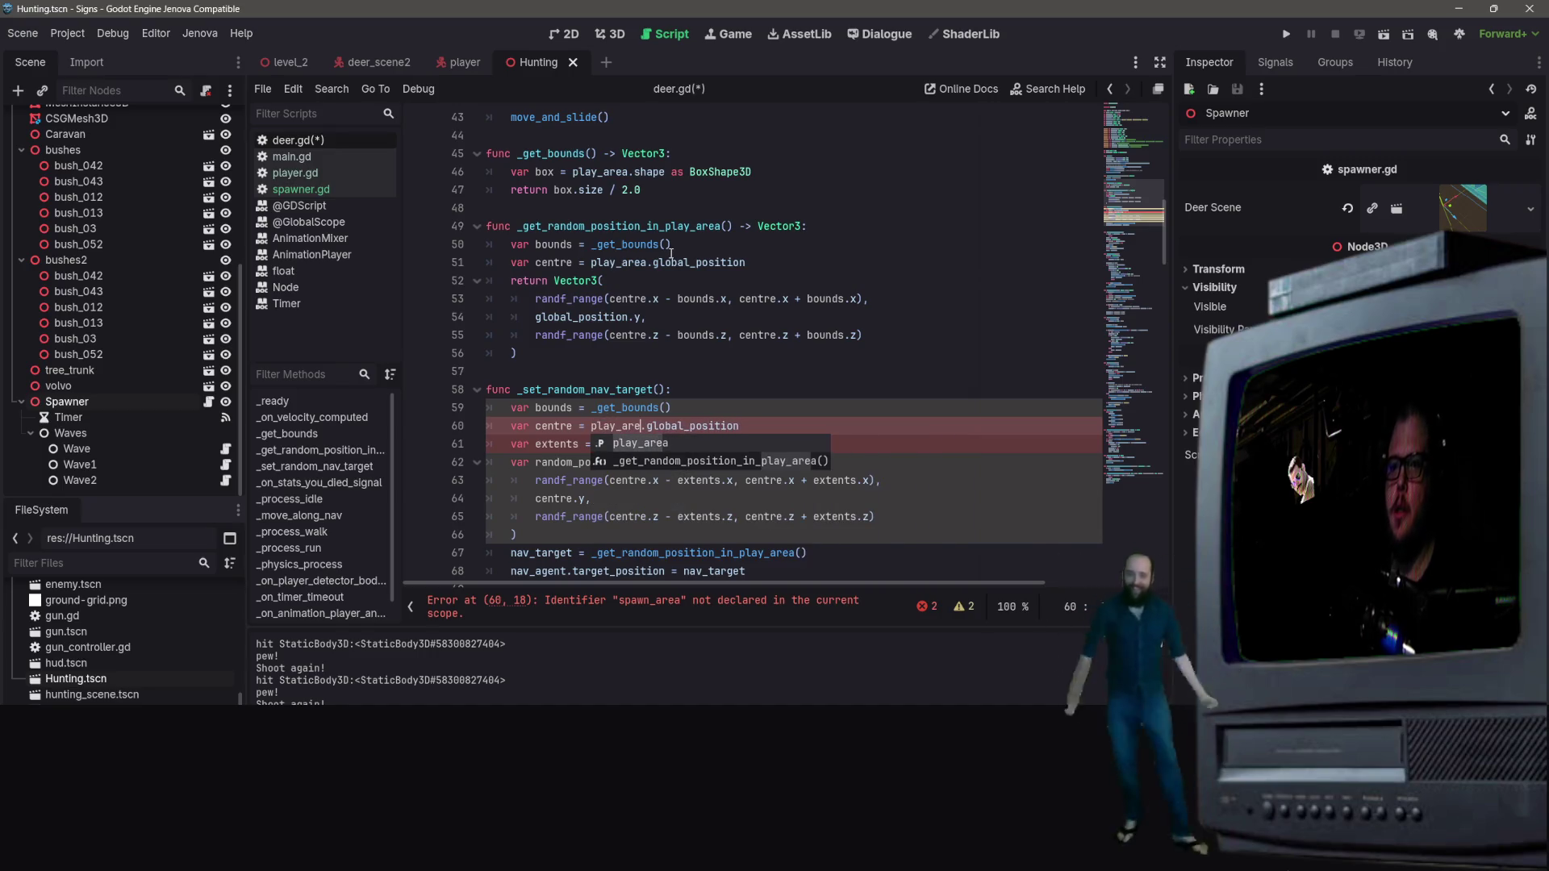
click(768, 391)
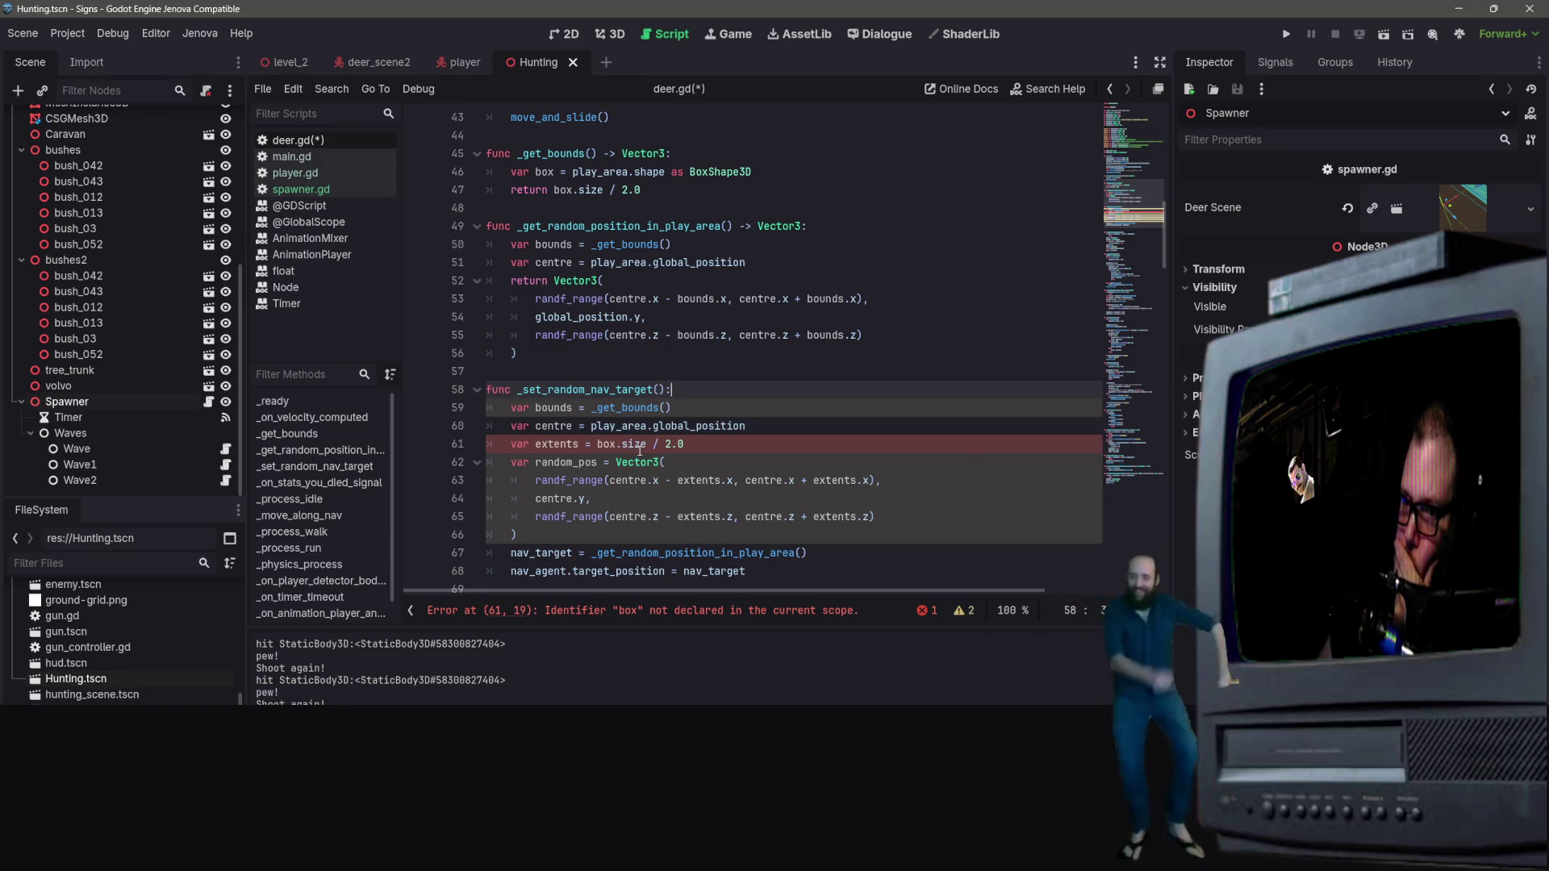
Step: Delete the var extents line from the pasted block
scroll(637, 462, down, 1)
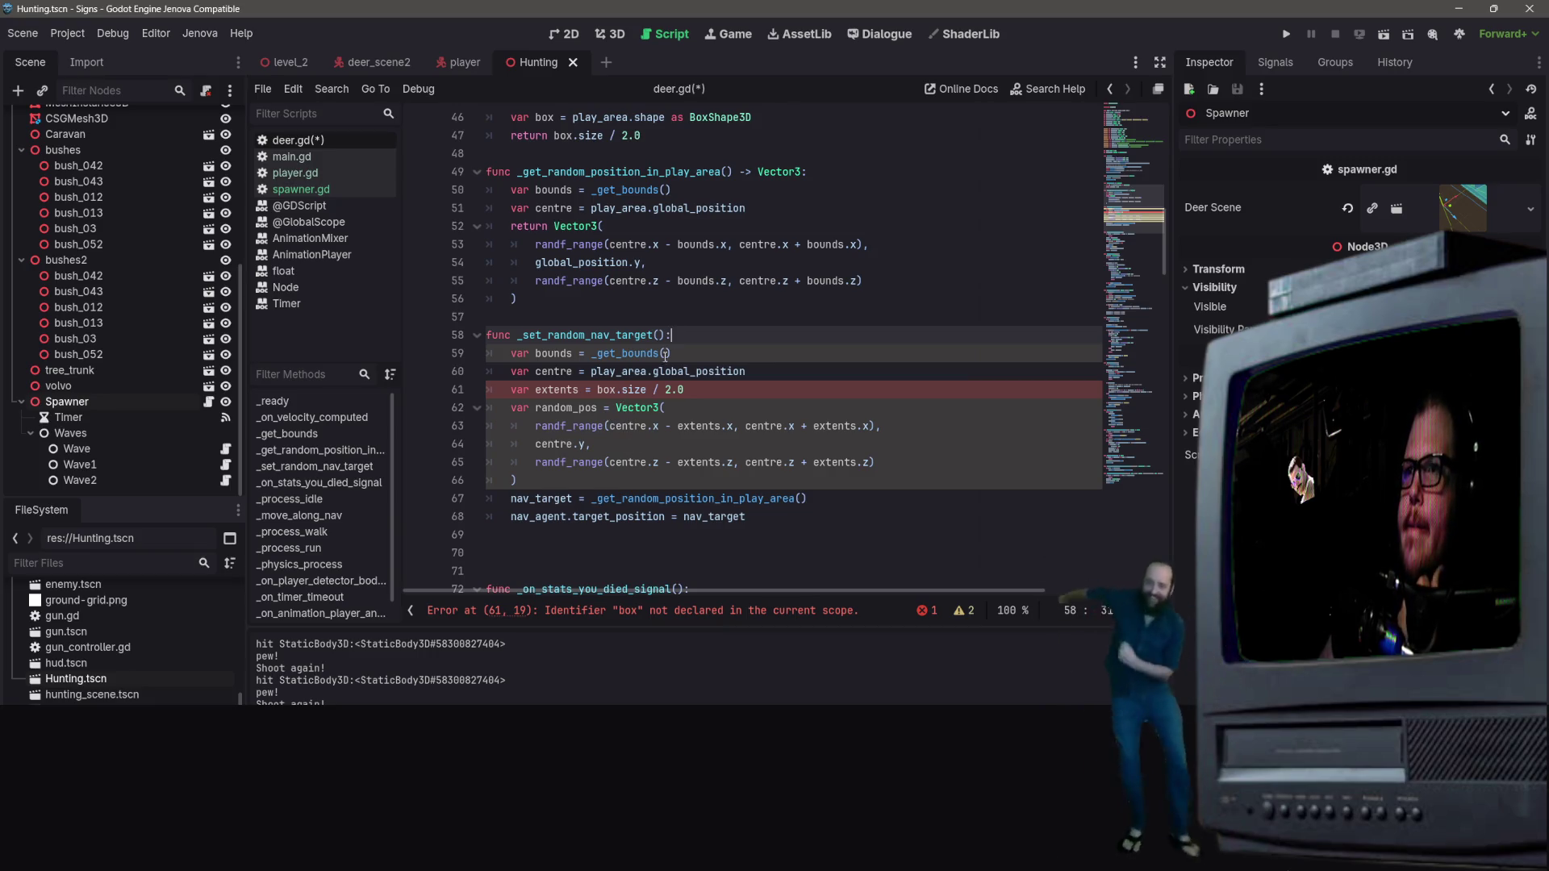
mouse_move(685, 390)
mouse_down()
mouse_move(532, 359)
mouse_move(504, 393)
mouse_up()
key(BackSpace)
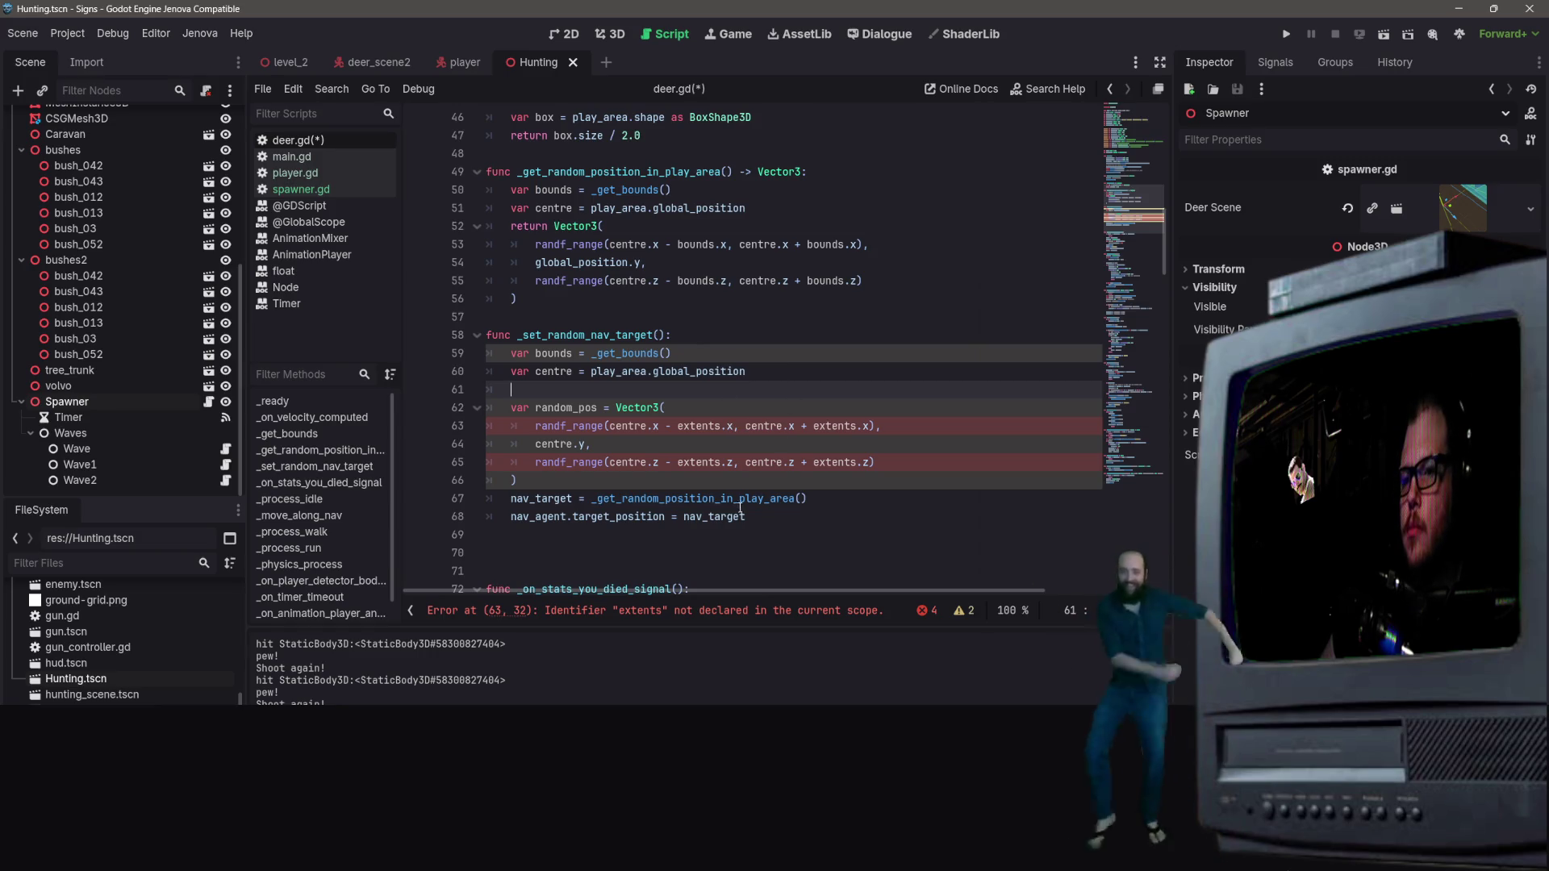
click(613, 482)
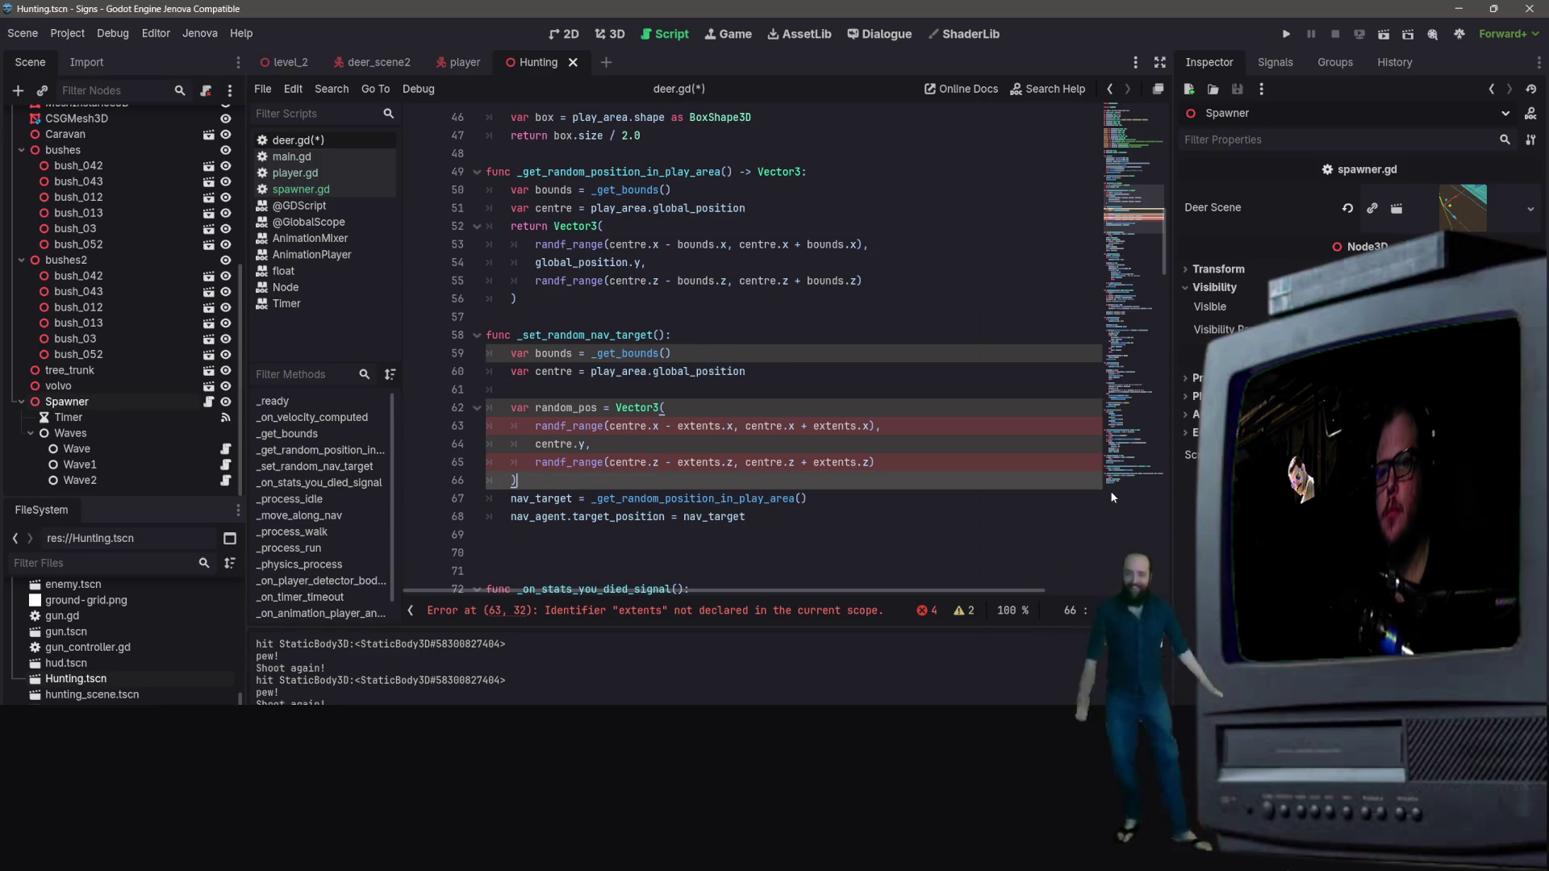
Step: Add 'var nav_map = get_world_3d().navigation_map' below the random_pos block
key(Return)
key(Return)
text(var nabv)
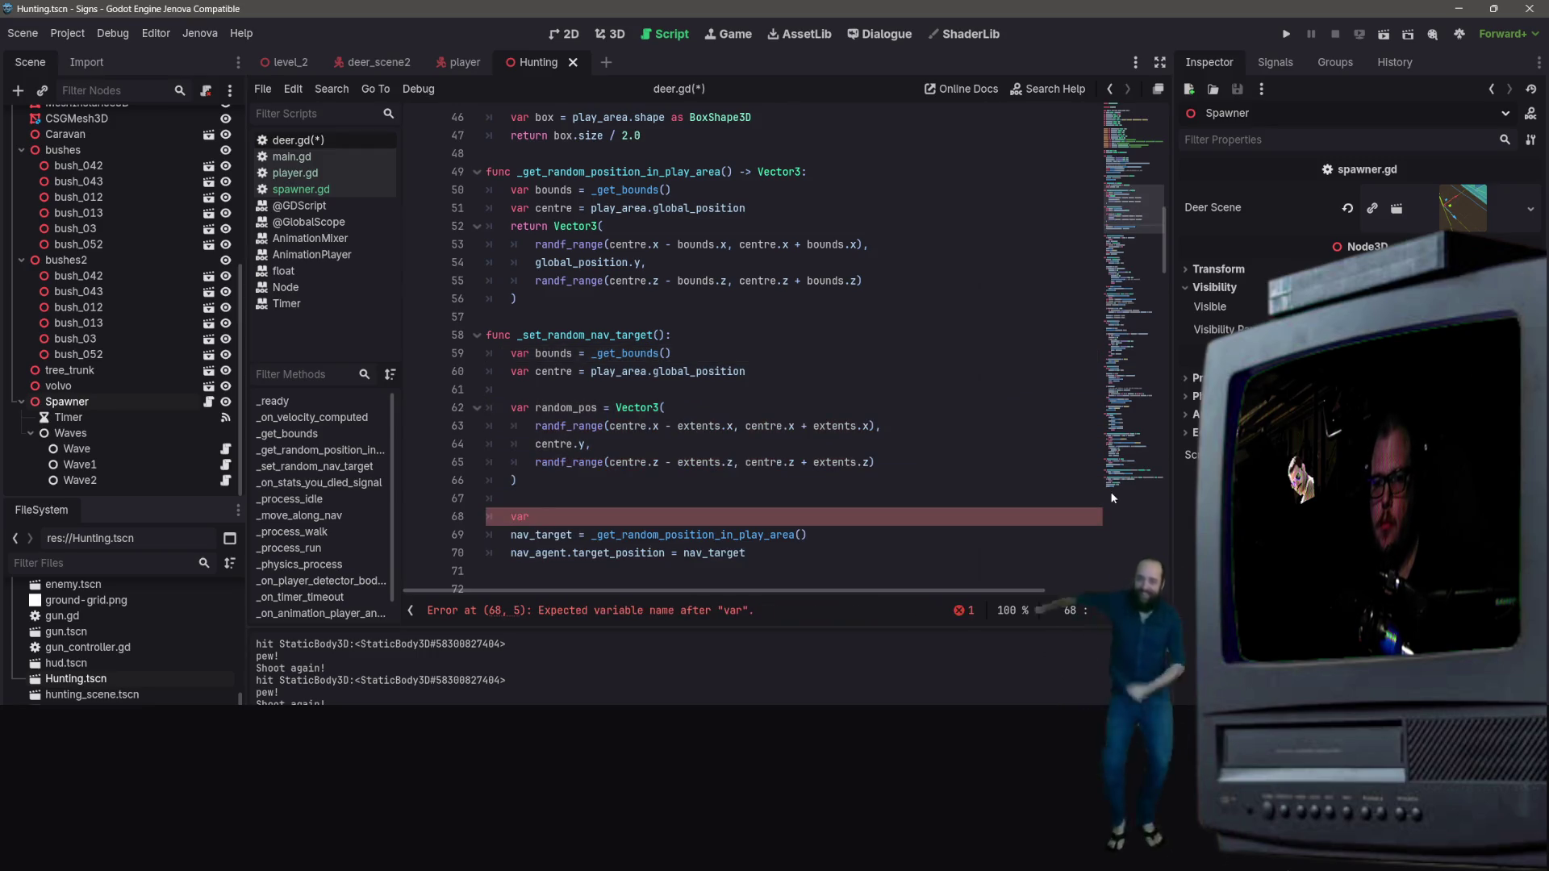
key(BackSpace)
key(BackSpace)
text(v_nm)
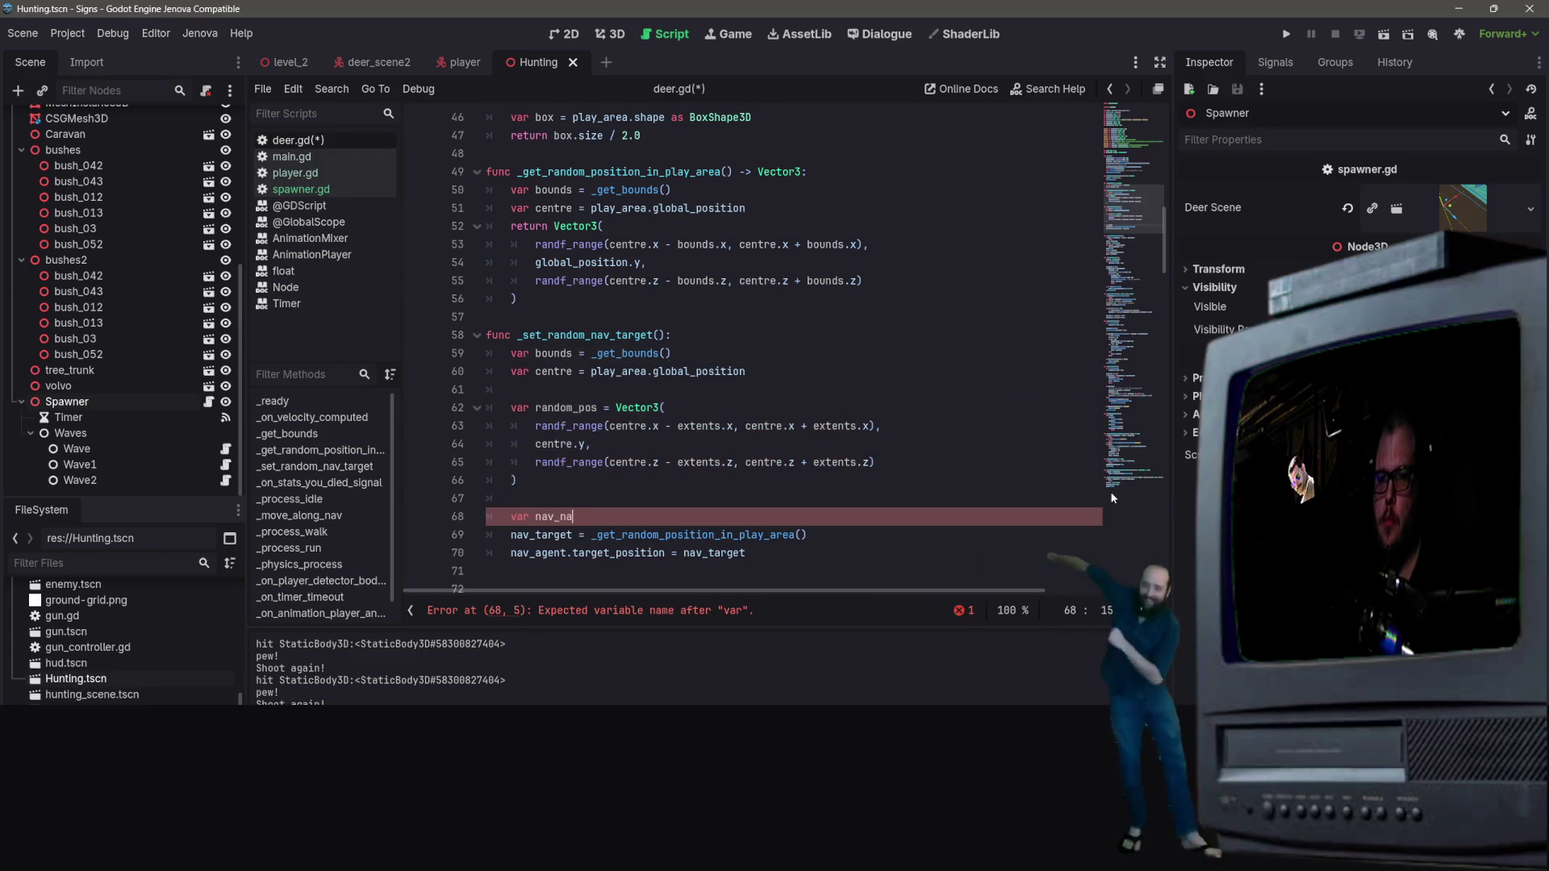
key(BackSpace)
key(BackSpace)
text(map)
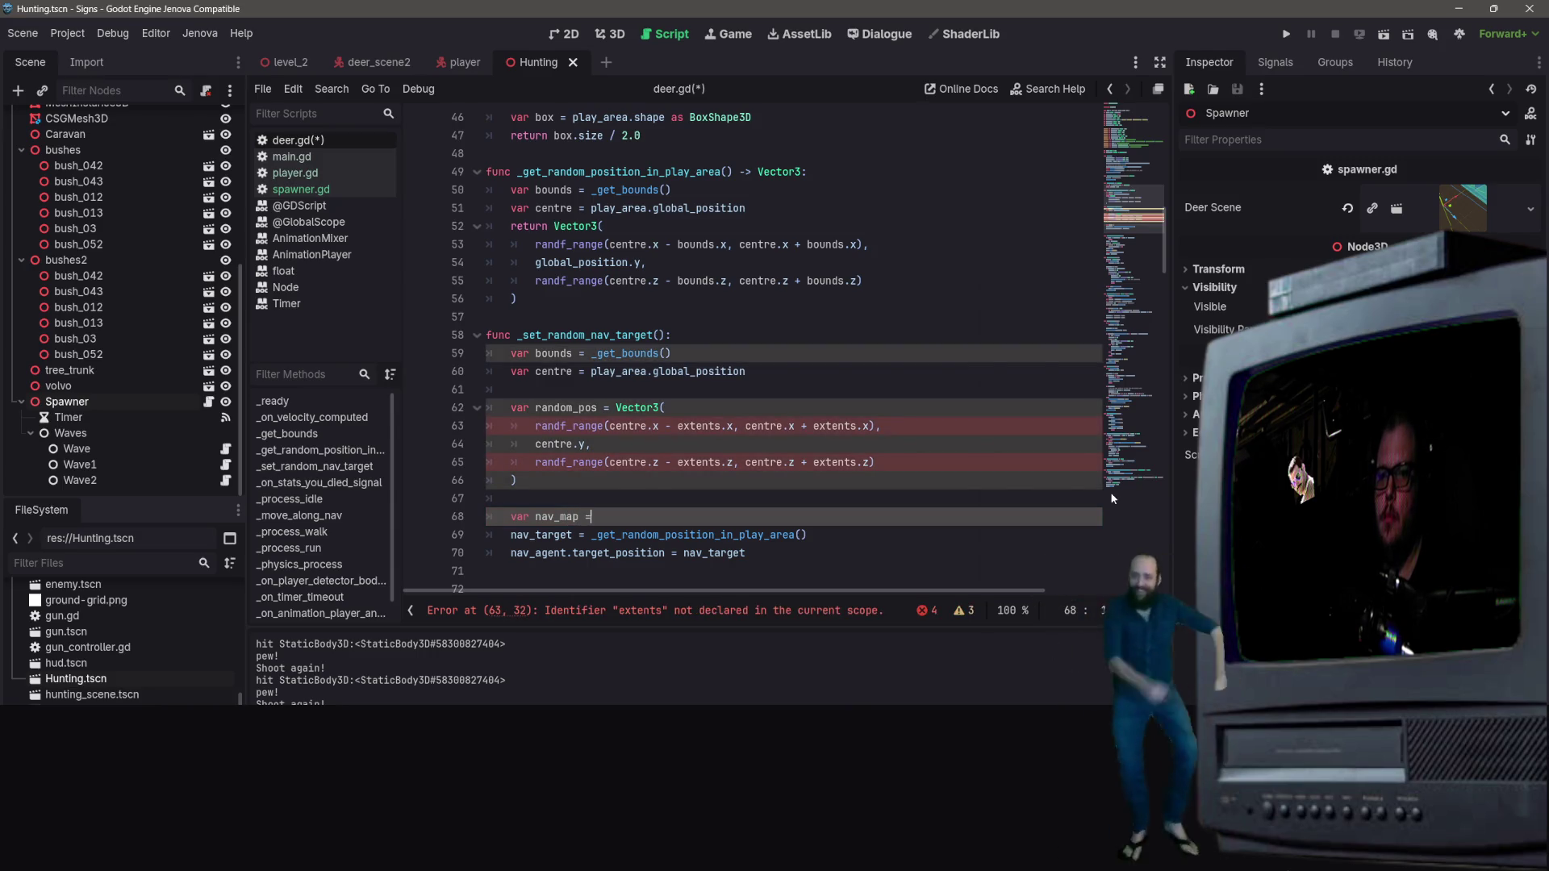
text( = get_wor)
key(Return)
text(.)
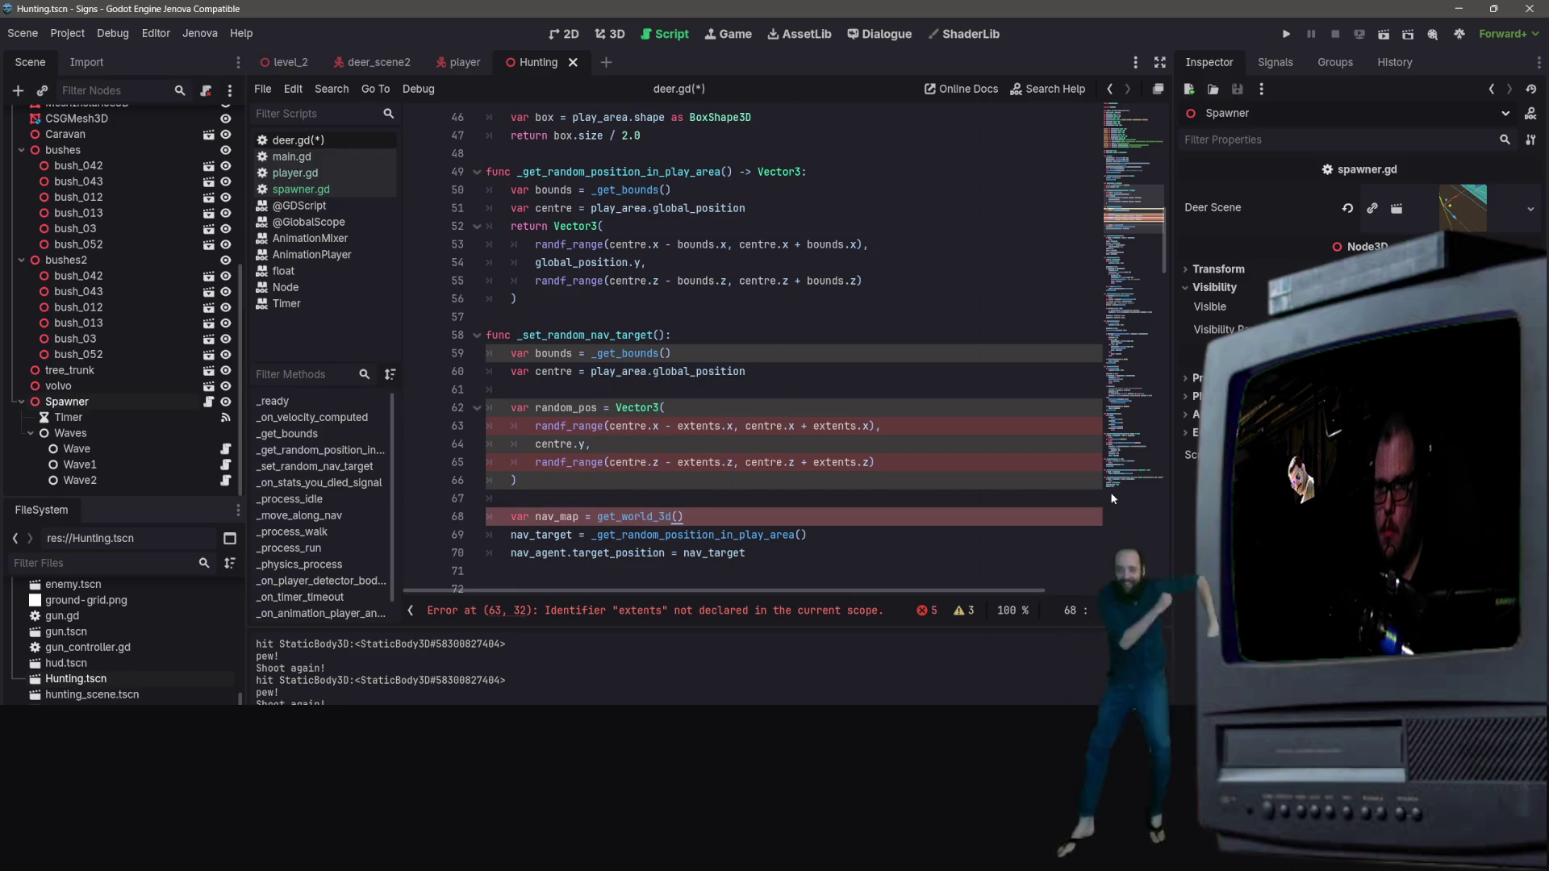
text(na)
key(BackSpace)
key(BackSpace)
text(map_)
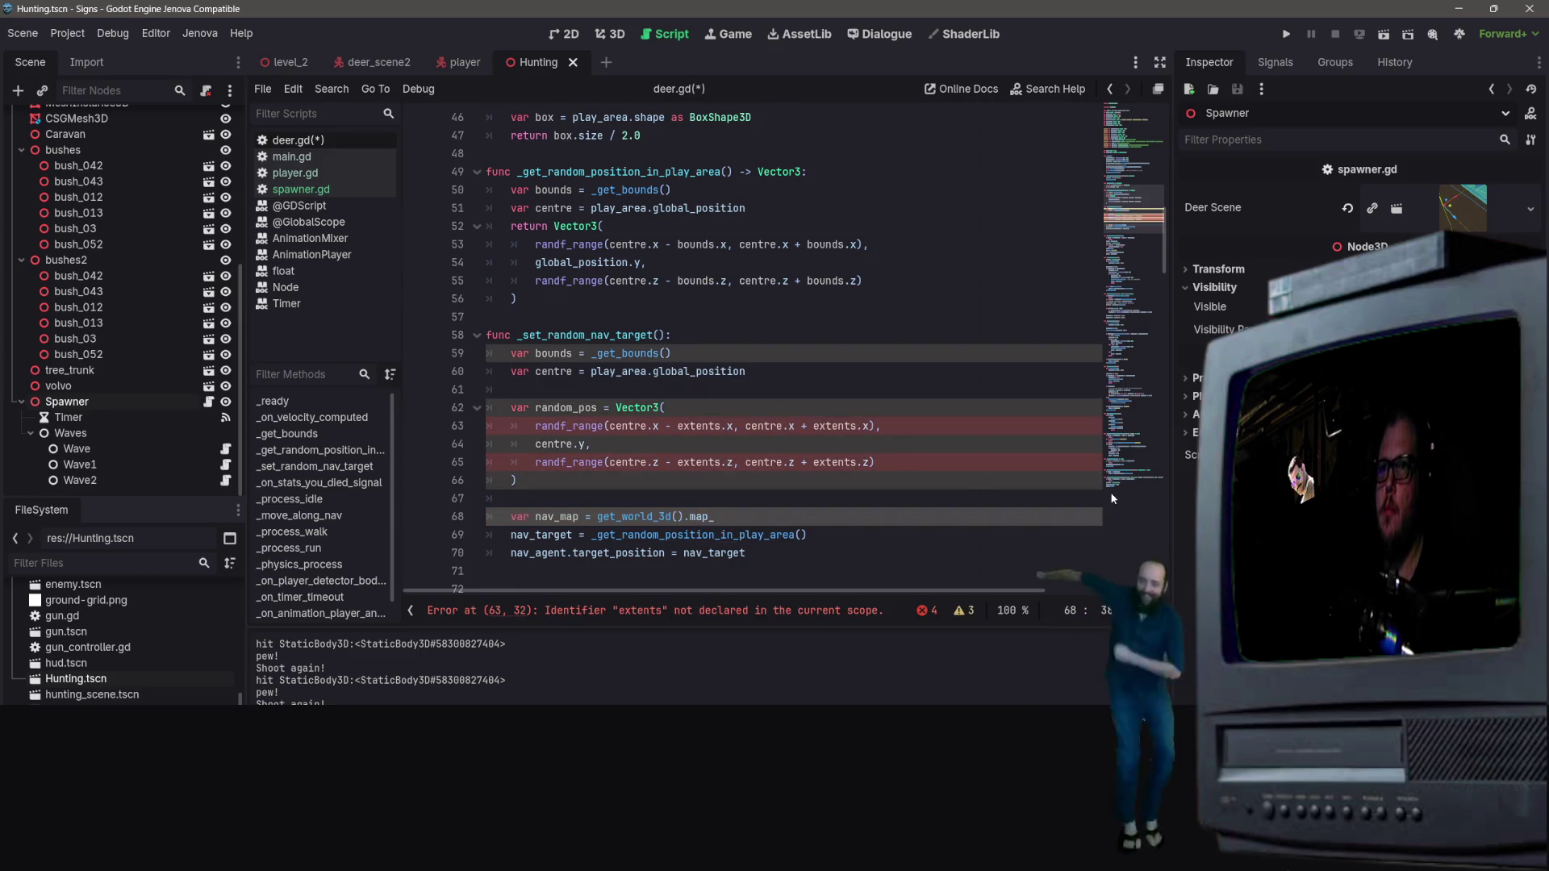
key(BackSpace)
text(navigation_)
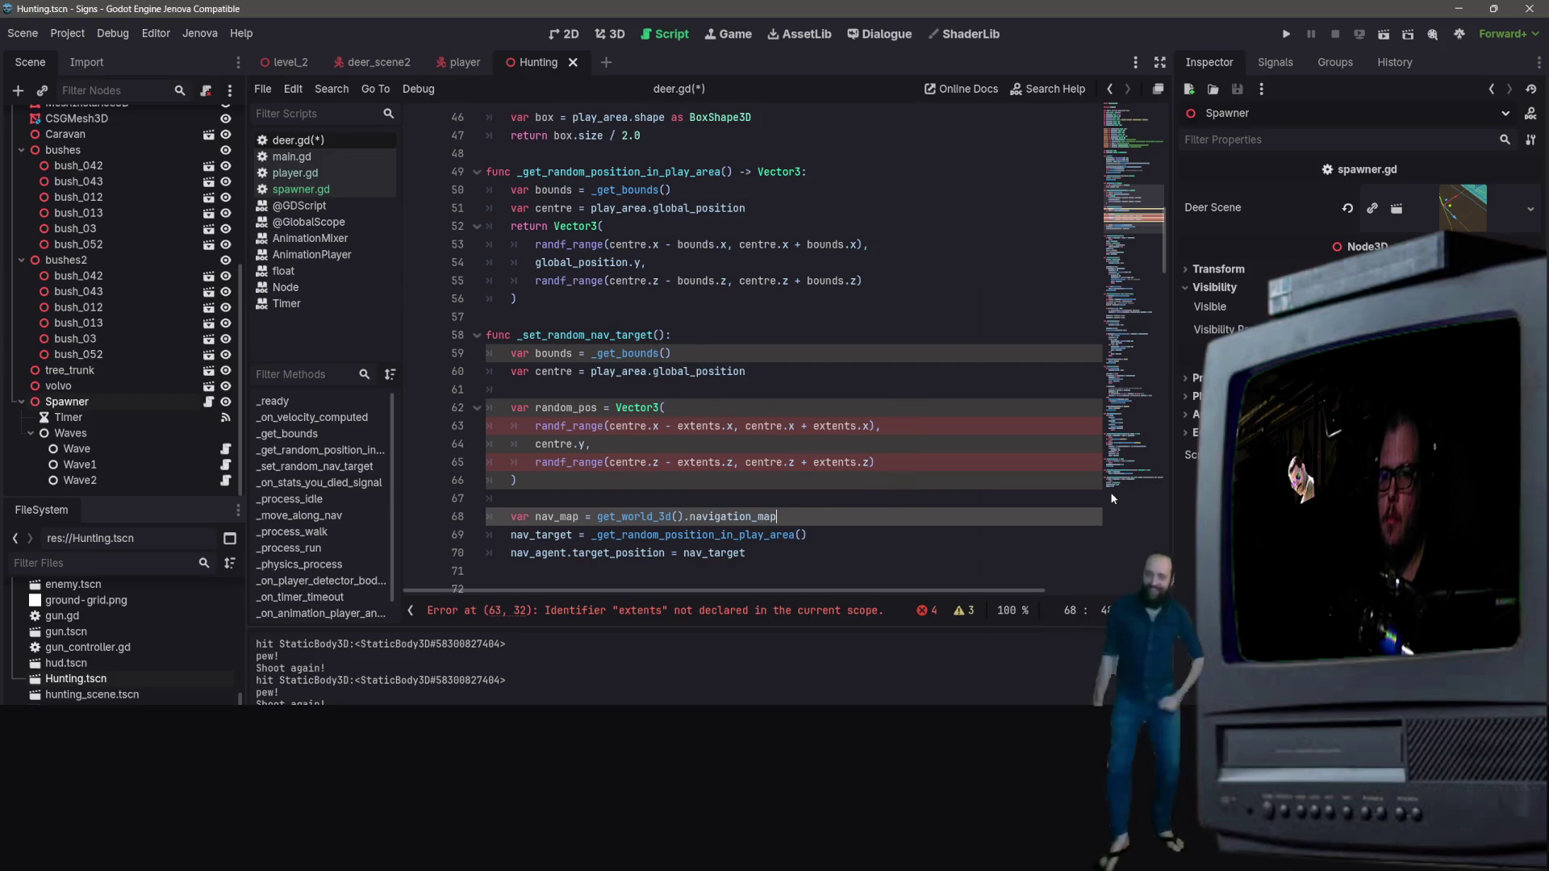
key(Return)
key(Return)
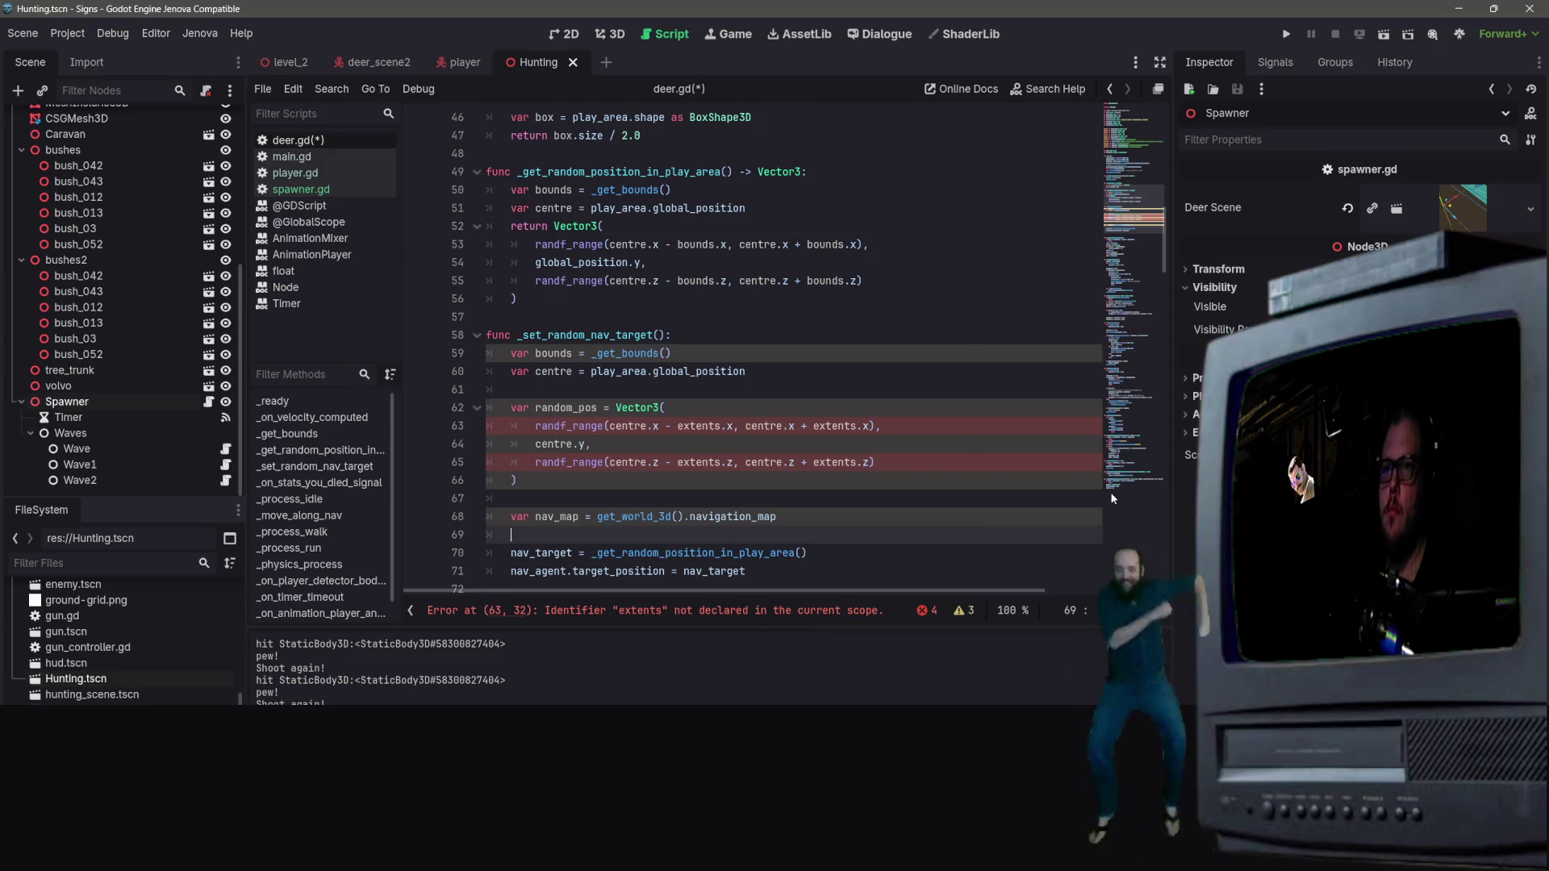
Step: Add 'nav_target = NavigationServer3D.map_get_closest_point(nav_mesh, random_pos)' on the next line
text(nav=)
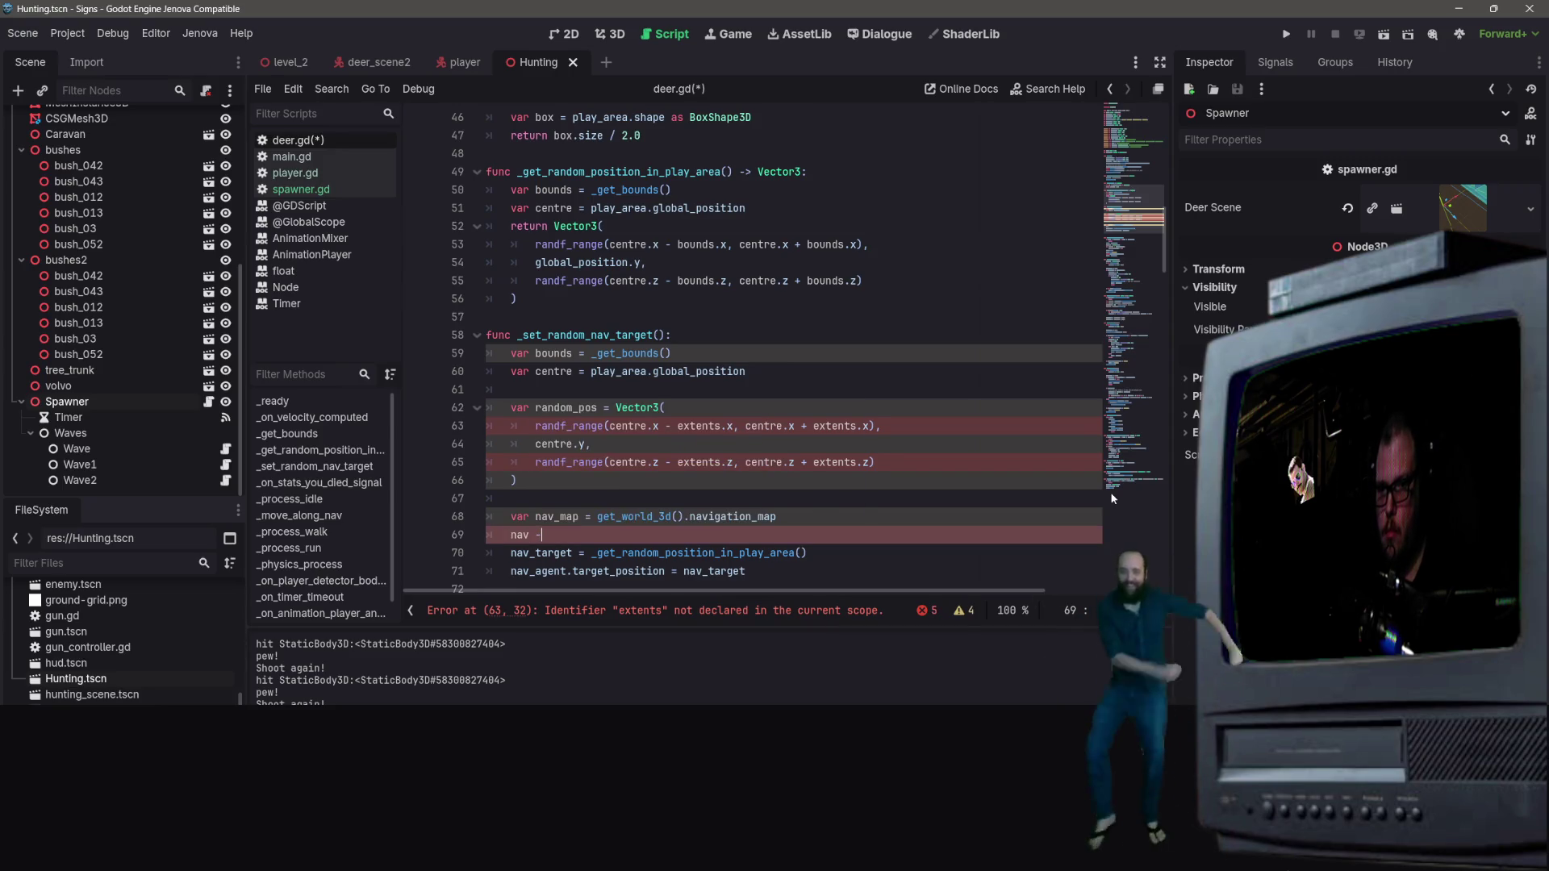
key(BackSpace)
text(_)
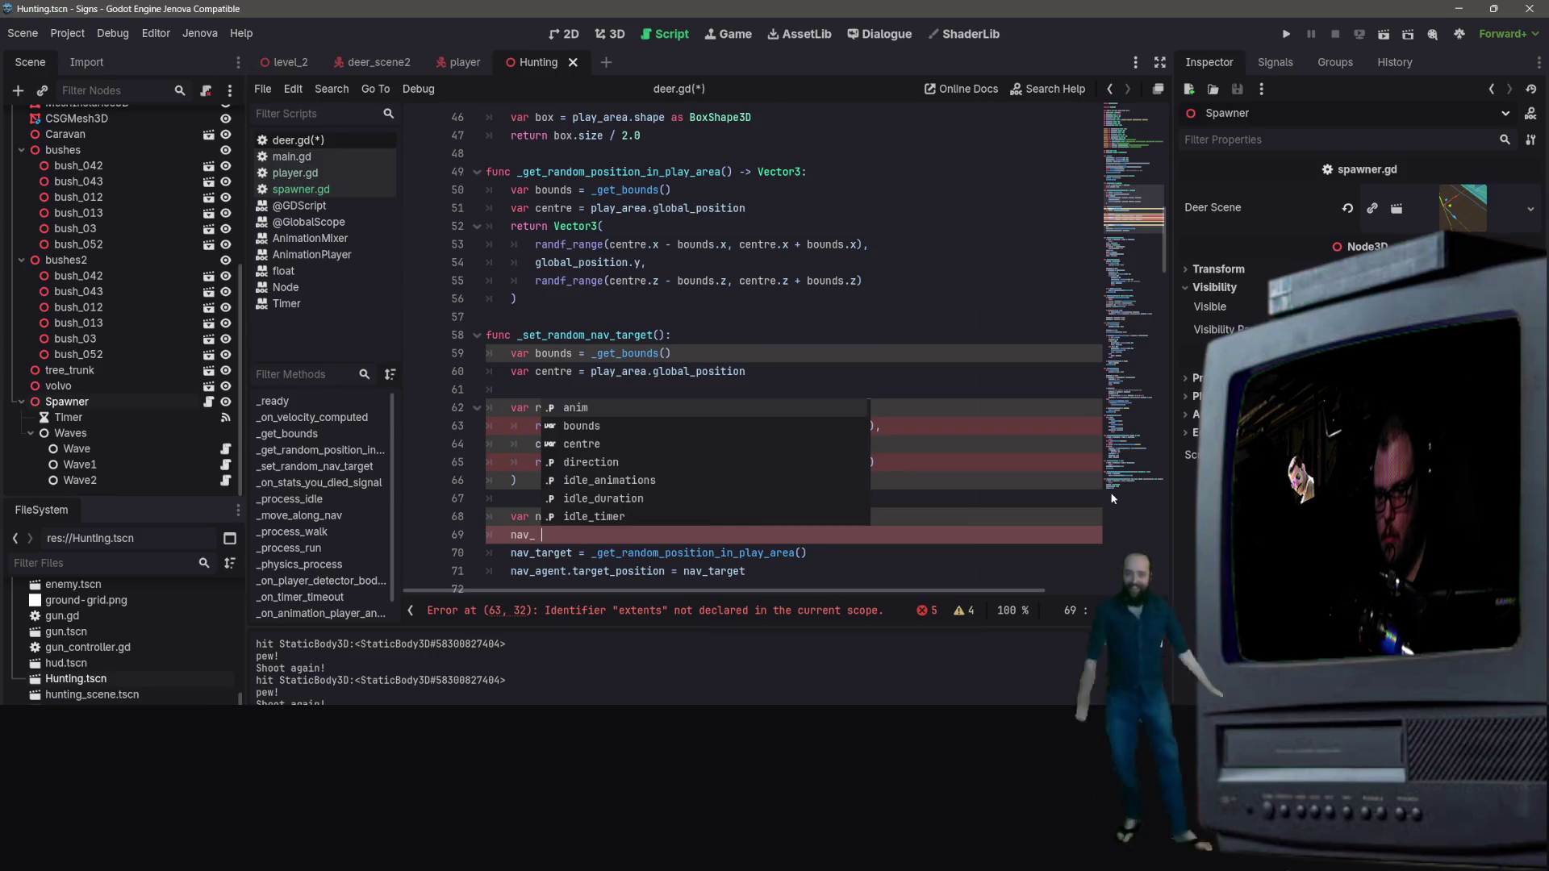
text(target =)
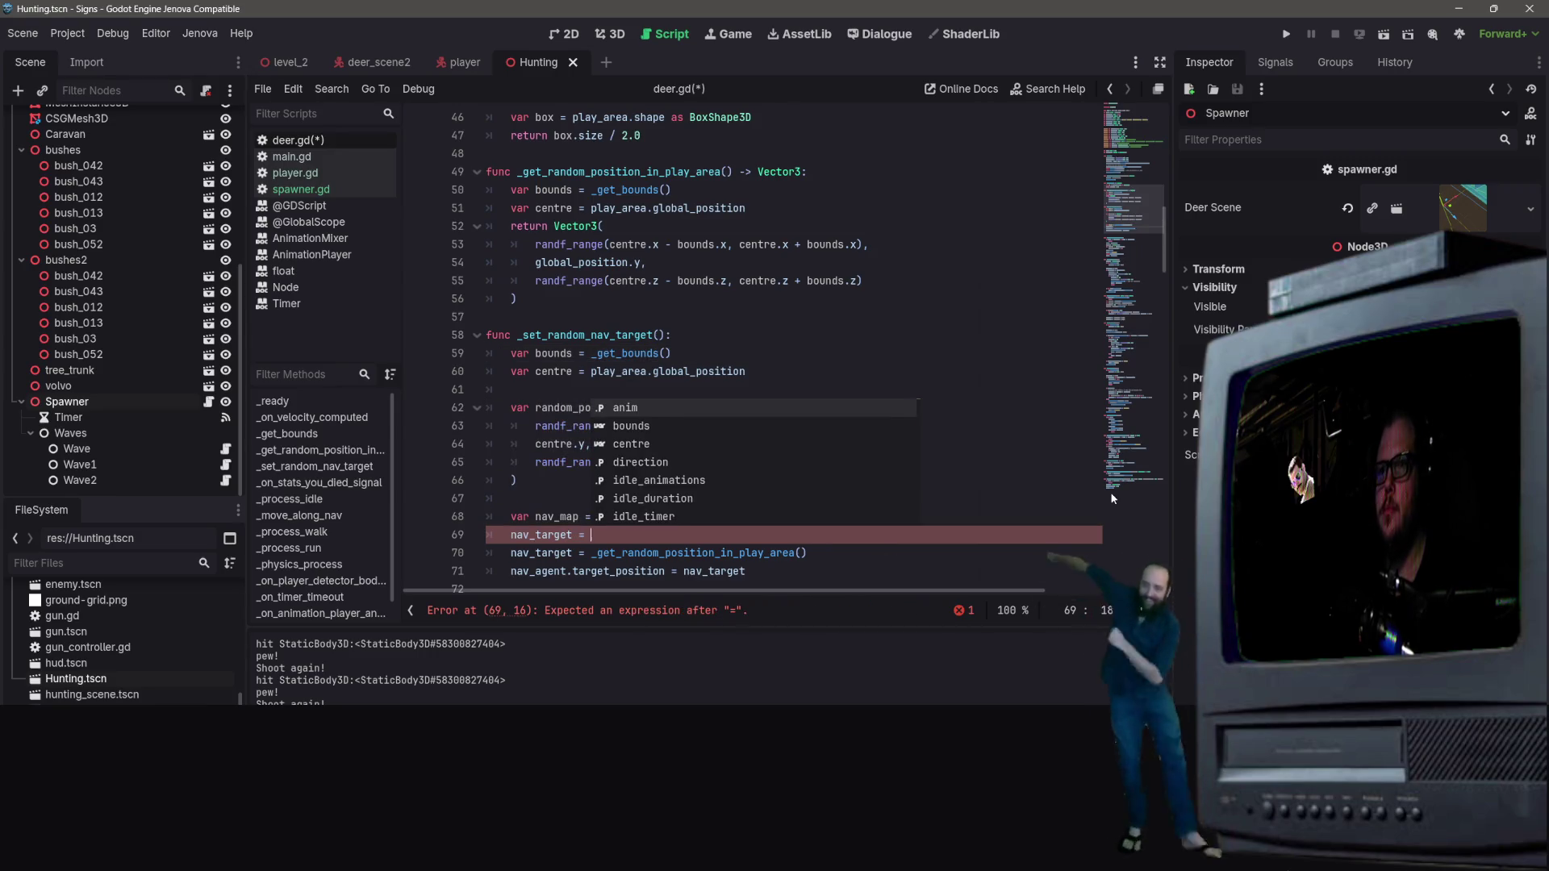
text( Navi)
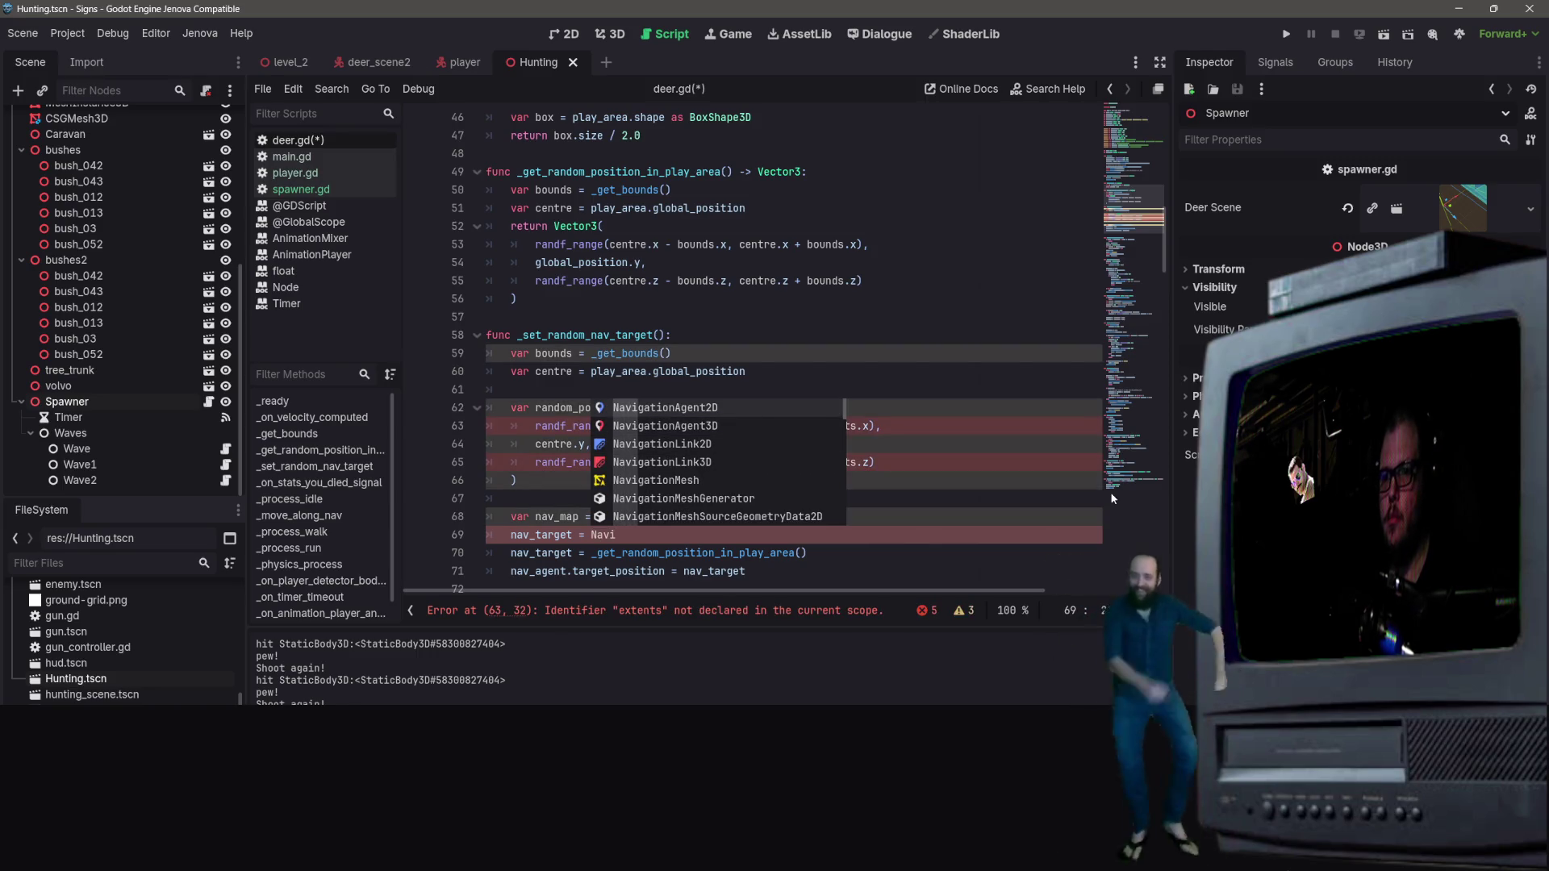
text(gation)
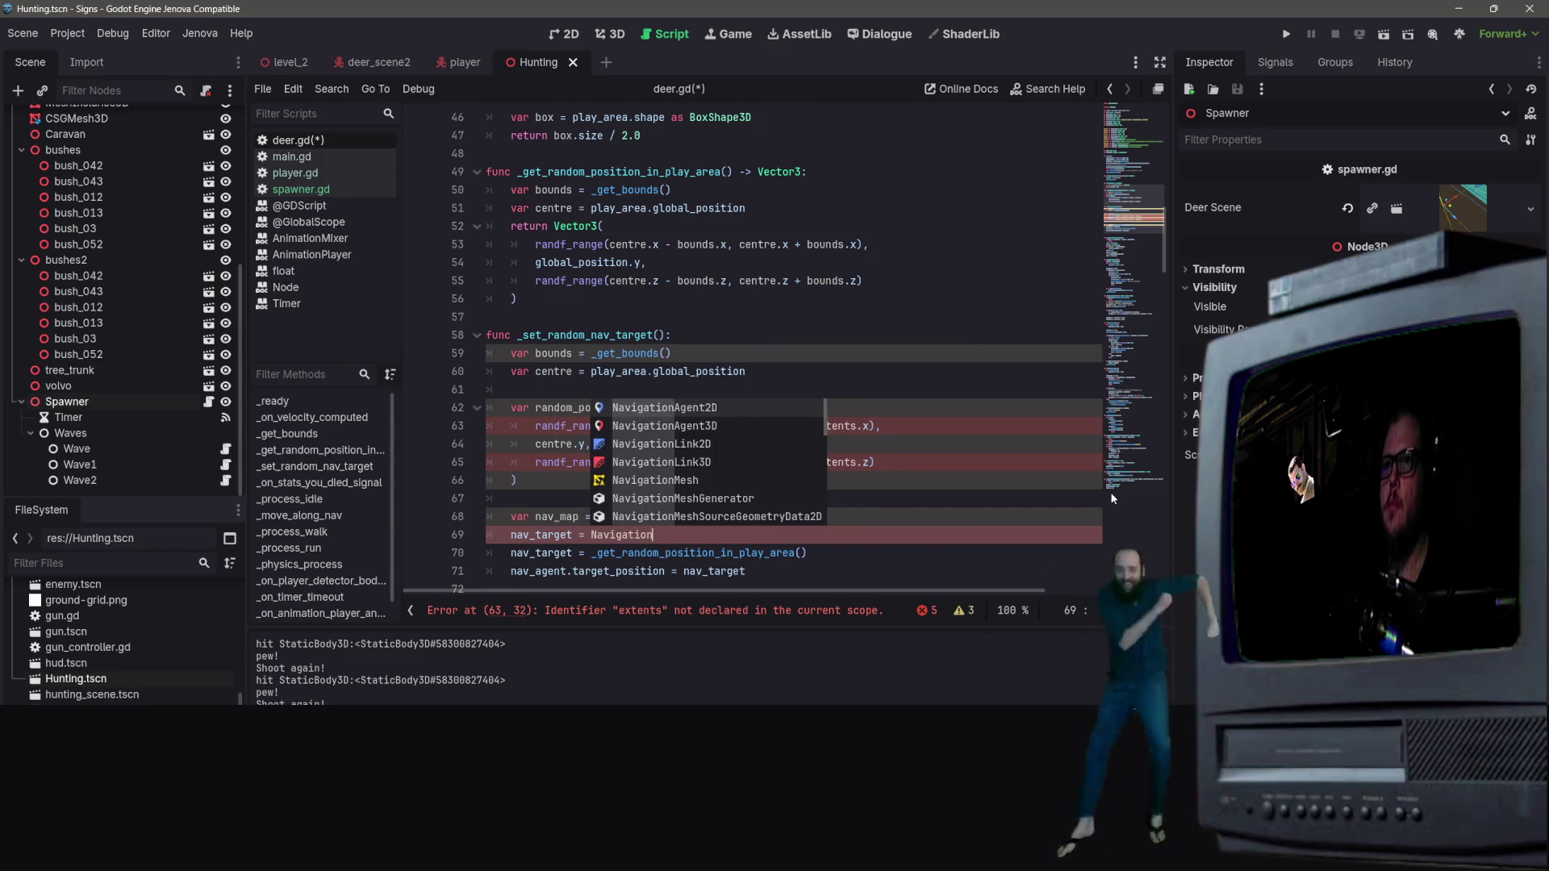
text(Server)
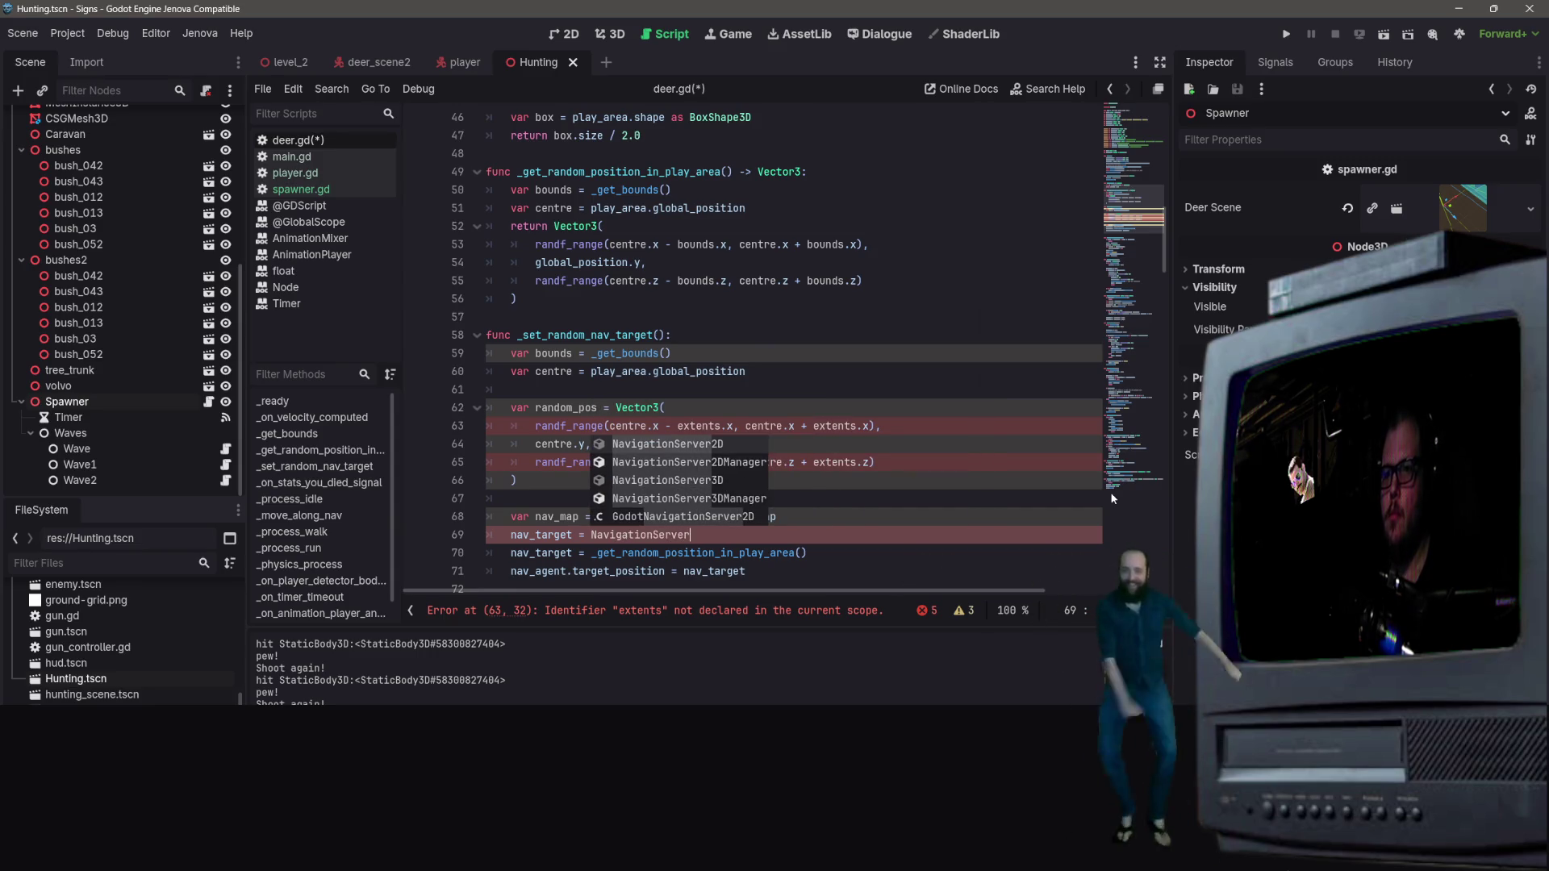
text(3)
key(Return)
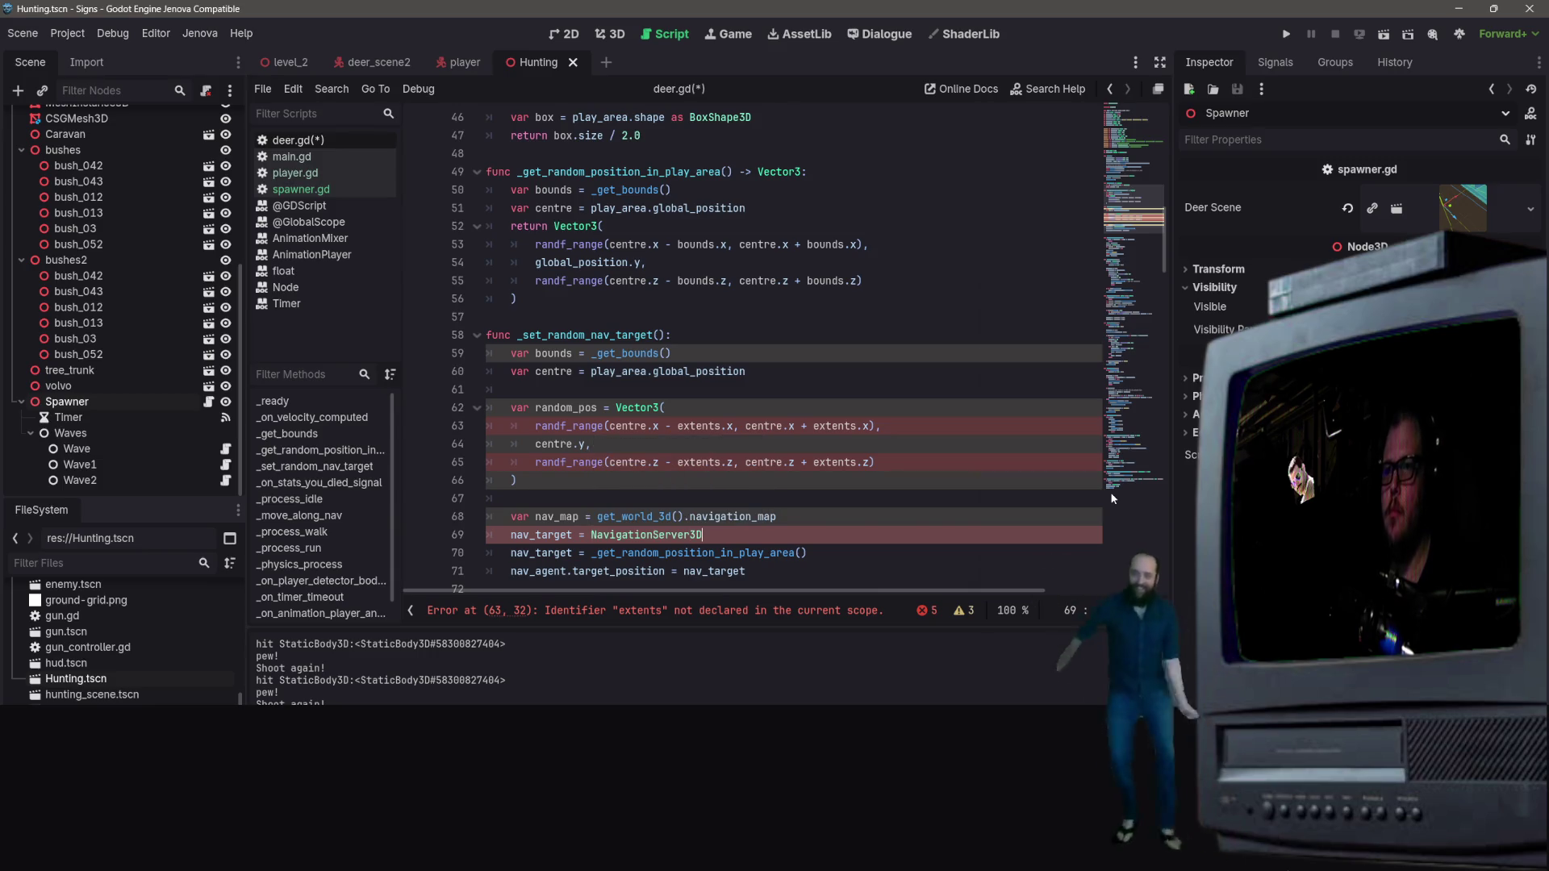
text(,)
key(BackSpace)
text(.map)
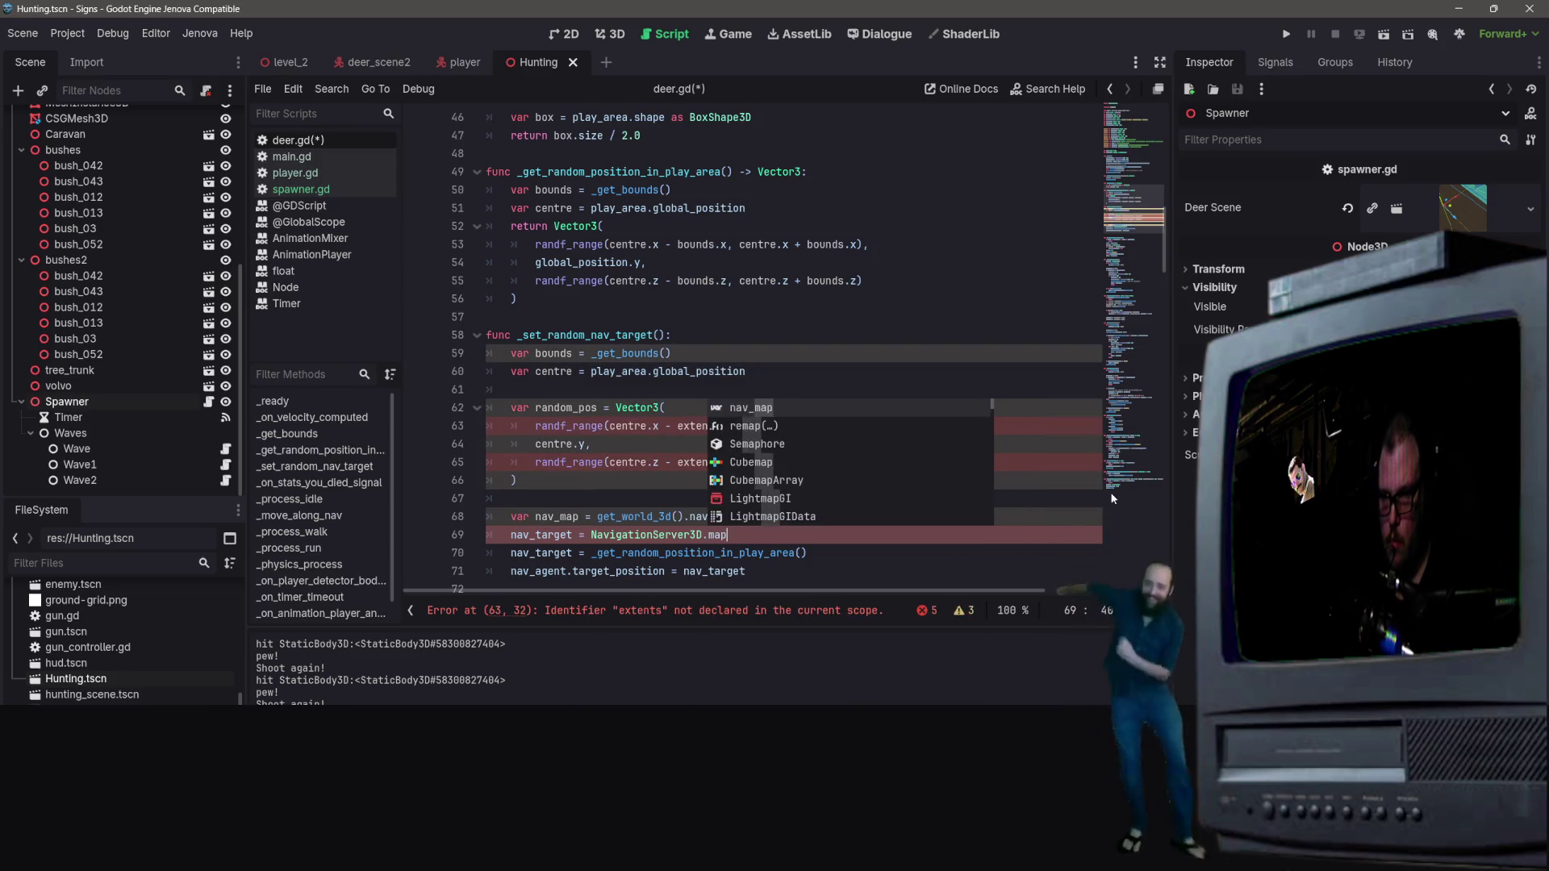
key(Down)
key(Down)
key(Down)
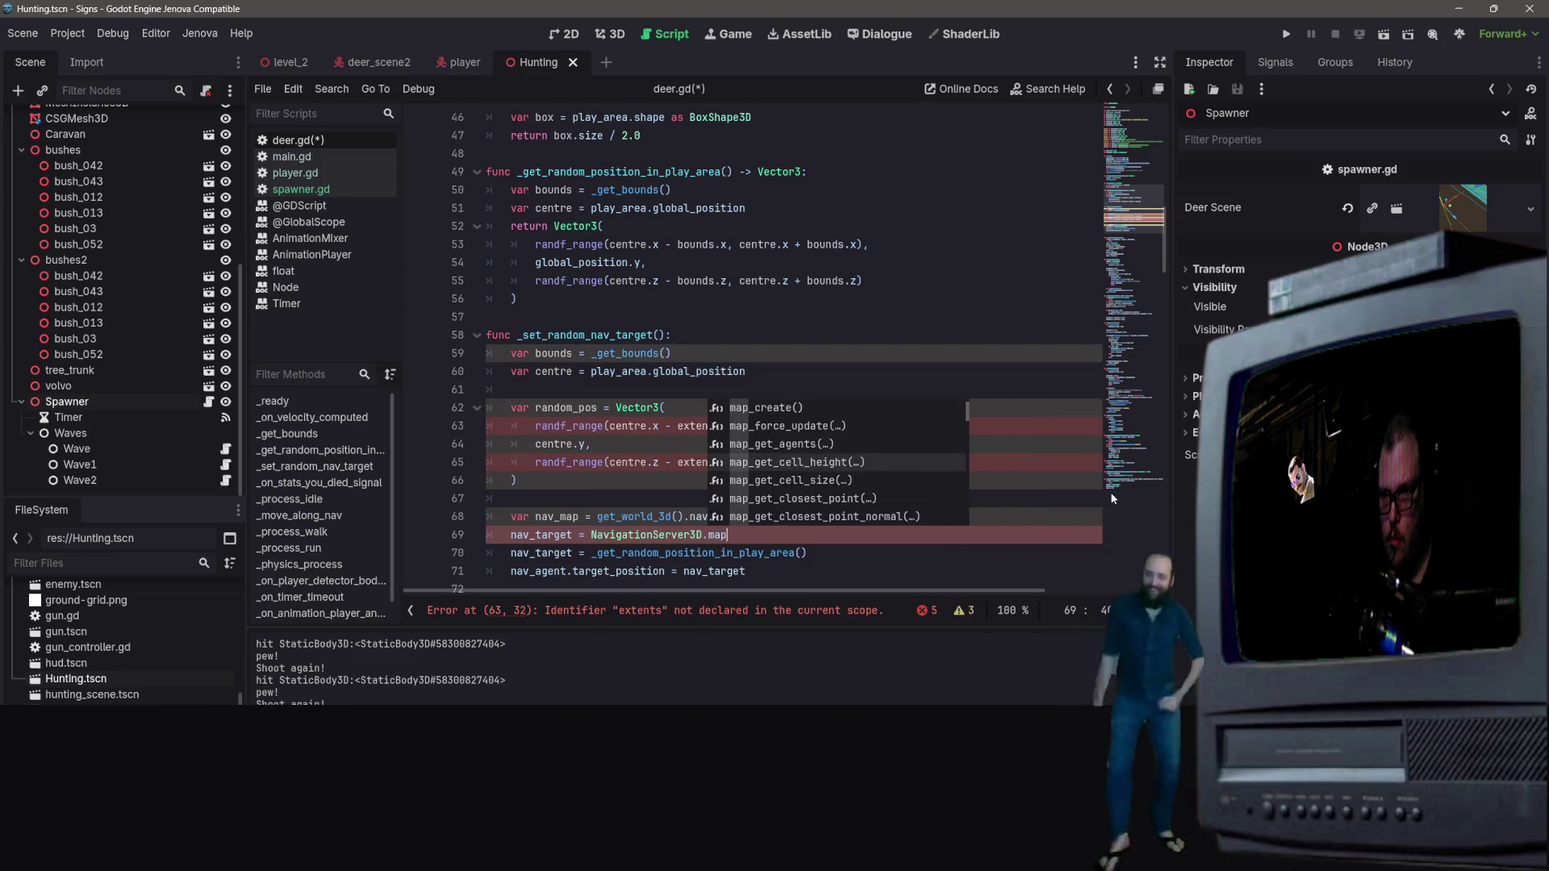
key(Return)
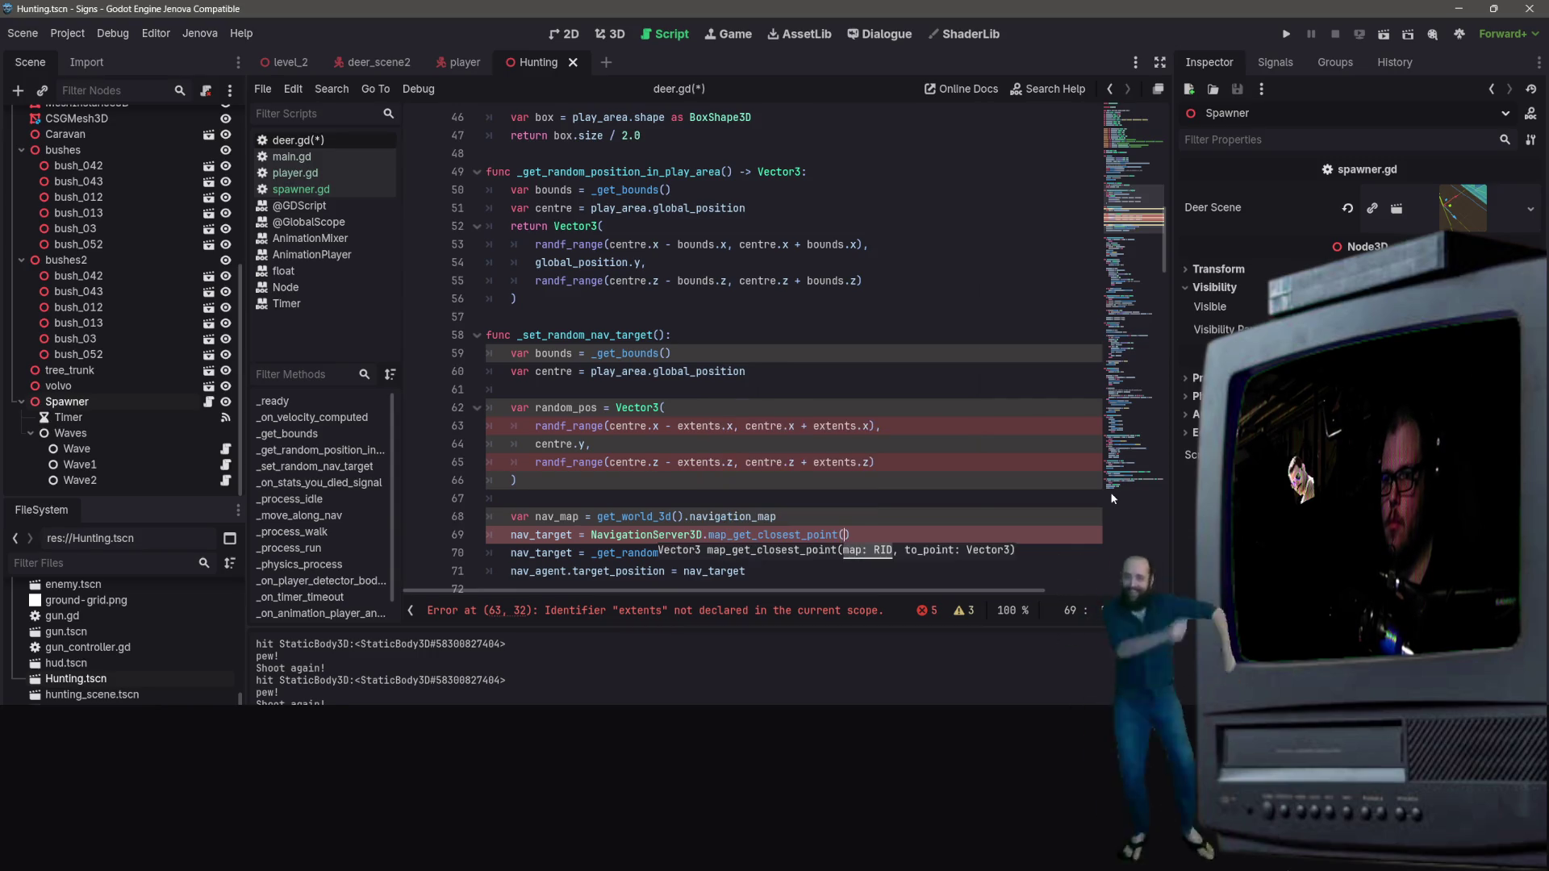
text(nav)
text(_mesh, )
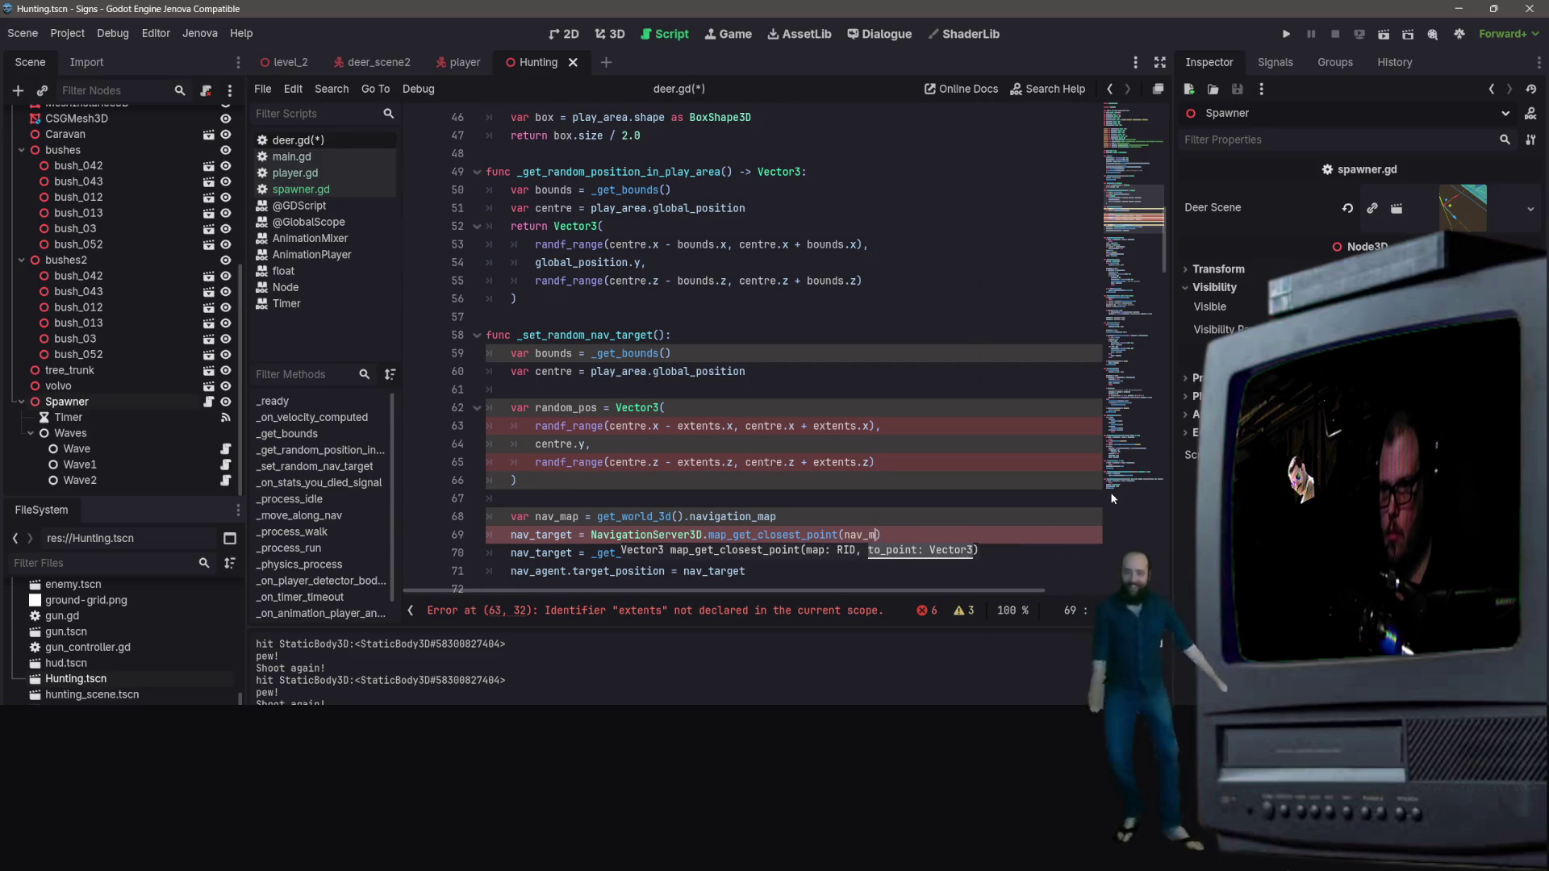
text(random_pos)
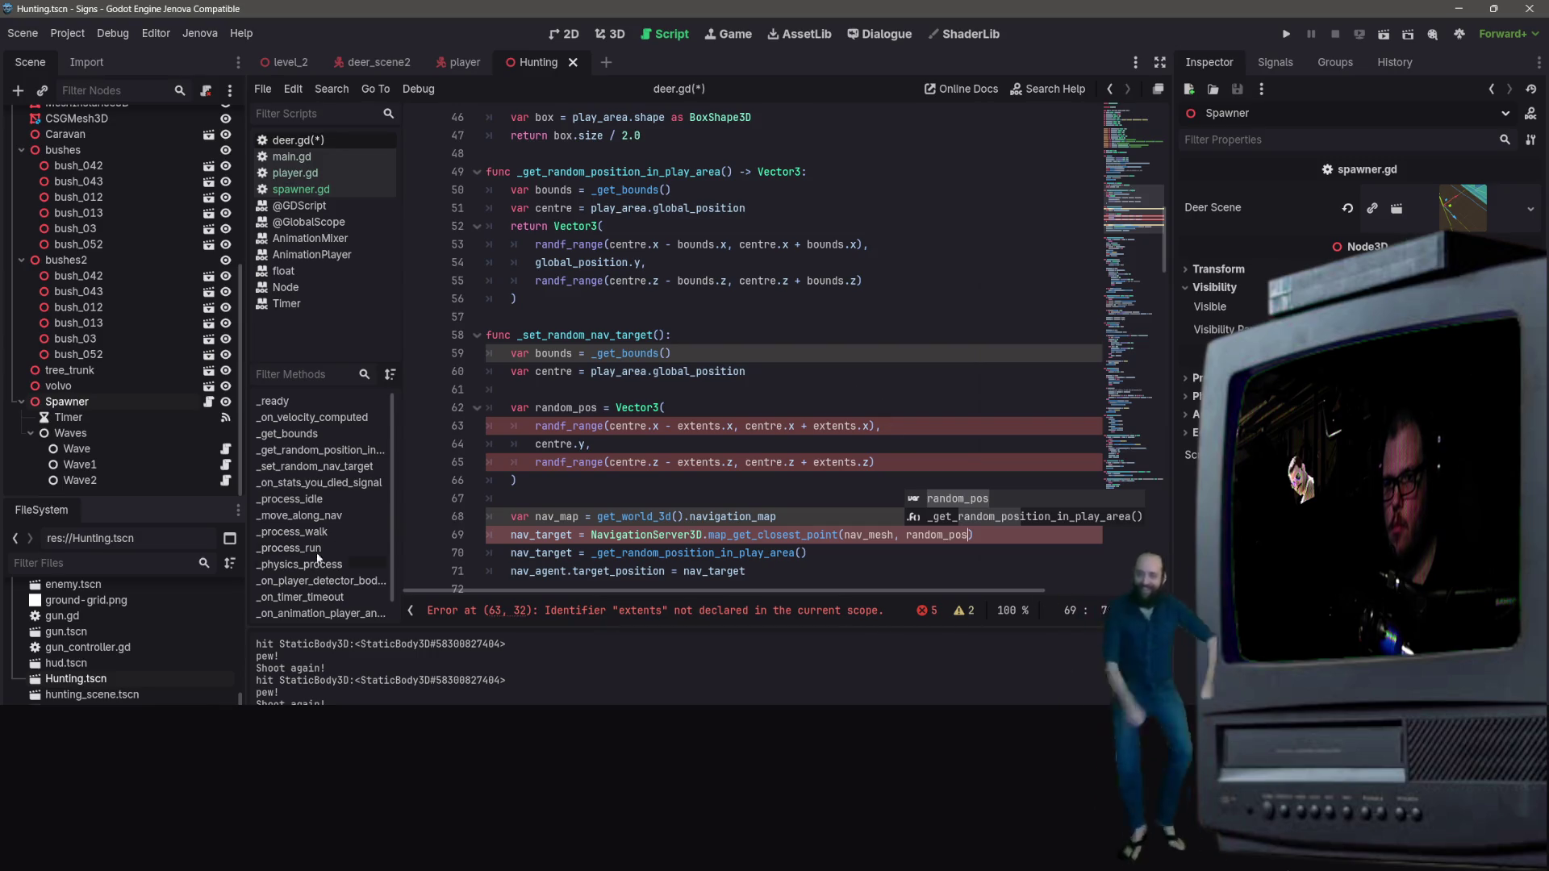
click(697, 401)
click(681, 393)
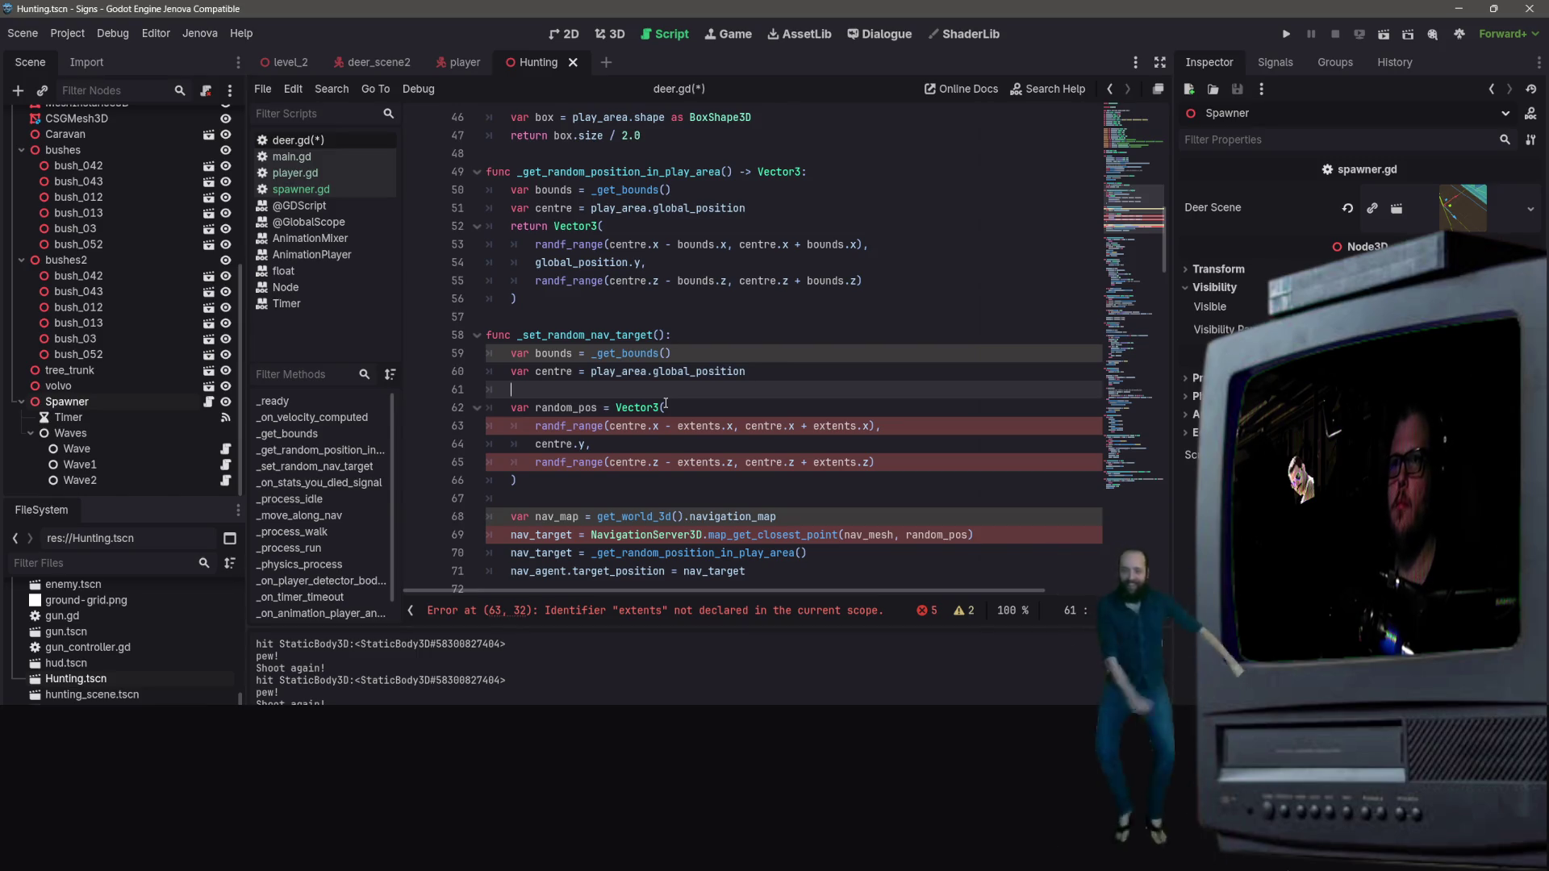
Step: Remove the blank line and replace extents with bounds on line 62, fixing centre.x
key(BackSpace)
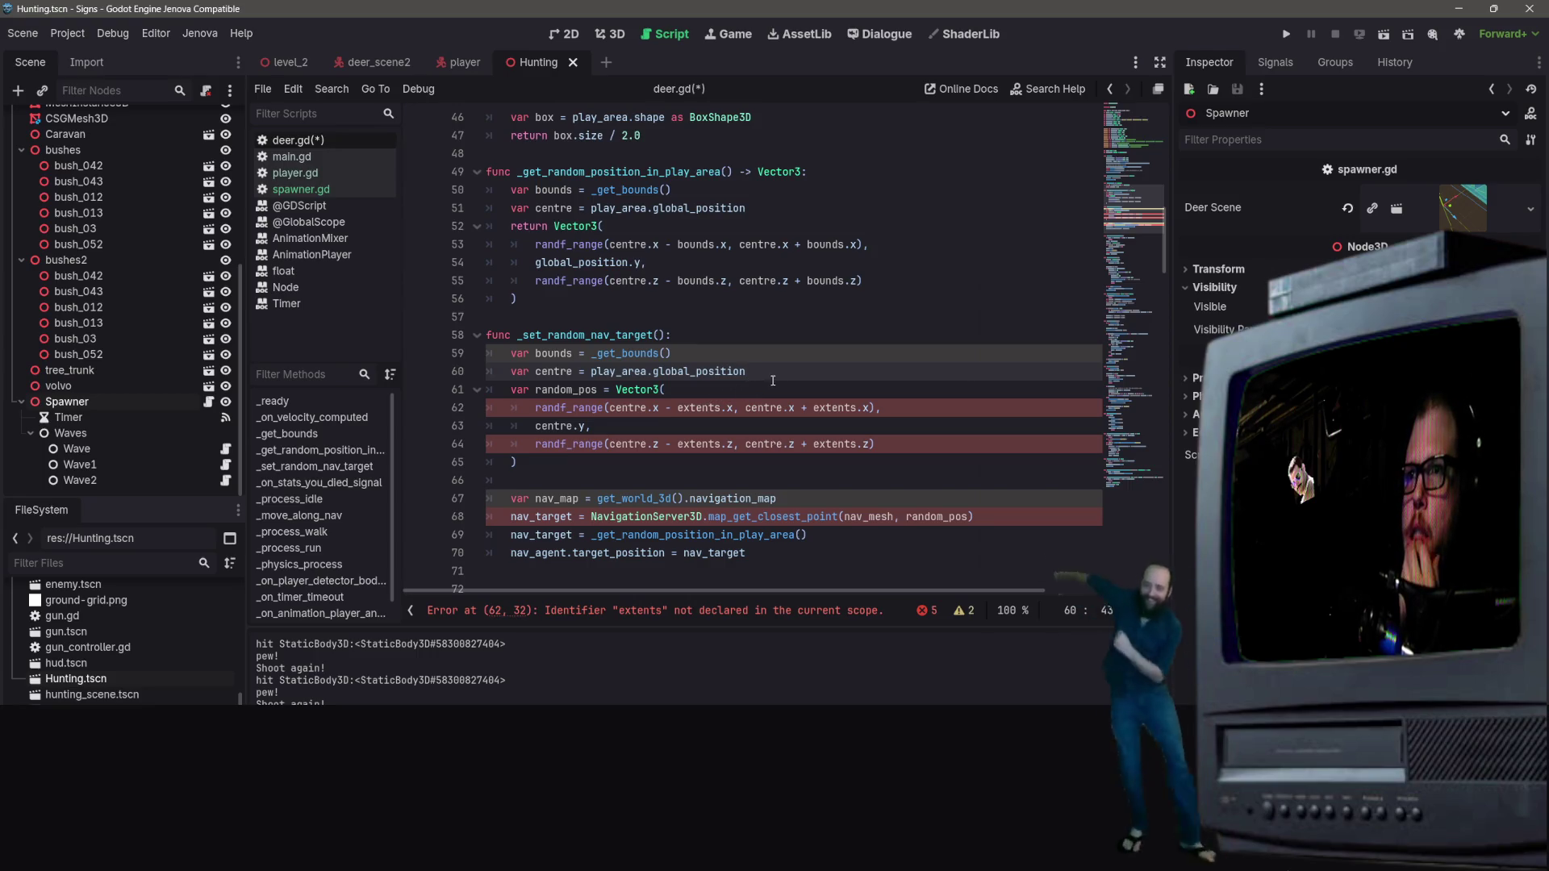
click(721, 407)
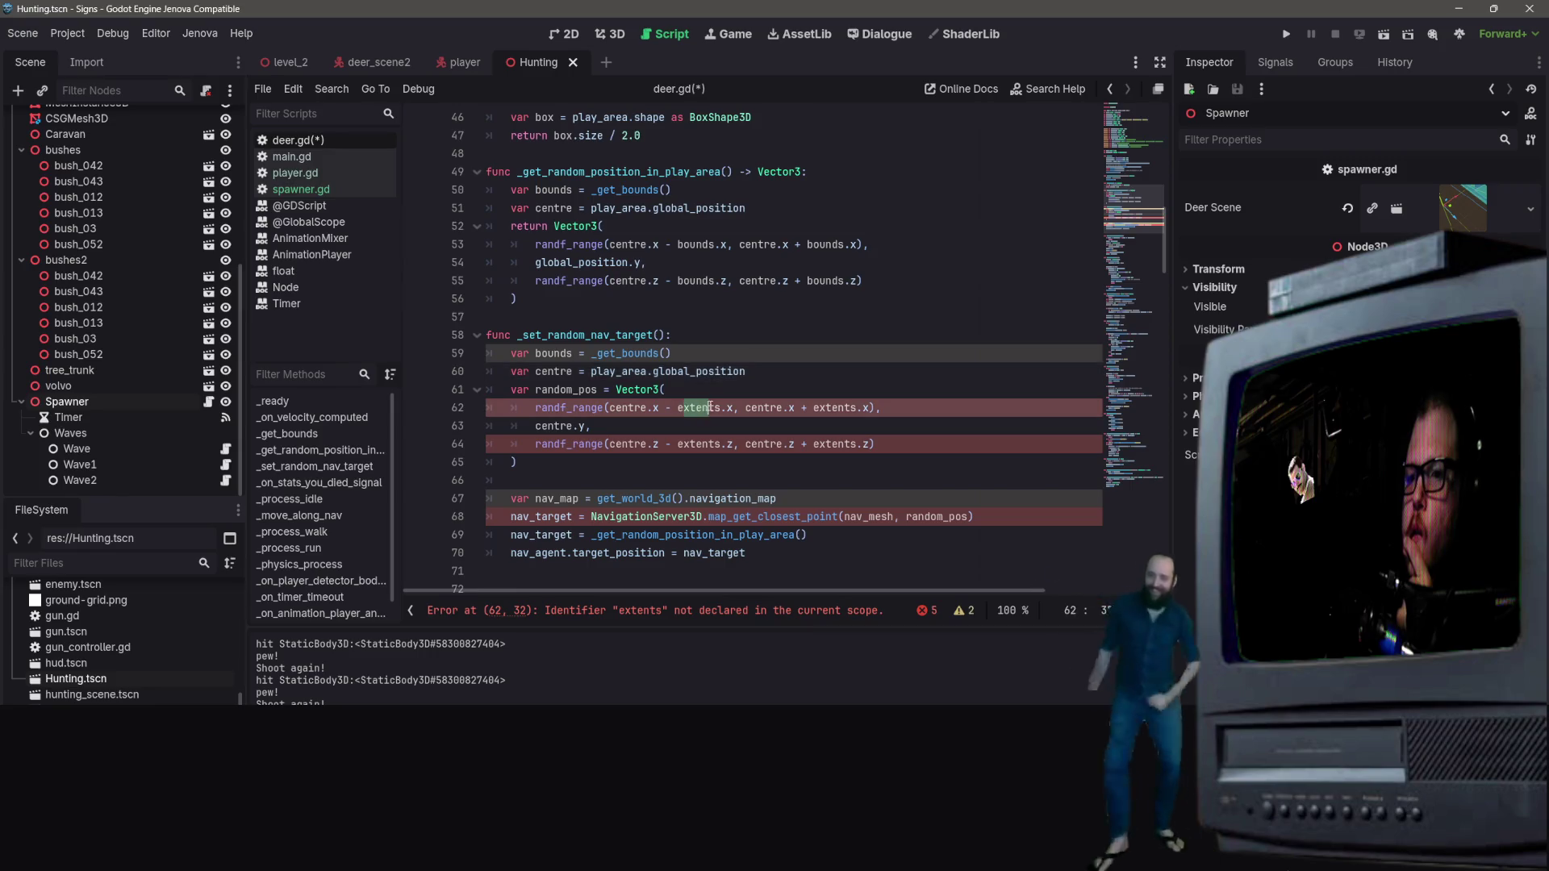
drag(723, 407, 678, 407)
text(bounds)
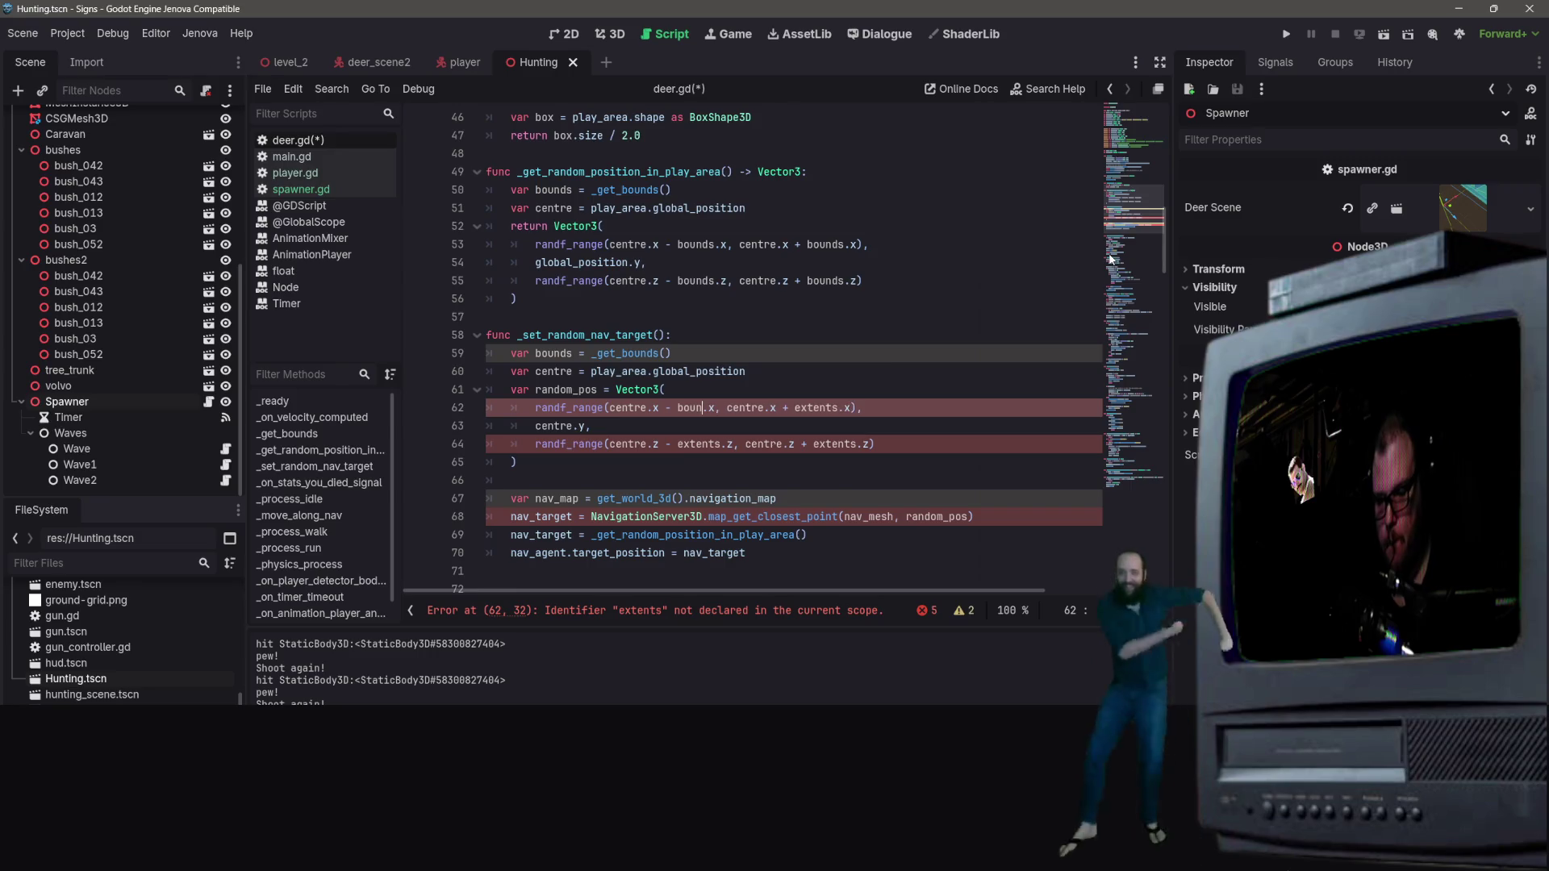
key(Right)
key(Right)
key(Right)
key(Right)
key(Right)
key(Right)
key(BackSpace)
key(BackSpace)
key(BackSpace)
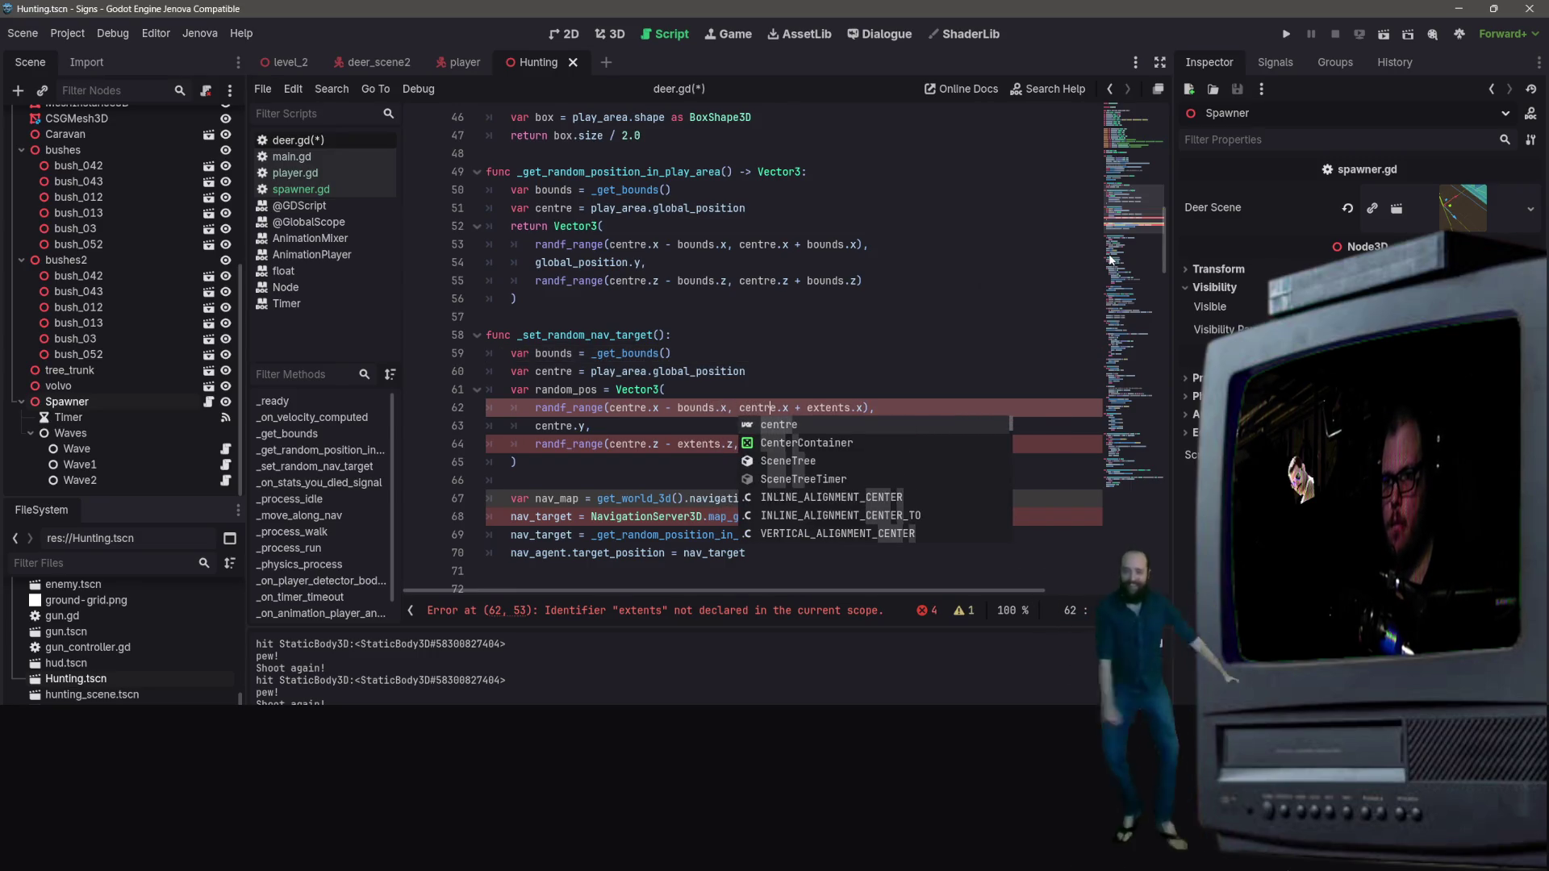
text(bounds)
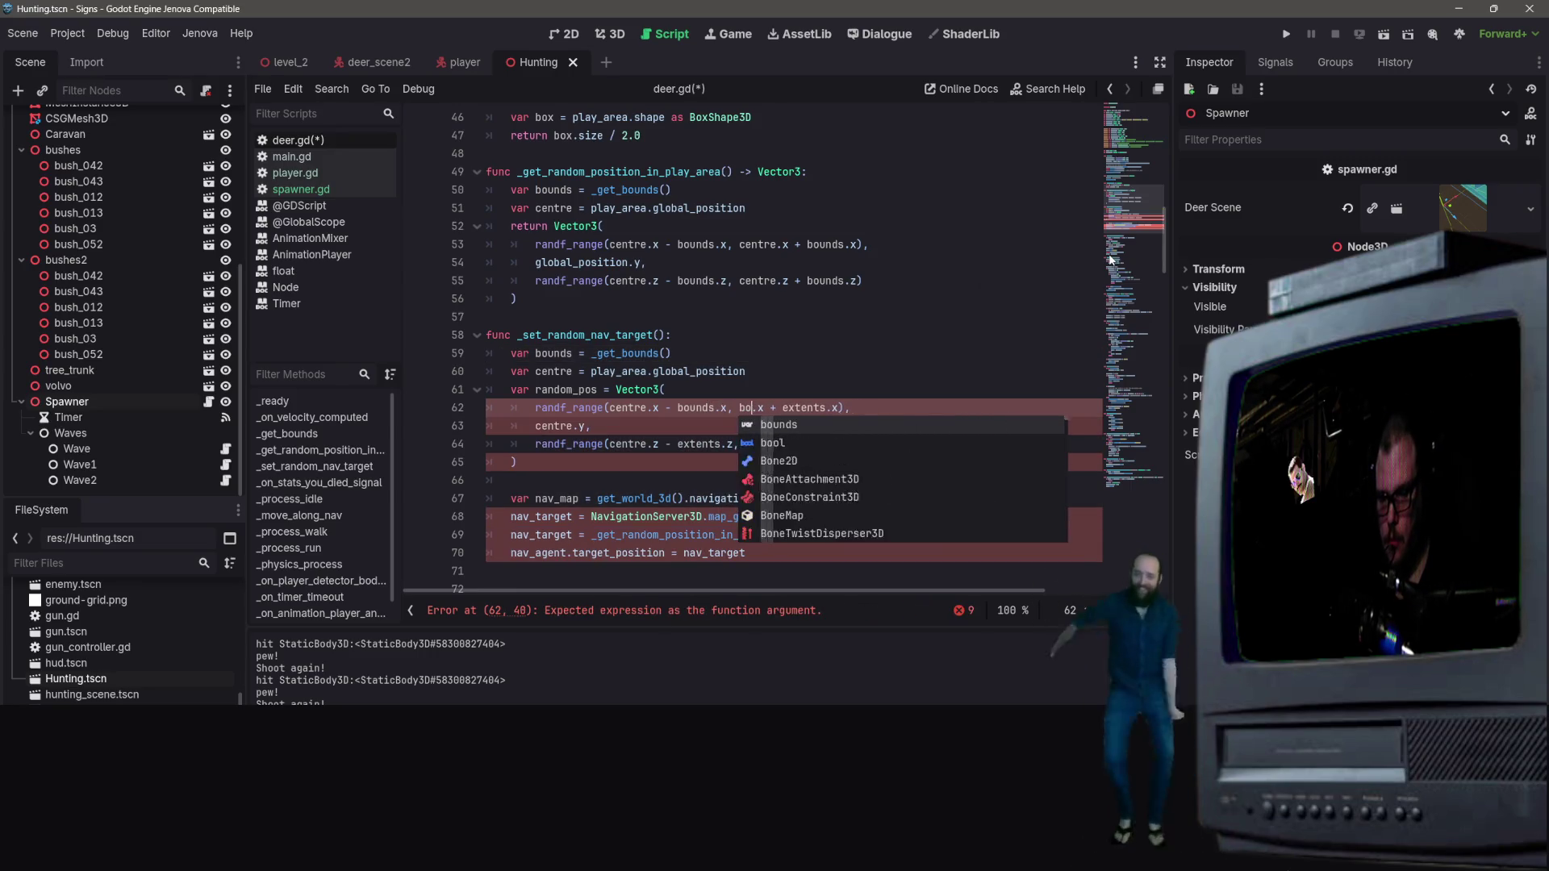
key(Right)
key(Right)
key(Right)
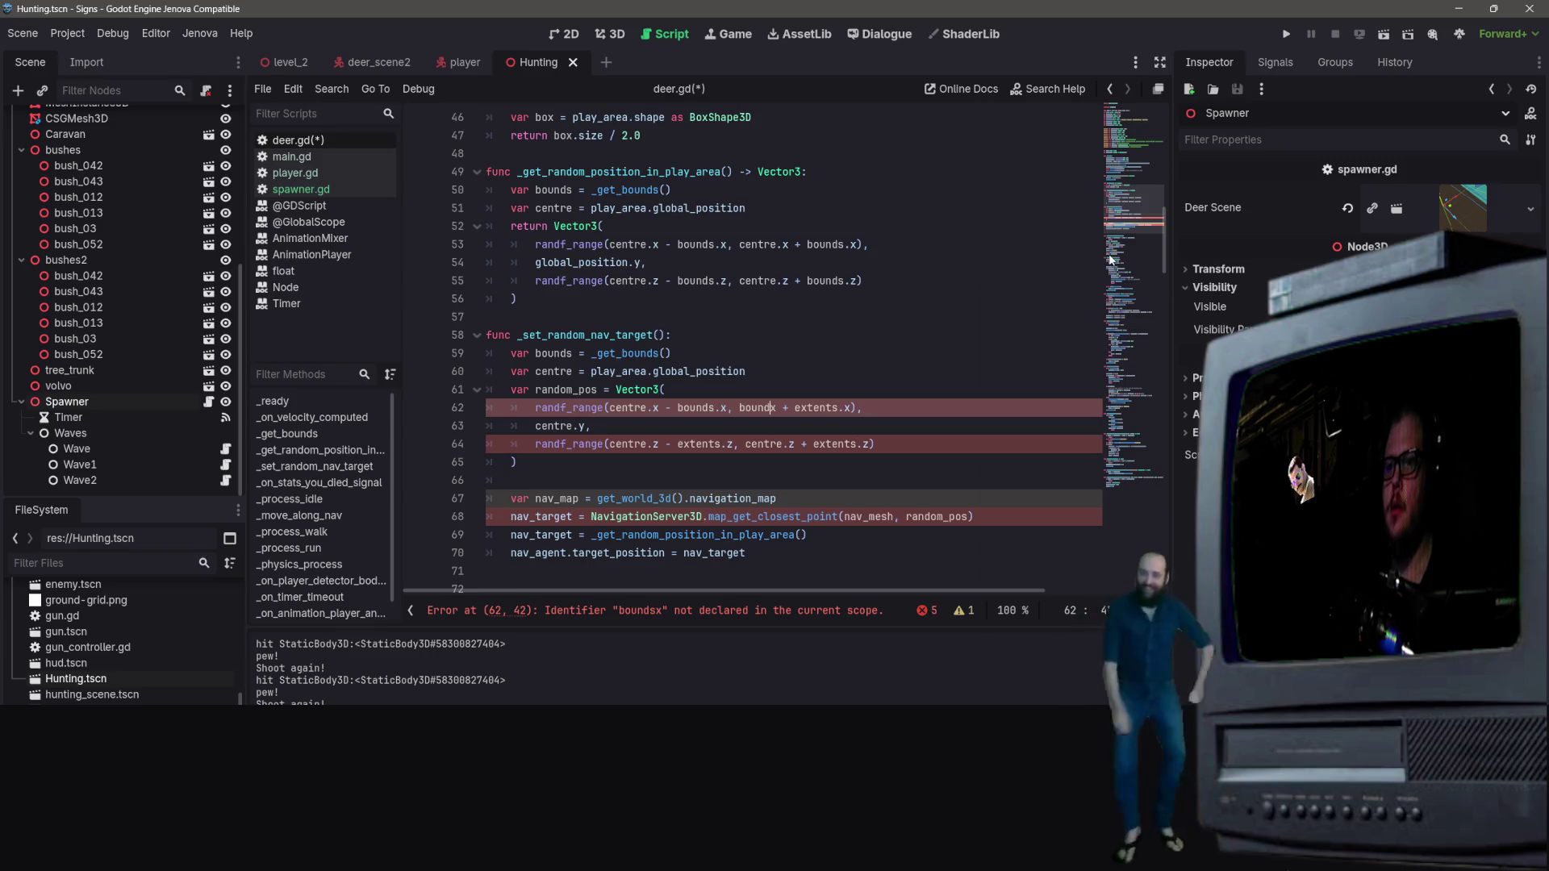
key(BackSpace)
key(BackSpace)
text(tre.)
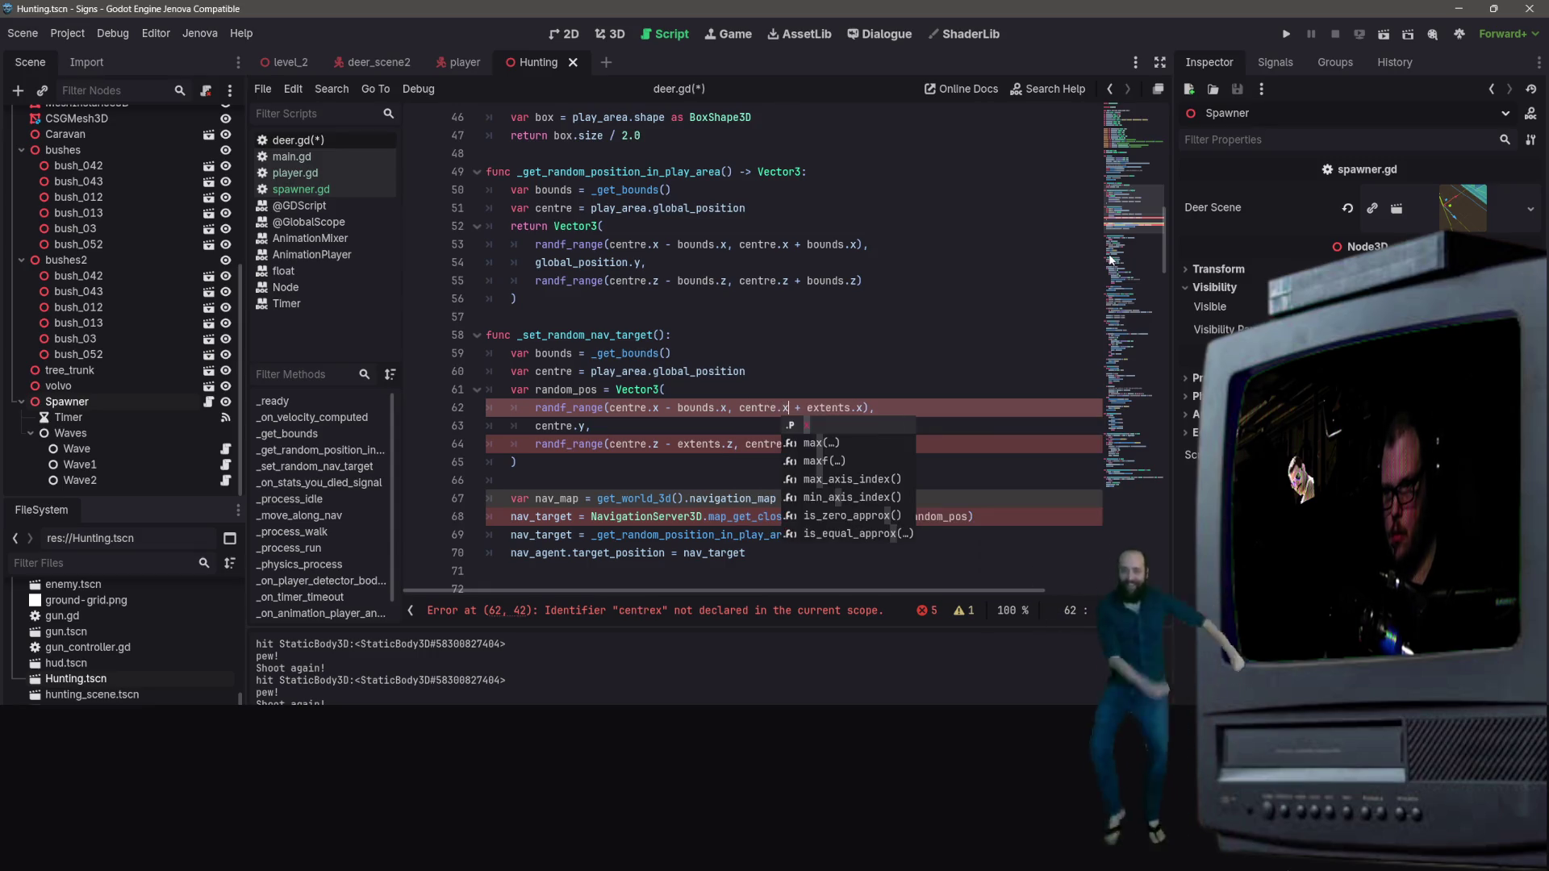
key(Right)
key(Right)
key(Right)
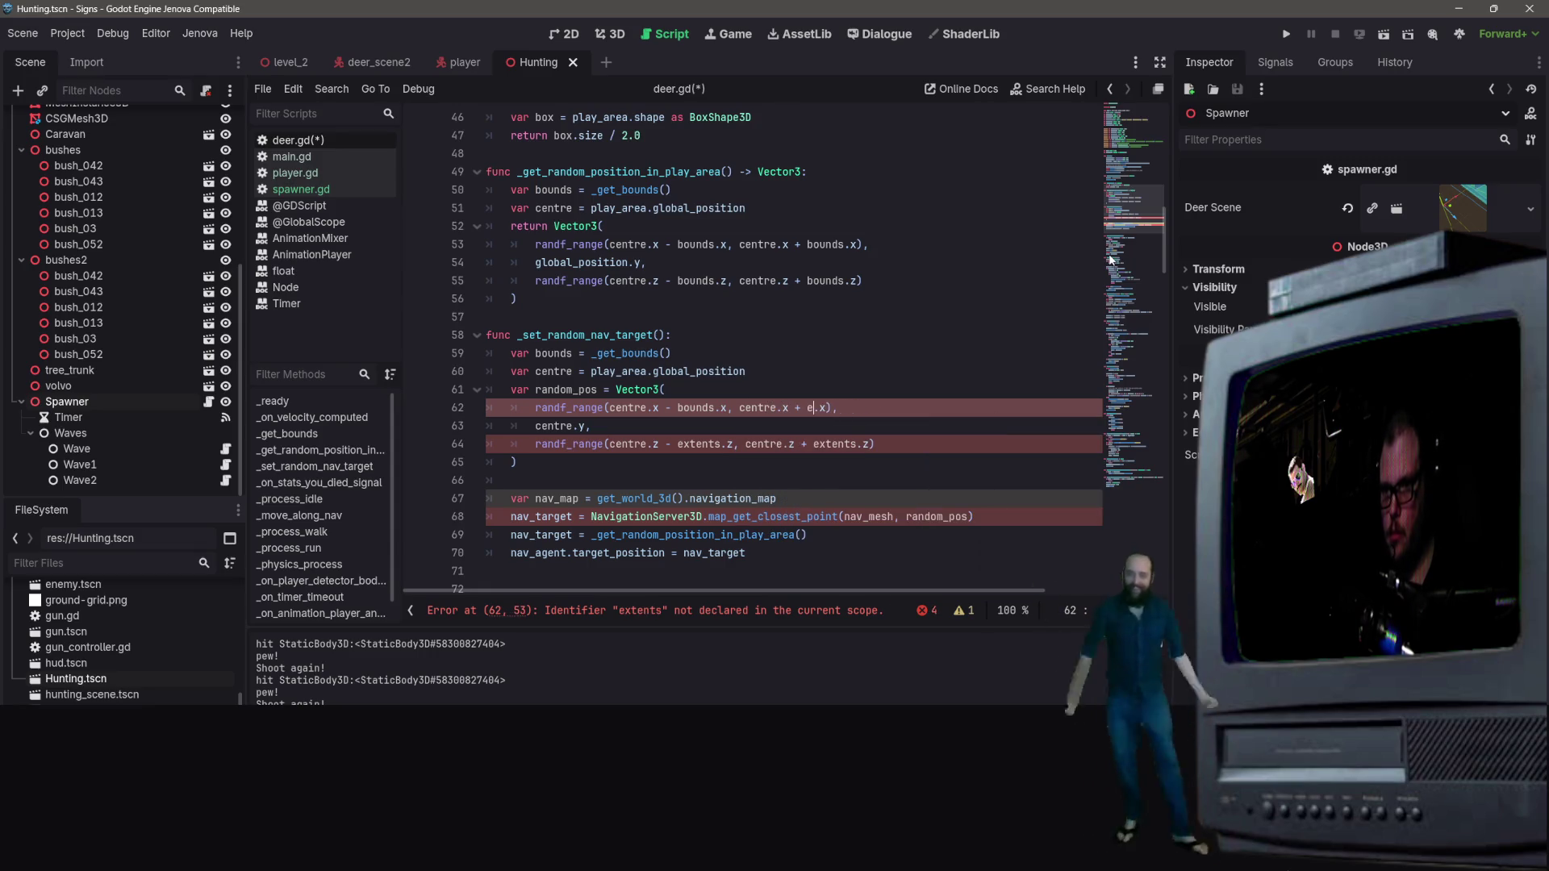
text(bounds)
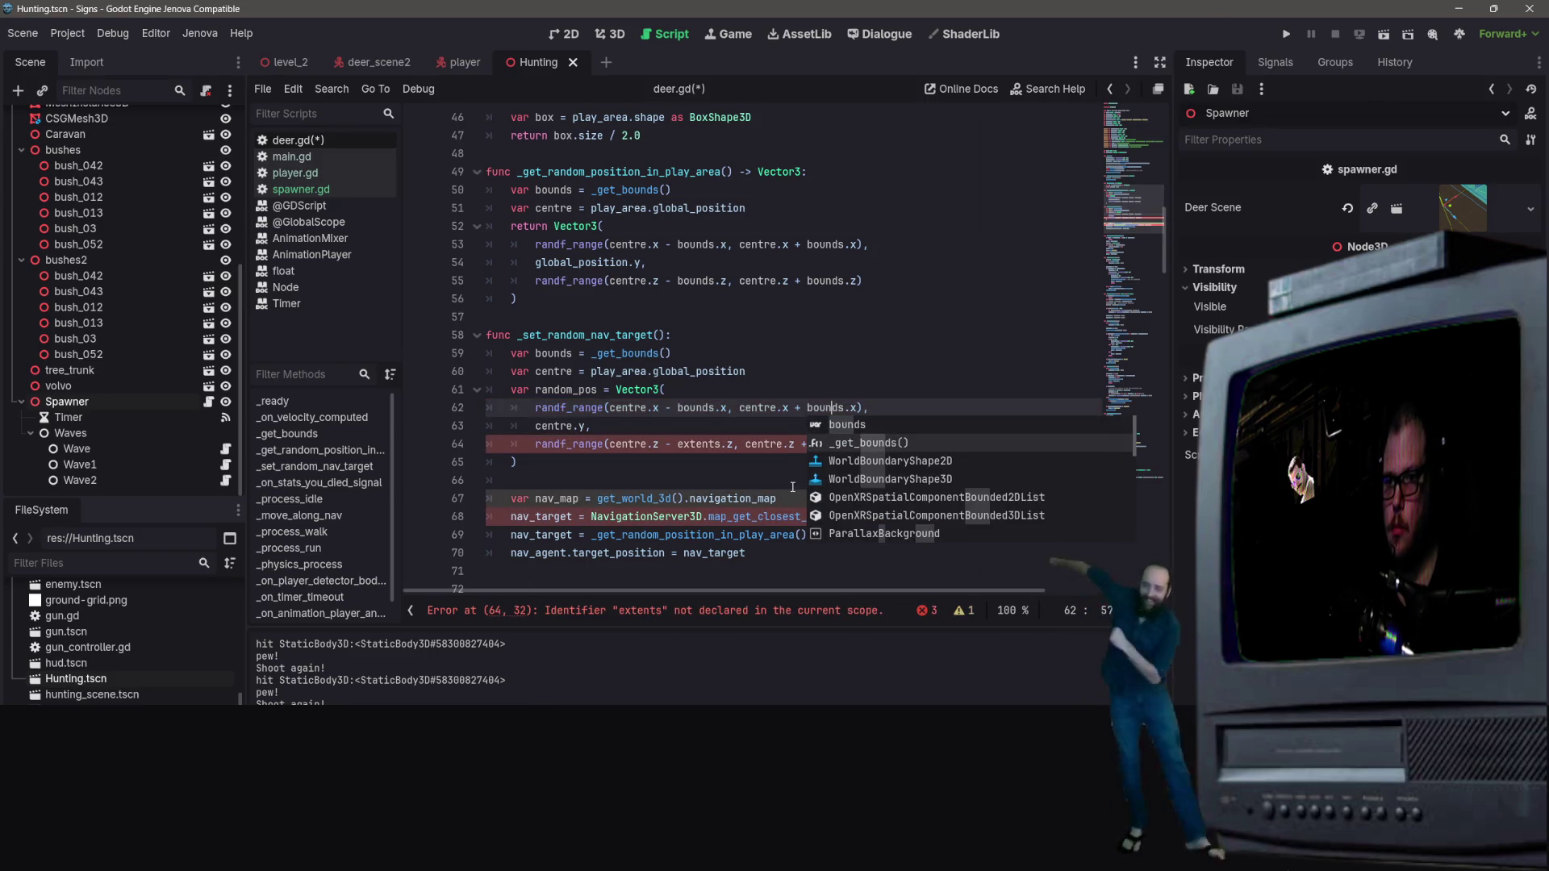
click(673, 473)
Step: Replace both extents references with bounds on line 64
drag(677, 445, 716, 446)
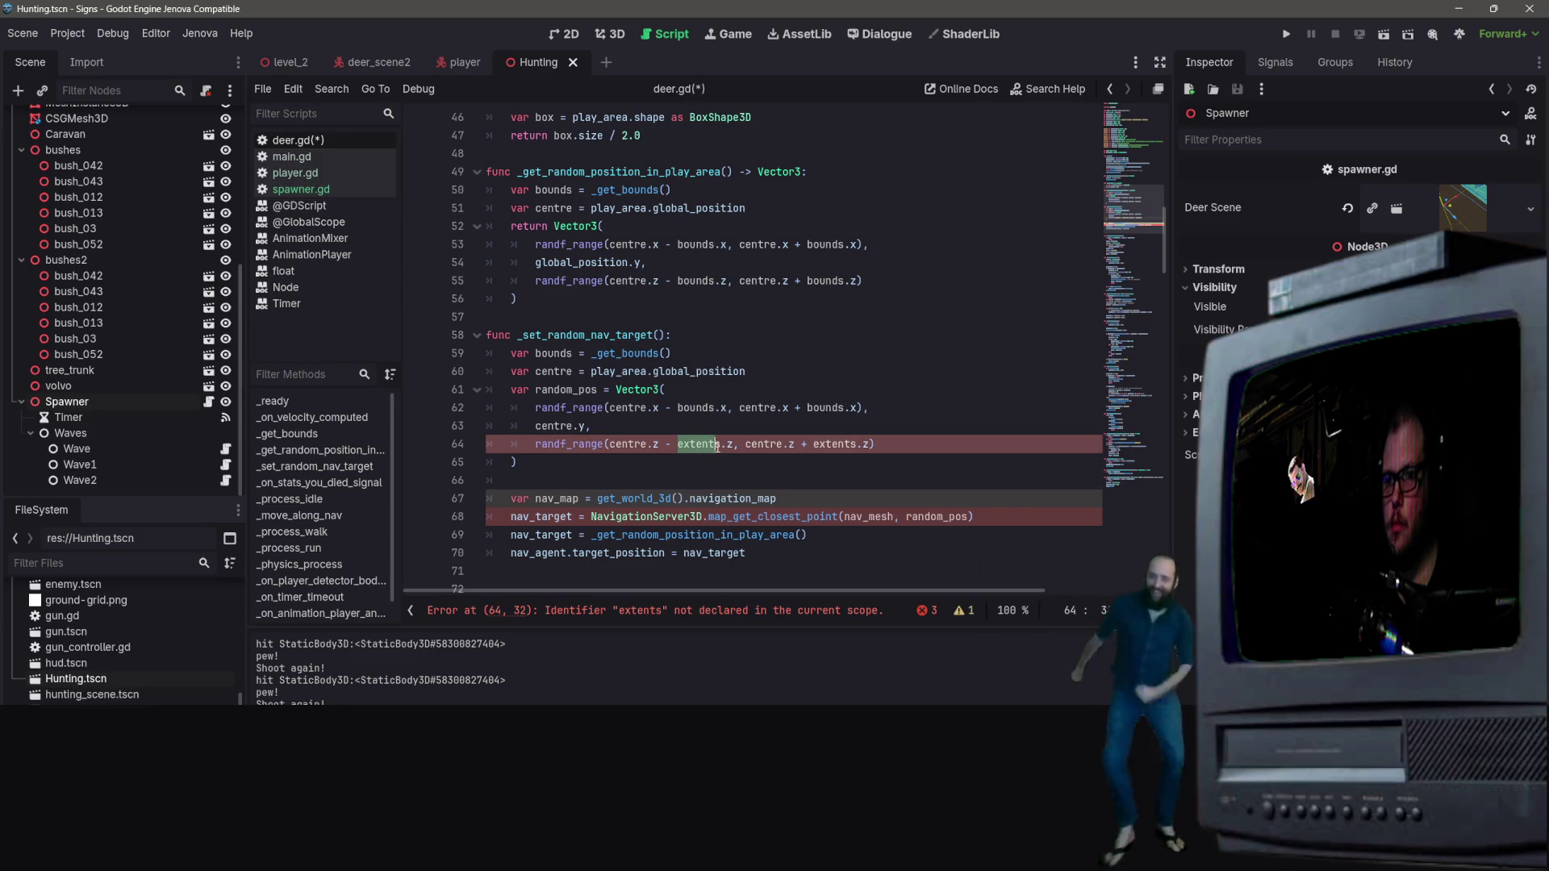
text(bound)
click(811, 443)
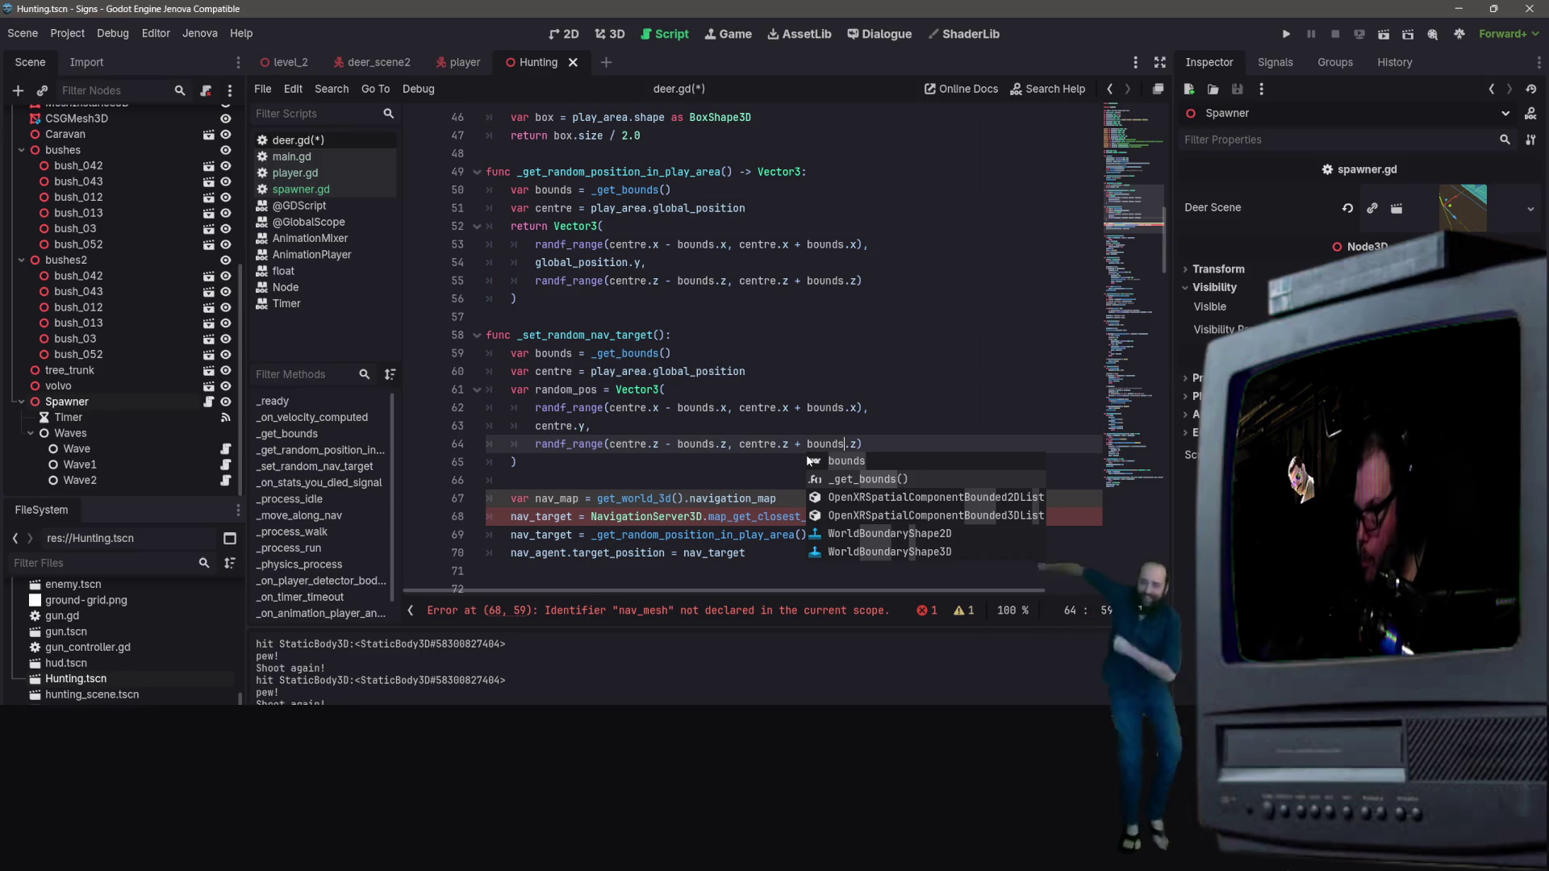
click(832, 384)
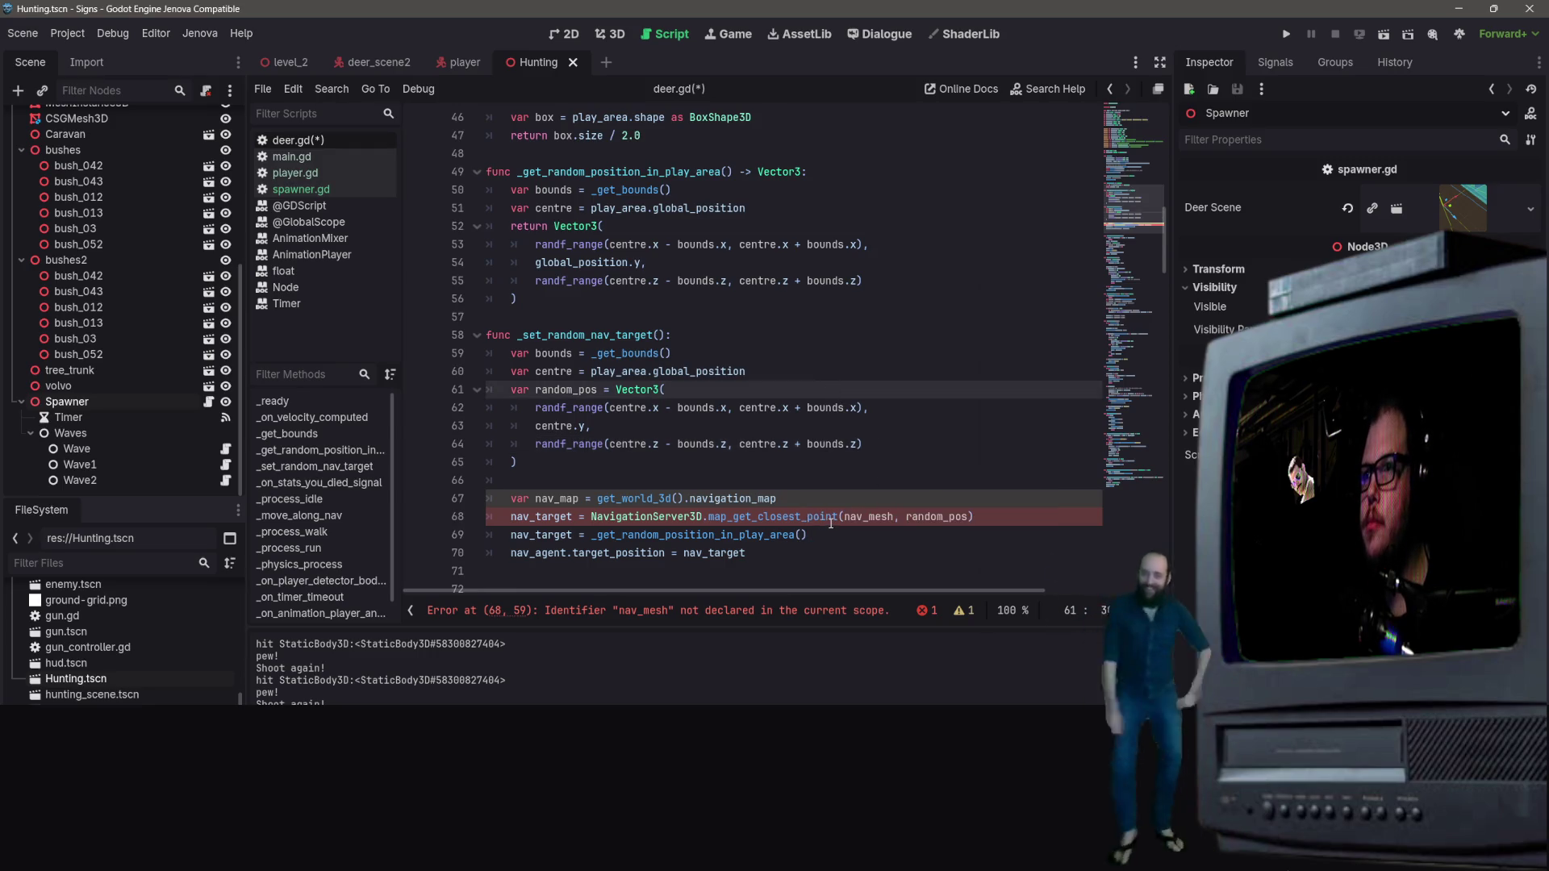
Step: Change nav_mesh to nav_map in the map_get_closest_point call
click(905, 517)
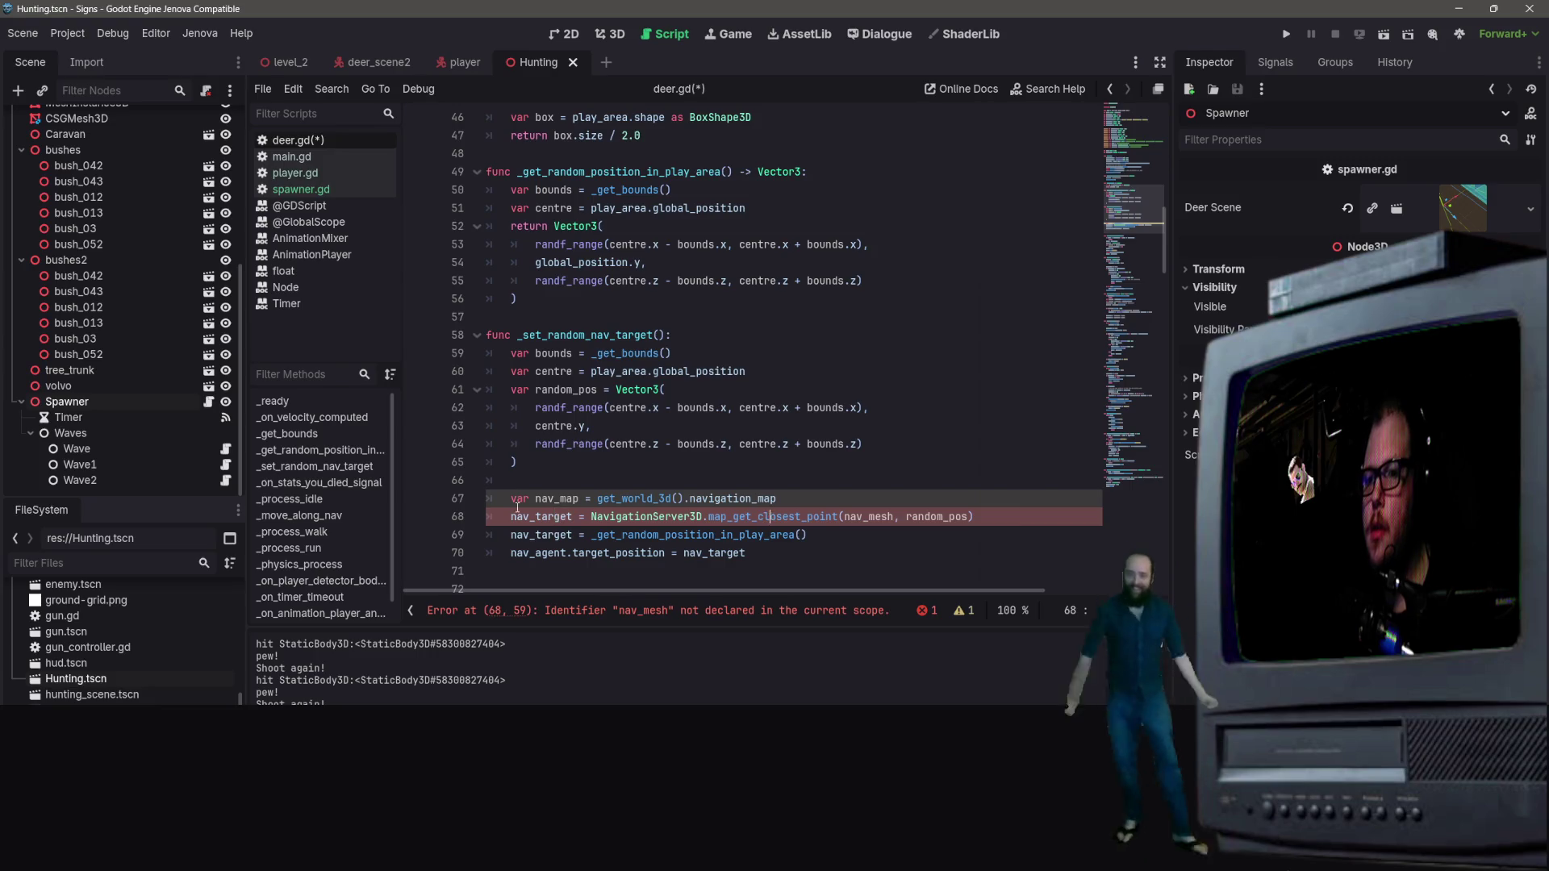
click(885, 517)
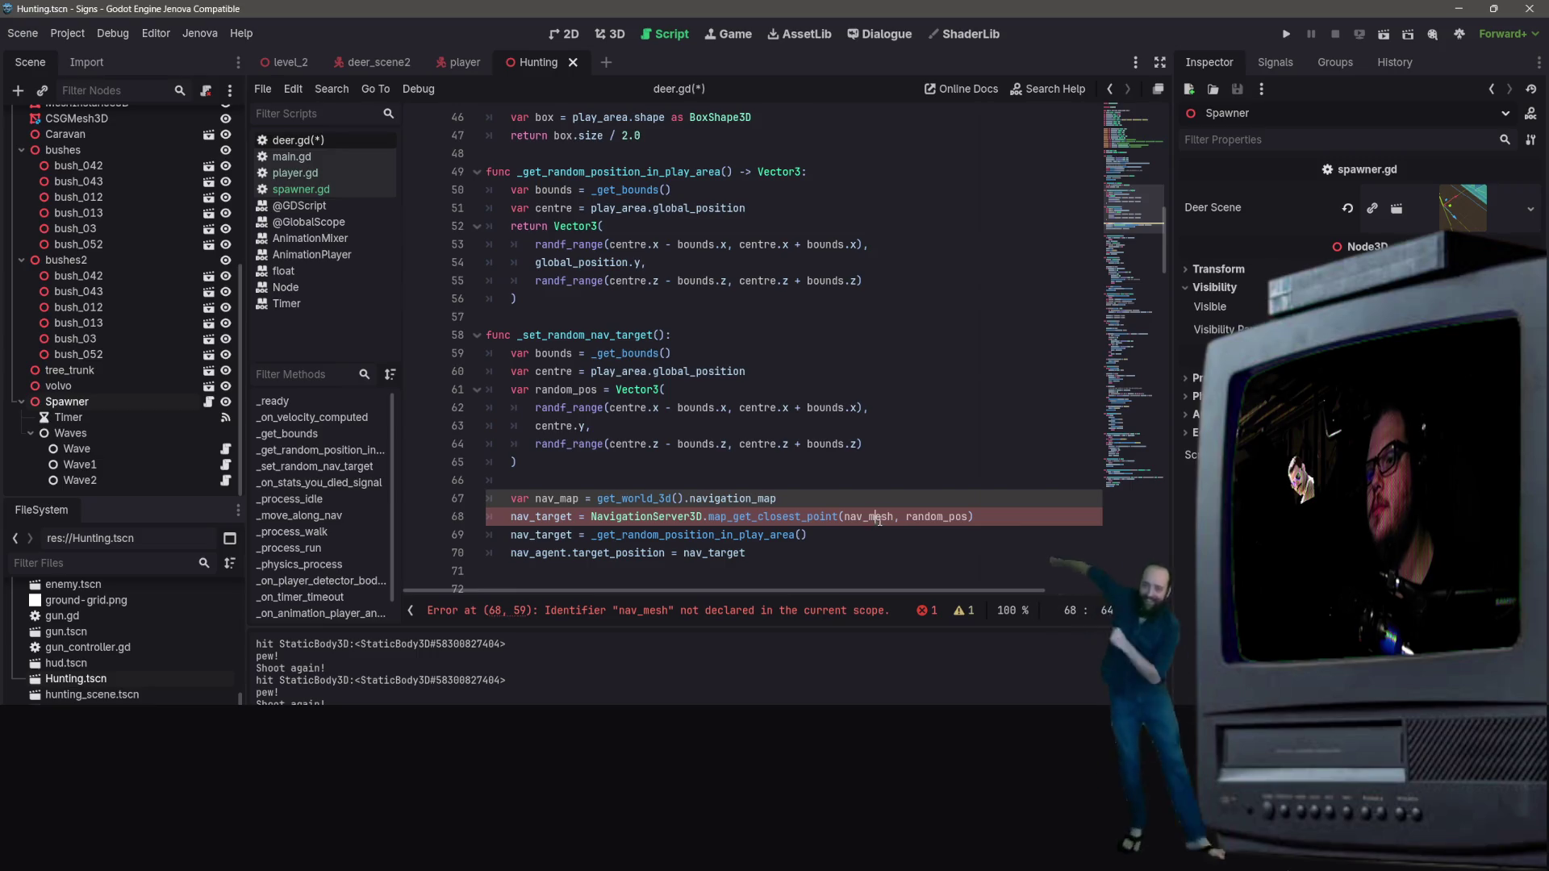
key(BackSpace)
key(BackSpace)
key(Delete)
text(ap)
Step: Save the deer.gd script
click(718, 353)
scroll(717, 480, down, 3)
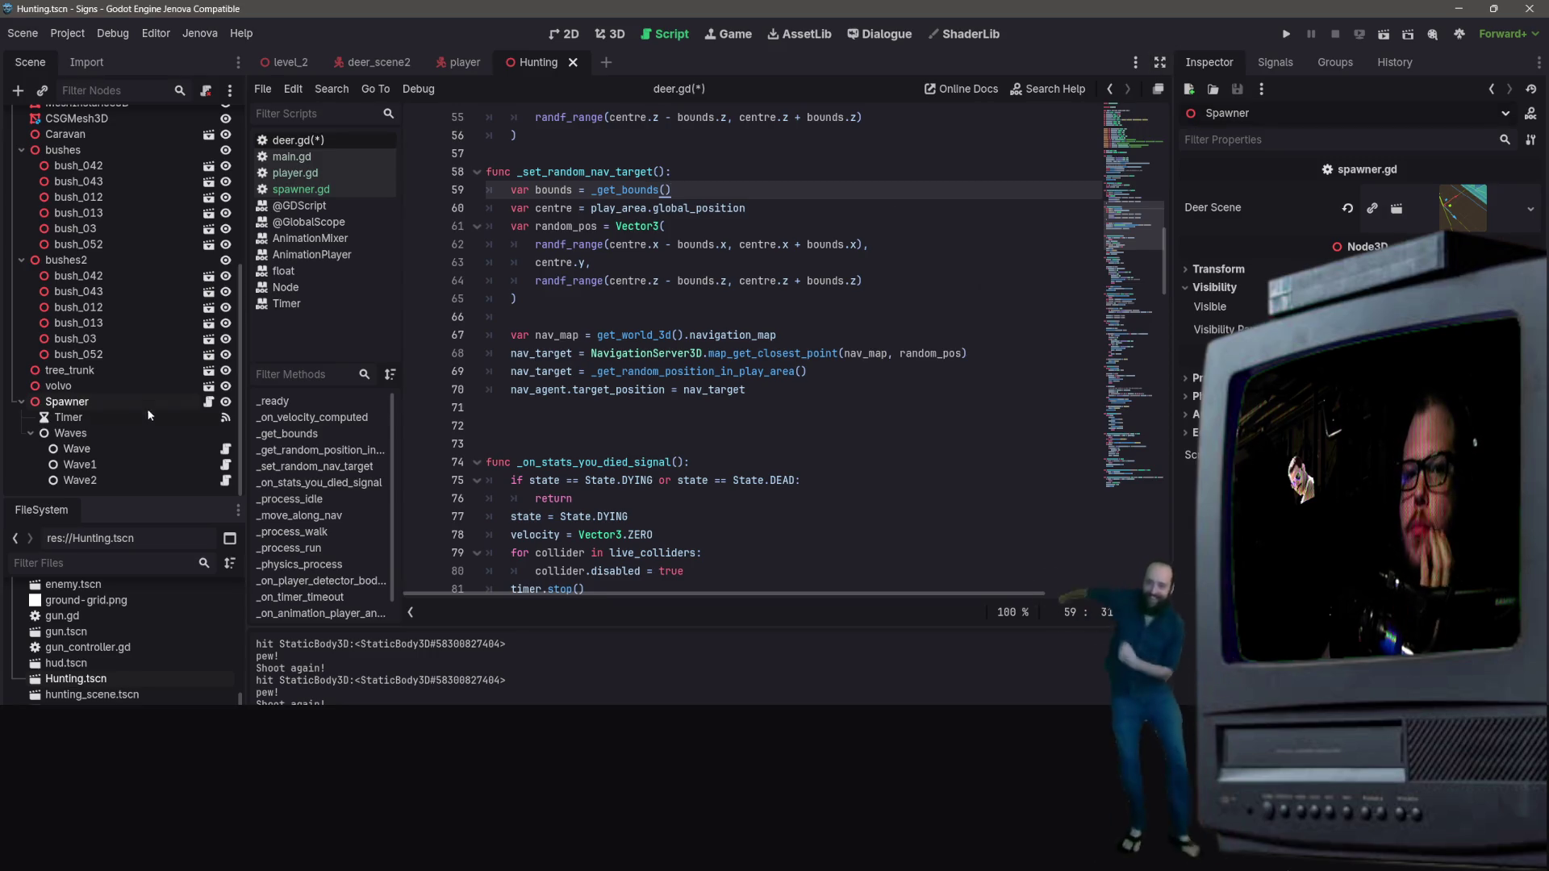
scroll(138, 427, up, 5)
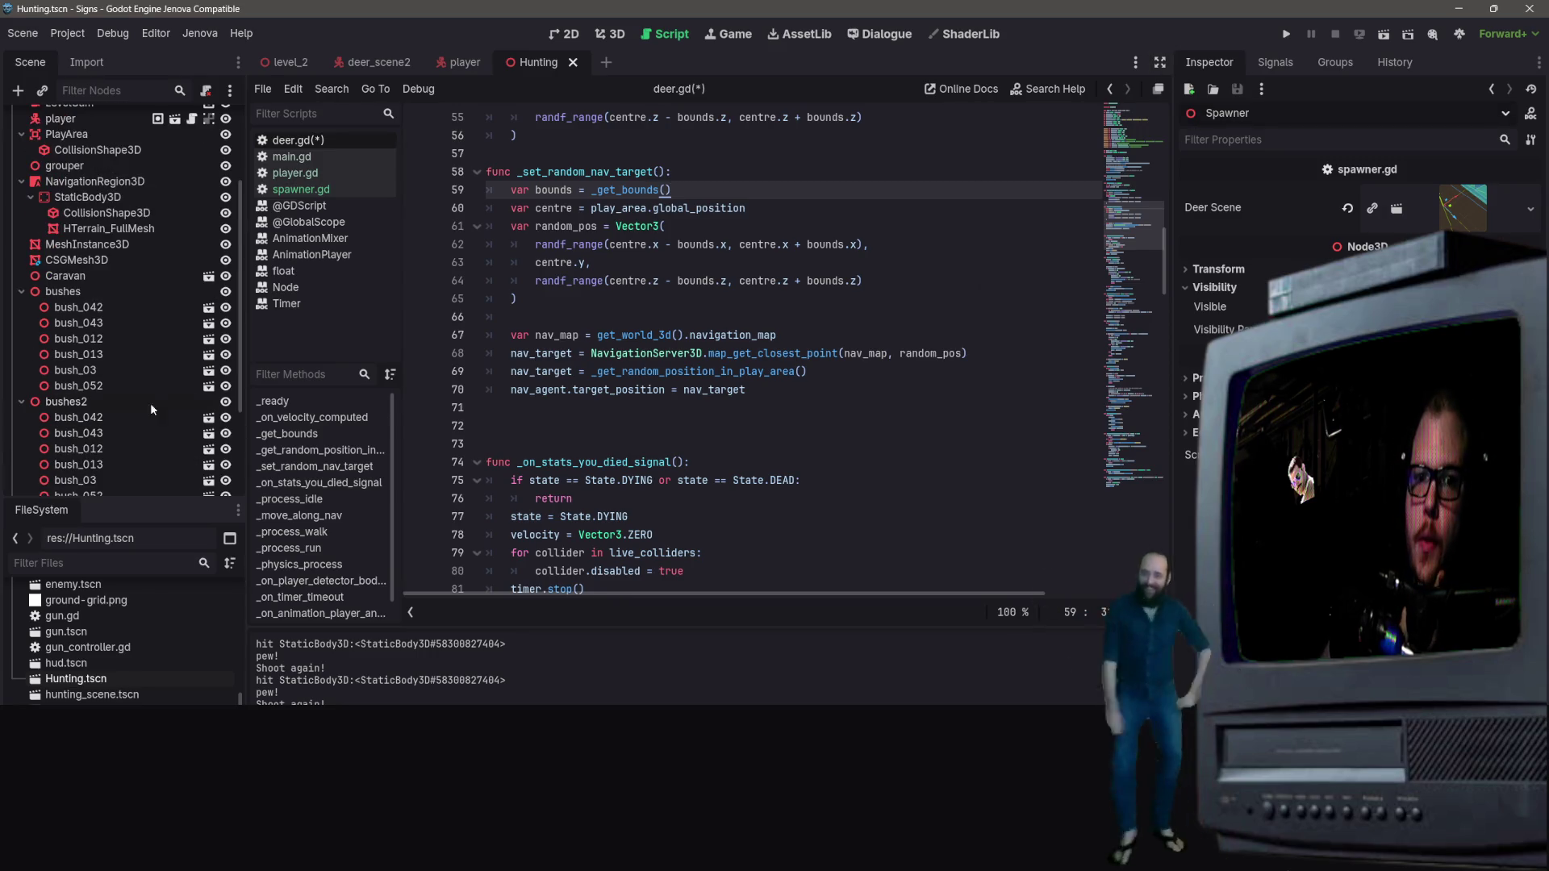
scroll(192, 394, down, 5)
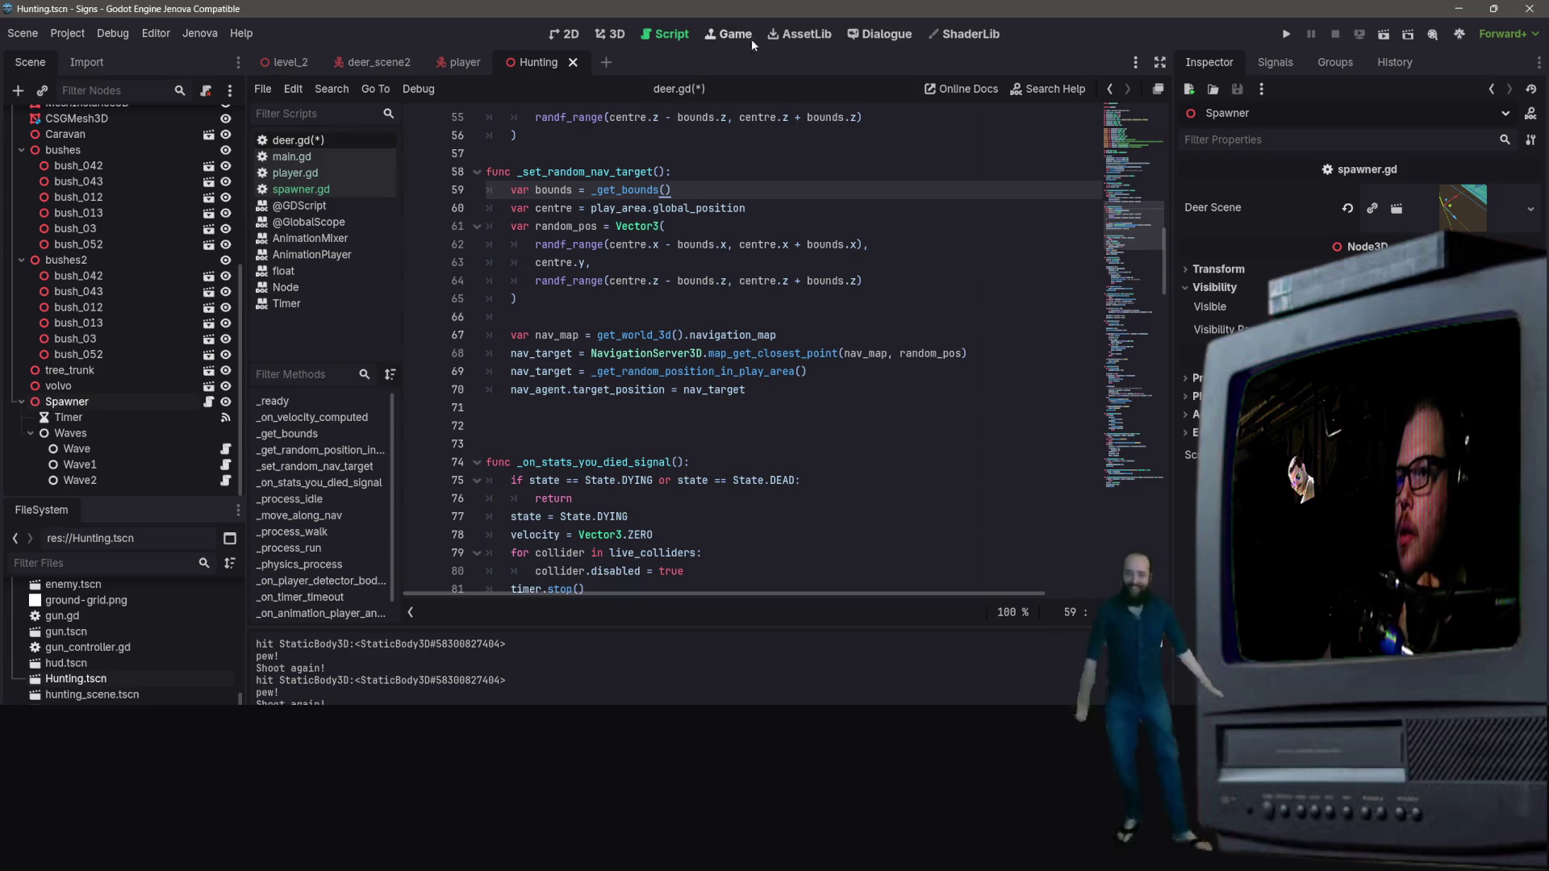
key(ctrl+s)
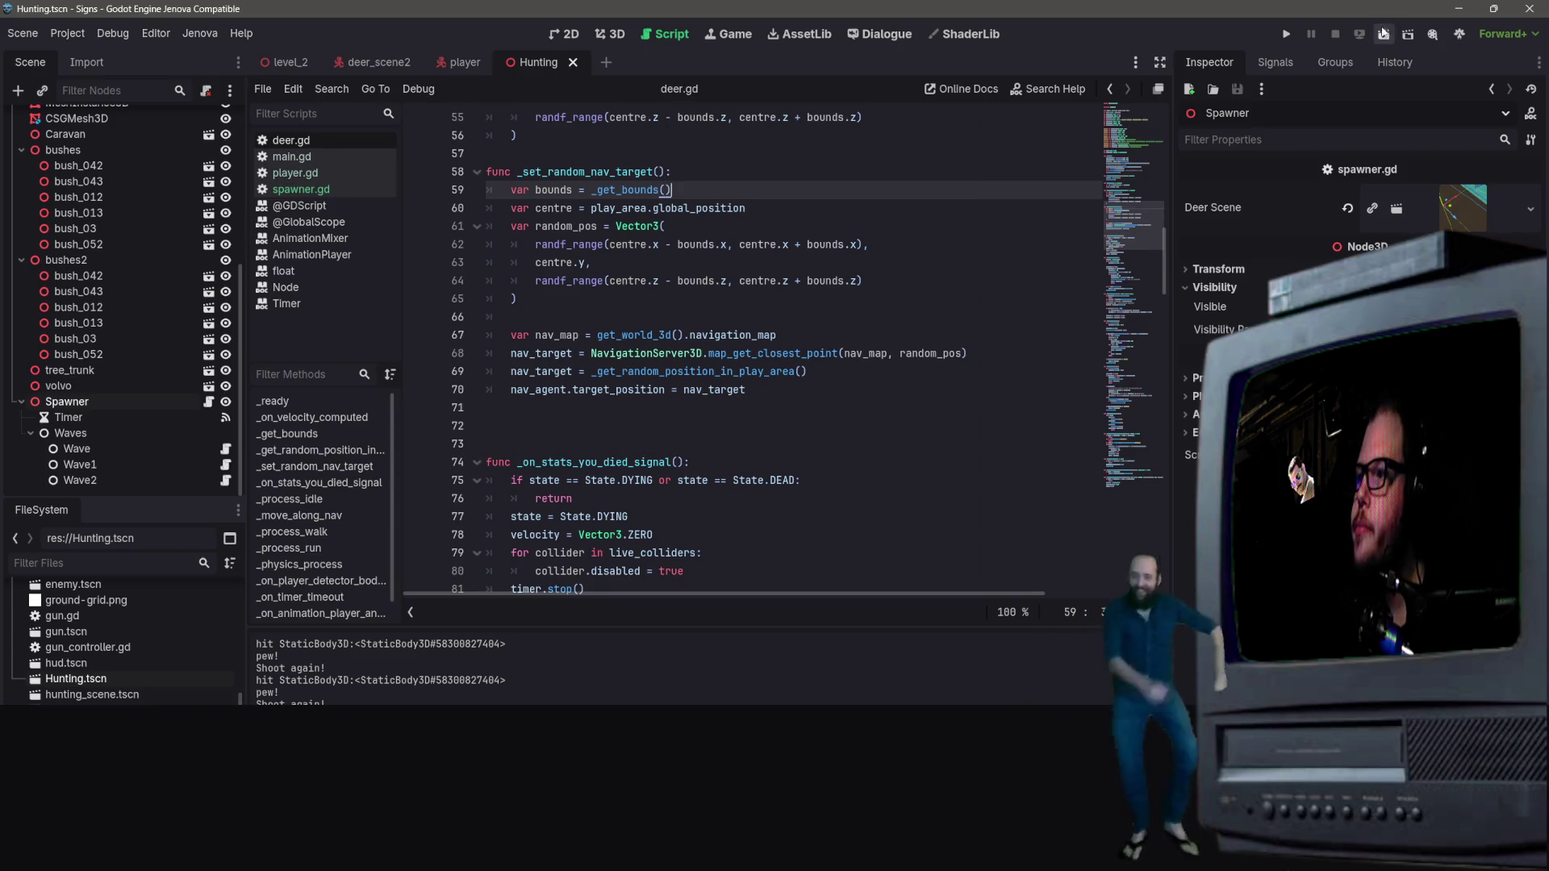
key(F6)
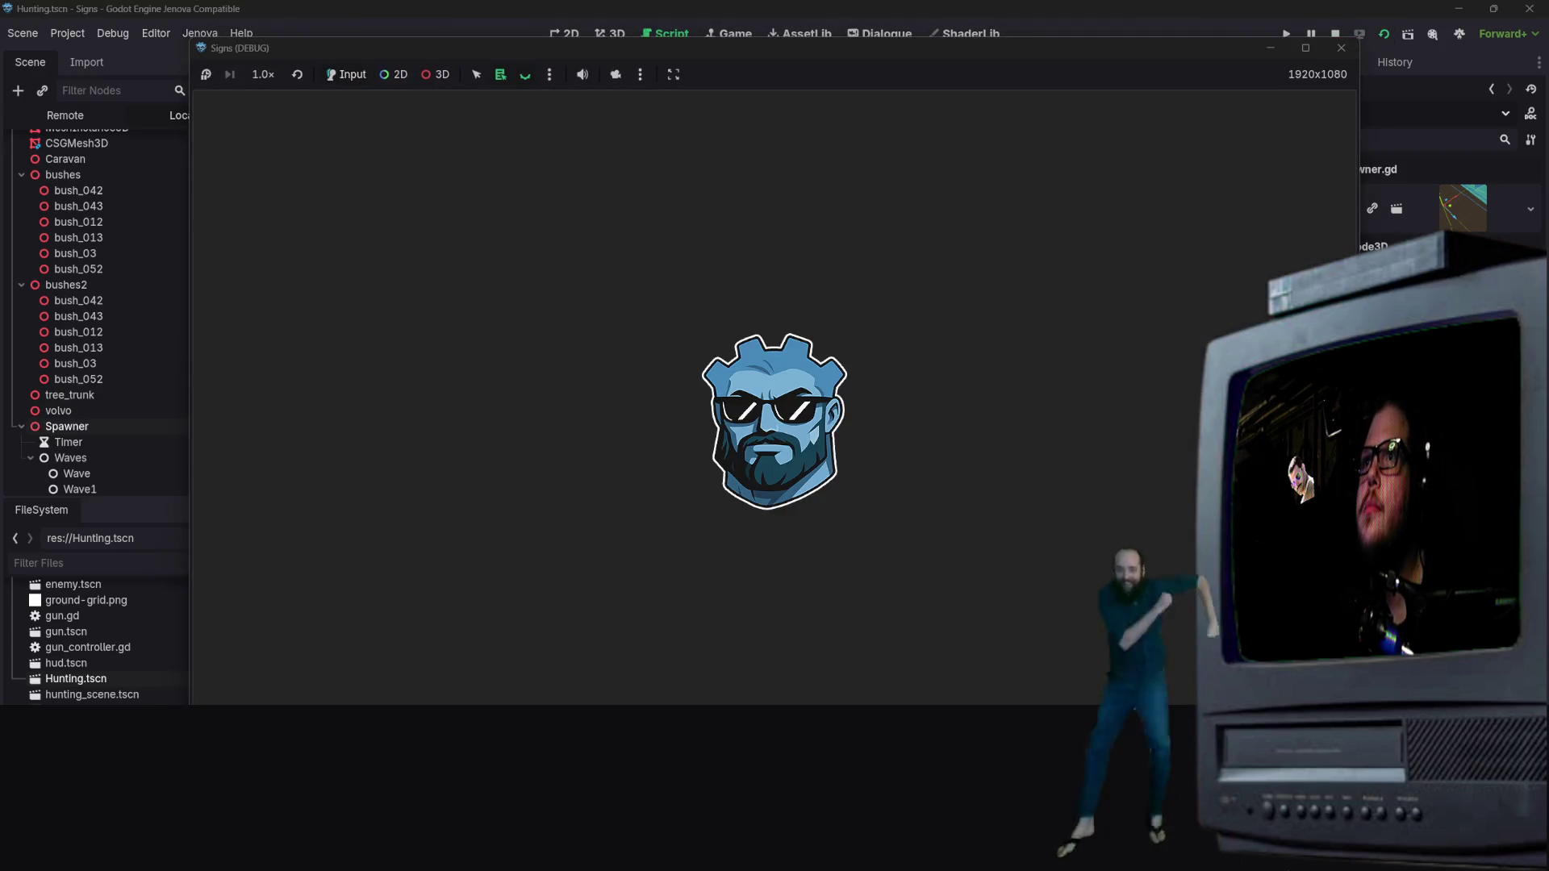
key(s)
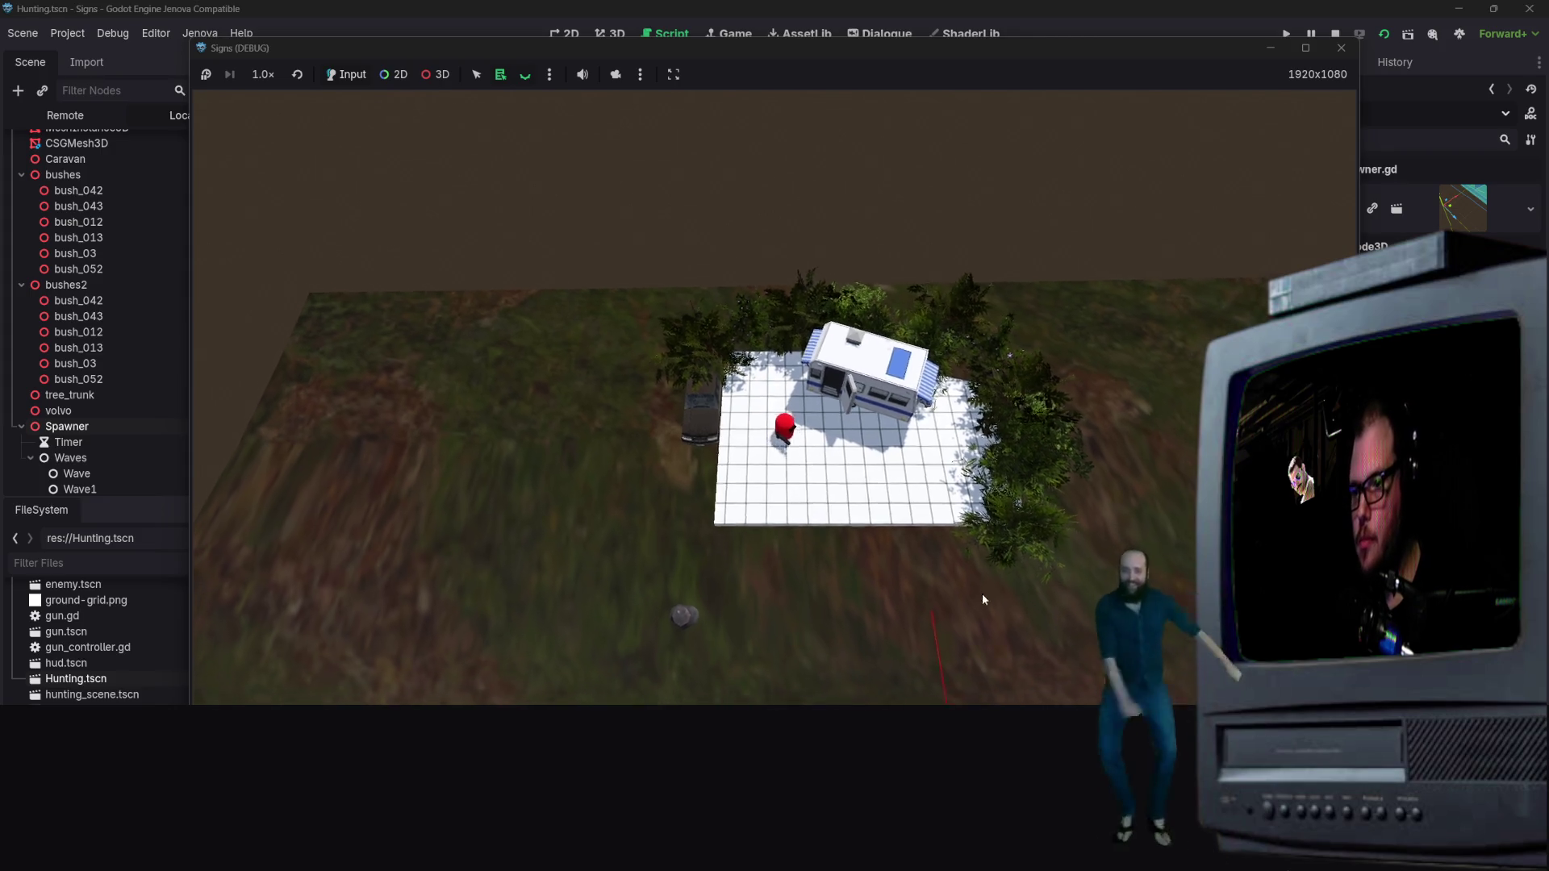
key(s)
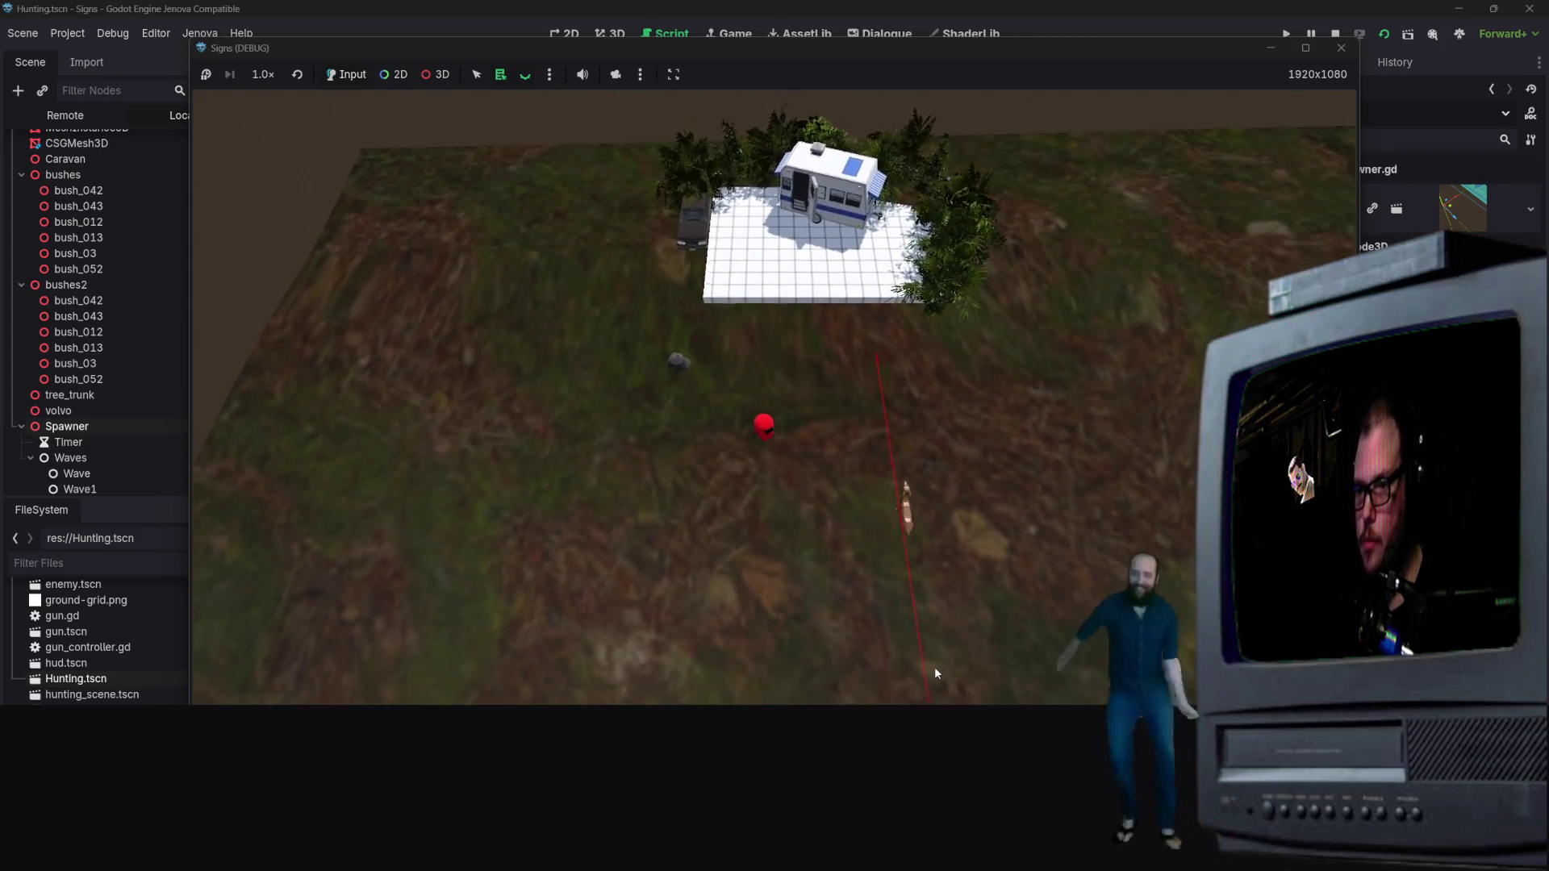
key(s)
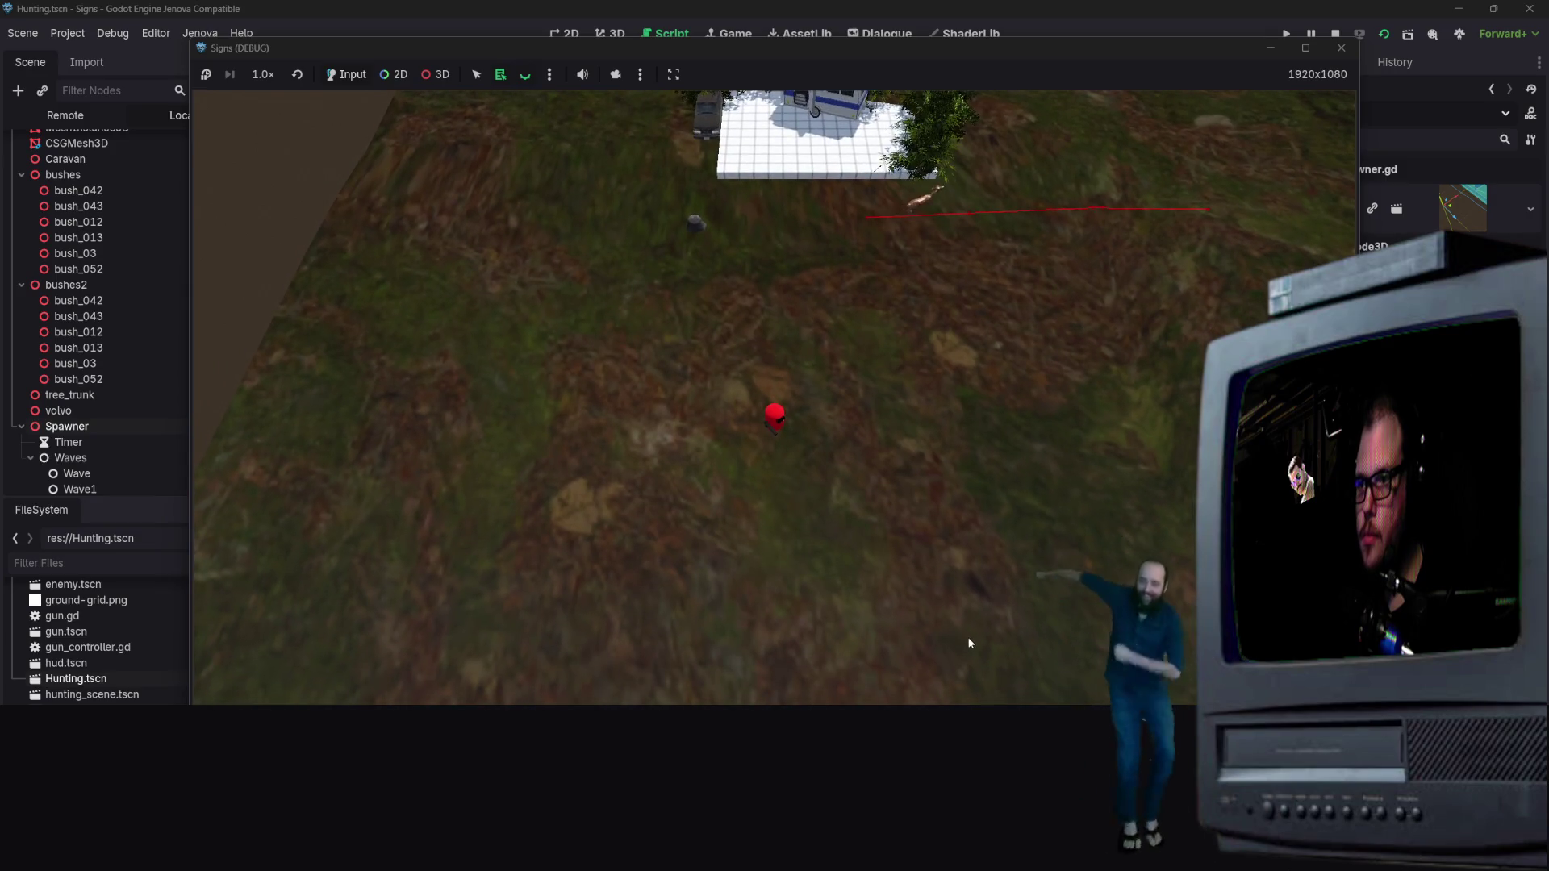
key(d)
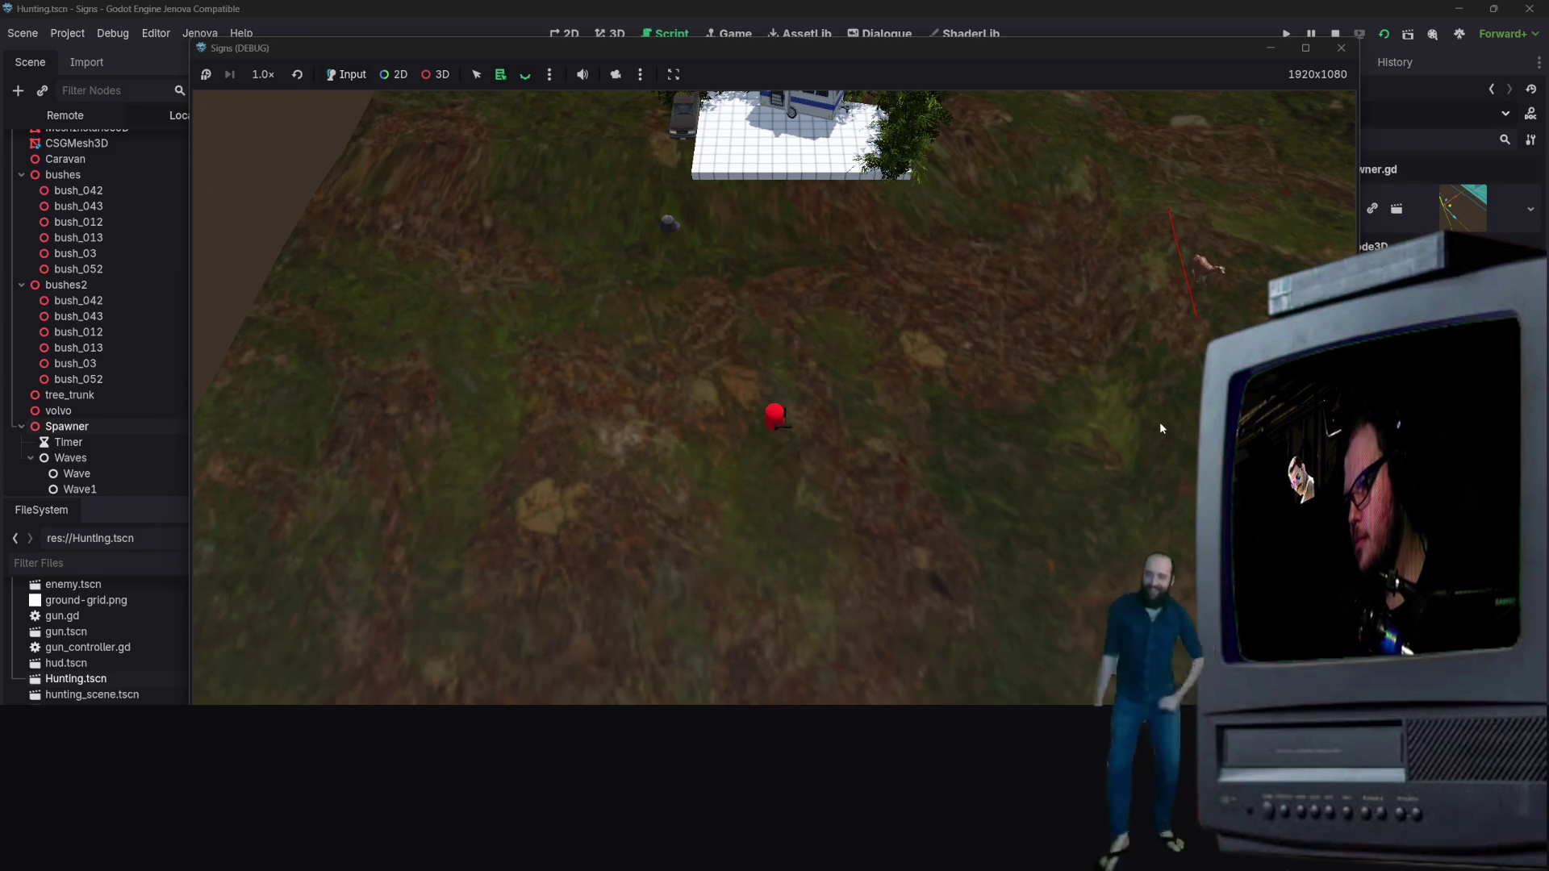
key(d)
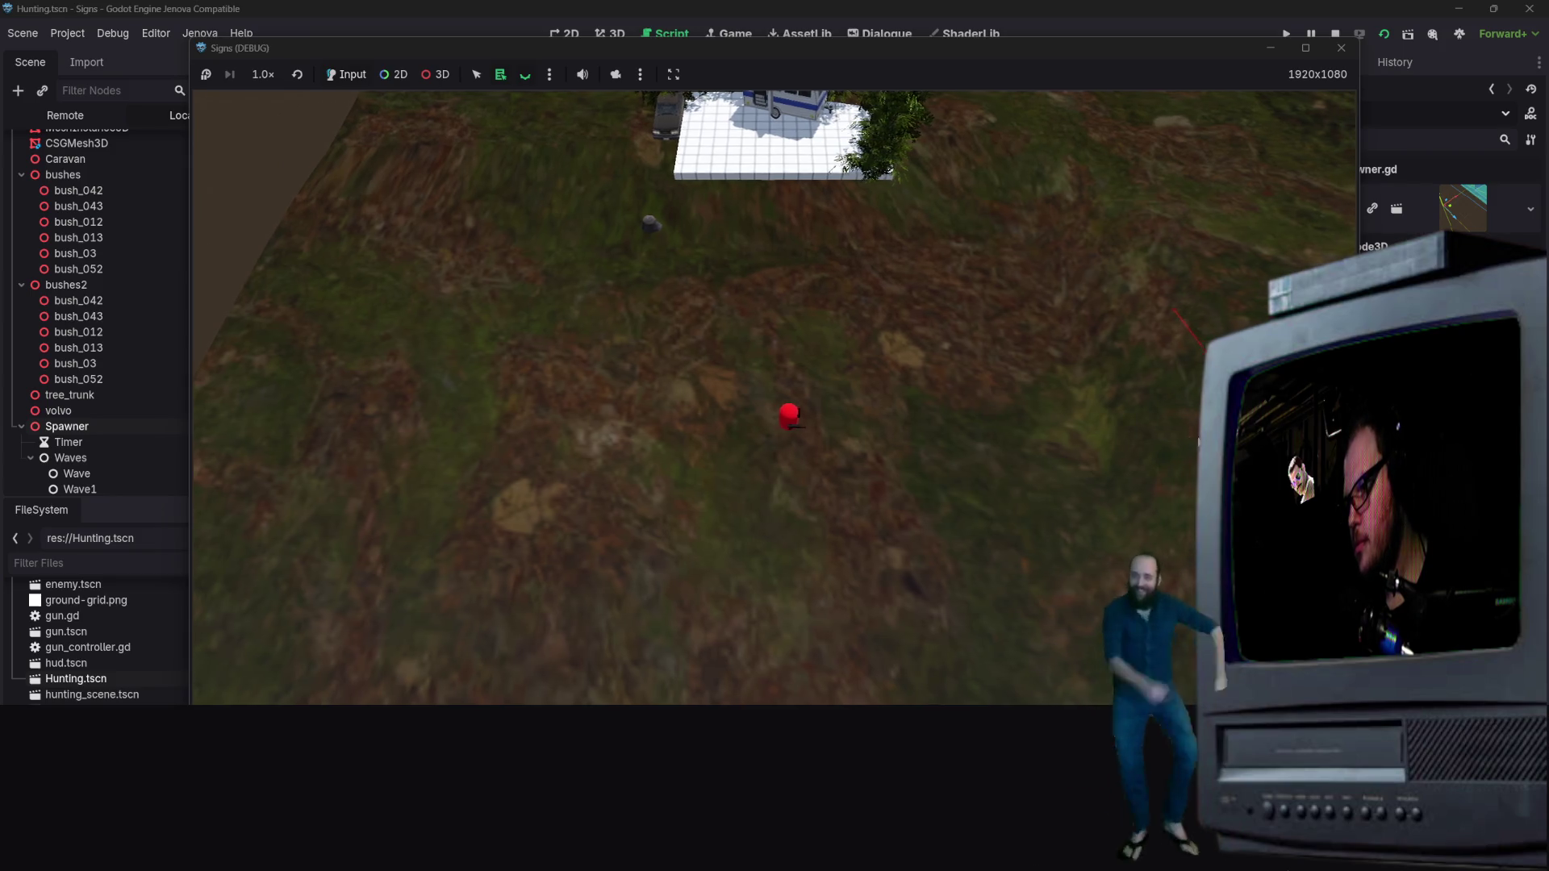
key(s)
key(d)
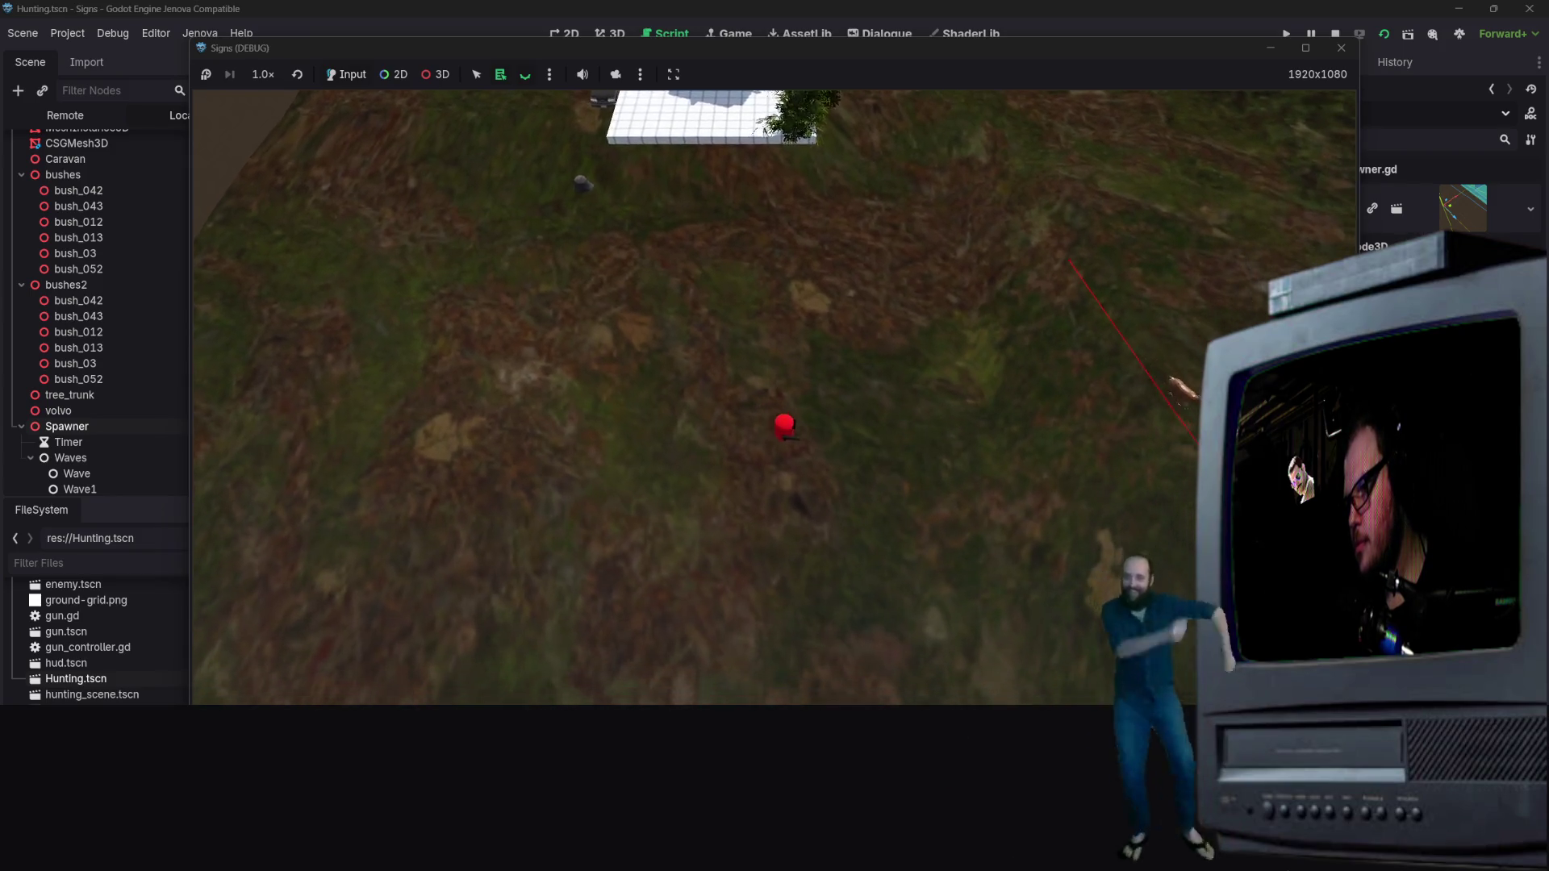
key(d)
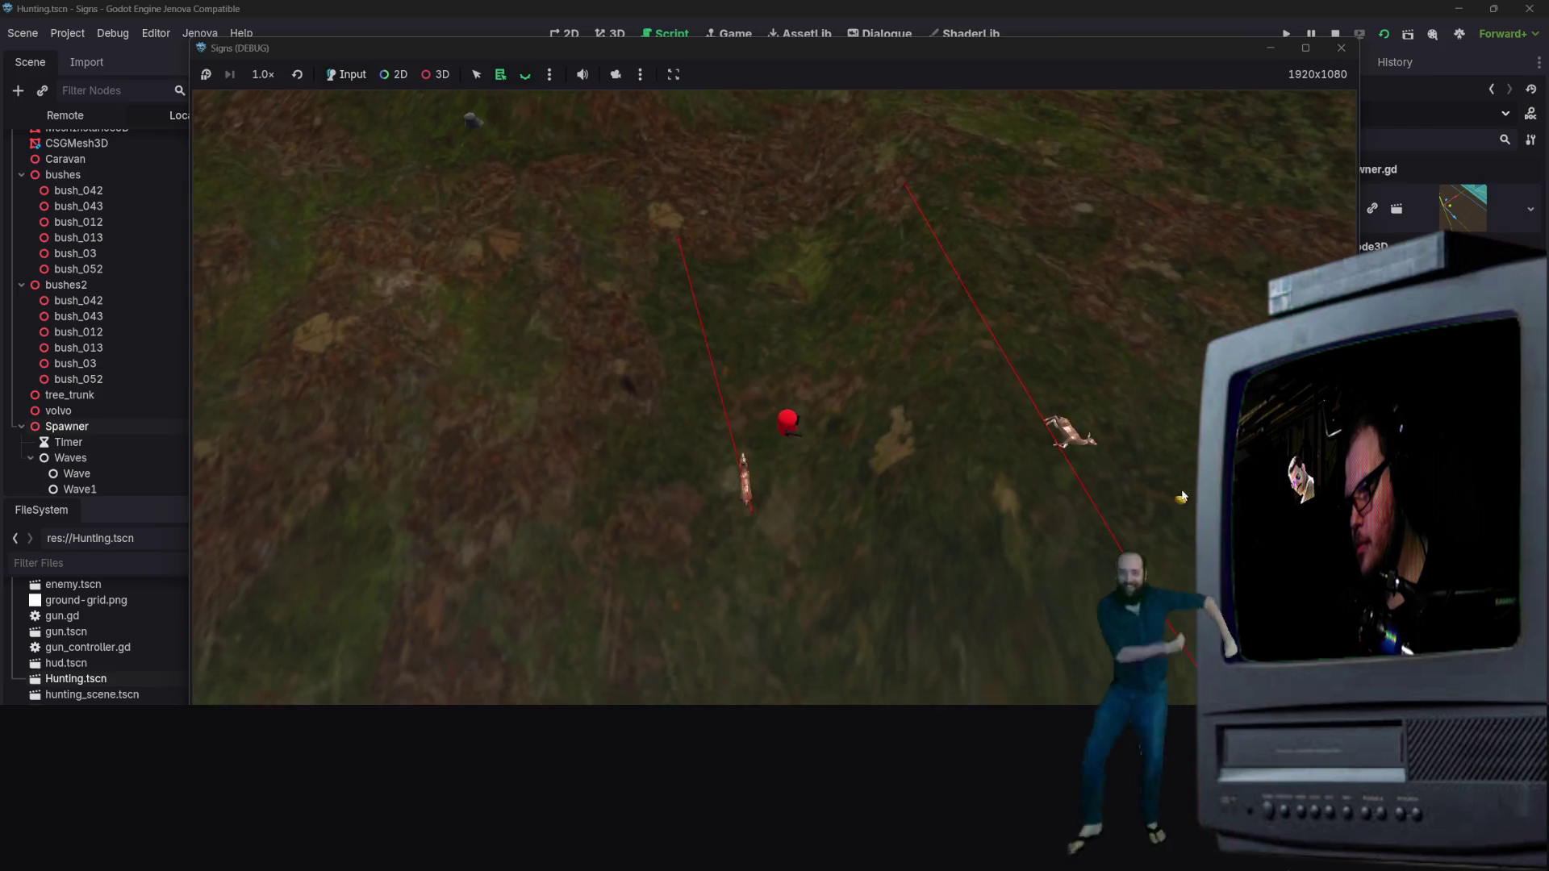
key(a)
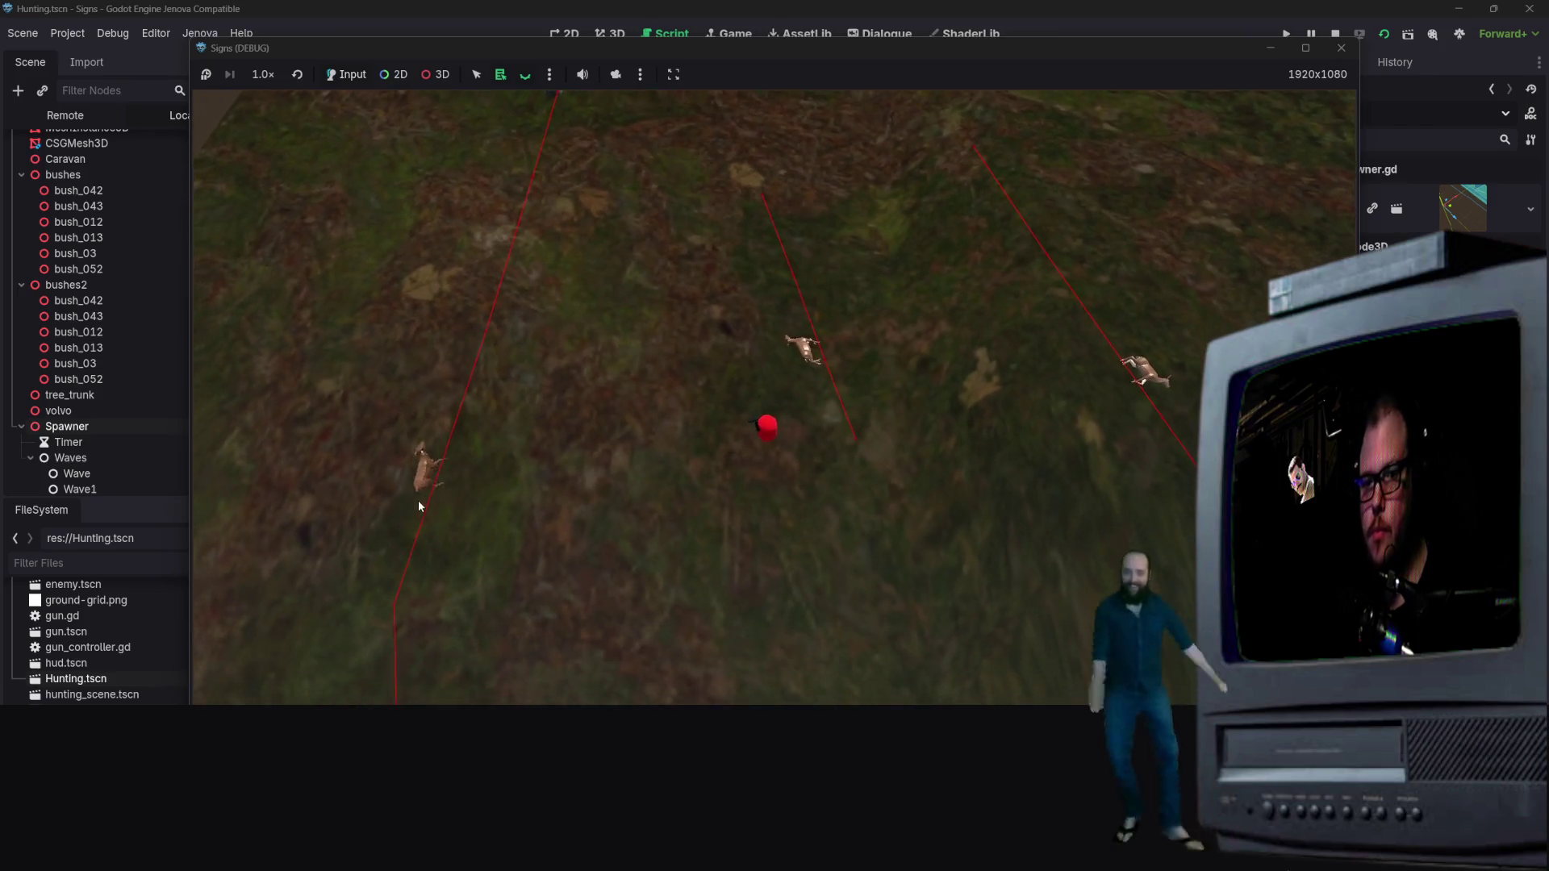
click(574, 382)
key(w)
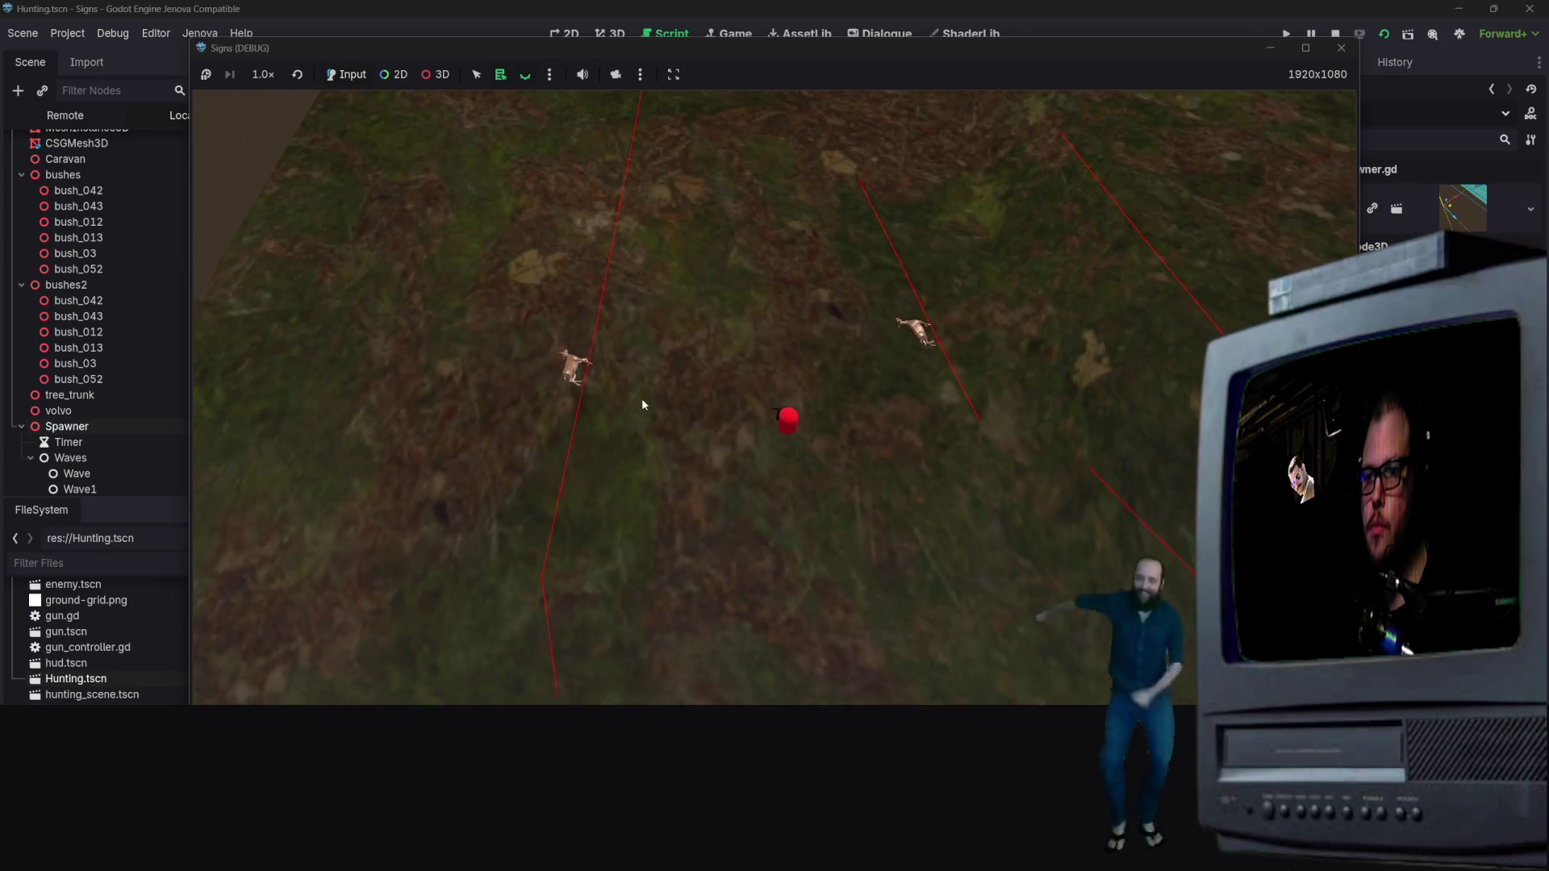
key(w)
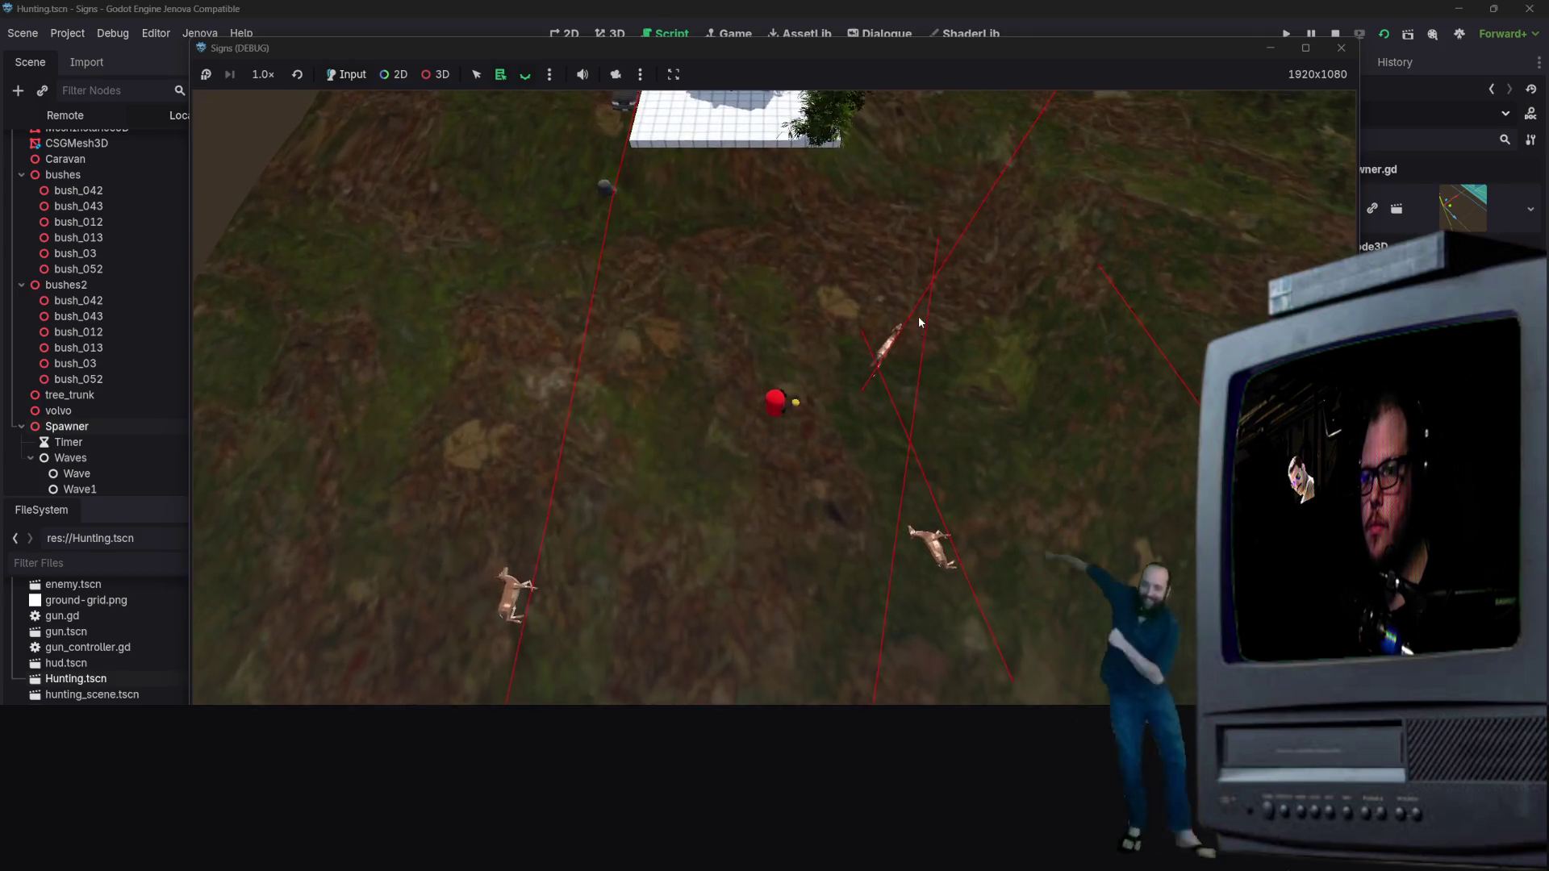
click(948, 347)
key(s)
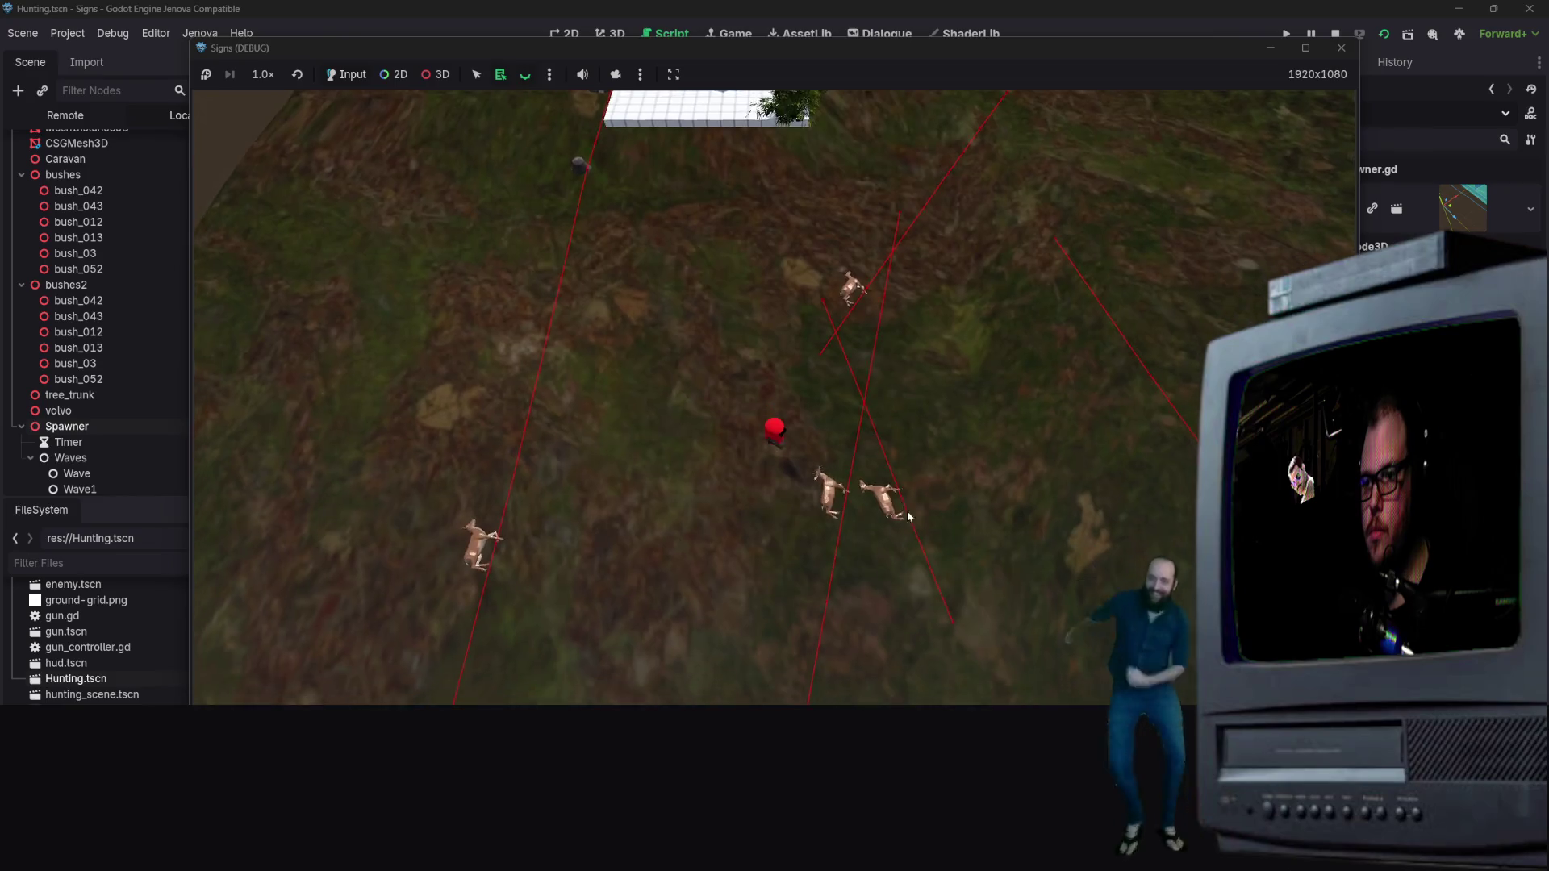
key(s)
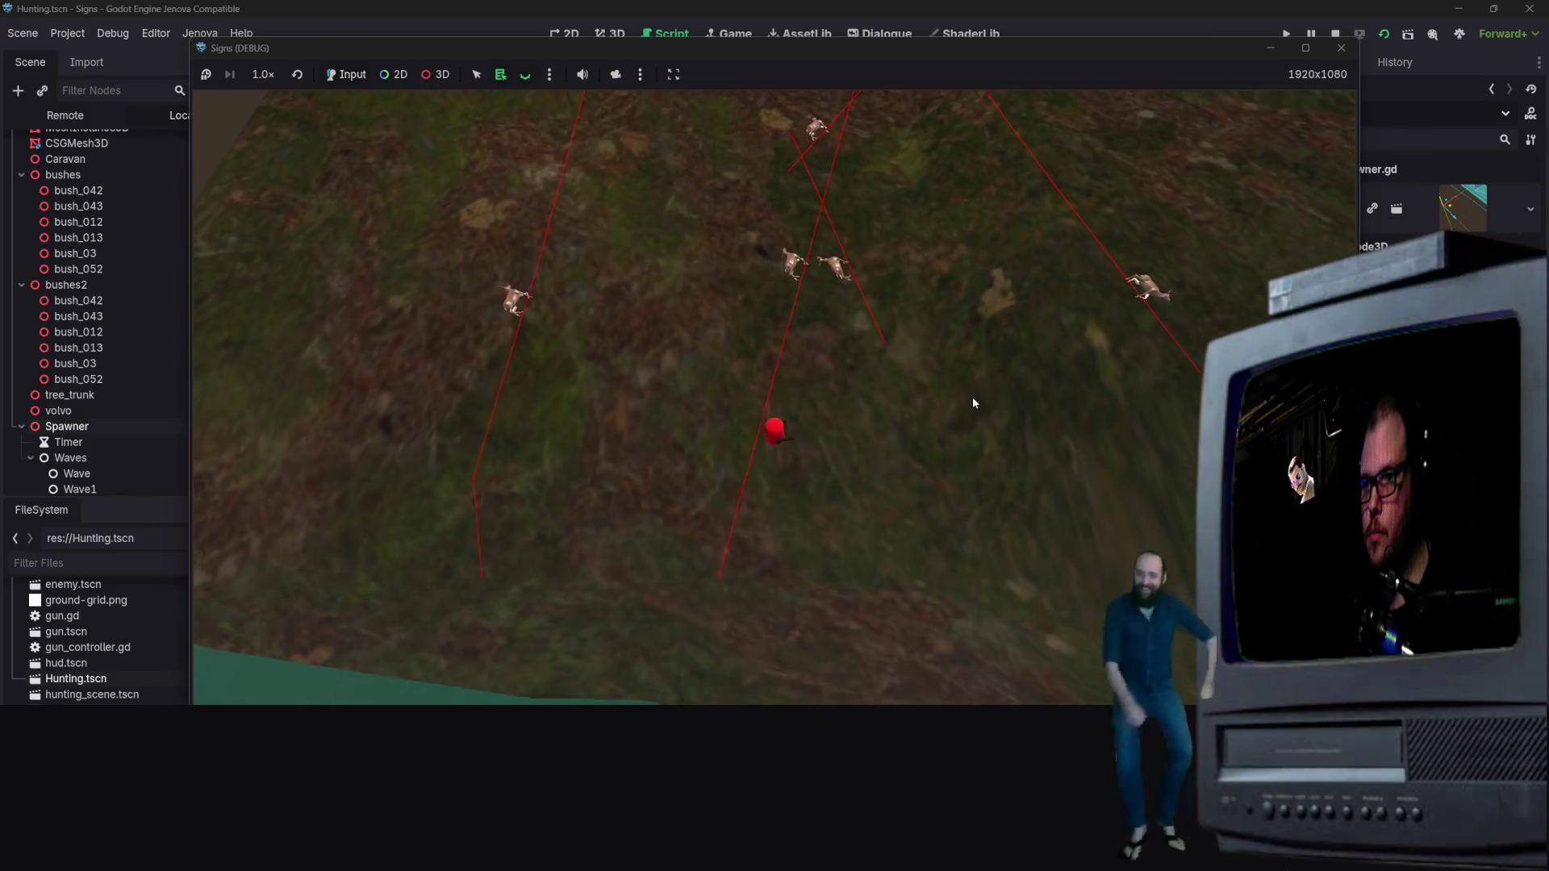
key(w)
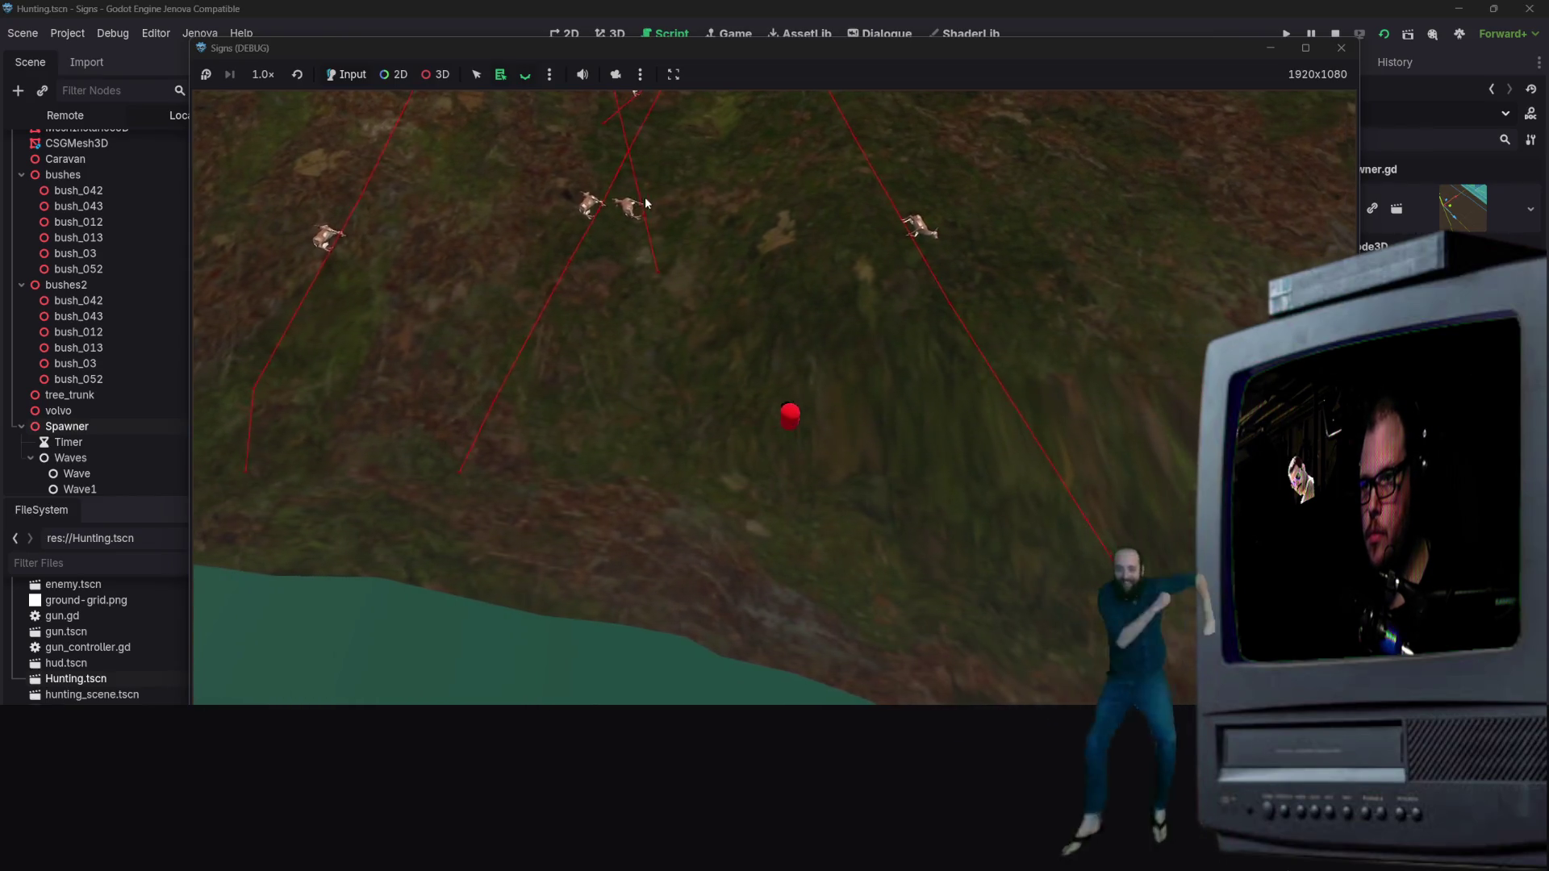
key(w)
key(a)
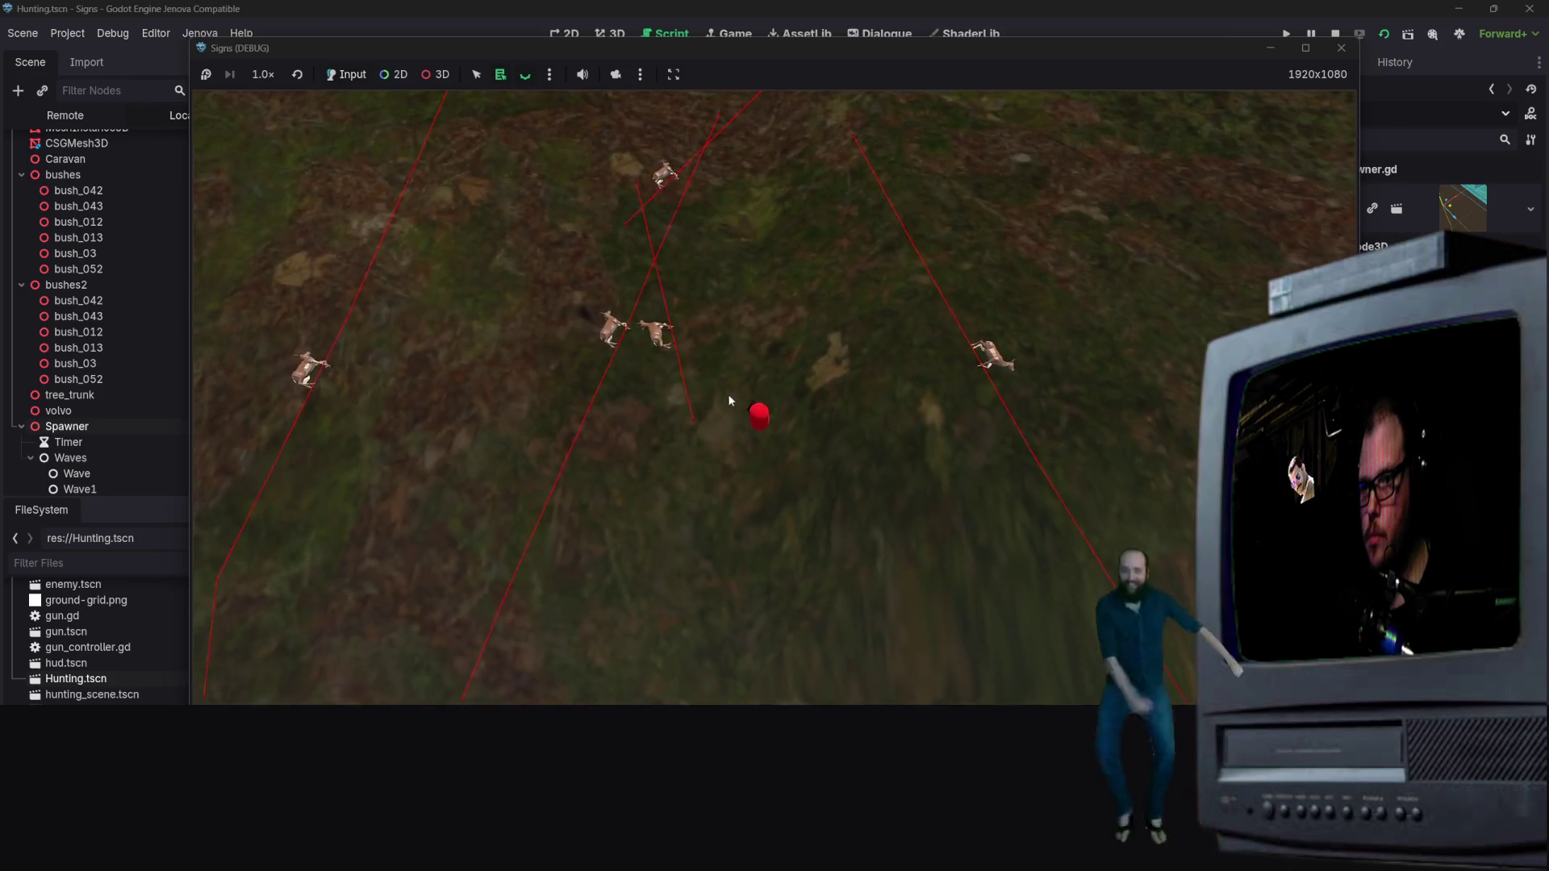
key(w)
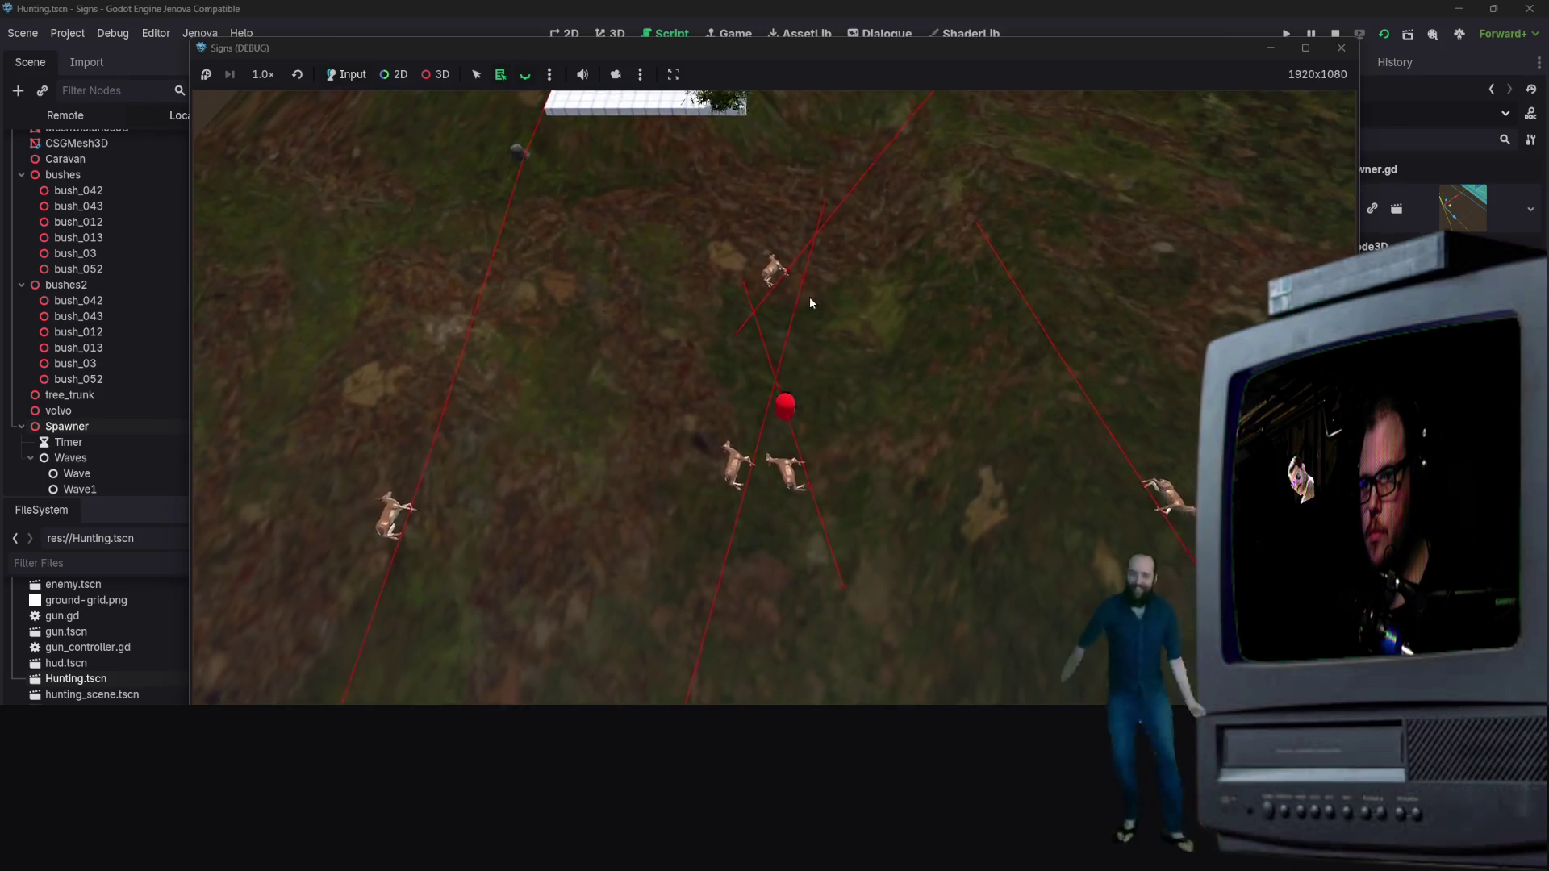
key(w)
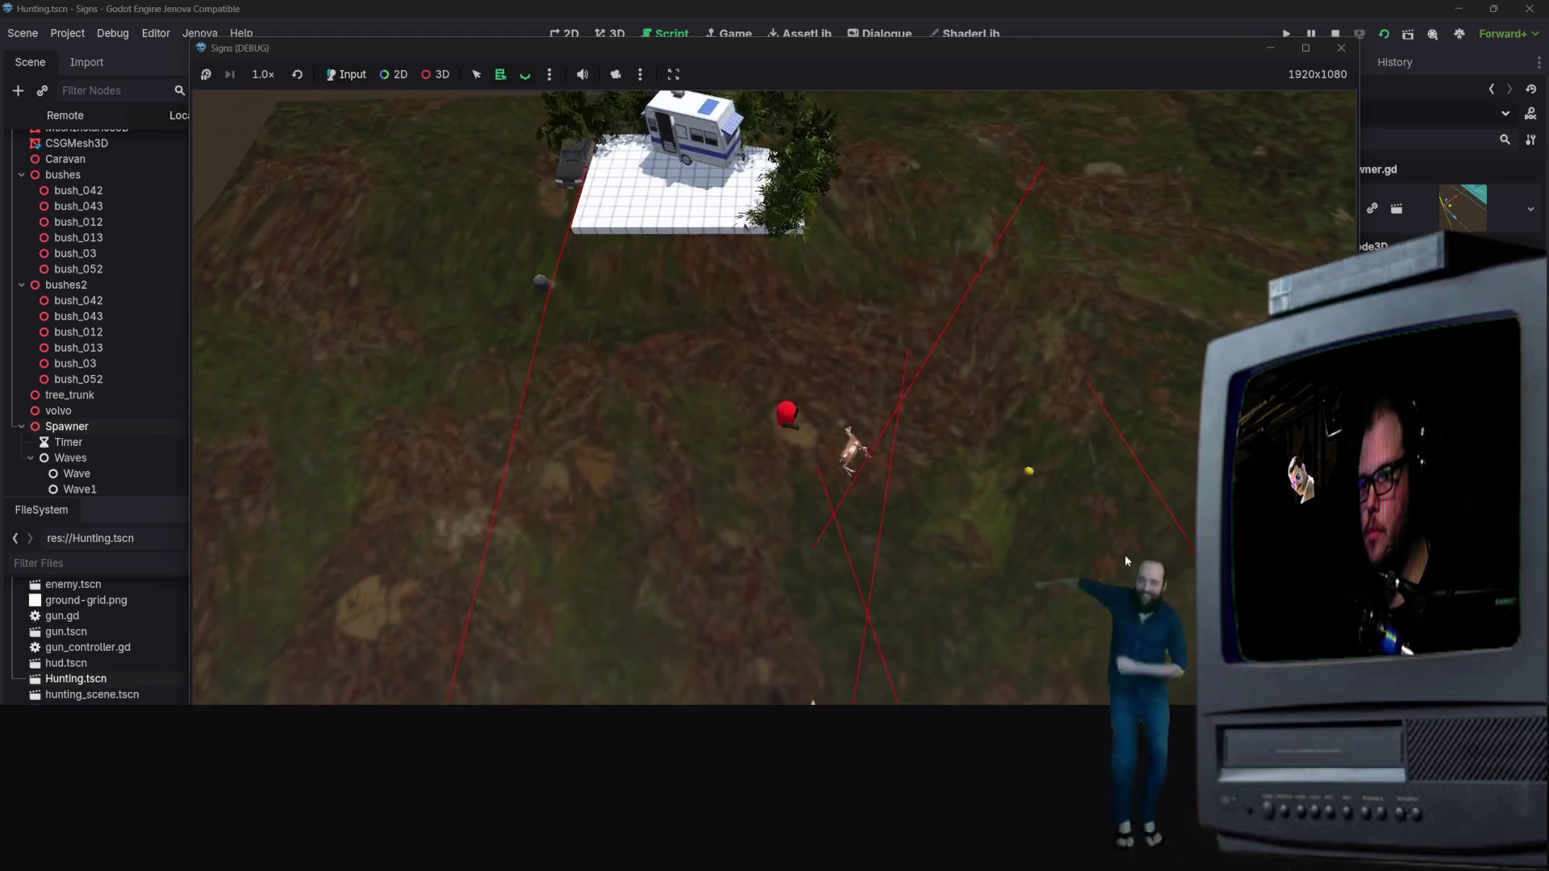
key(d)
key(s)
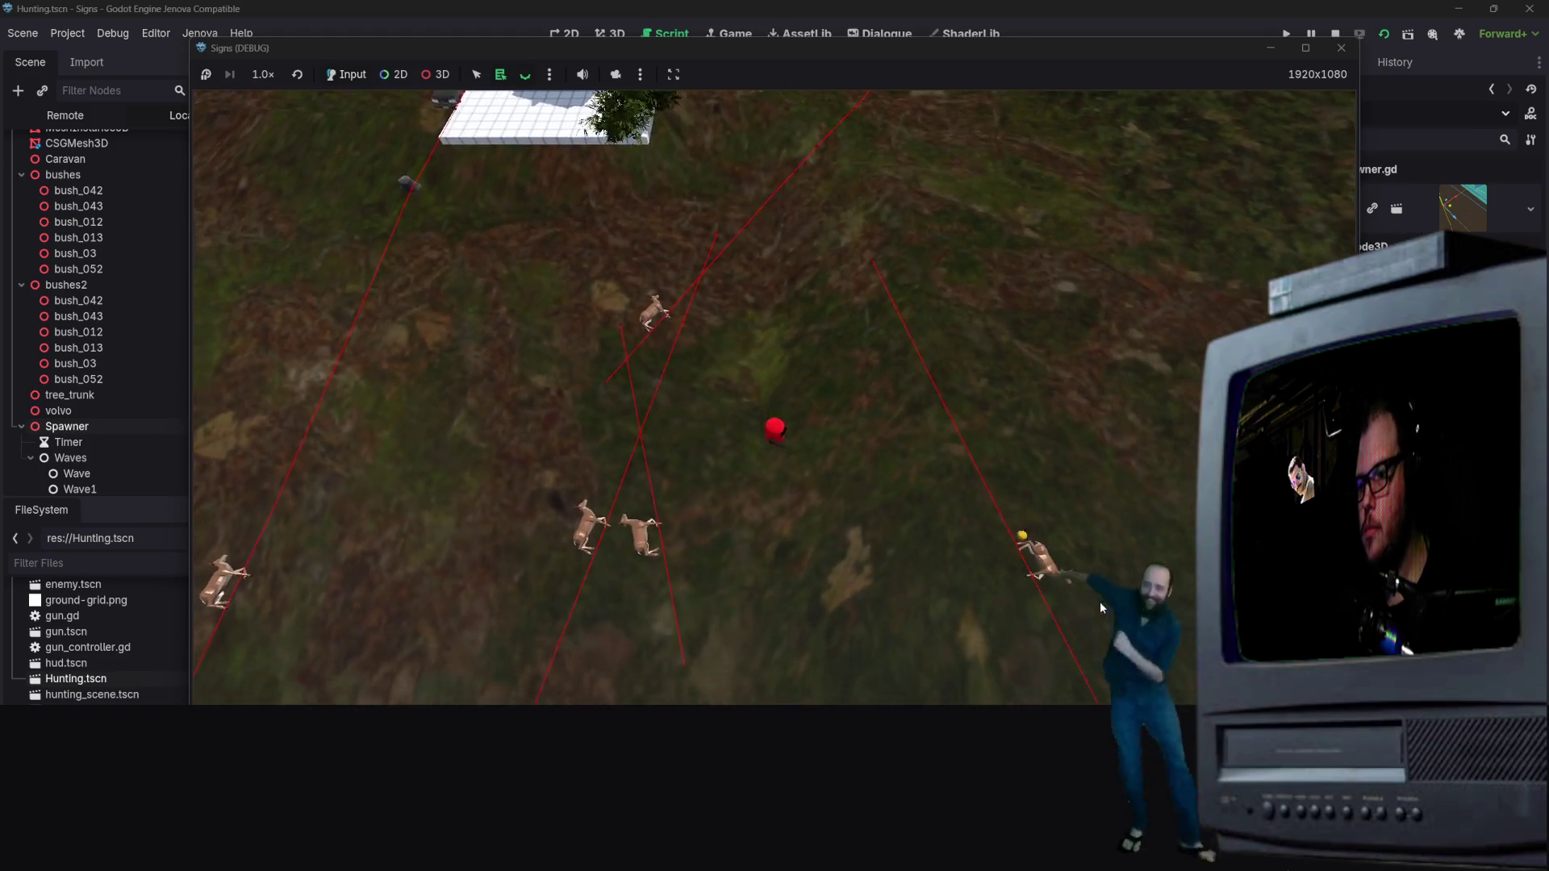
click(1340, 48)
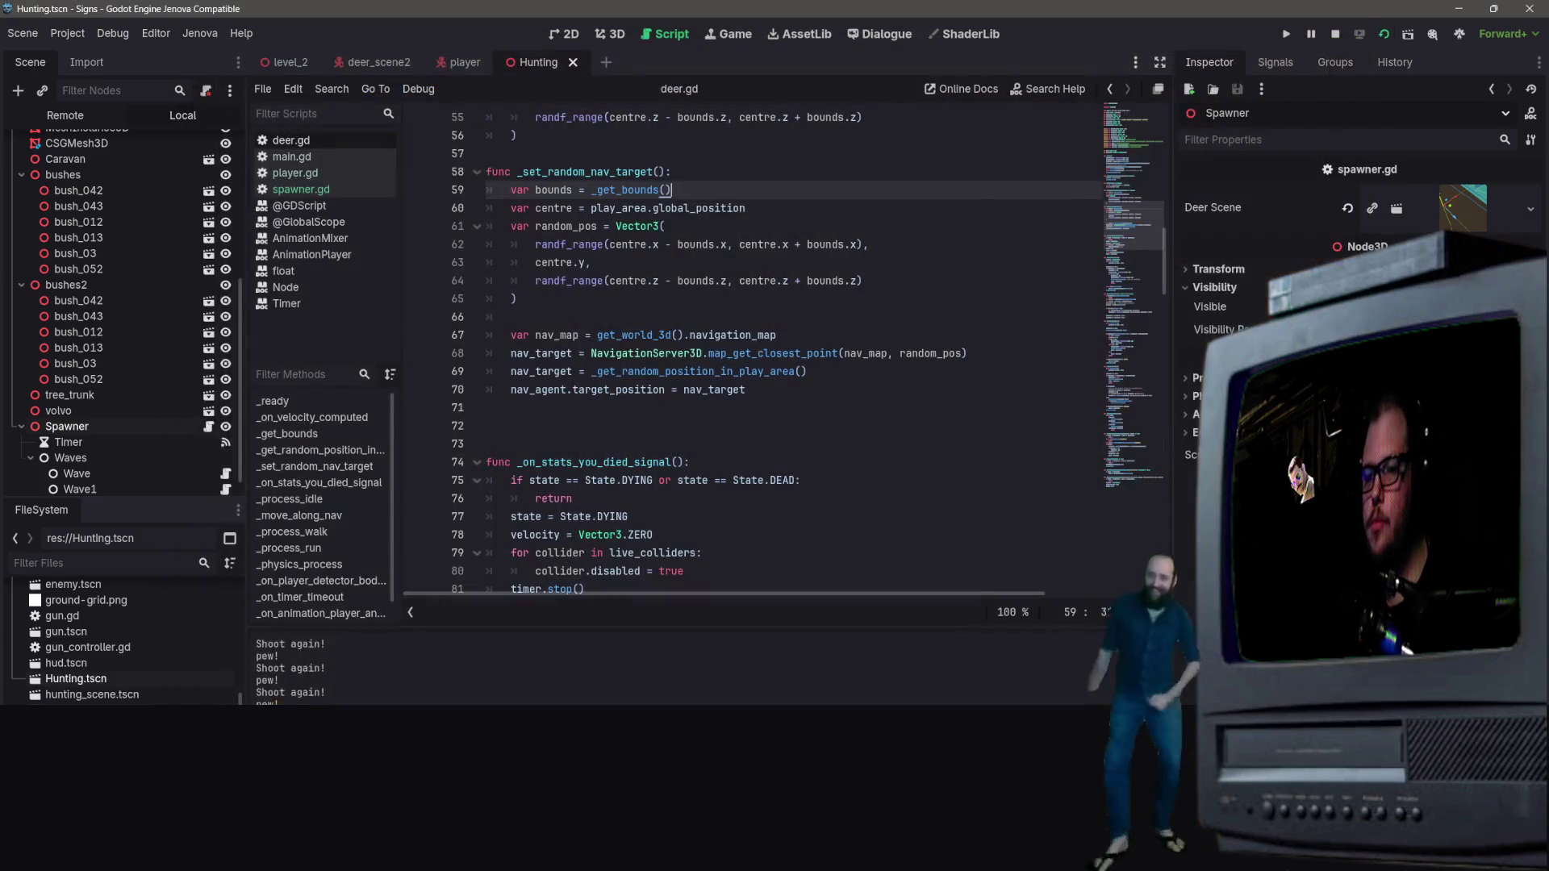
Step: Switch to deer_scene2 and select its NavigationAgent3D node to view its navigation properties
click(729, 390)
scroll(730, 390, up, 2)
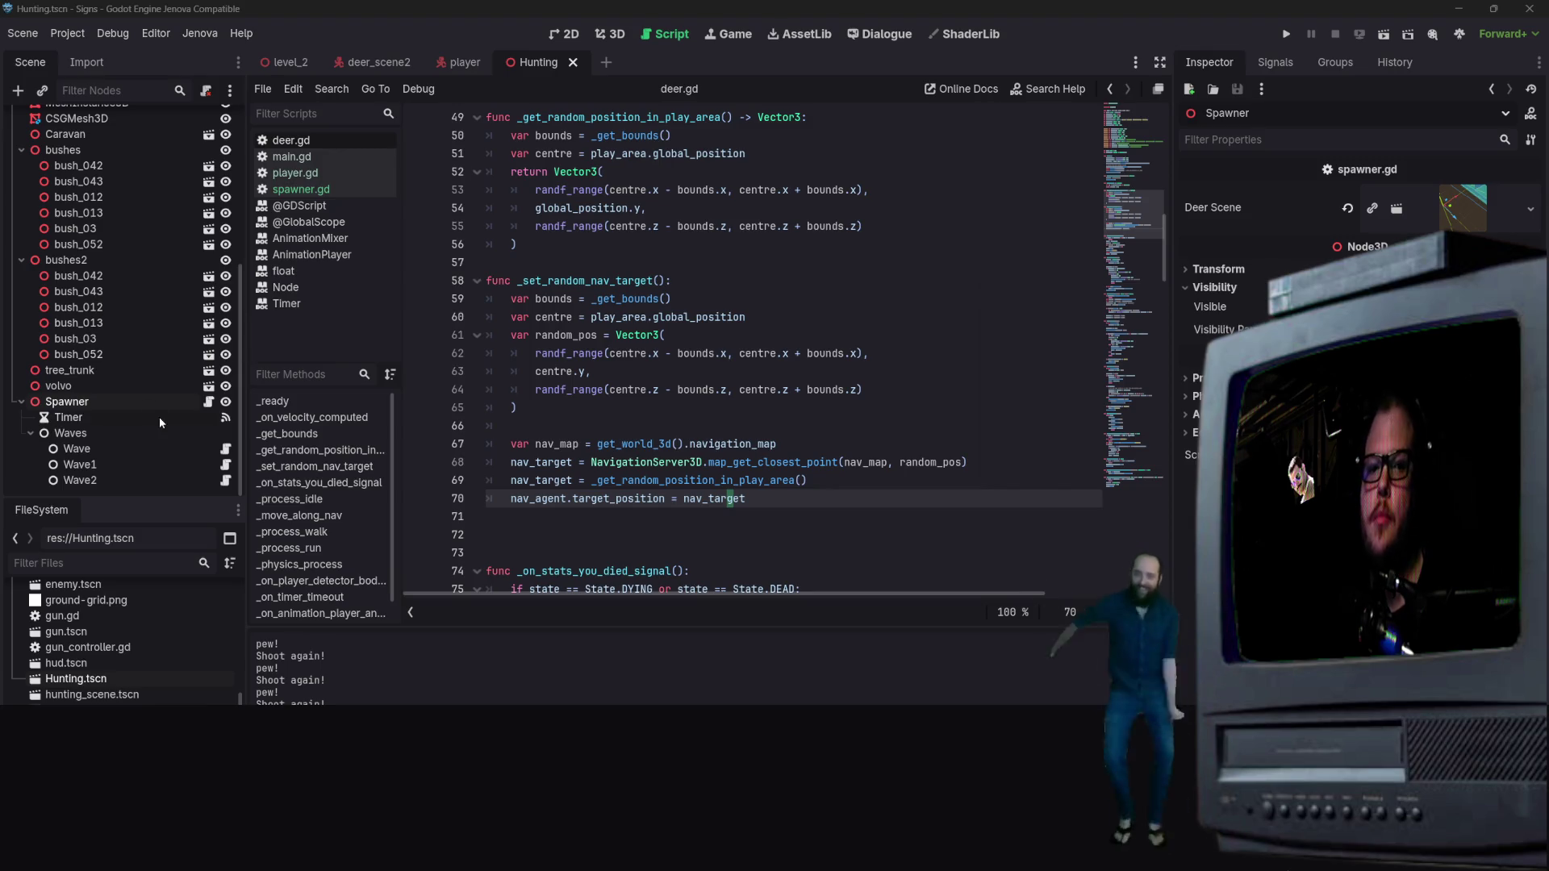
scroll(153, 363, up, 5)
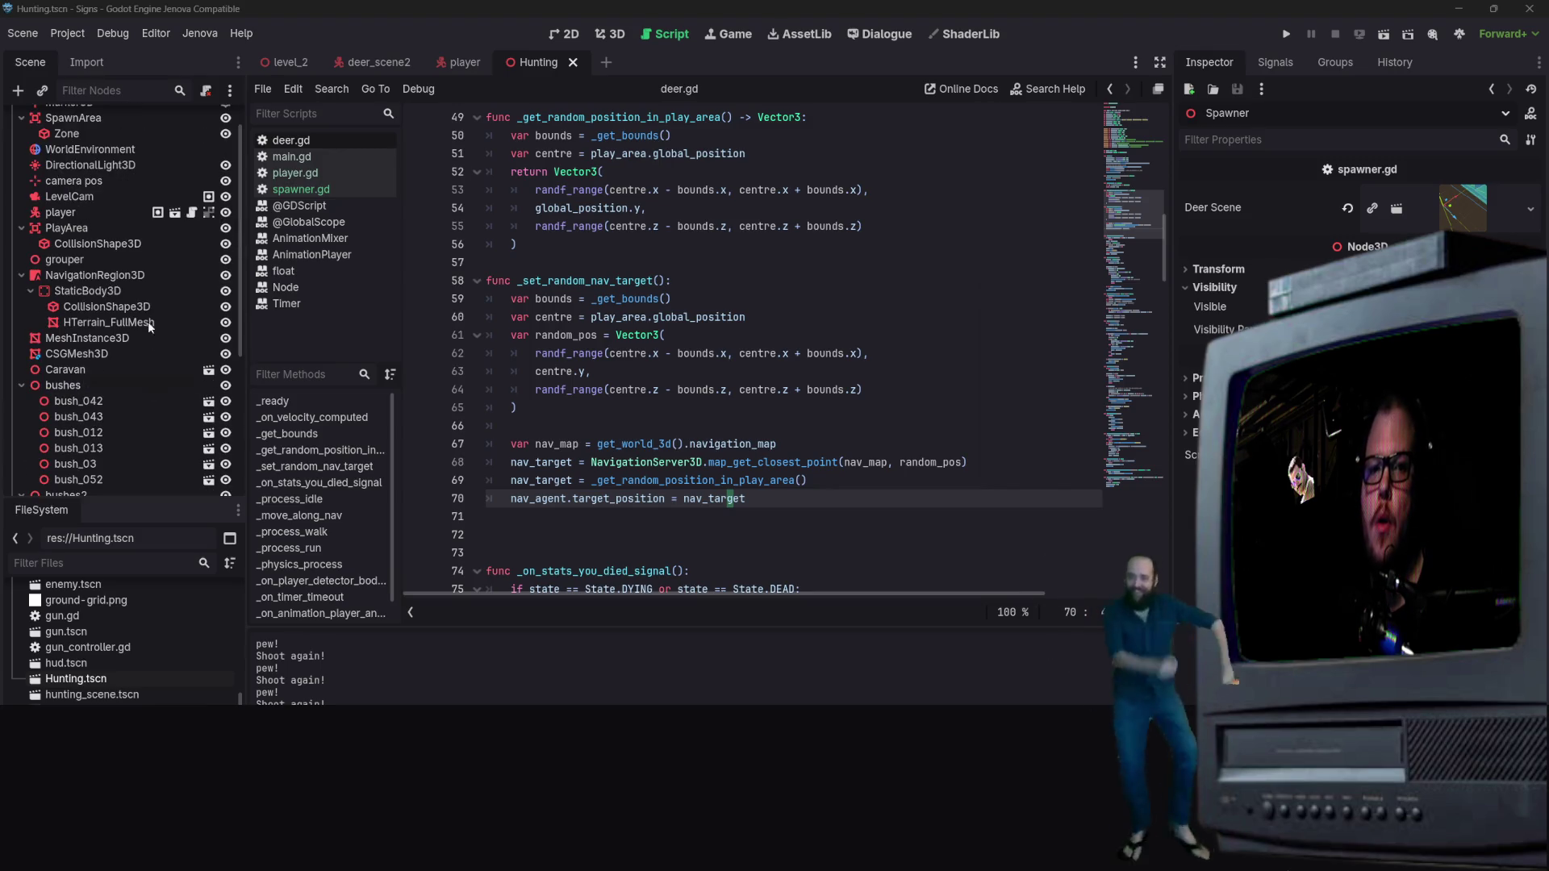
click(386, 63)
click(77, 325)
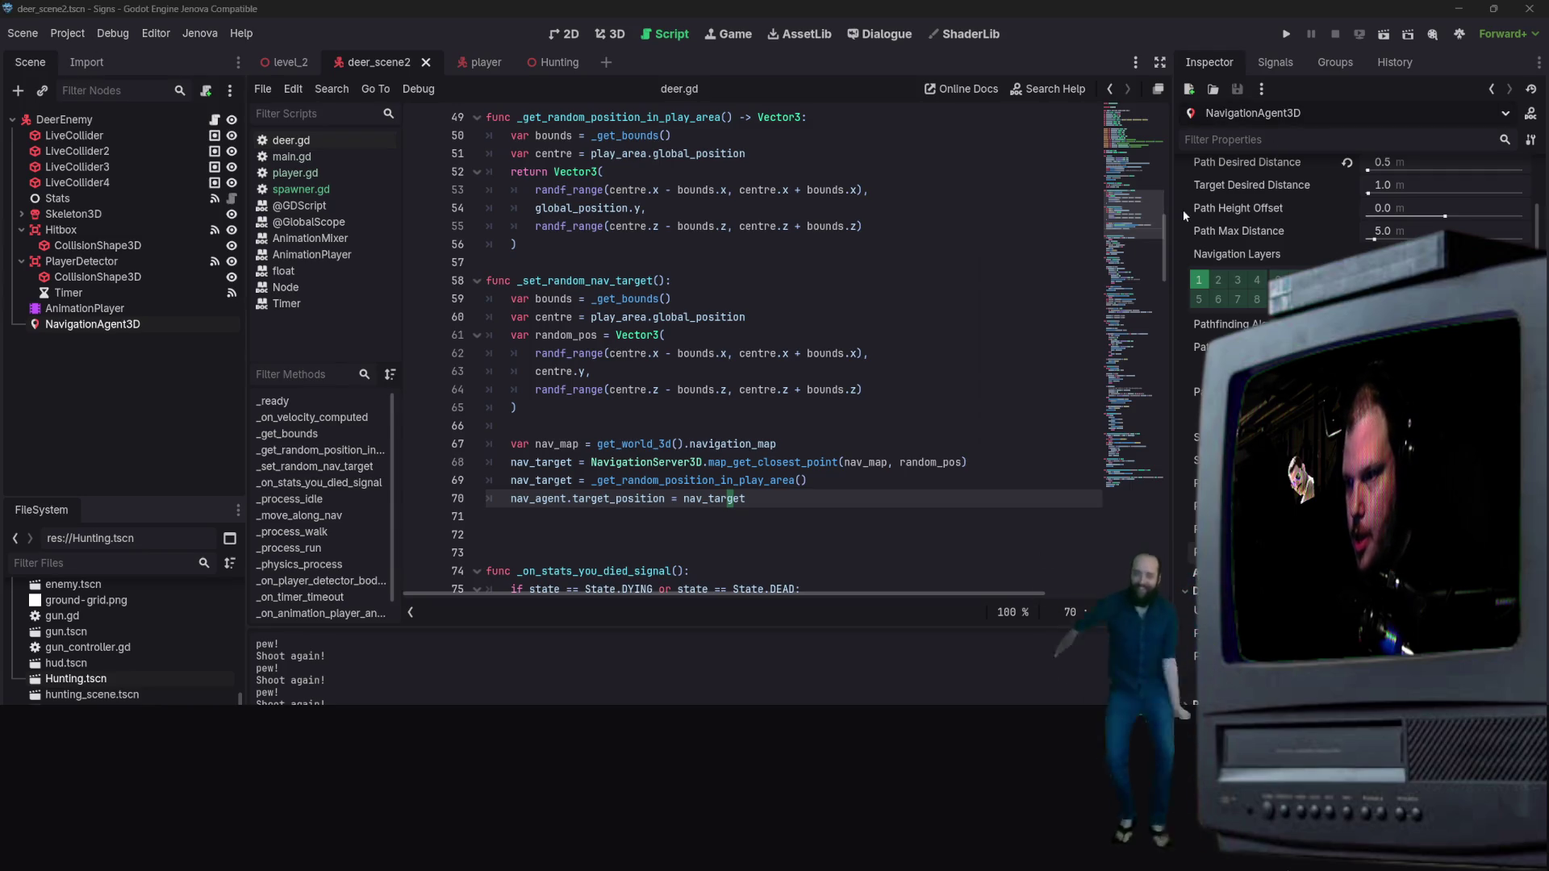
click(999, 228)
scroll(999, 242, up, 3)
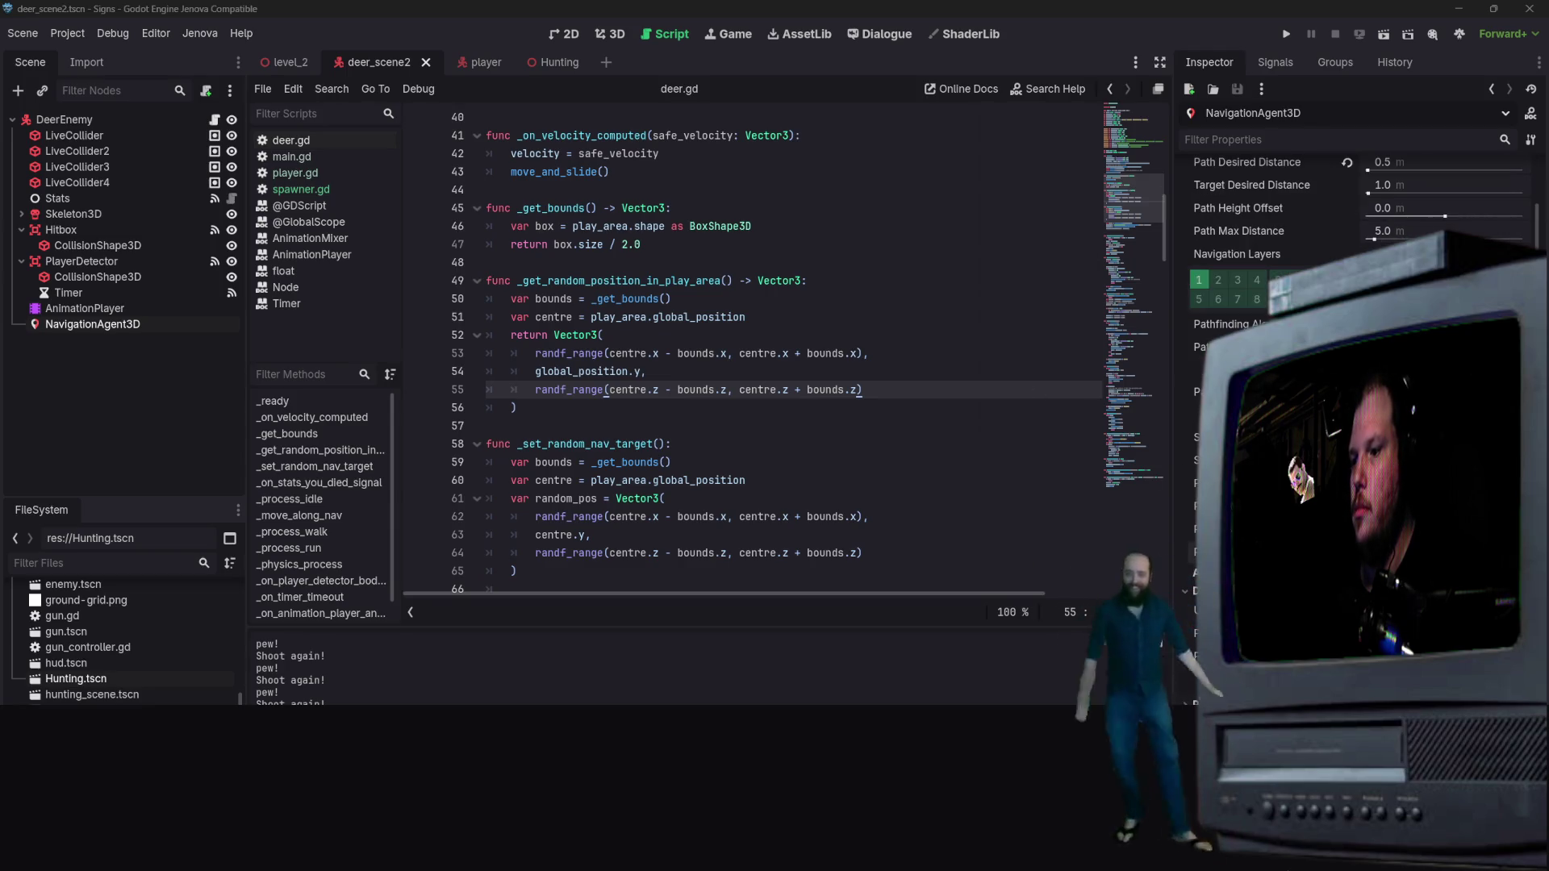
scroll(1468, 181, up, 1)
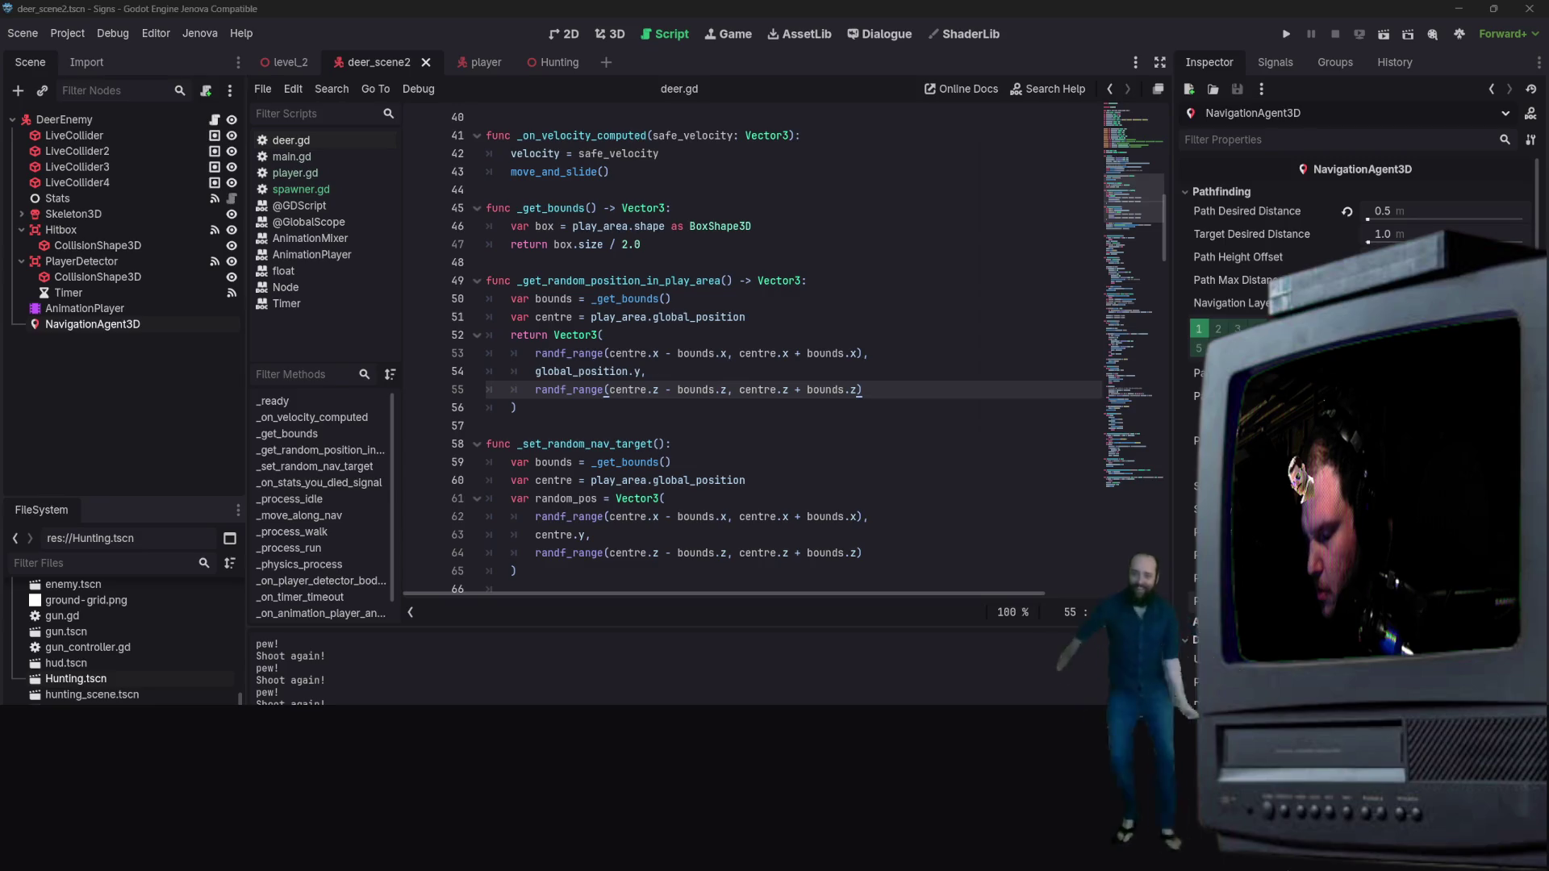
scroll(1290, 242, down, 2)
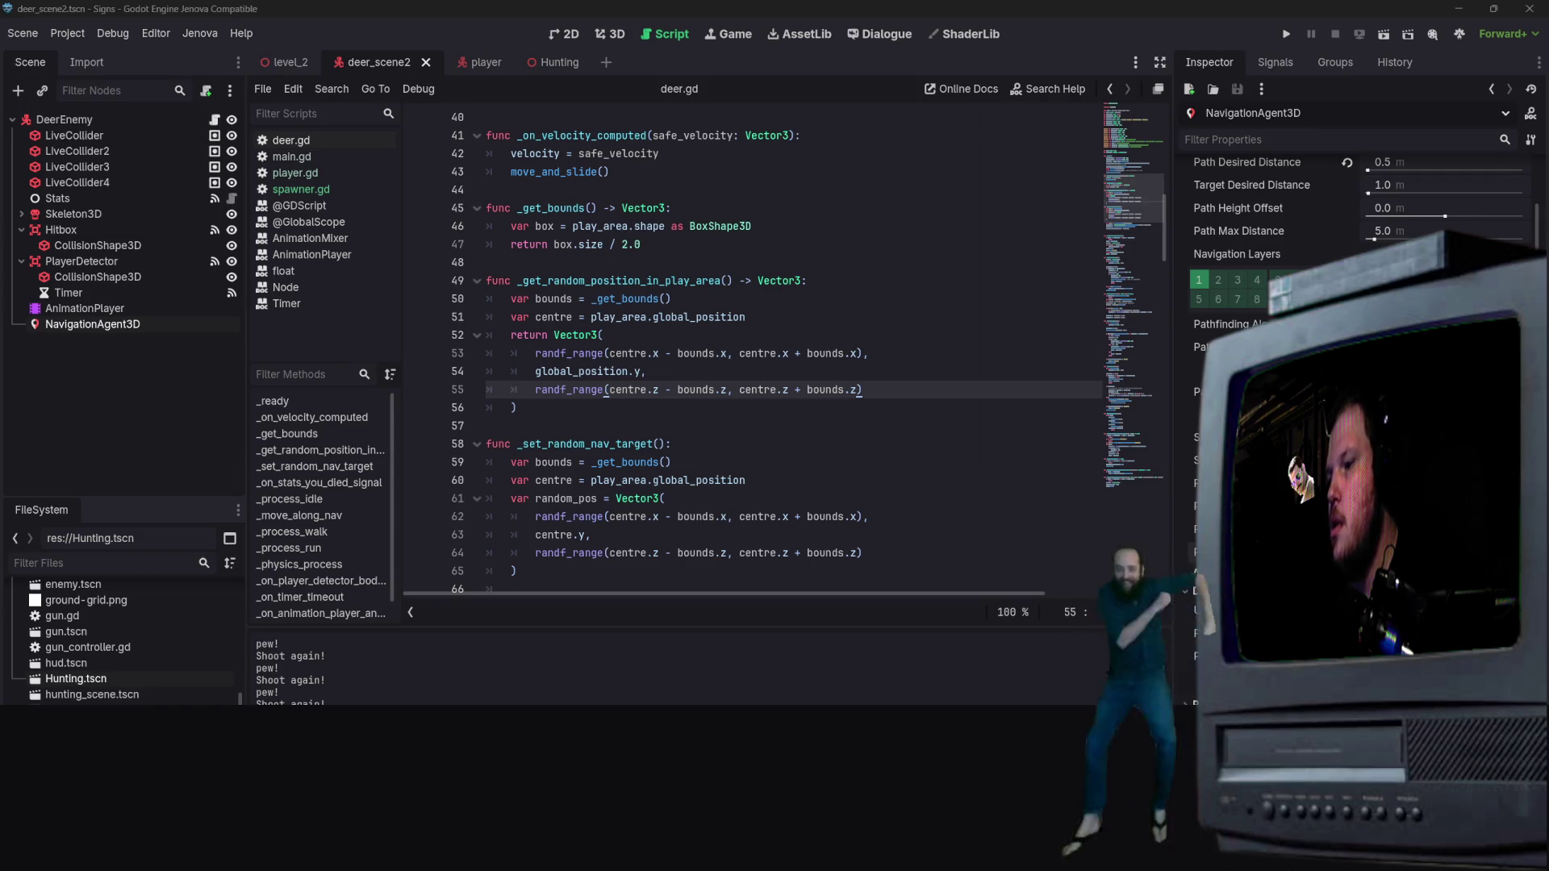
scroll(1355, 242, up, 2)
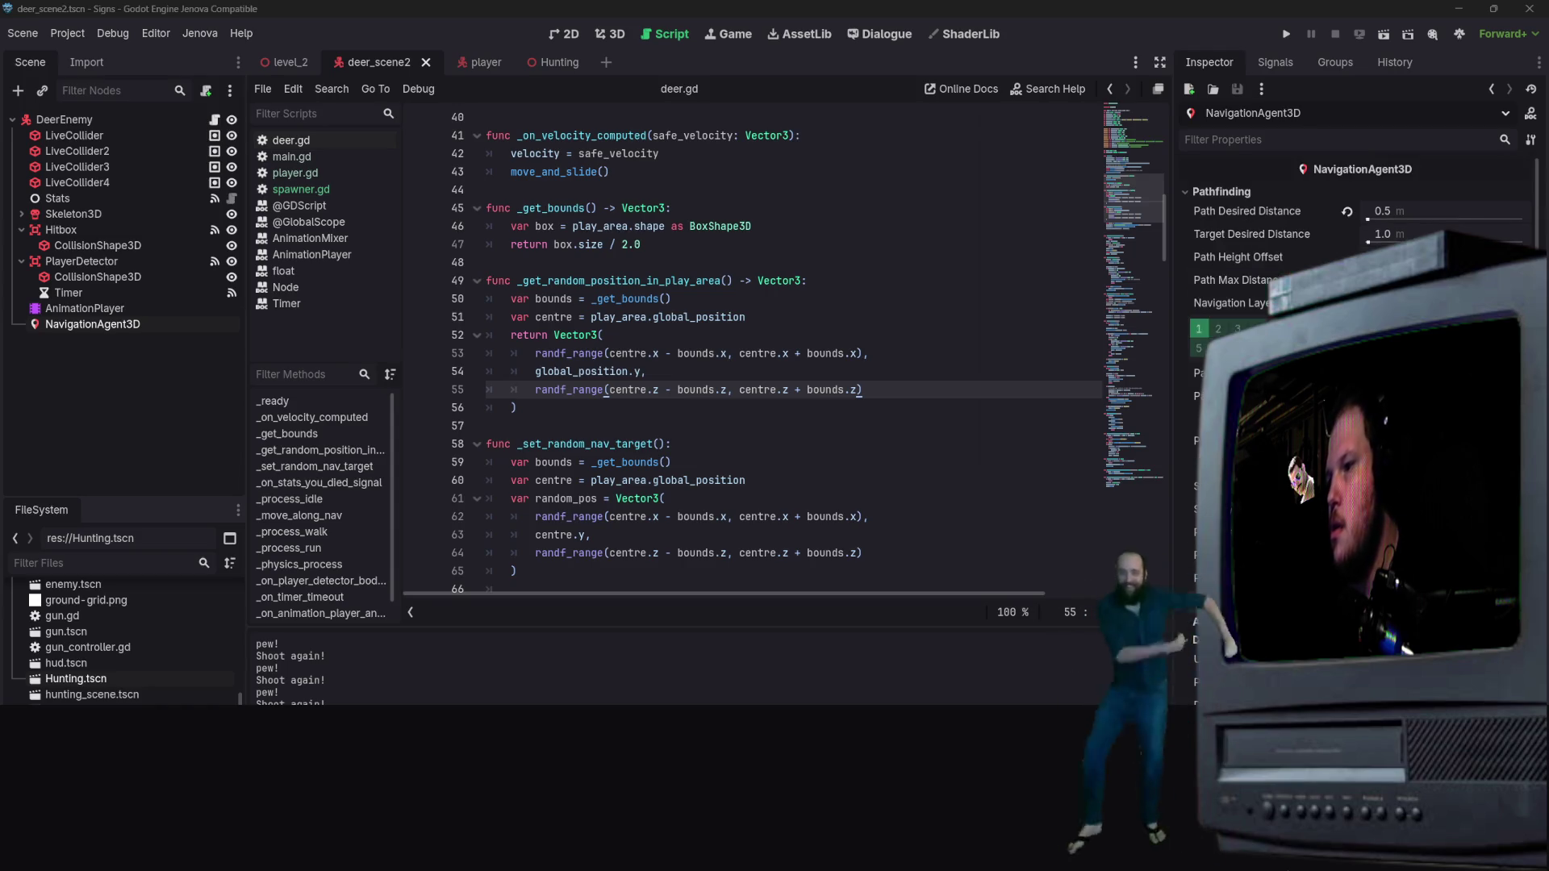
click(1219, 192)
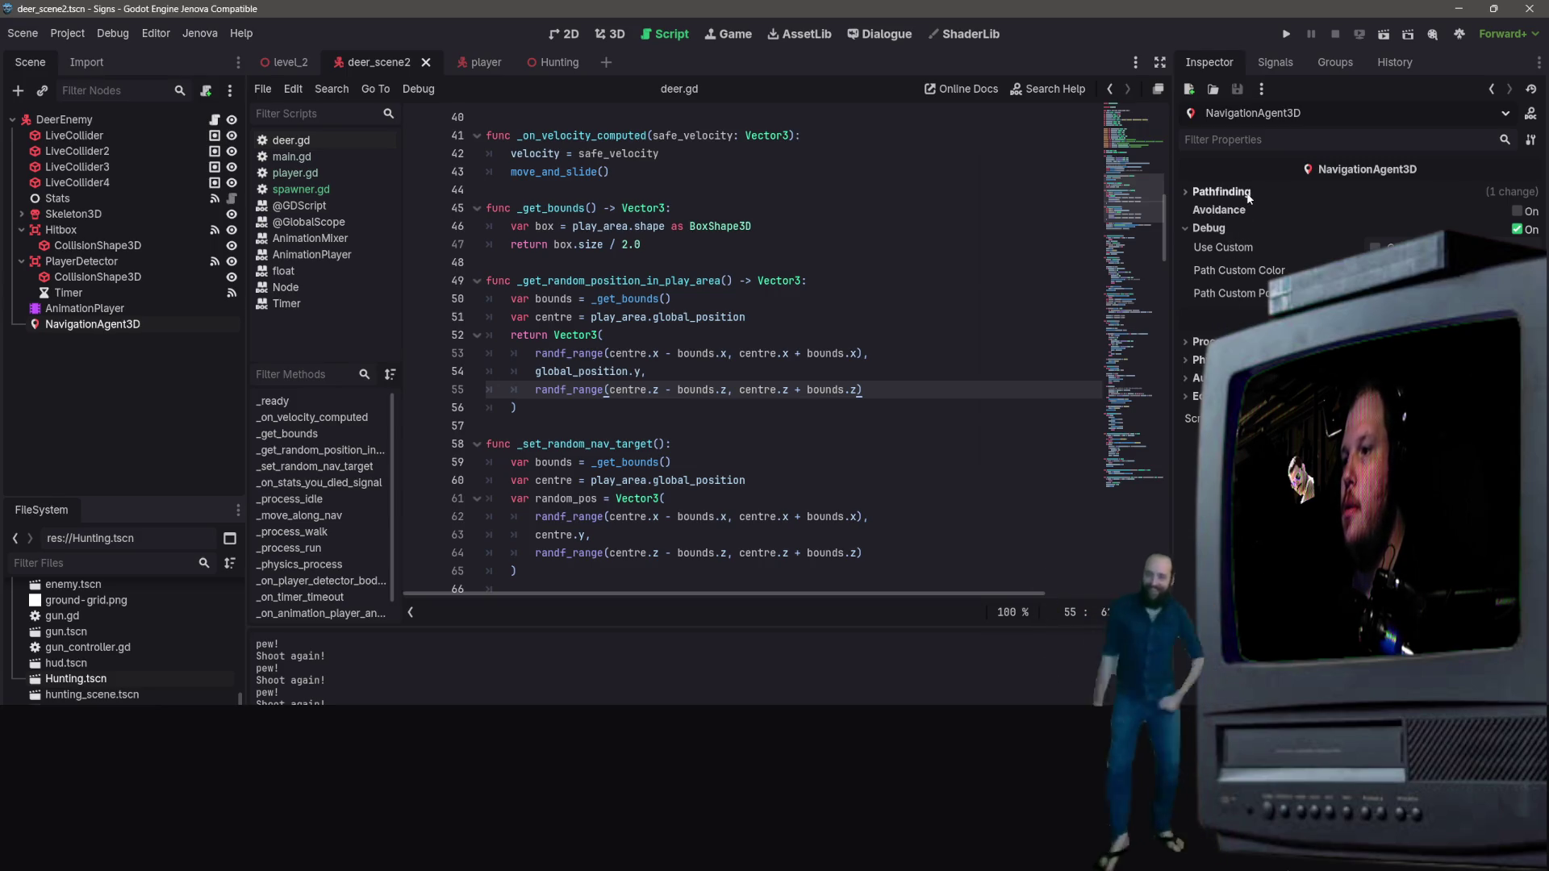
click(1222, 192)
scroll(1254, 274, down, 2)
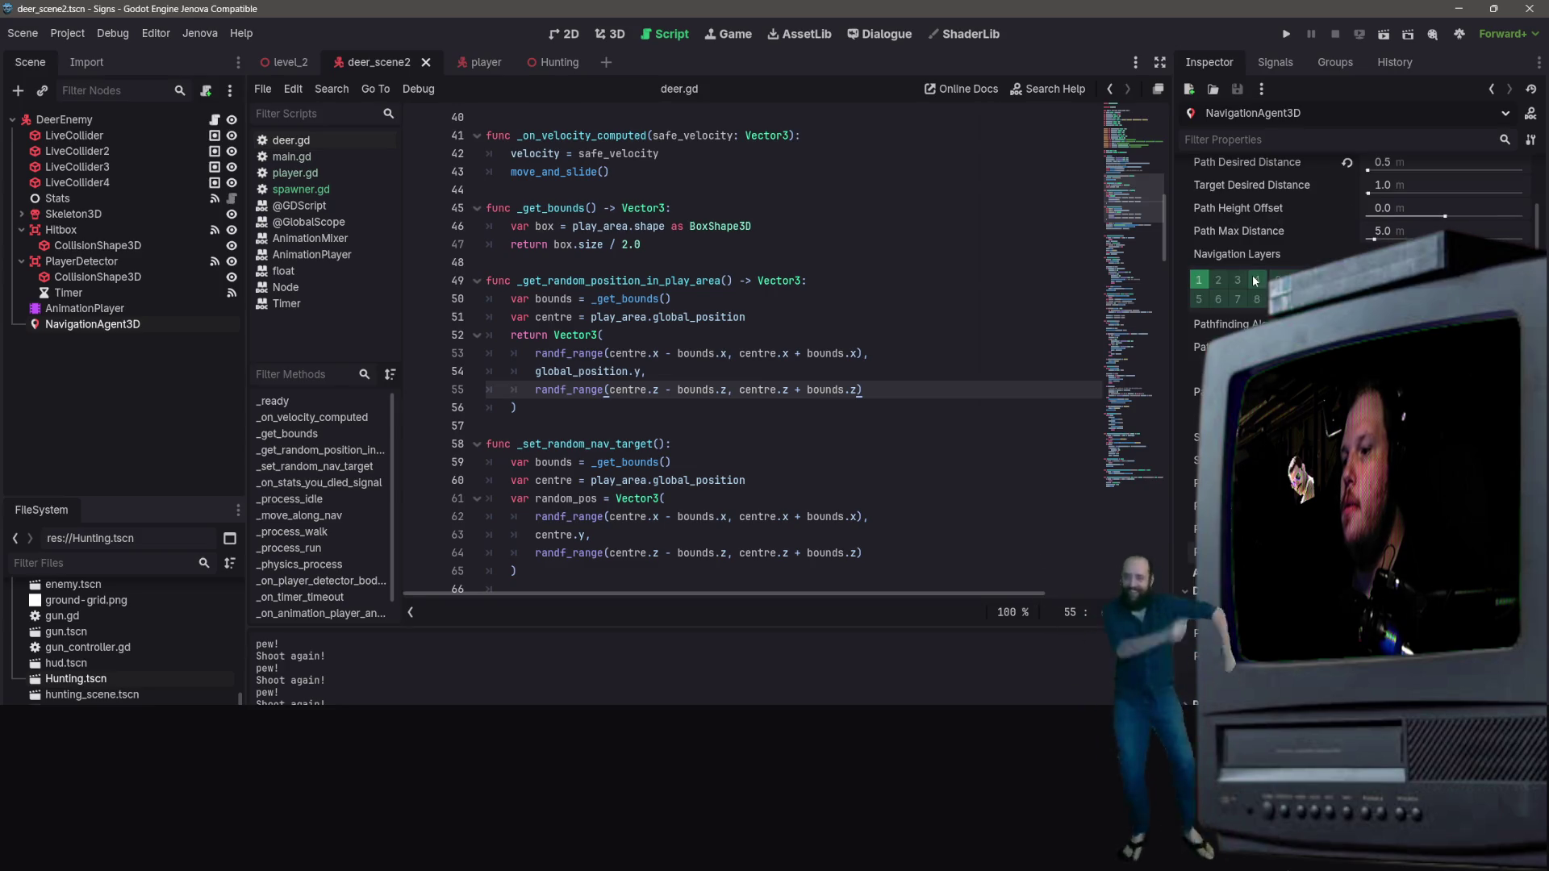
scroll(1260, 163, up, 2)
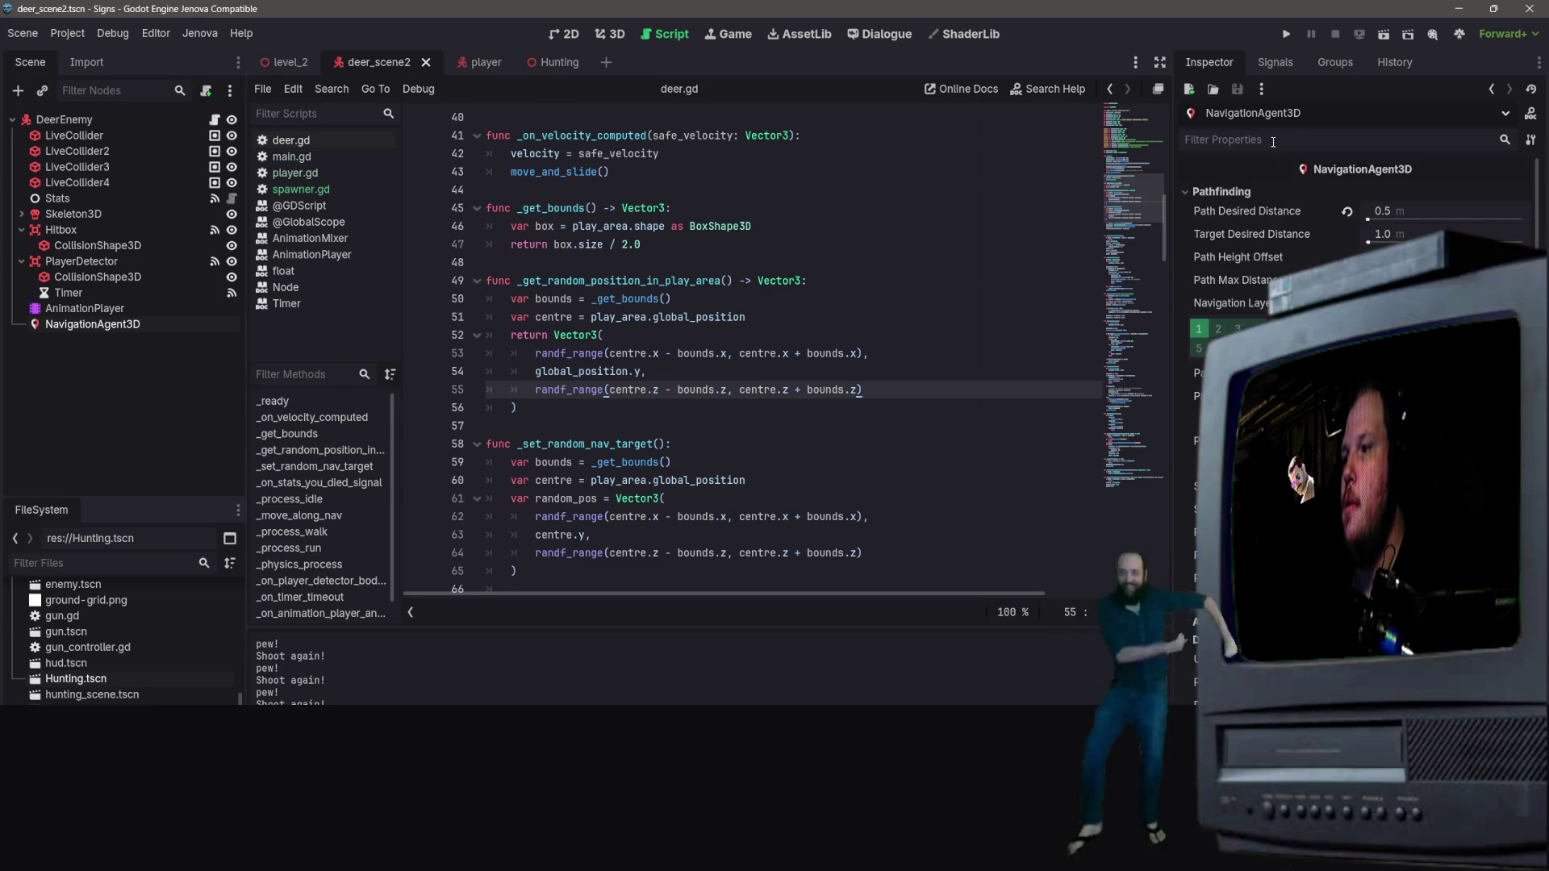
scroll(1274, 242, down, 2)
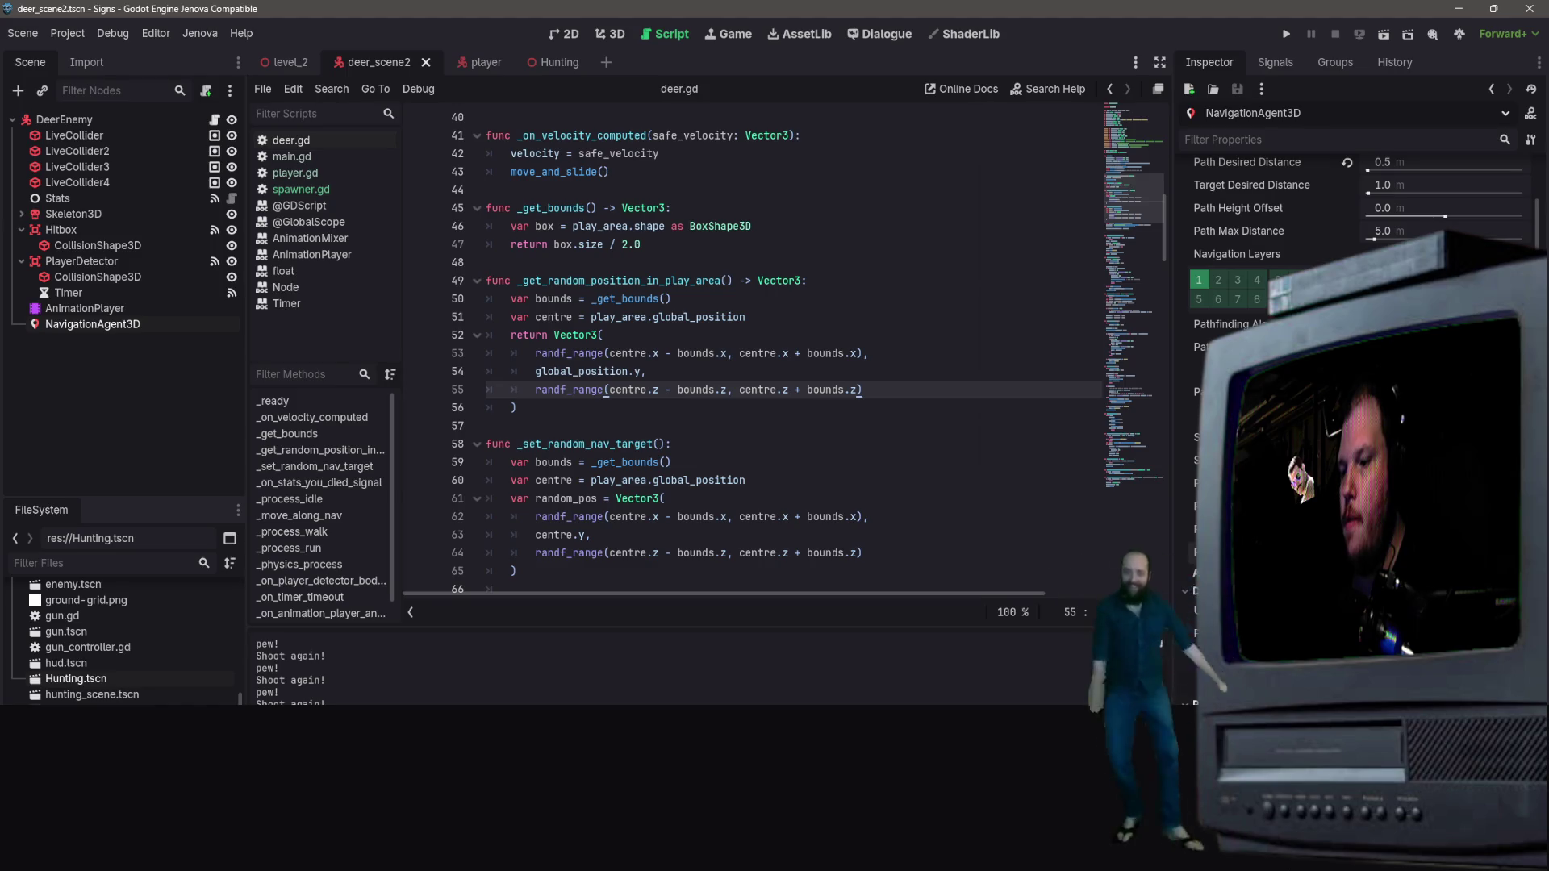
scroll(1275, 242, down, 2)
scroll(1275, 242, down, 1)
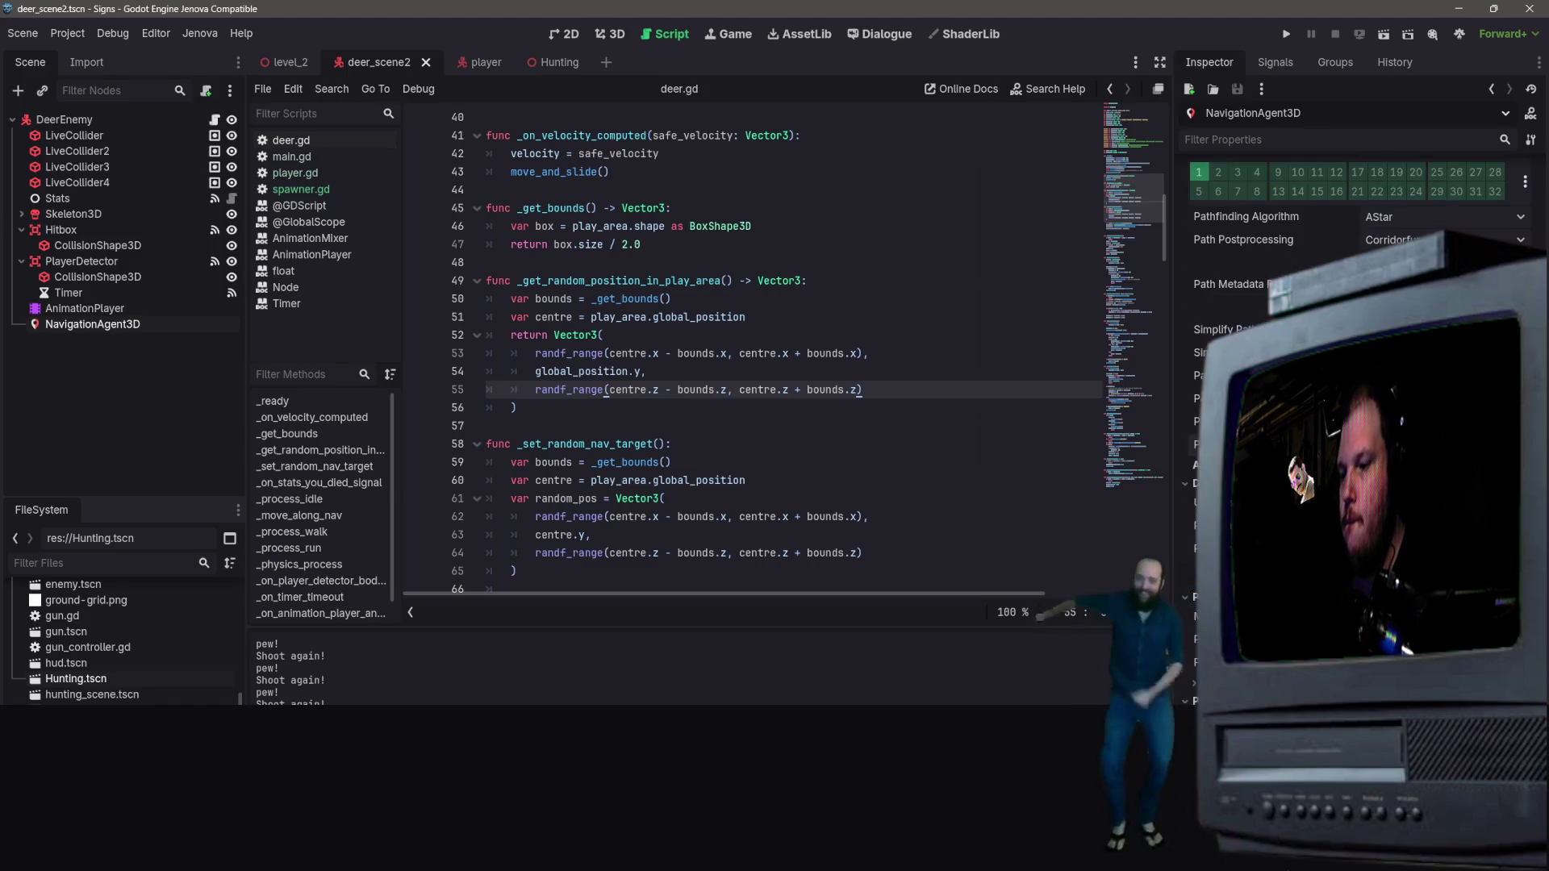
scroll(1275, 242, down, 4)
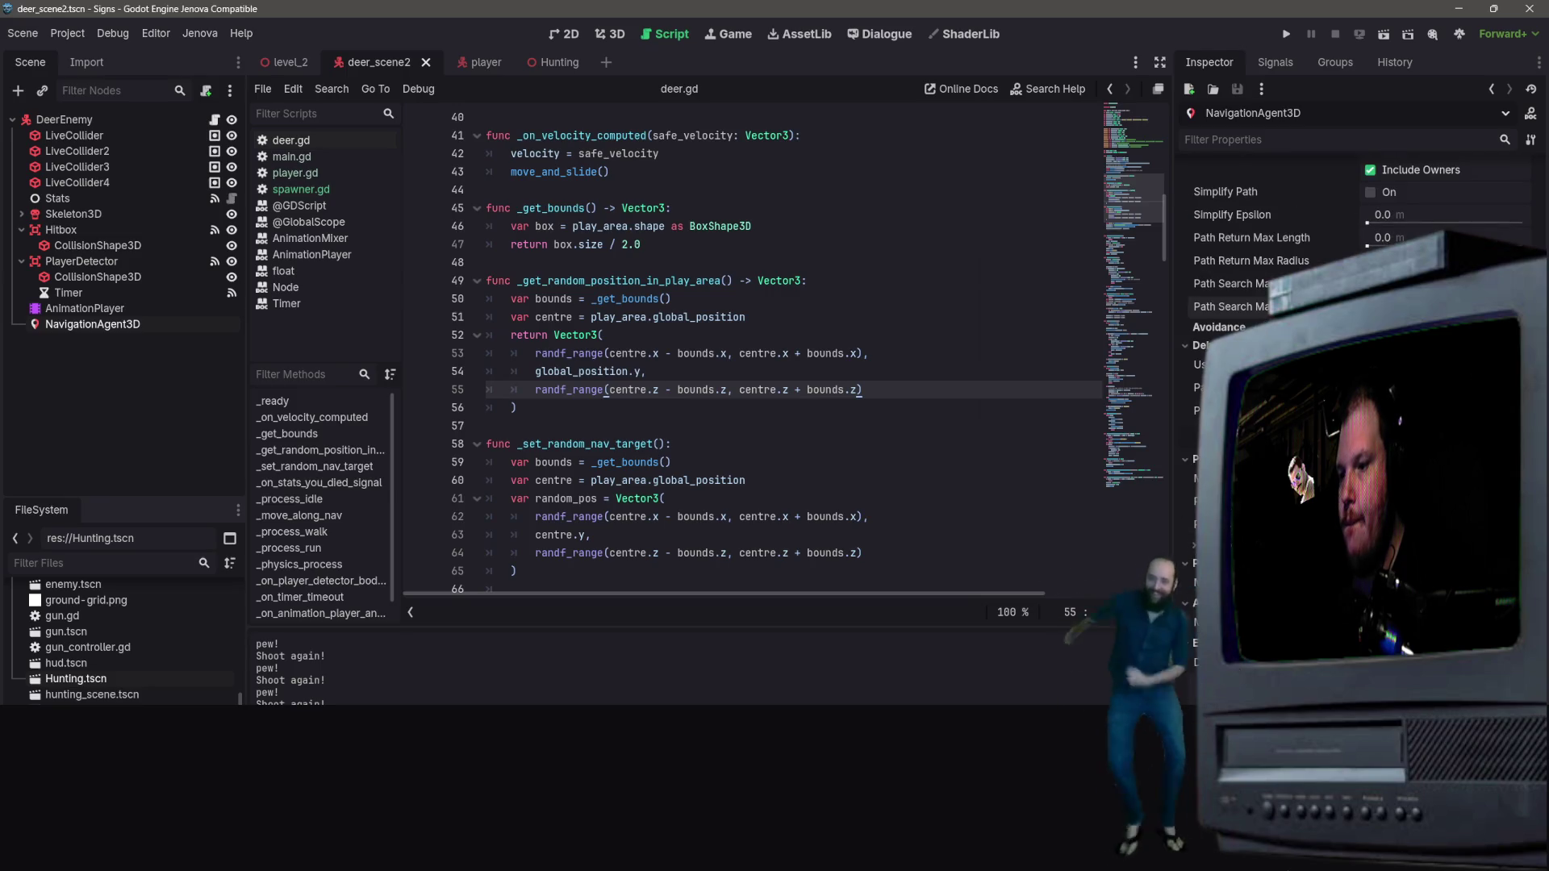
scroll(1363, 202, up, 7)
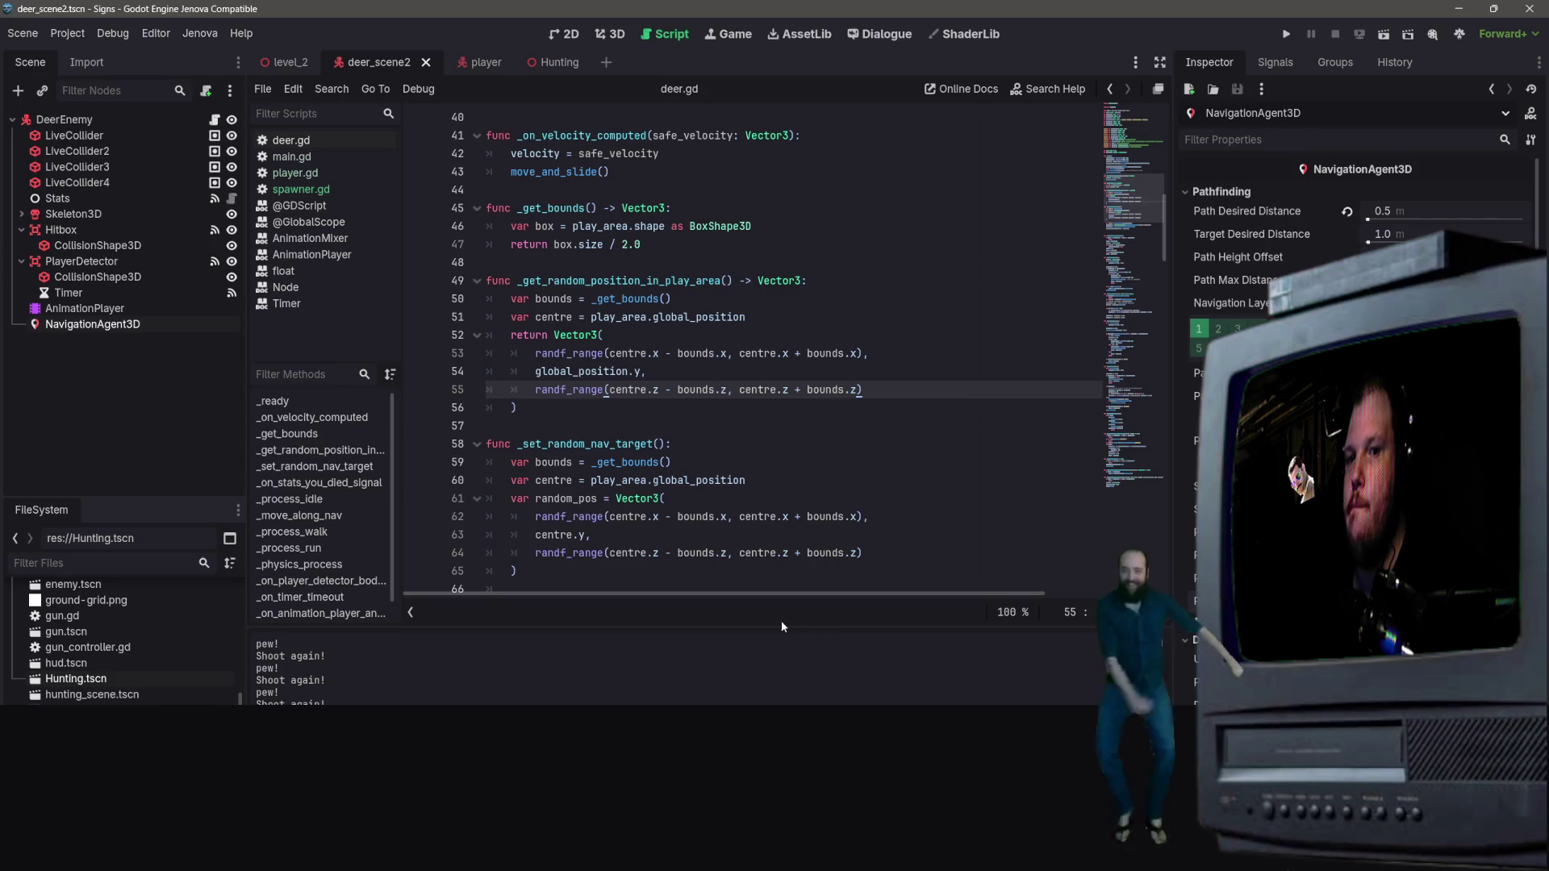
Step: Check the NavigationAgent3D's context menu and Groups tab, then return to its properties
right_click(61, 325)
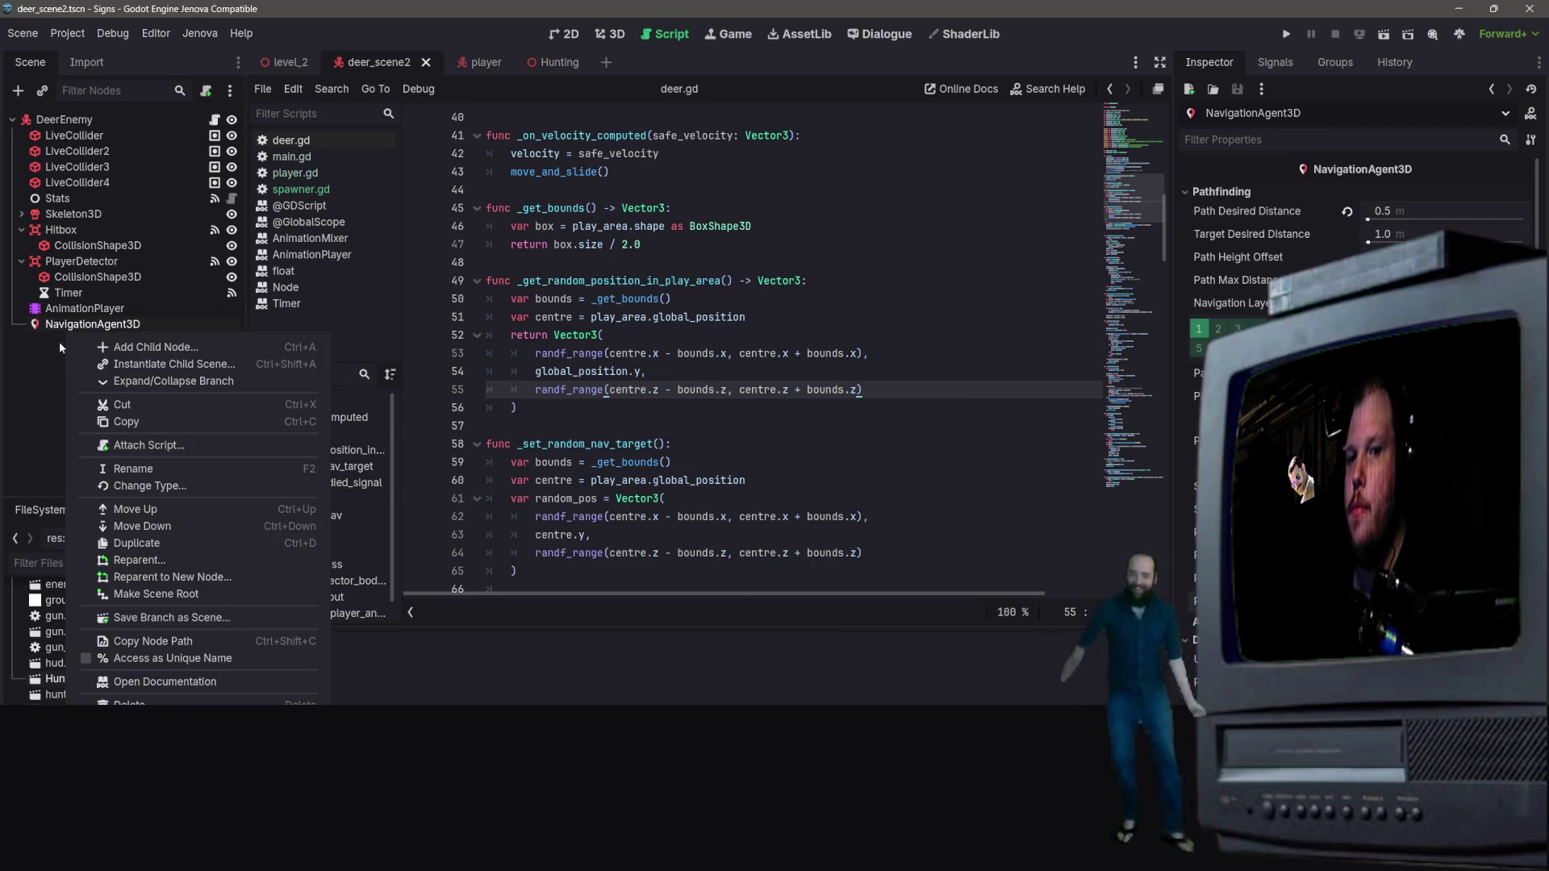
click(42, 376)
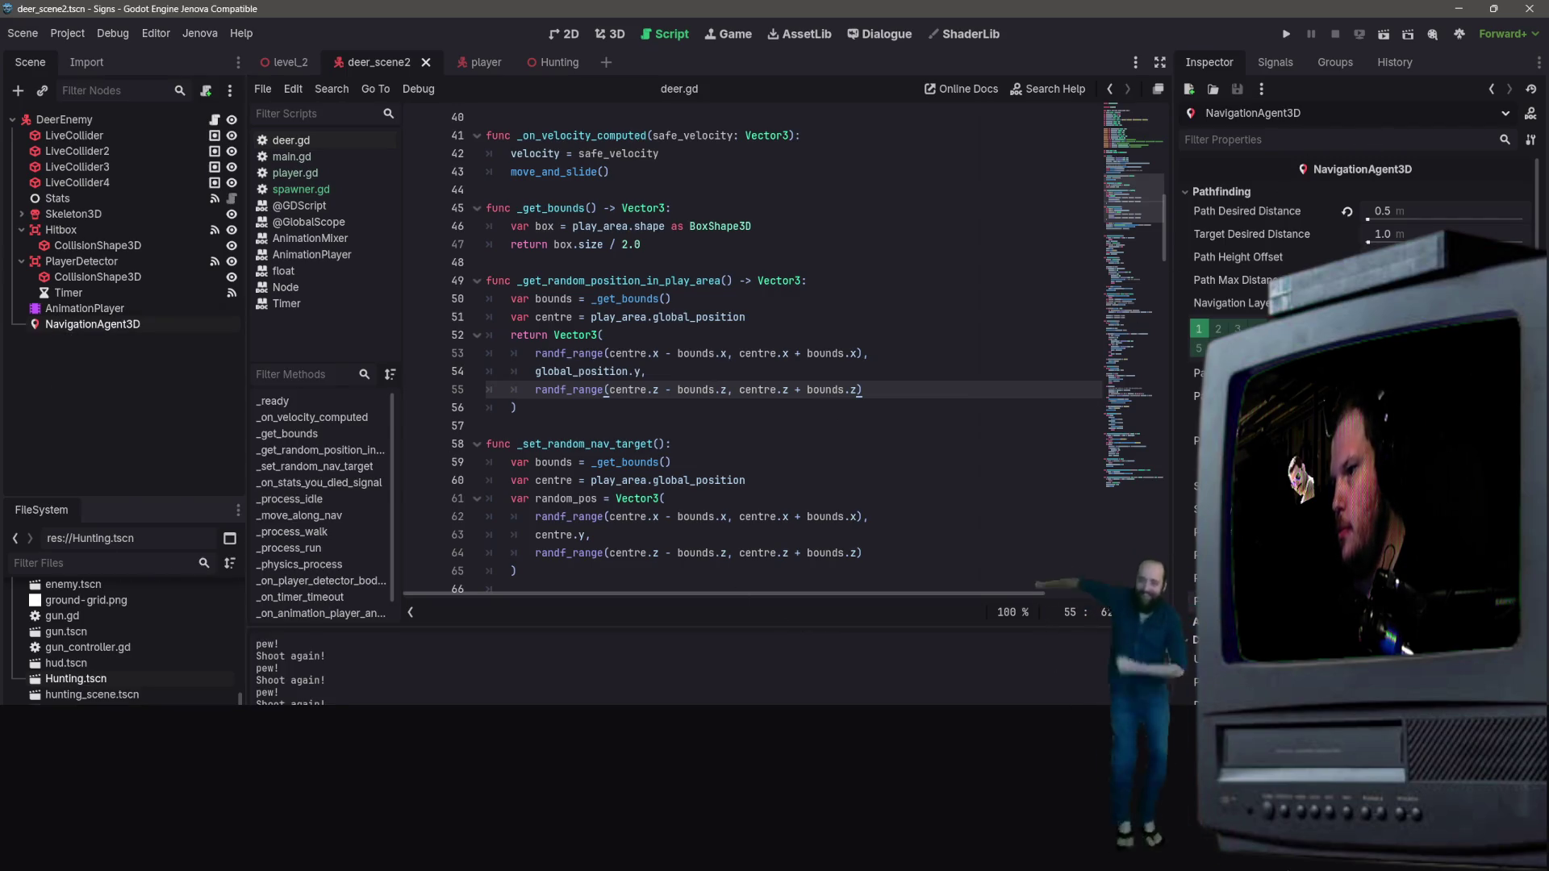
click(1336, 64)
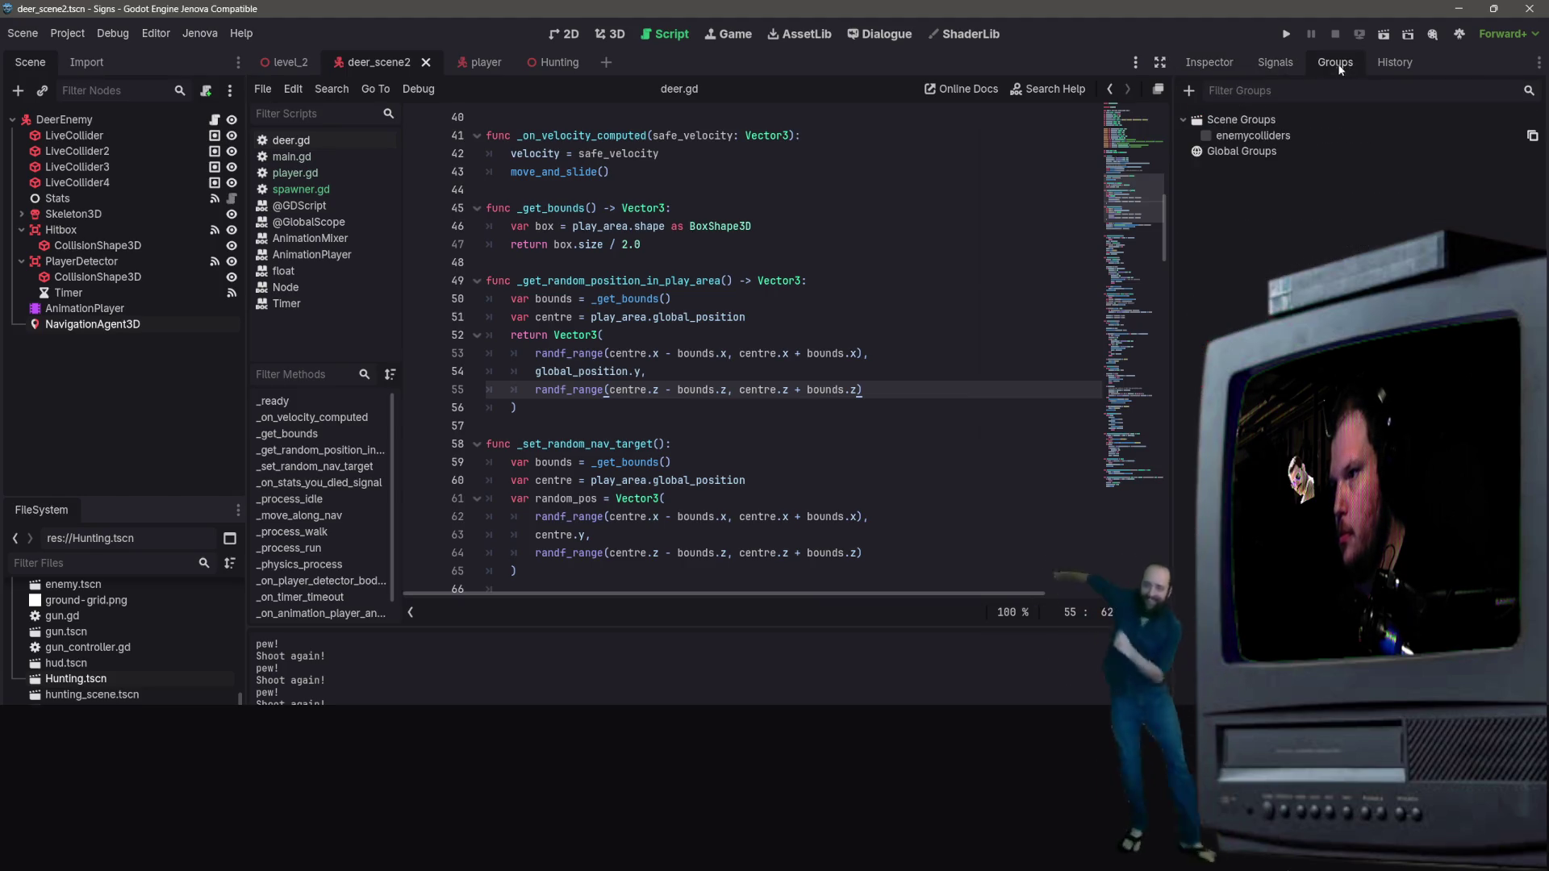
click(1270, 64)
click(1205, 66)
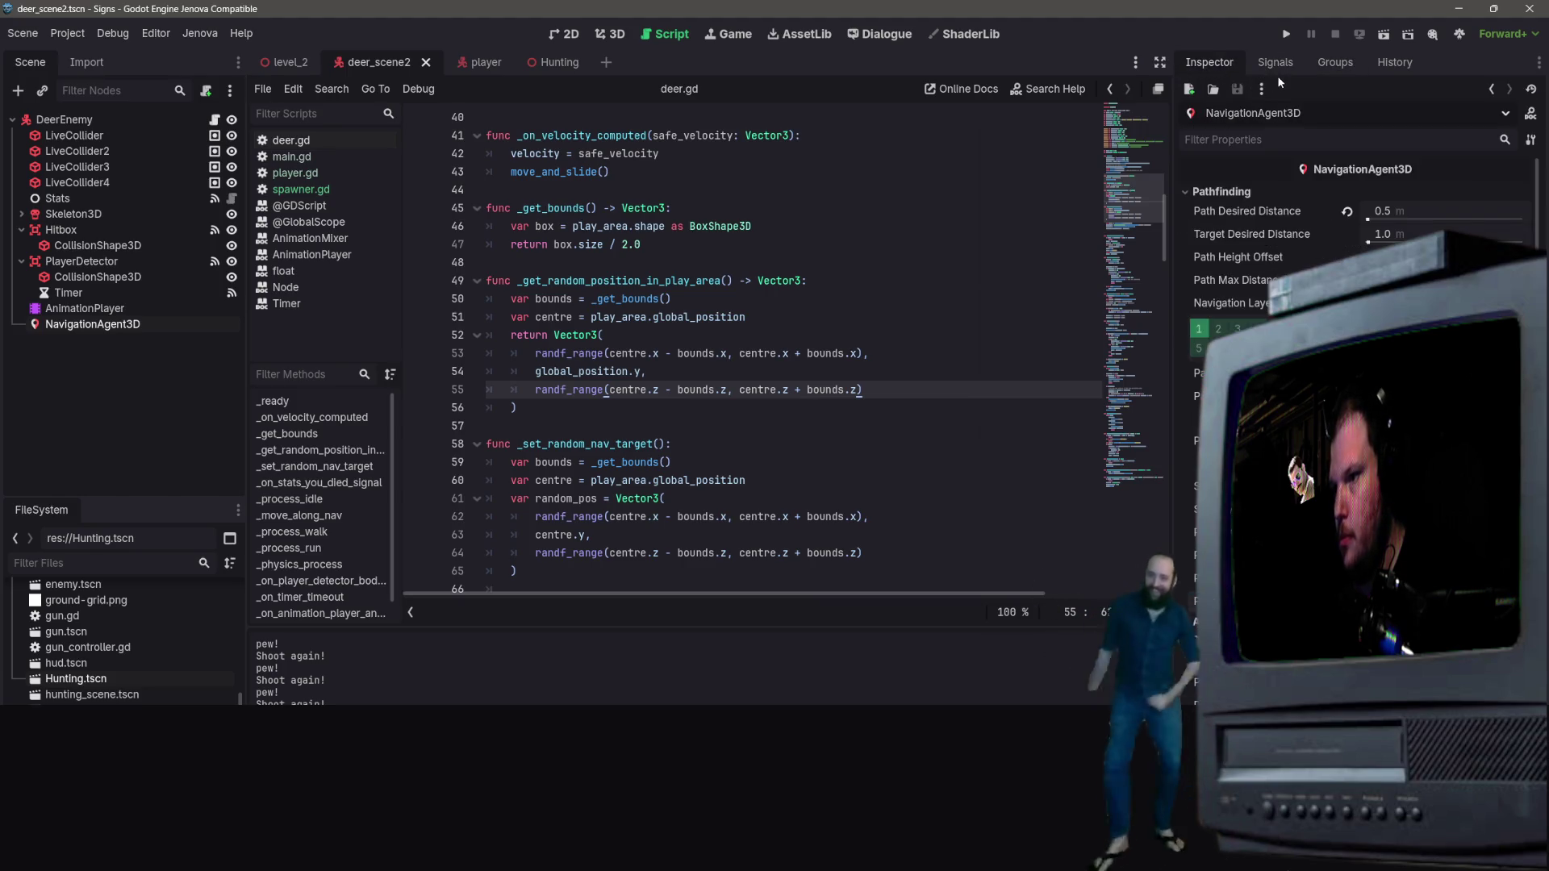
click(1276, 70)
Step: Go to the top of deer.gd and select RUN in the default state on line 6
click(1214, 66)
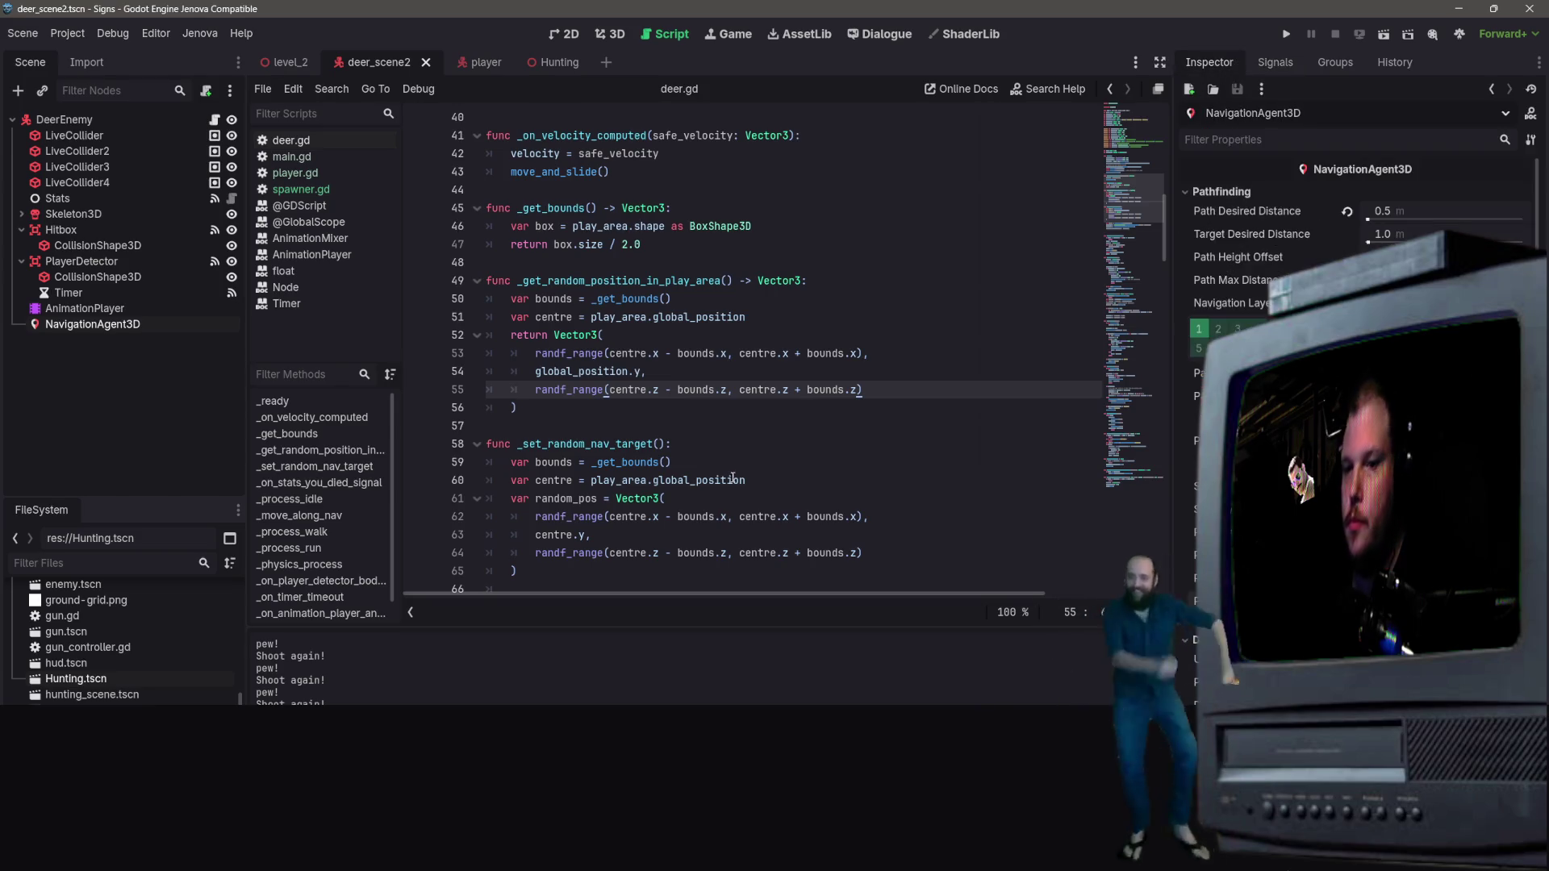
key(Up)
key(Up)
key(Up)
scroll(892, 178, up, 13)
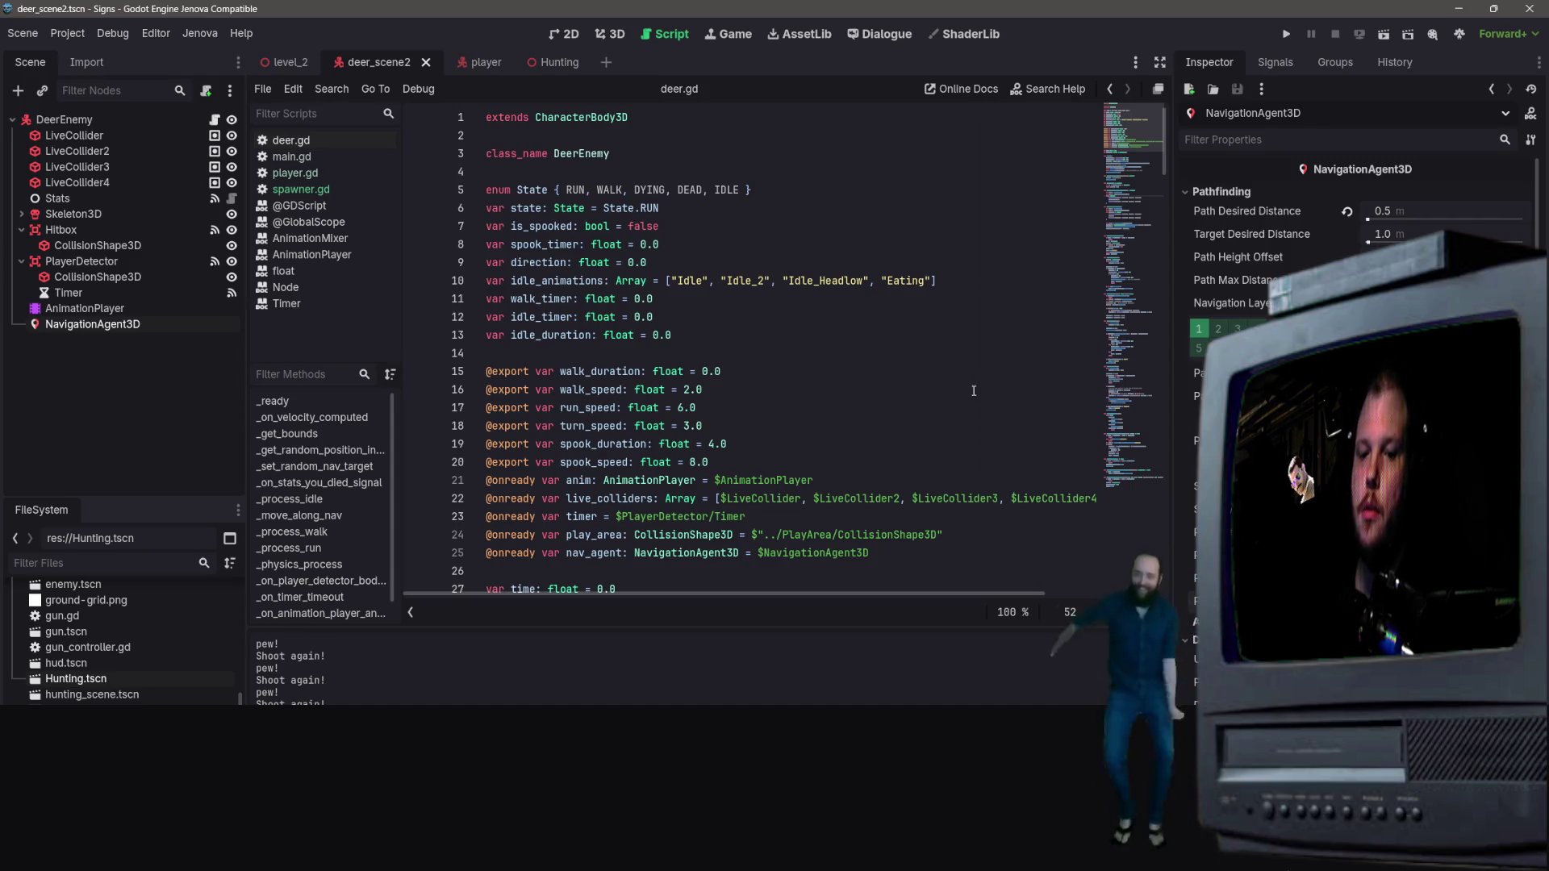
click(934, 335)
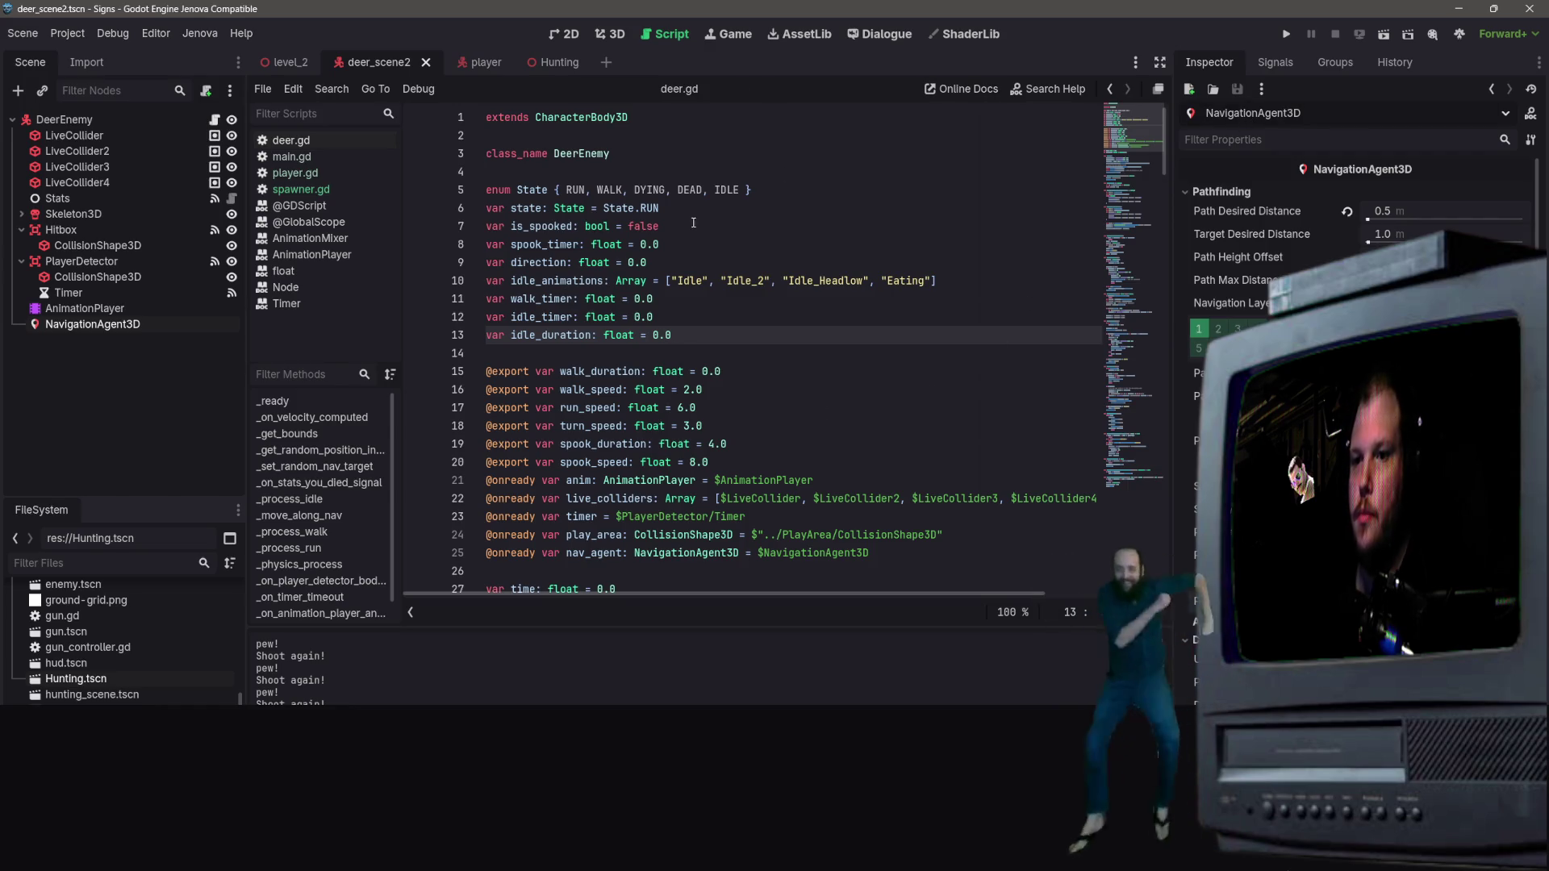
double_click(644, 211)
Step: Set the default state to State.IDLE, save deer.gd, and go back to the Hunting scene
text(Idl)
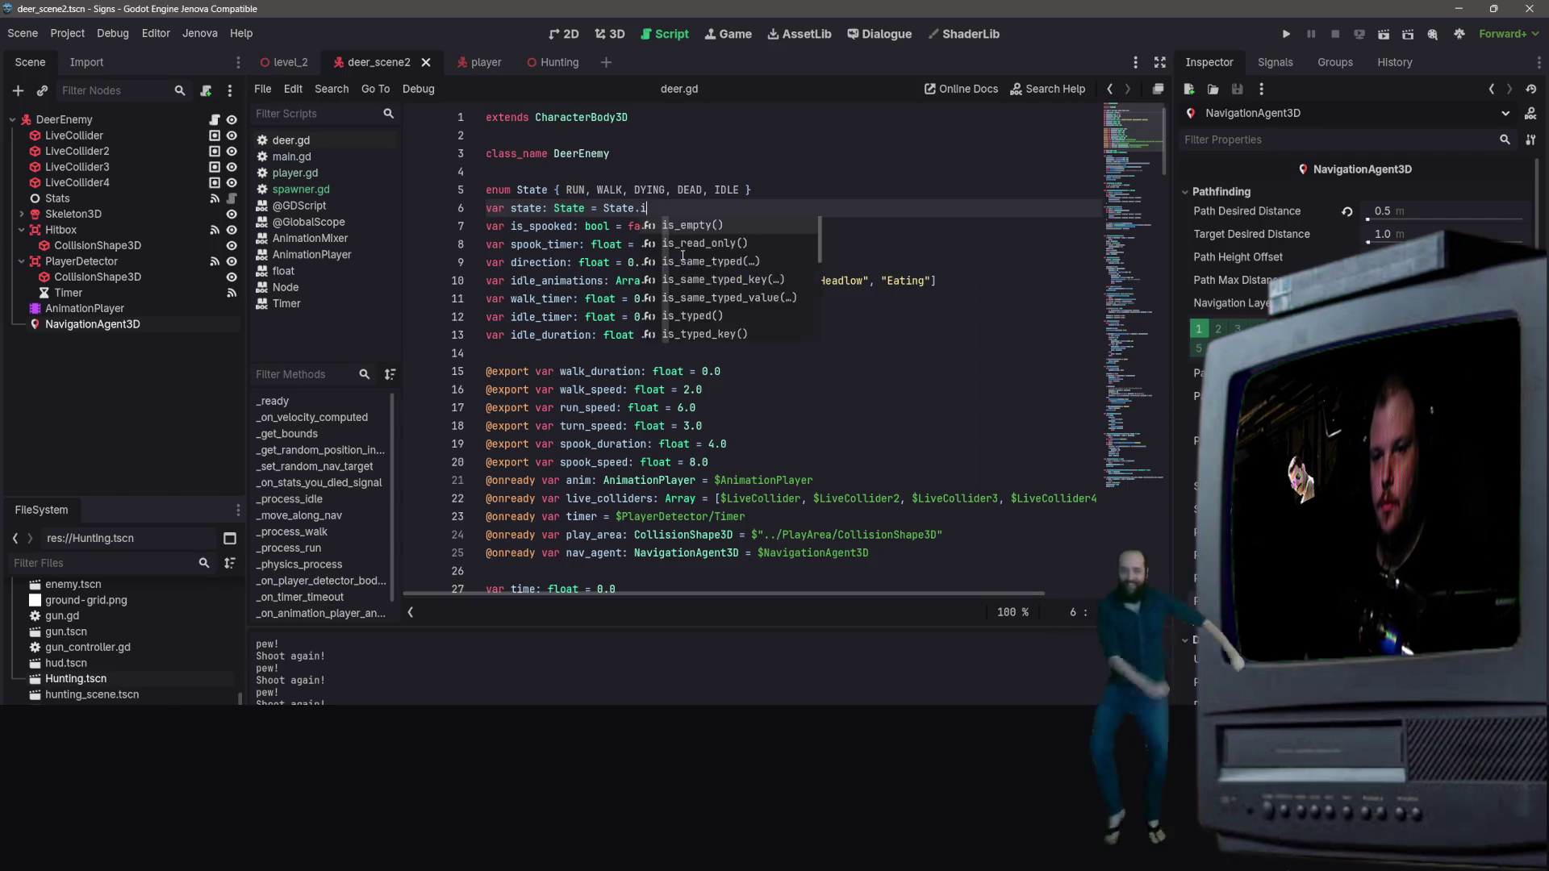
key(BackSpace)
key(BackSpace)
key(BackSpace)
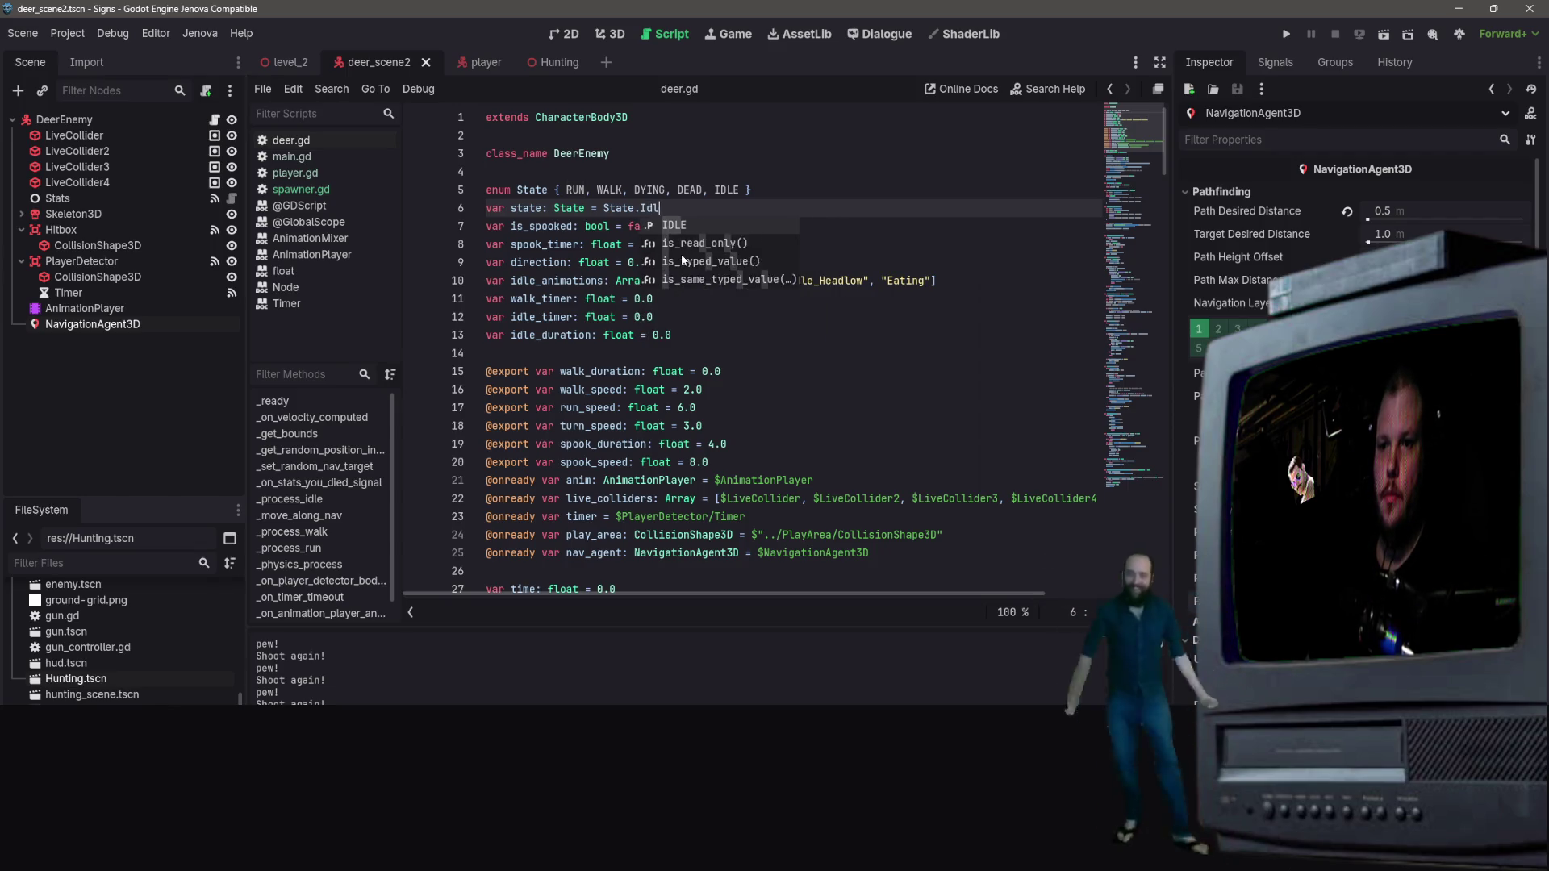
text(IDLE)
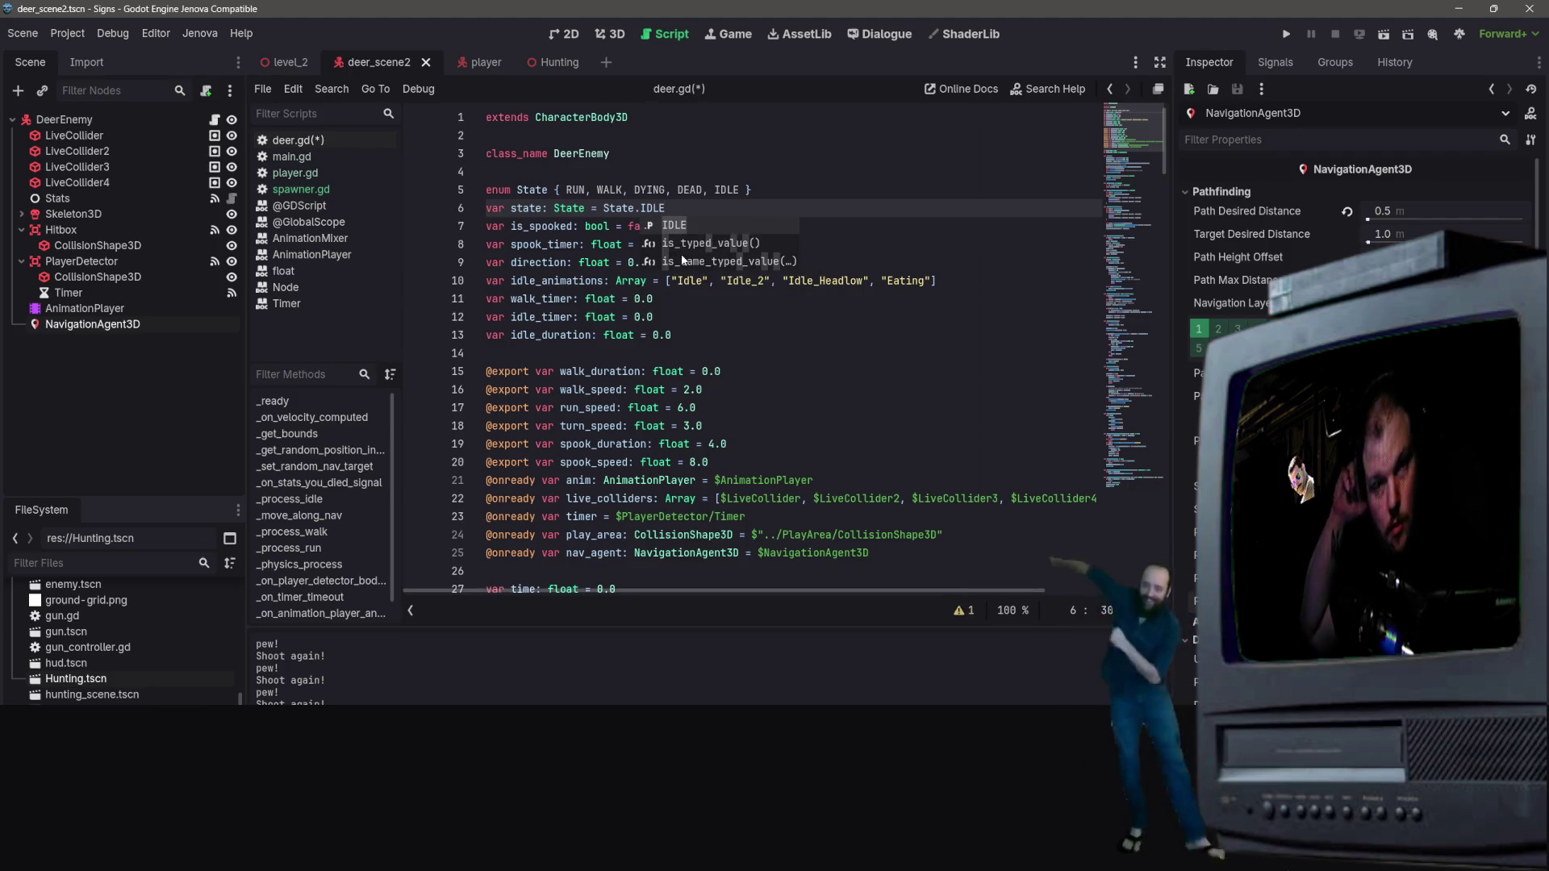
click(710, 135)
key(ctrl+s)
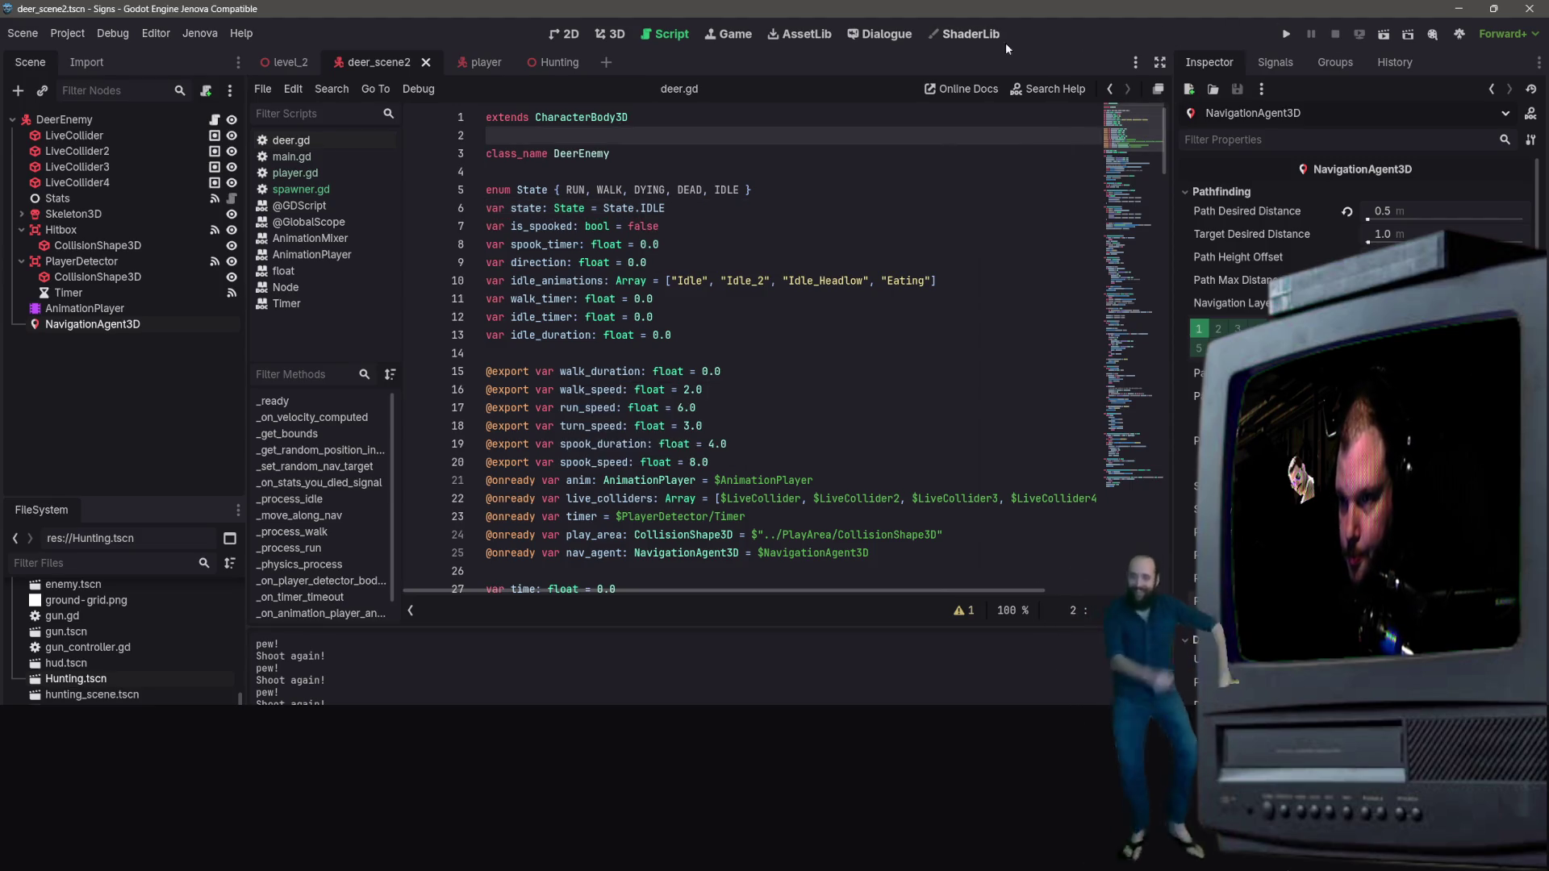
click(533, 62)
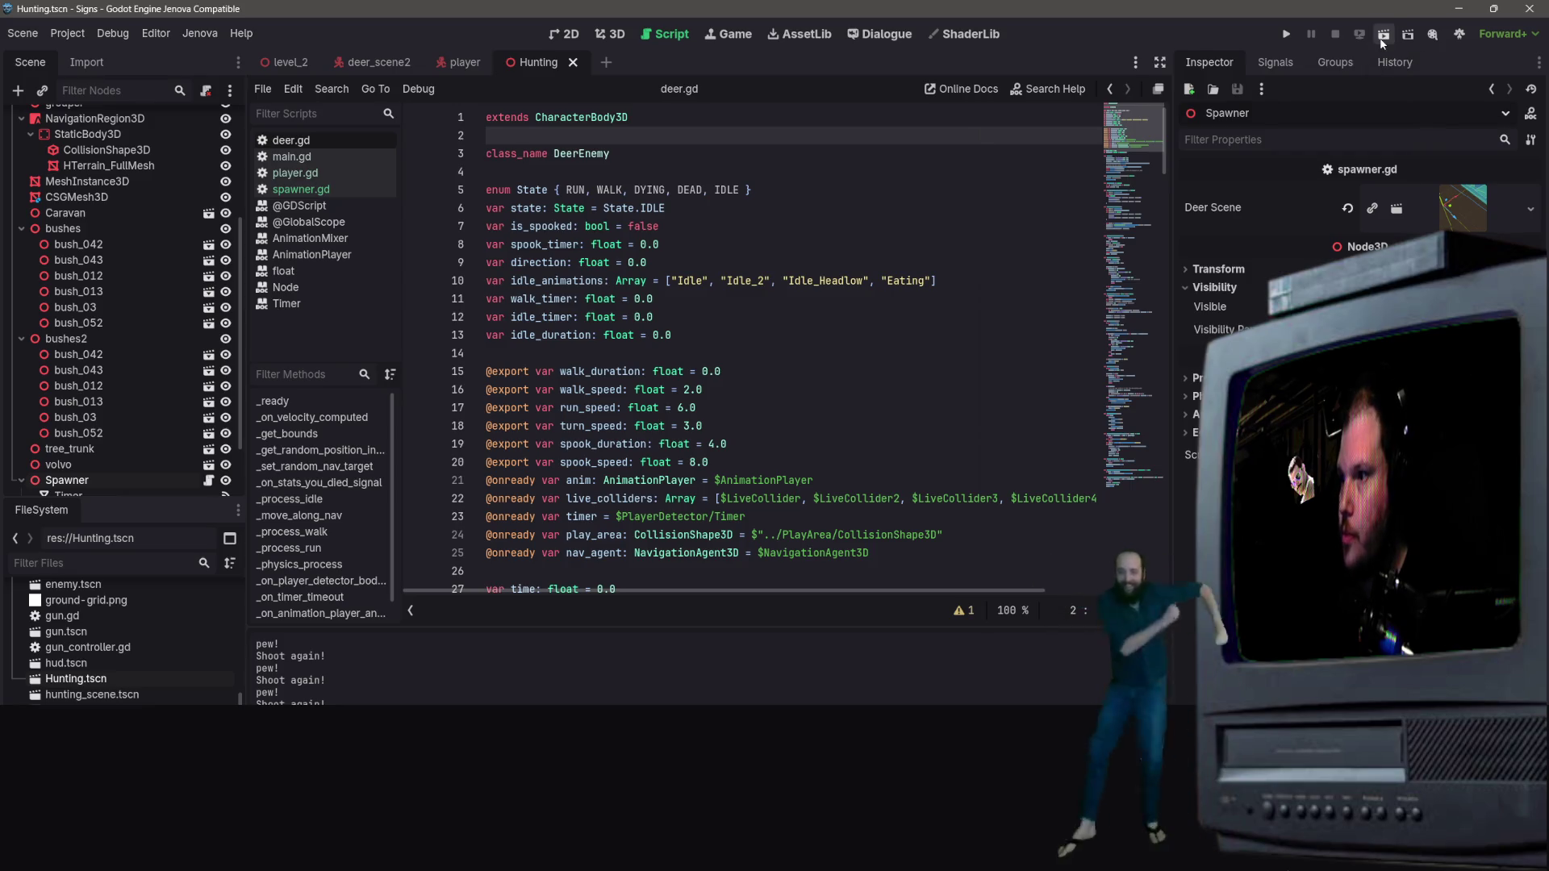
Step: Run the Hunting scene and walk the player down the map, shooting at a nearby deer
click(1382, 39)
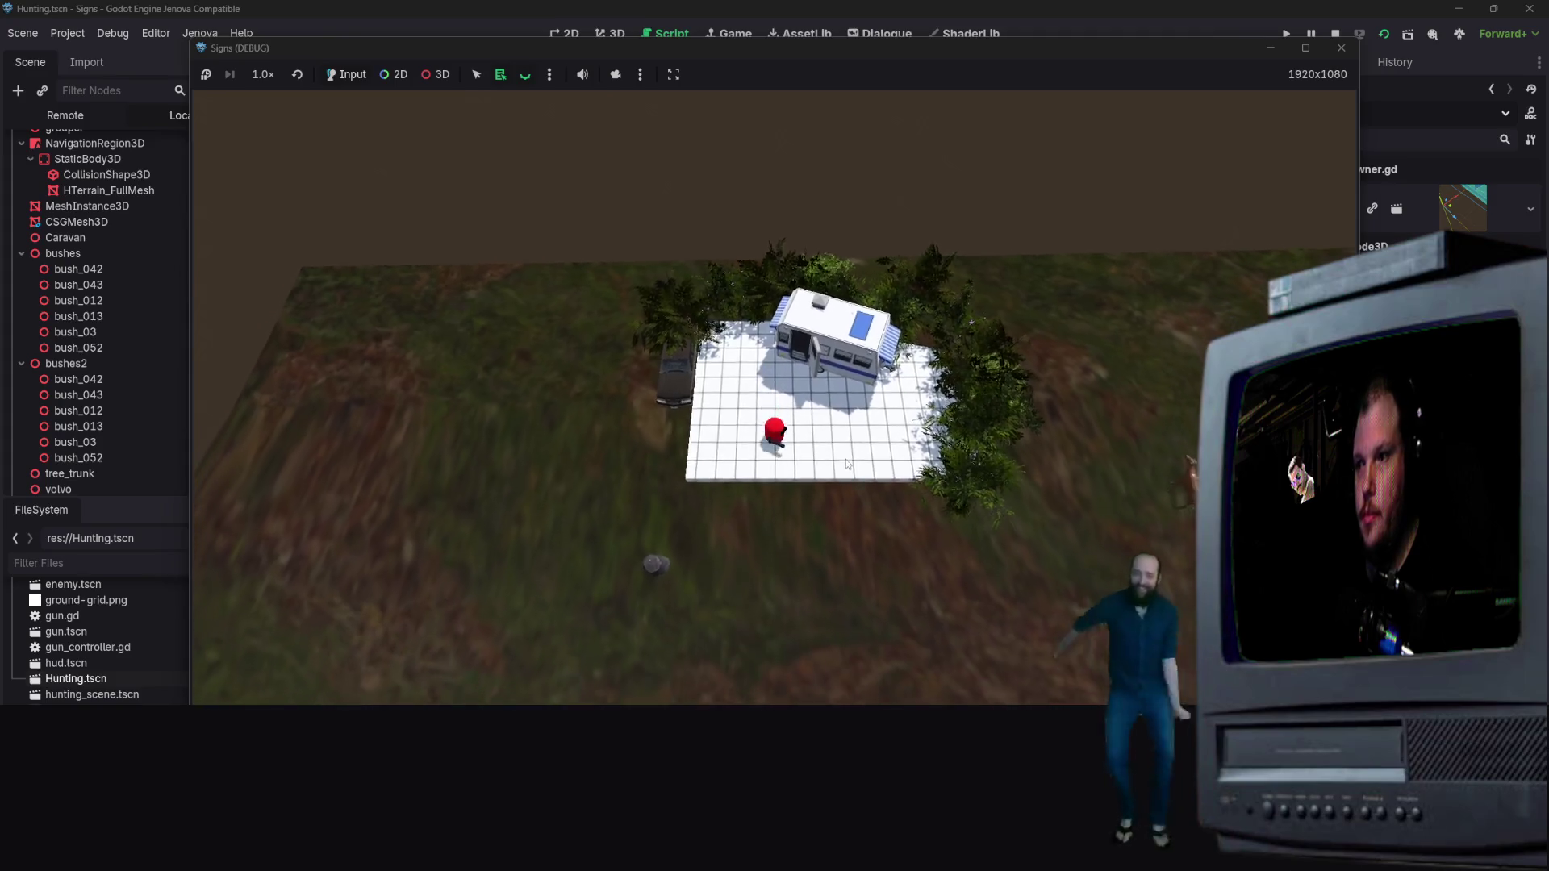
key(s)
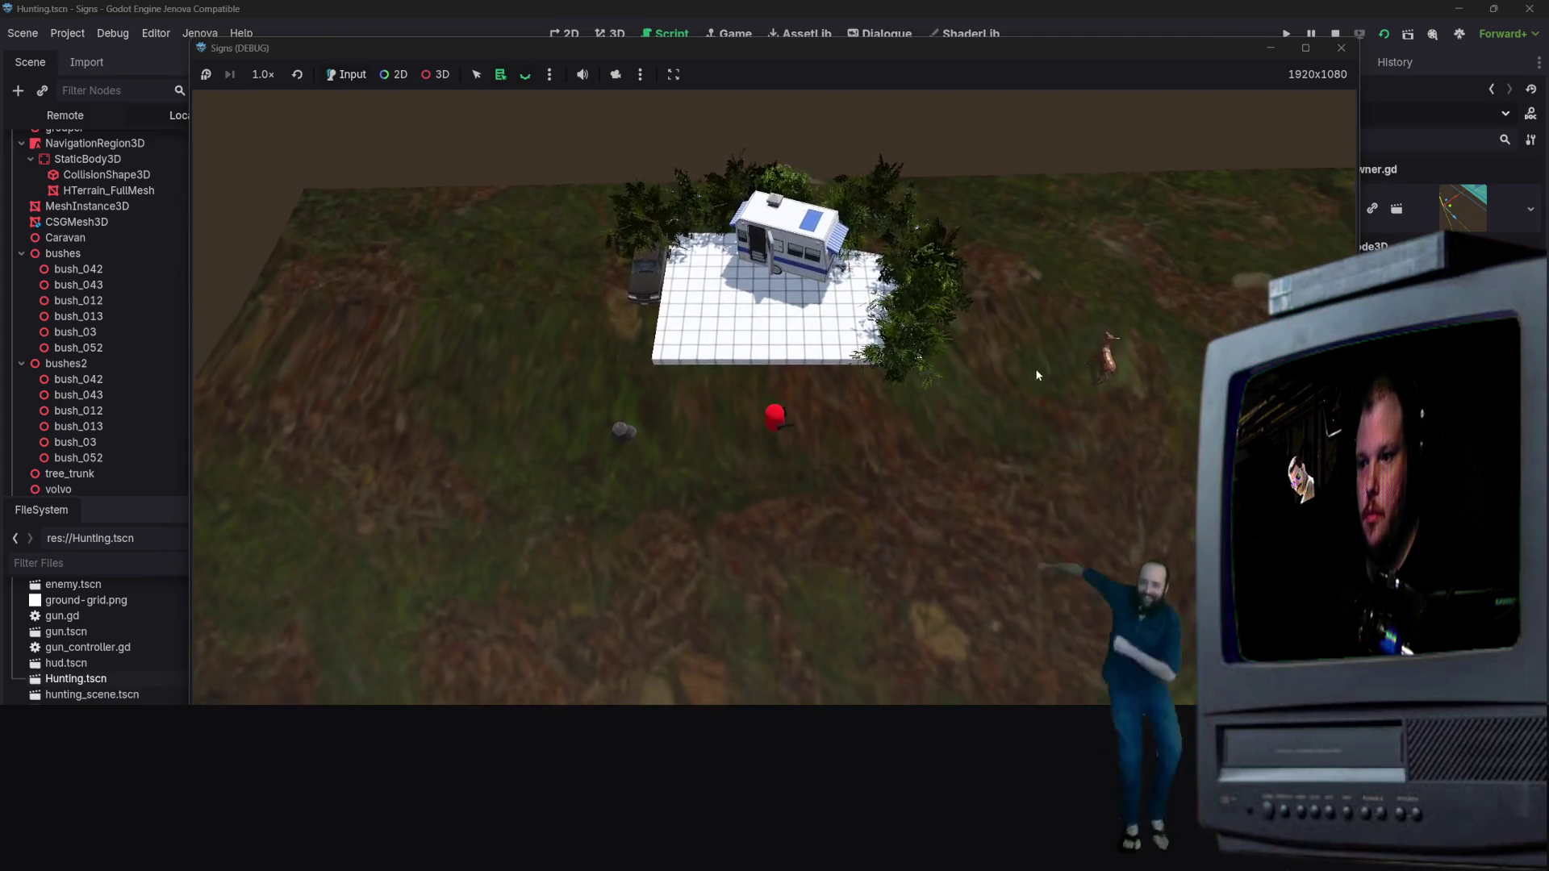
key(d)
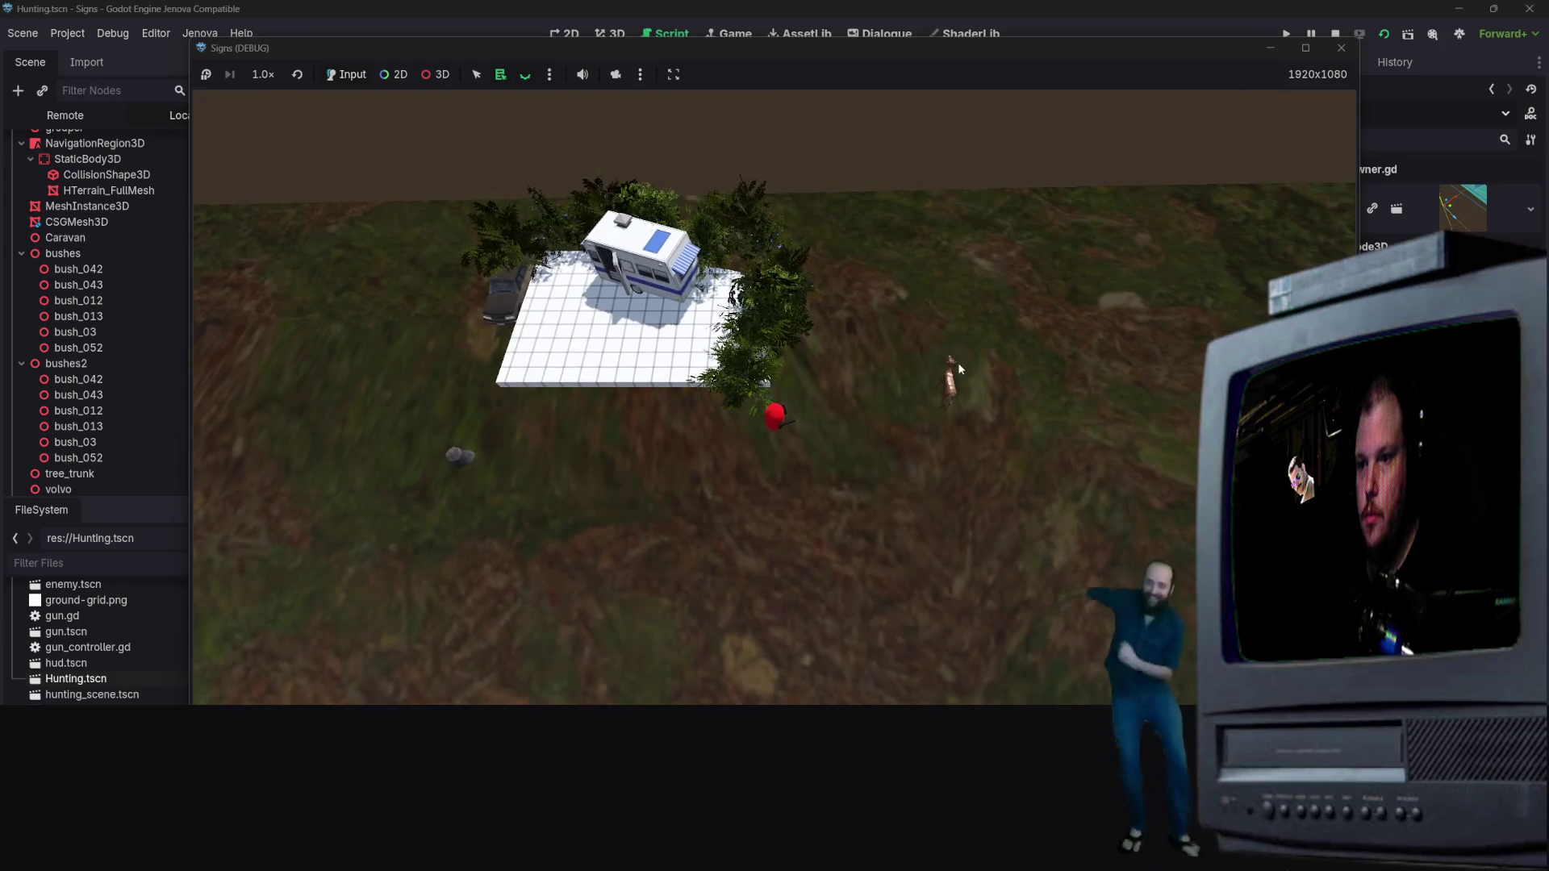
key(s)
key(a)
click(965, 373)
key(d)
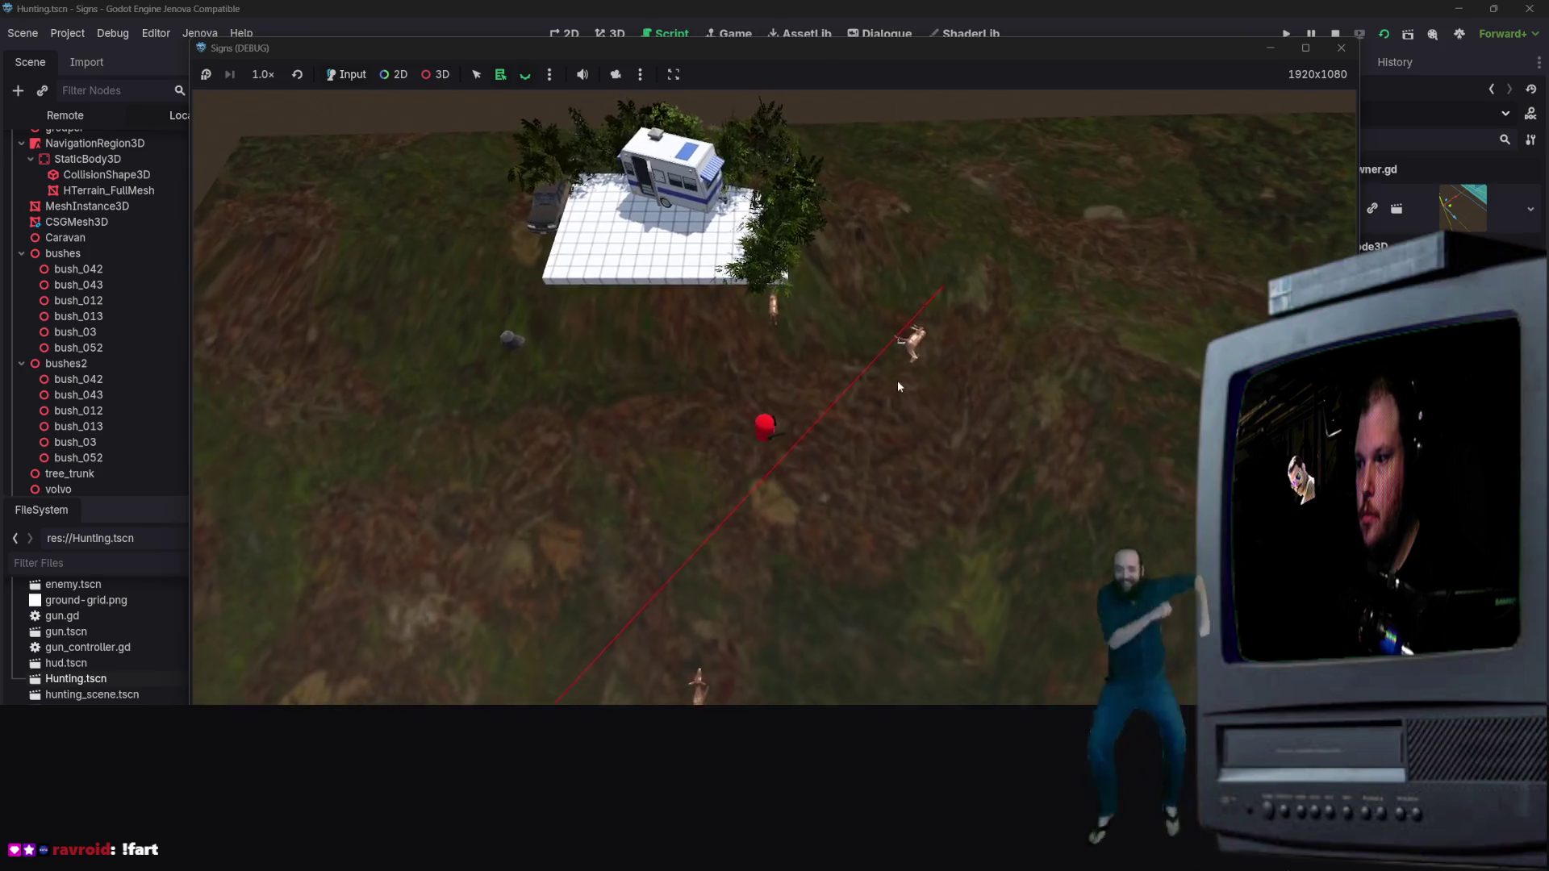
key(s)
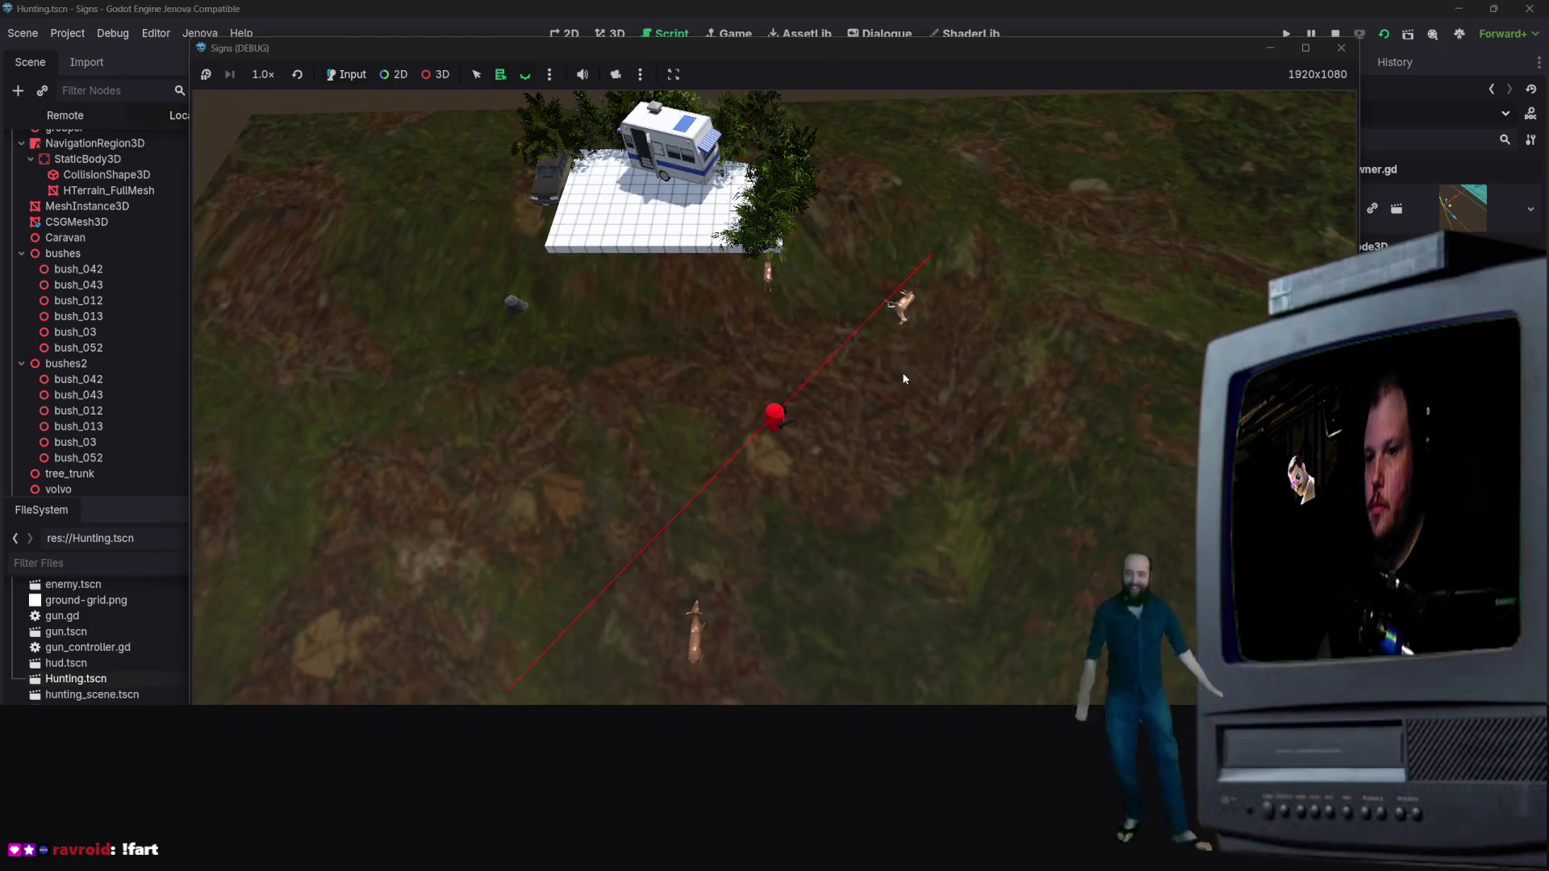
key(a)
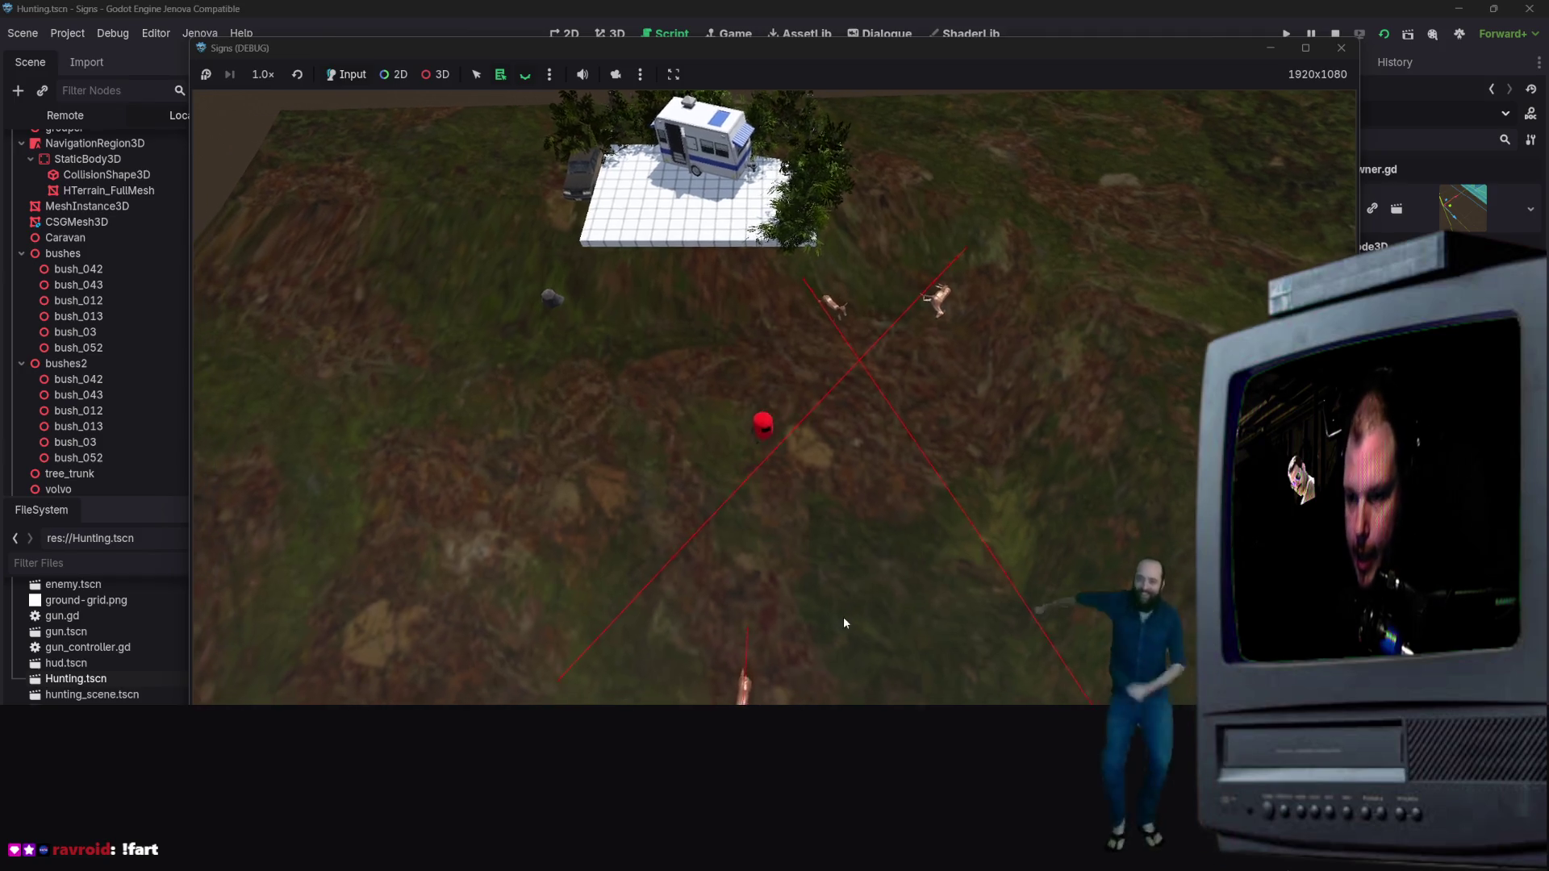
key(s)
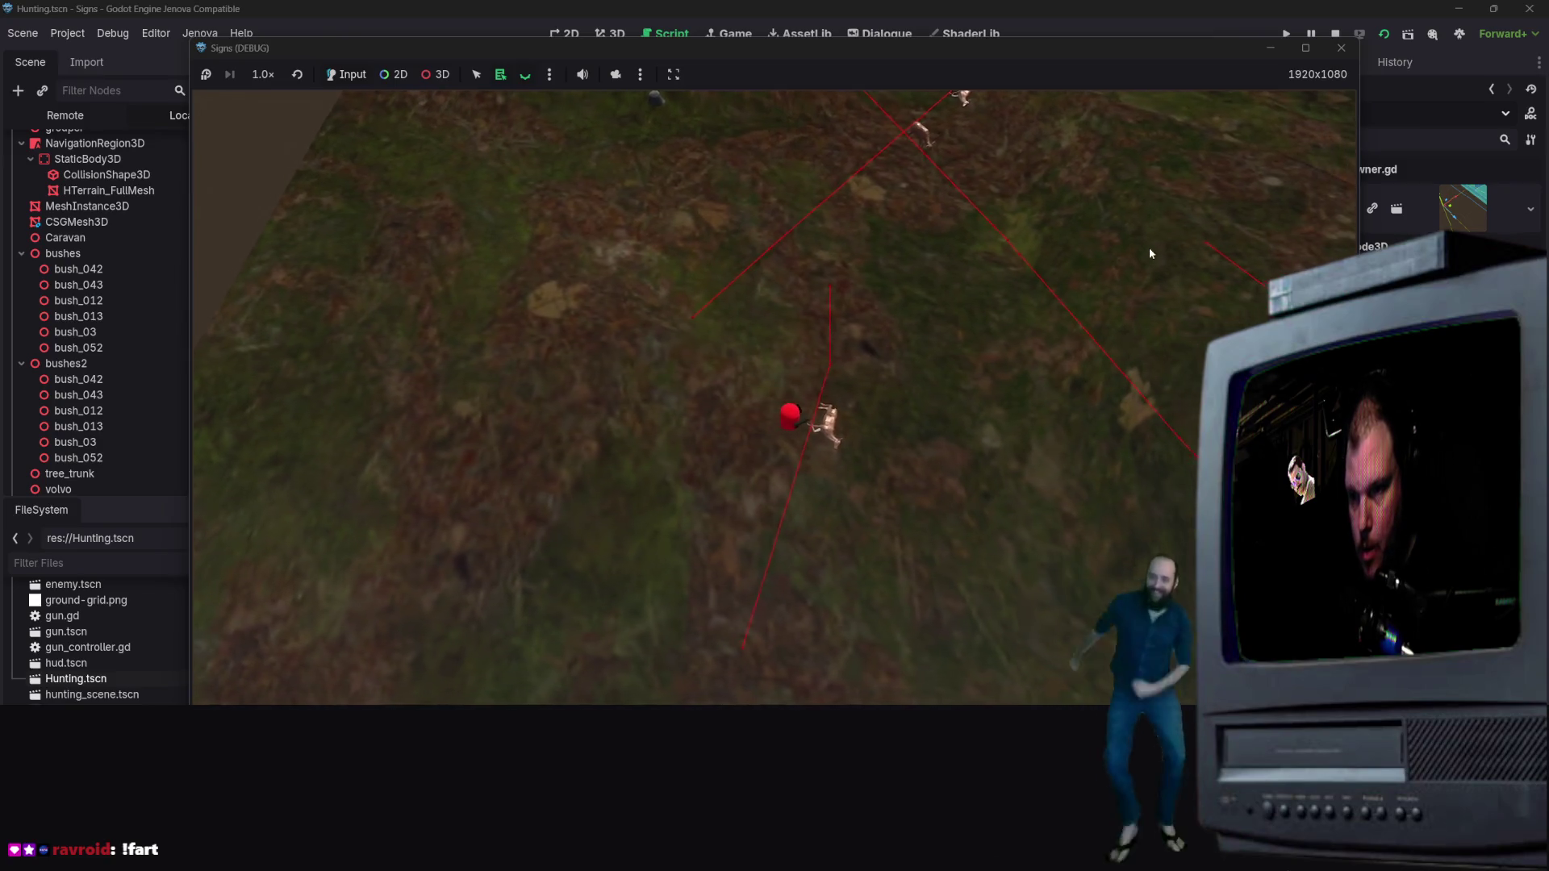
Step: Walk among the wandering deer toward the caravan, then close the game
key(w)
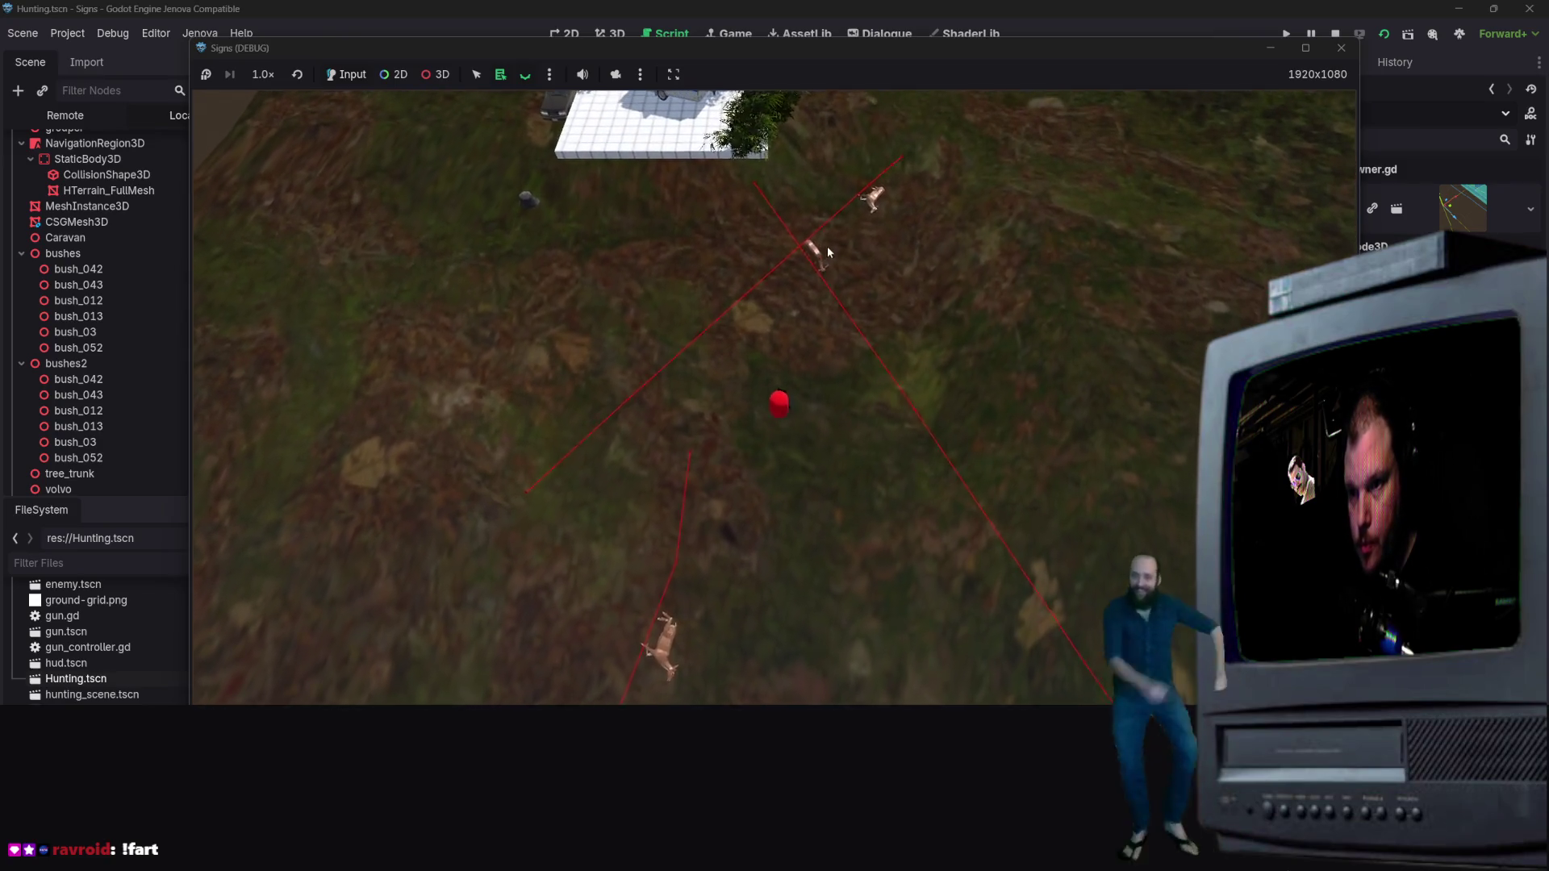
key(w)
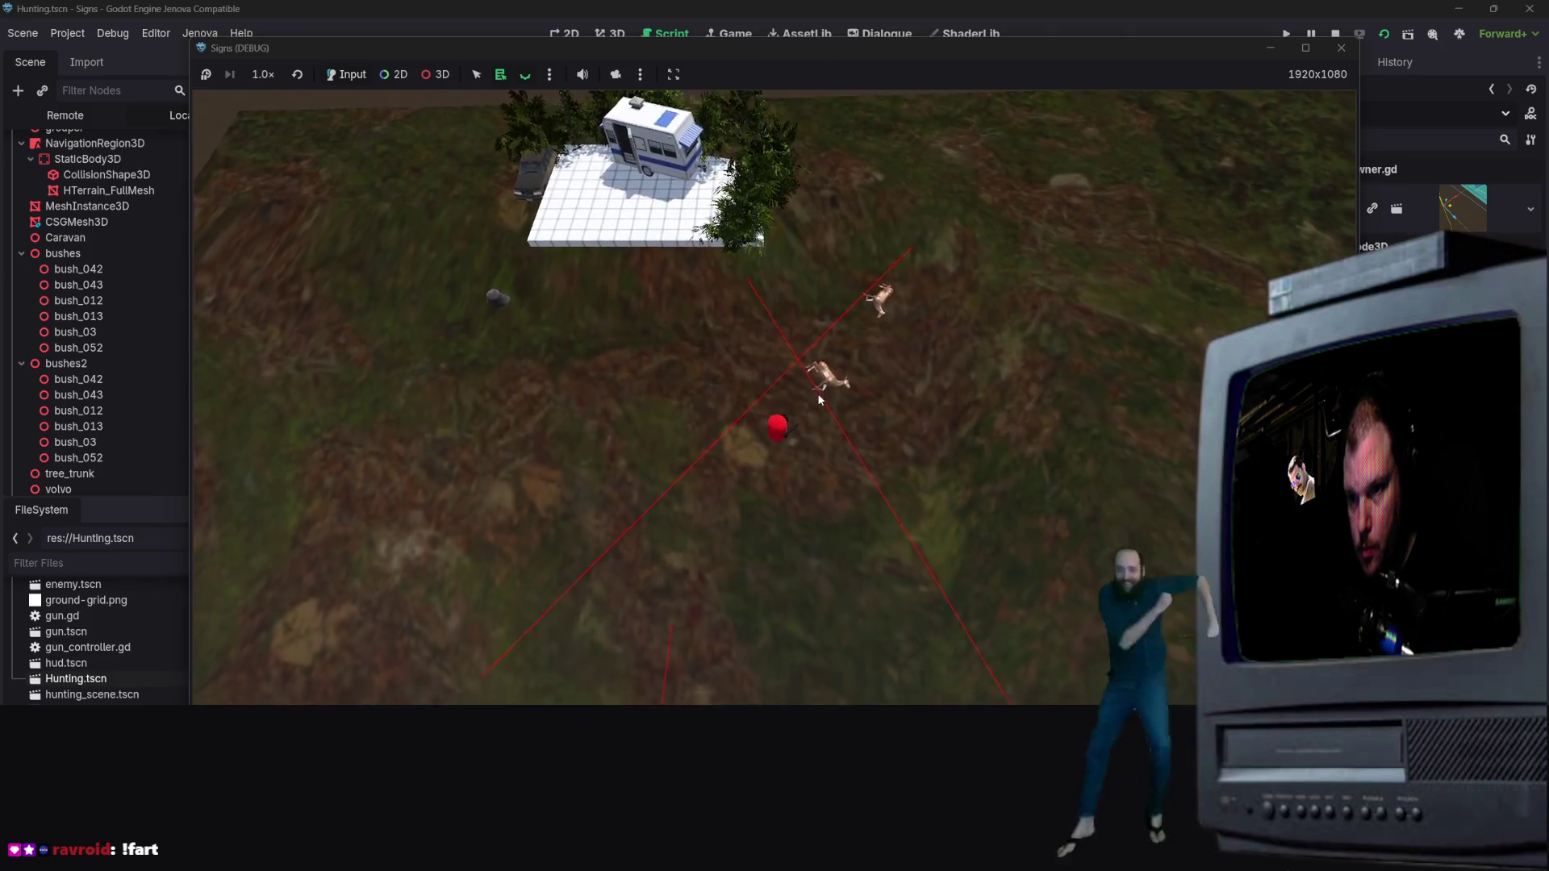
key(s)
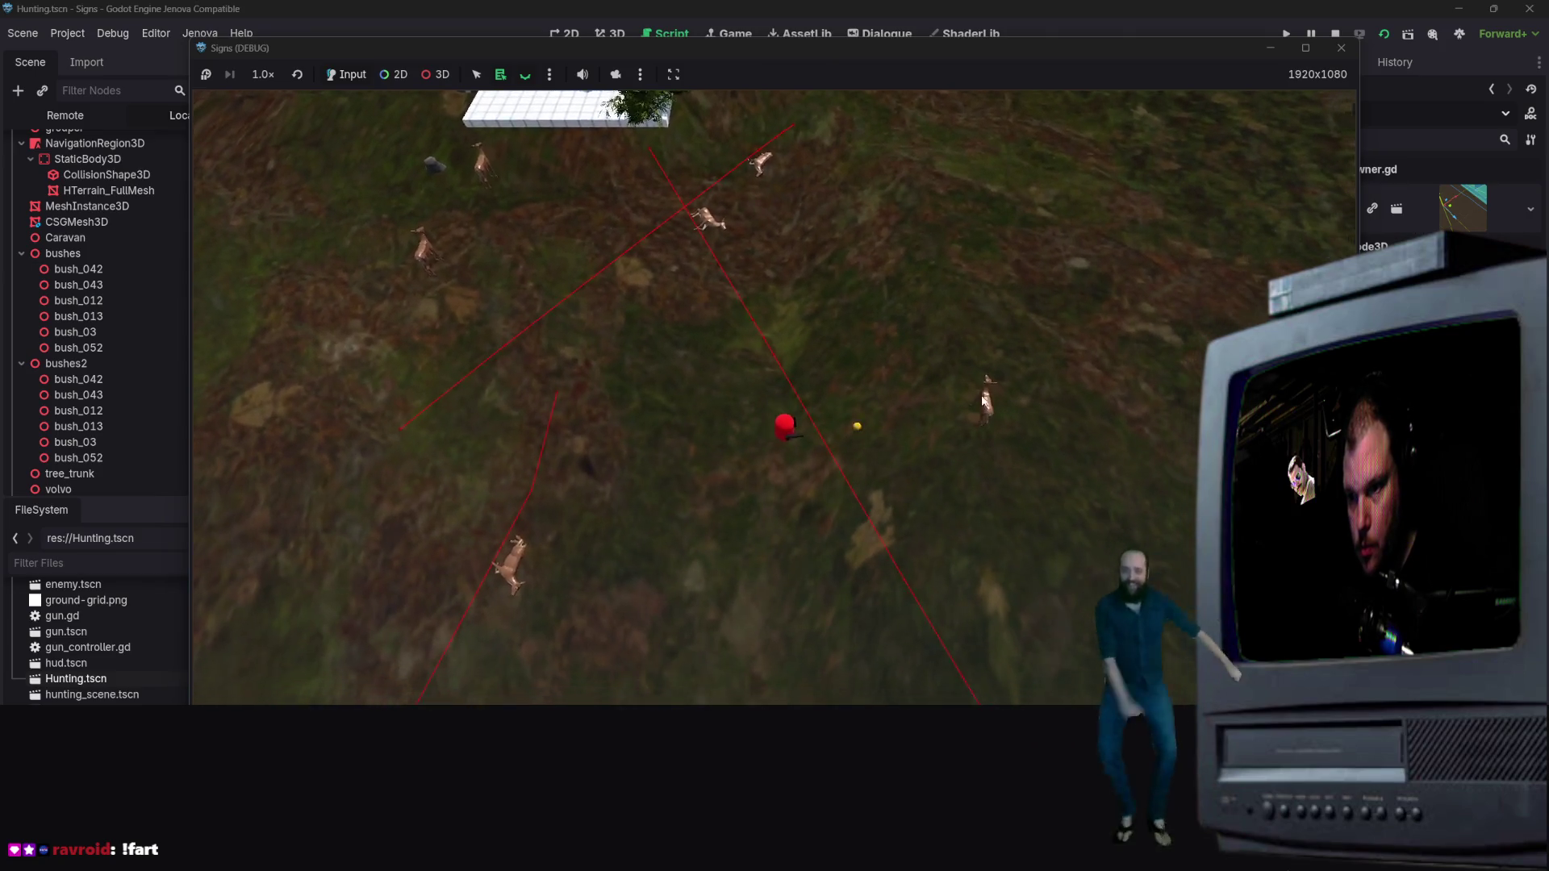
key(s)
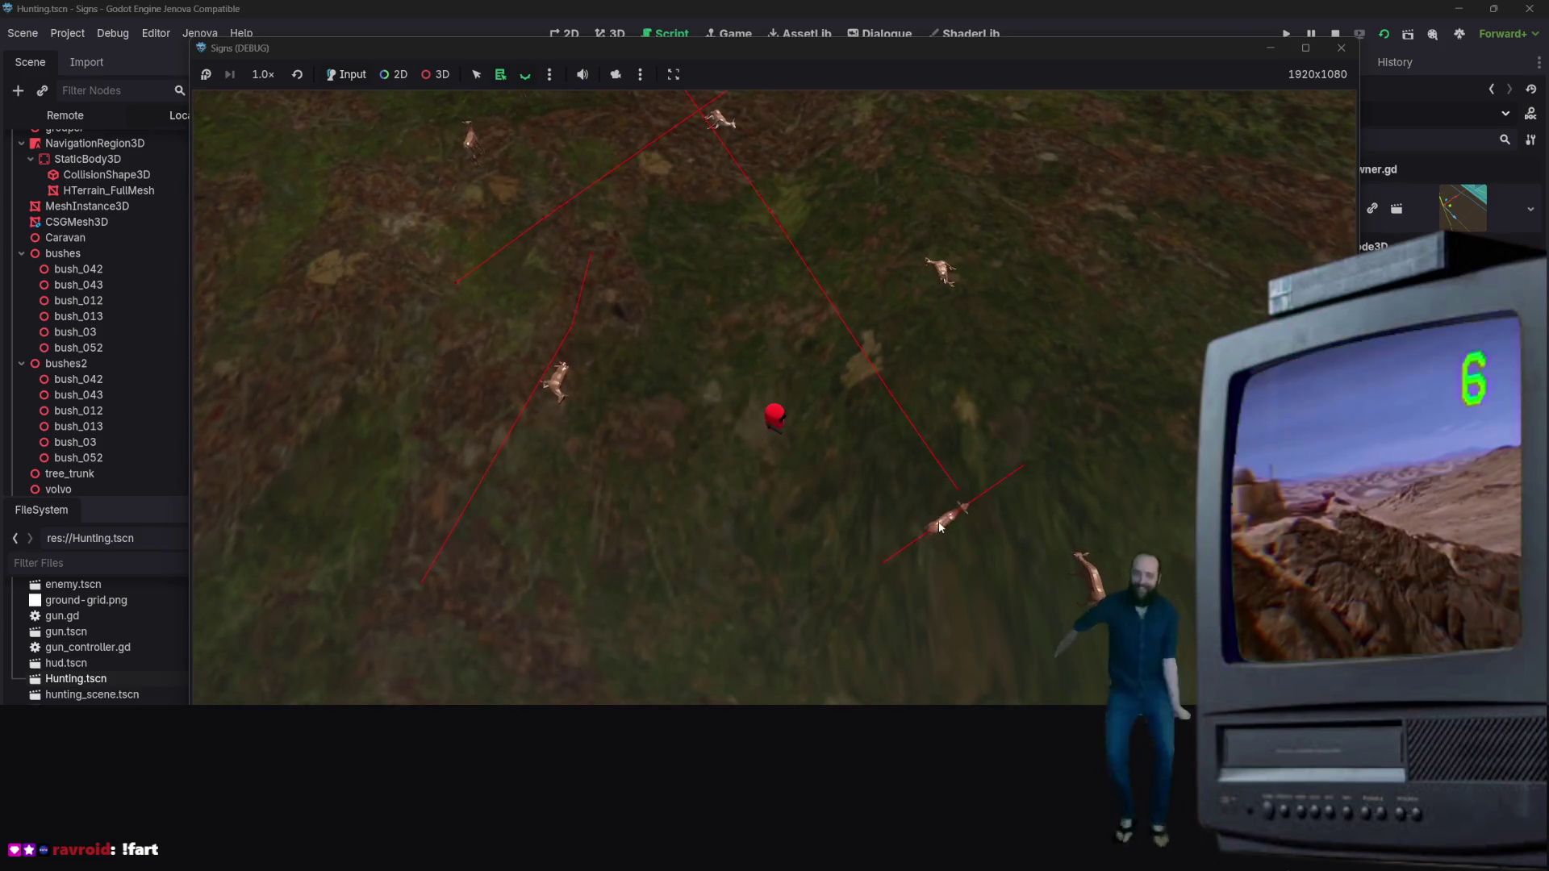
key(s)
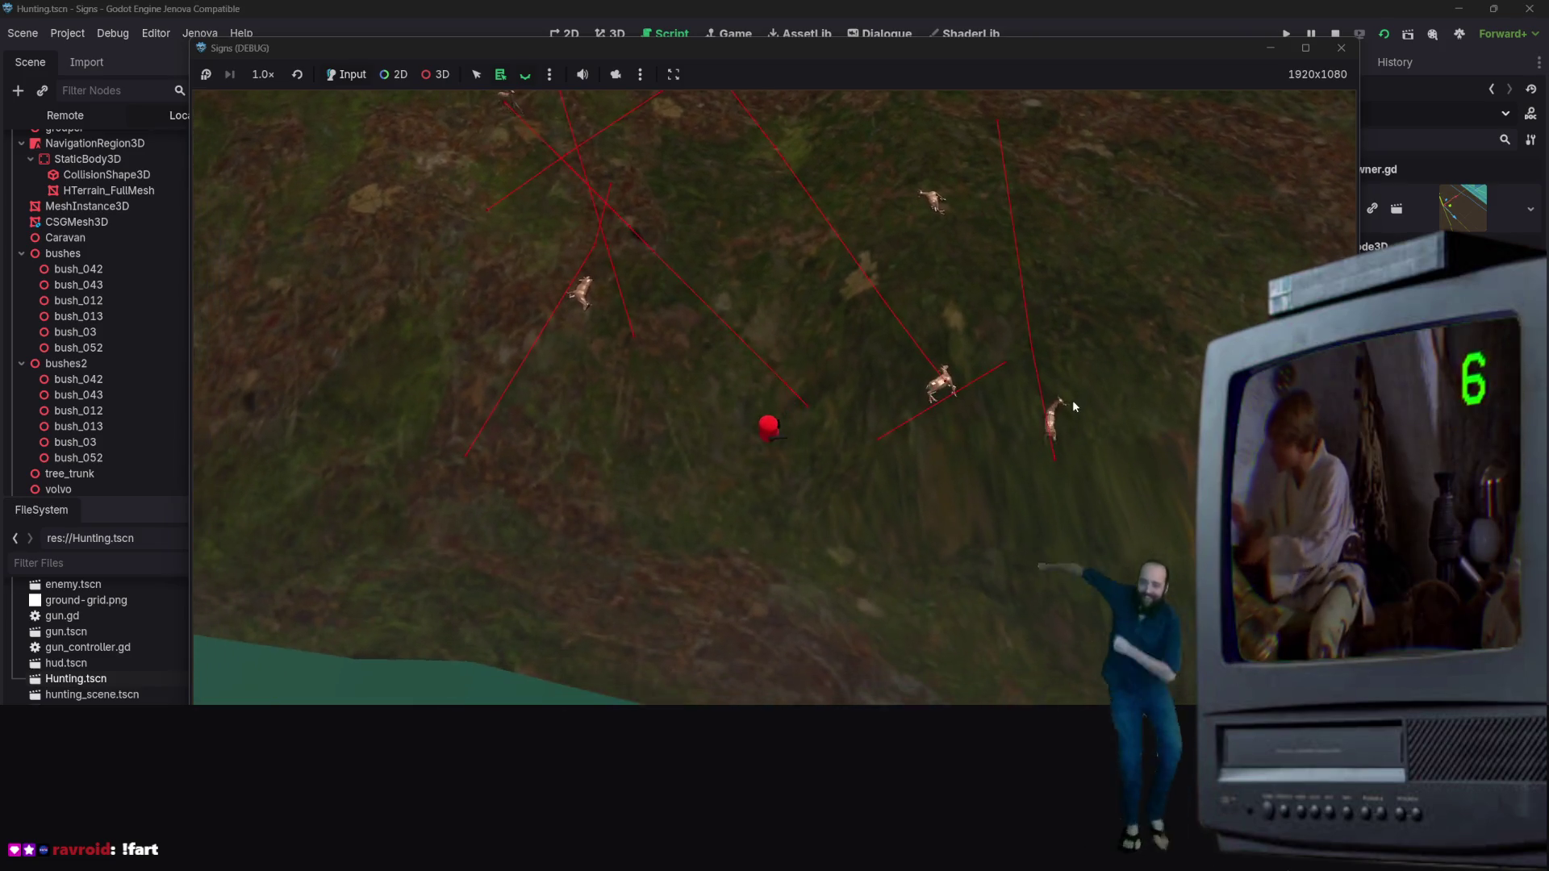
key(w)
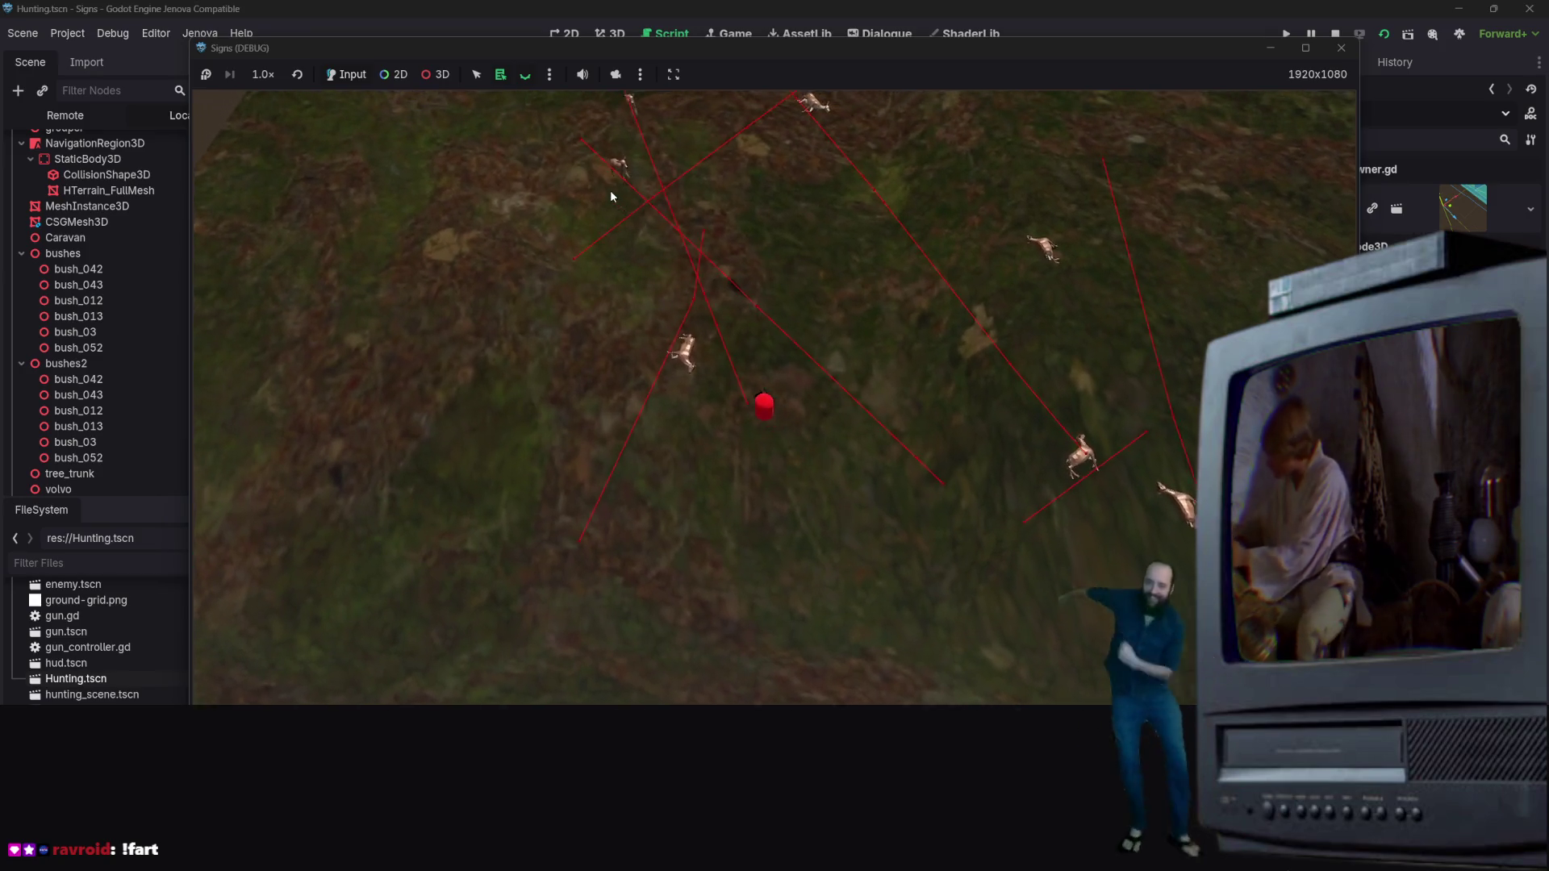
key(w)
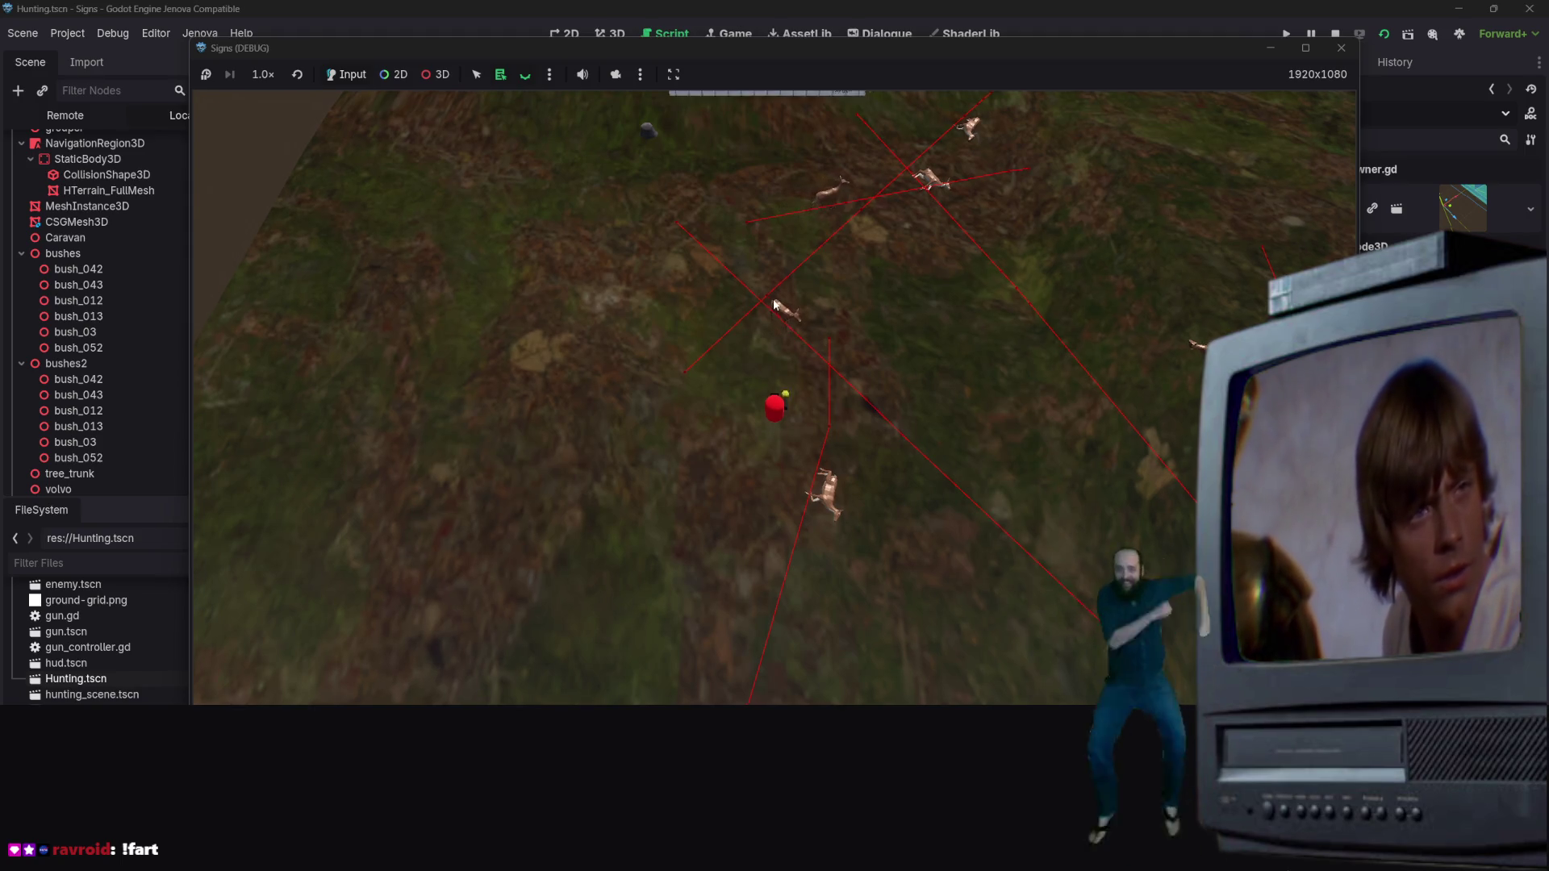
key(w)
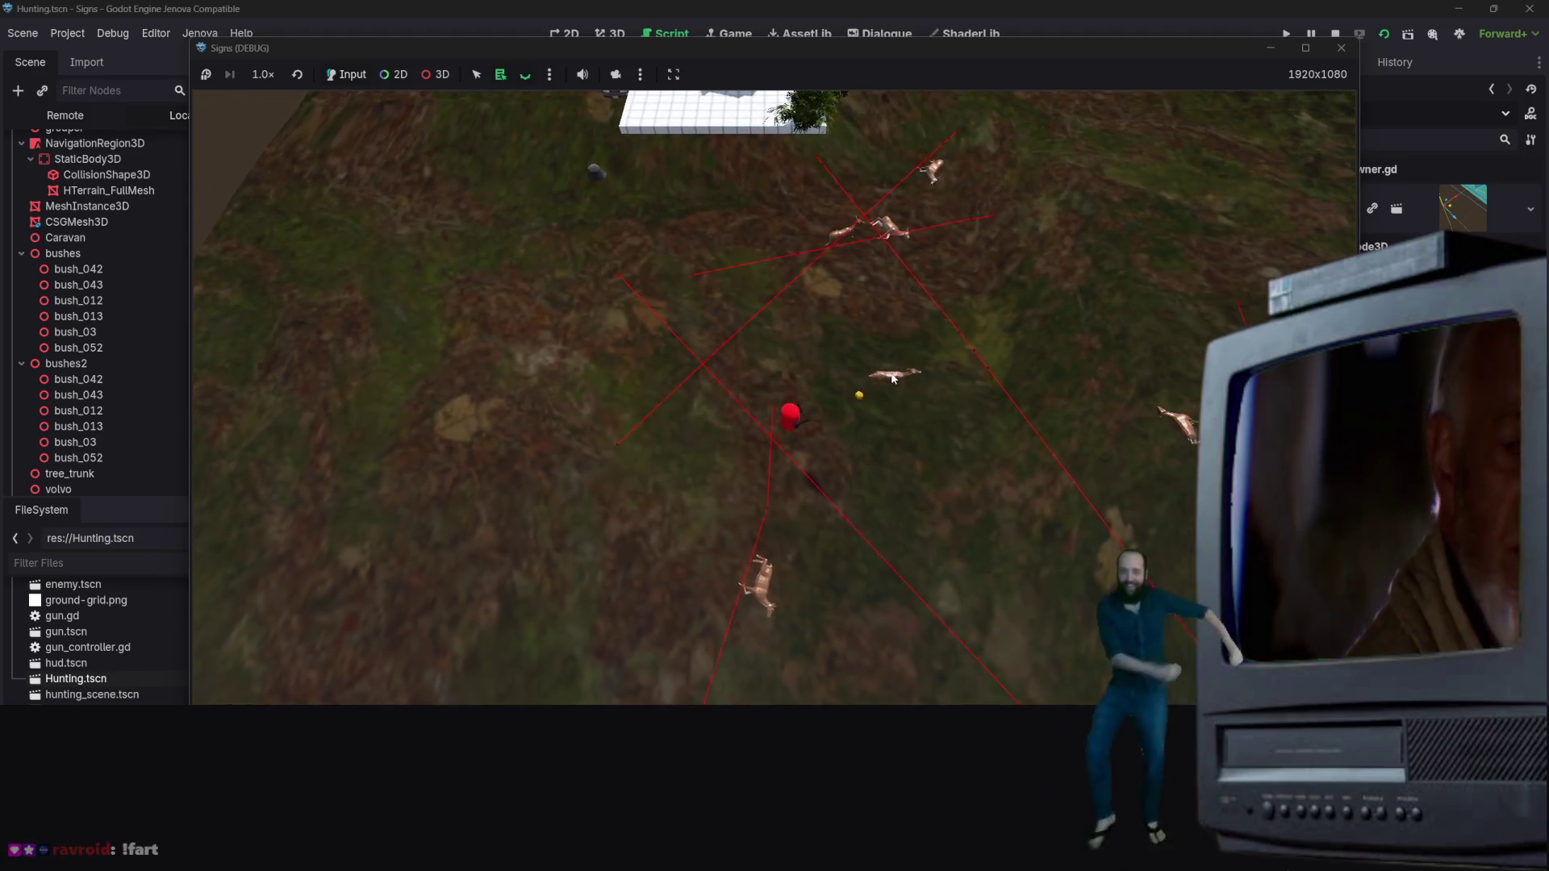
key(d)
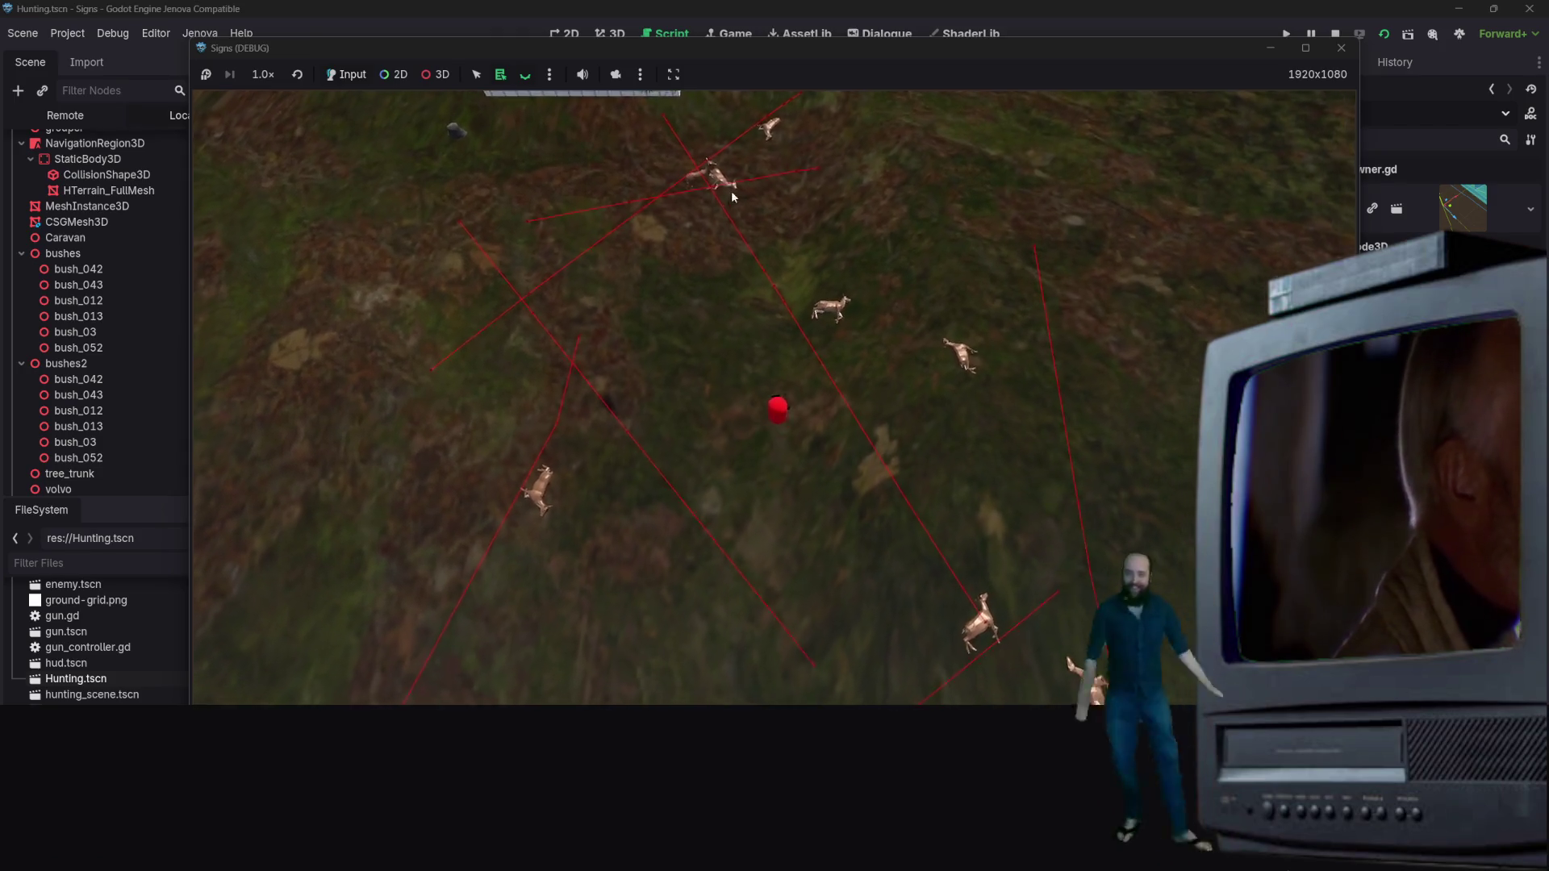
key(w)
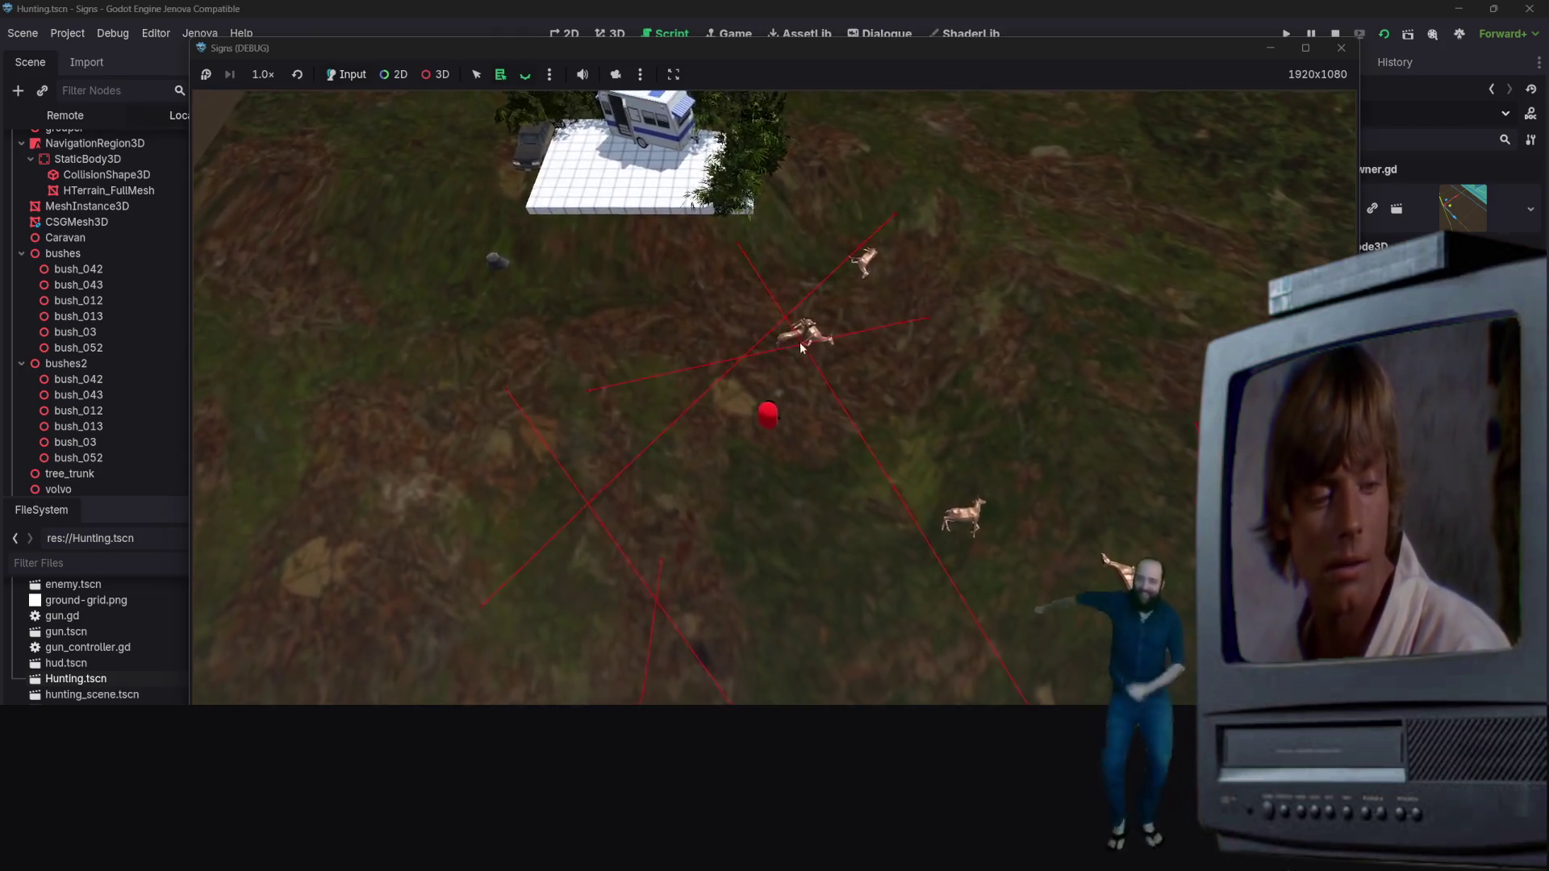
key(w)
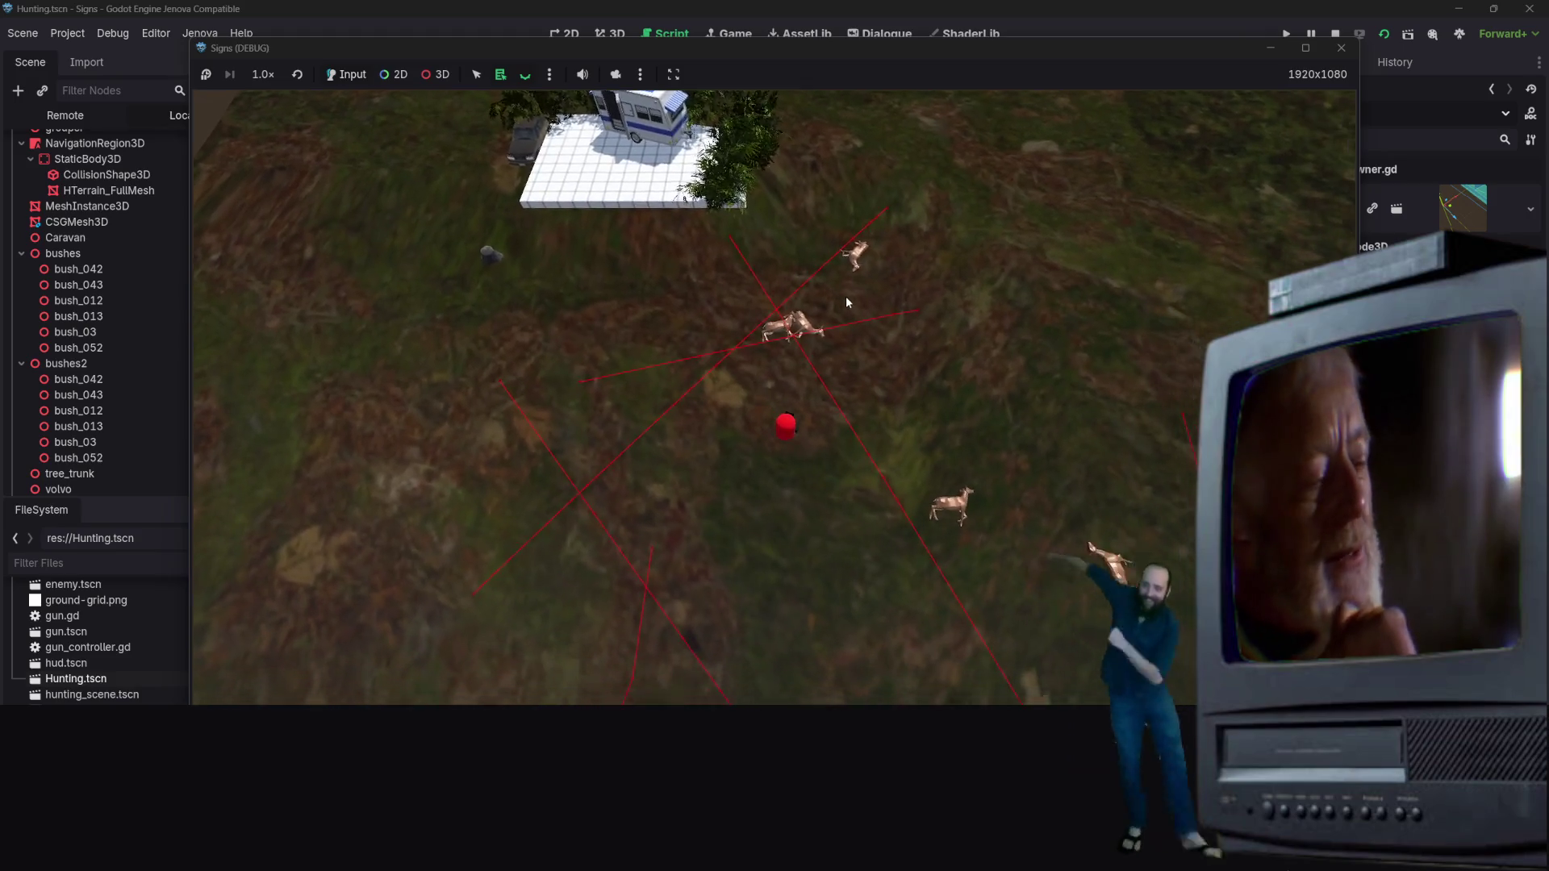
key(s)
key(a)
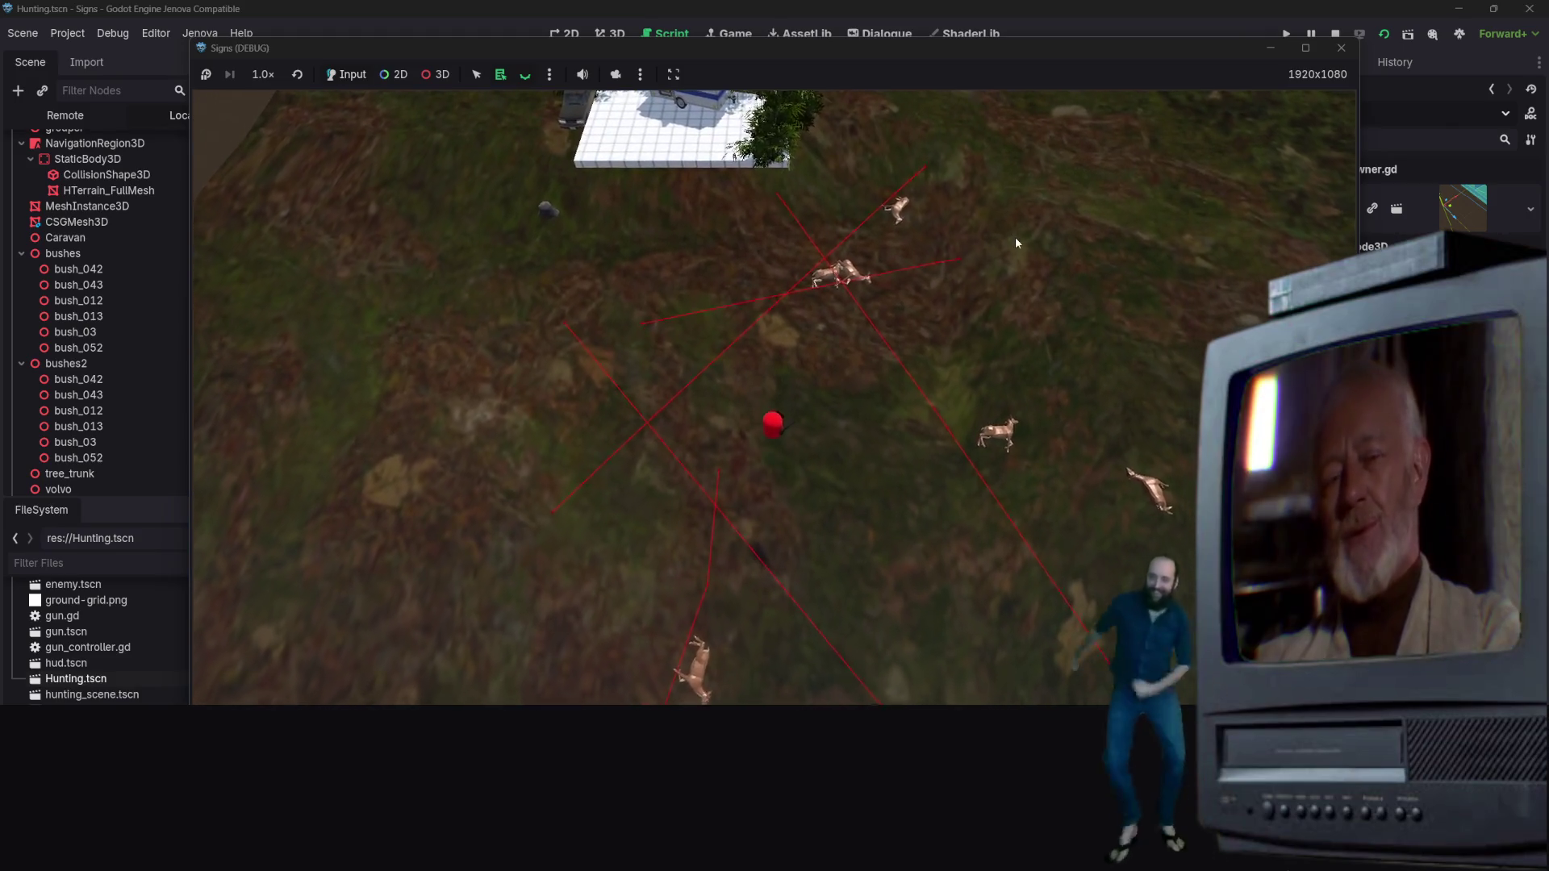
click(1340, 47)
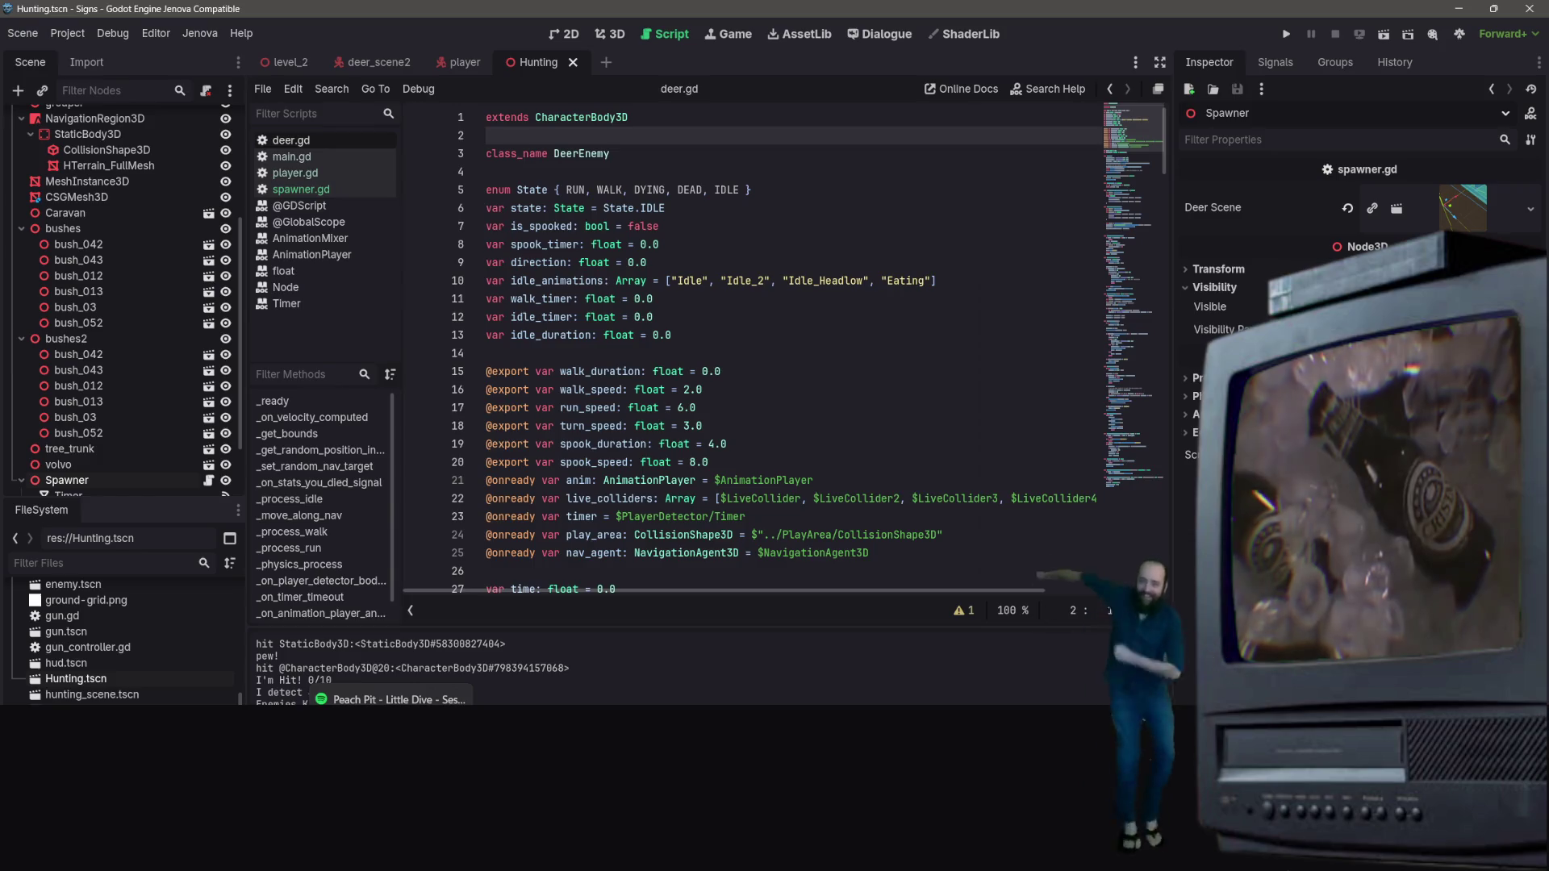
scroll(820, 351, down, 2)
scroll(819, 352, up, 2)
scroll(799, 343, down, 8)
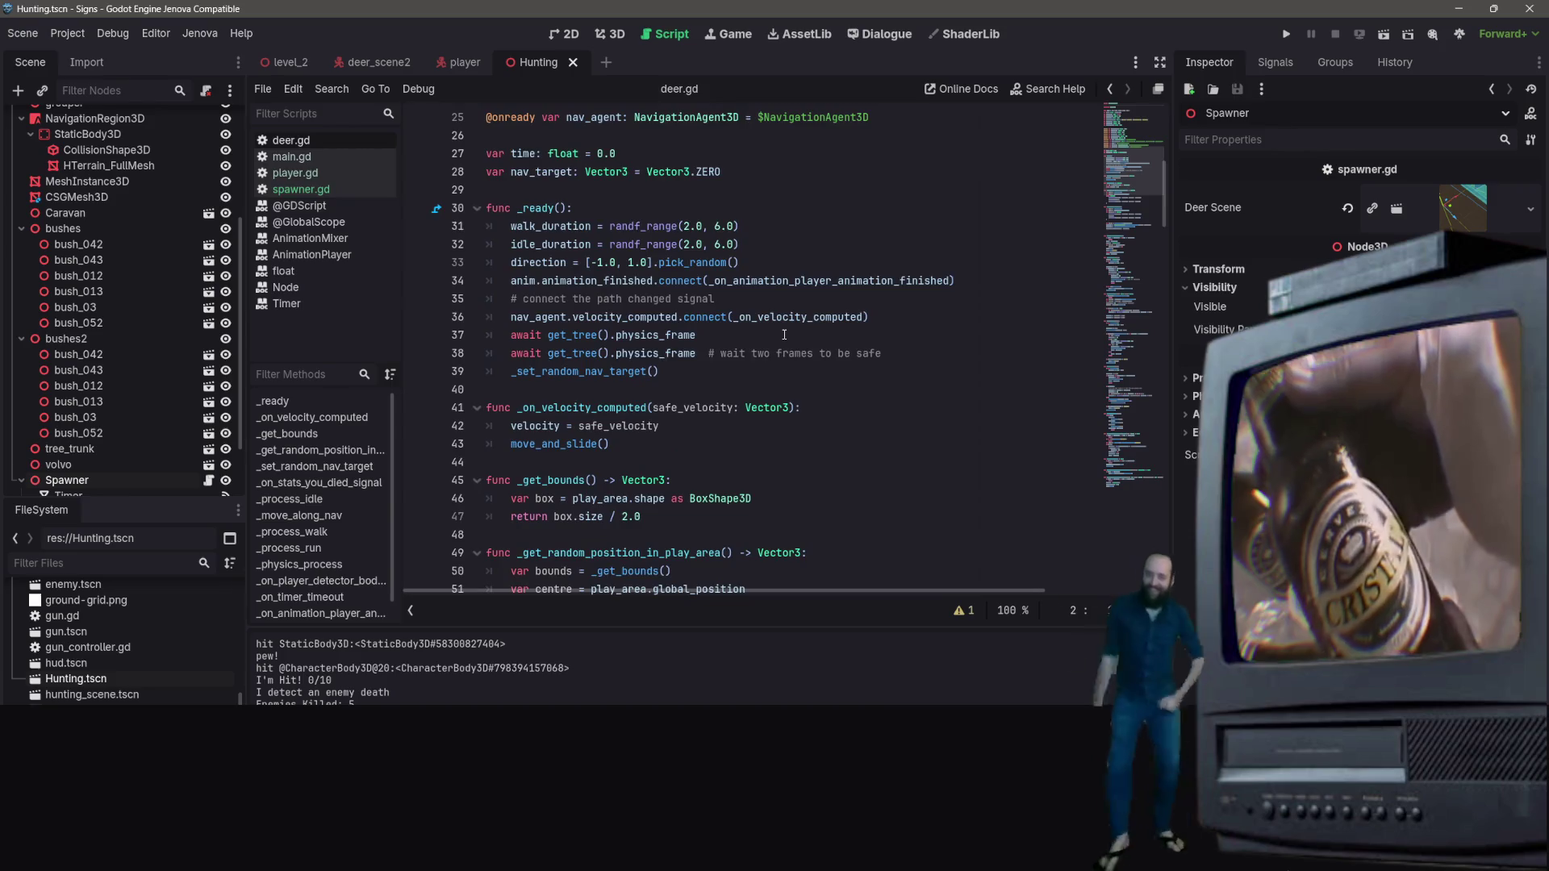
scroll(784, 334, down, 8)
scroll(774, 333, up, 12)
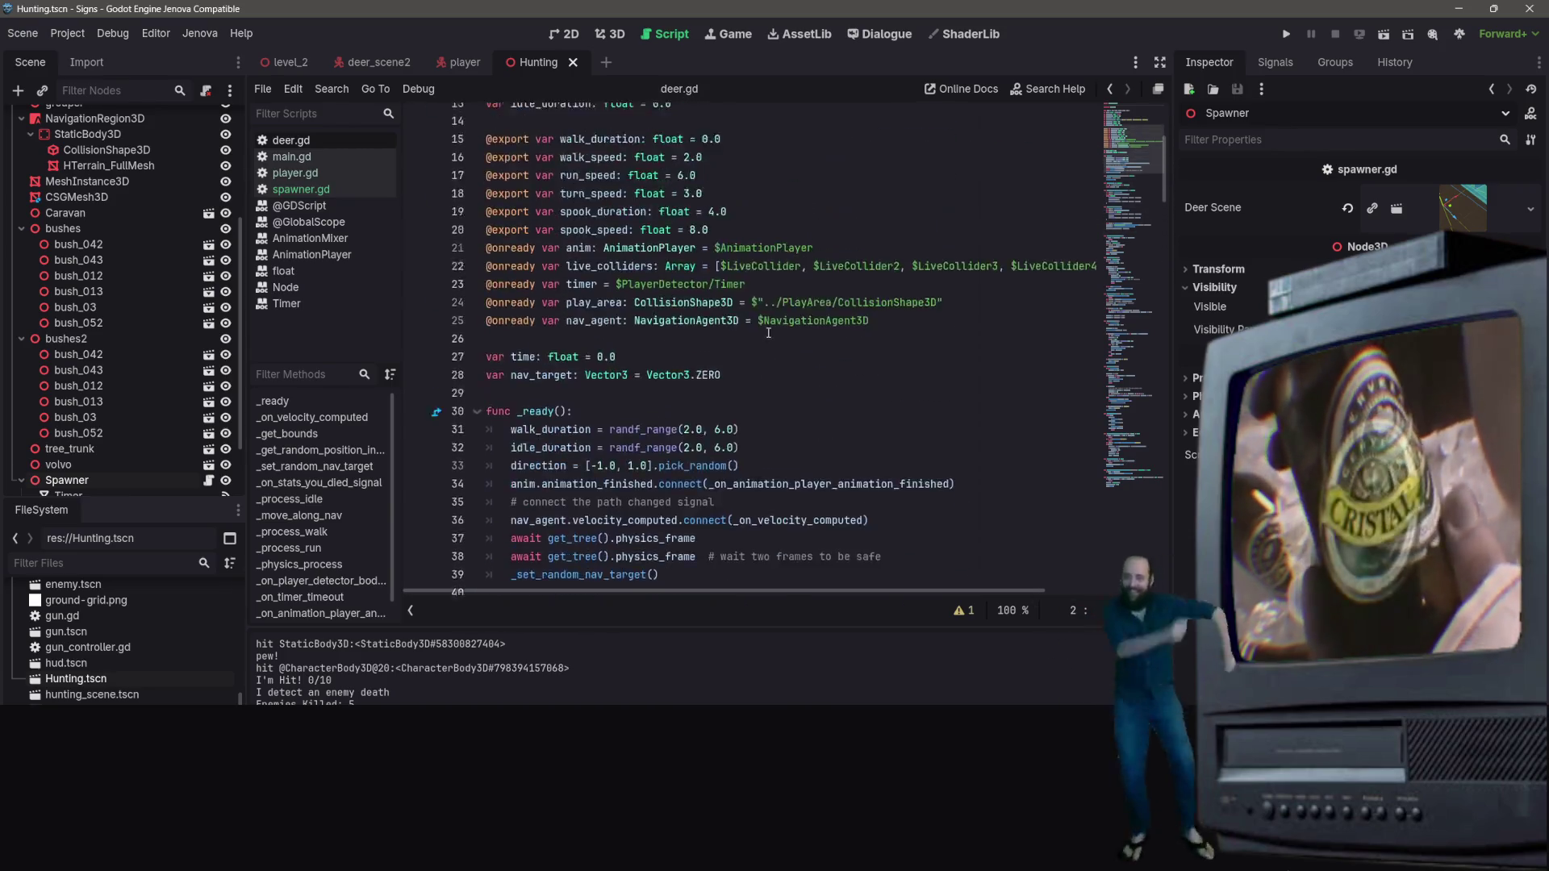
scroll(768, 333, up, 4)
scroll(775, 339, down, 2)
scroll(780, 344, up, 2)
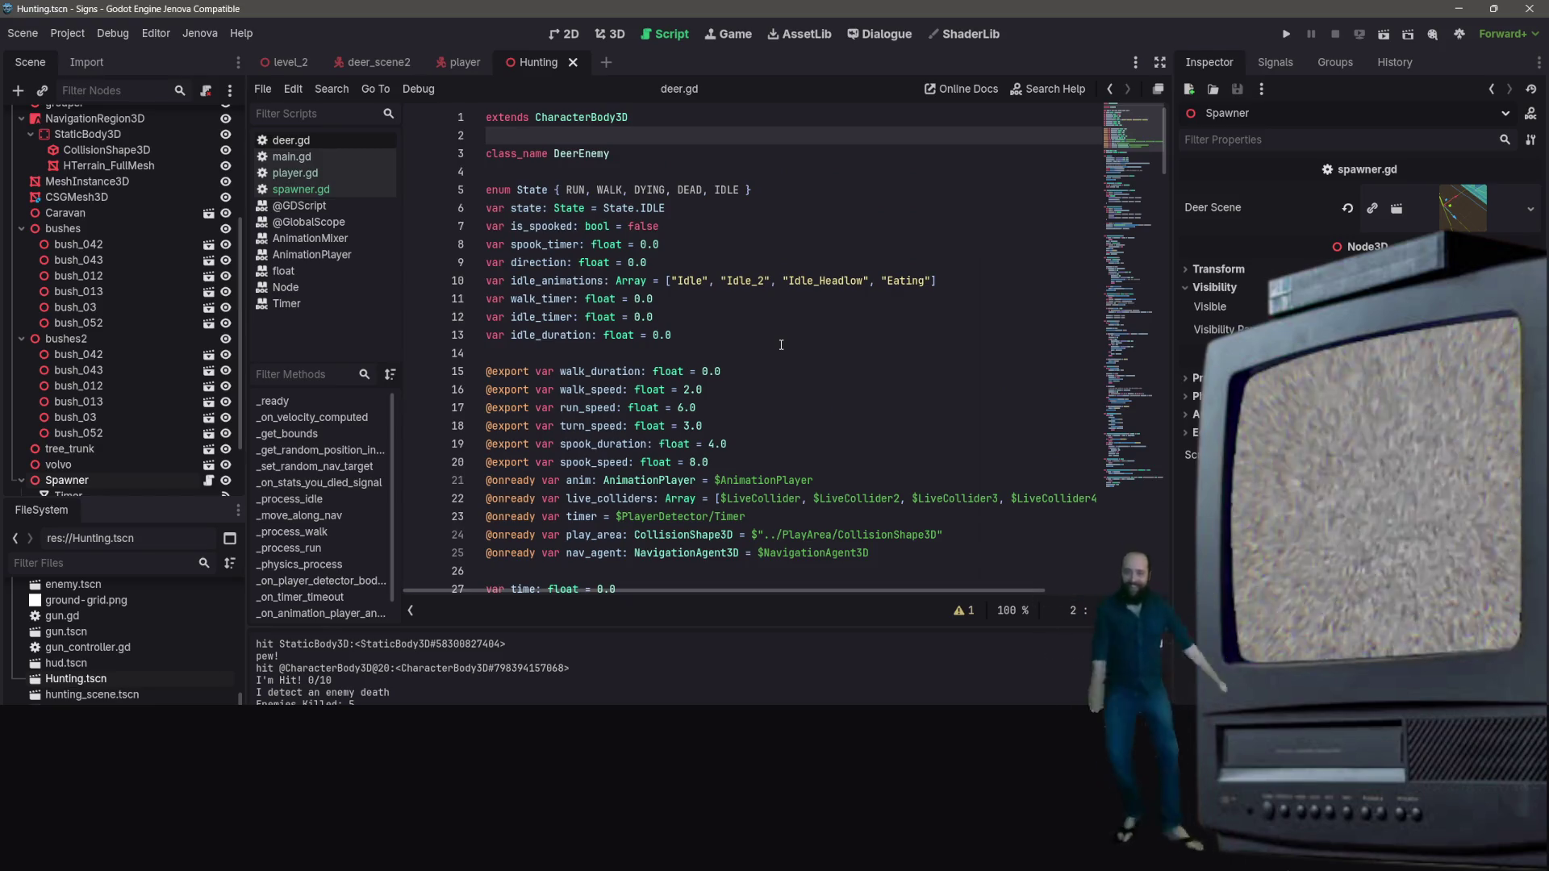
scroll(62, 342, up, 1)
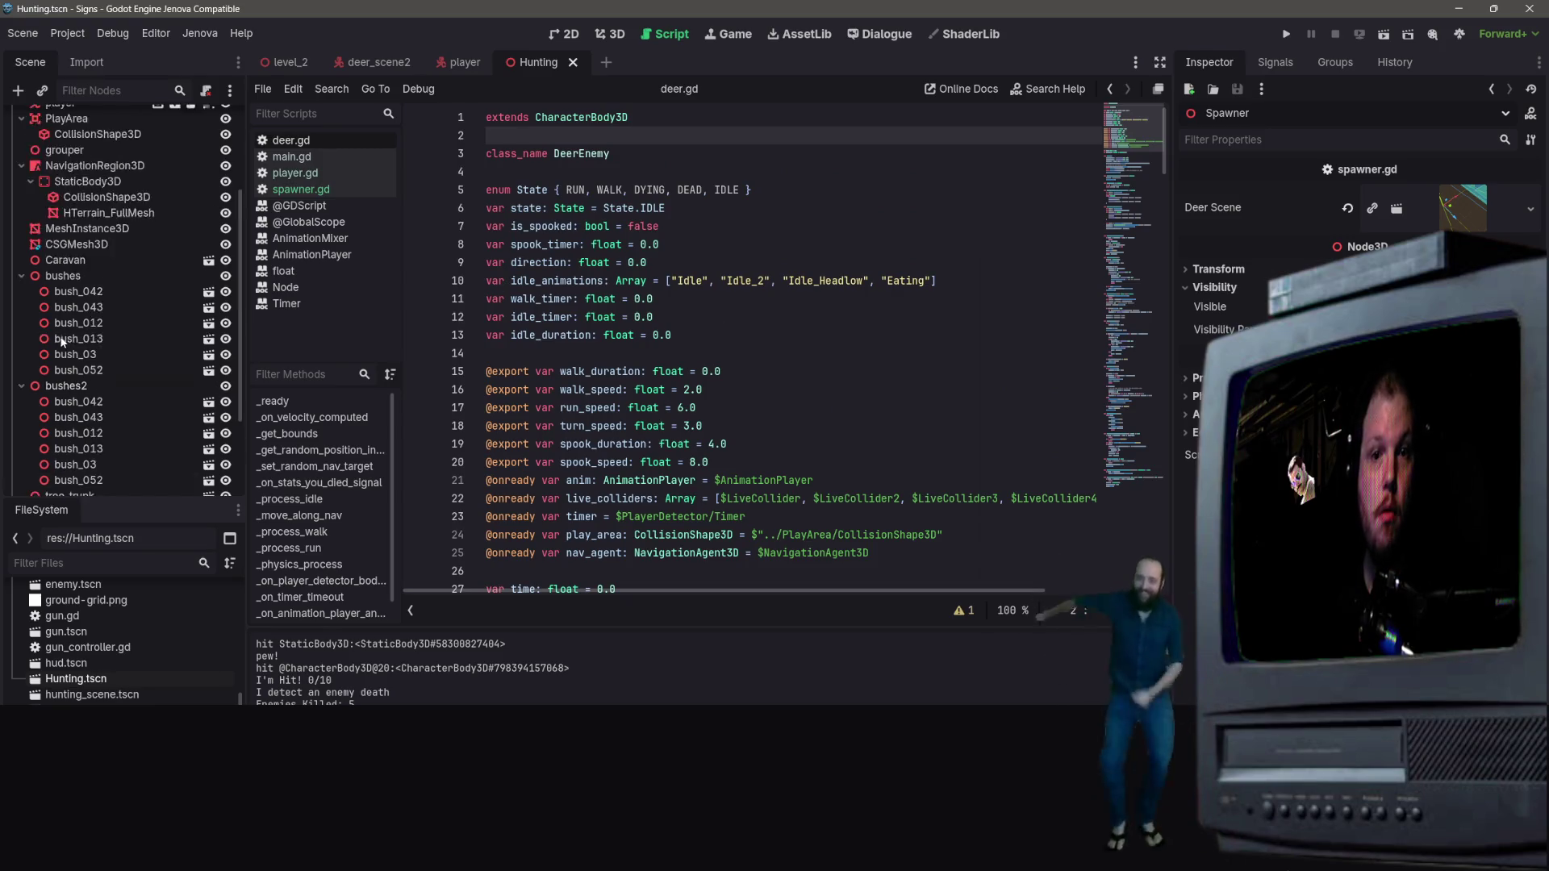
scroll(62, 342, up, 5)
click(103, 119)
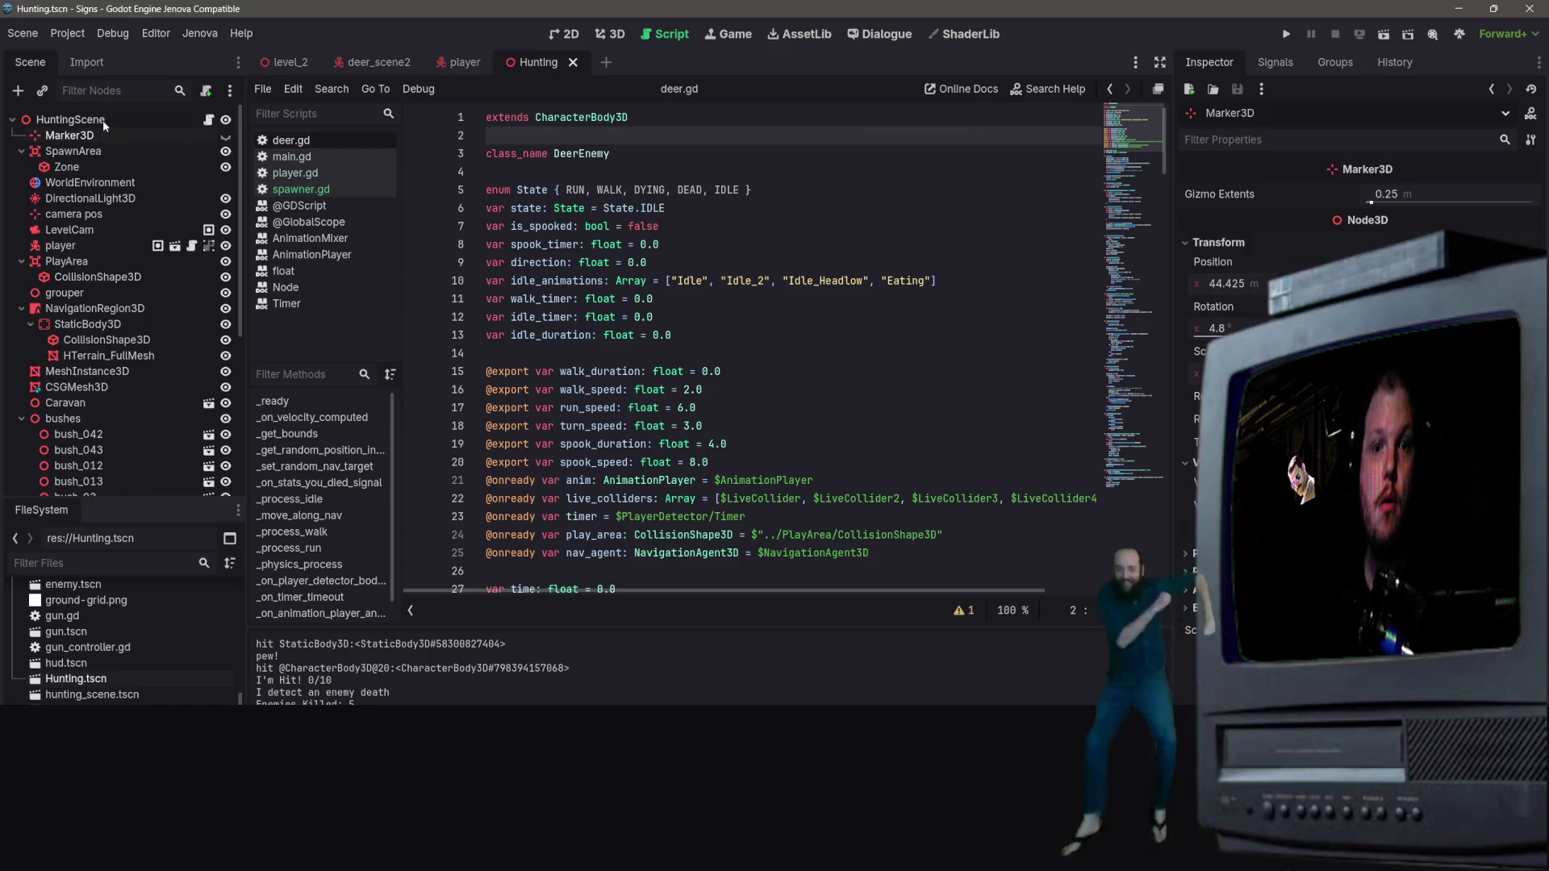
double_click(142, 134)
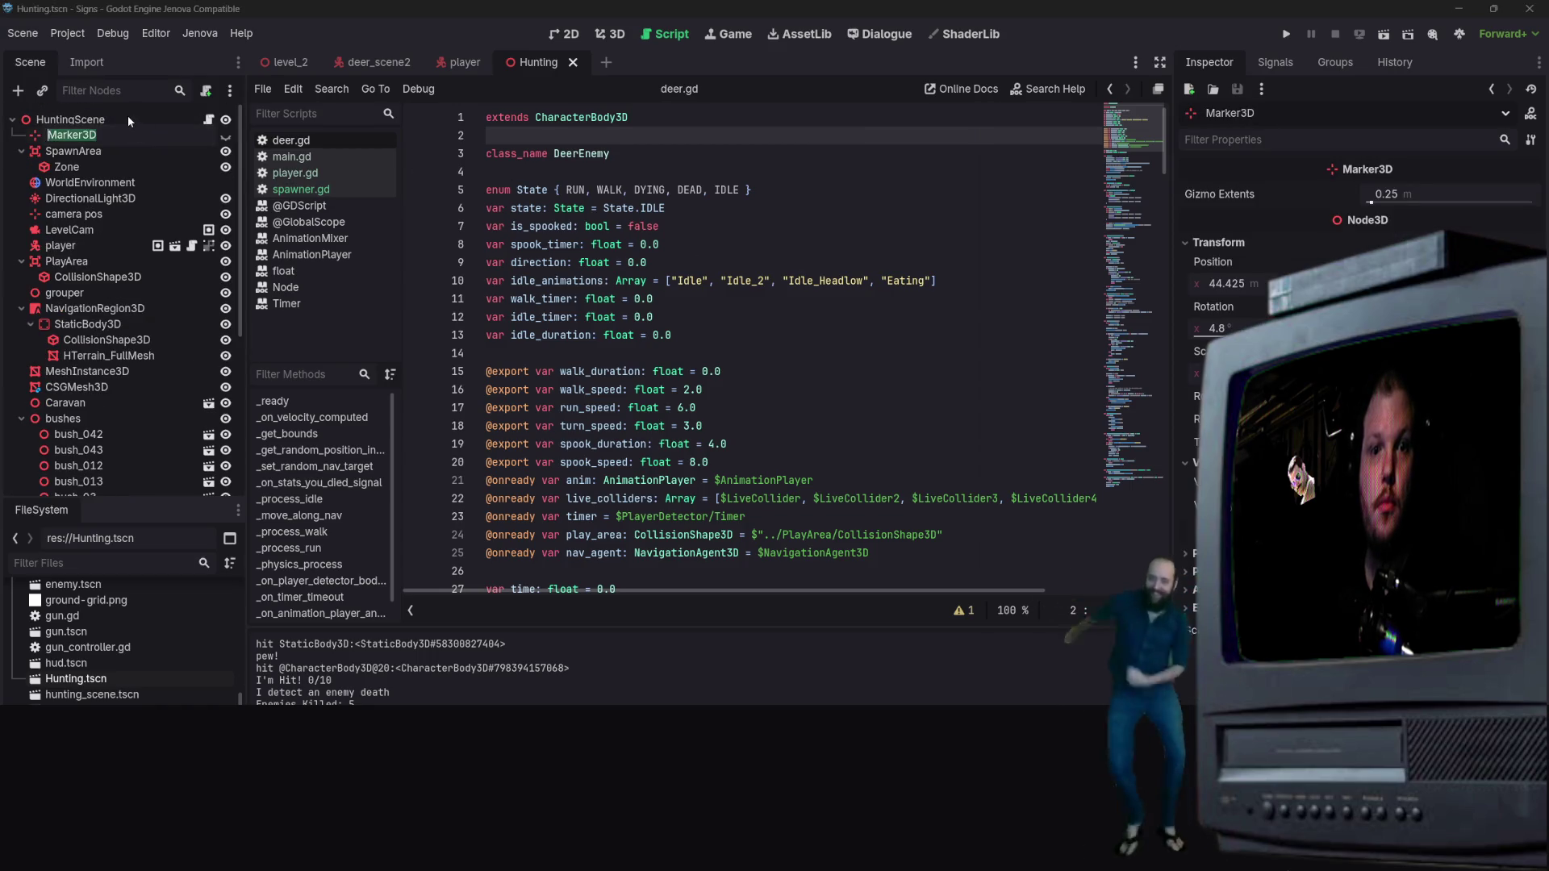
click(113, 119)
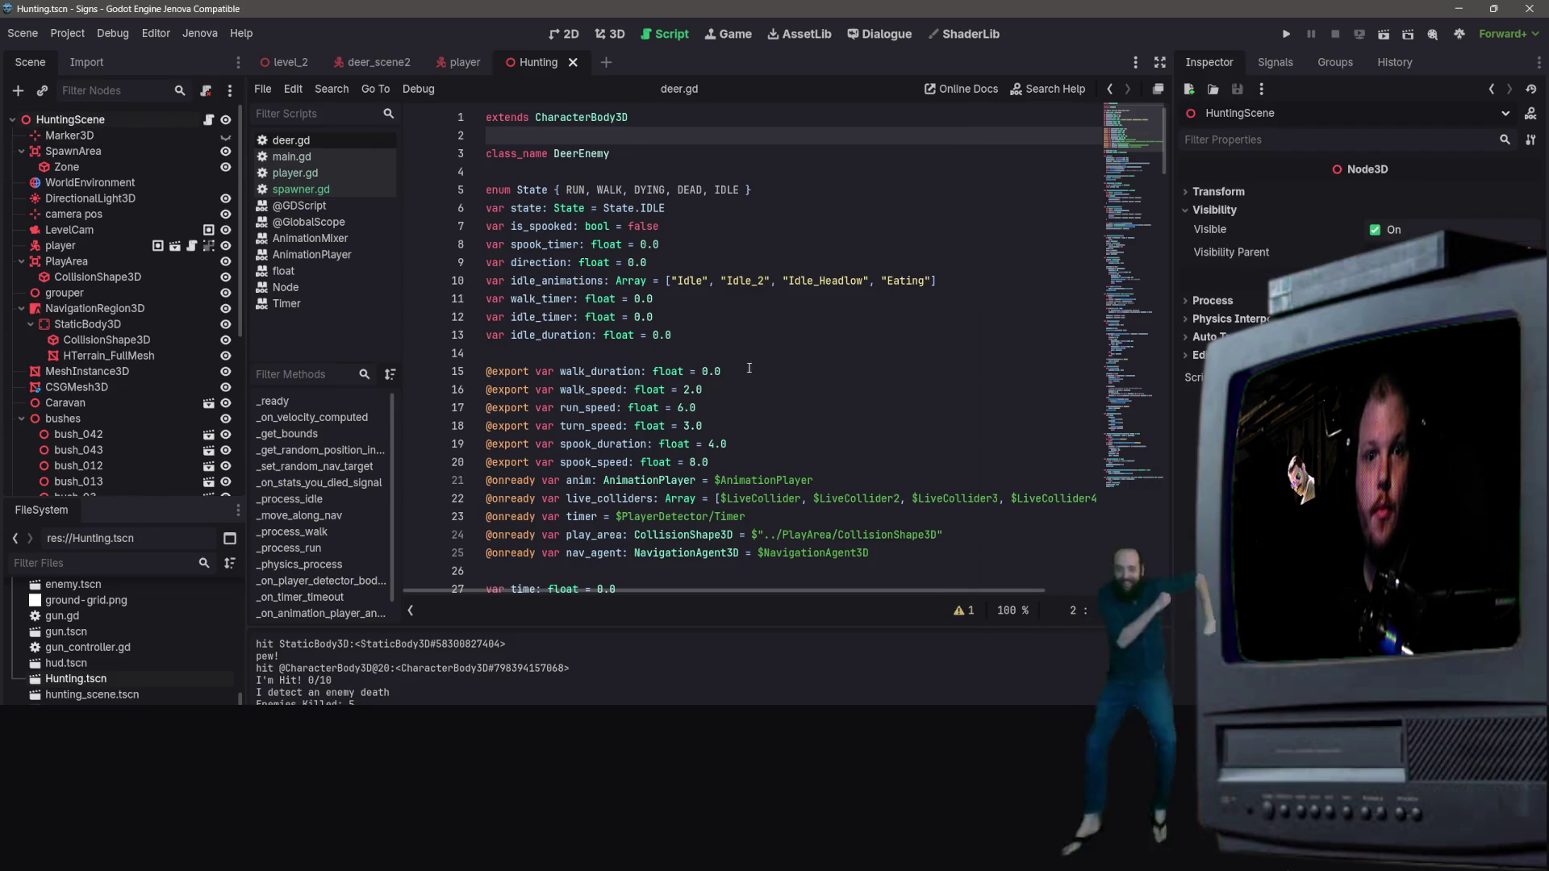
click(815, 172)
mouse_move(376, 70)
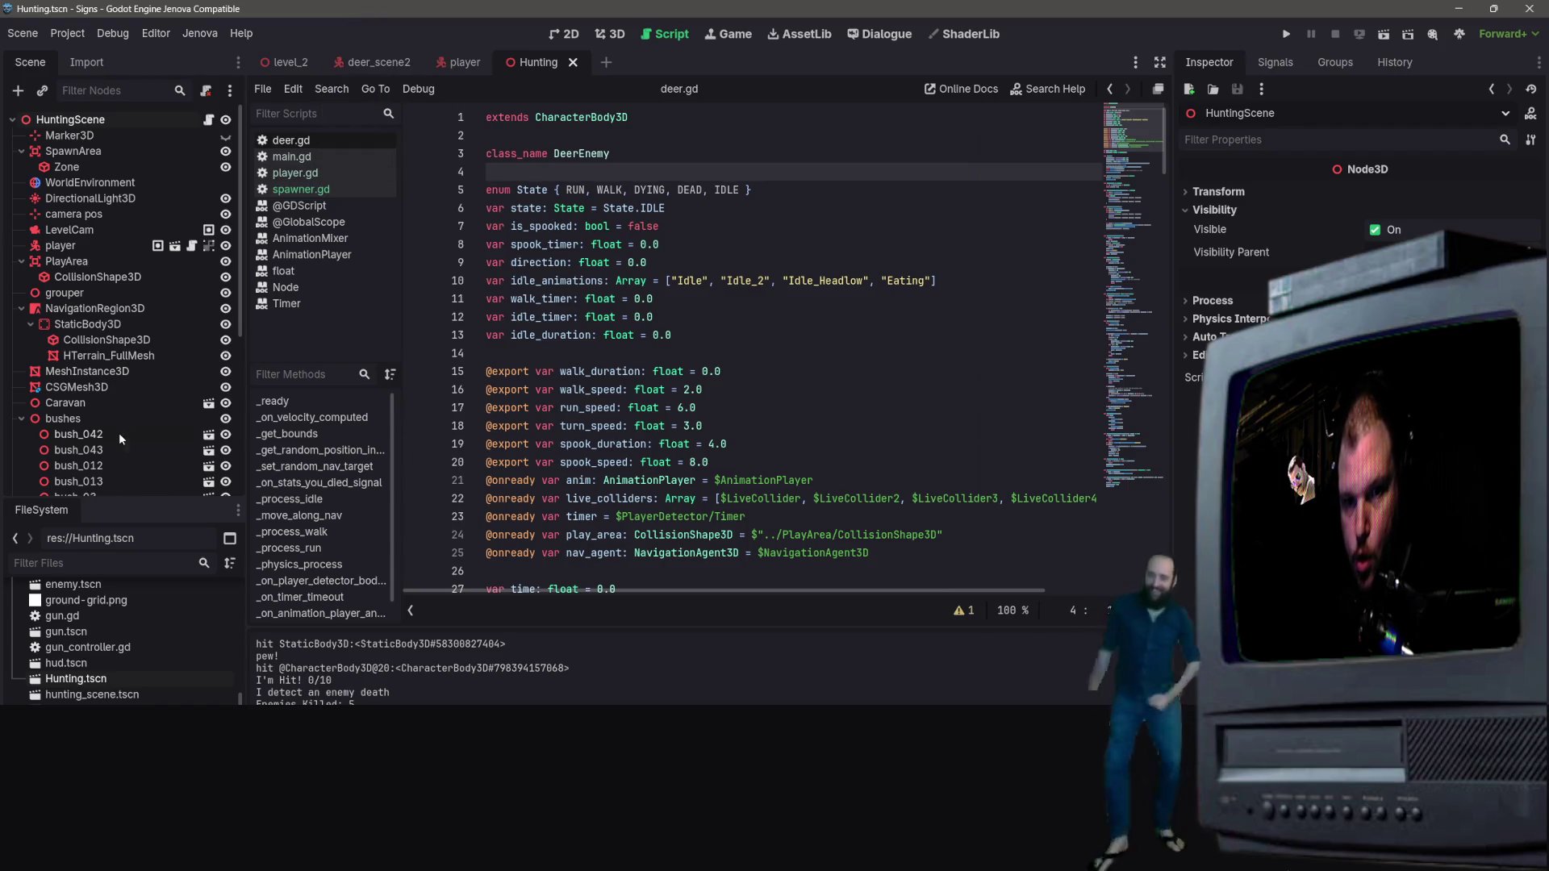
scroll(119, 432, down, 5)
scroll(97, 323, up, 5)
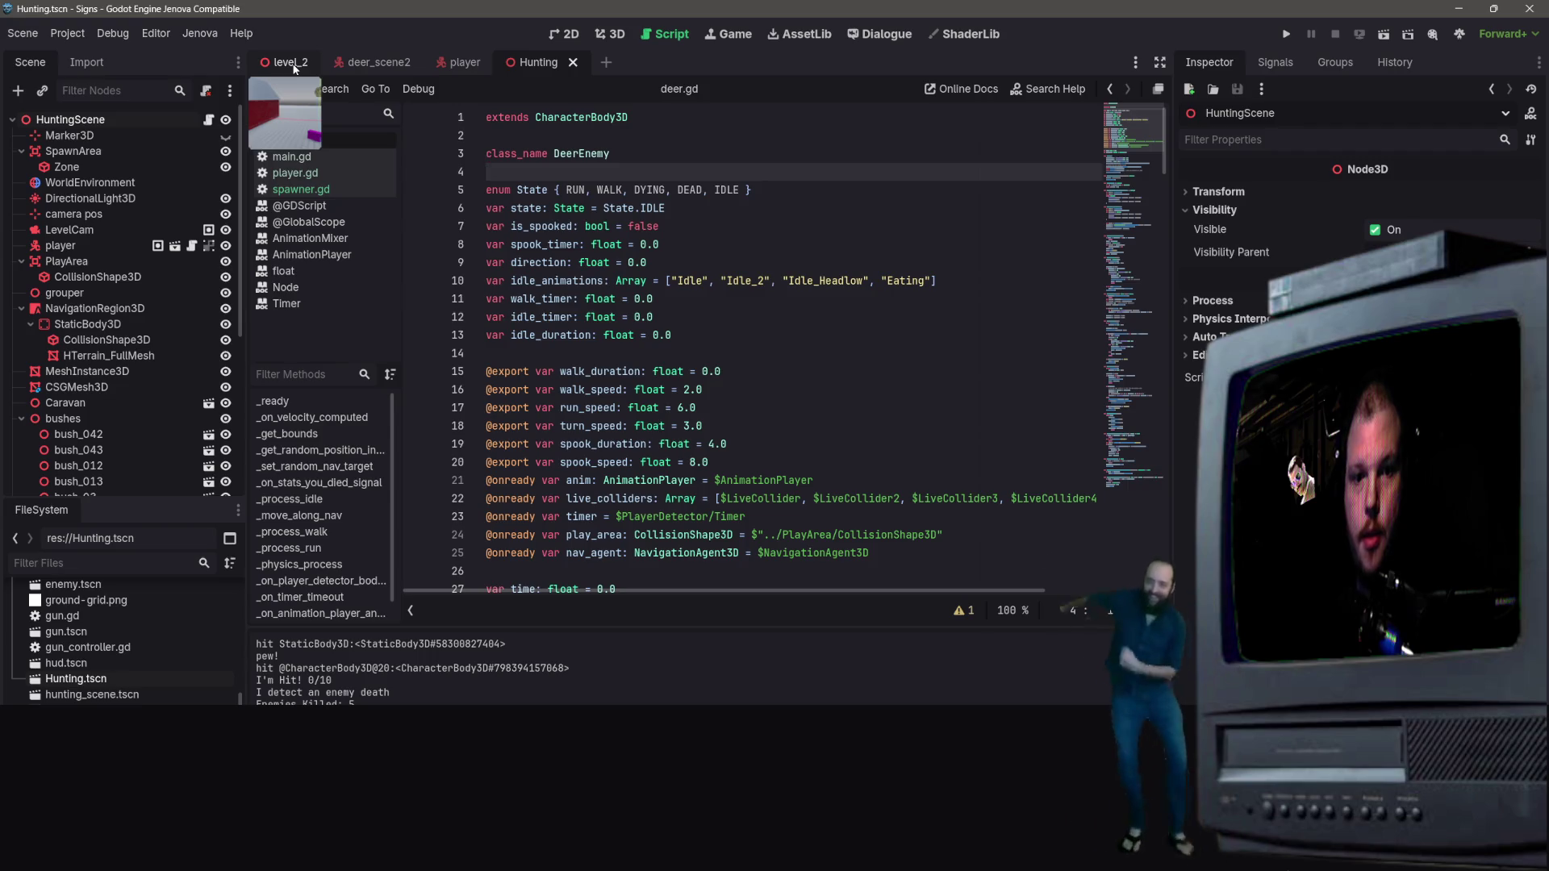
Step: Glance at the player scene, return to Hunting, and right-click the HuntingScene root node
click(463, 65)
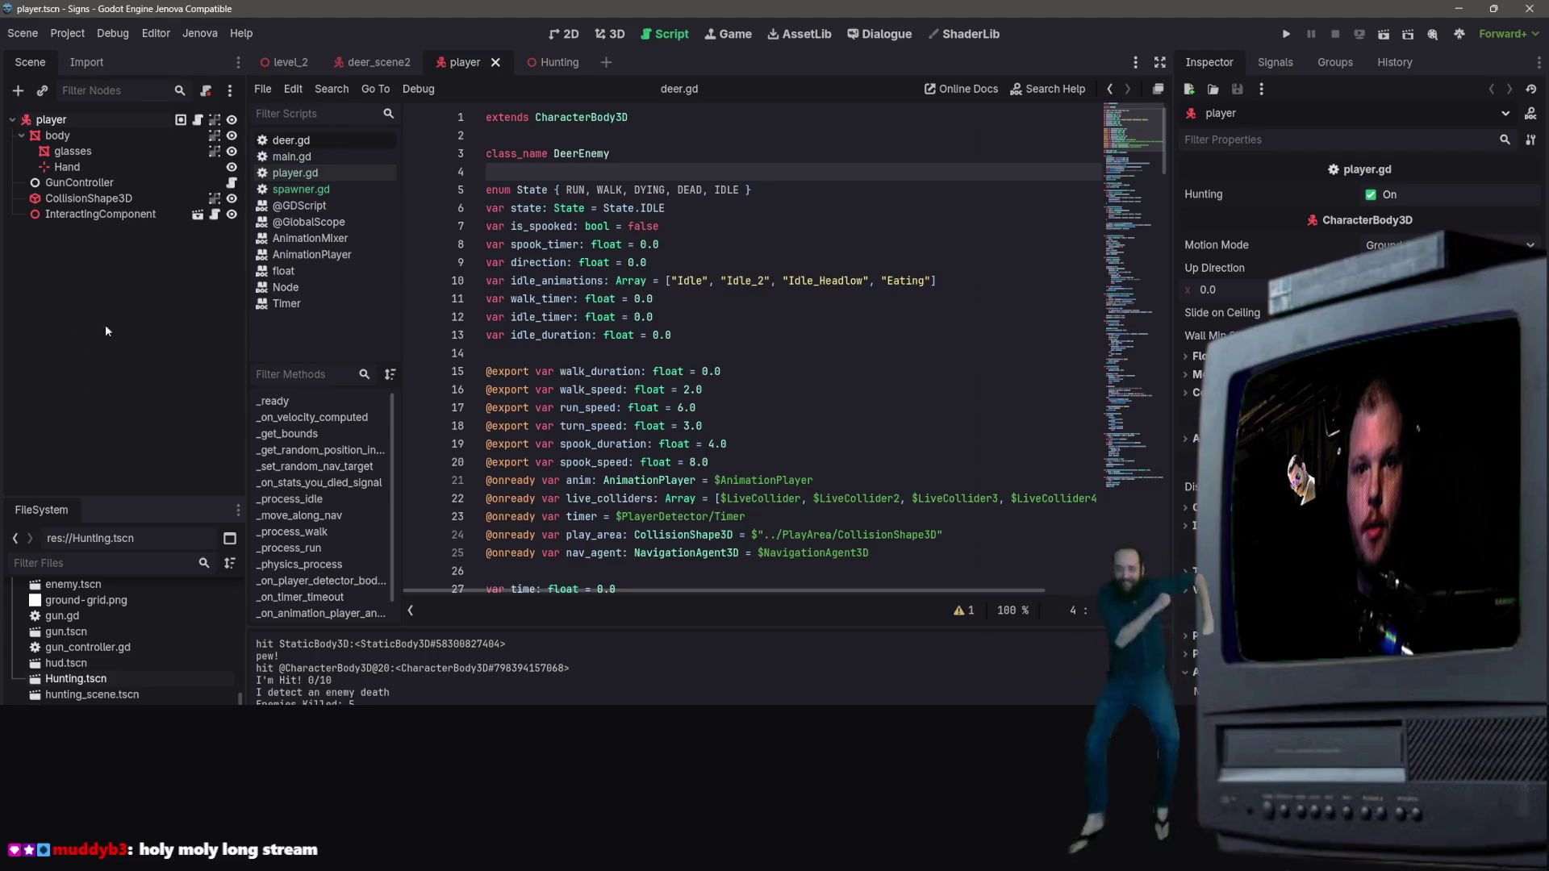
click(542, 63)
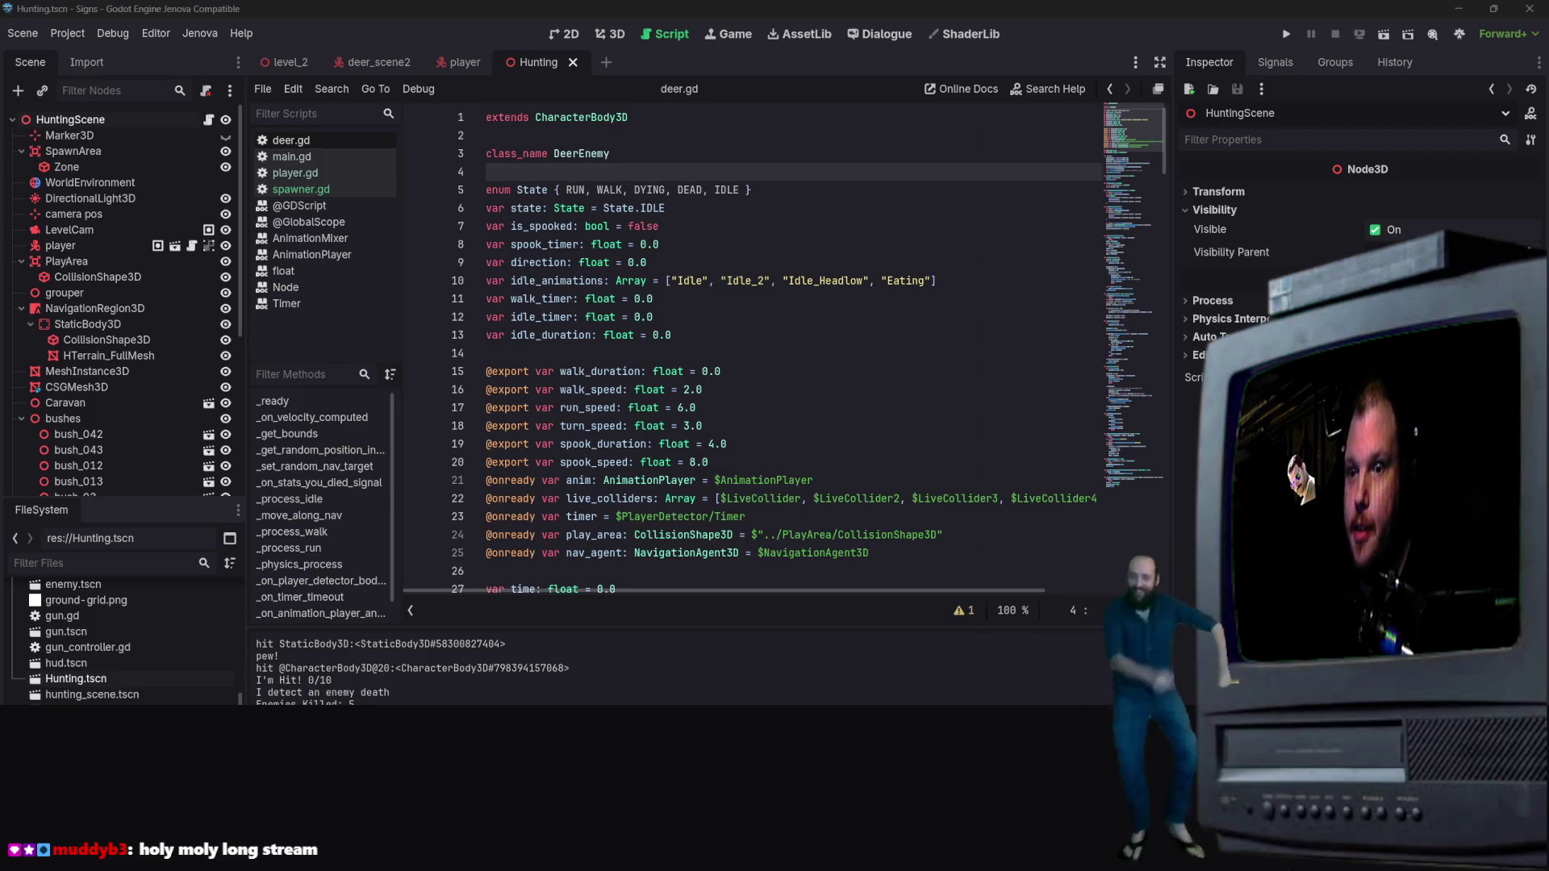
scroll(887, 290, down, 6)
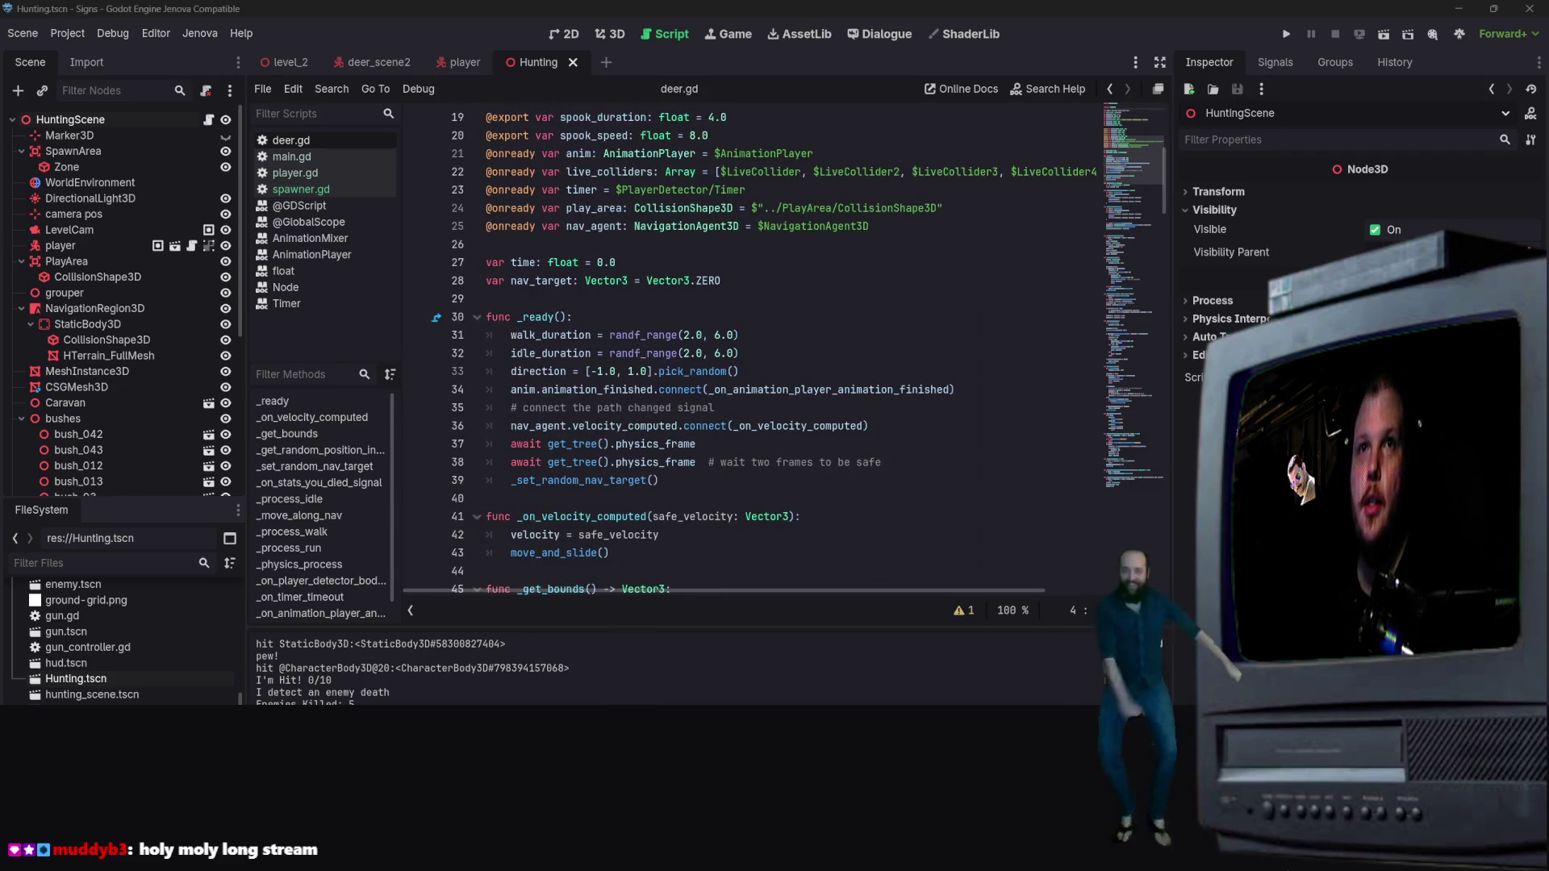
scroll(799, 419, down, 4)
scroll(780, 412, up, 7)
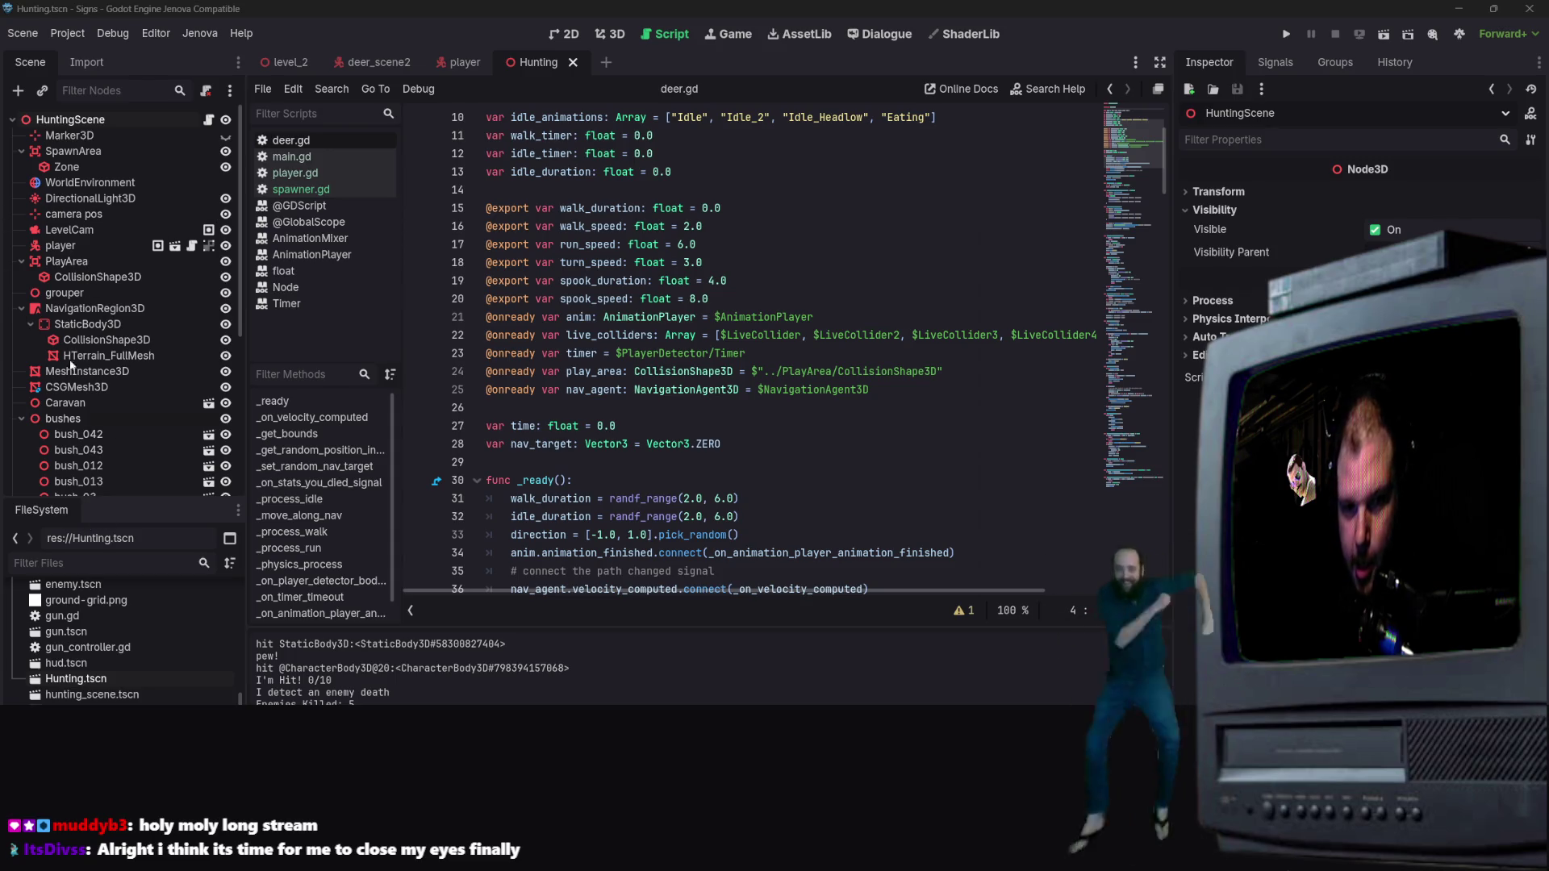
right_click(64, 119)
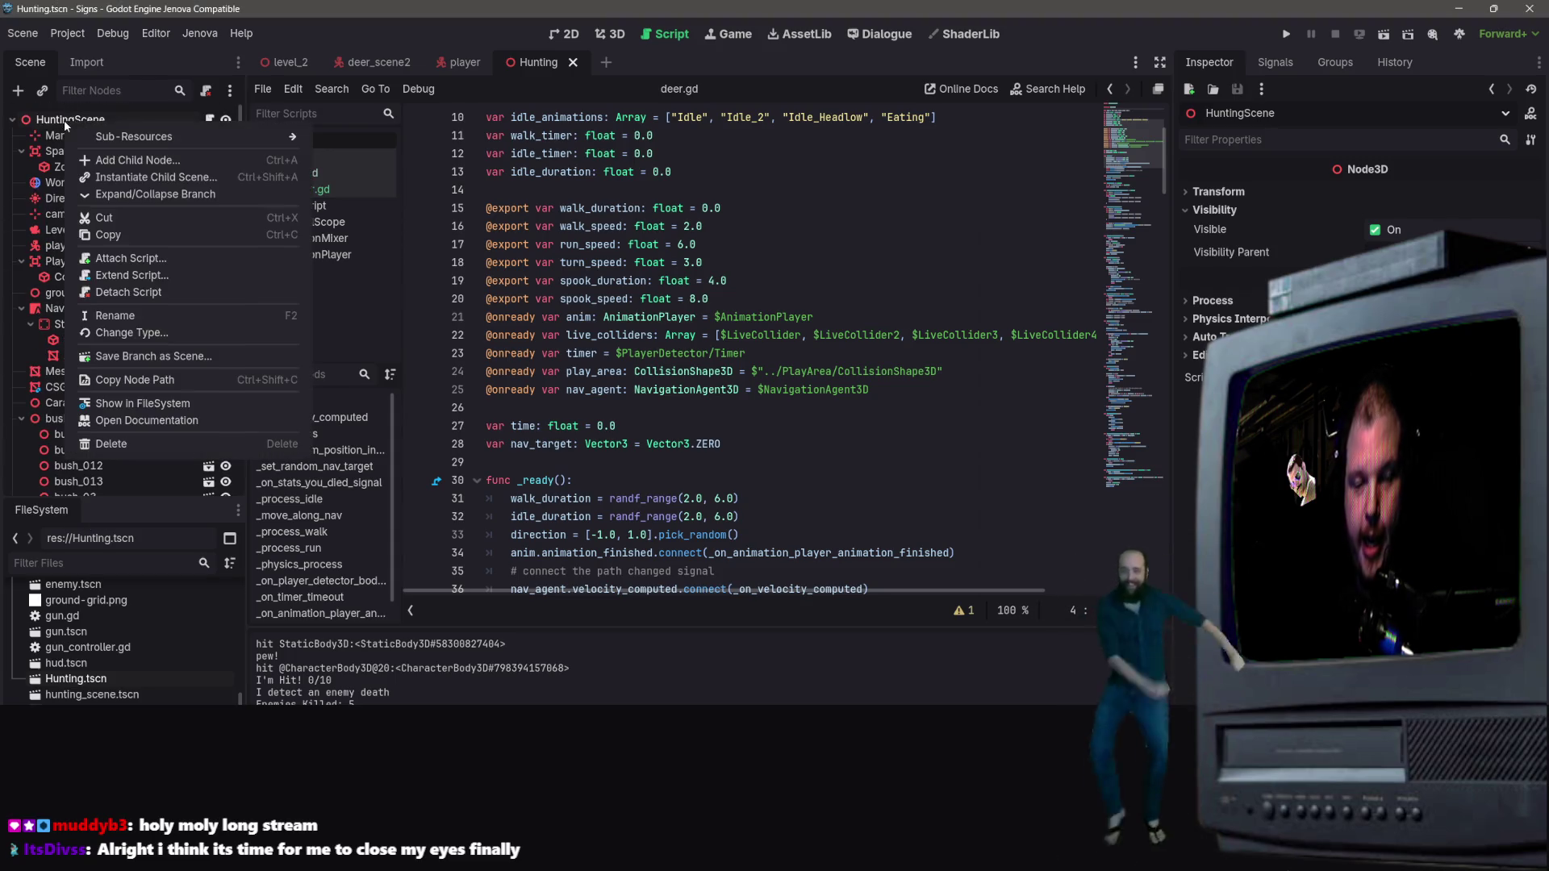
Step: Instance hud.tscn under HuntingScene by dragging it from the FileSystem dock
click(185, 157)
click(1100, 161)
scroll(113, 638, down, 5)
scroll(113, 637, up, 10)
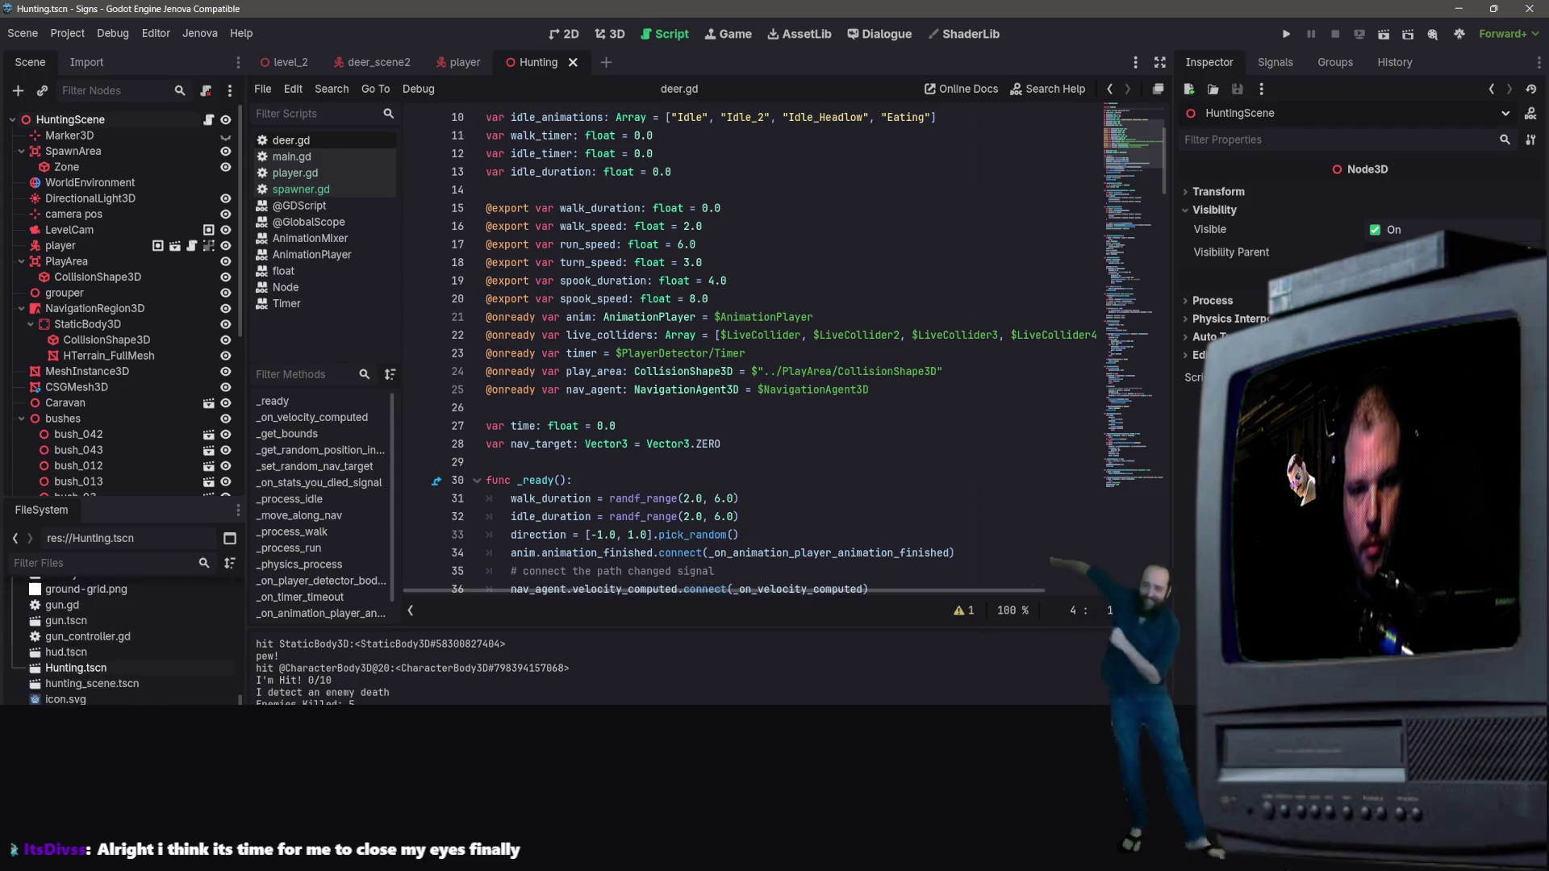
mouse_move(69, 713)
mouse_down()
mouse_move(96, 171)
mouse_move(79, 121)
mouse_up()
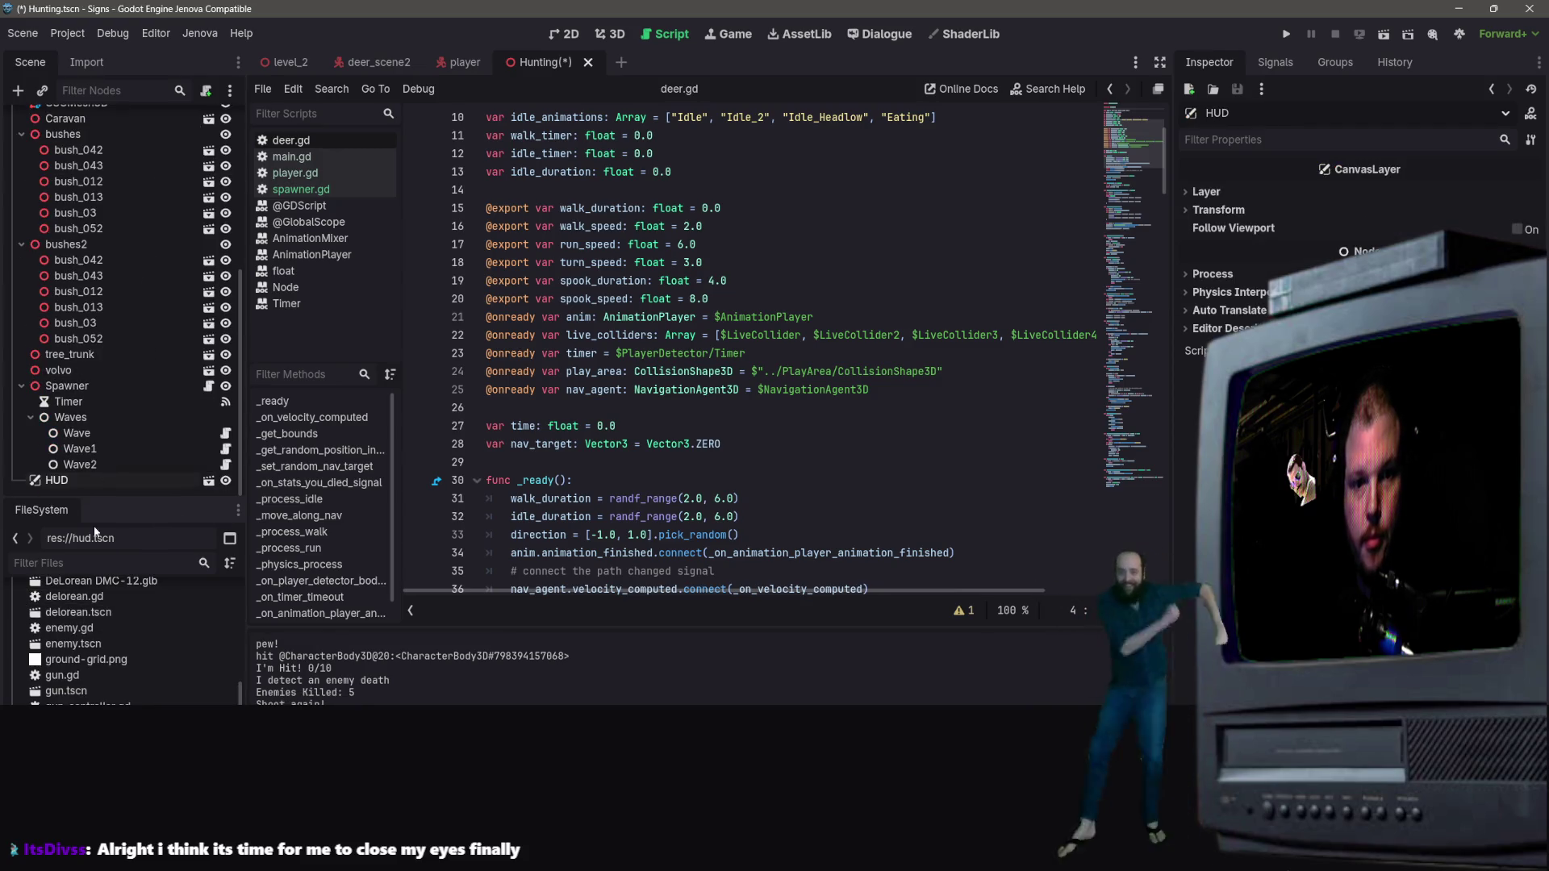
scroll(436, 371, up, 3)
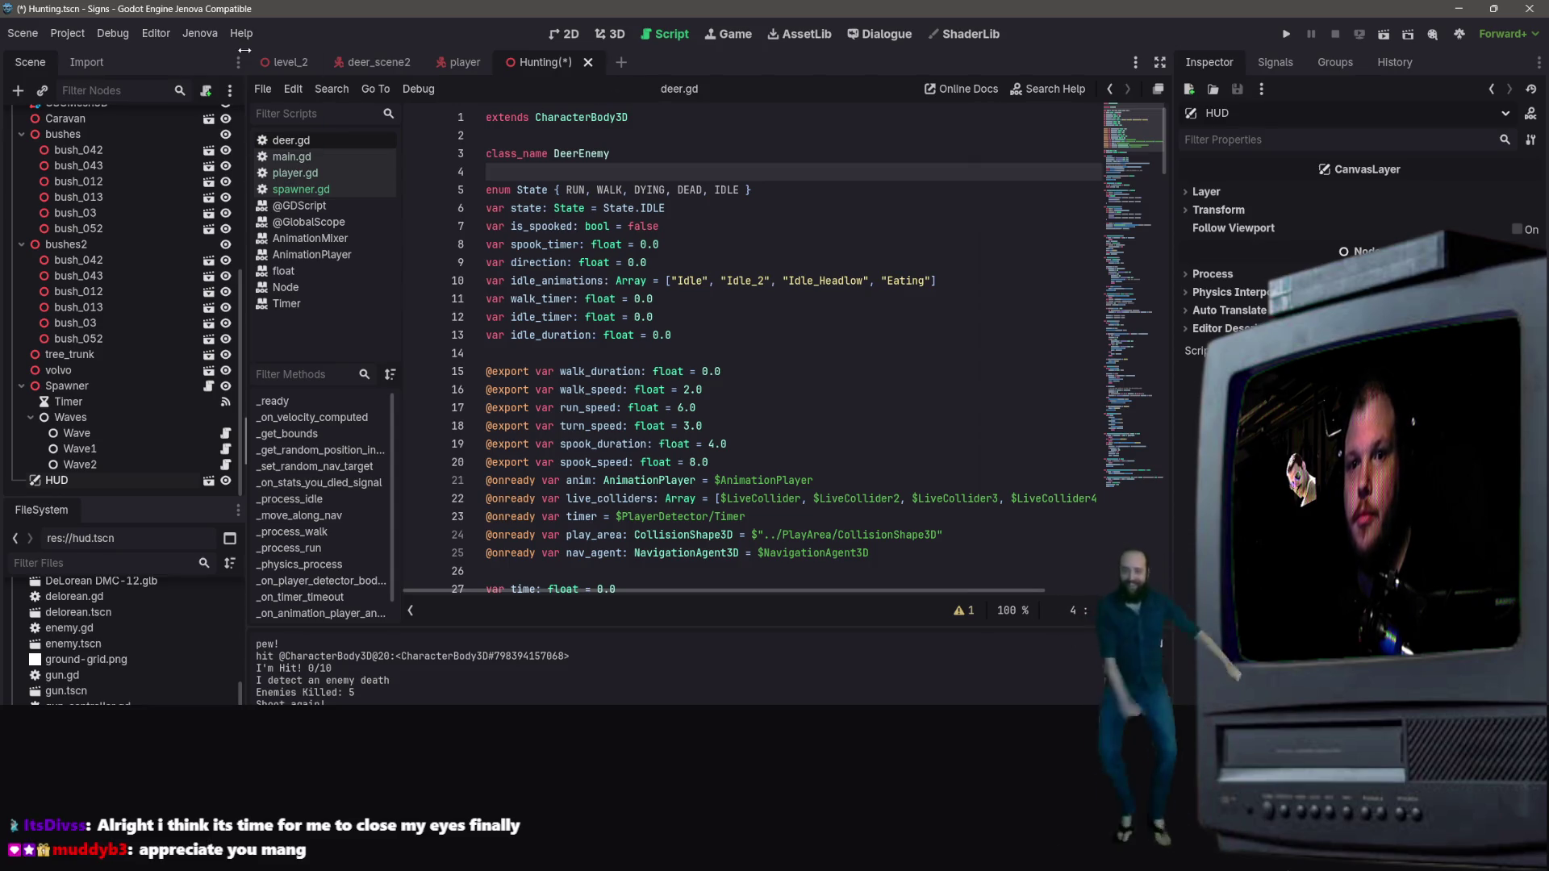
Step: Save the Hunting scene, then briefly run and close the game
key(ctrl+s)
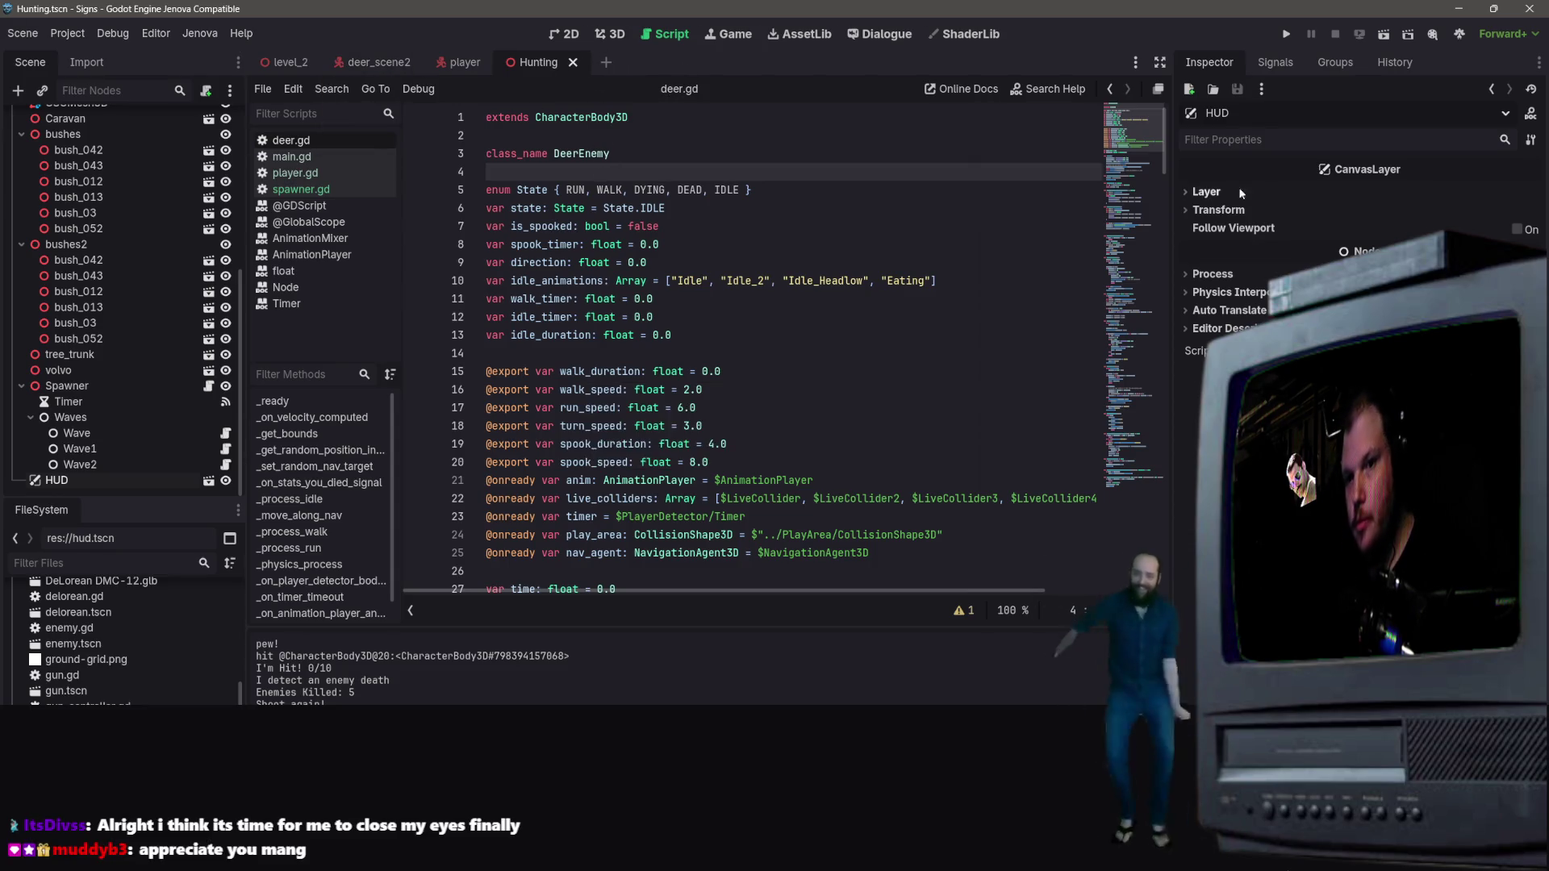
click(1385, 36)
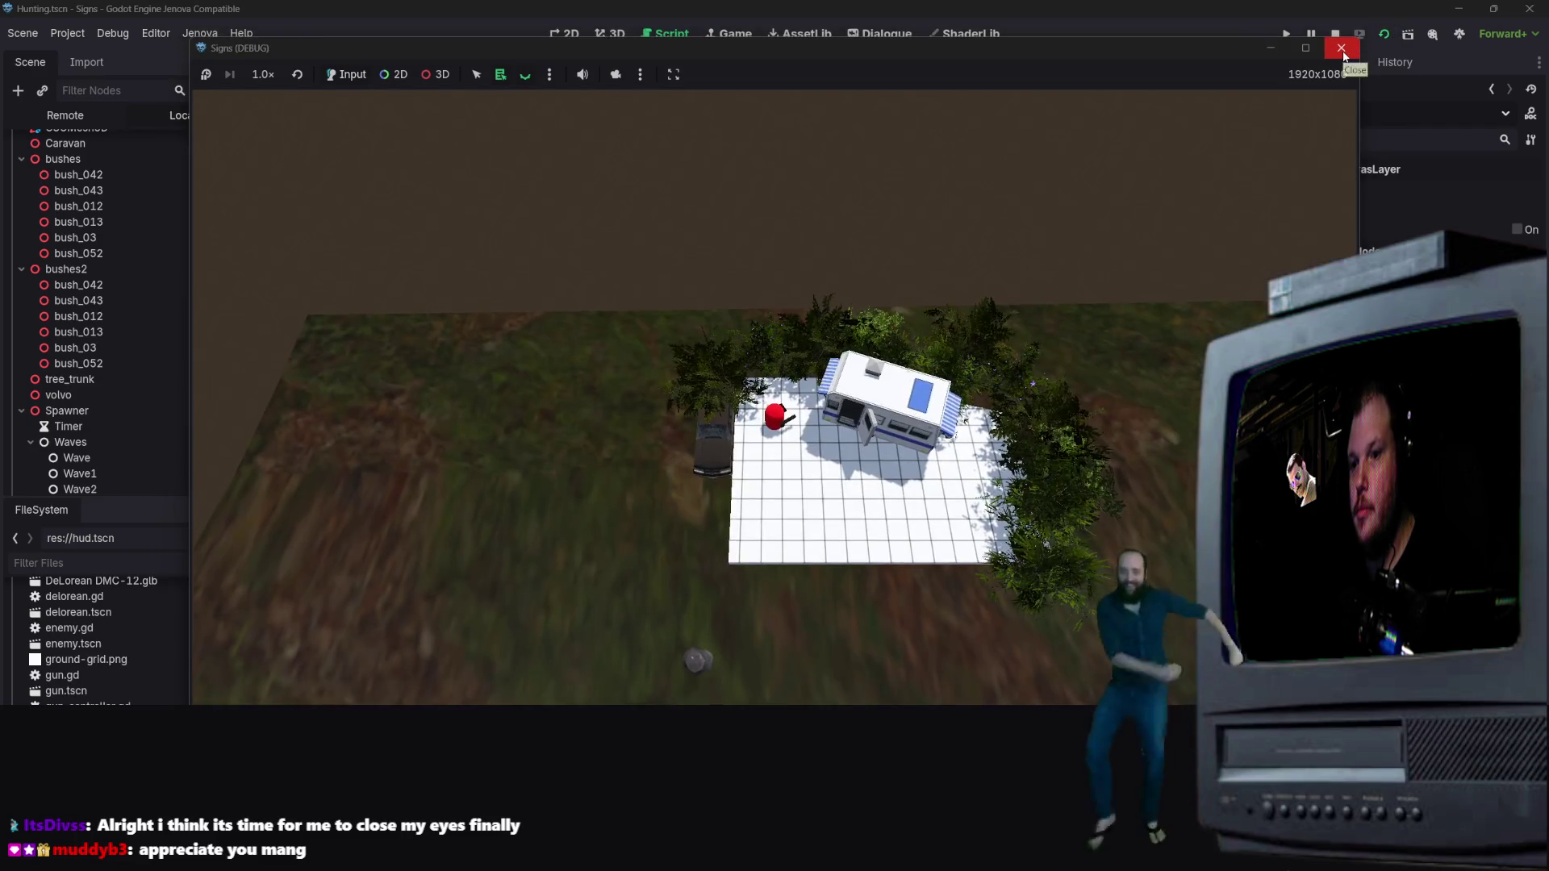
click(1342, 50)
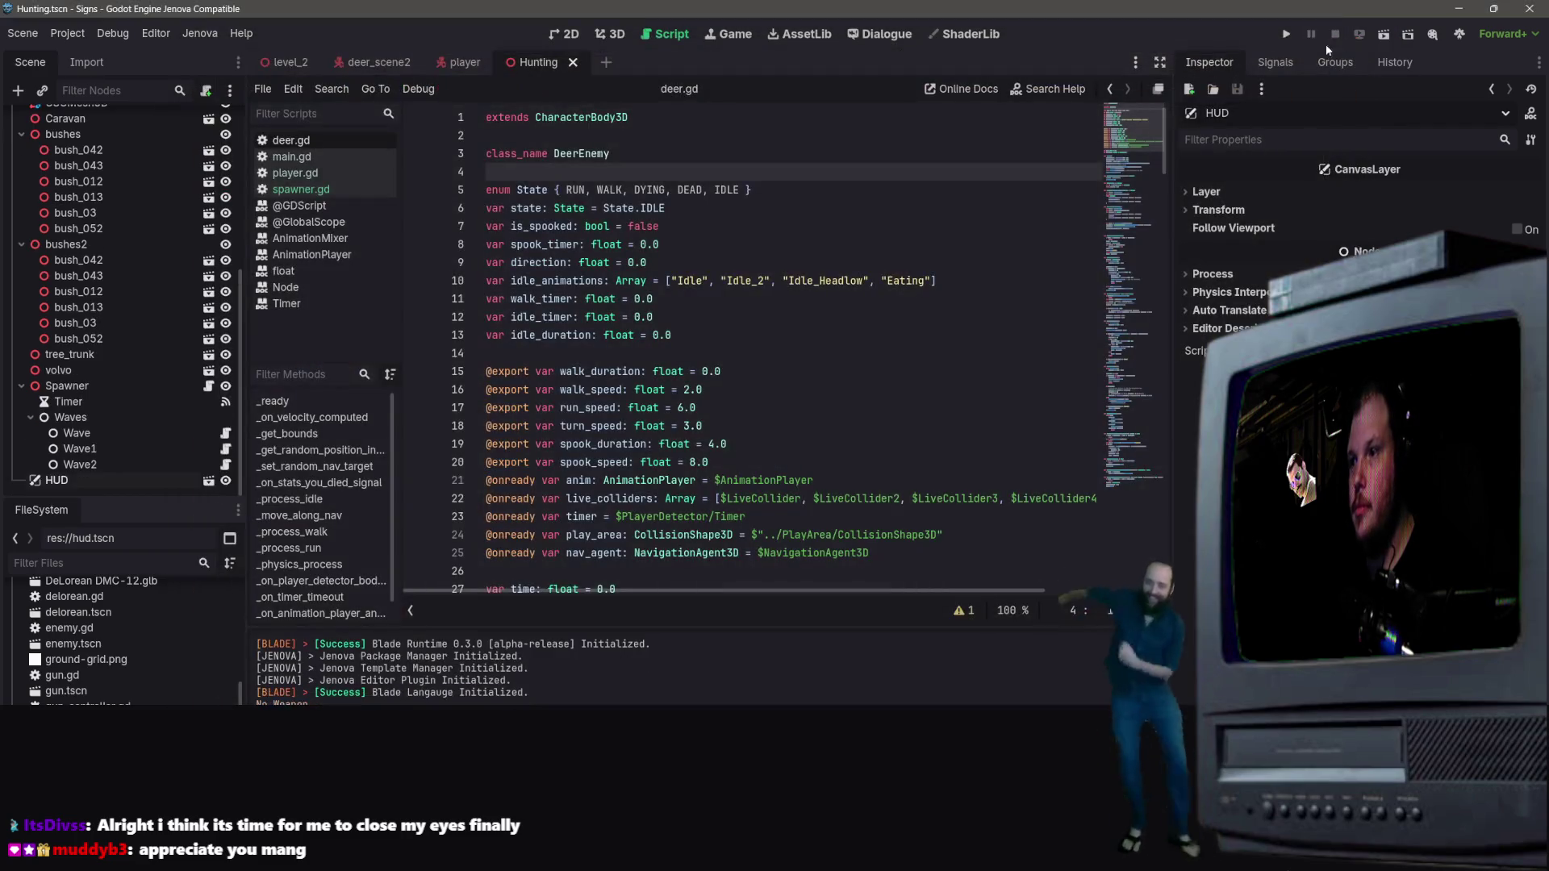
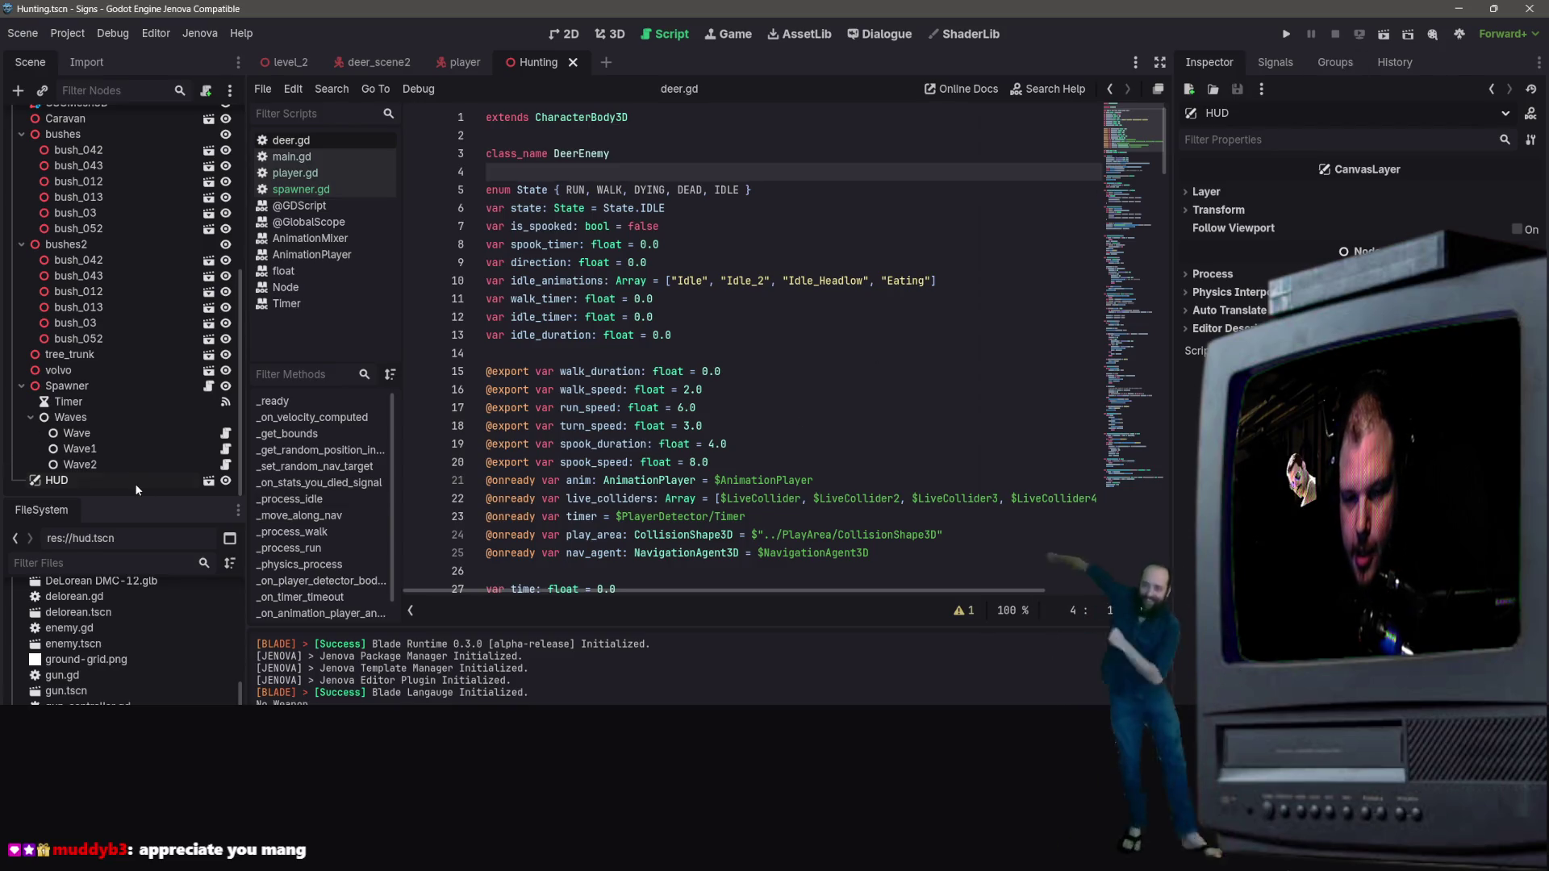
Step: Open hud.tscn in the 2D view and make InteractLabel visible
click(208, 484)
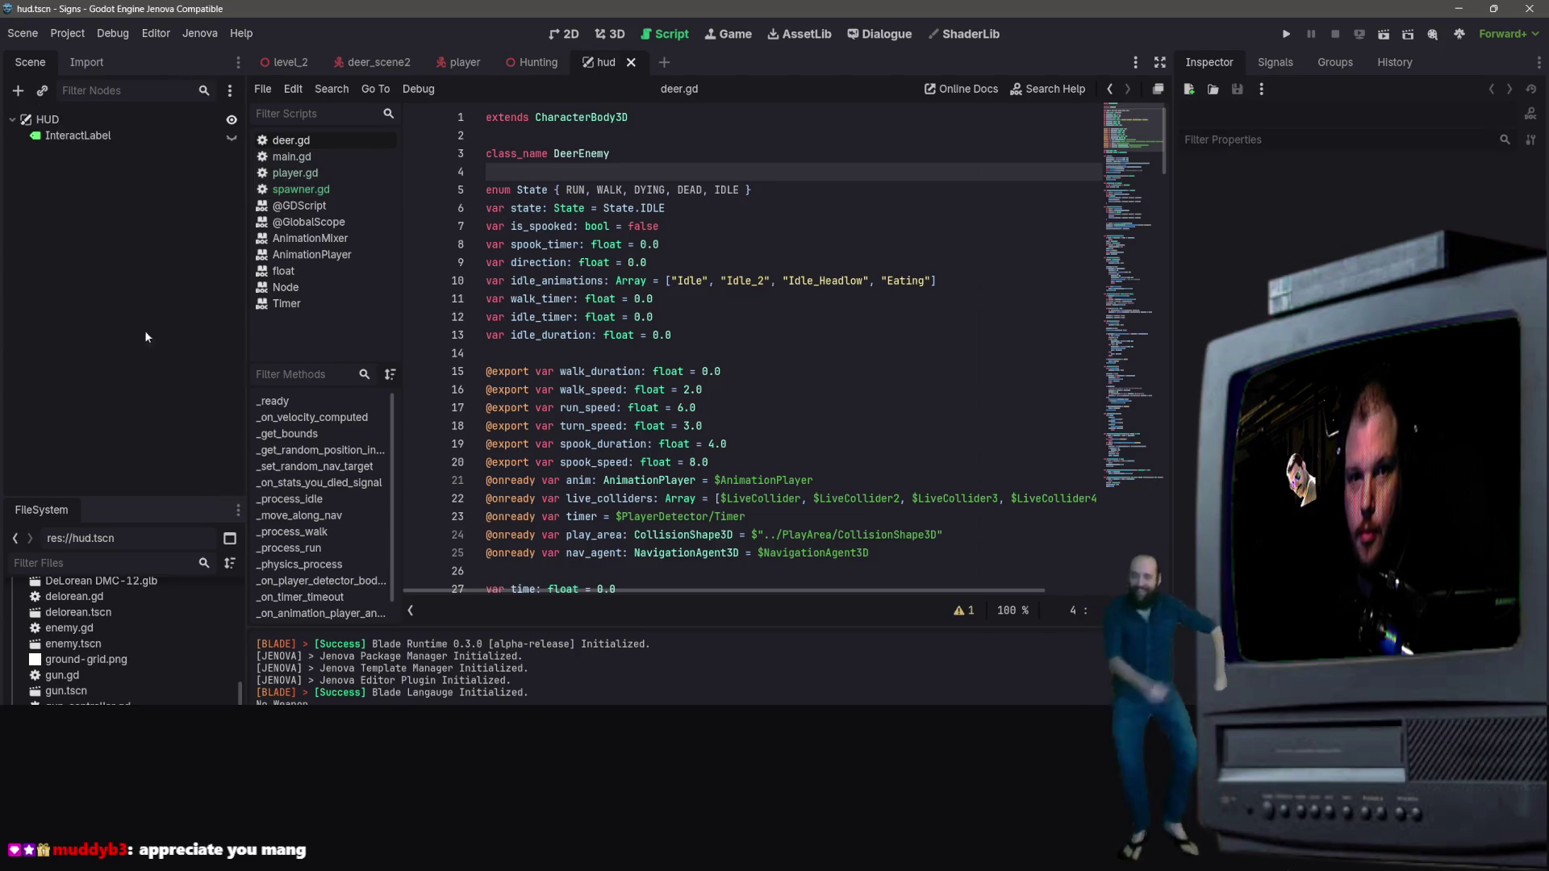
click(76, 137)
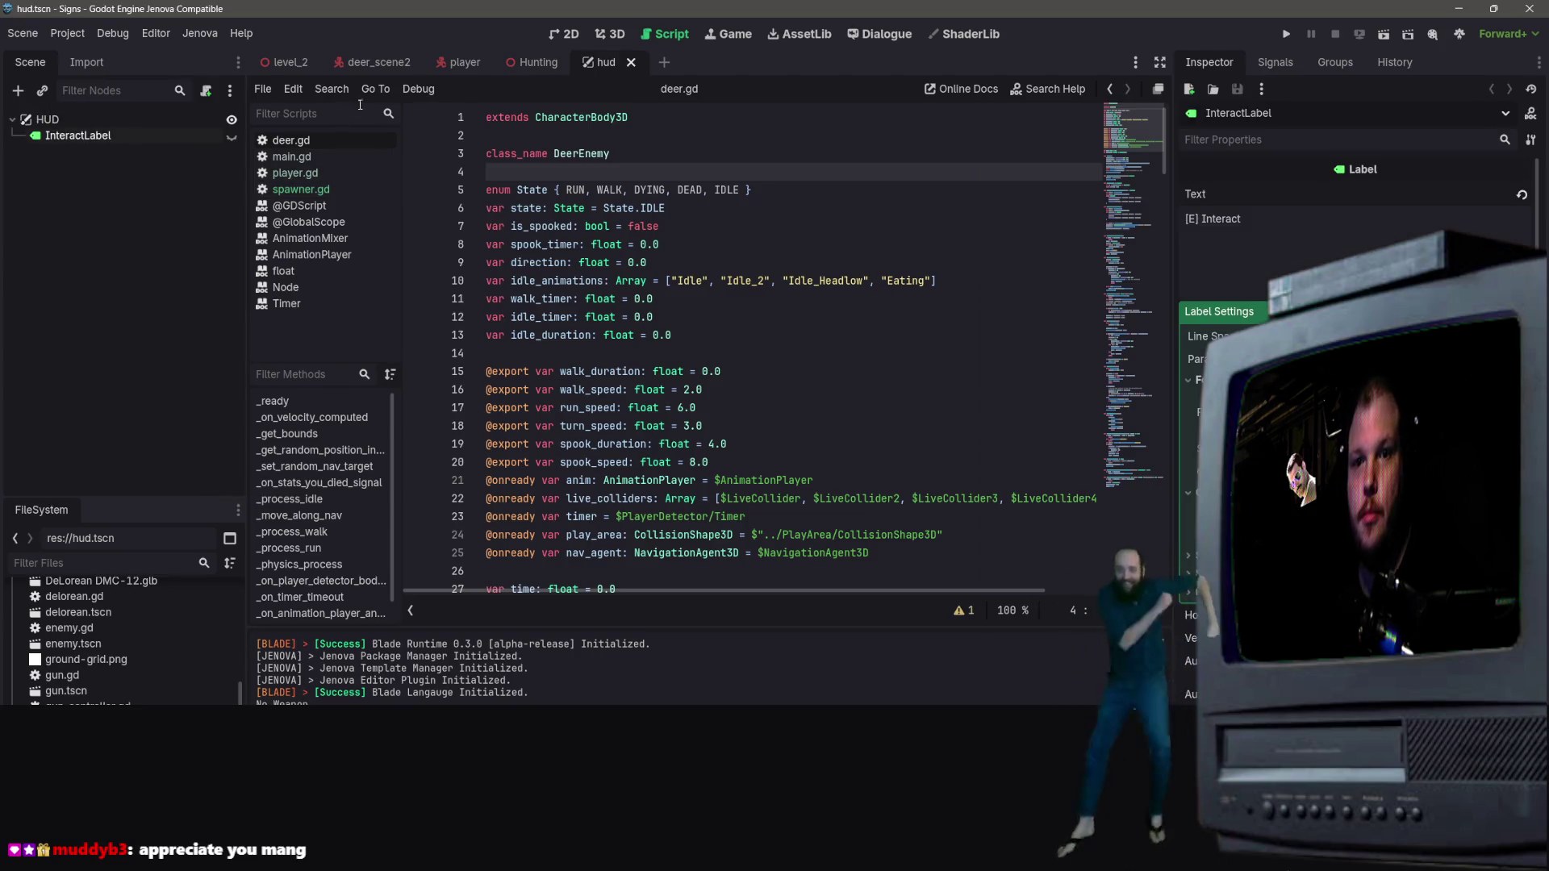
click(564, 34)
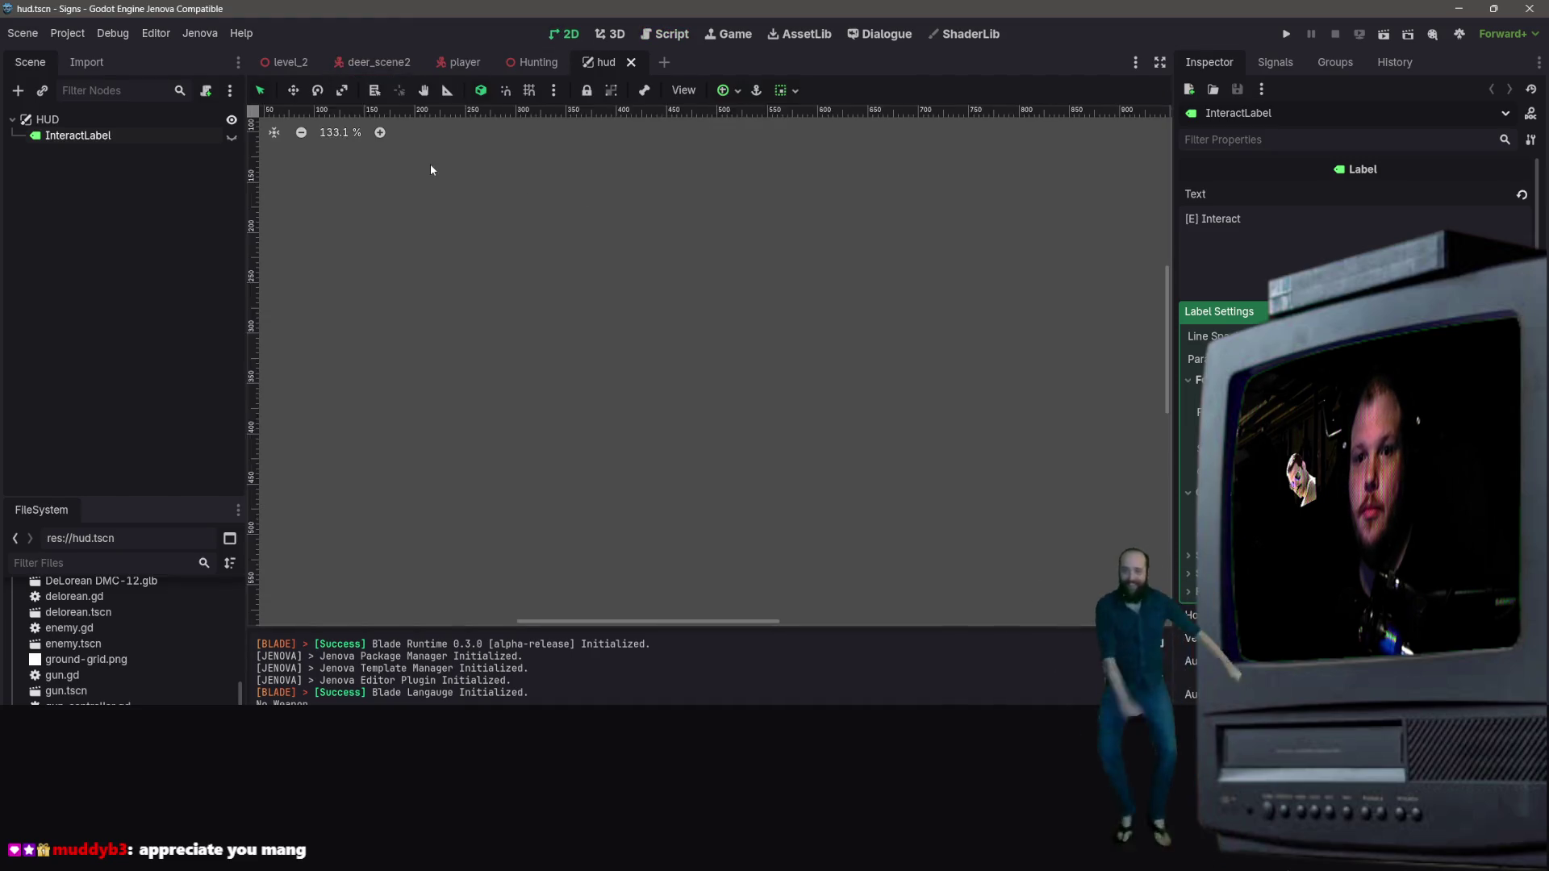
scroll(433, 192, down, 7)
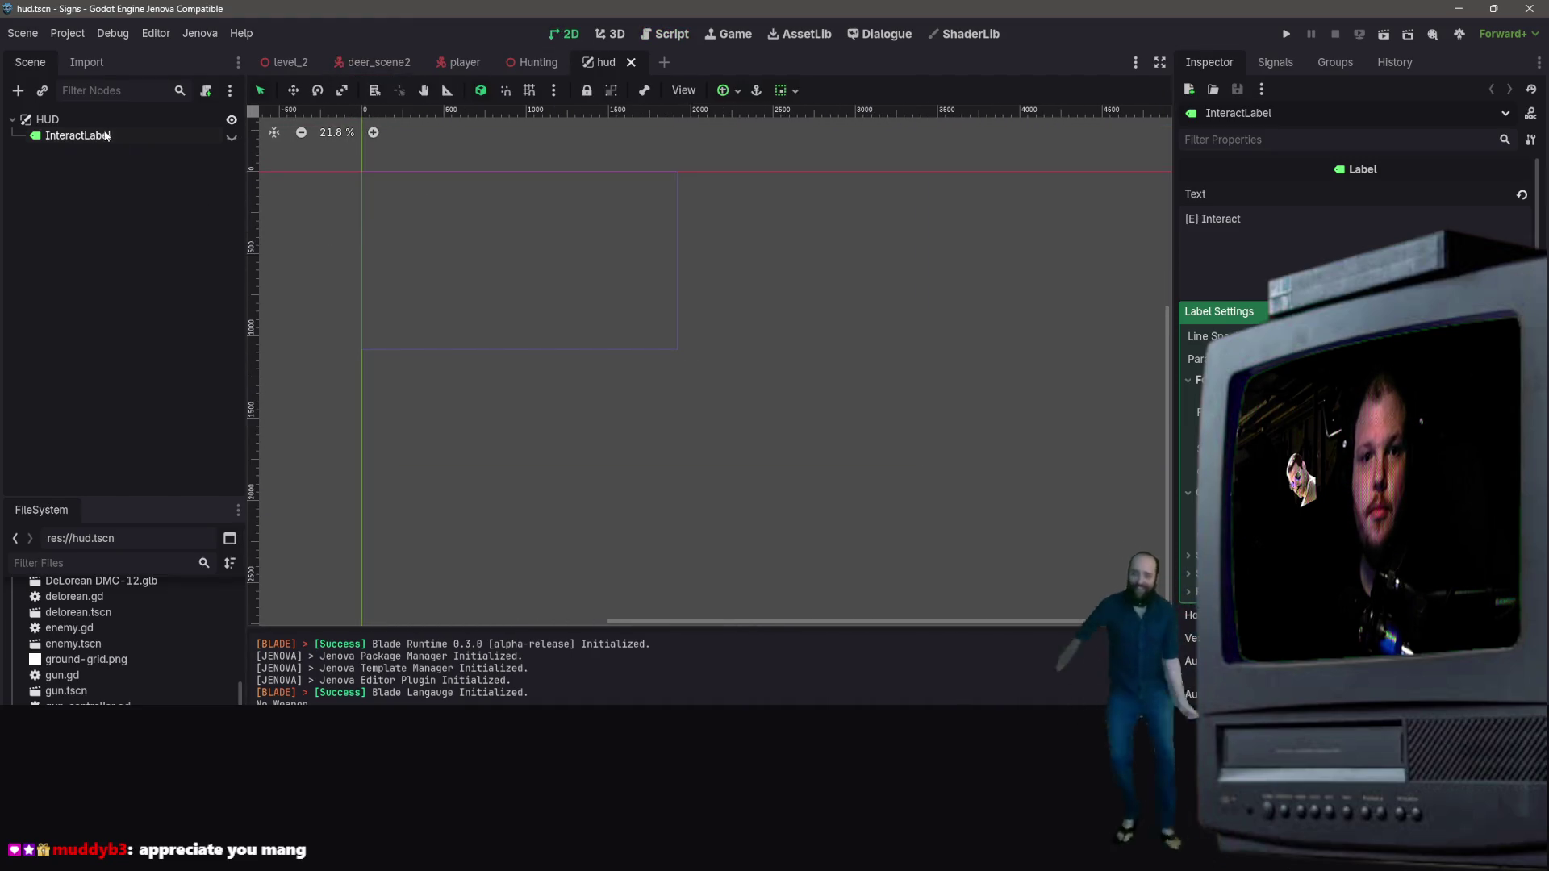
click(233, 135)
Step: Pan around the HUD canvas and reselect the InteractLabel node
right_click(714, 390)
click(710, 190)
scroll(708, 218, up, 5)
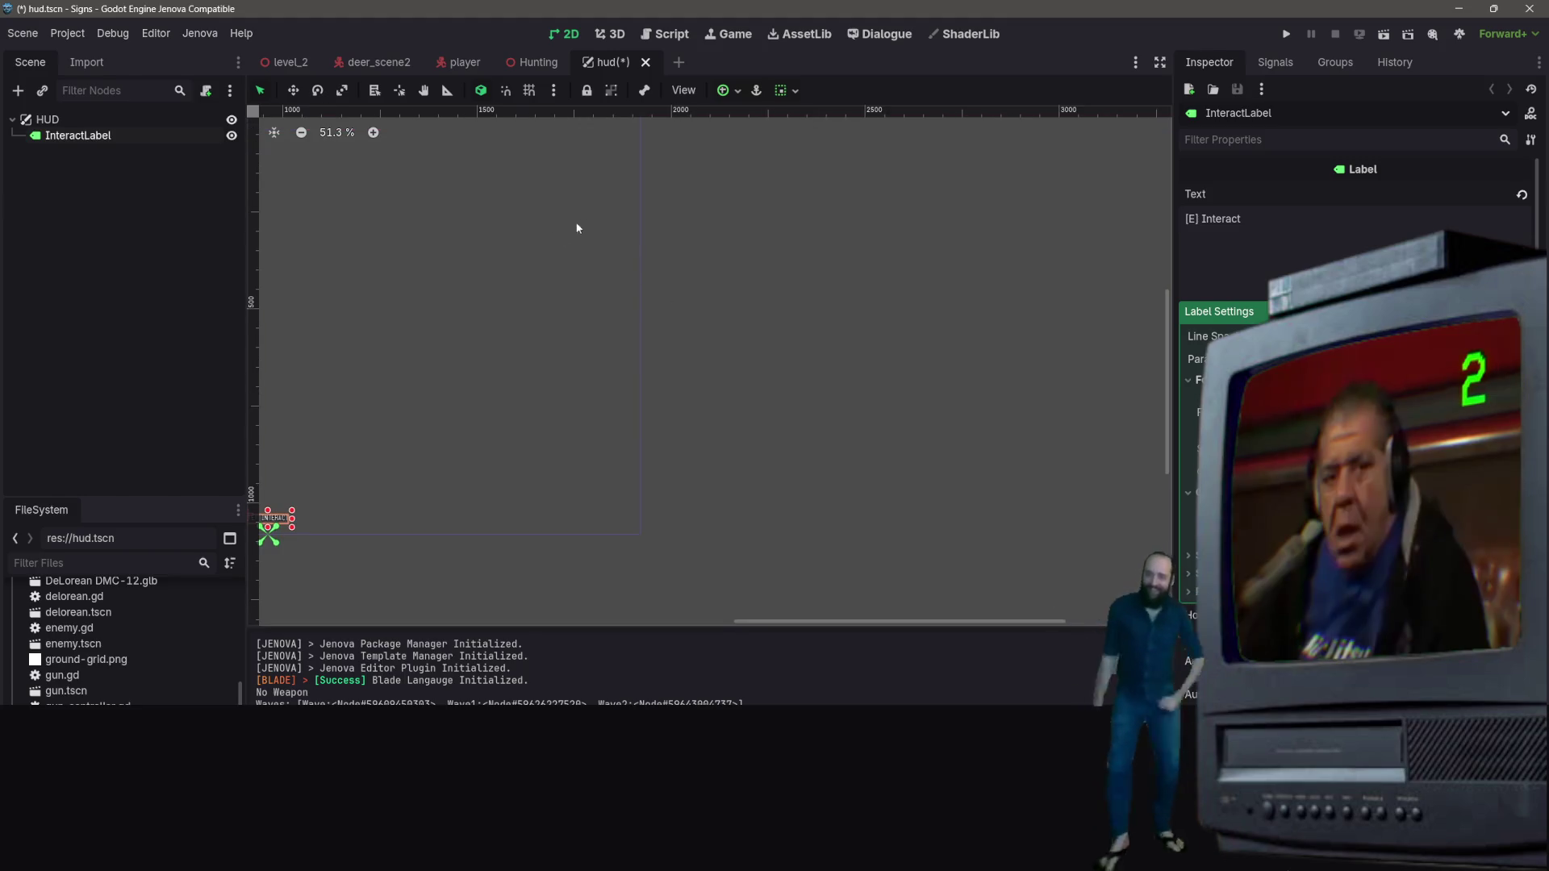
right_click(548, 207)
click(508, 226)
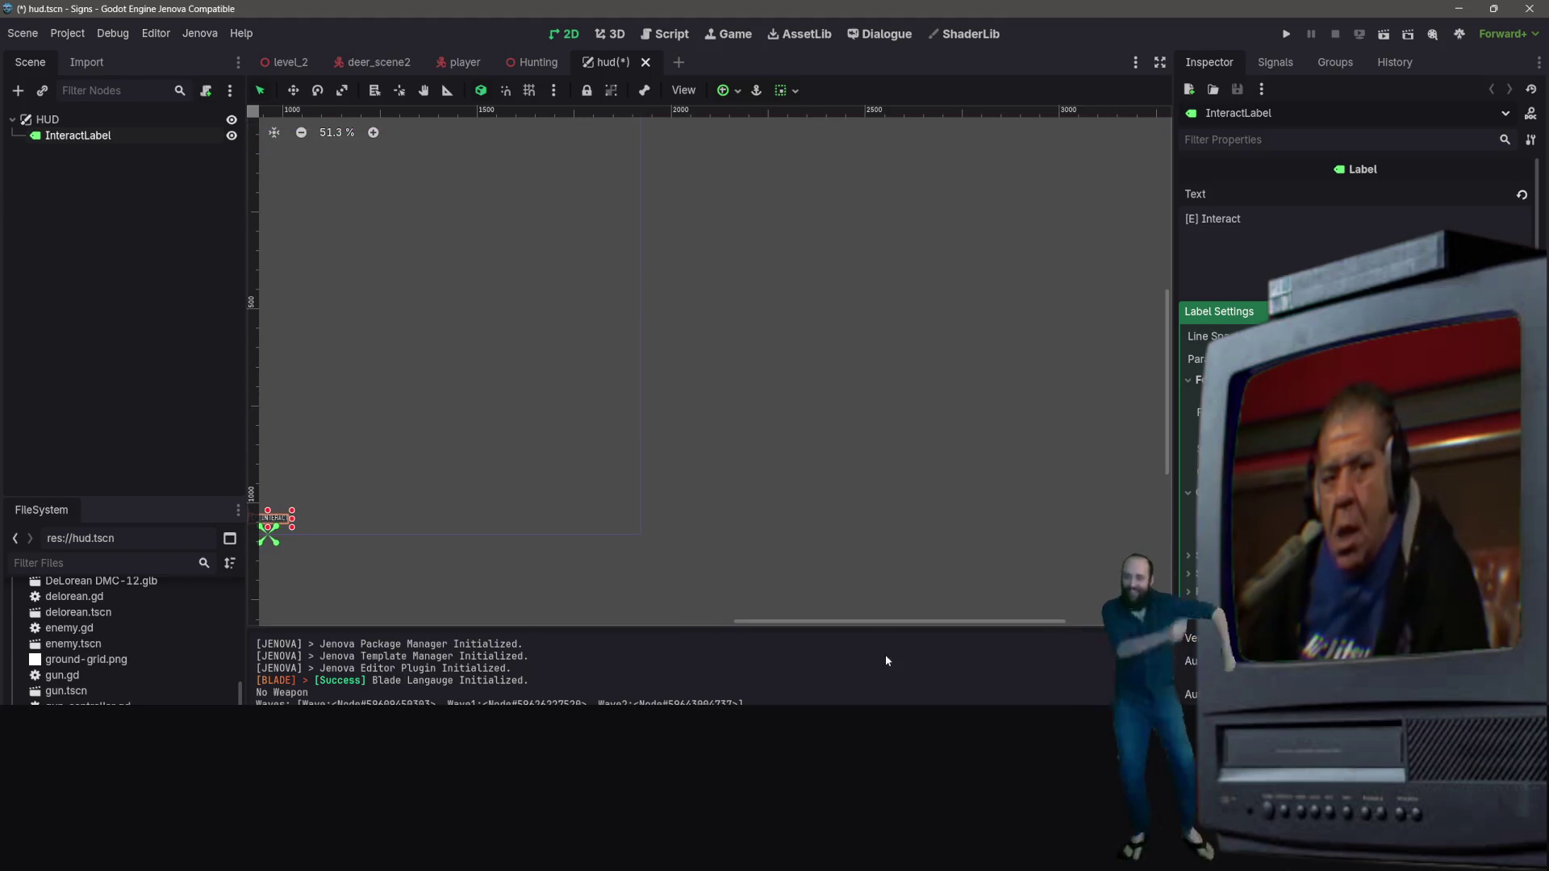
drag(885, 629, 703, 595)
scroll(703, 595, down, 1)
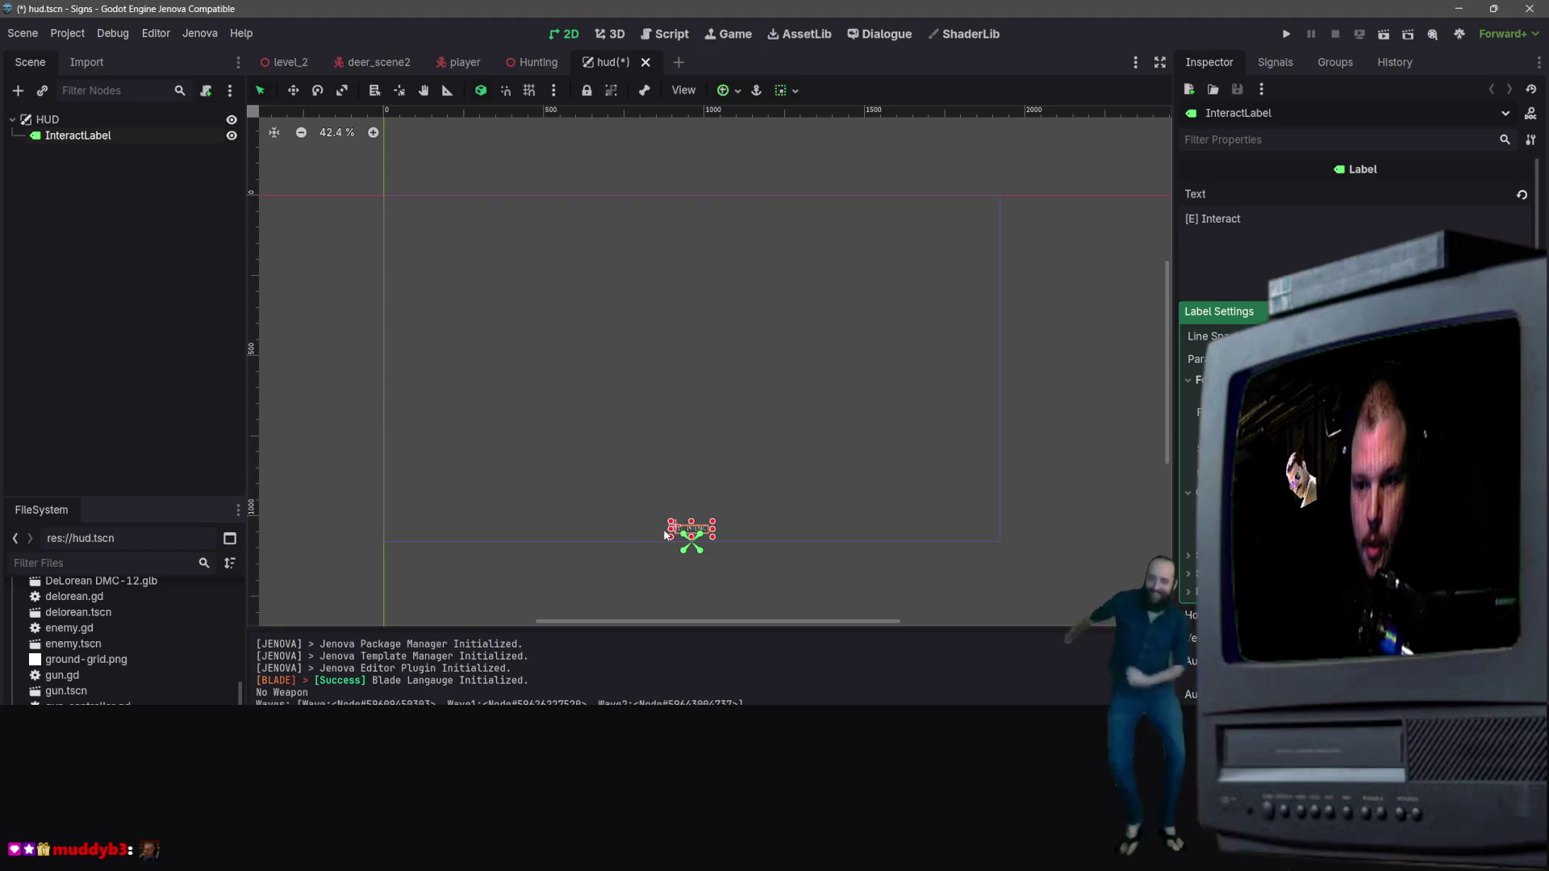
click(76, 139)
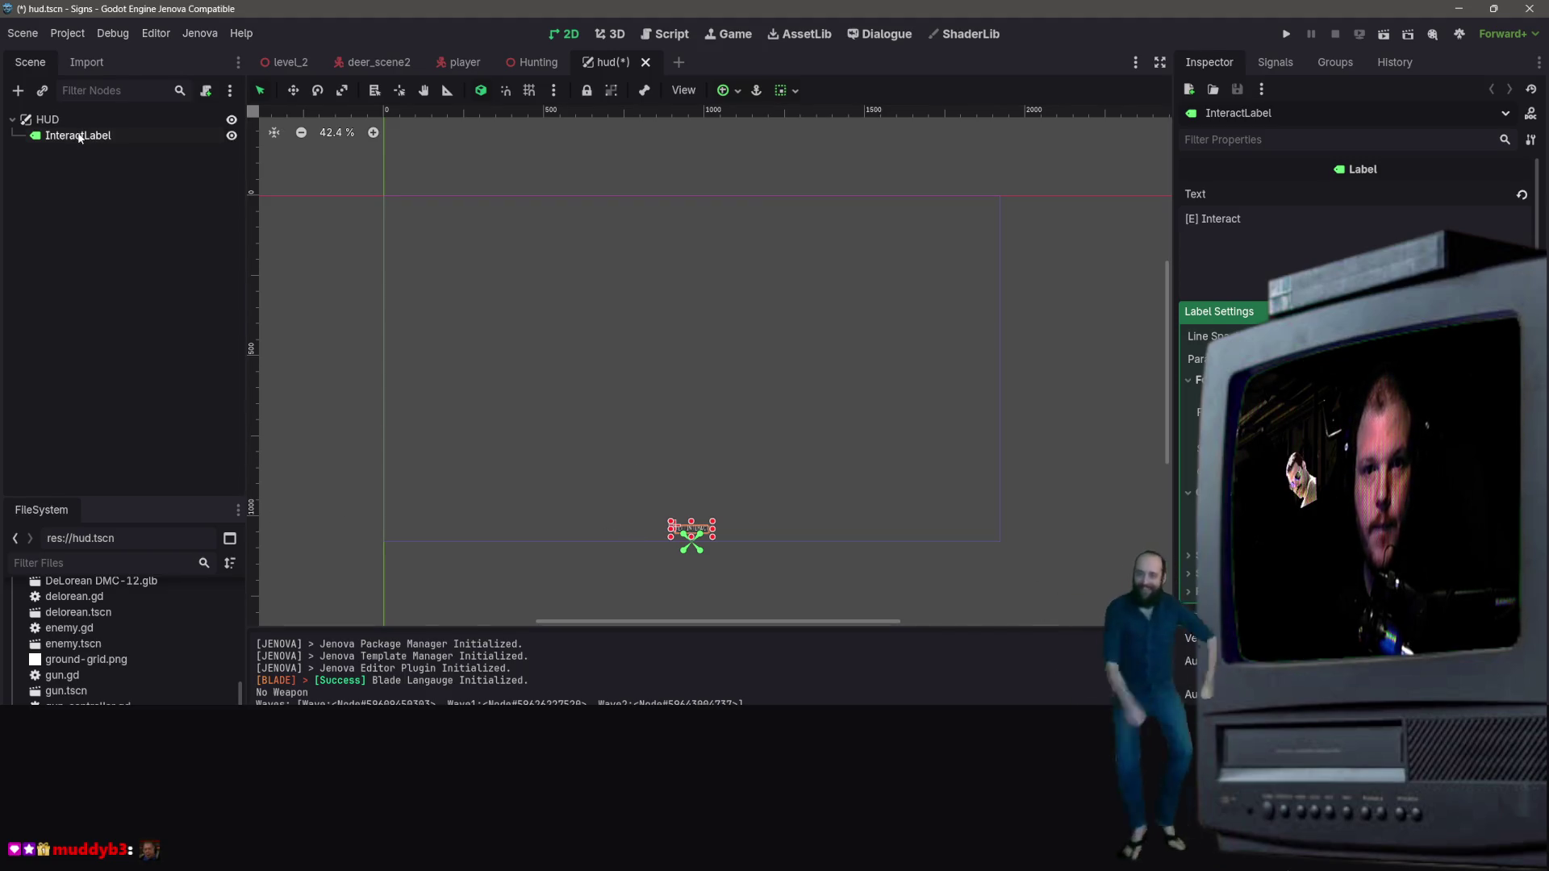
Step: Copy InteractLabel and duplicate it into two extra labels under HUD
right_click(76, 139)
click(35, 137)
right_click(36, 137)
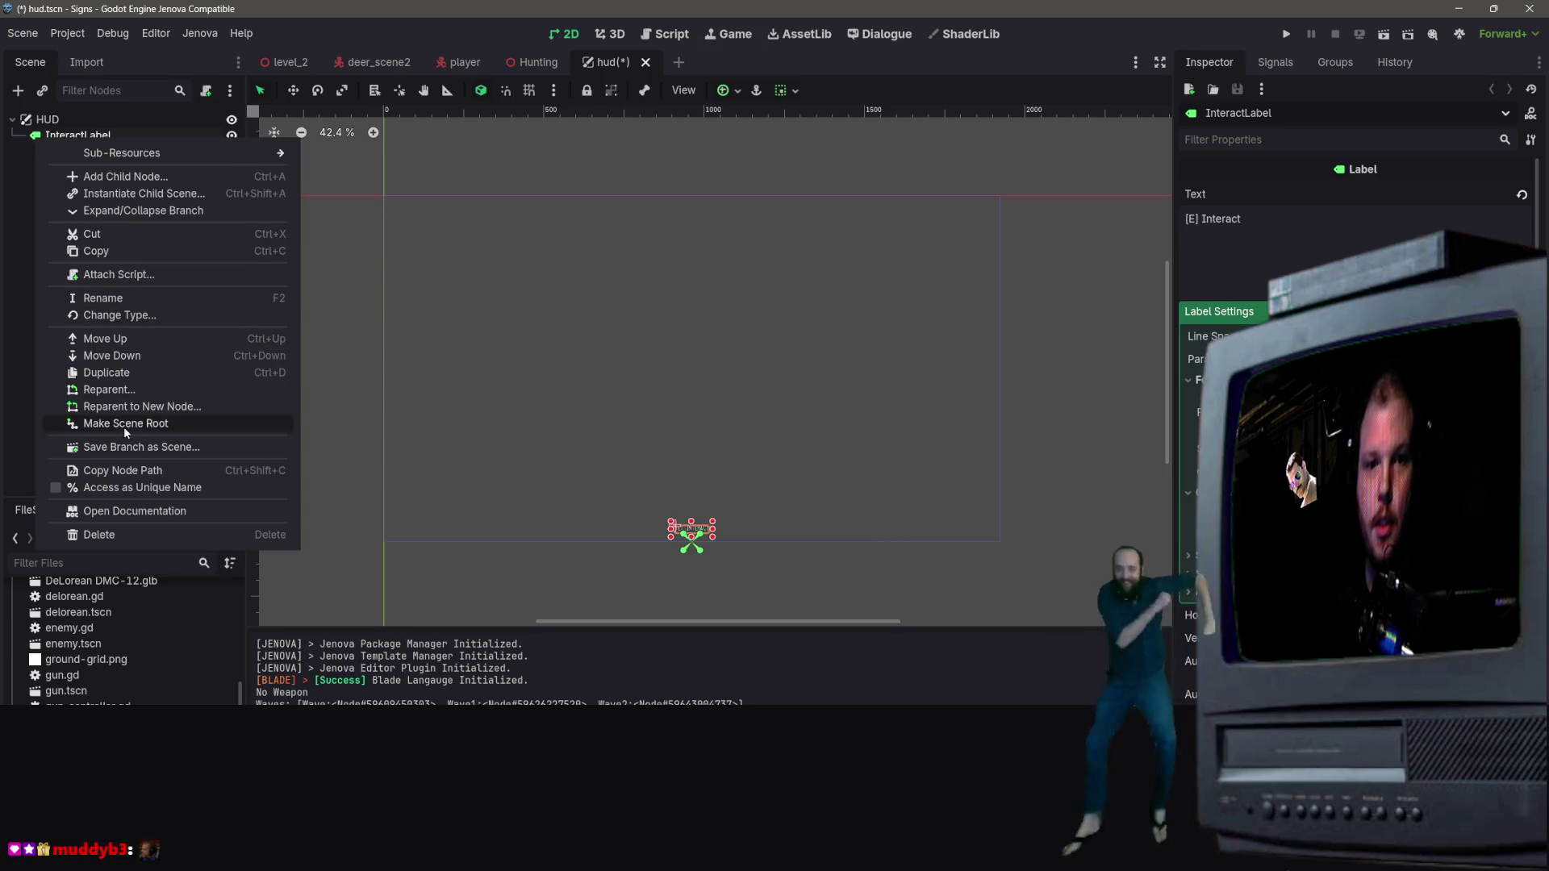
click(89, 251)
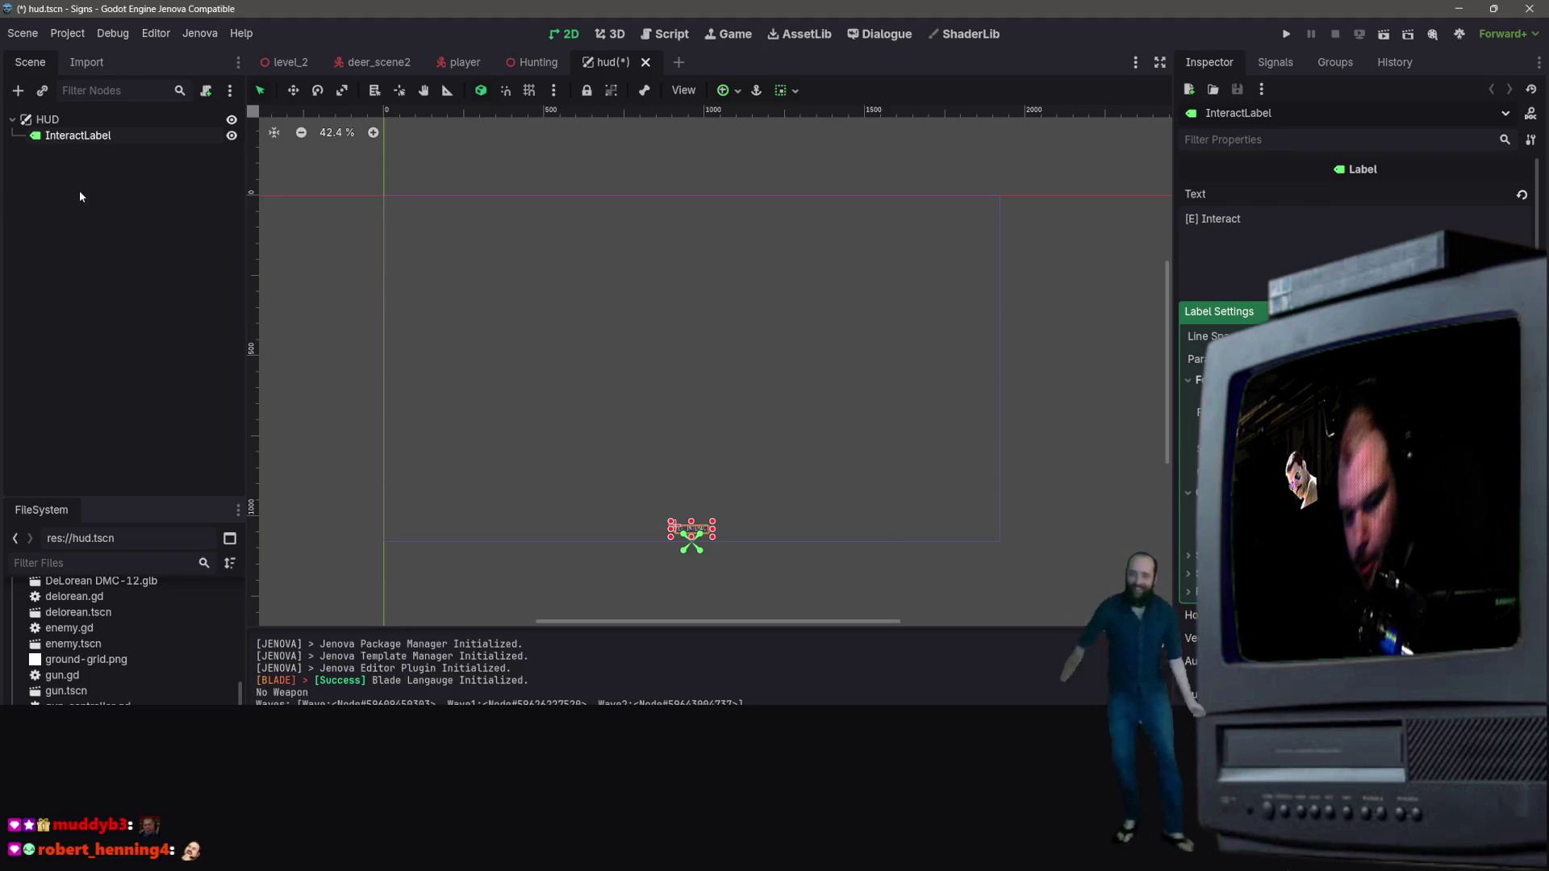
key(ctrl+d)
key(ctrl+d)
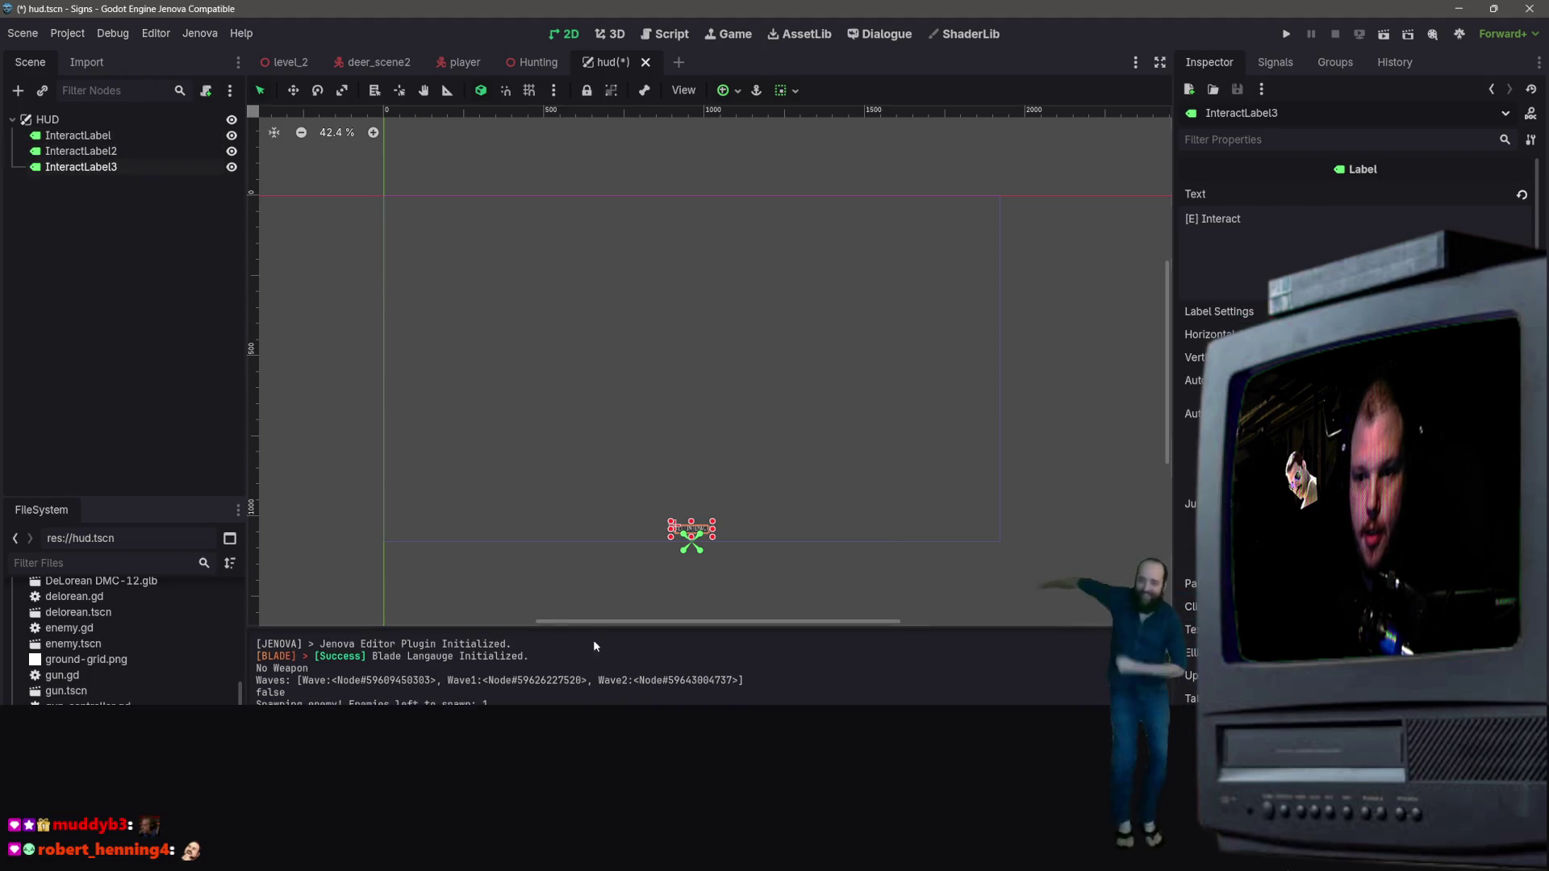
click(117, 153)
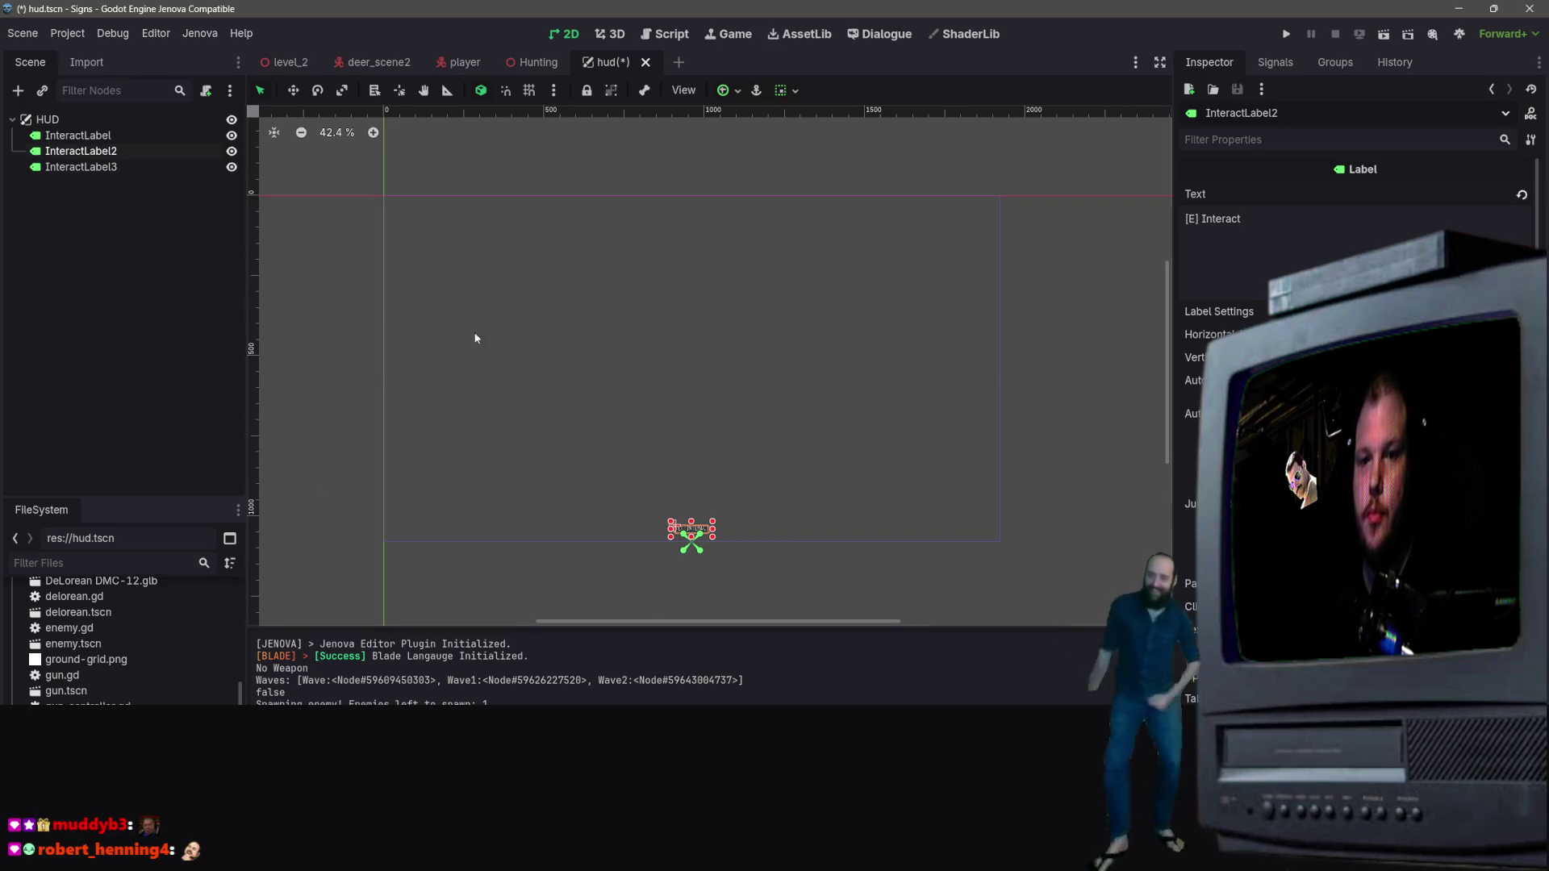
click(736, 91)
Step: Rename the InteractLabel2 copy to DeerKills
click(104, 153)
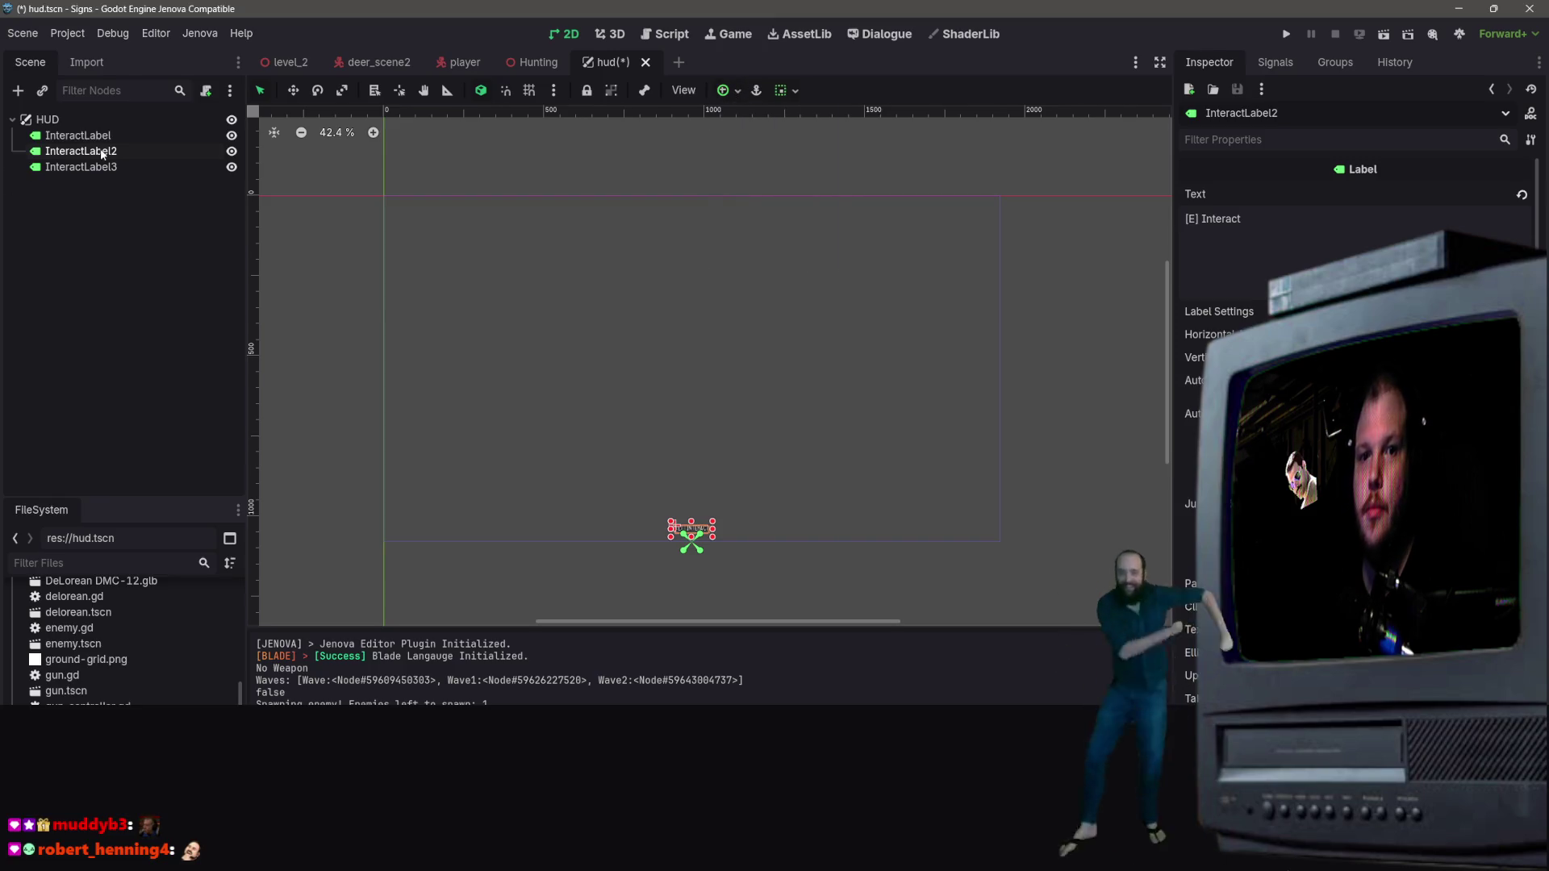
double_click(114, 156)
key(BackSpace)
text(Deer Killed:)
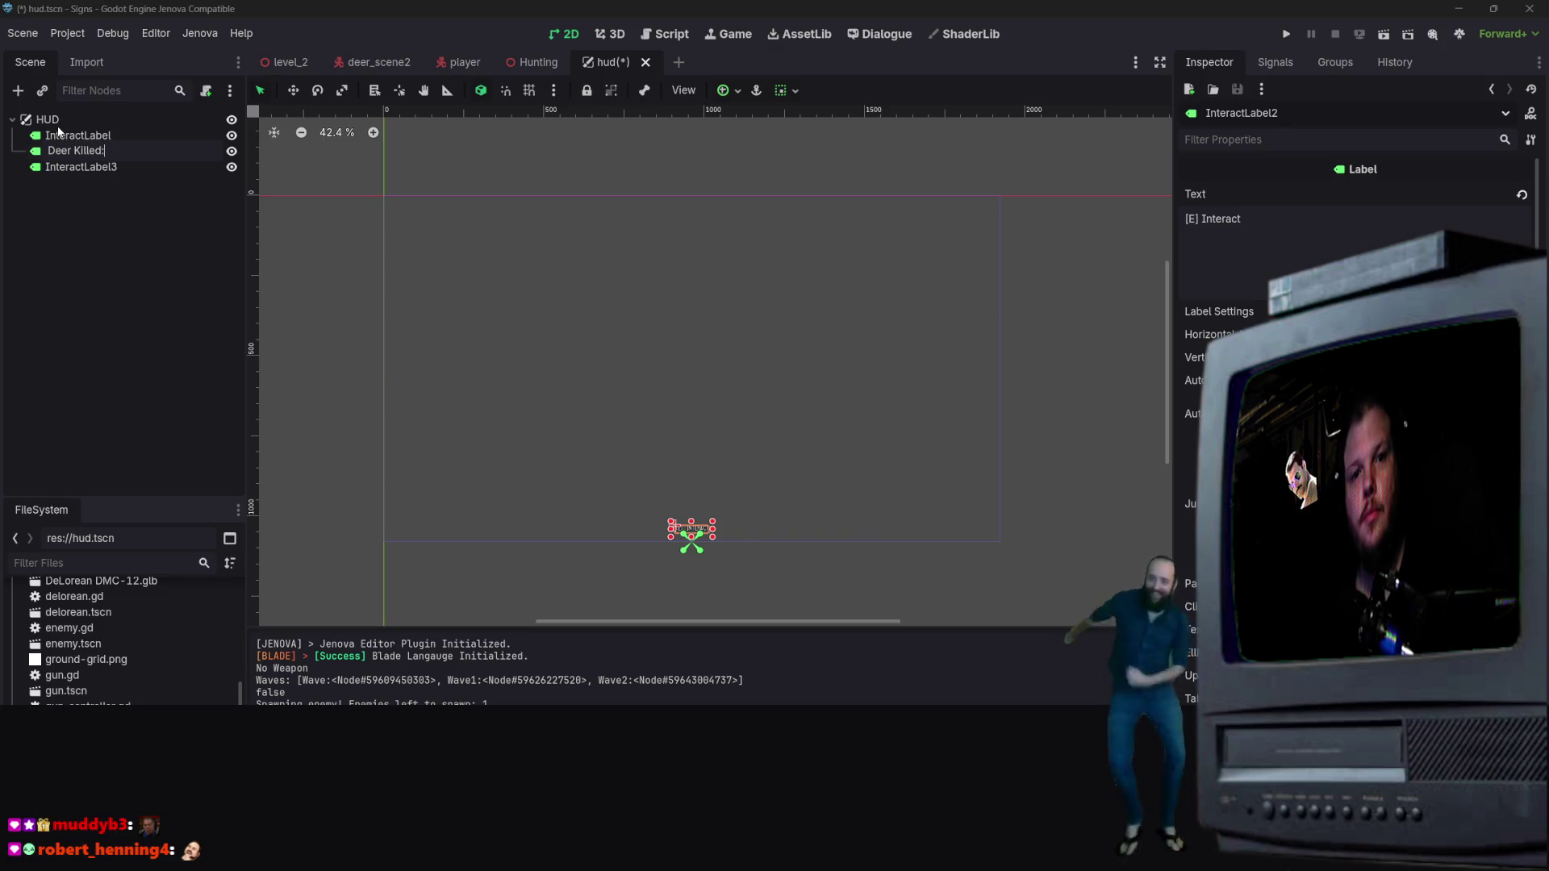
key(BackSpace)
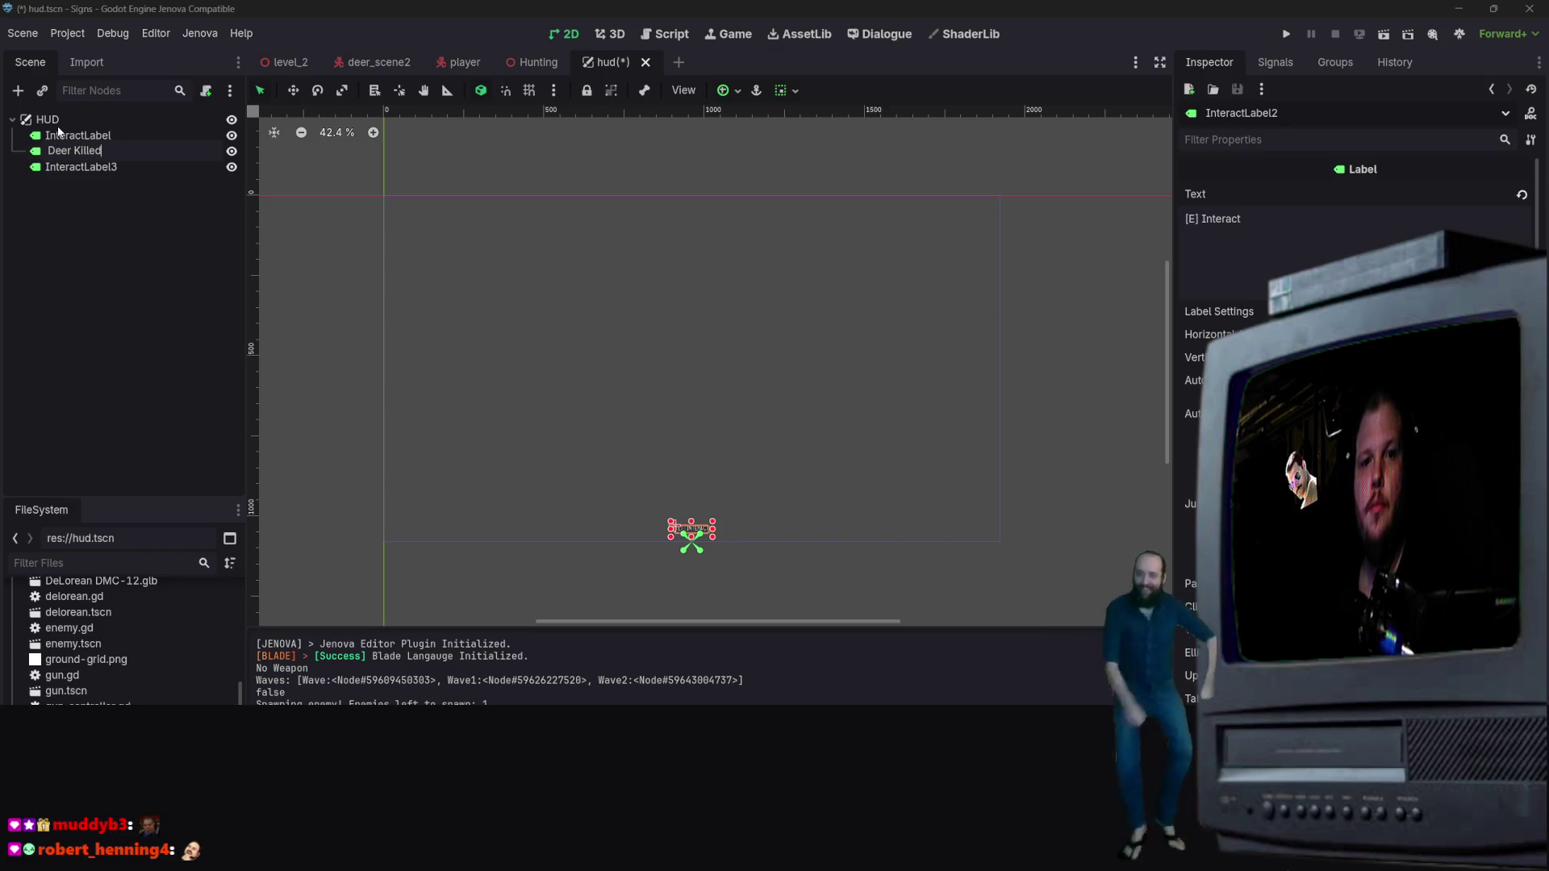
key(BackSpace)
text(d)
key(Return)
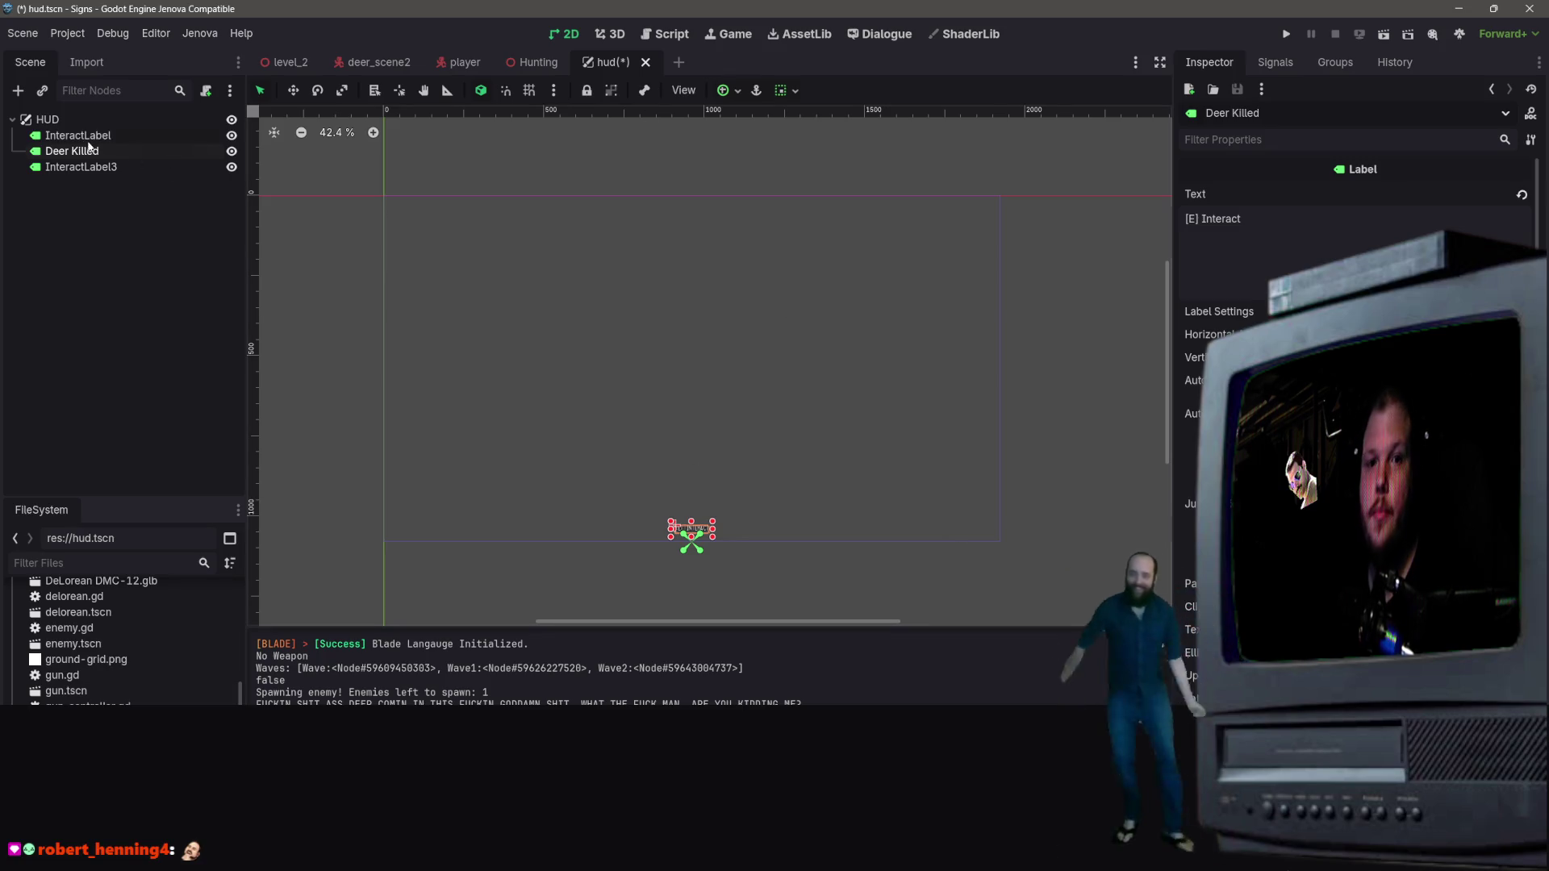
key(F2)
text(DeerKil)
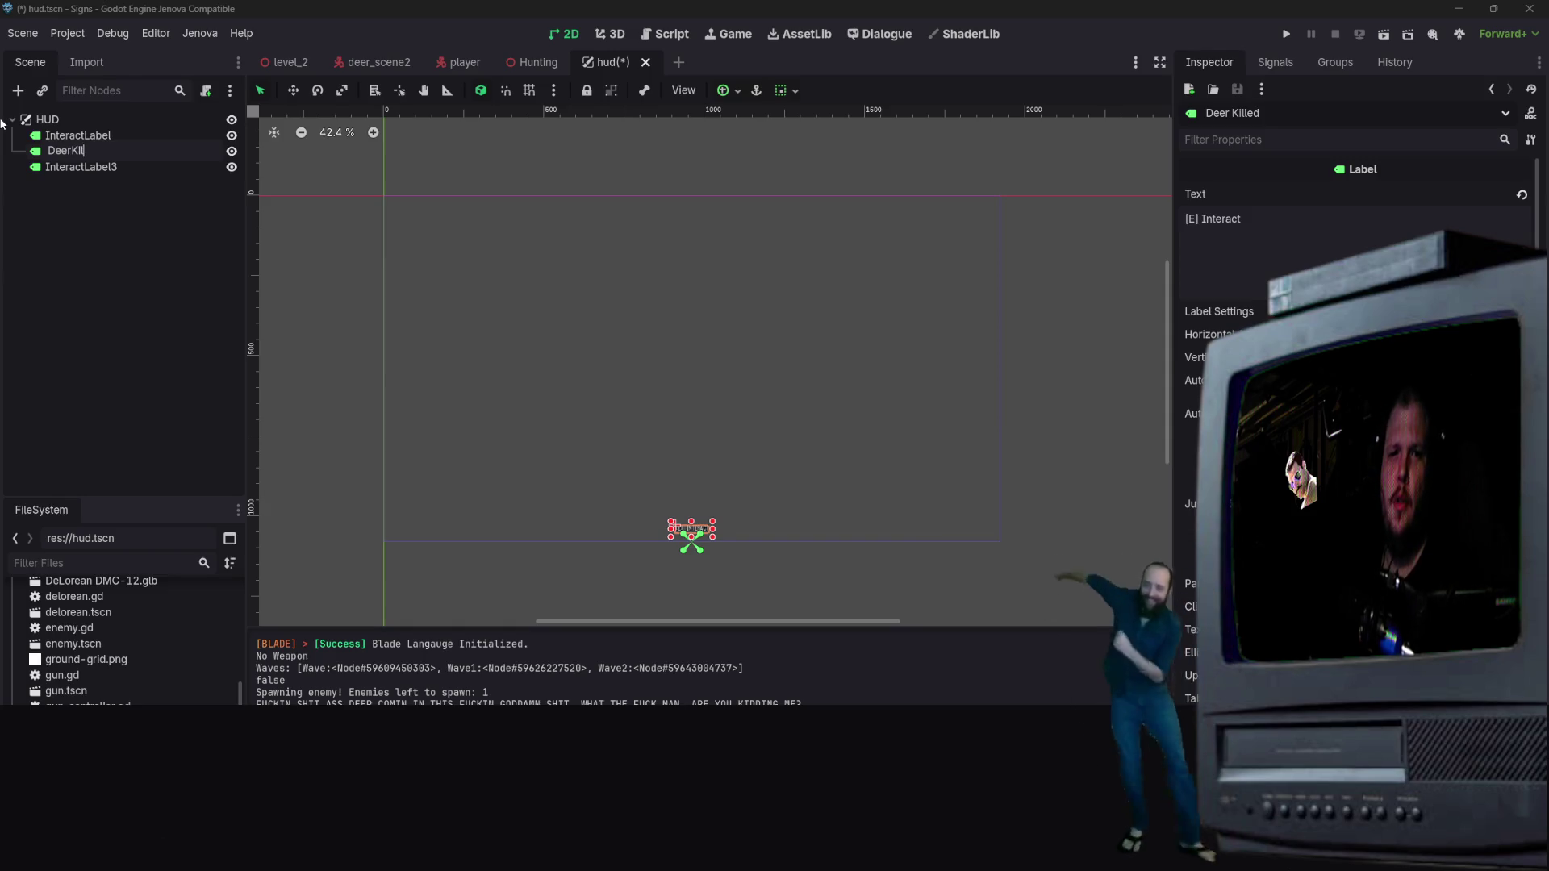
key(Return)
Step: Rename InteractLabel3 to DeerMissed, then reselect DeerKills
click(78, 169)
key(F2)
text(DeerMissed)
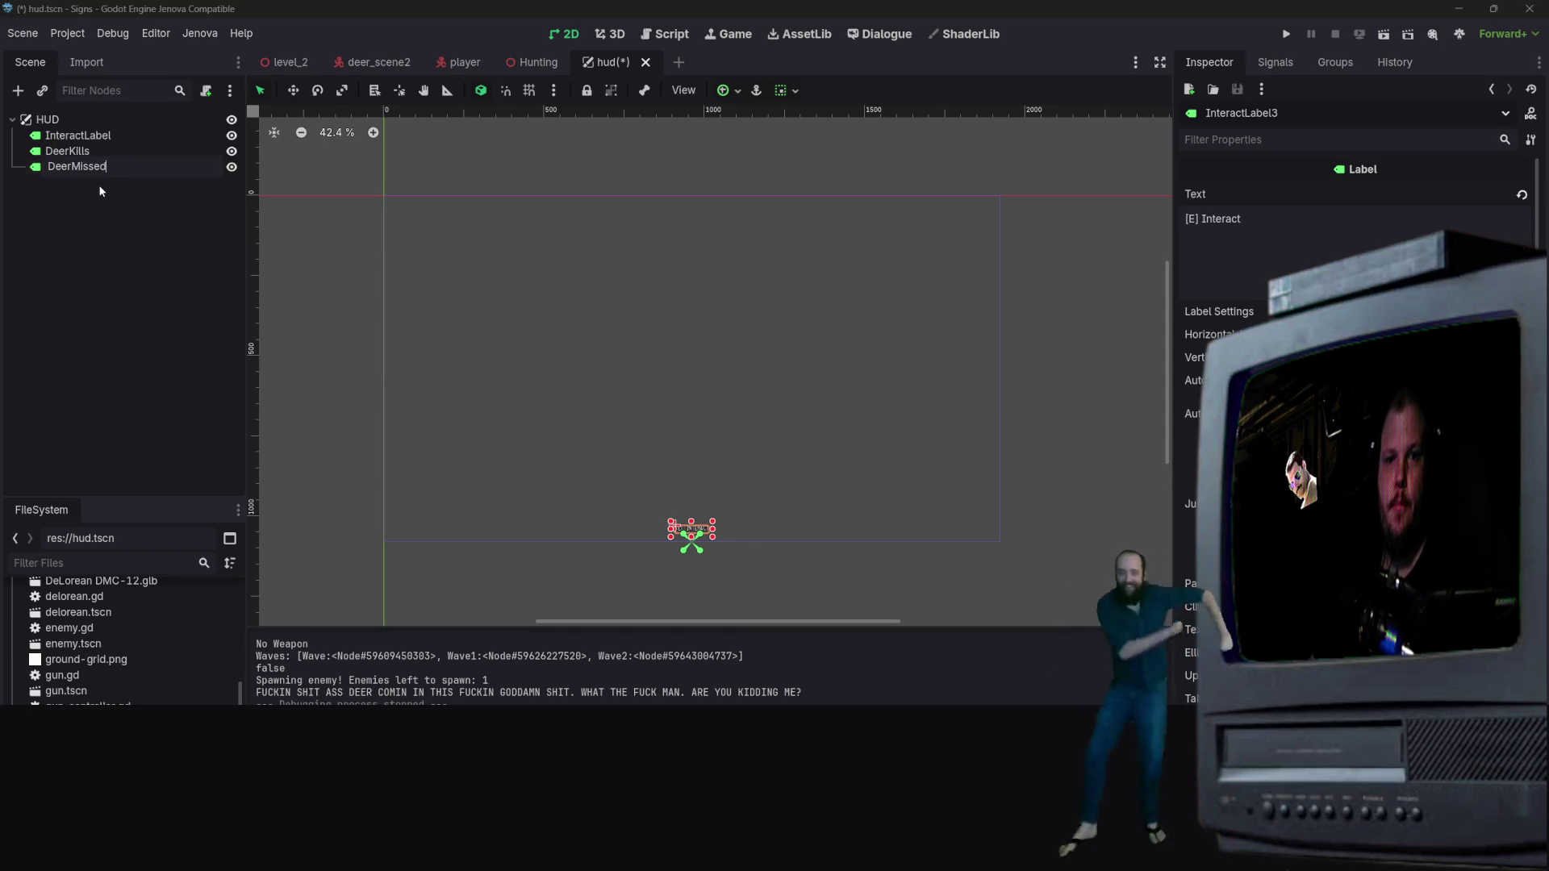
key(Return)
click(80, 151)
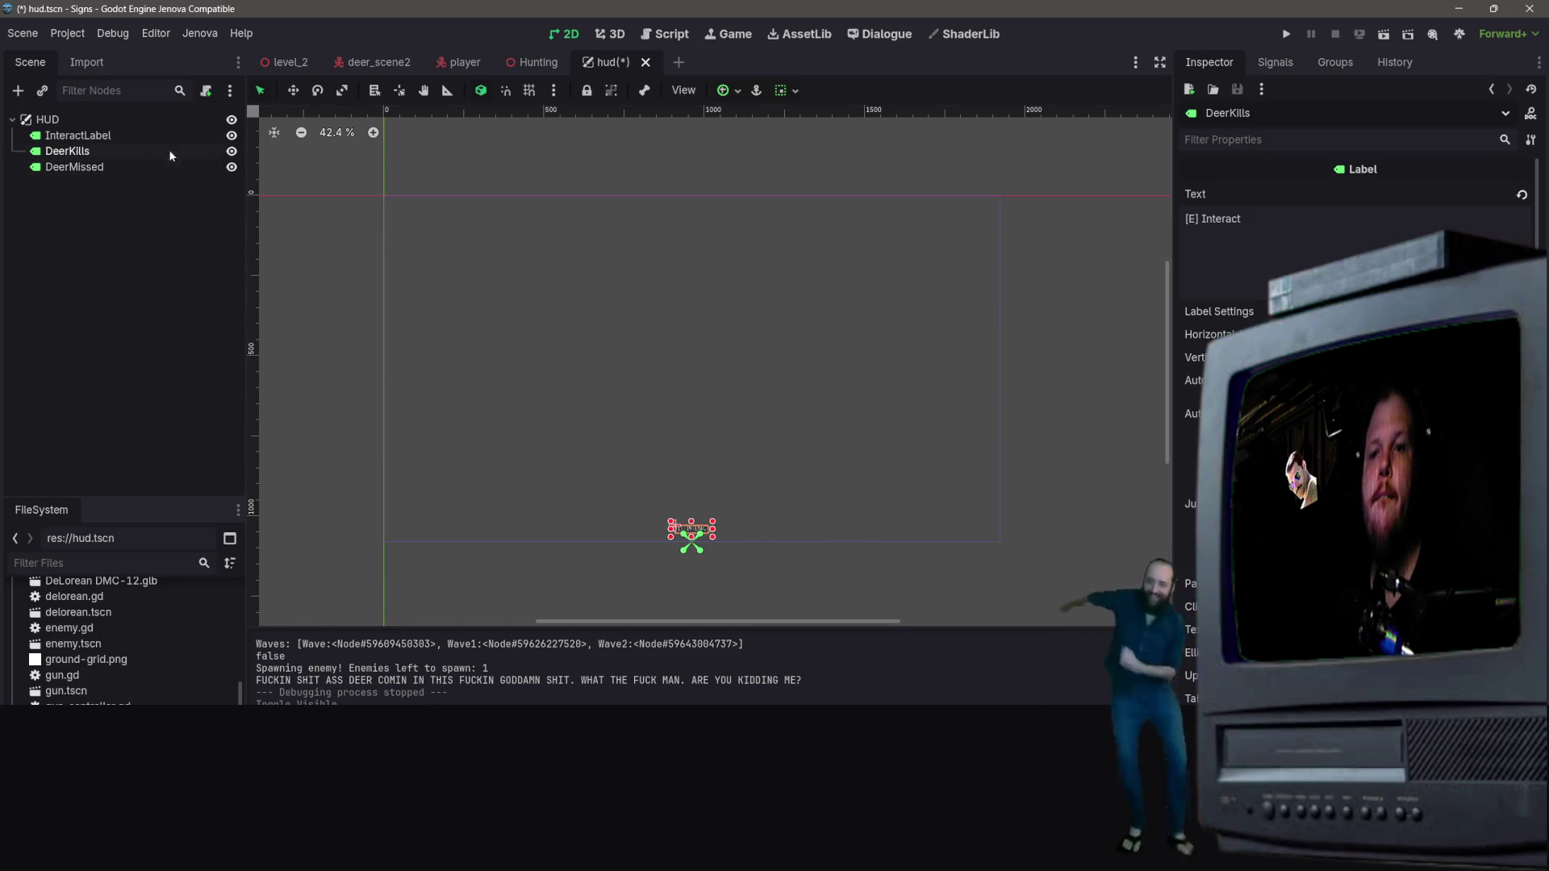
Step: Anchor the DeerKills label to the HUD's top-left corner
click(736, 92)
click(738, 146)
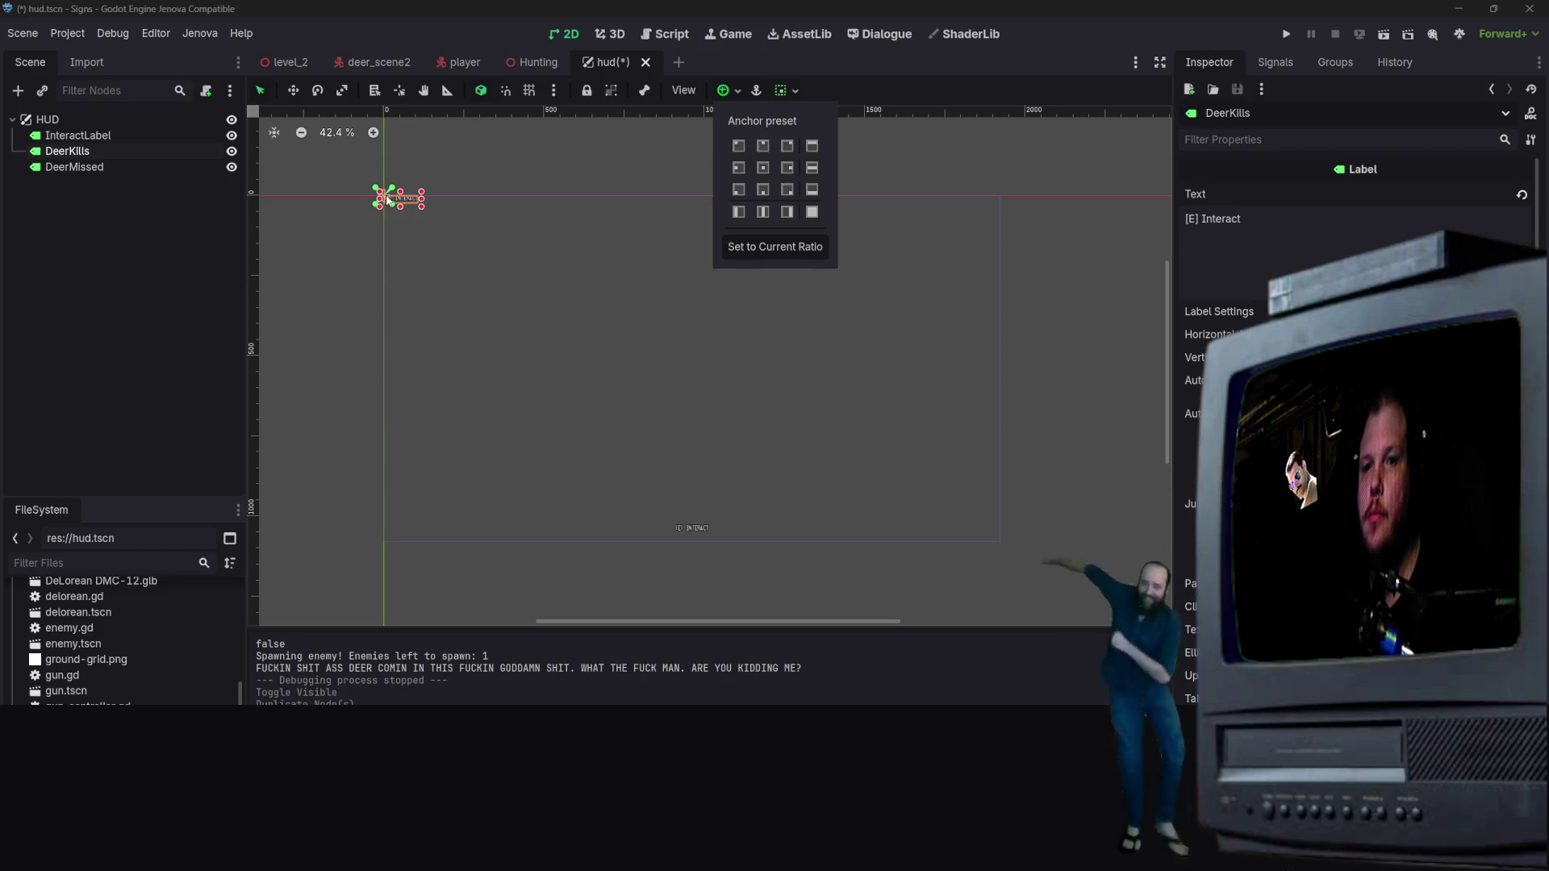
click(398, 196)
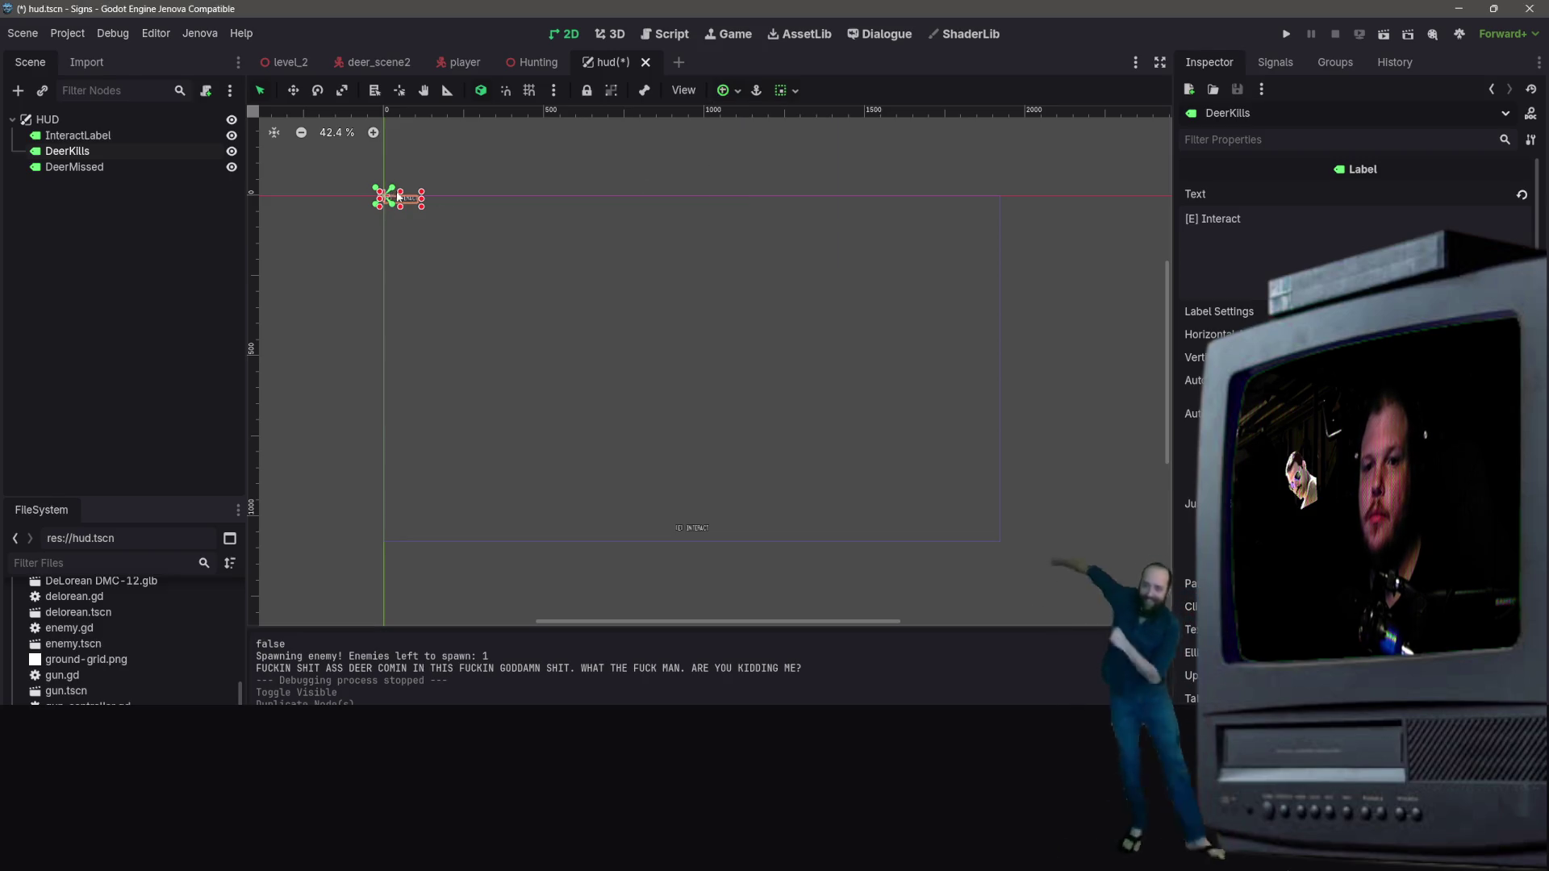
click(789, 91)
click(787, 91)
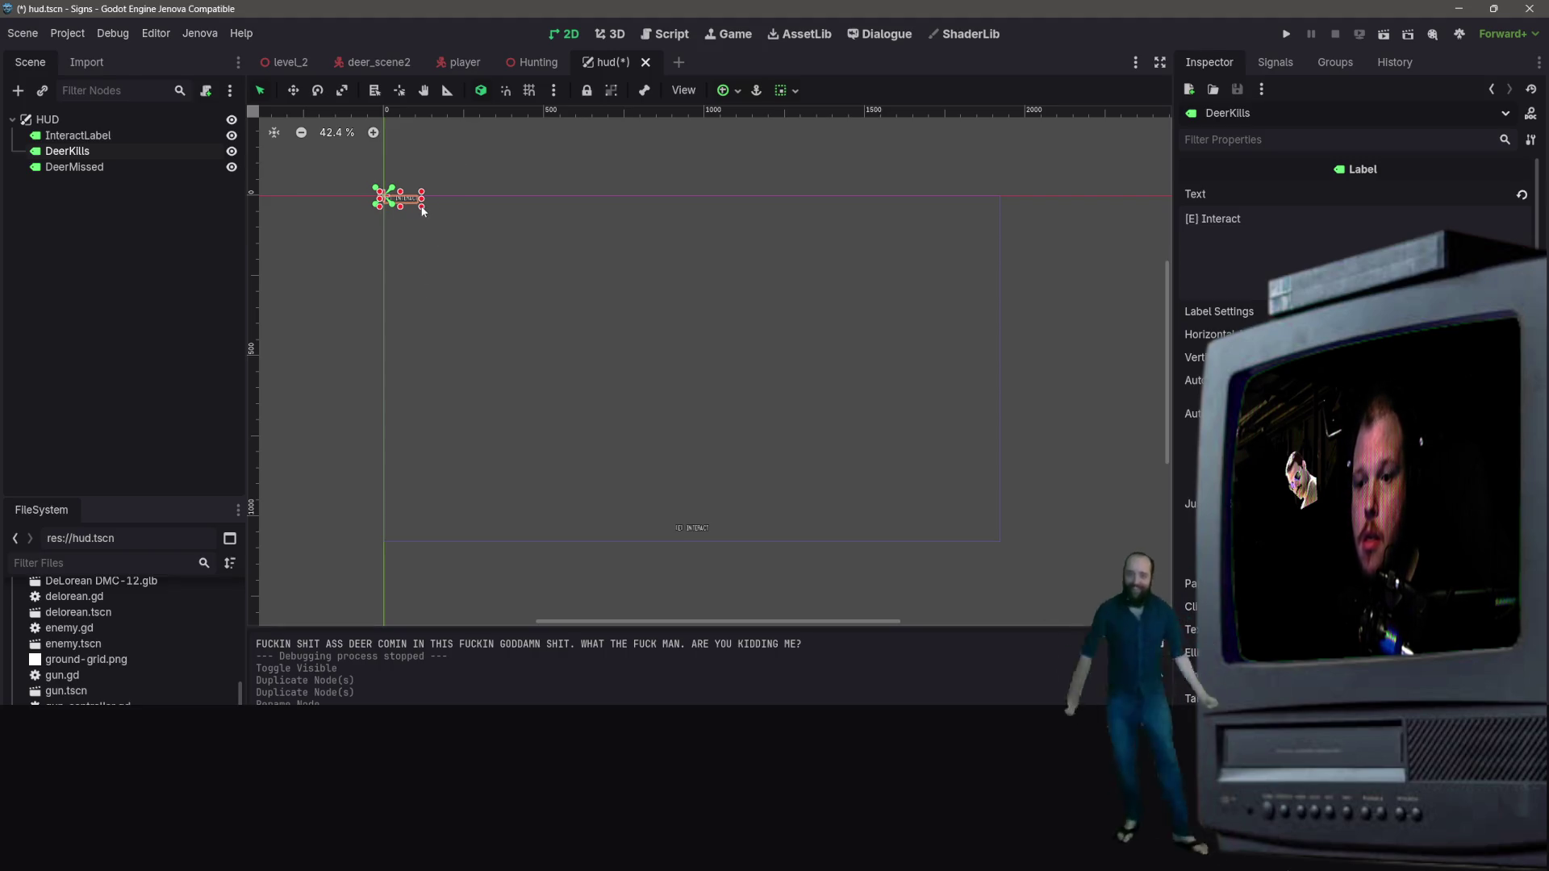
Step: Resize the DeerKills label box to 289 × 129
mouse_move(422, 210)
mouse_down()
mouse_move(481, 242)
mouse_move(423, 216)
mouse_move(487, 214)
mouse_move(560, 242)
mouse_move(481, 241)
mouse_up()
key(ctrl+z)
key(ctrl+z)
key(ctrl+z)
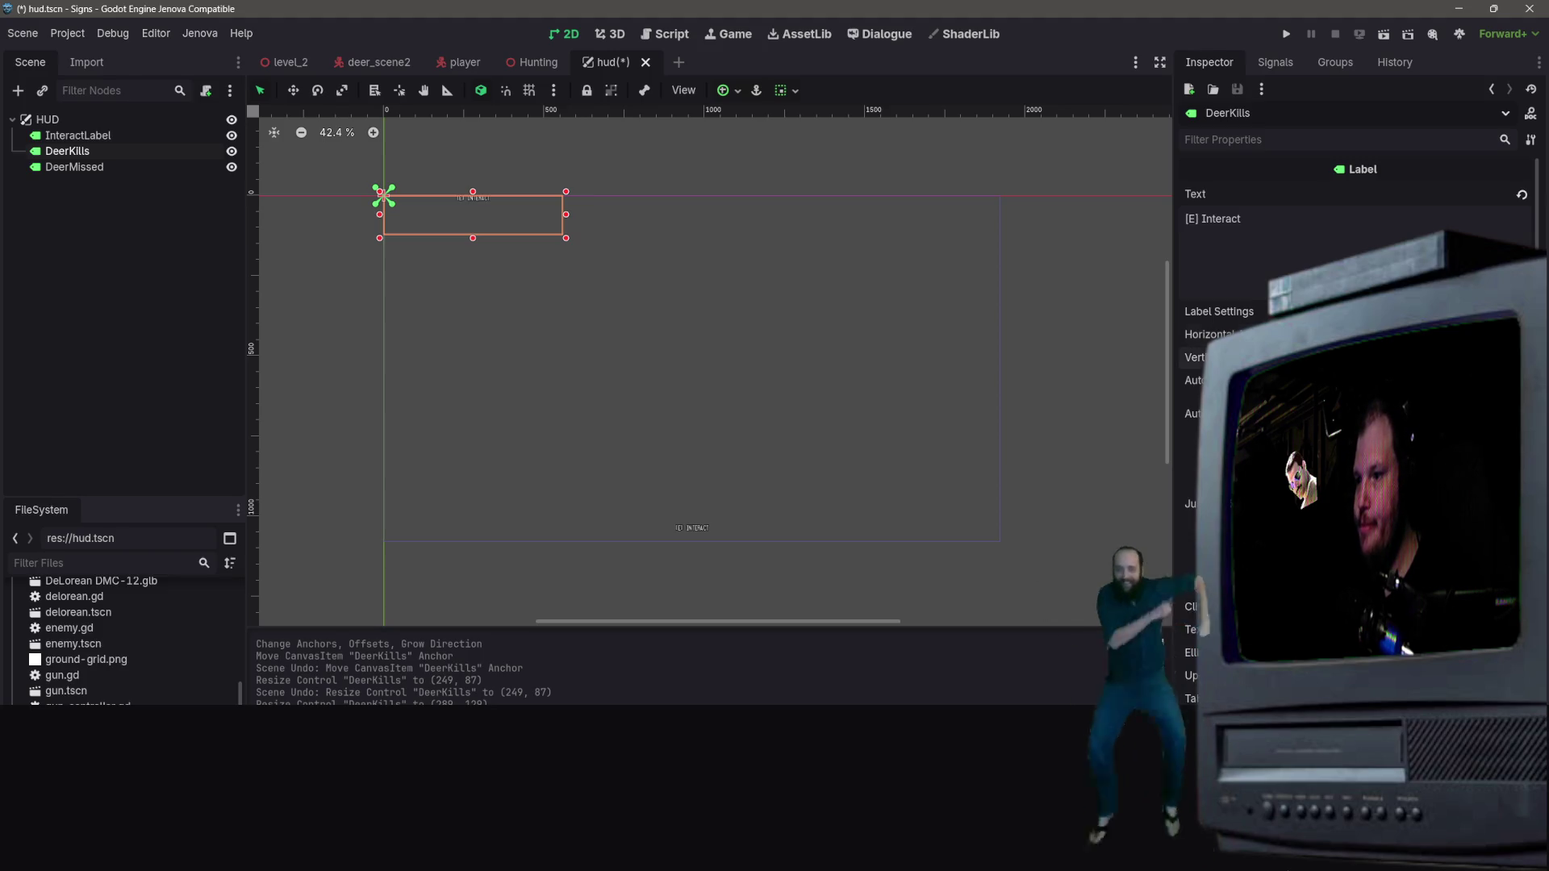
key(ctrl+z)
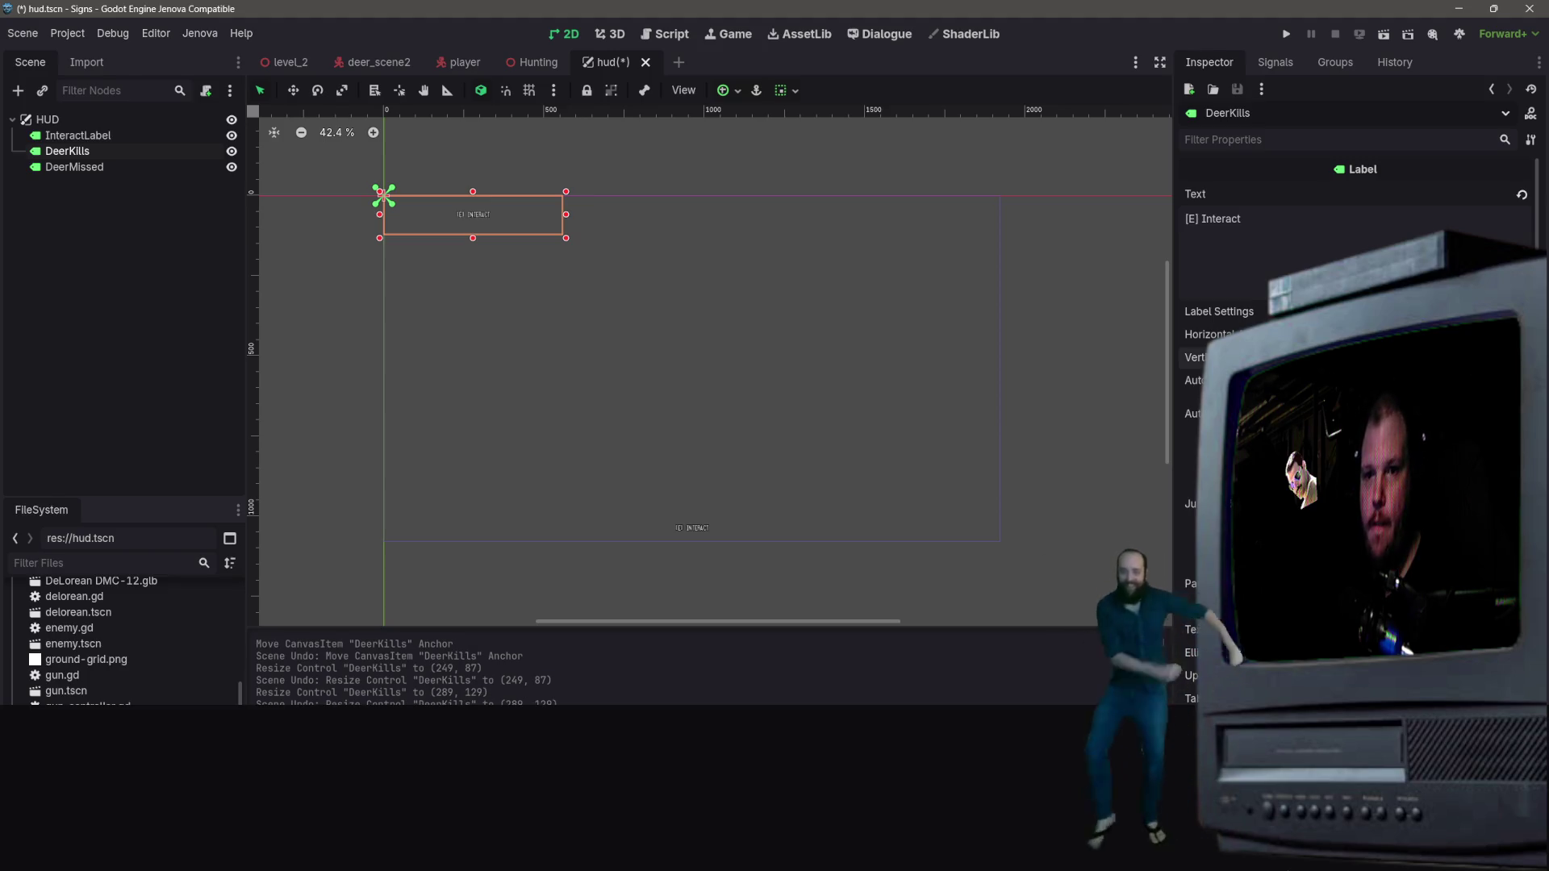
click(1219, 311)
click(1348, 243)
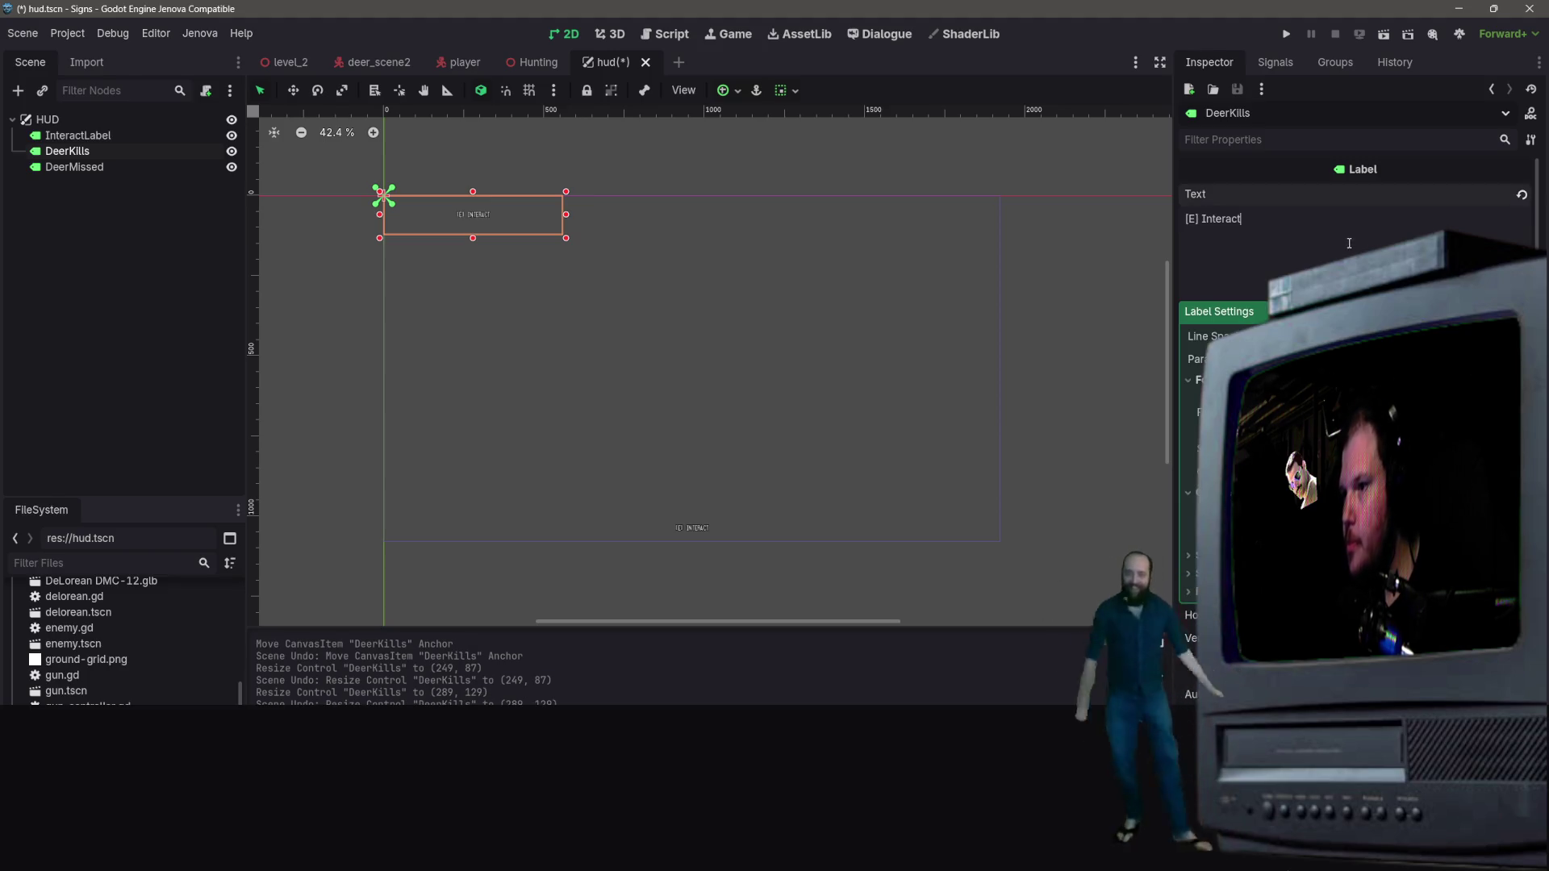
Step: Replace the DeerKills text '[E] Interact' with 'Deer Kills:' and duplicate the label
key(ctrl+a)
text(Deer Kills:)
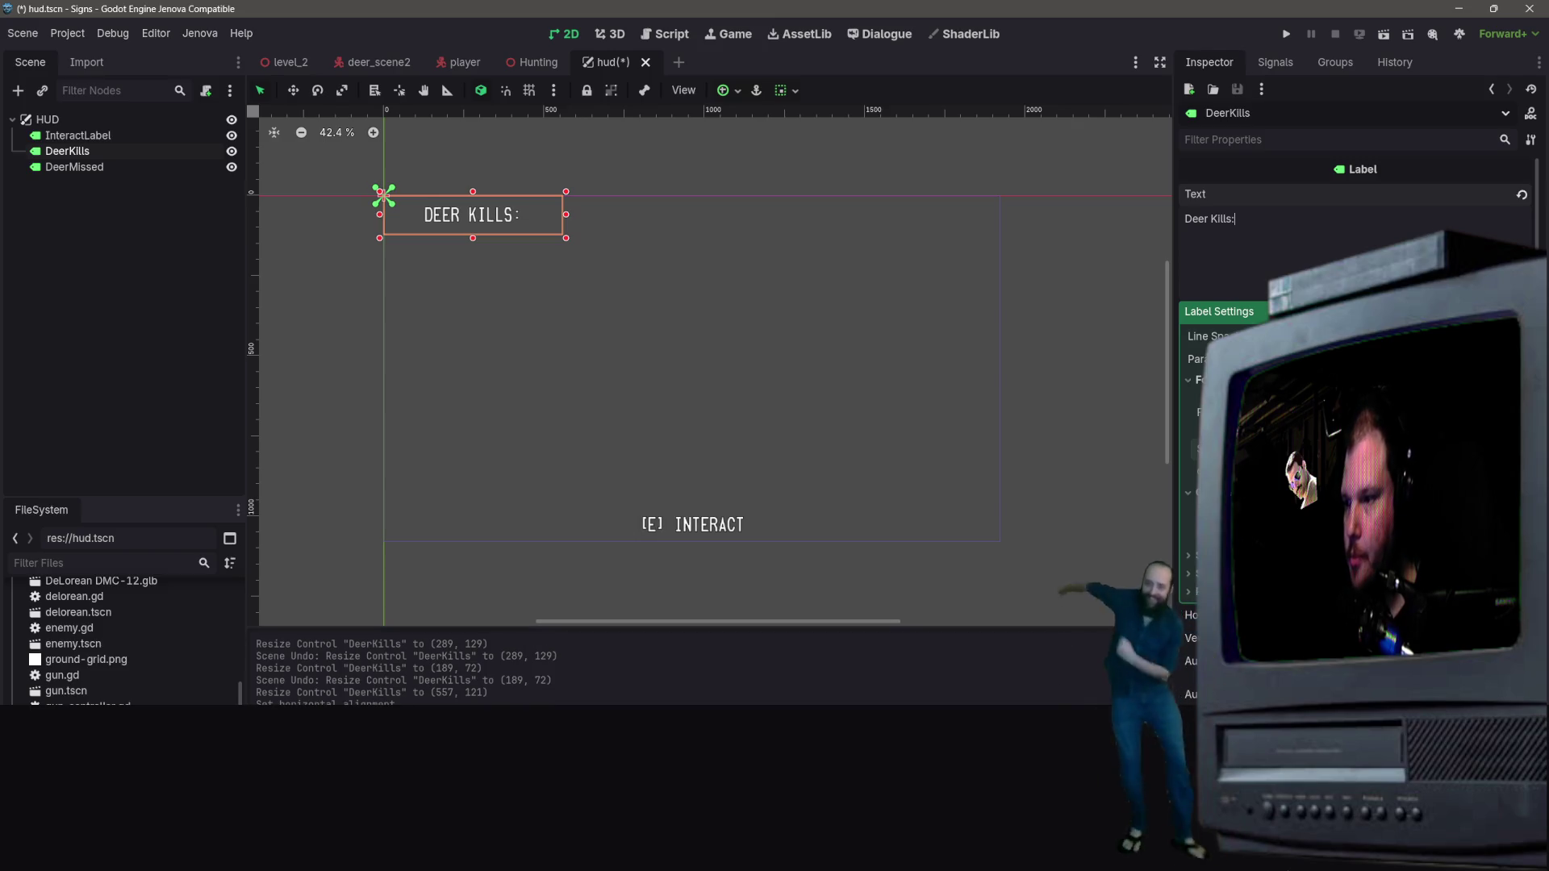
click(94, 303)
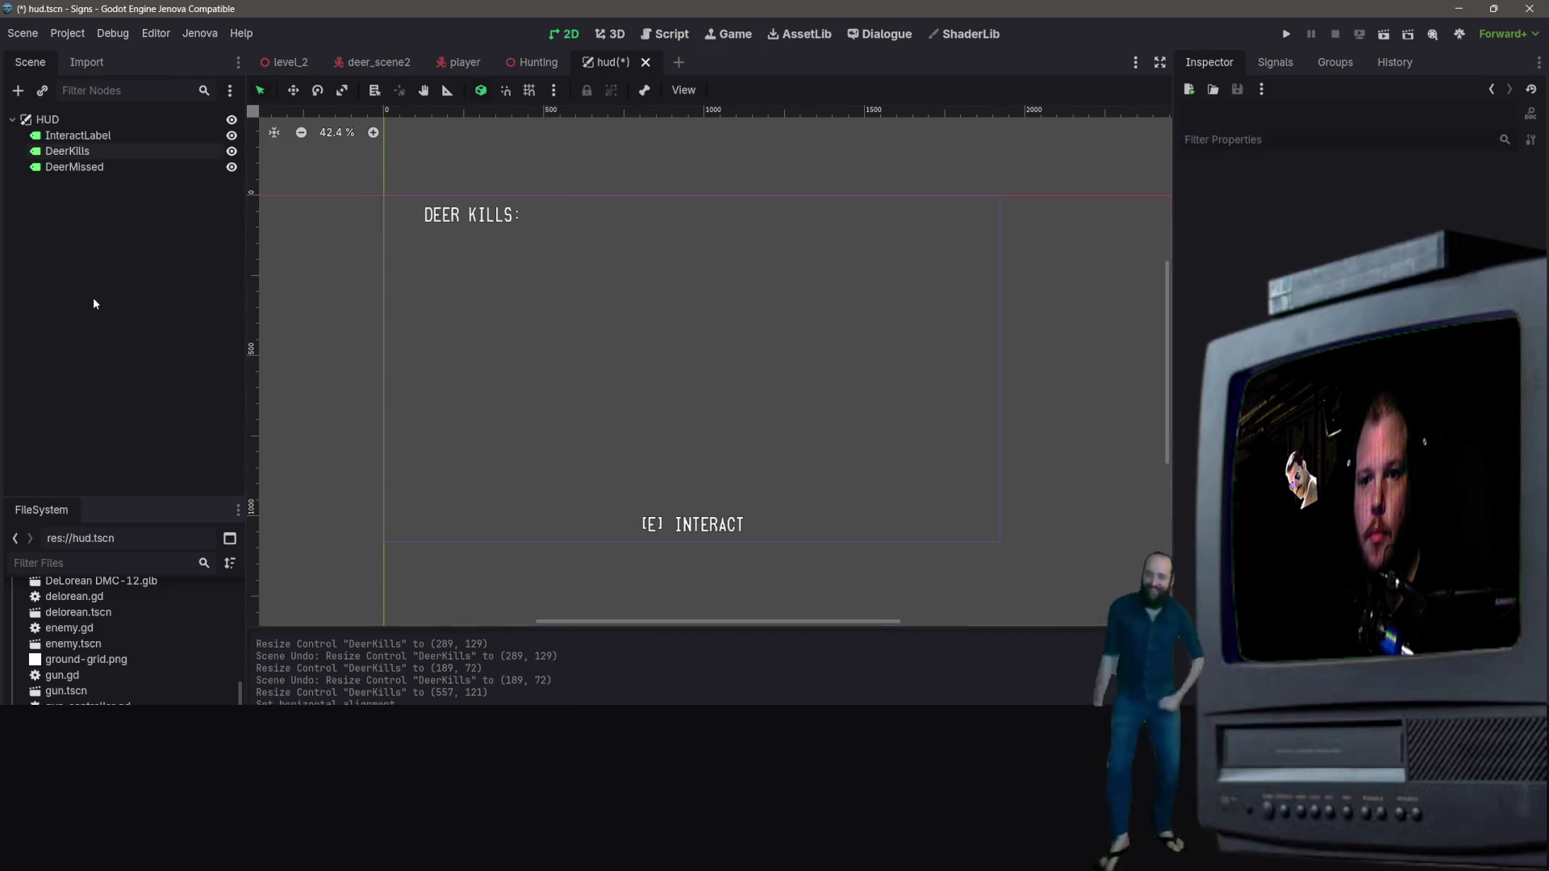
click(442, 220)
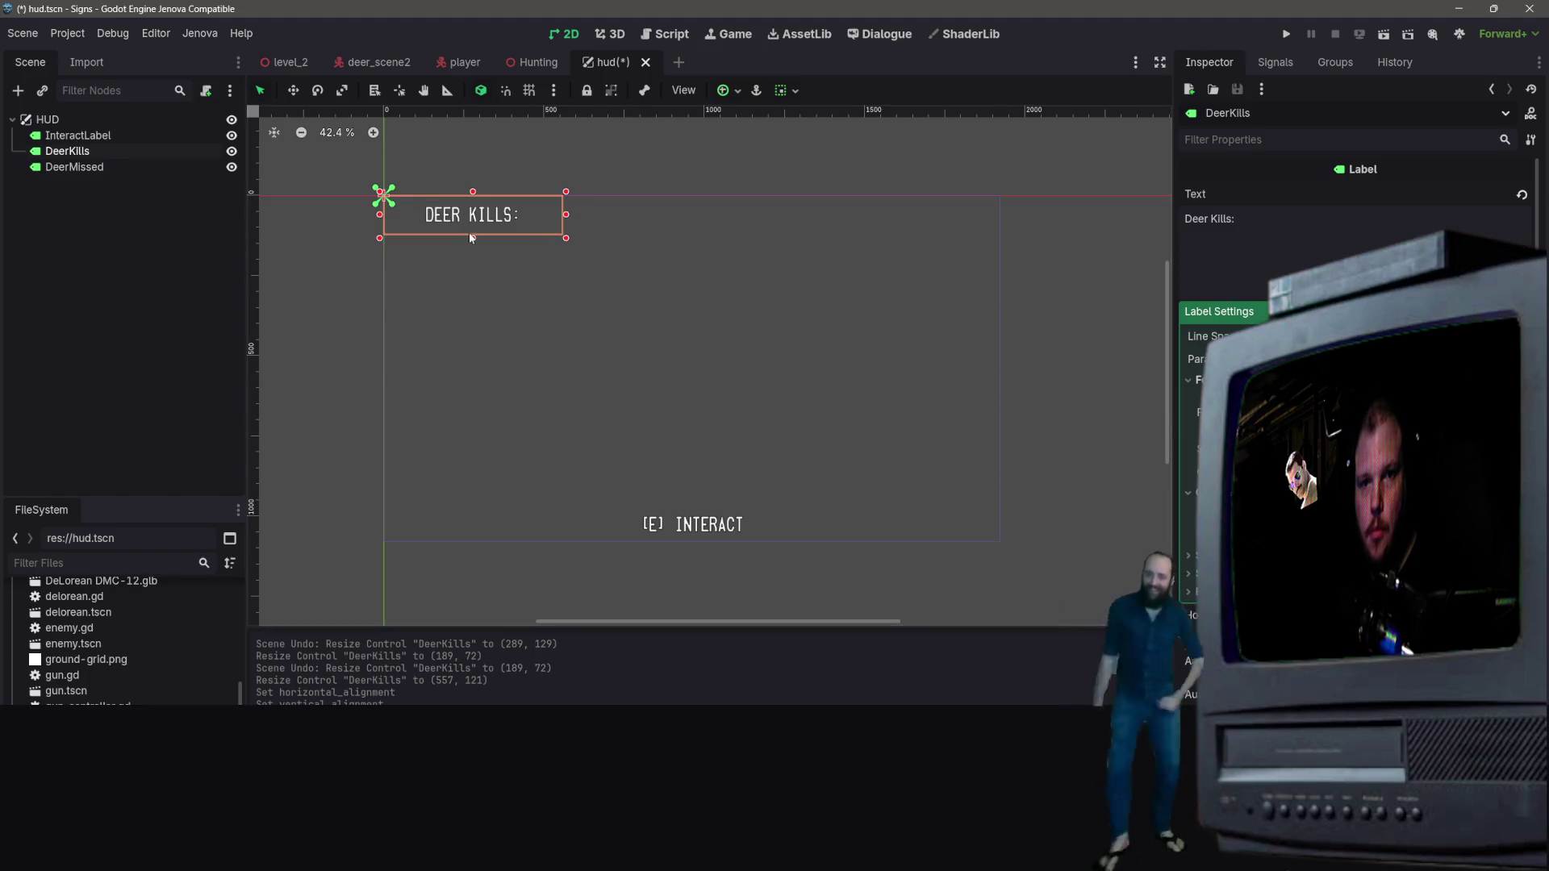
key(ctrl+d)
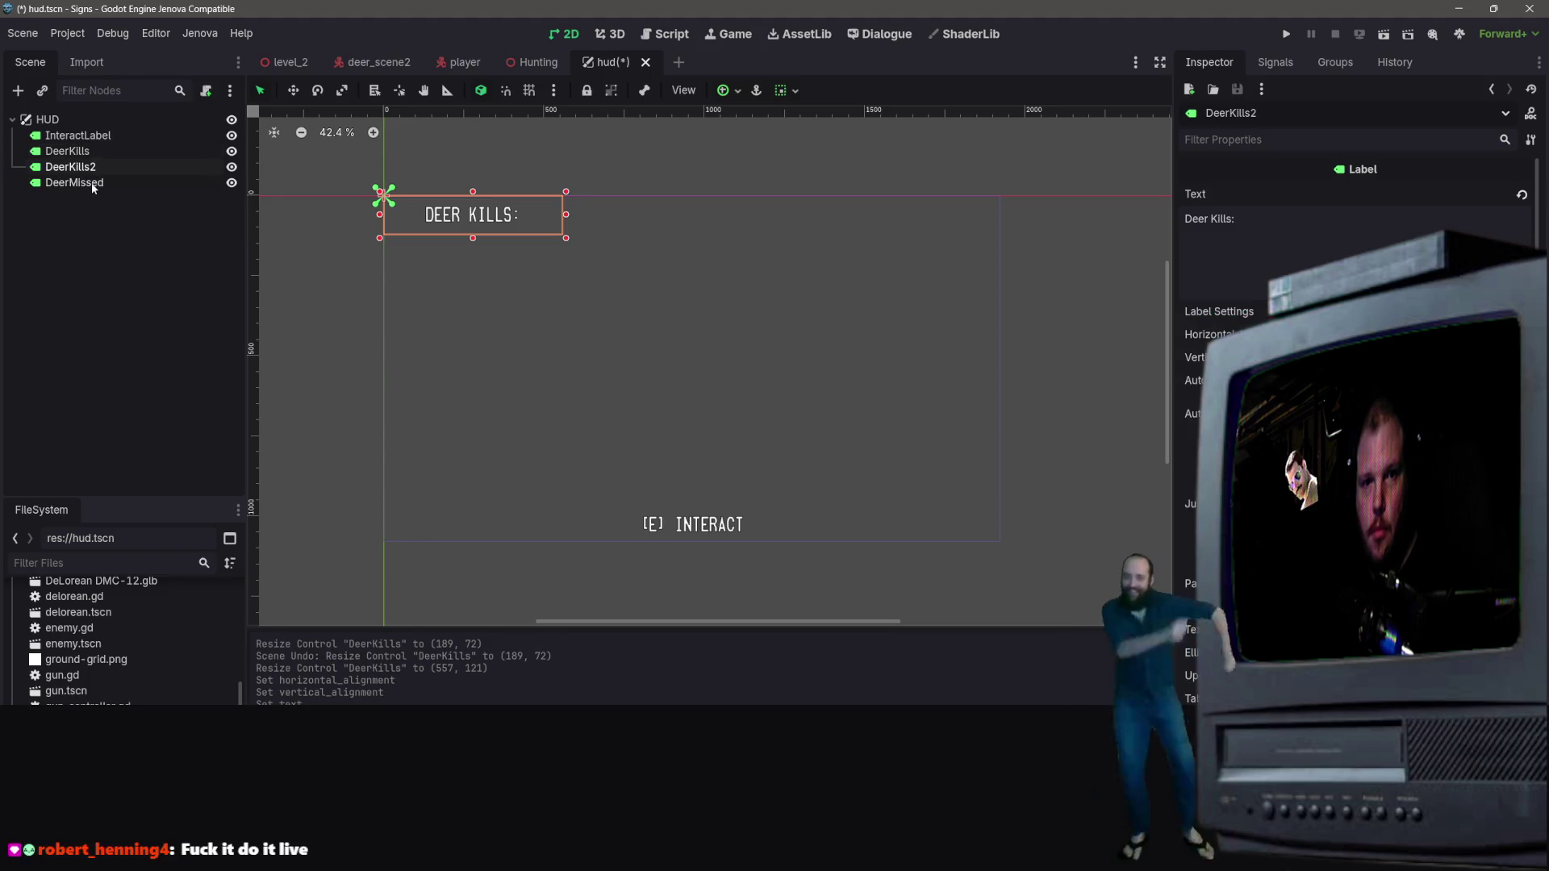
Step: Delete the old DeerMissed node from the HUD tree
double_click(90, 183)
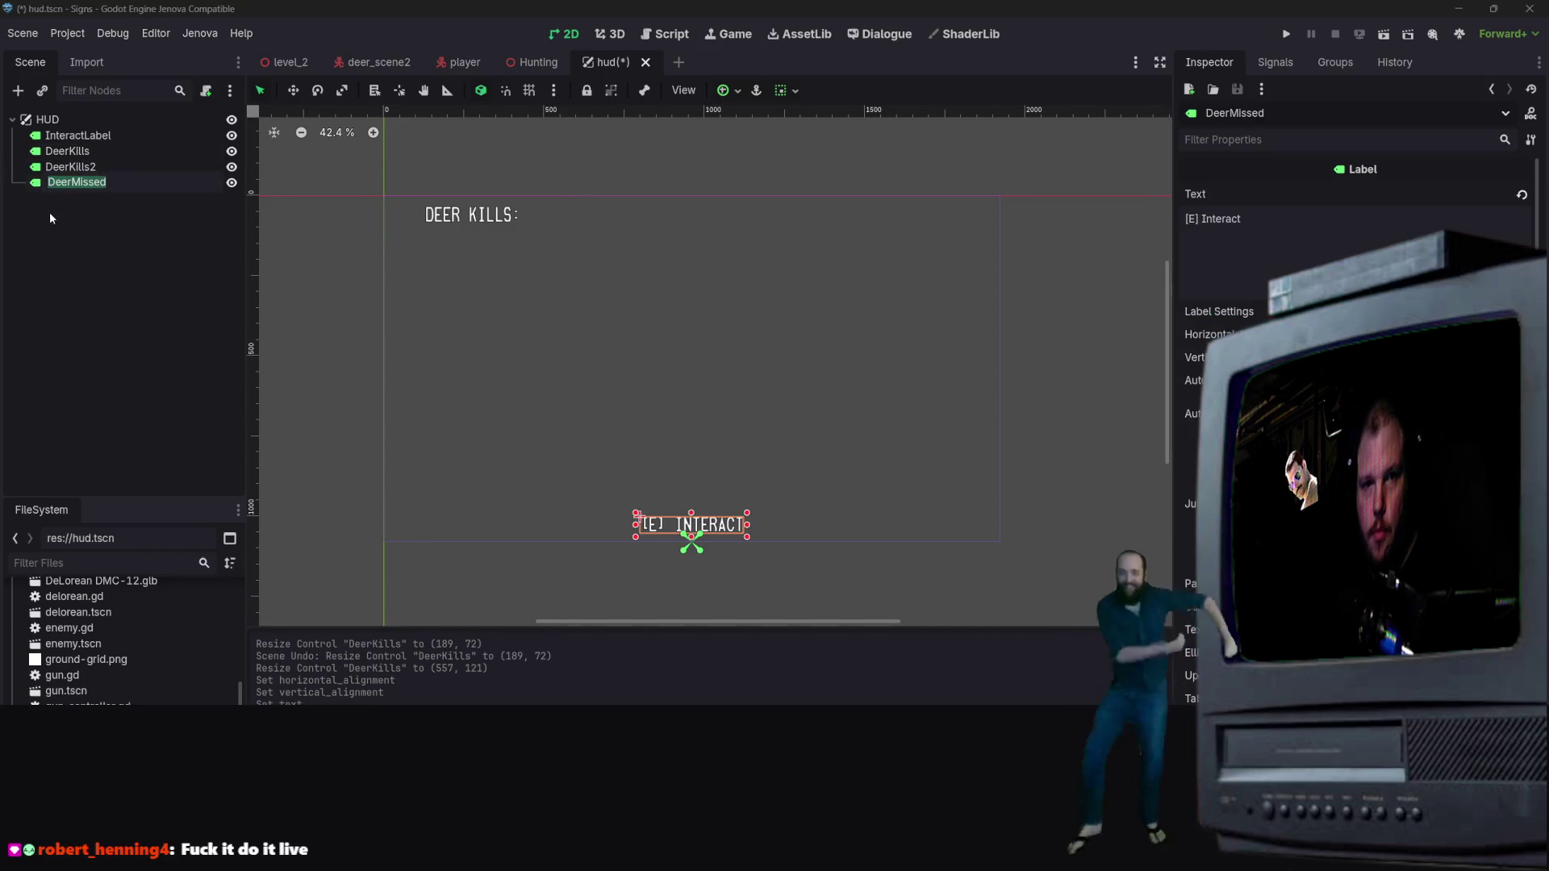
double_click(36, 182)
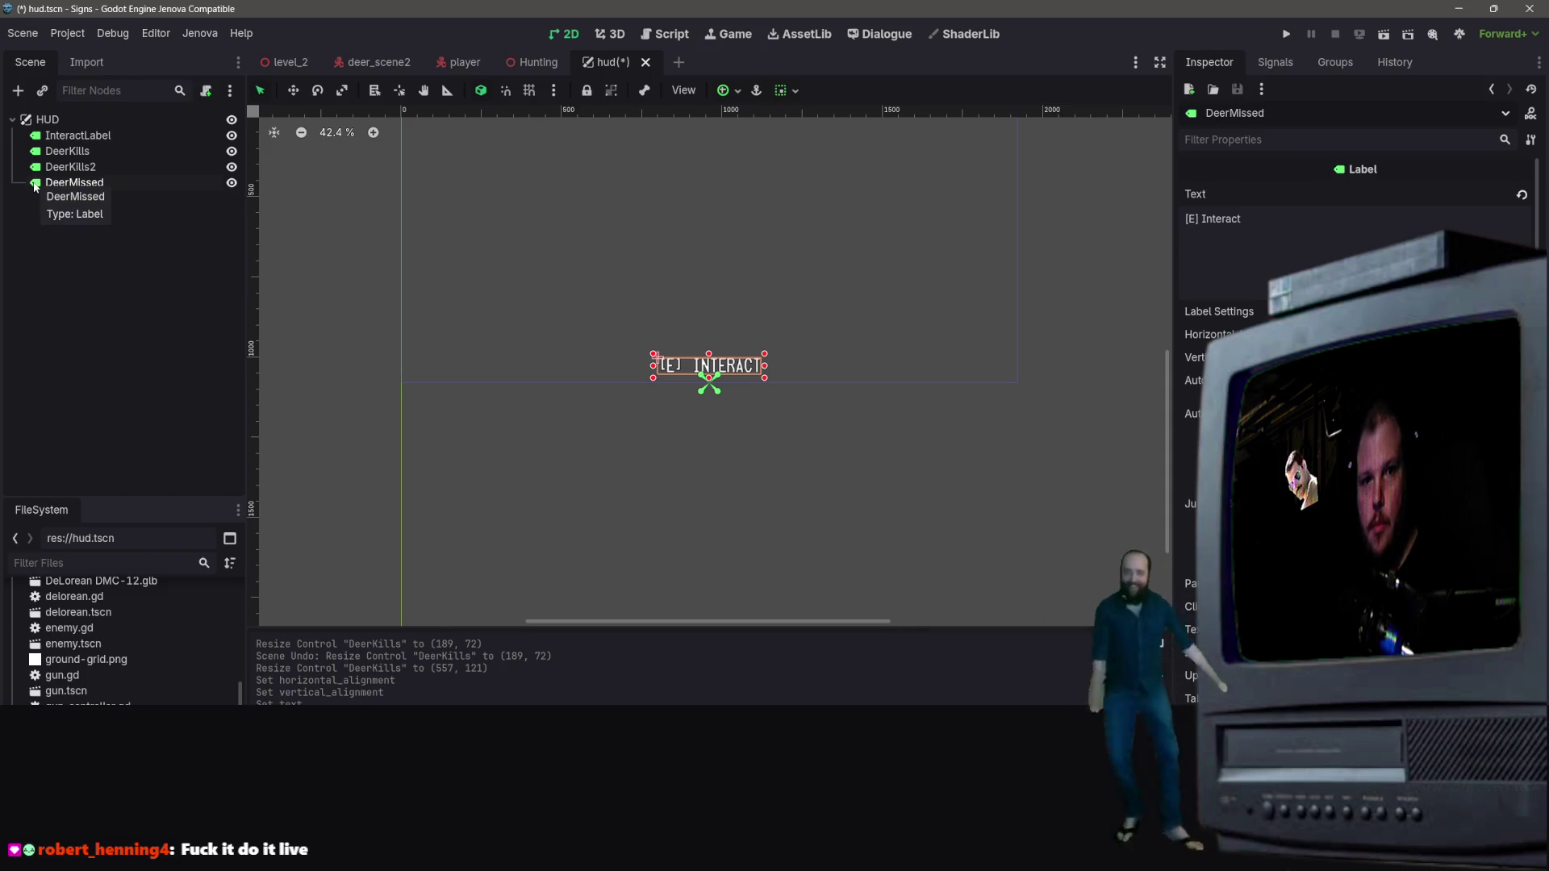
key(Delete)
key(Return)
scroll(395, 321, up, 1)
Step: Change the DeerKills2 label text to 'Deer Missed:'
click(98, 168)
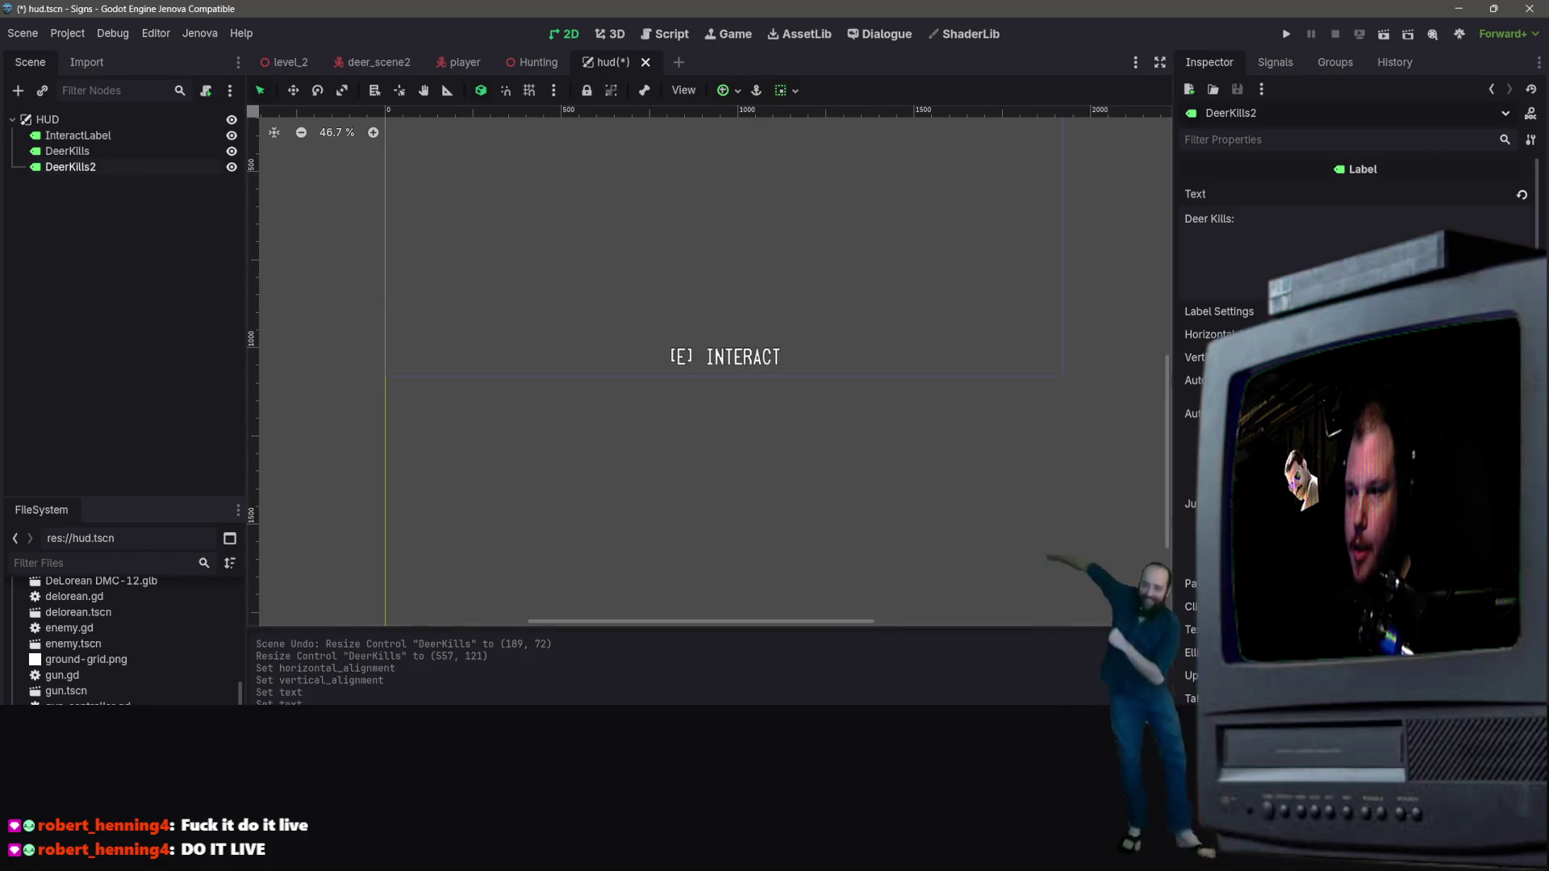
drag(1215, 221, 1218, 221)
text(Missed)
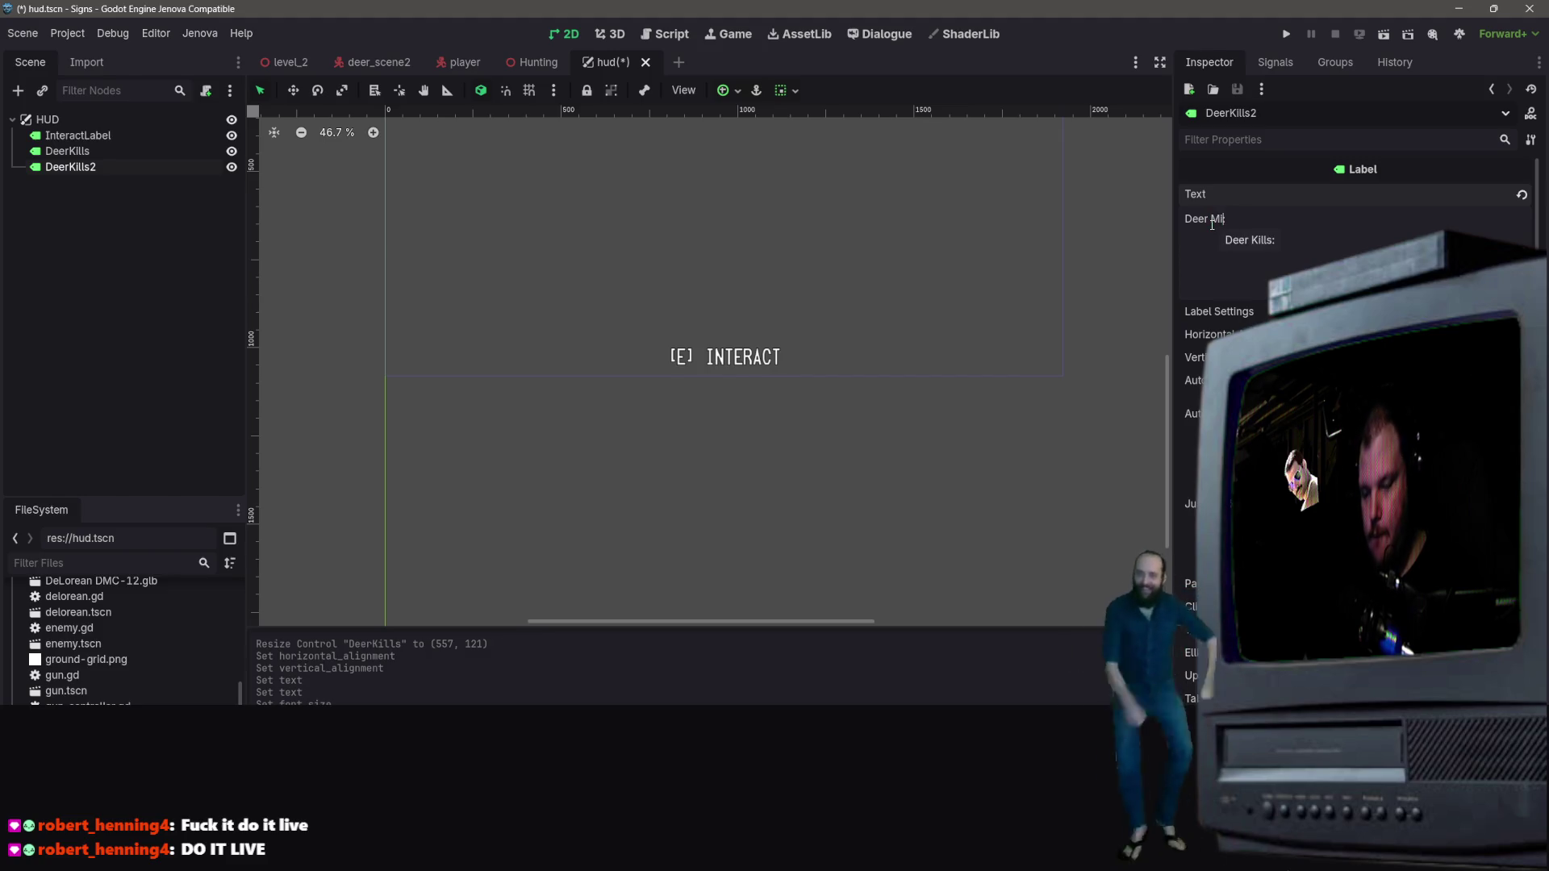
click(119, 230)
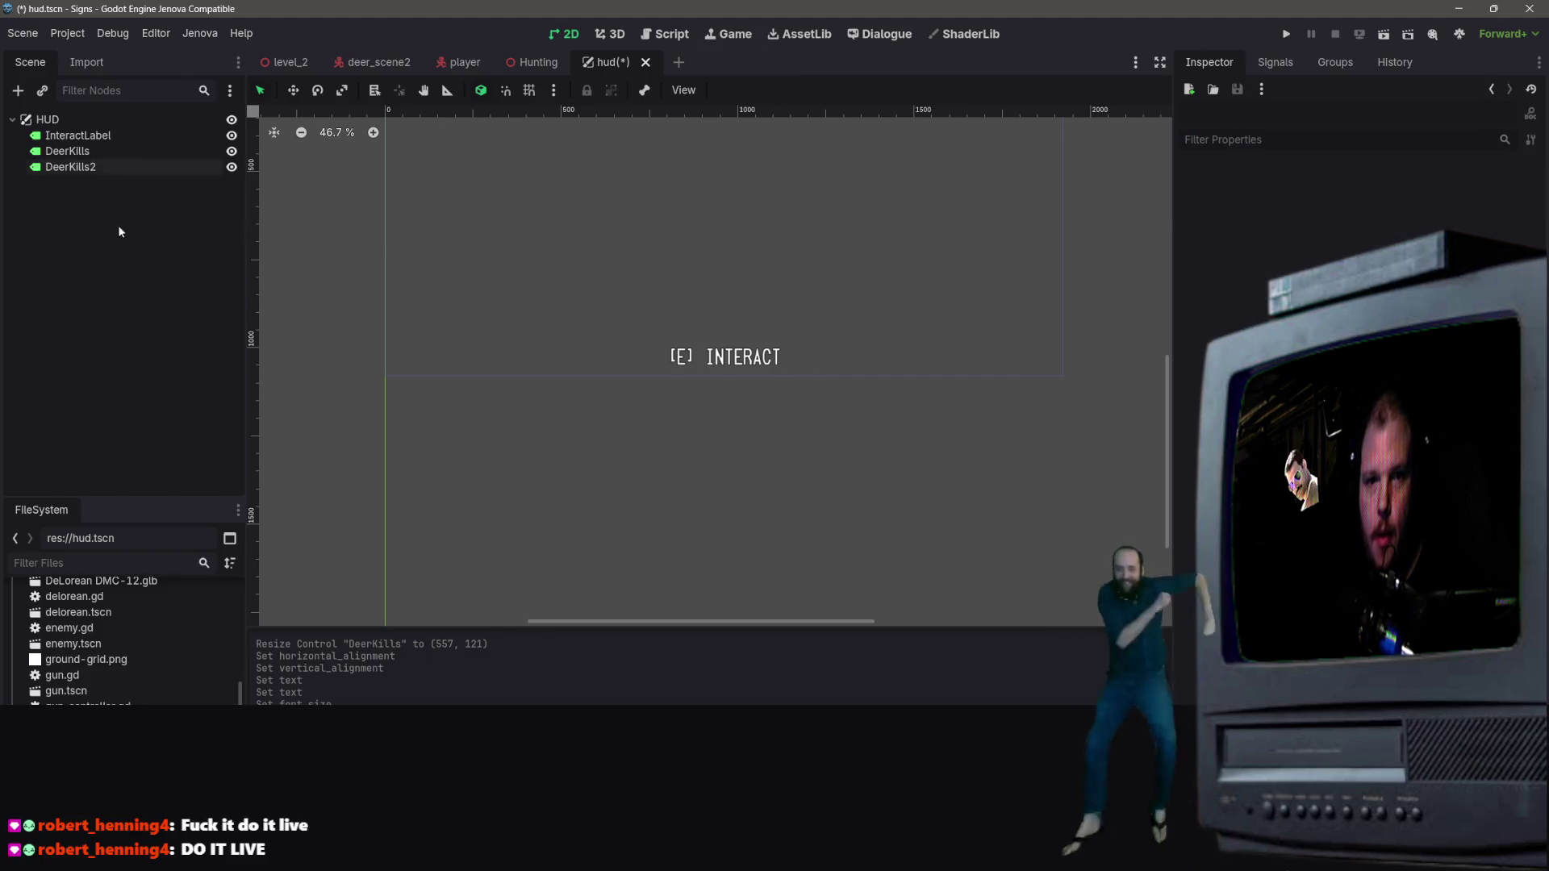
scroll(283, 218, down, 2)
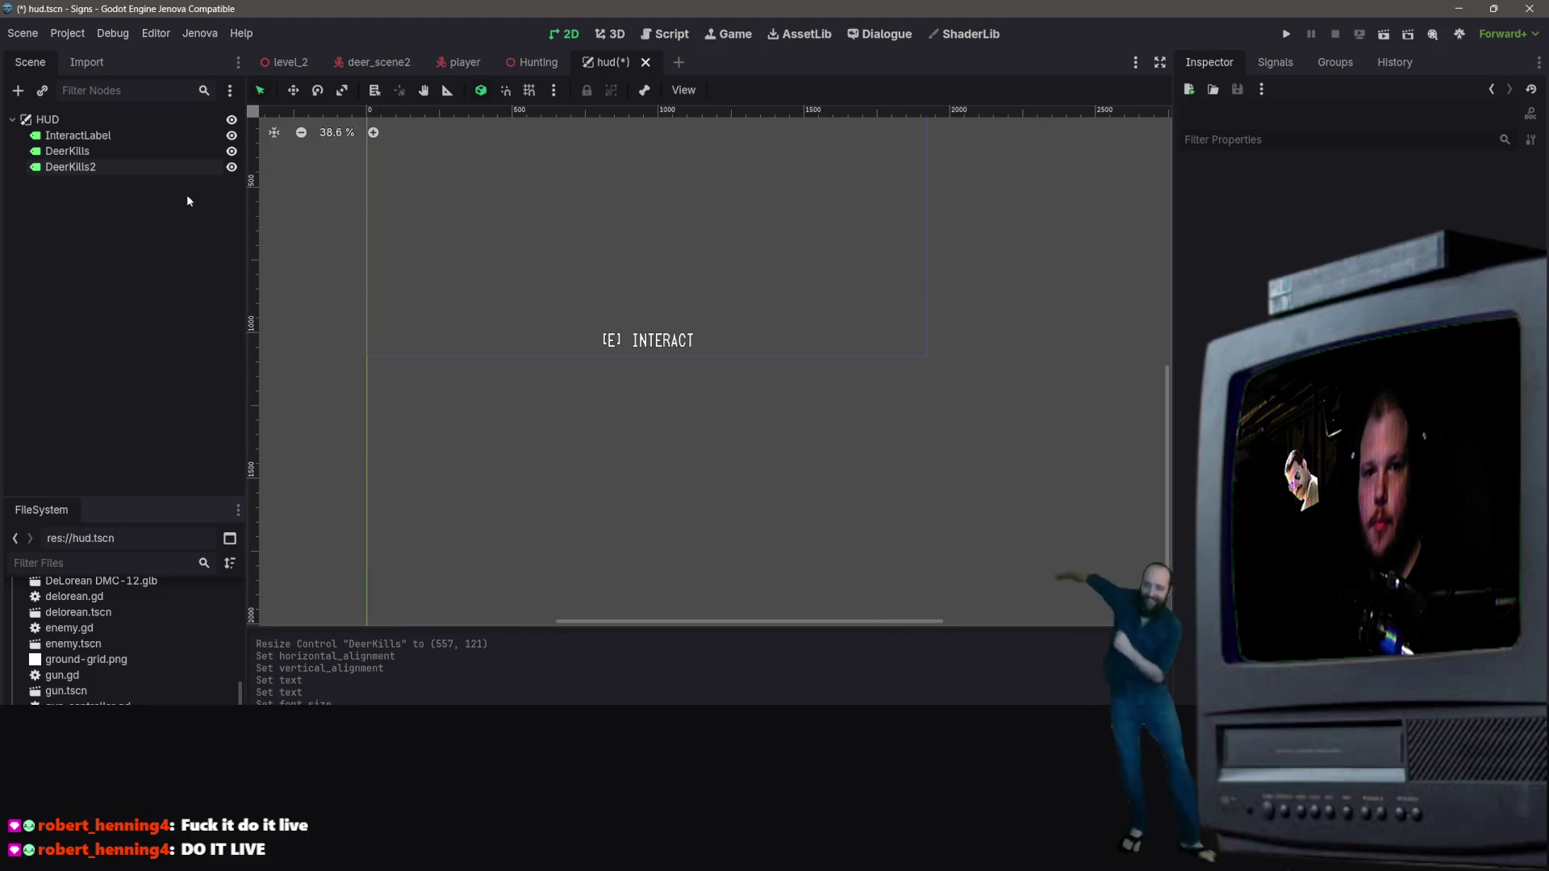
Step: Rename the DeerKills2 node to DeerMissed
click(74, 167)
key(F2)
text(DeerMissed)
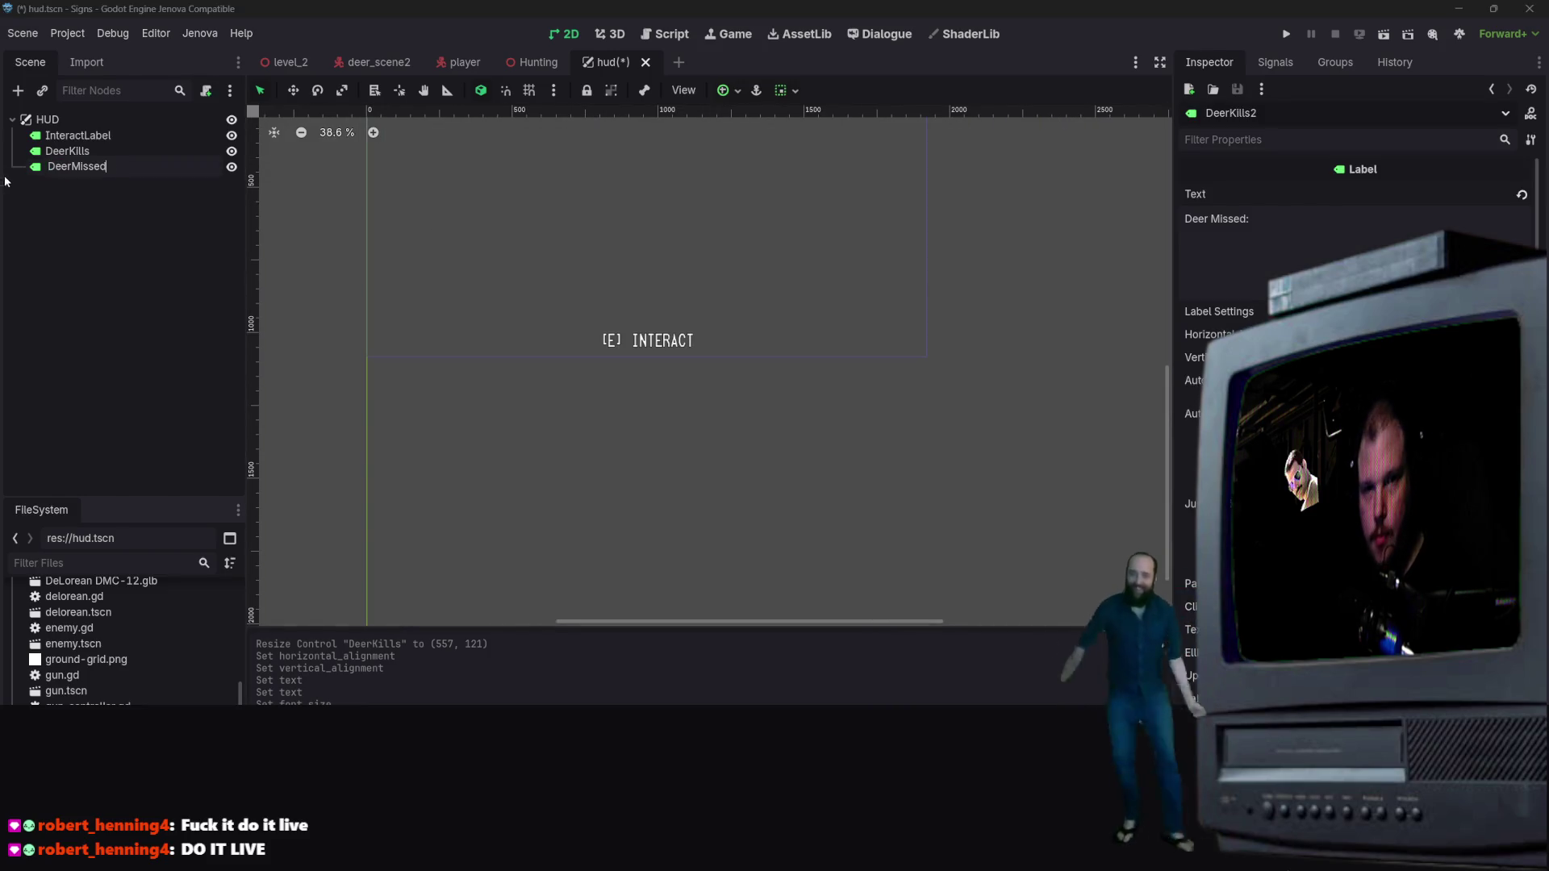
key(Return)
scroll(562, 396, down, 4)
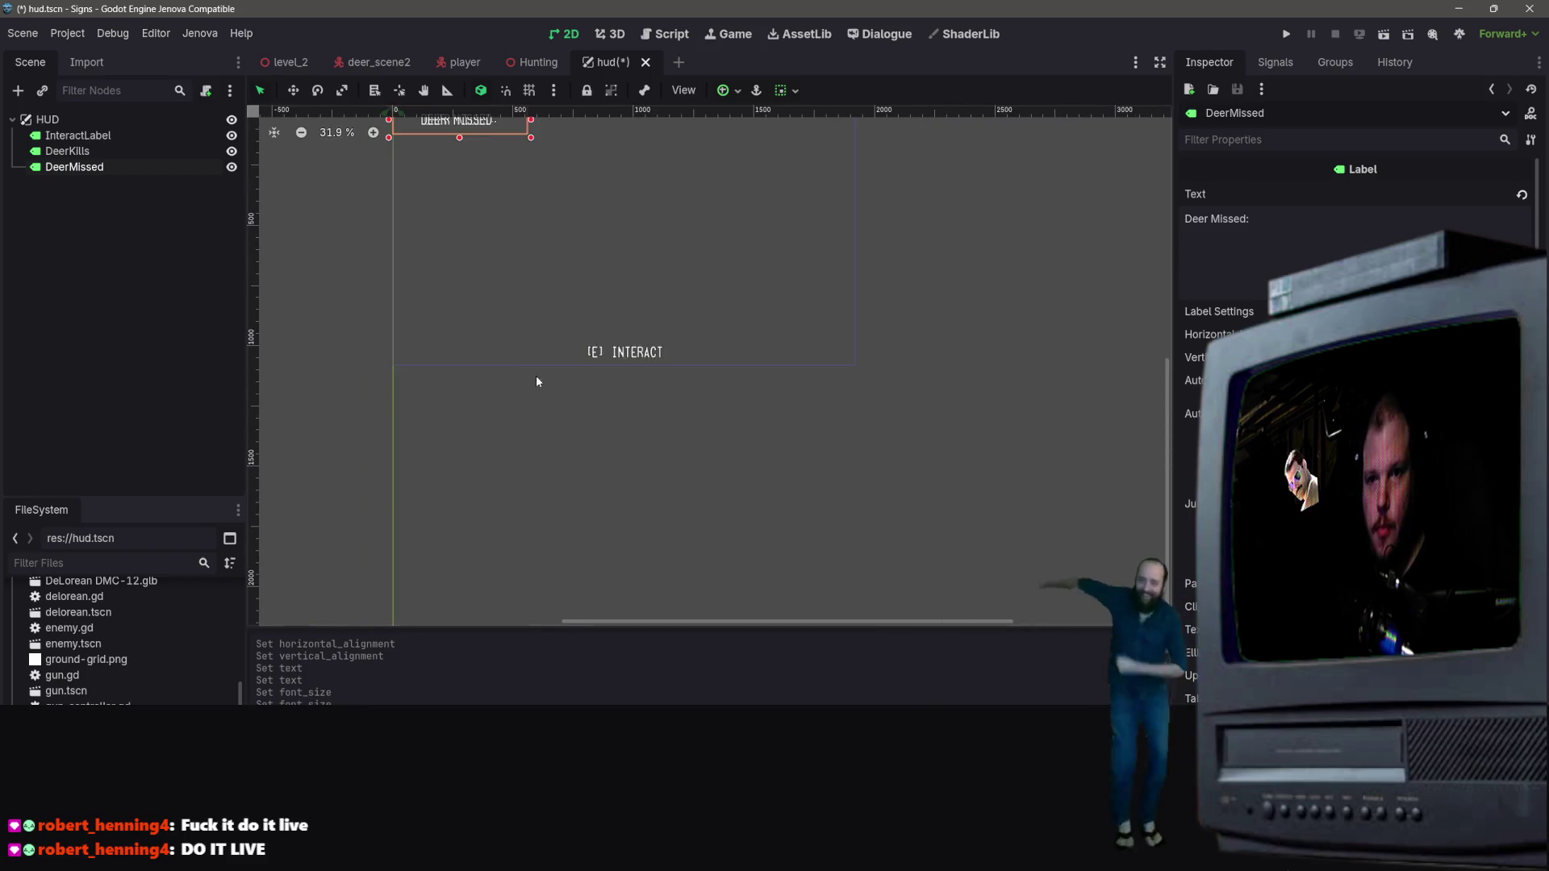
scroll(1149, 263, up, 3)
scroll(536, 257, up, 9)
scroll(535, 256, down, 2)
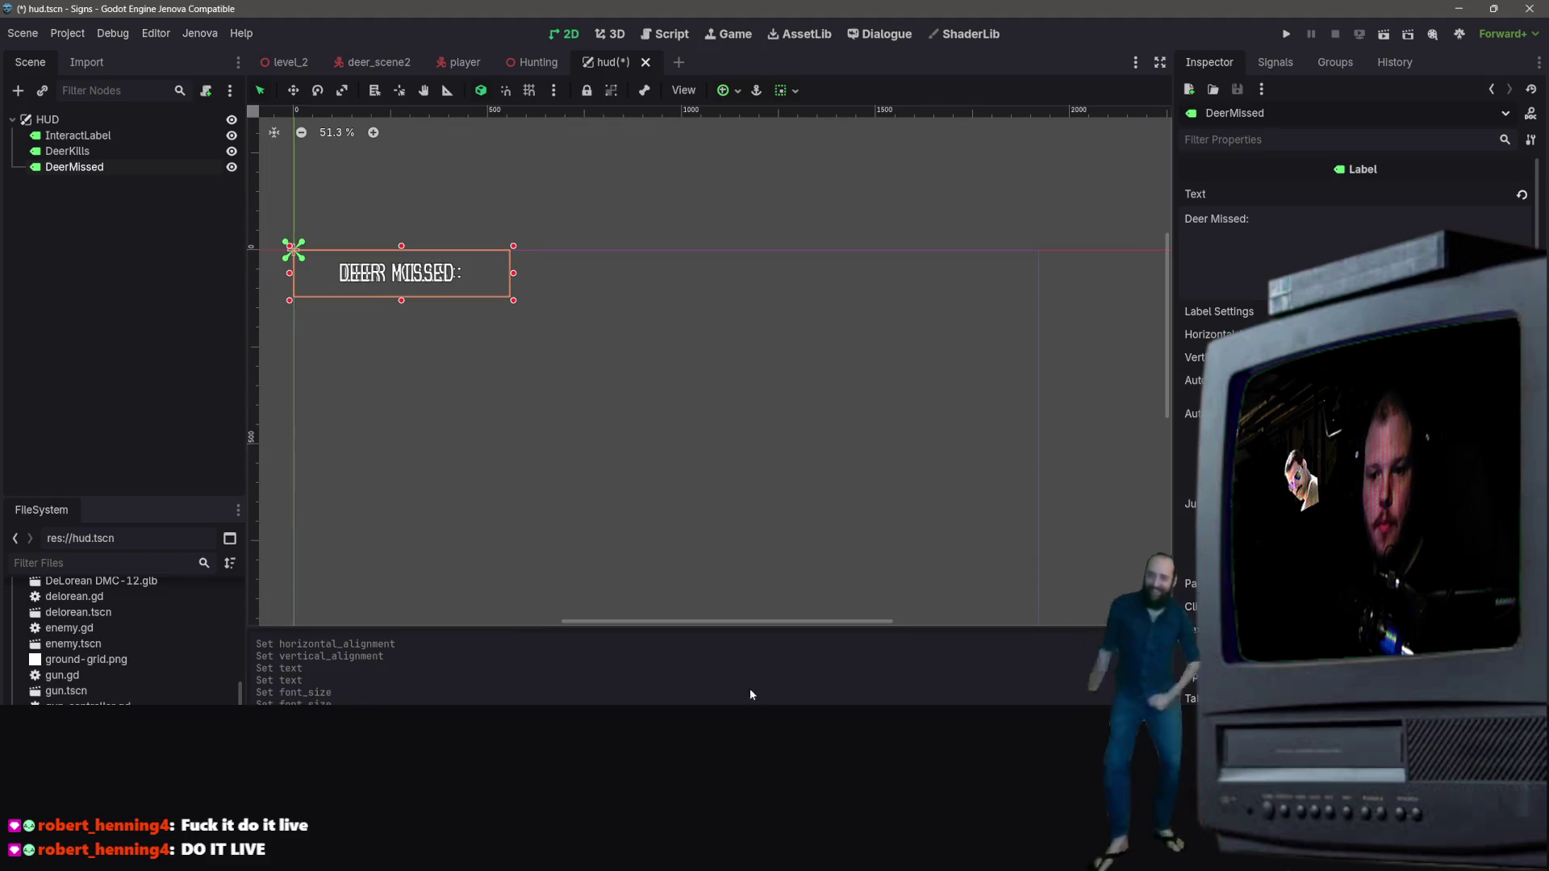
Step: Move the DEER MISSED label to the HUD's right side with grid snapping on
drag(749, 621, 686, 621)
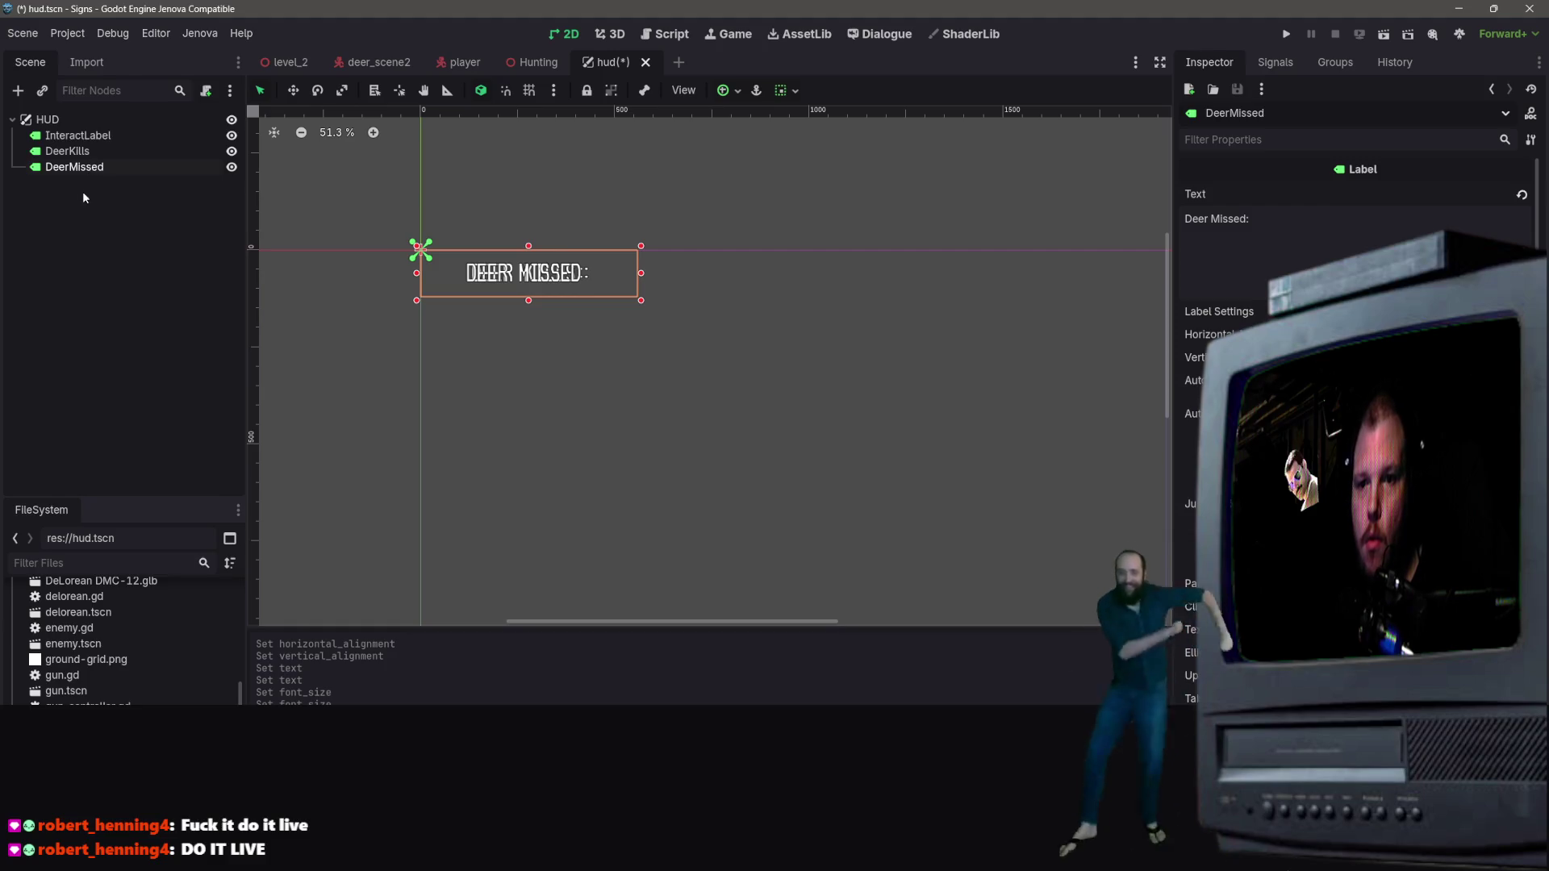
click(292, 92)
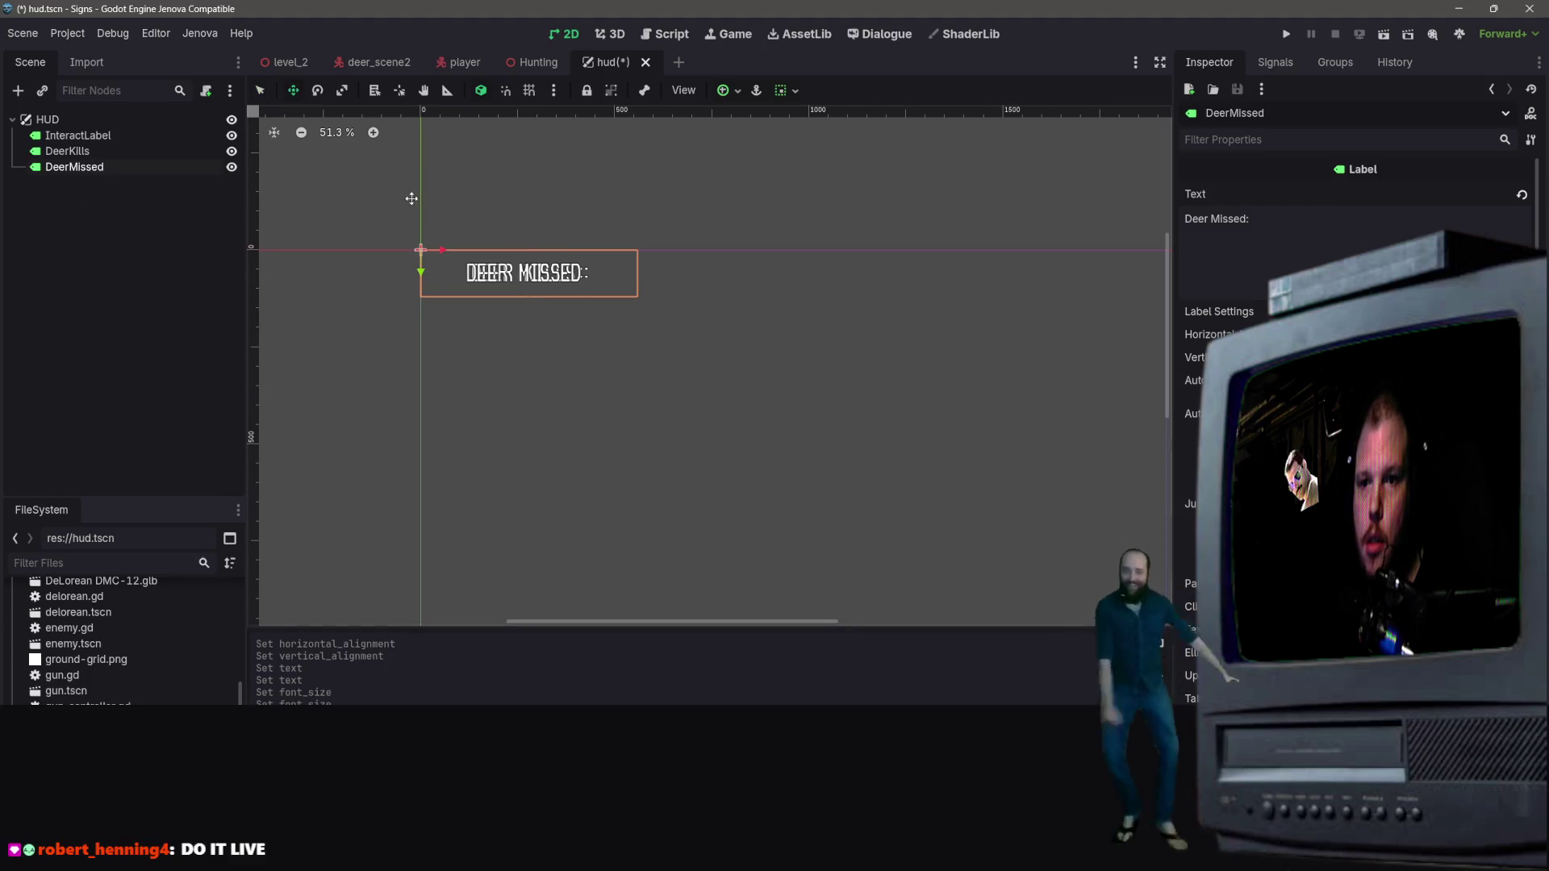
drag(443, 250, 1007, 249)
scroll(737, 616, right, 5)
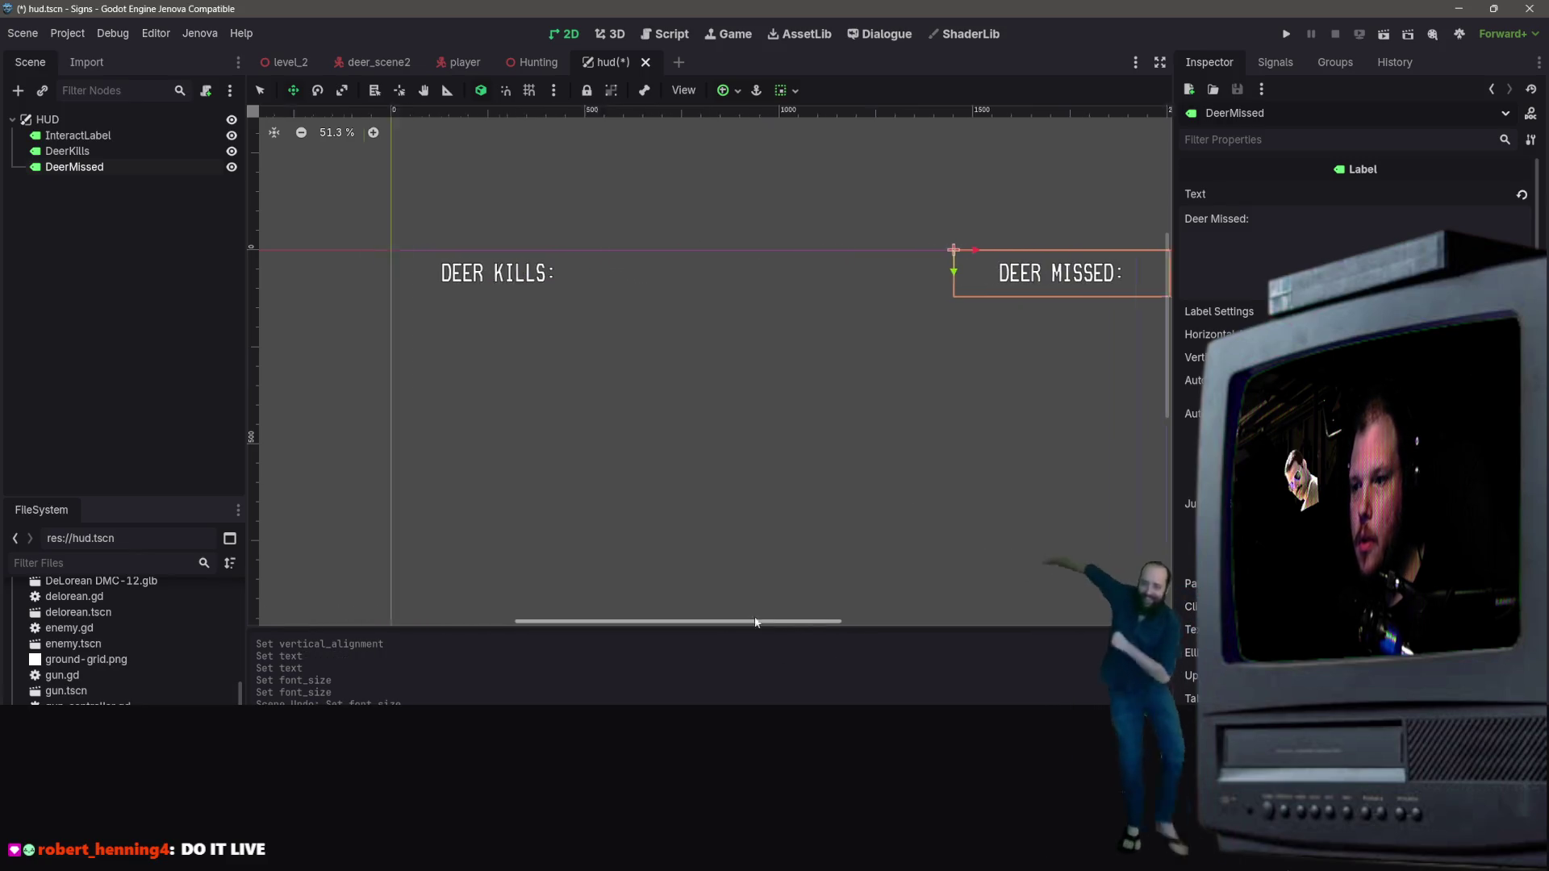
mouse_move(627, 248)
mouse_down()
mouse_move(595, 250)
mouse_move(586, 233)
mouse_move(599, 246)
mouse_up()
click(529, 90)
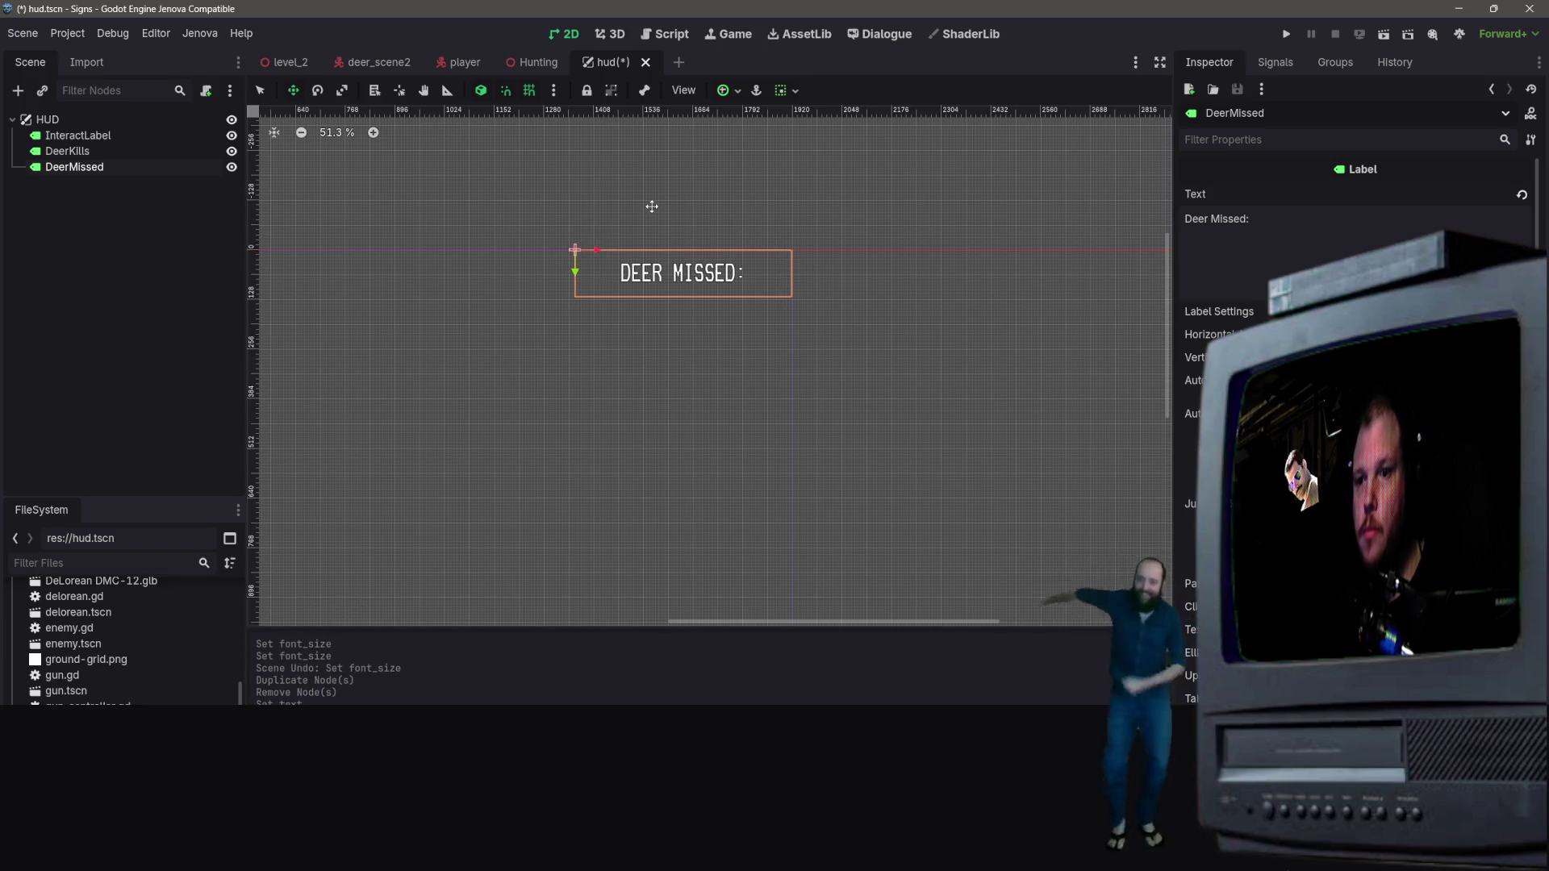
drag(729, 623, 583, 627)
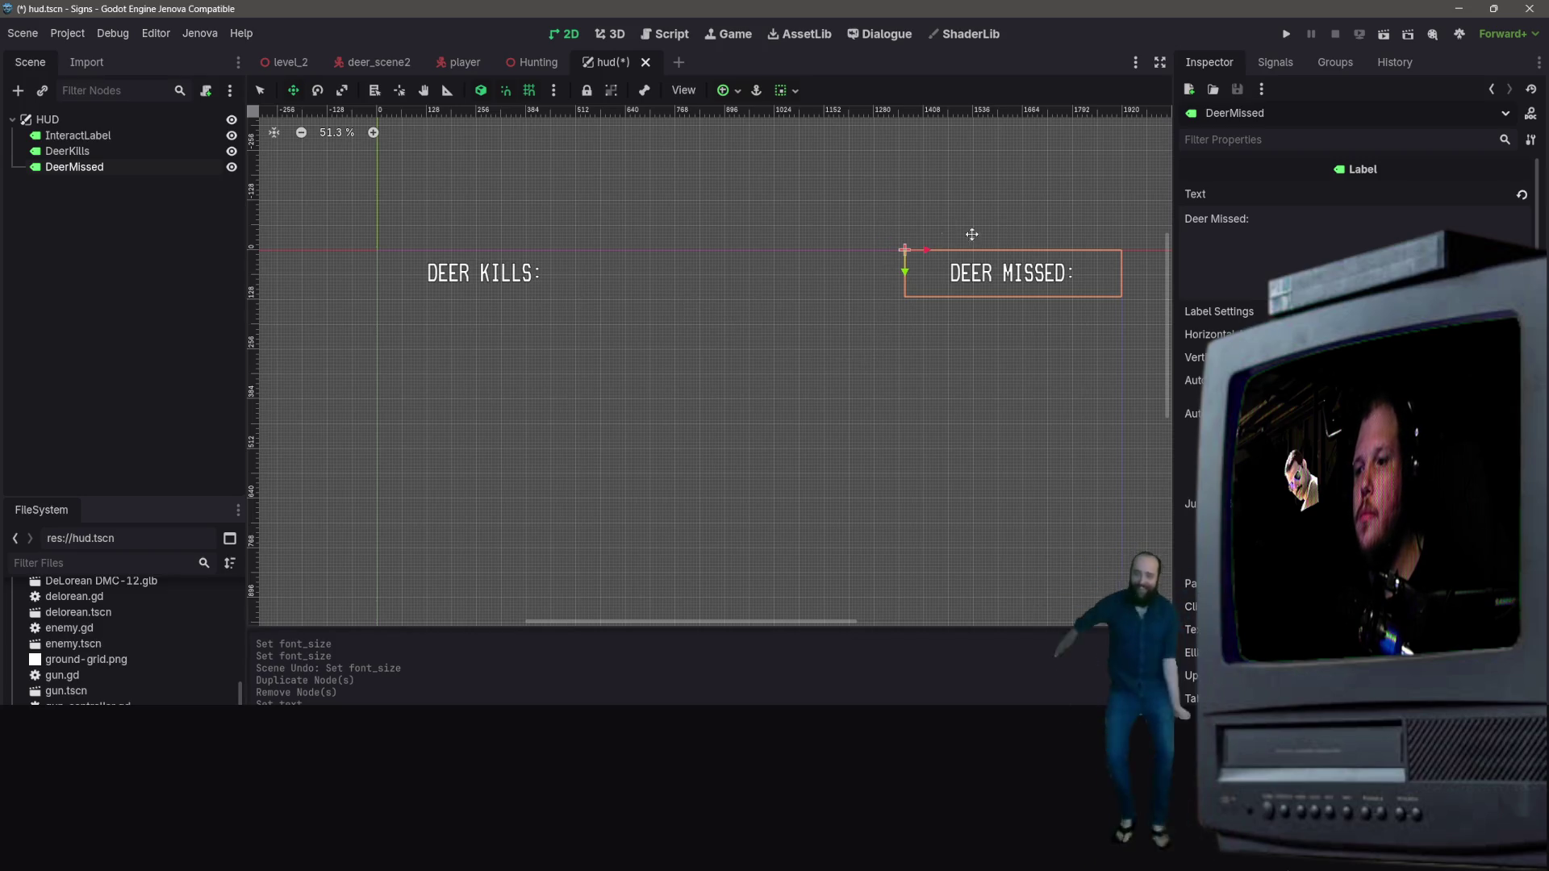
click(1299, 253)
click(62, 387)
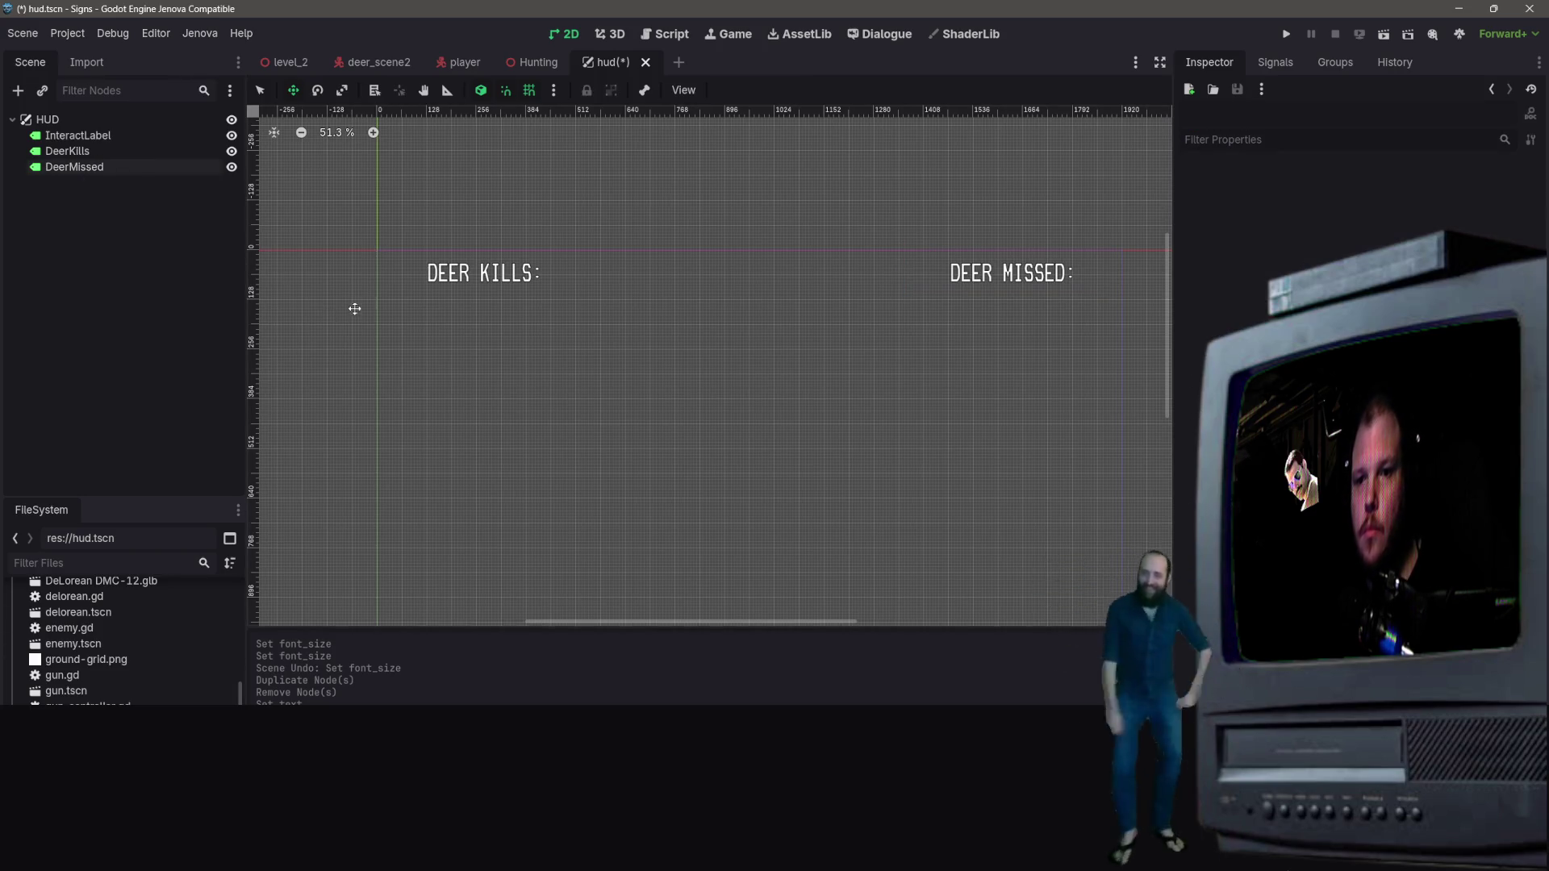
Step: Nudge DEER KILLS slightly left and fine-tune the DEER MISSED position
click(522, 258)
mouse_move(400, 248)
mouse_down()
mouse_move(352, 248)
mouse_move(375, 248)
mouse_up()
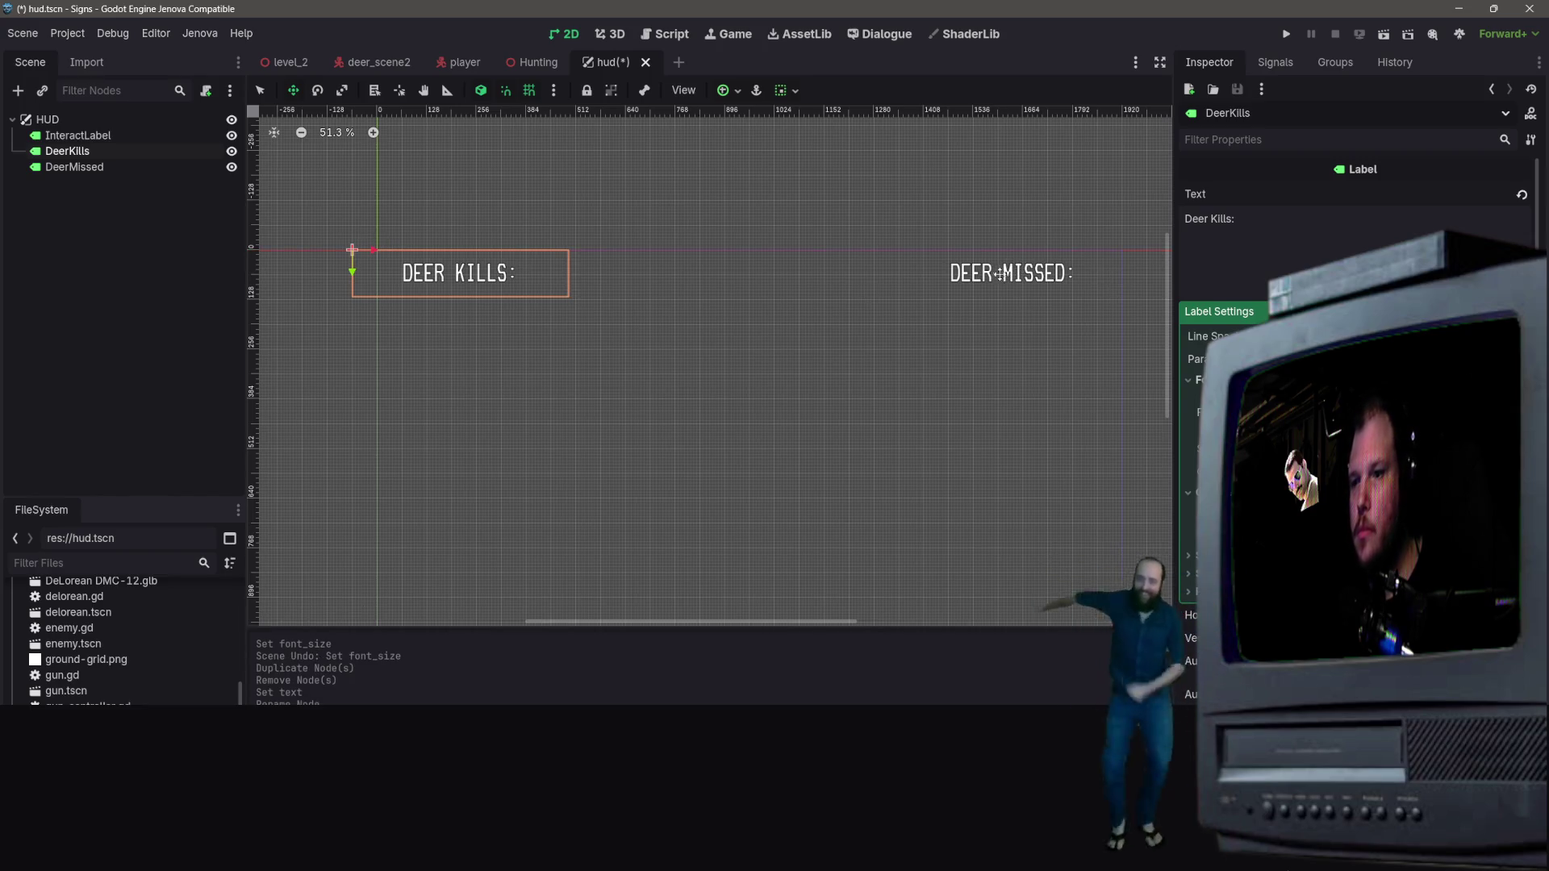
key(Right)
drag(376, 246, 372, 240)
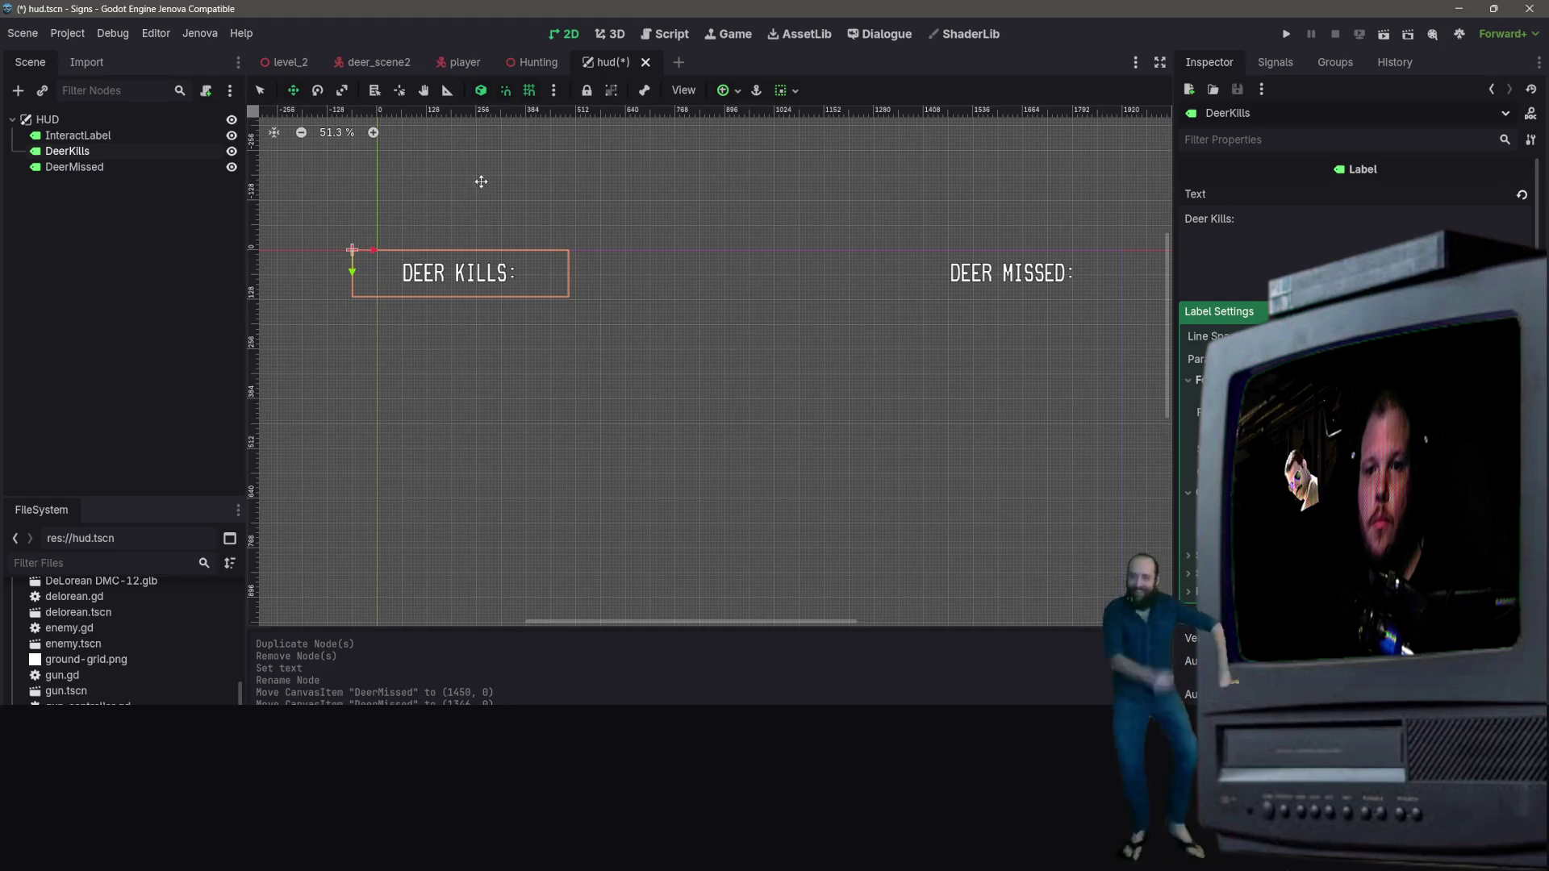
click(145, 167)
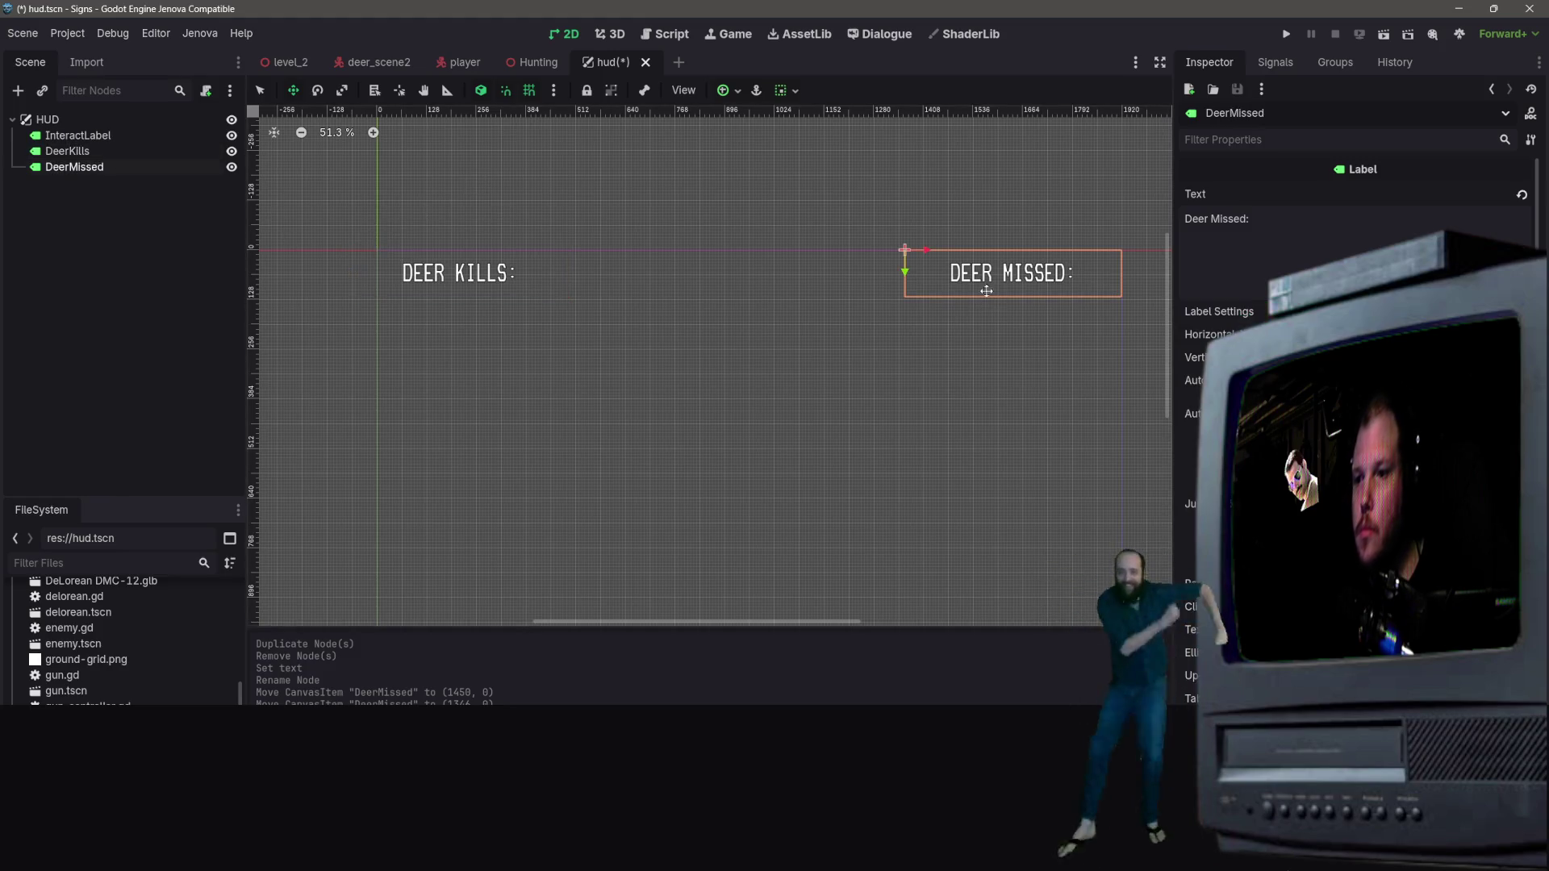
mouse_move(930, 250)
mouse_down()
mouse_move(901, 249)
mouse_move(925, 244)
mouse_up()
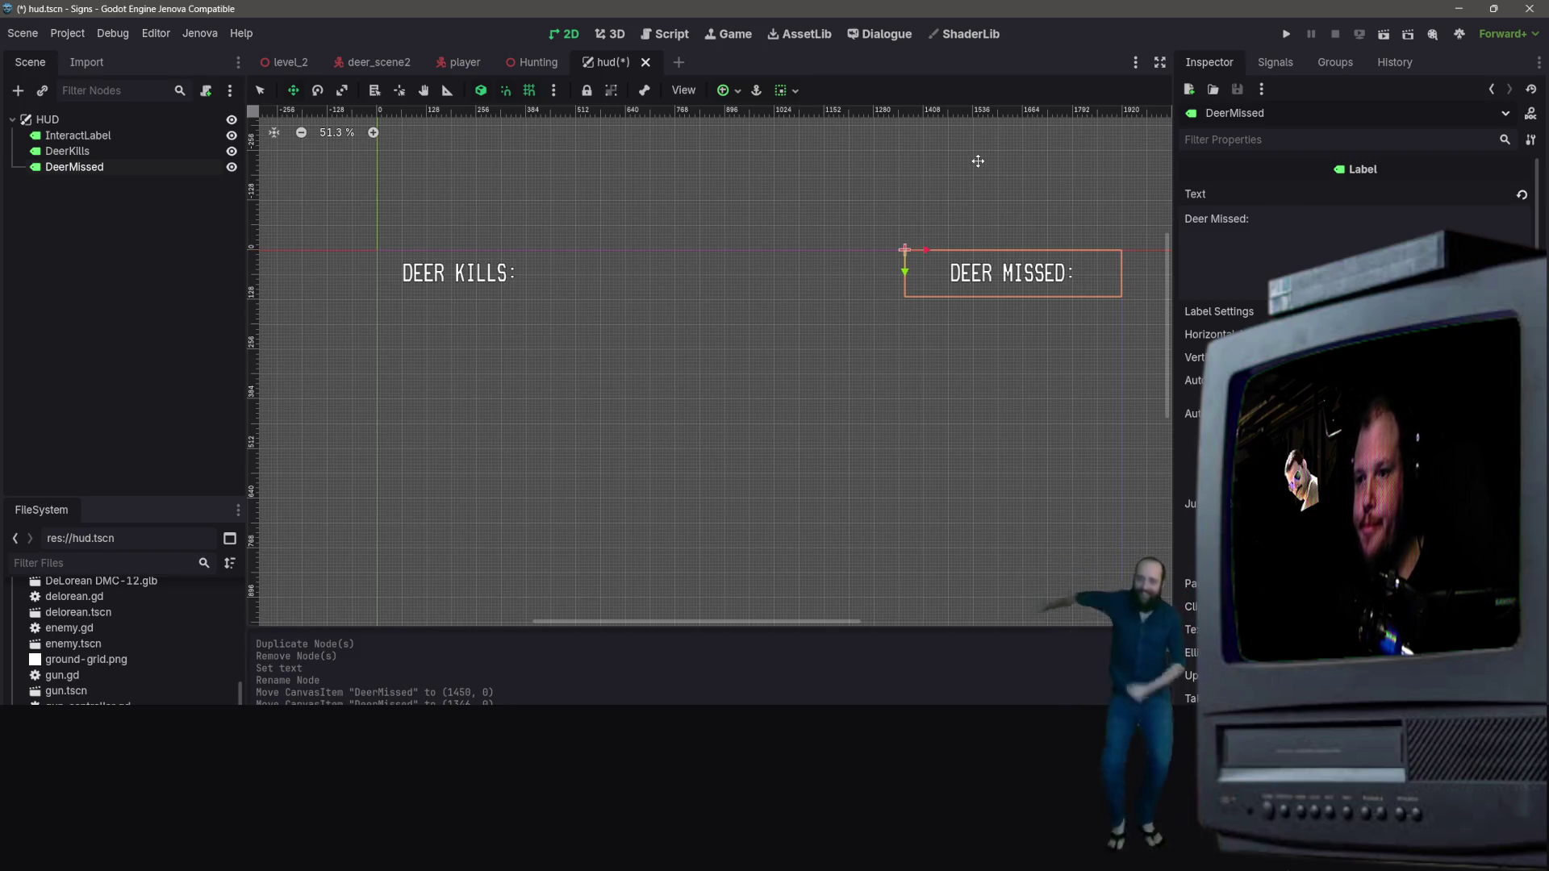
mouse_move(928, 247)
mouse_down()
mouse_move(902, 244)
mouse_move(942, 244)
mouse_move(913, 242)
mouse_move(929, 242)
mouse_up()
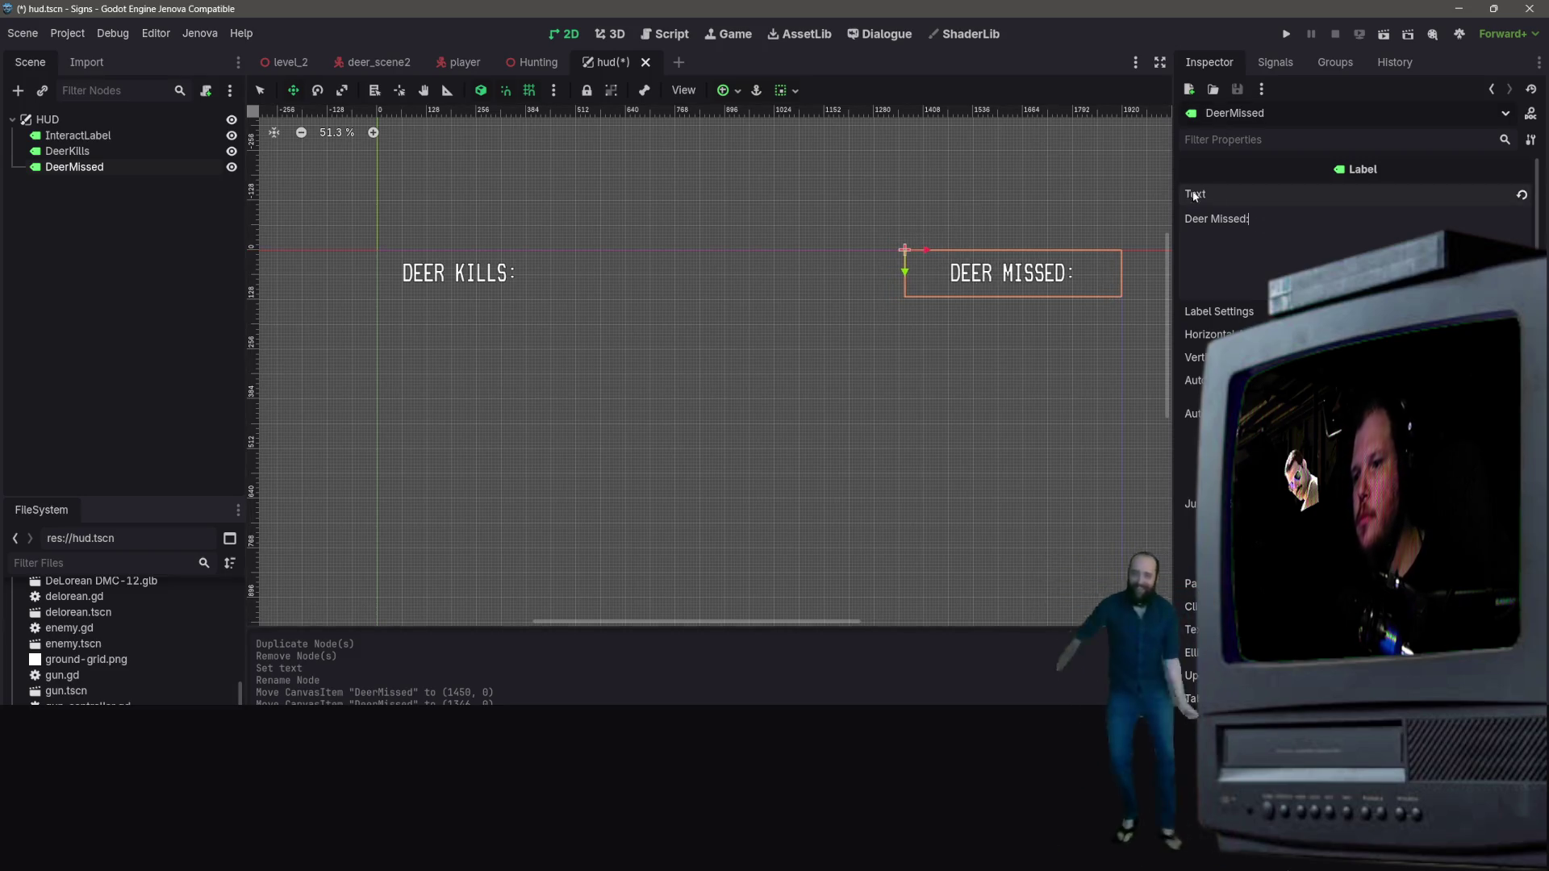
Step: Hide the [E] Interact label and save hud.tscn
scroll(1045, 364, down, 5)
scroll(1046, 364, up, 4)
scroll(1043, 365, down, 1)
scroll(1043, 366, up, 1)
scroll(1043, 366, down, 1)
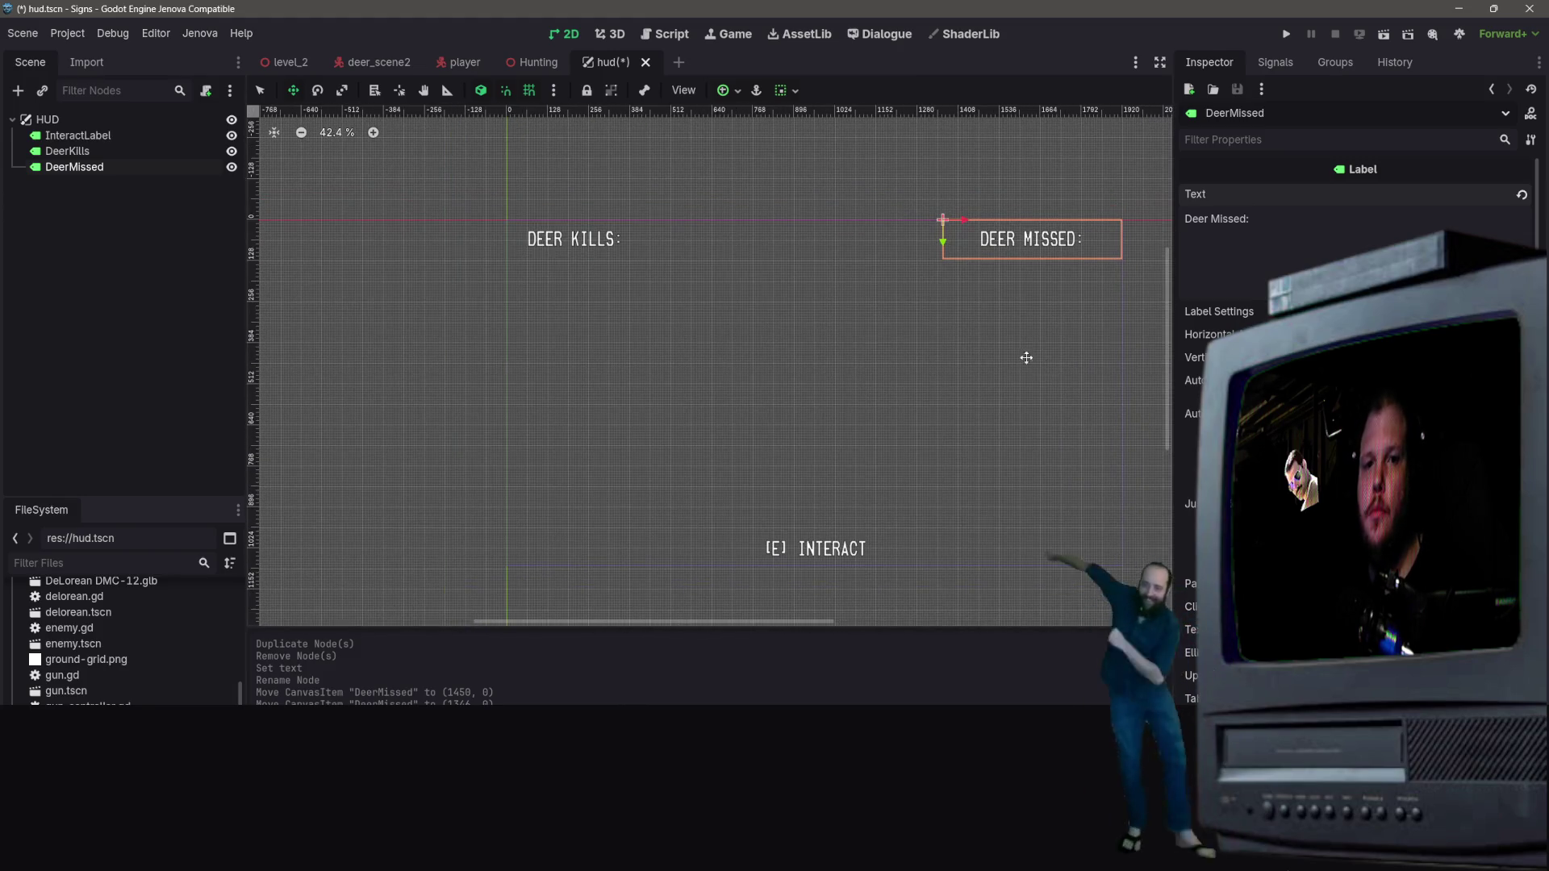
click(231, 135)
click(203, 292)
key(ctrl+s)
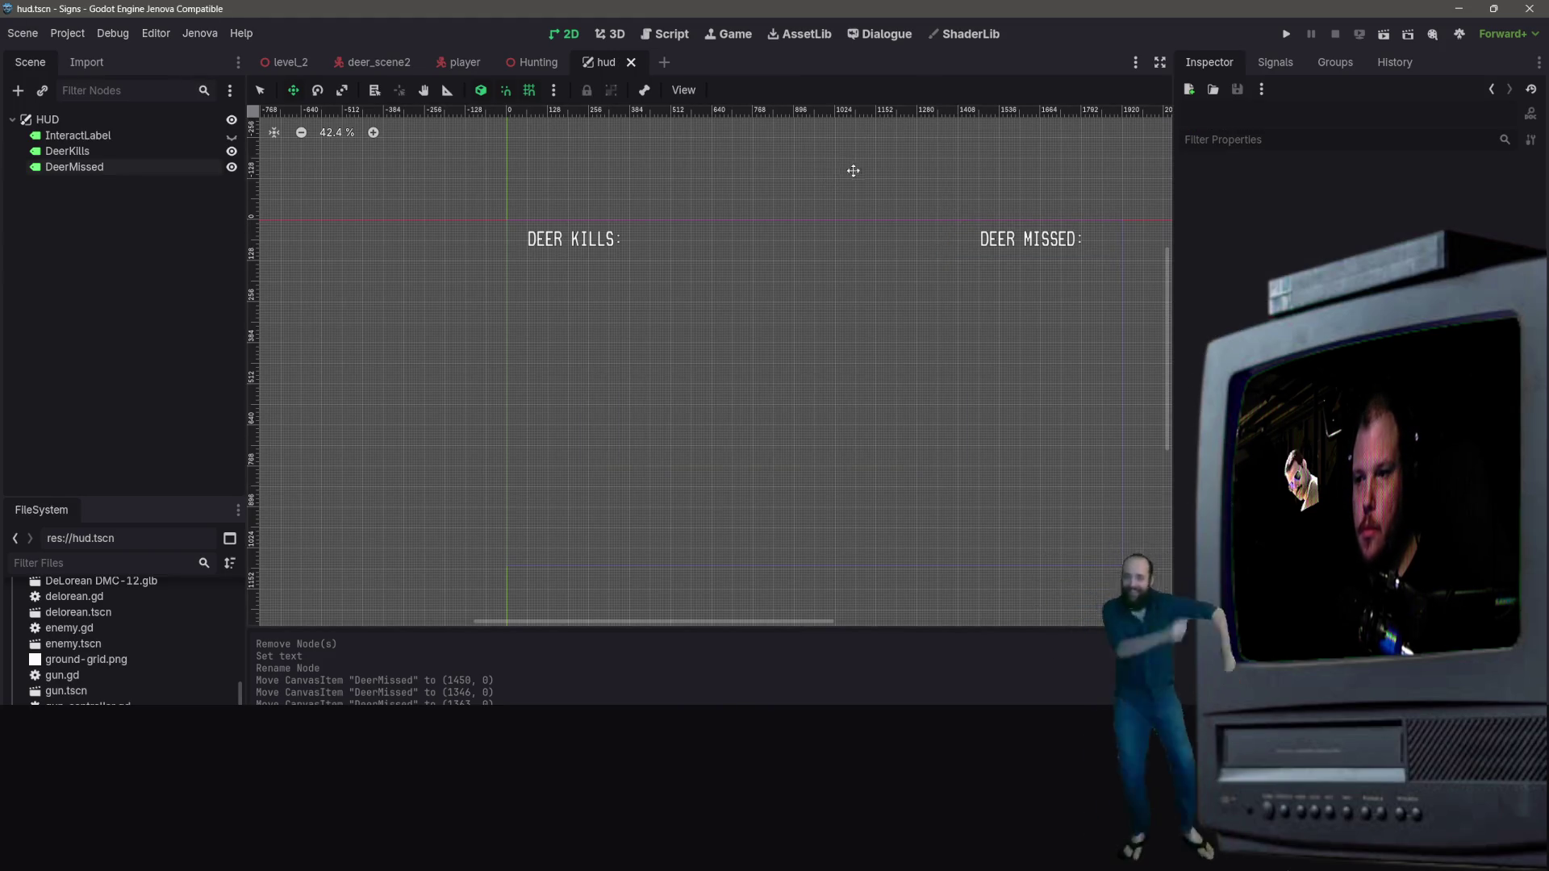
Step: Open the Hunting scene and run it
click(610, 33)
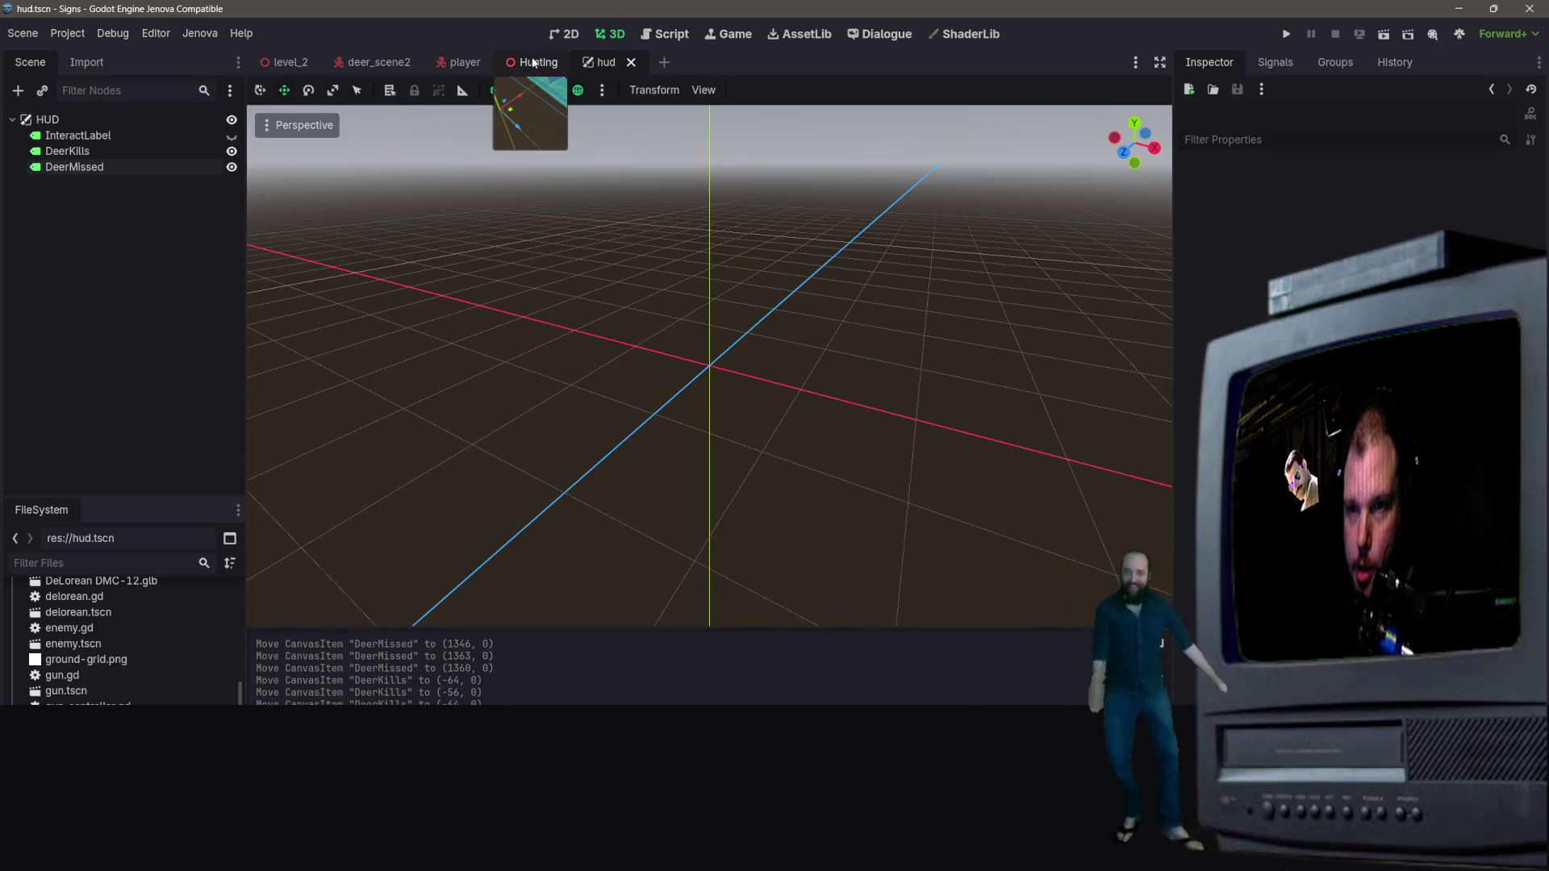
click(534, 62)
click(1383, 37)
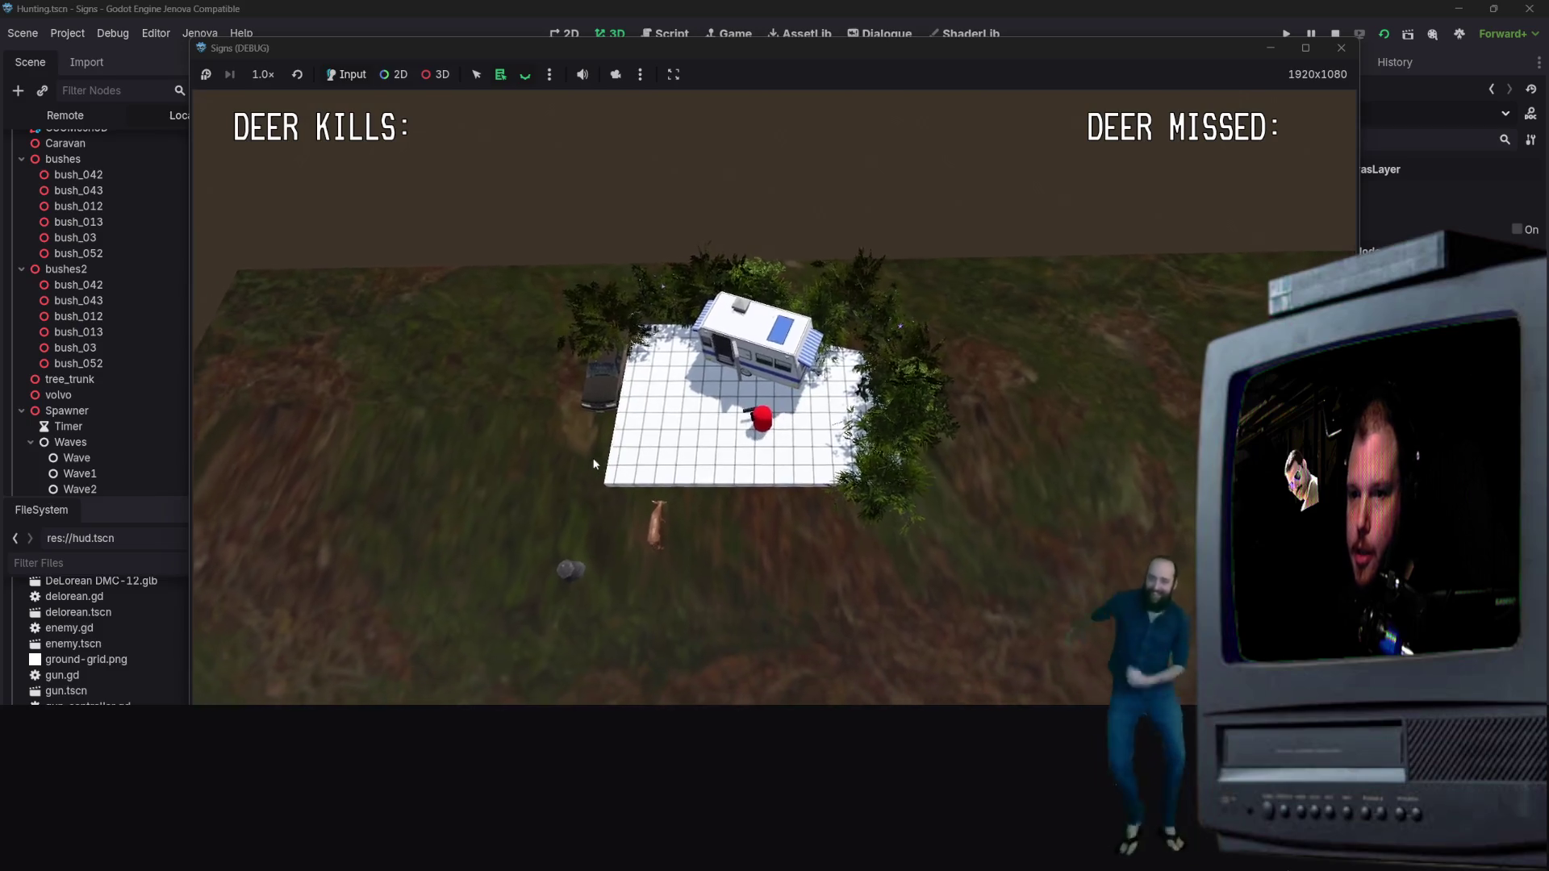
Step: Walk the player around with WASD, shoot at deer, then stop the game
key(s)
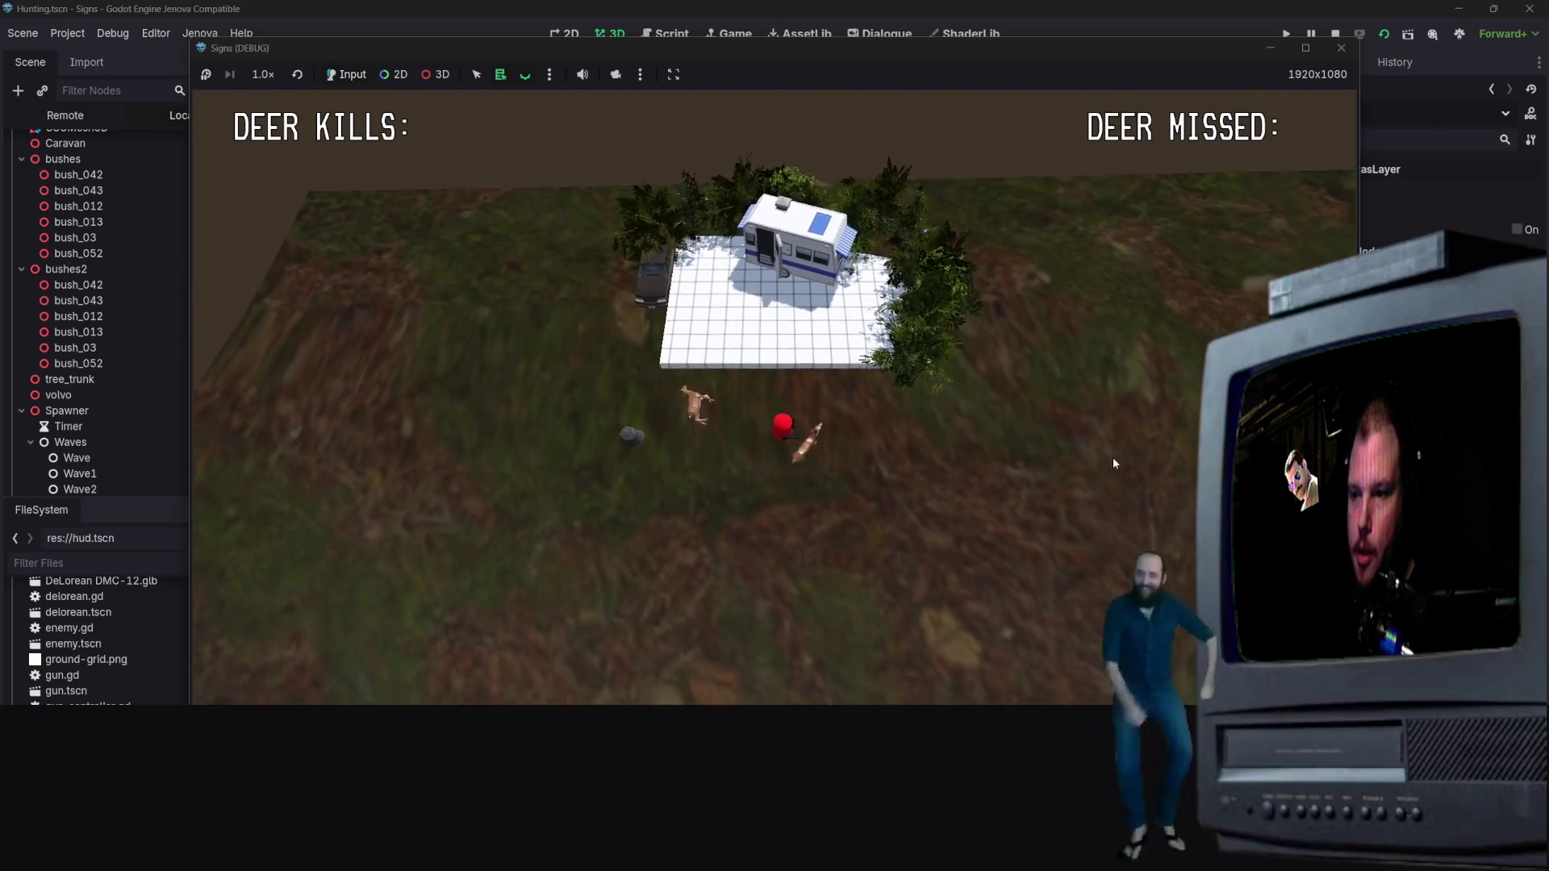
key(d)
click(1017, 371)
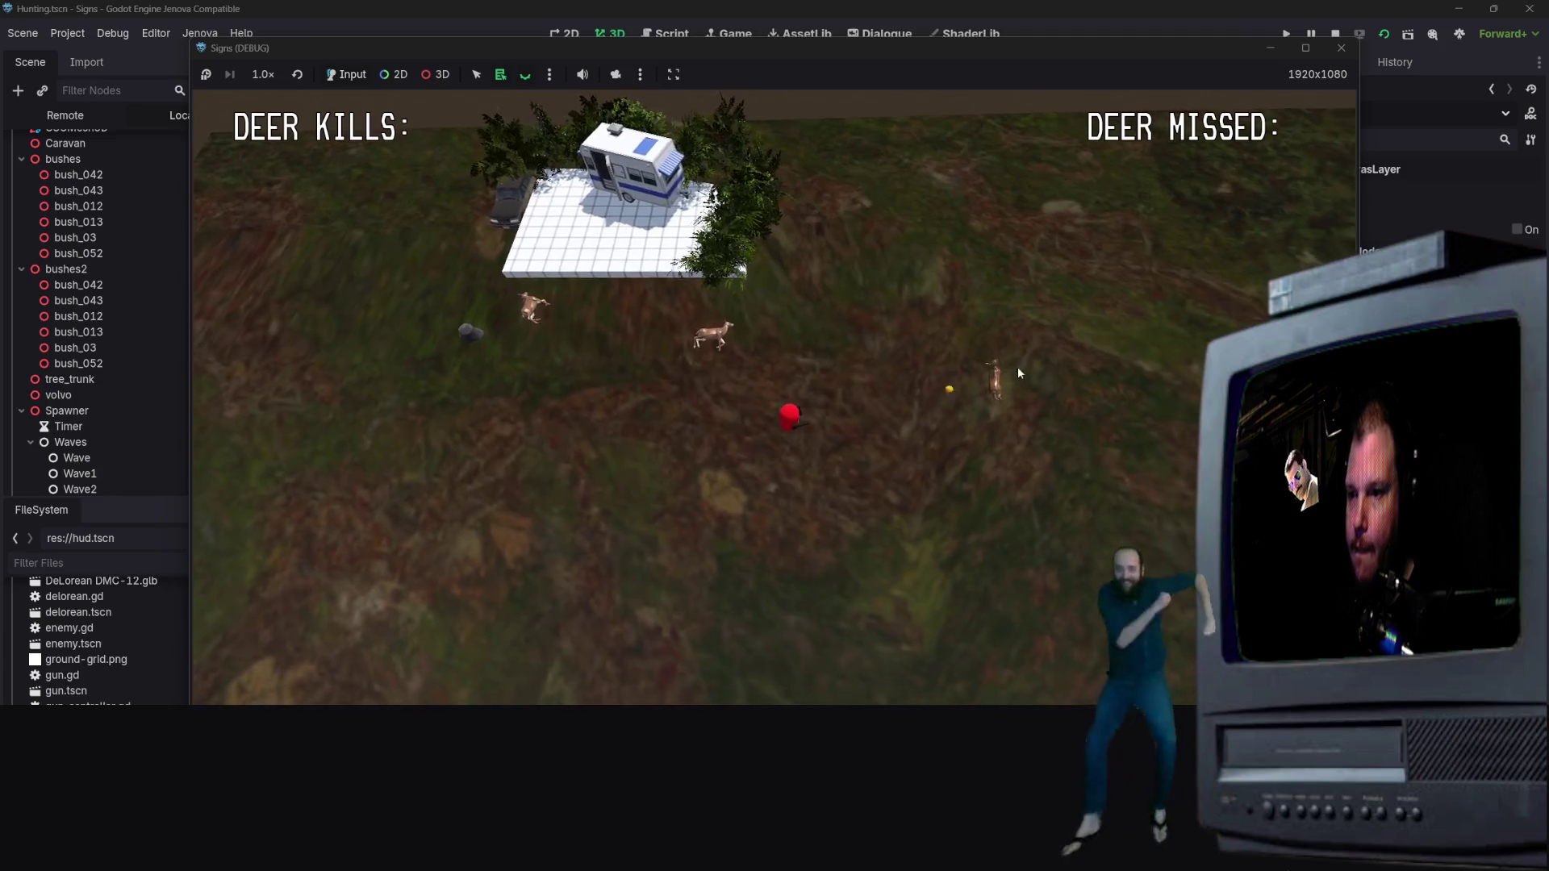
key(s)
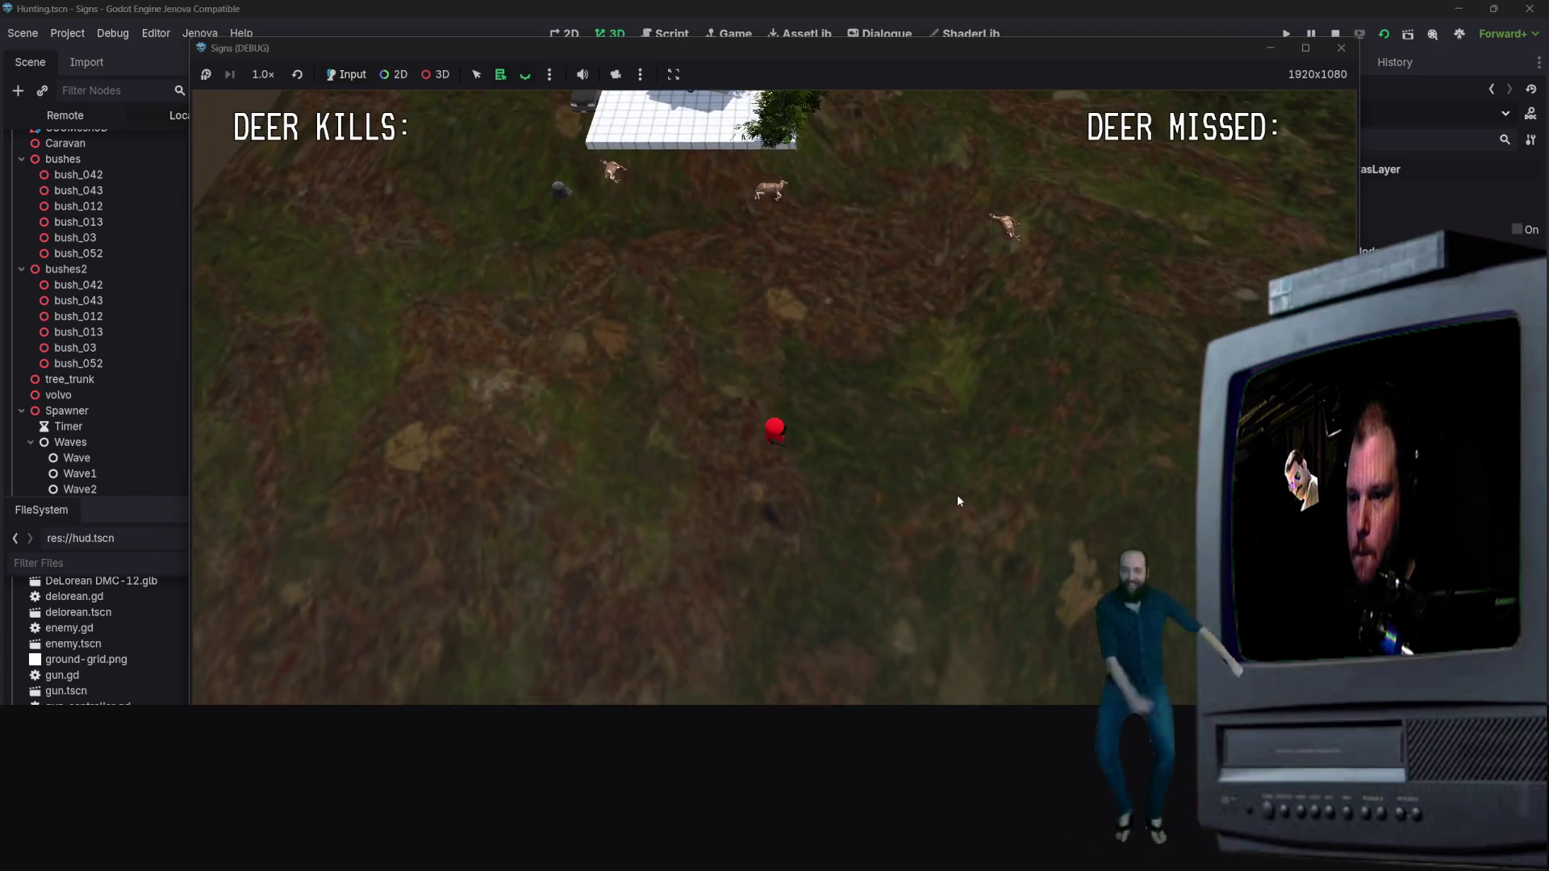
key(s)
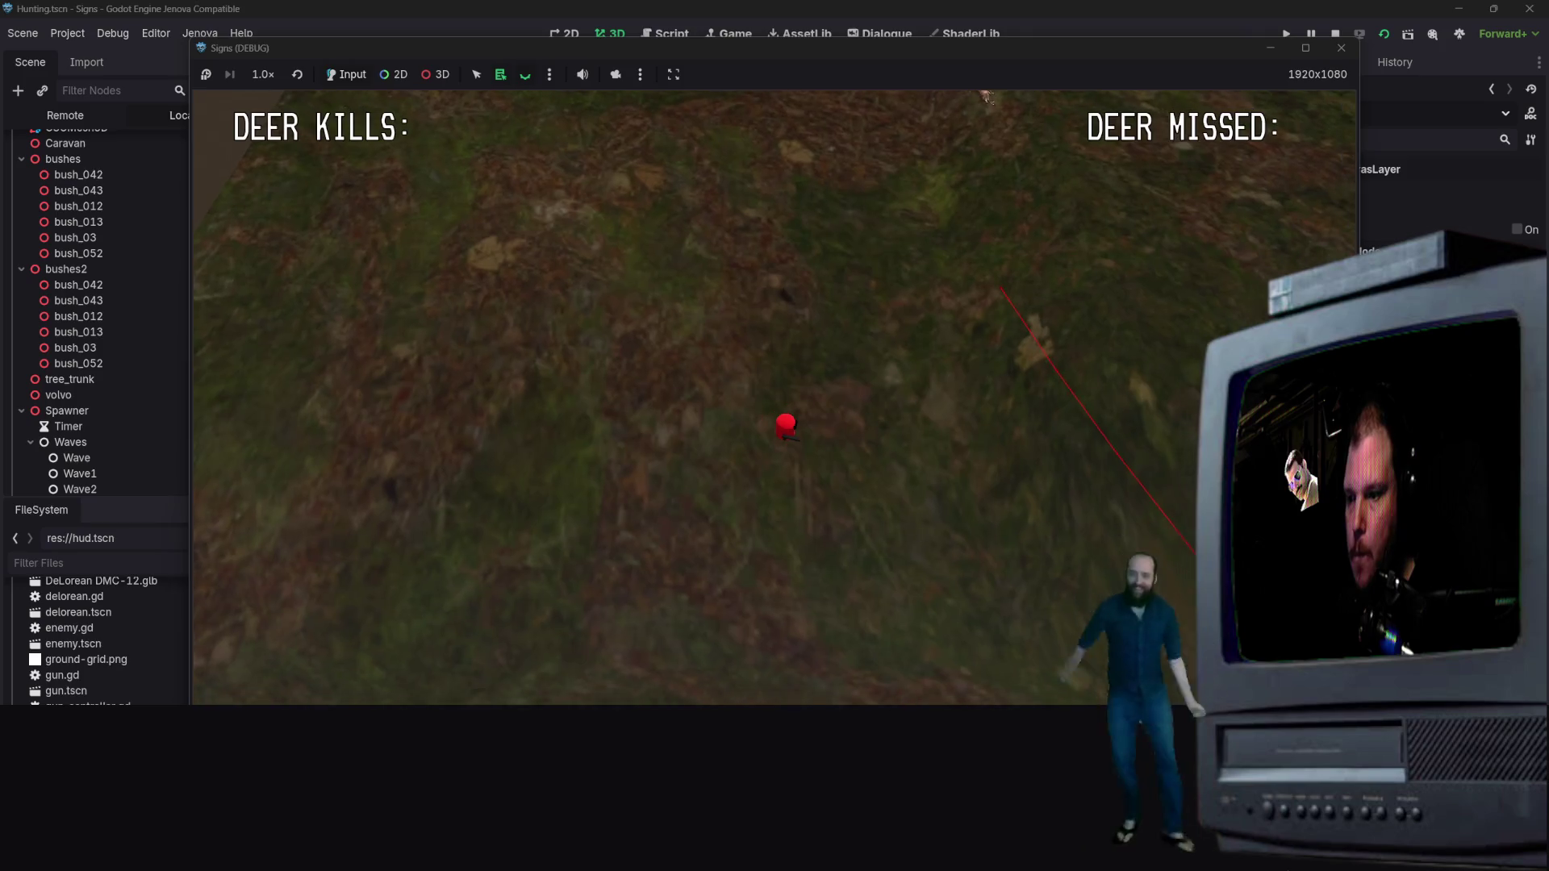
key(s)
click(926, 337)
key(w)
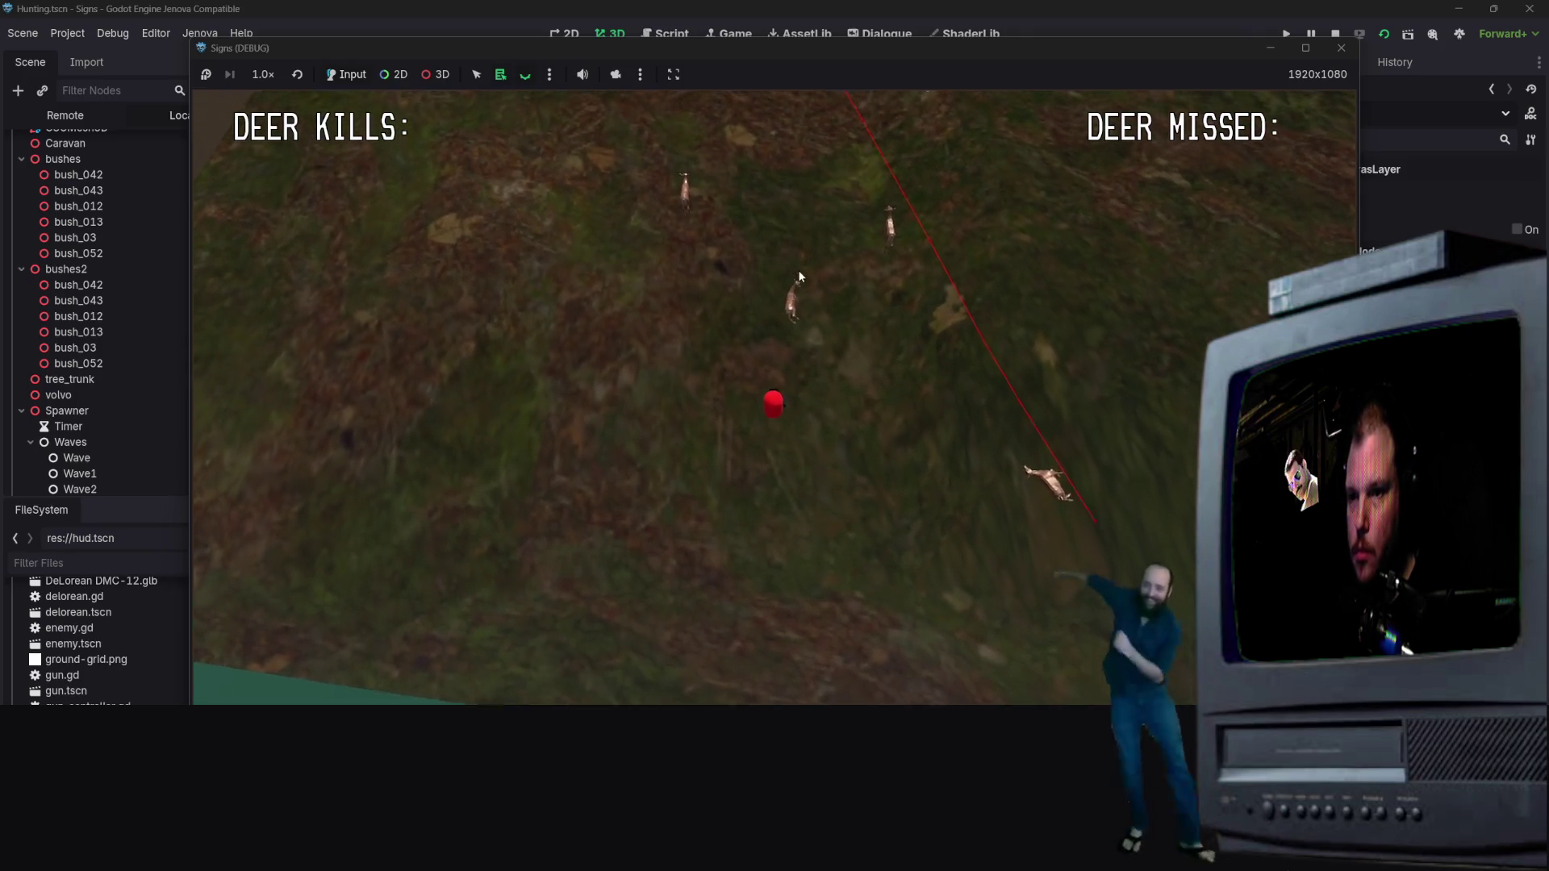
key(w)
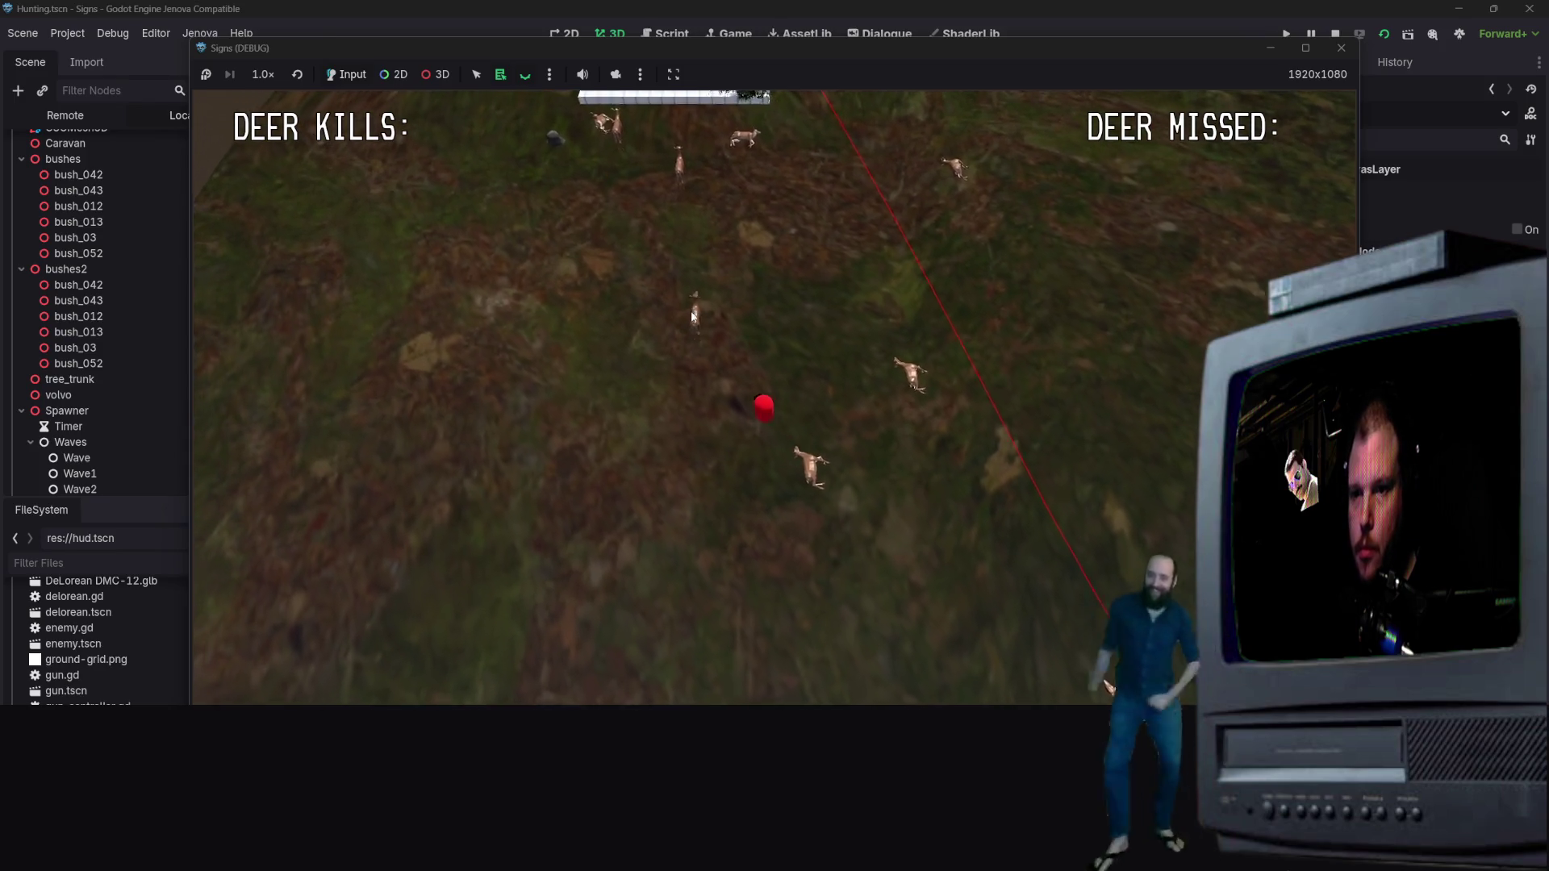
key(w)
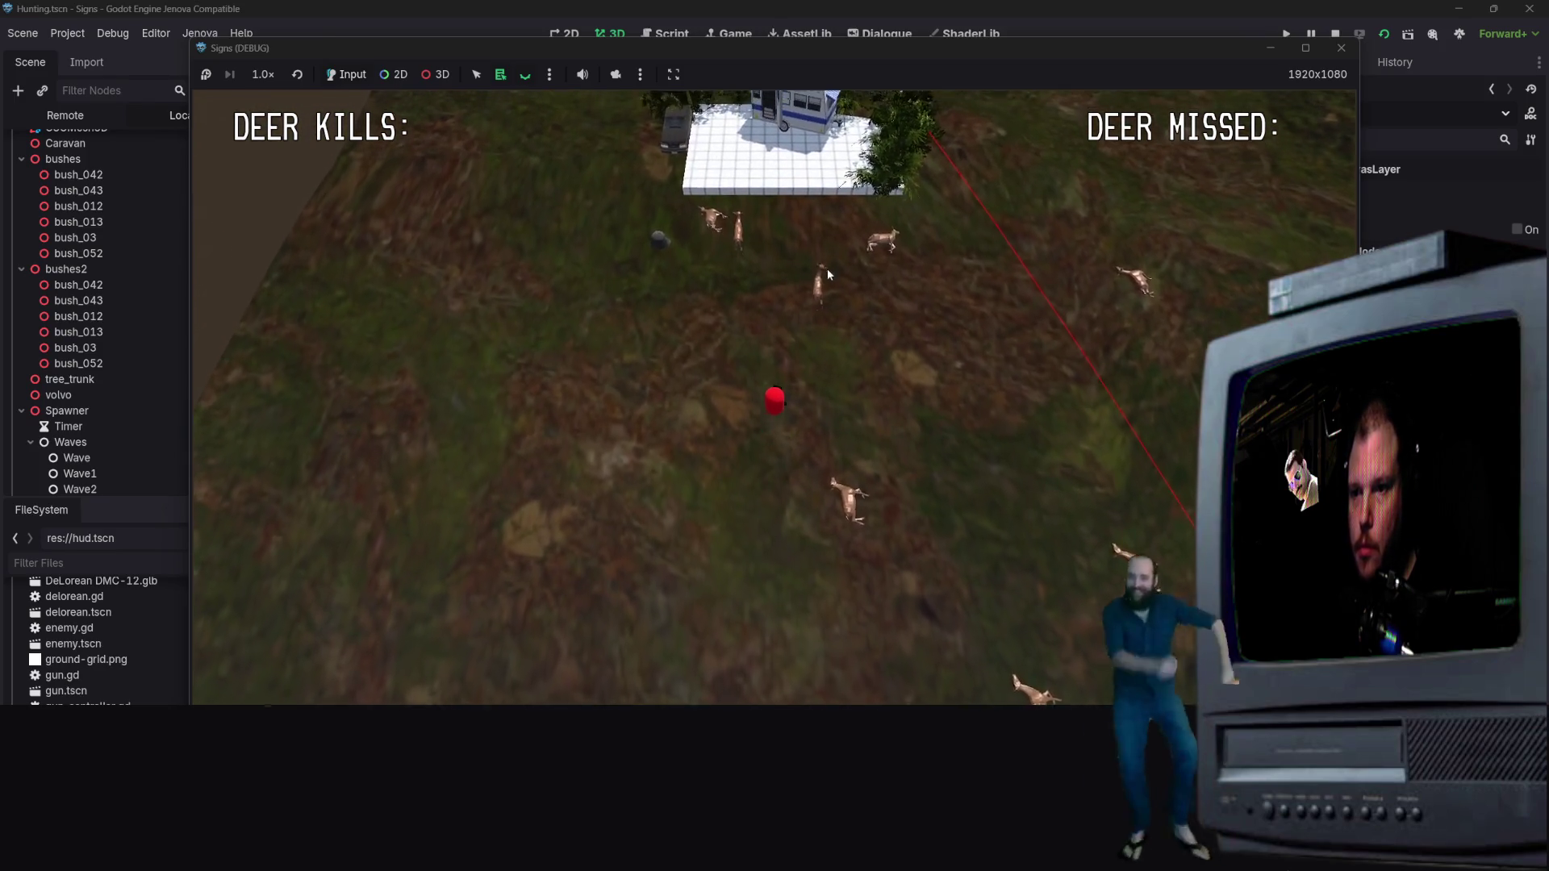
key(w)
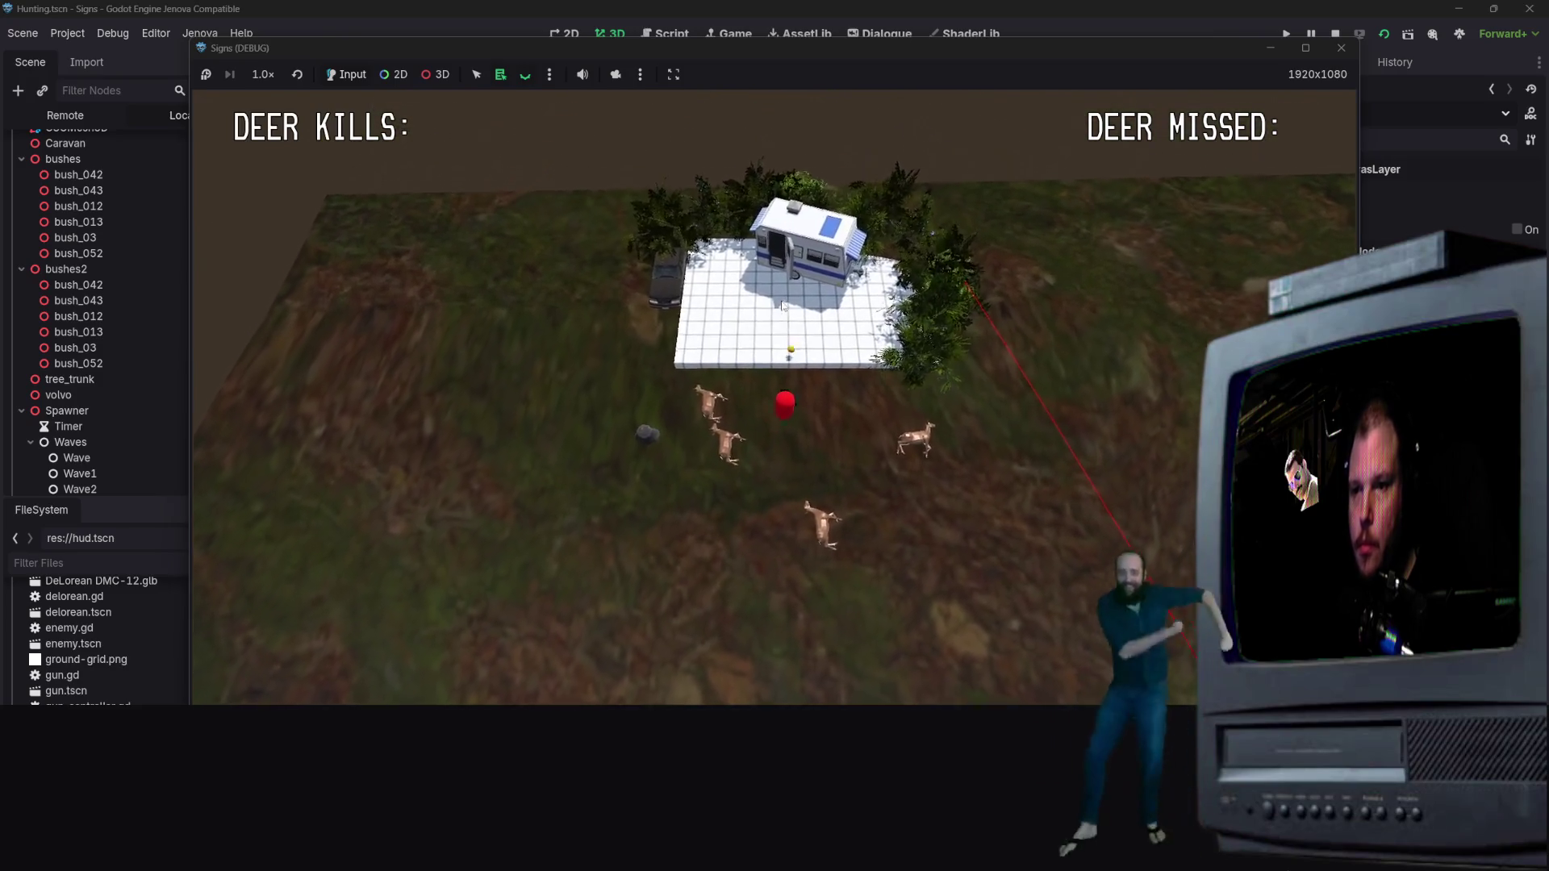
key(w)
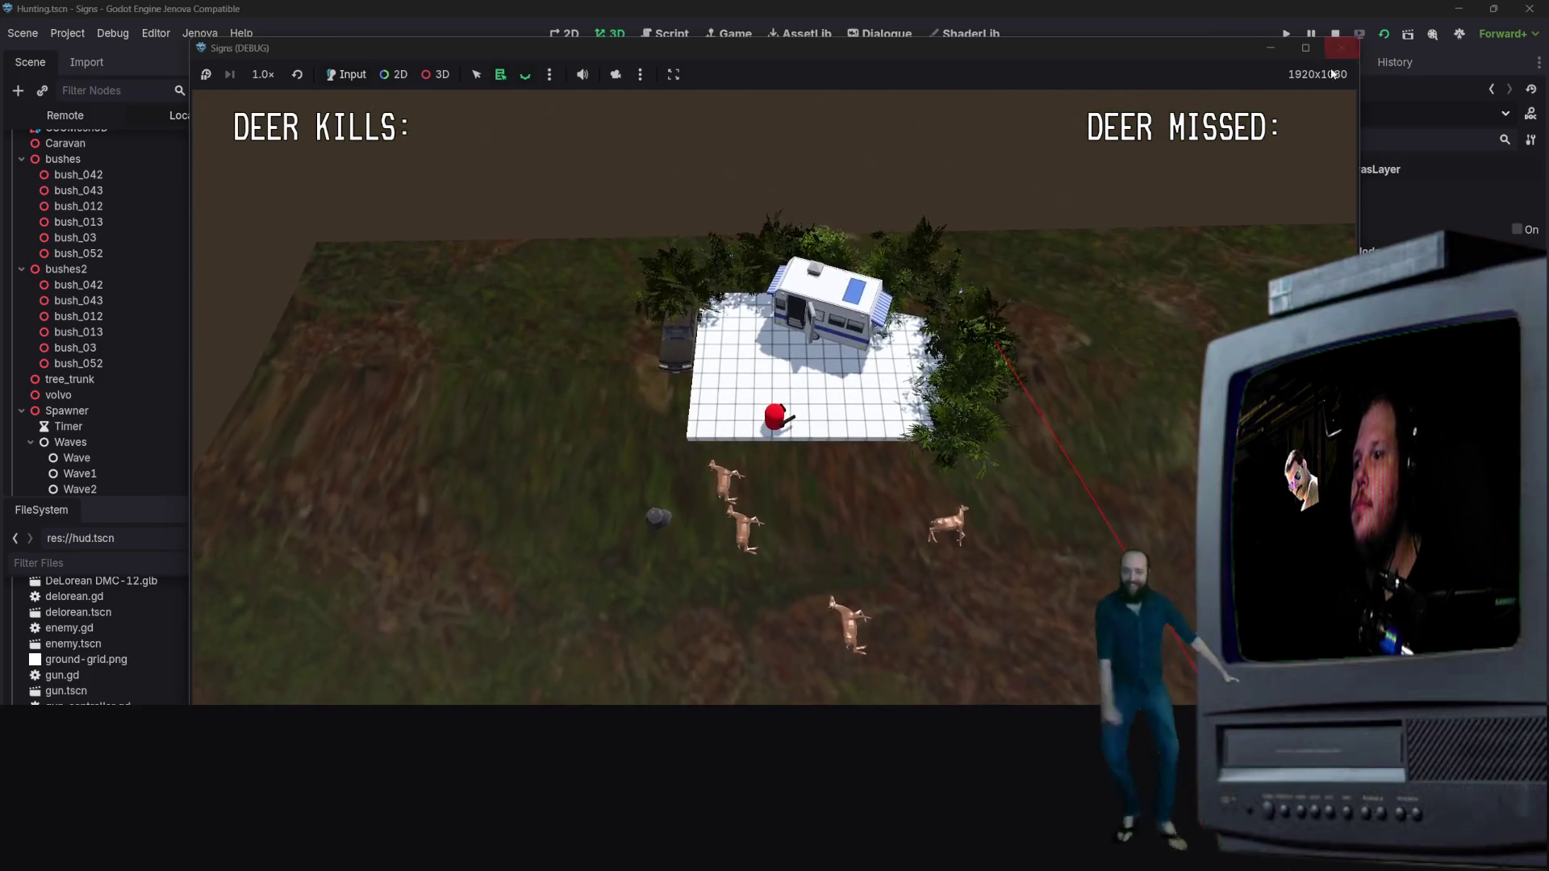
key(s)
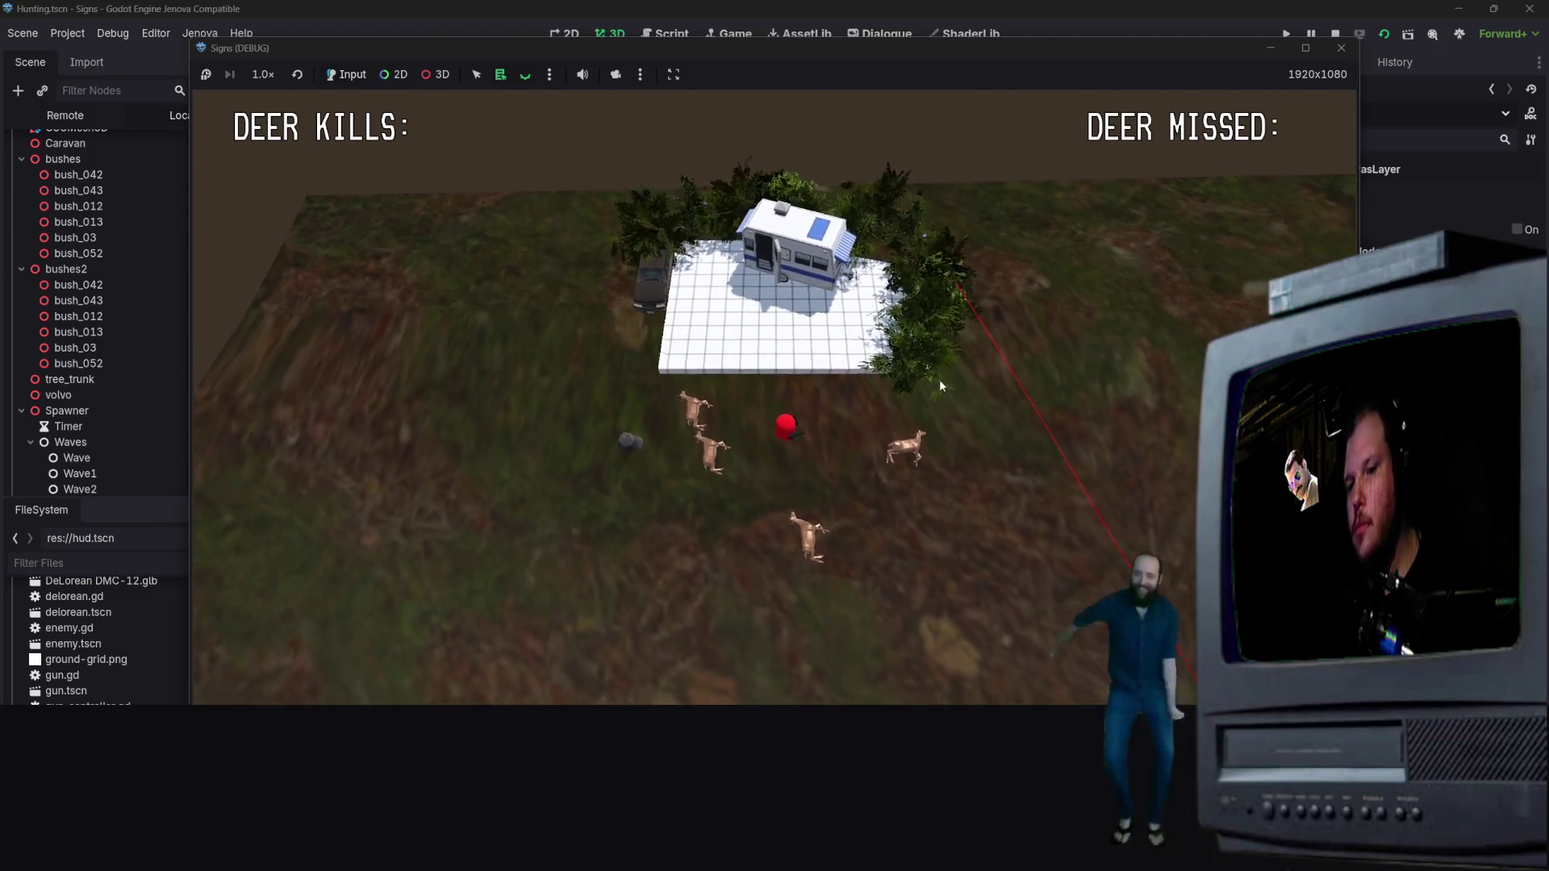
click(1340, 48)
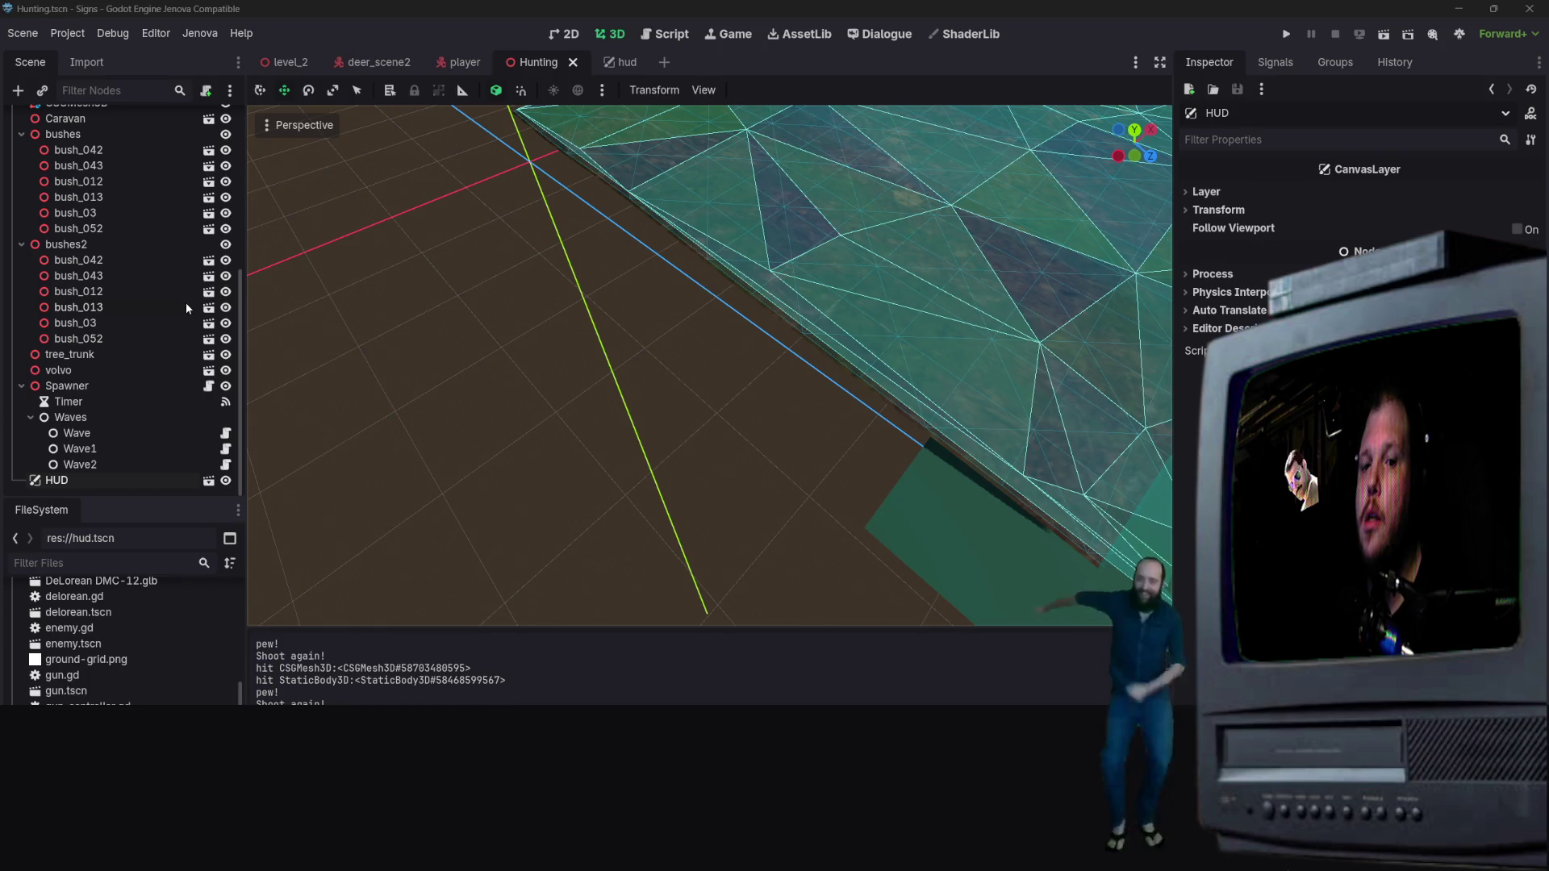
Step: Locate the HUD CanvasLayer below Spawner in the Hunting scene tree and bring up its actions
scroll(194, 311, up, 5)
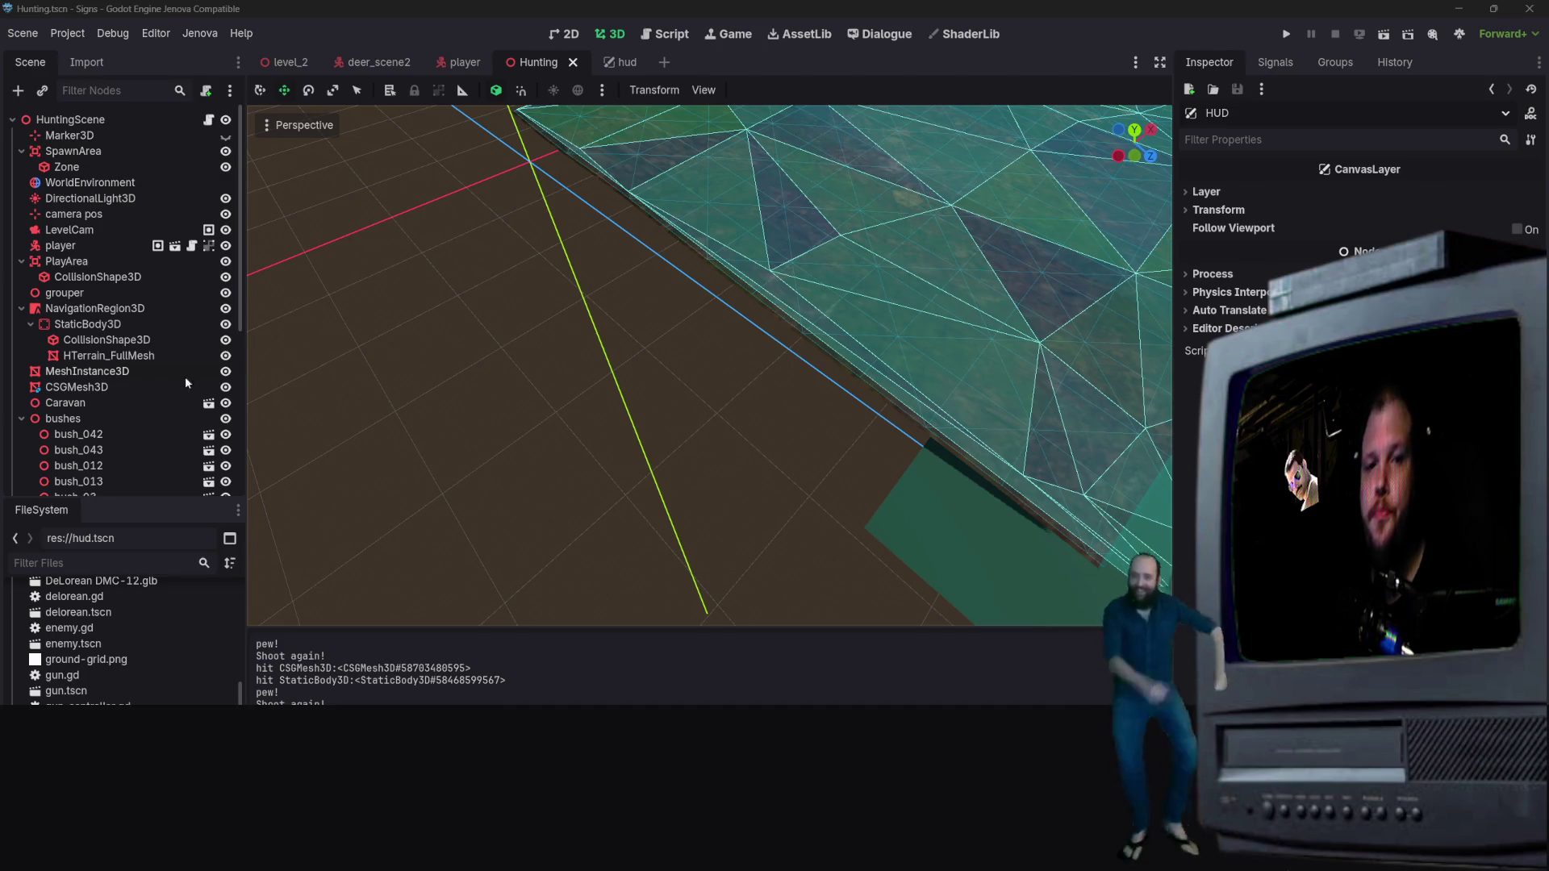
scroll(185, 376, down, 5)
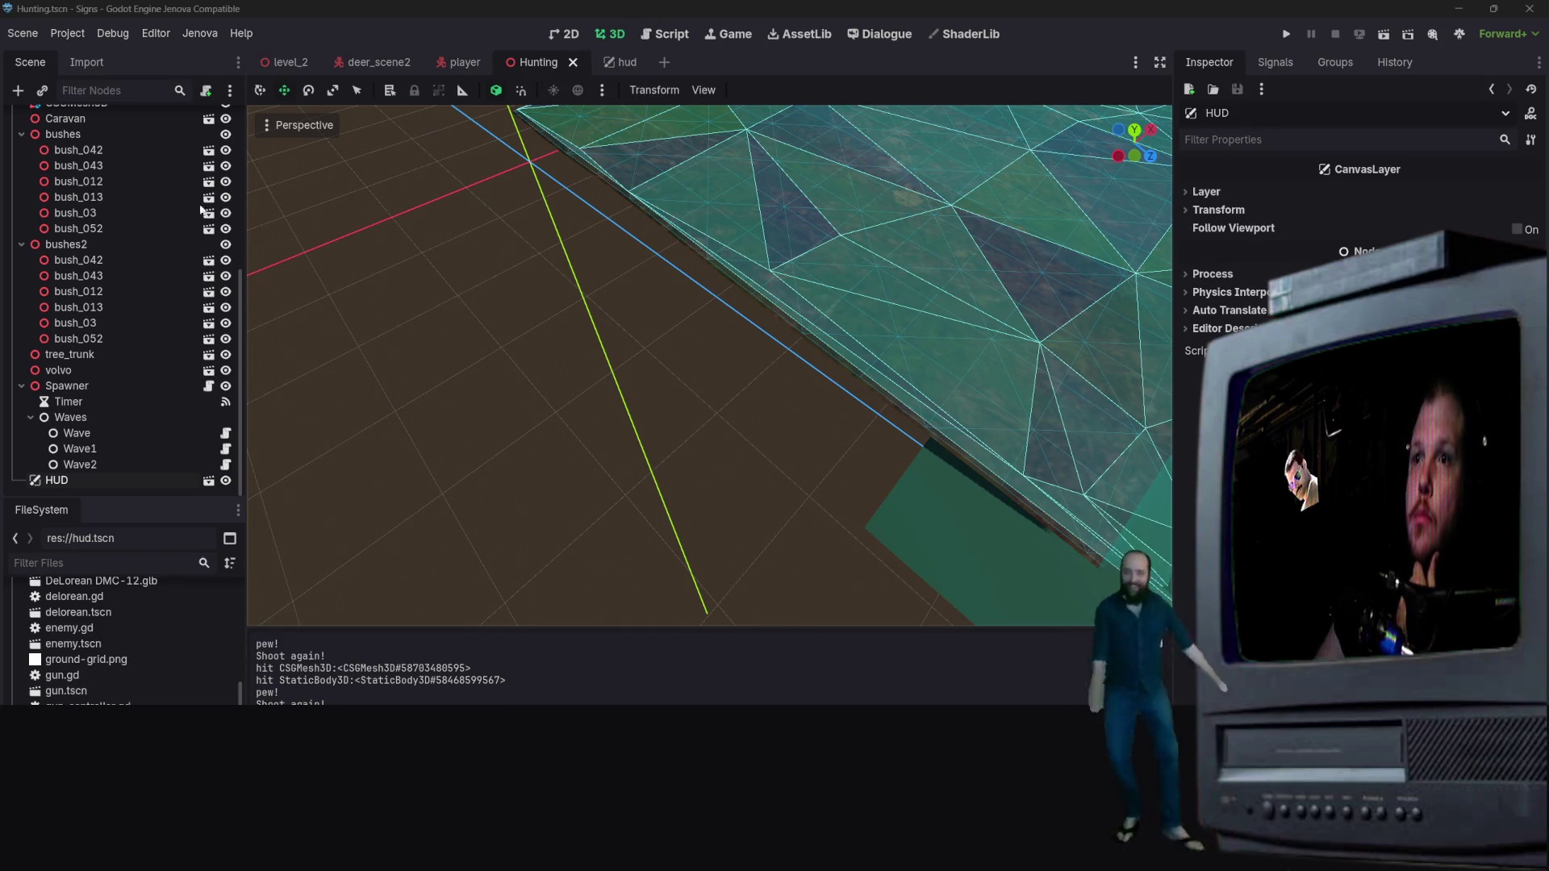
right_click(124, 481)
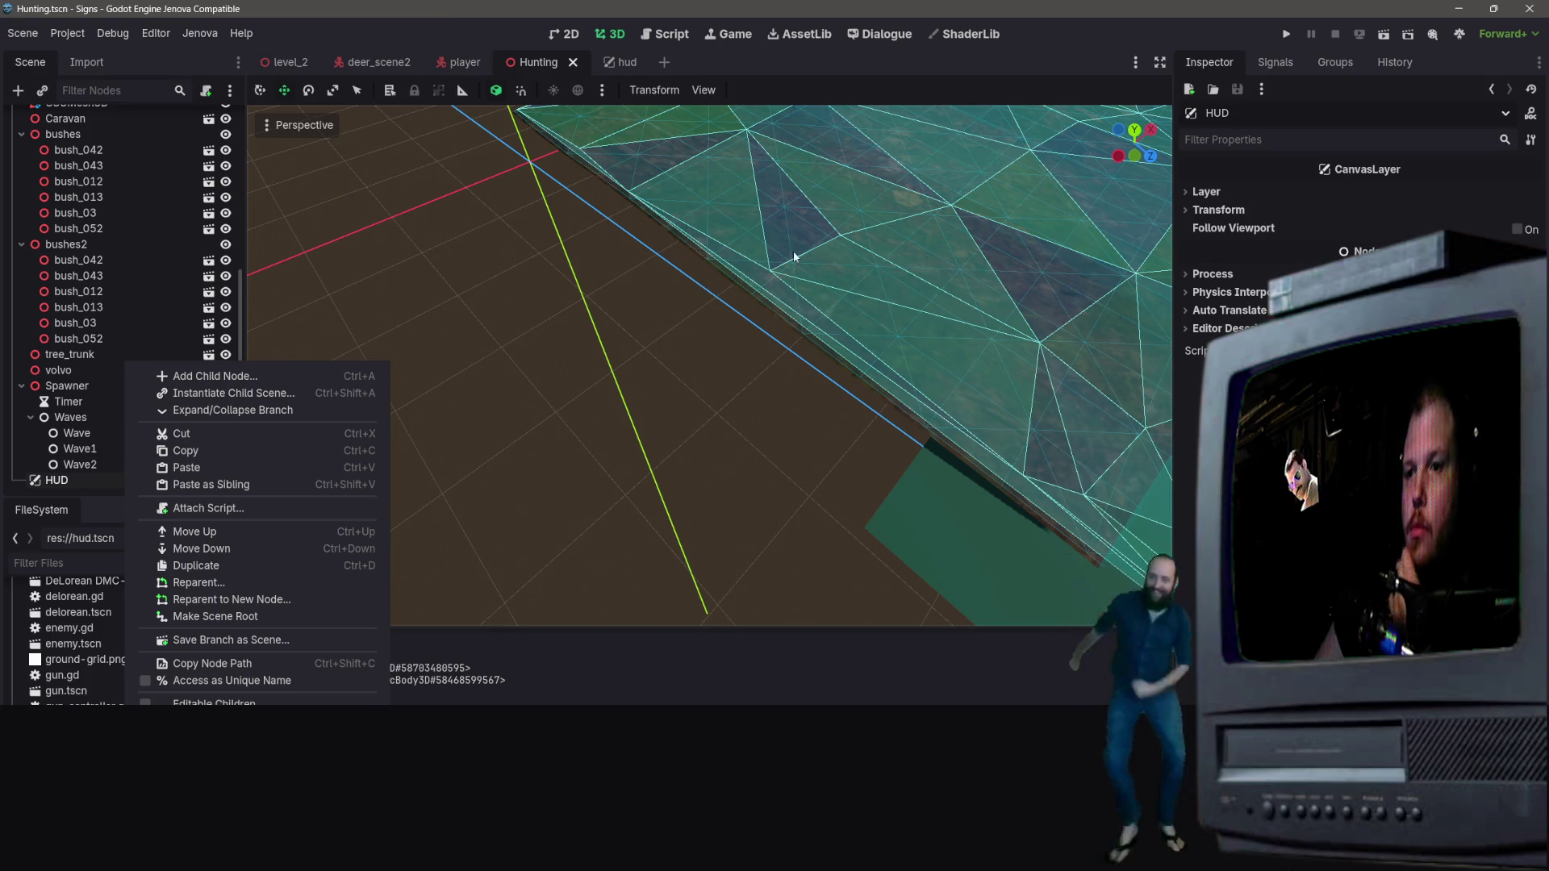
Step: Attach a new GDScript res://hud.gd inheriting CanvasLayer to the HUD node
click(434, 335)
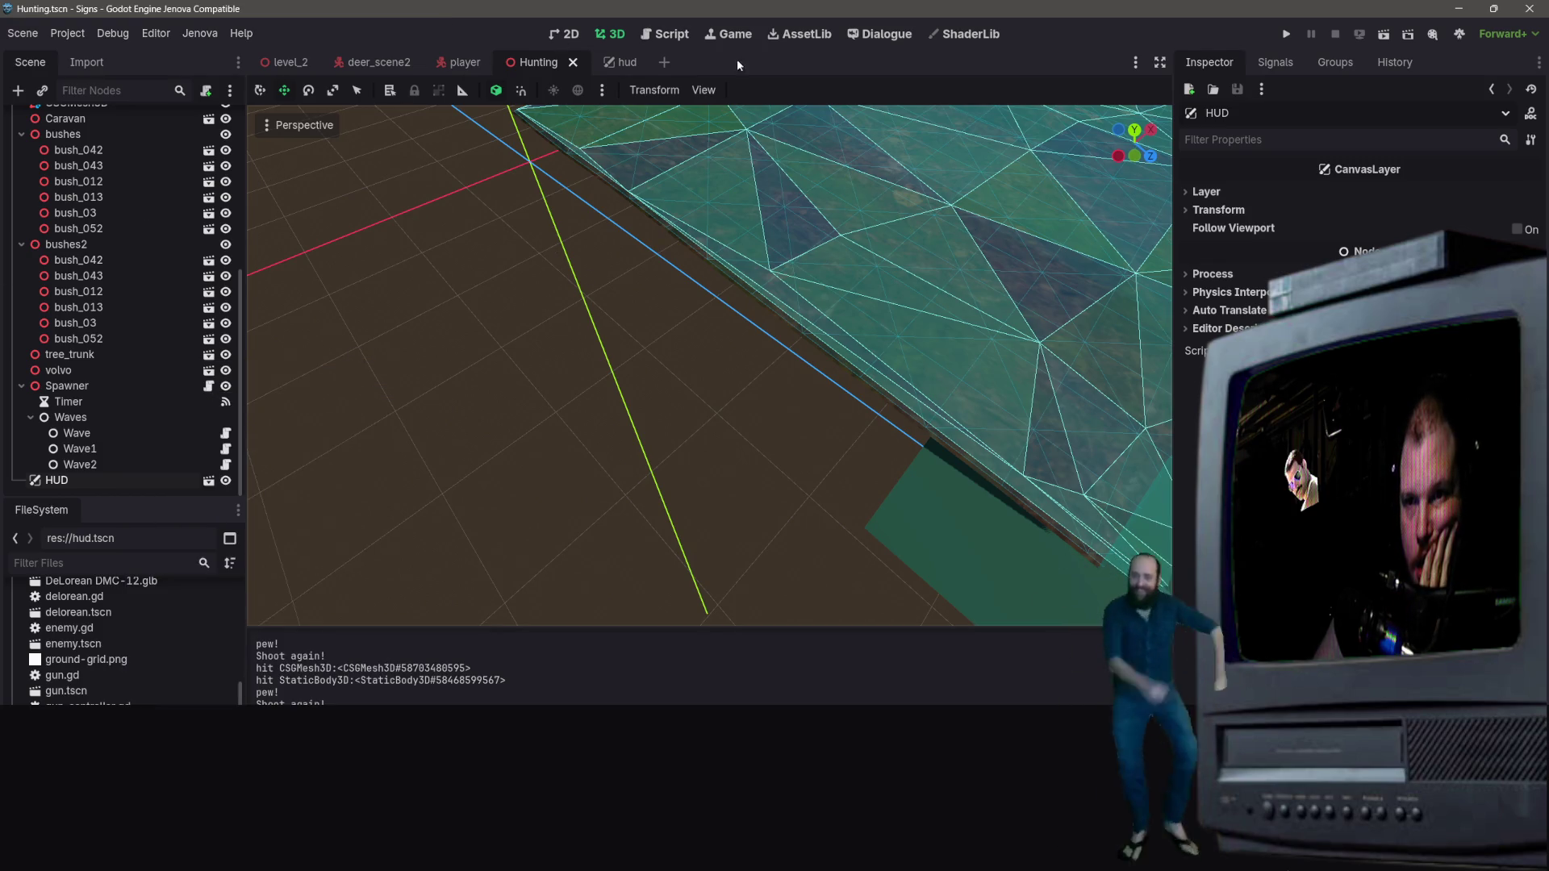
right_click(63, 478)
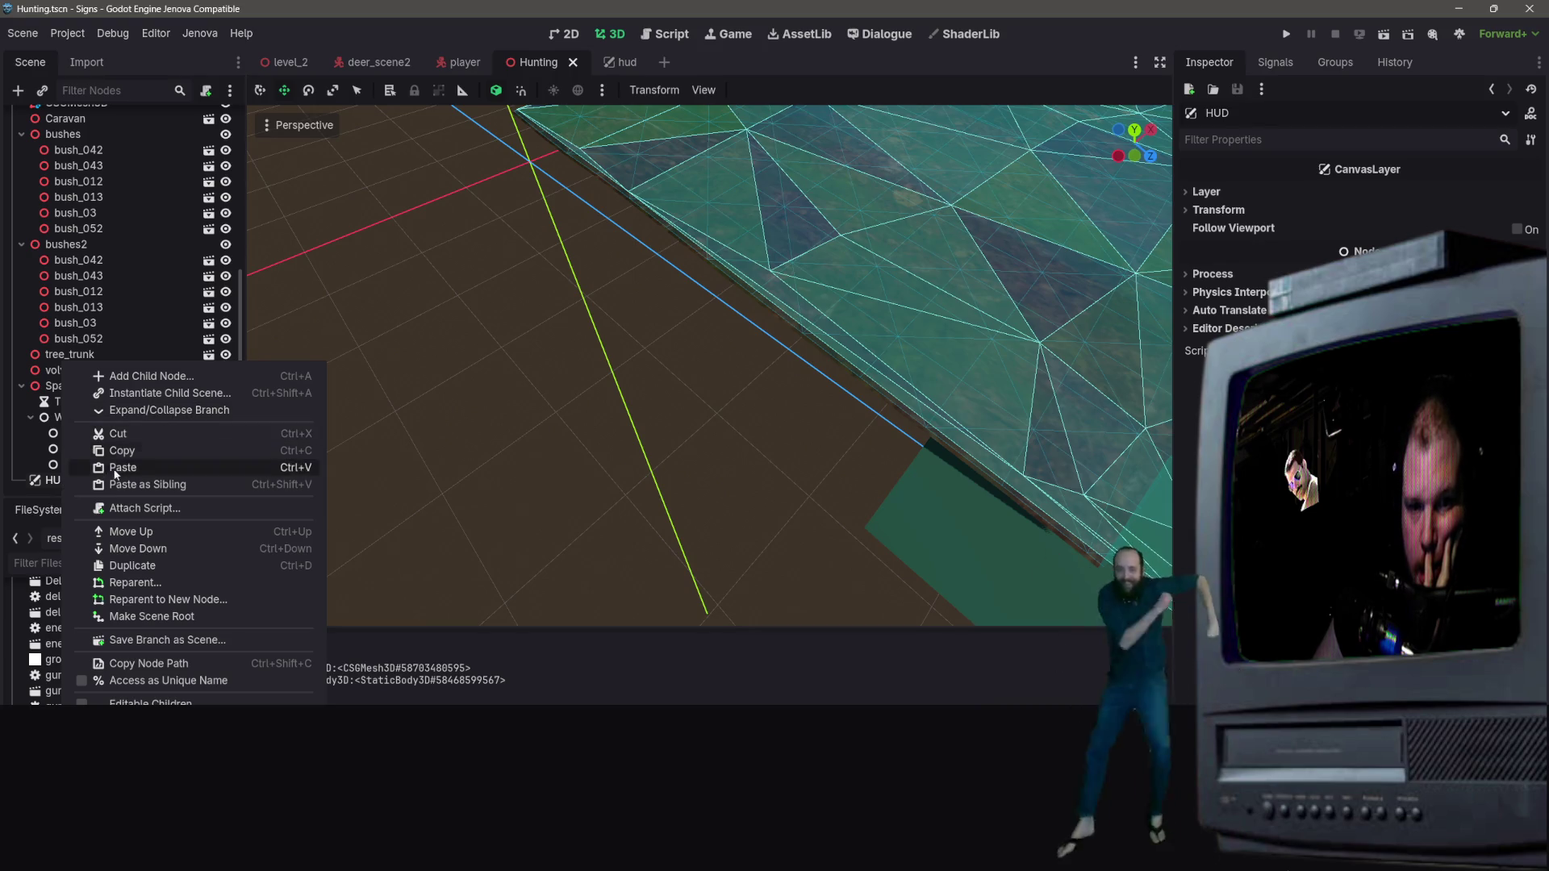
key(Escape)
right_click(126, 480)
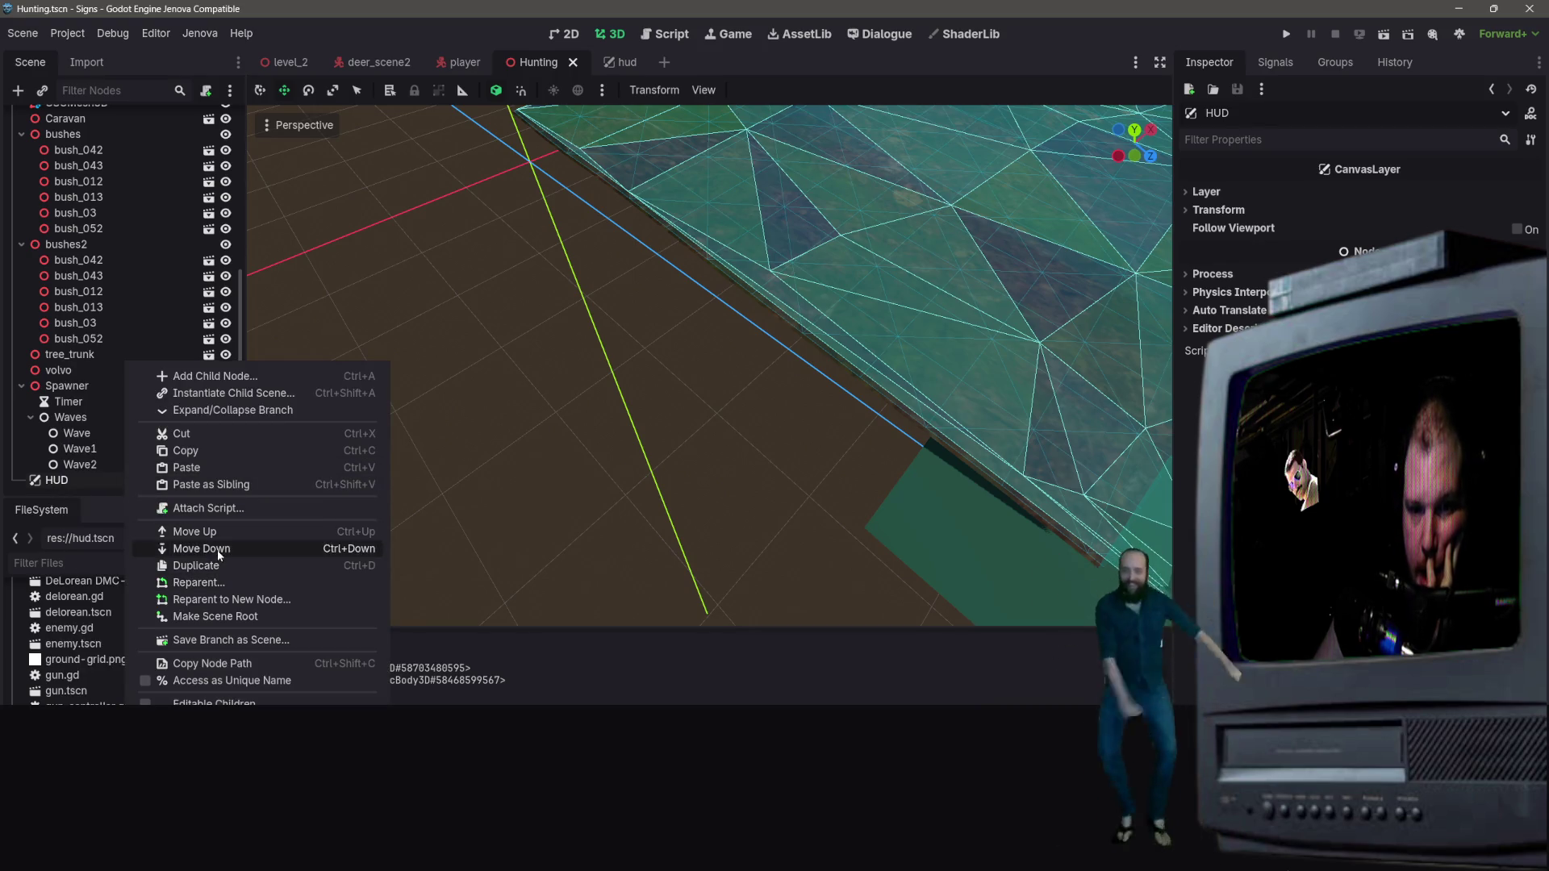
click(235, 506)
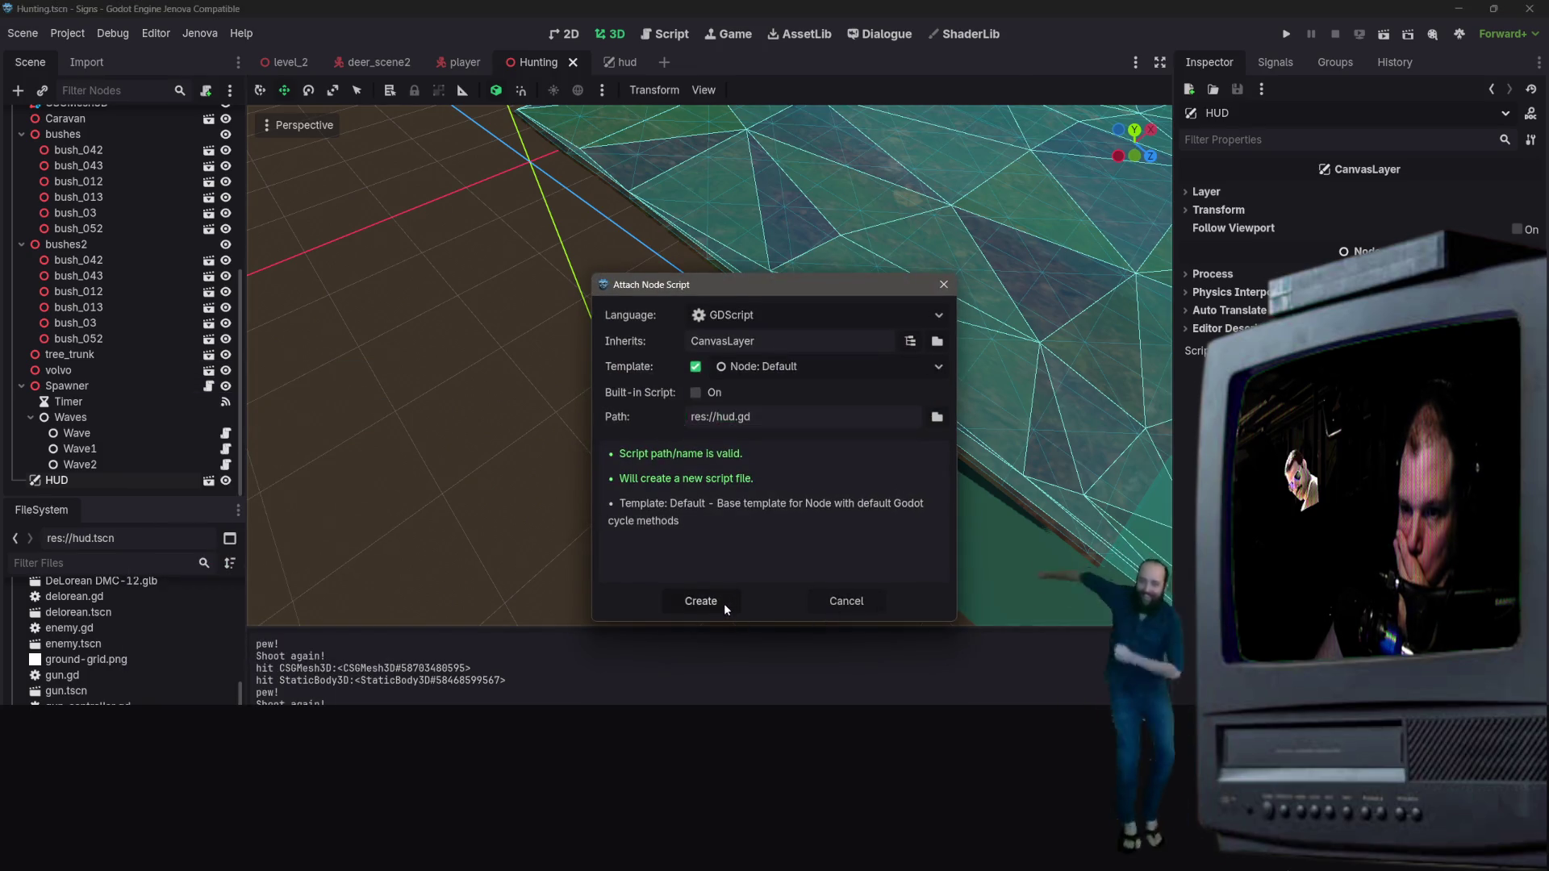
click(723, 603)
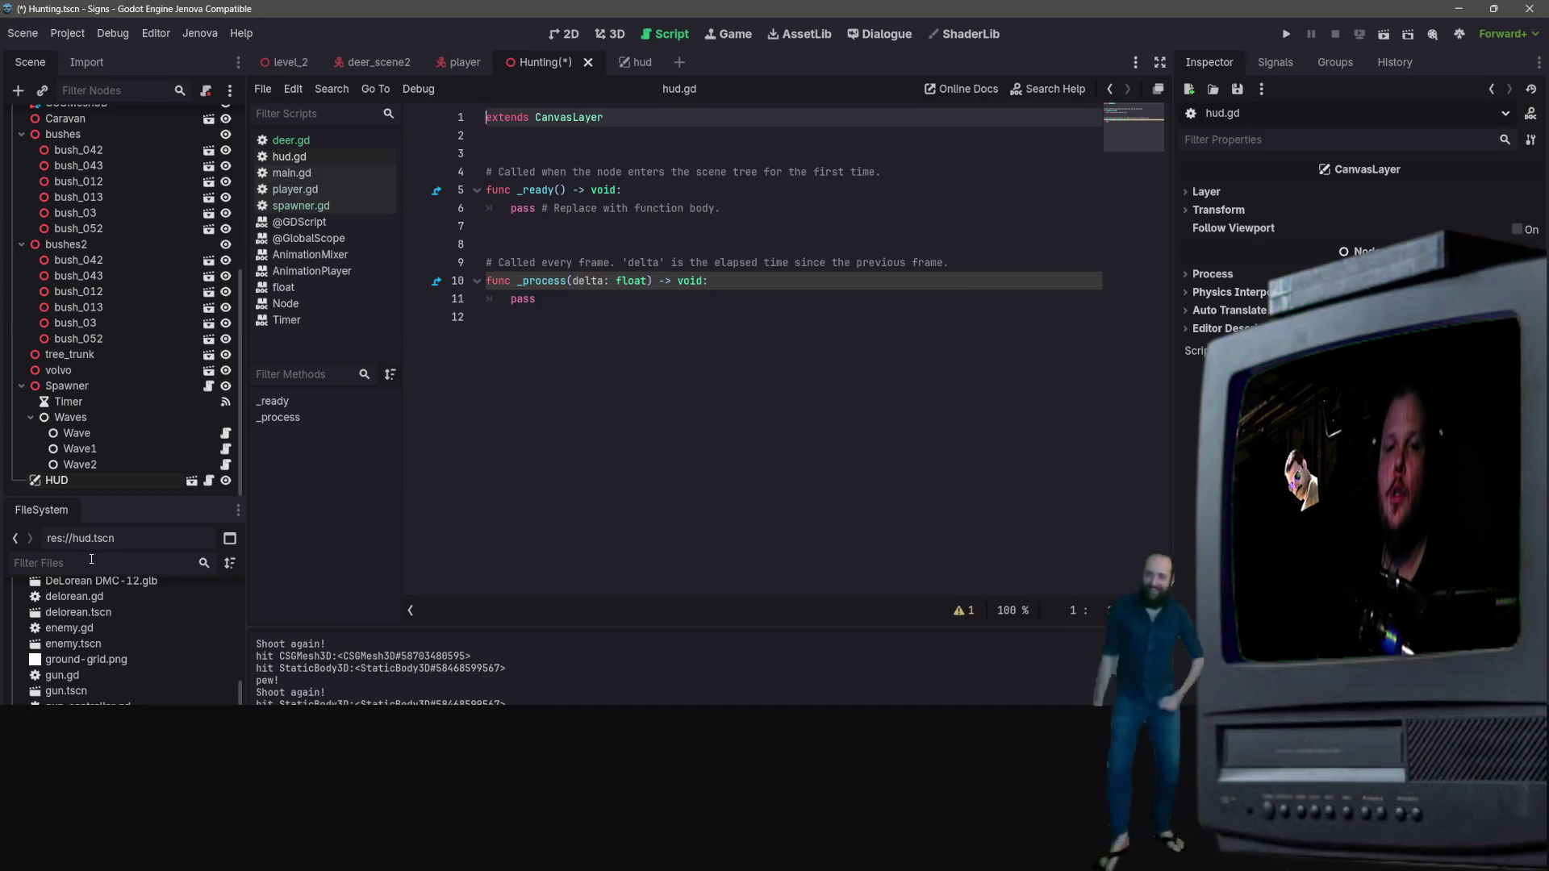
Step: Look over the hud.gd template, placing the caret on its empty lines 3 and 7
scroll(129, 646, down, 5)
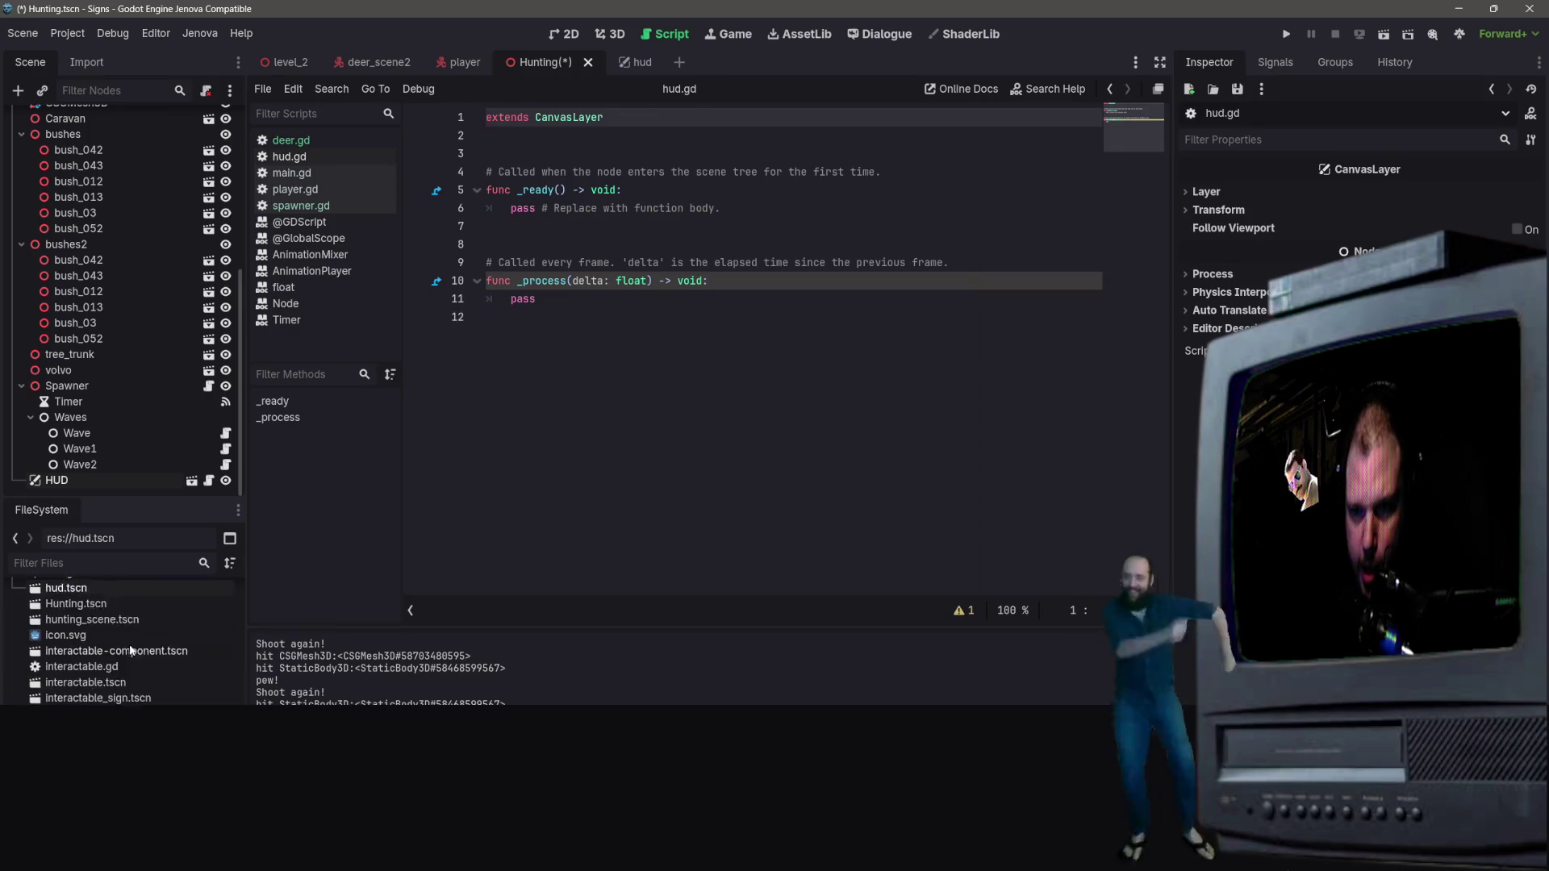
scroll(134, 662, down, 6)
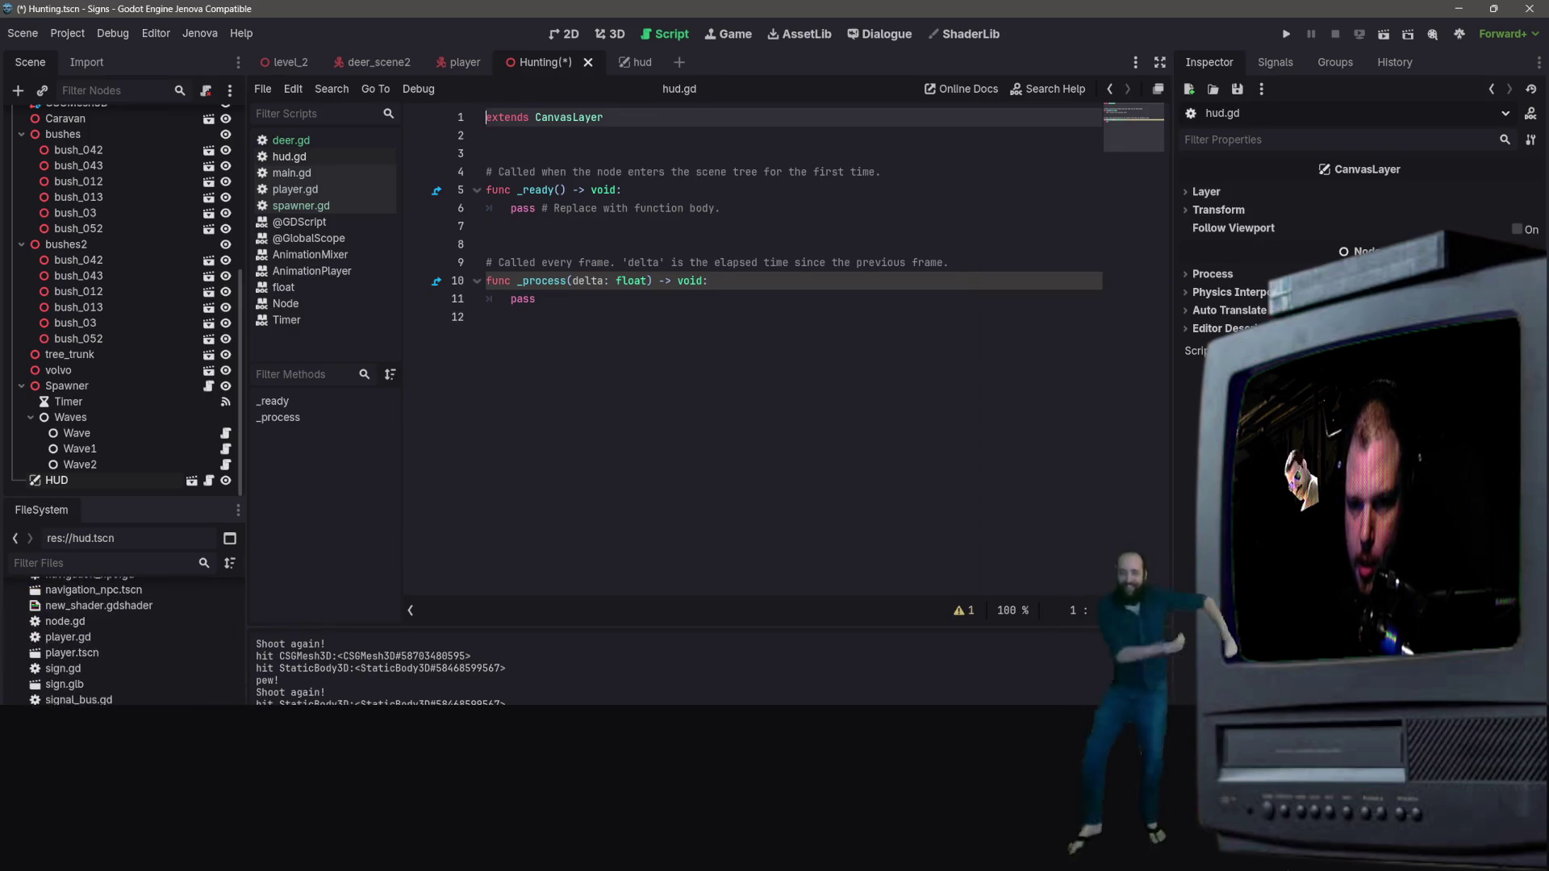
scroll(161, 645, up, 5)
right_click(187, 686)
key(Escape)
scroll(113, 668, up, 3)
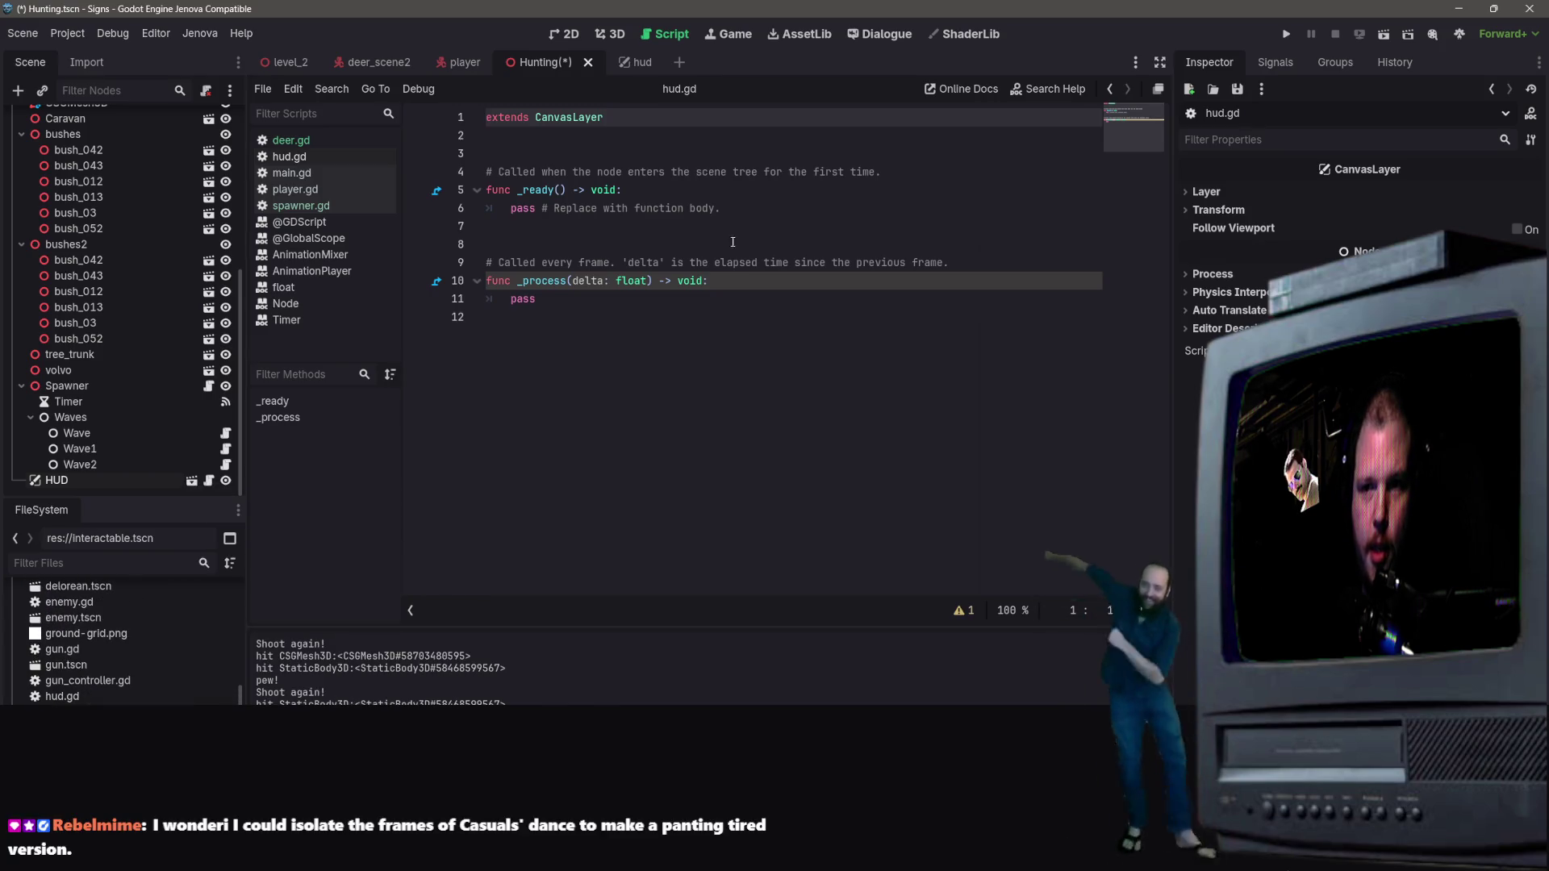
click(733, 201)
click(644, 309)
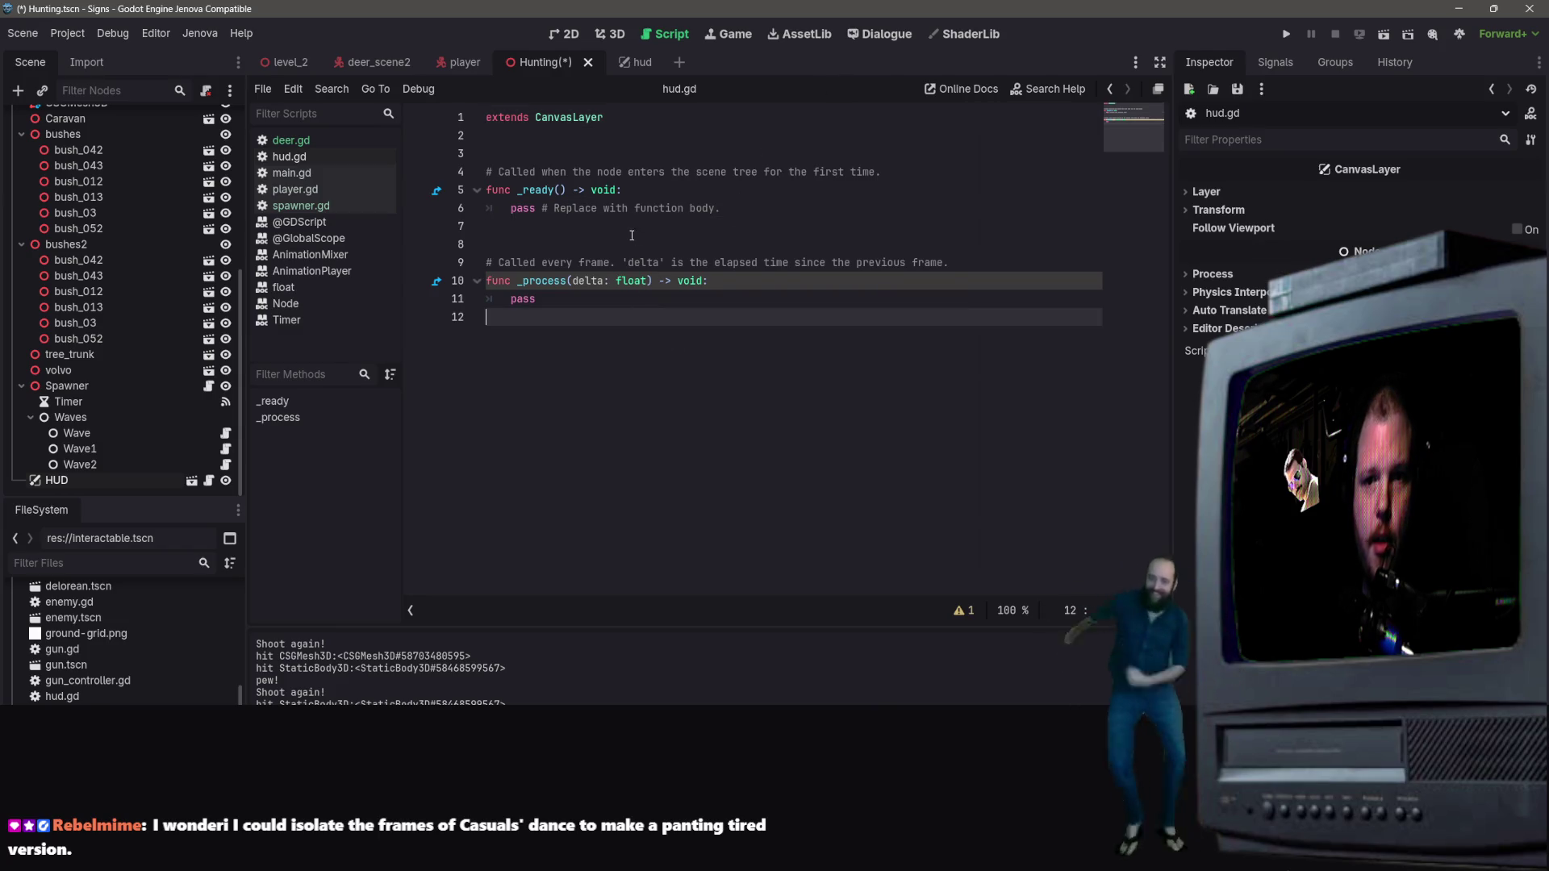
click(565, 226)
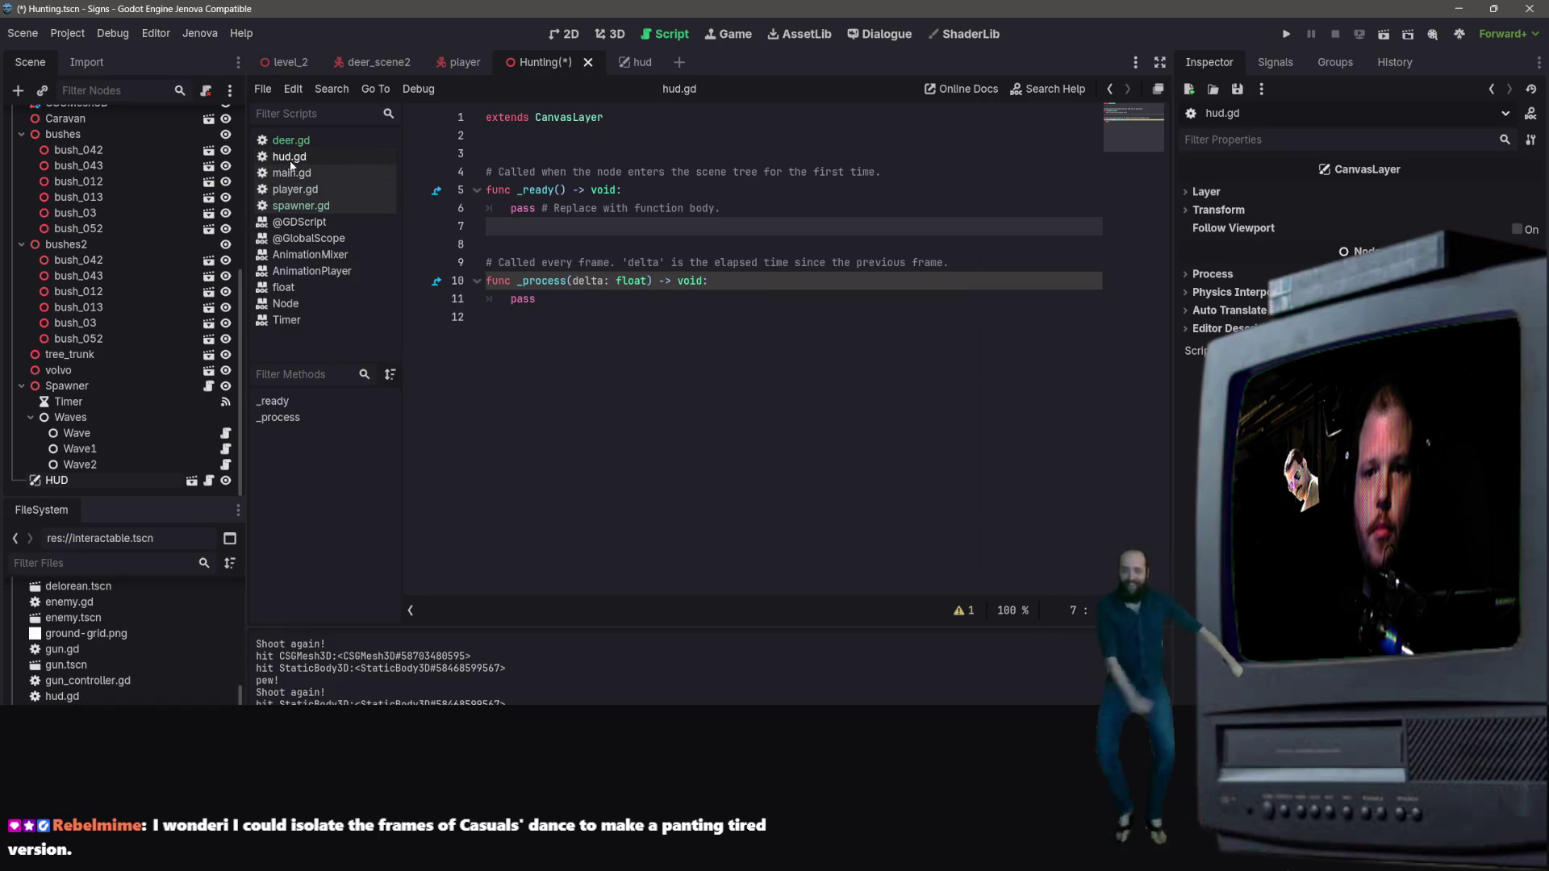
click(809, 154)
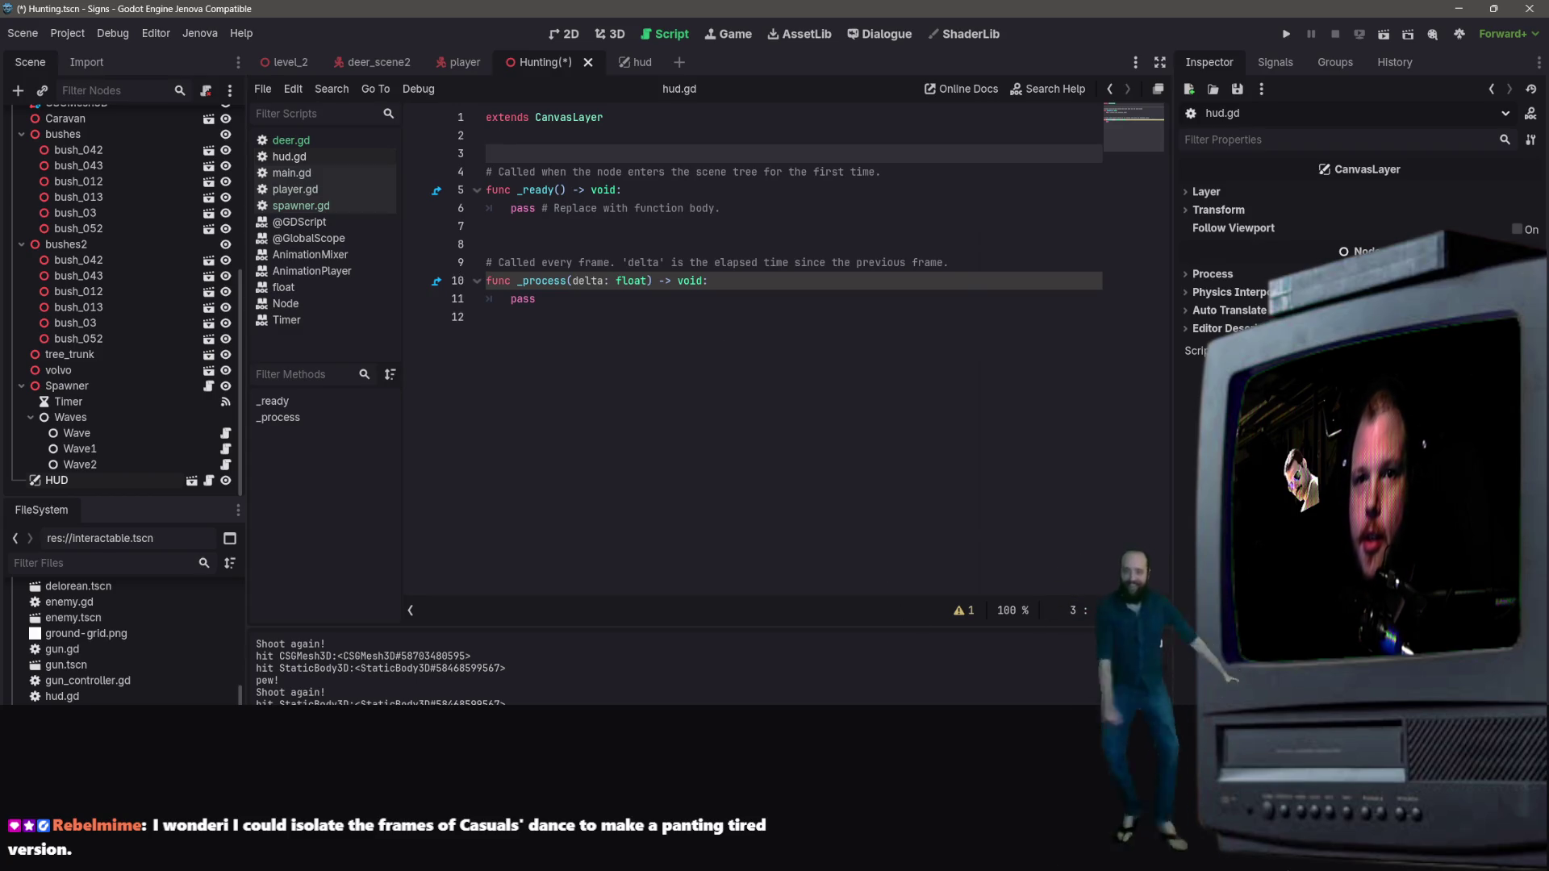
click(734, 233)
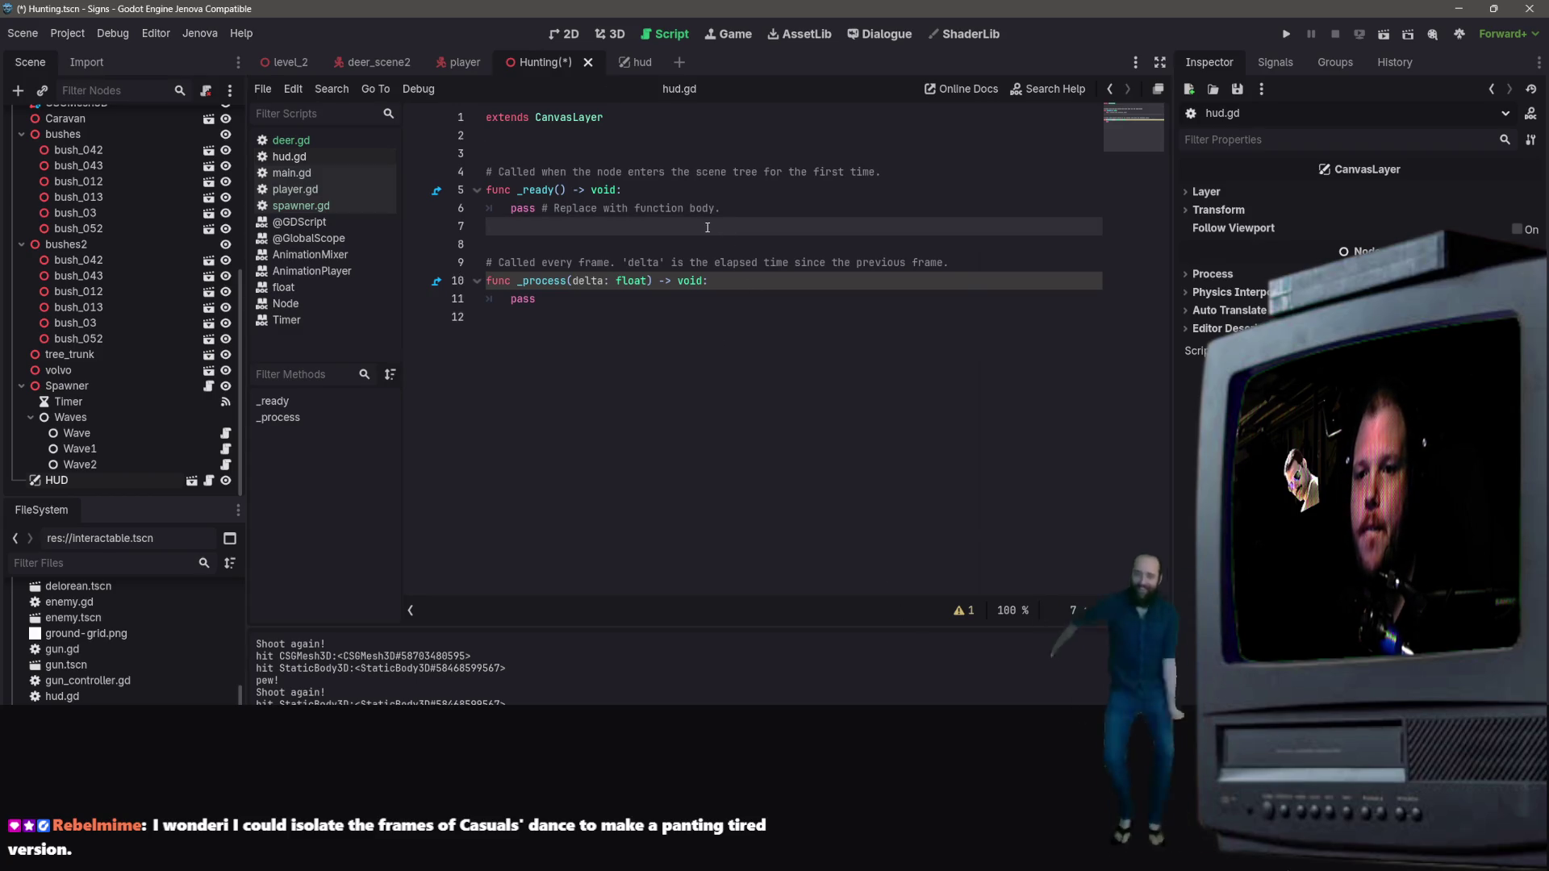
click(621, 154)
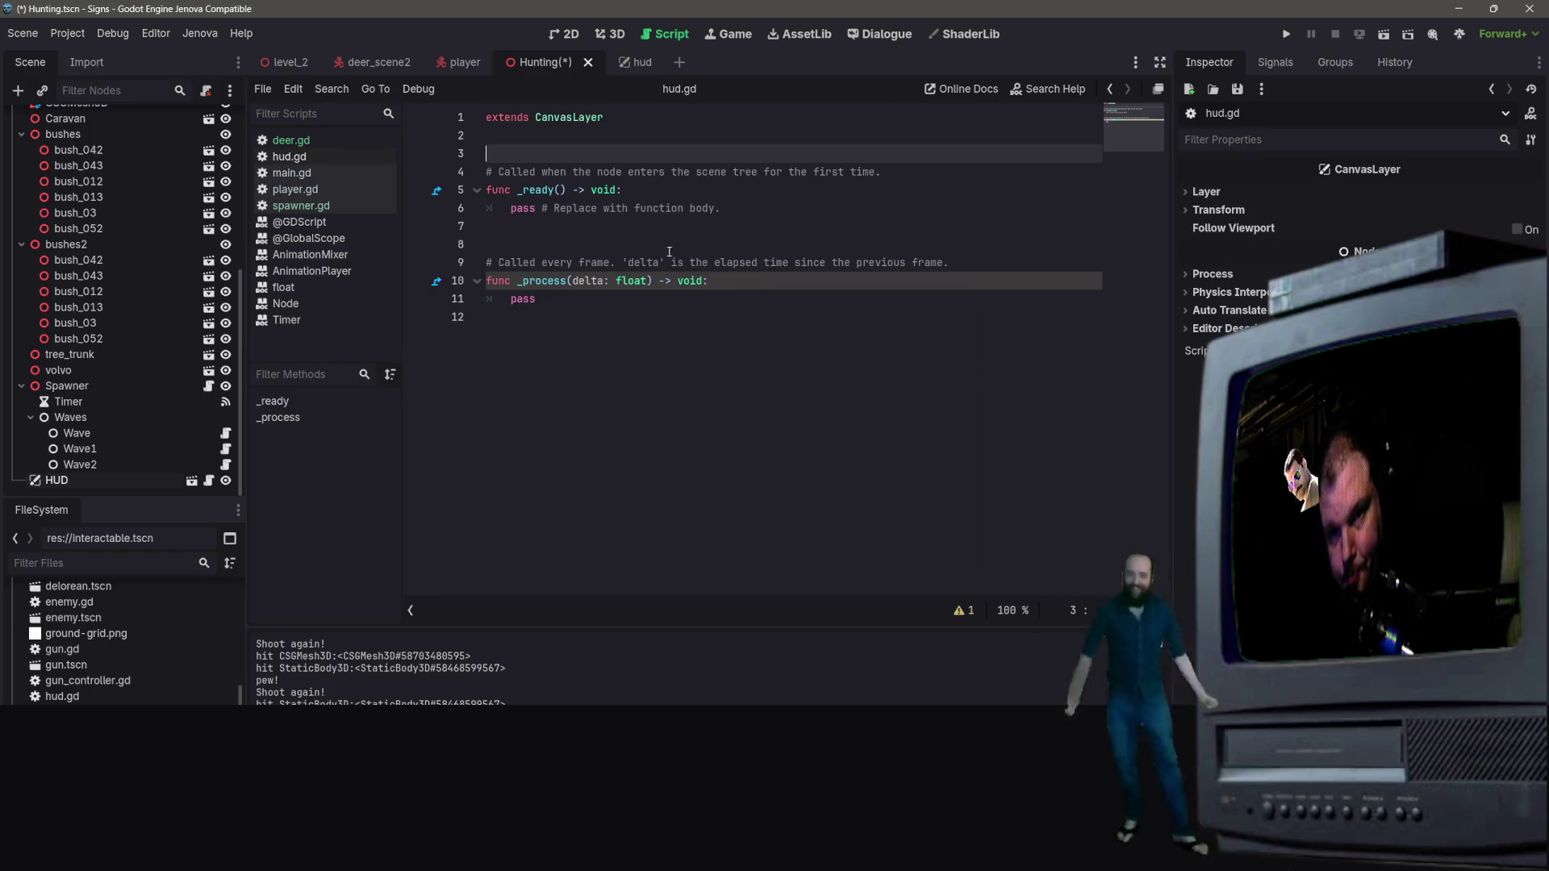
Step: Select the HUD node, try Save As for hud.gd, cancel, and reopen the File menu
click(290, 158)
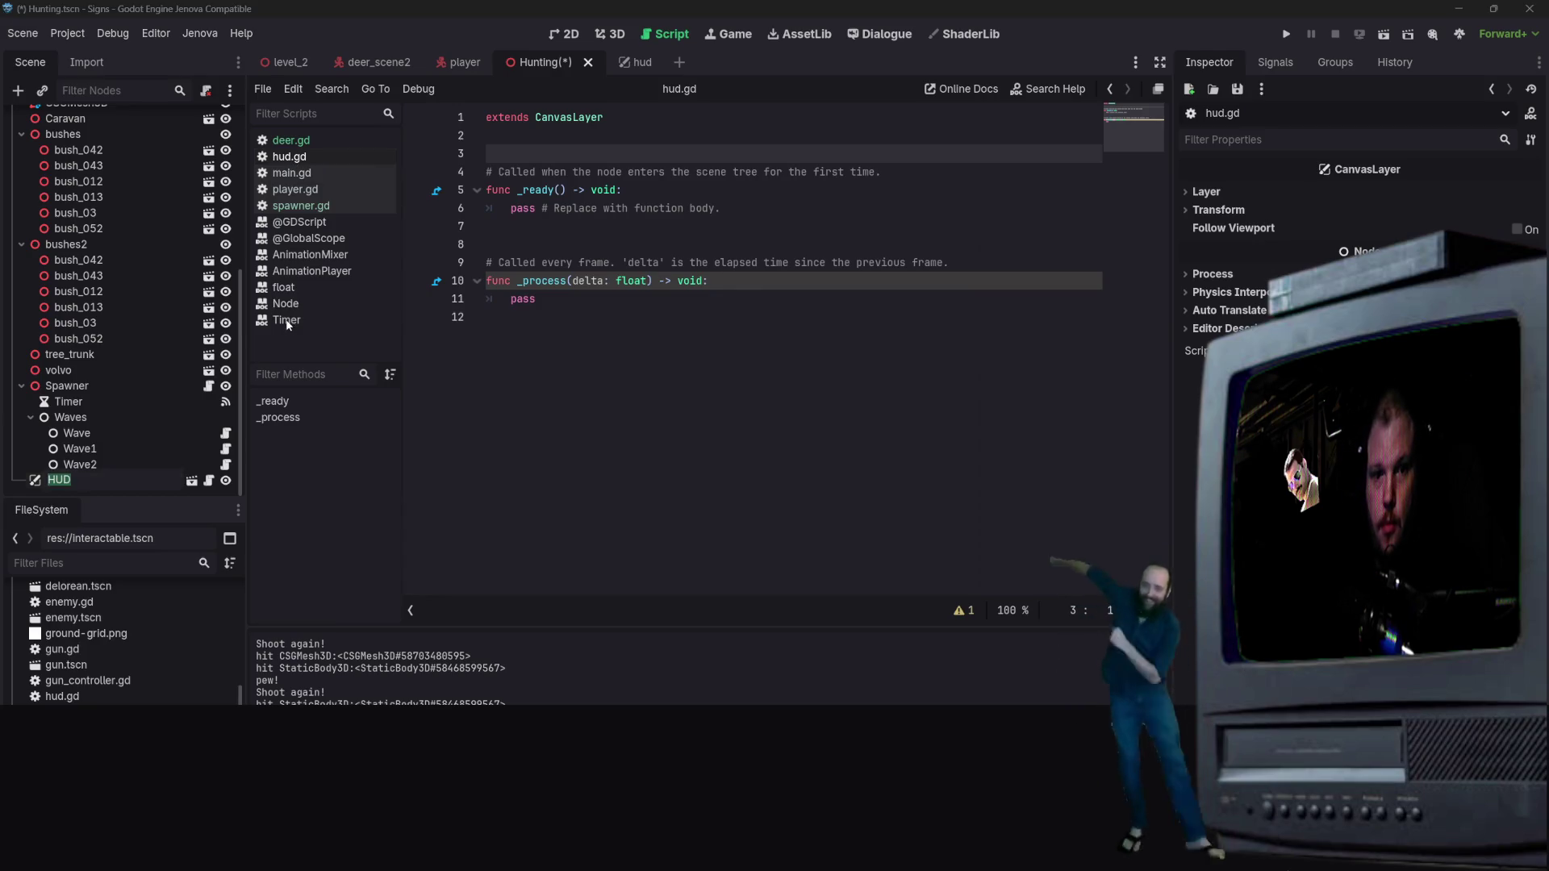
click(279, 162)
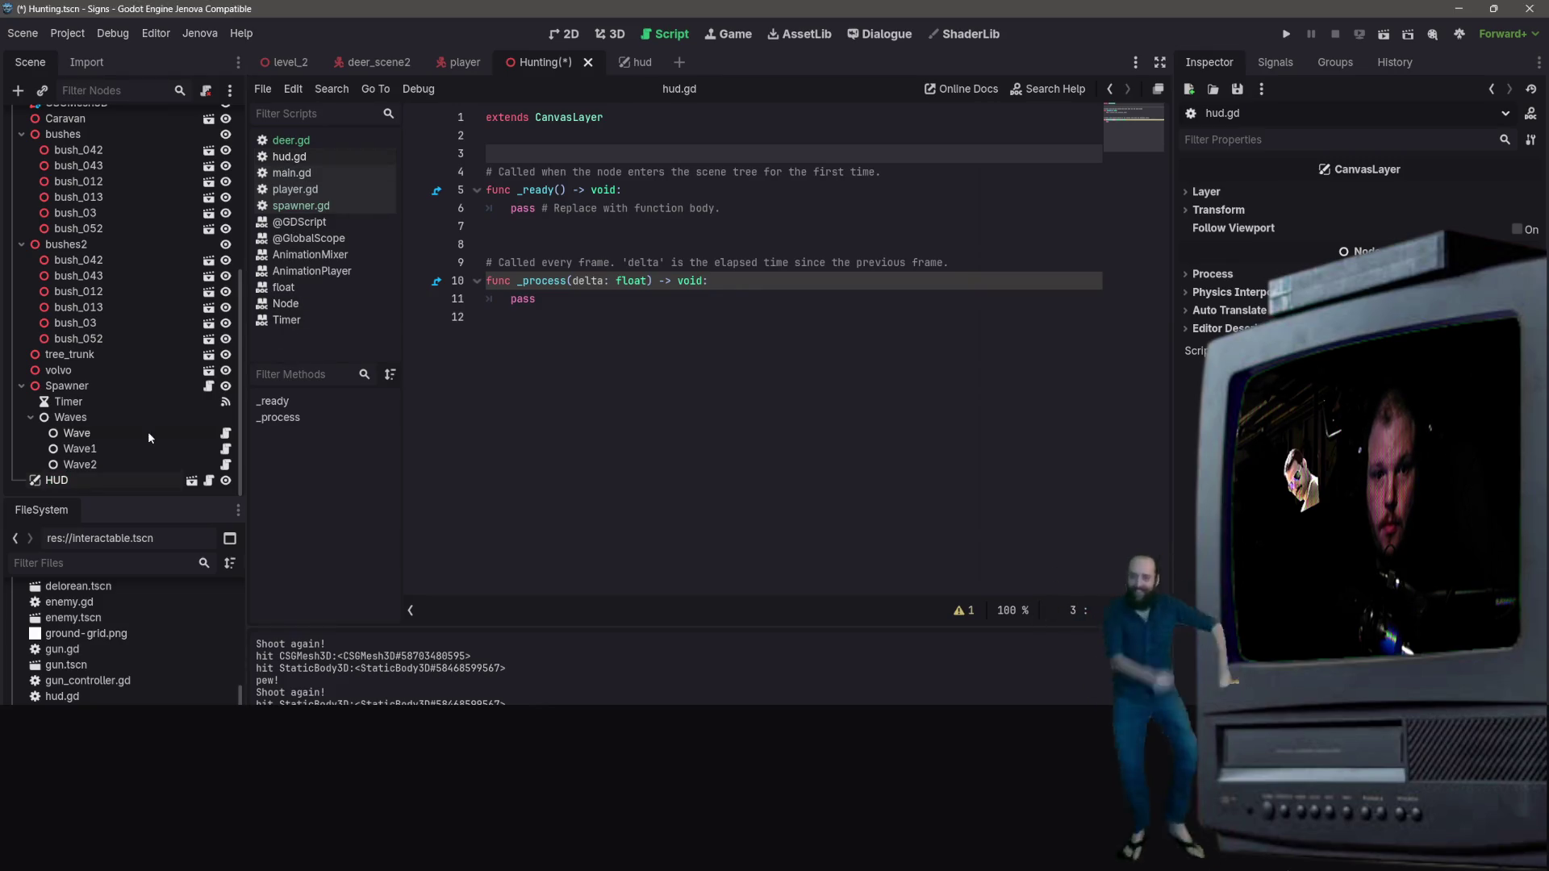
click(87, 487)
click(83, 481)
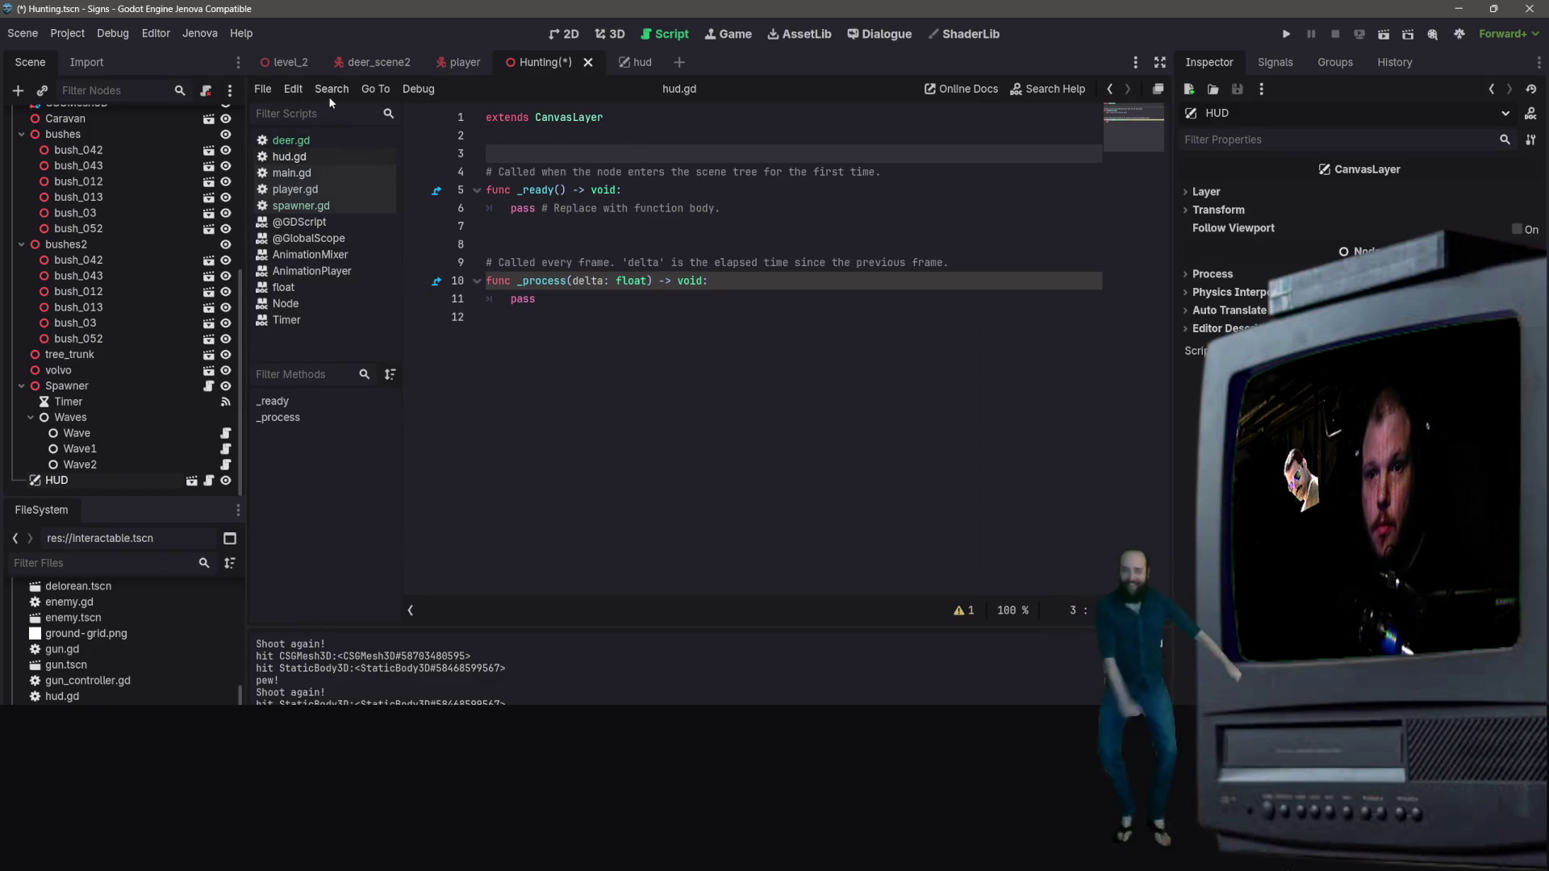
click(262, 89)
click(321, 219)
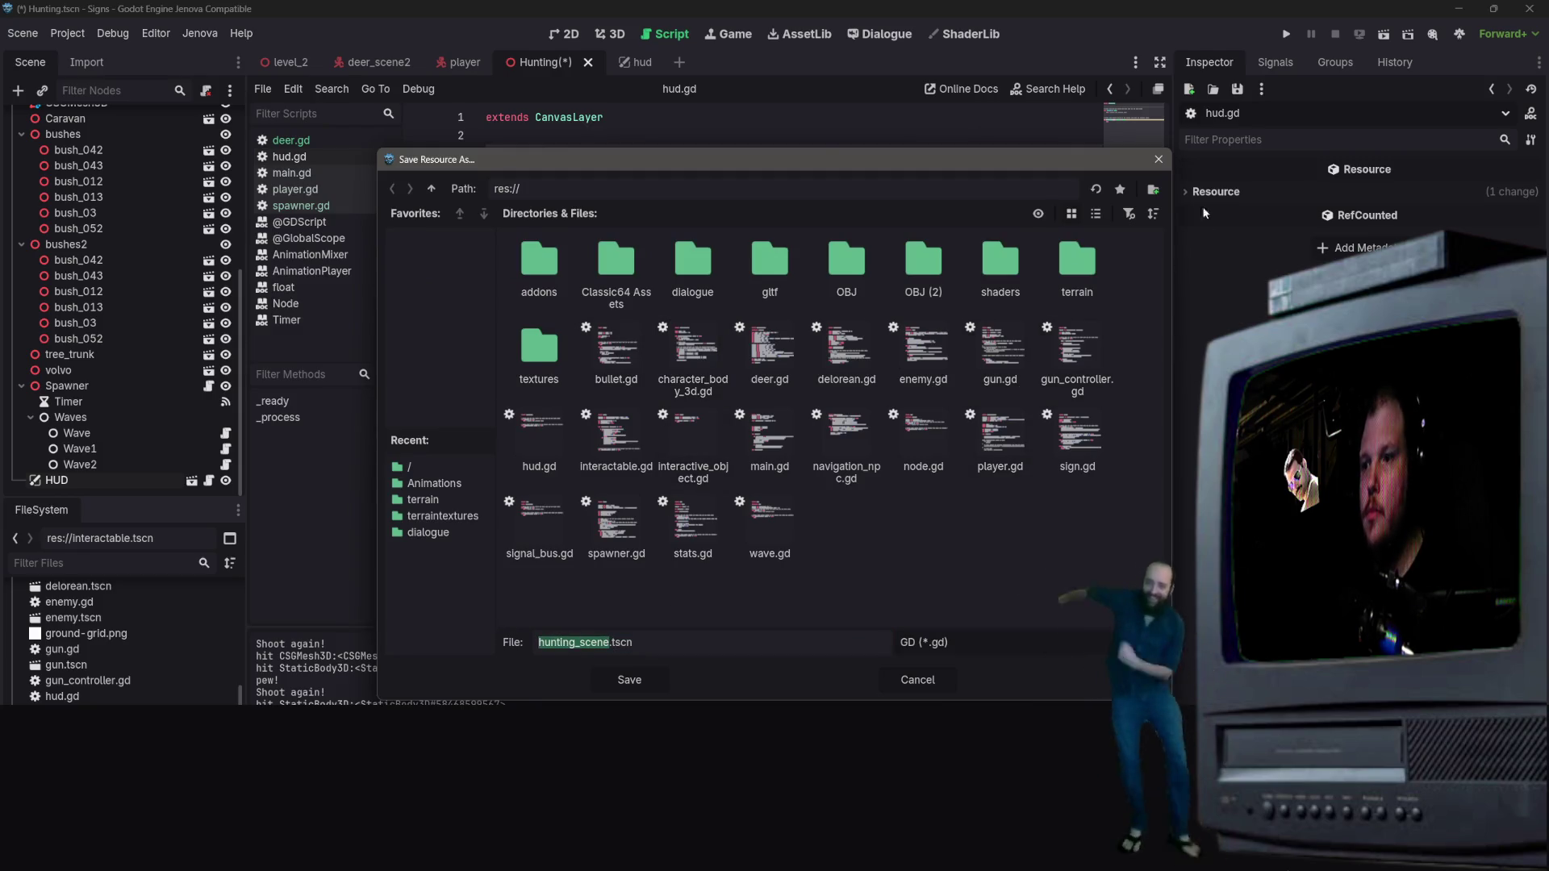
click(1158, 159)
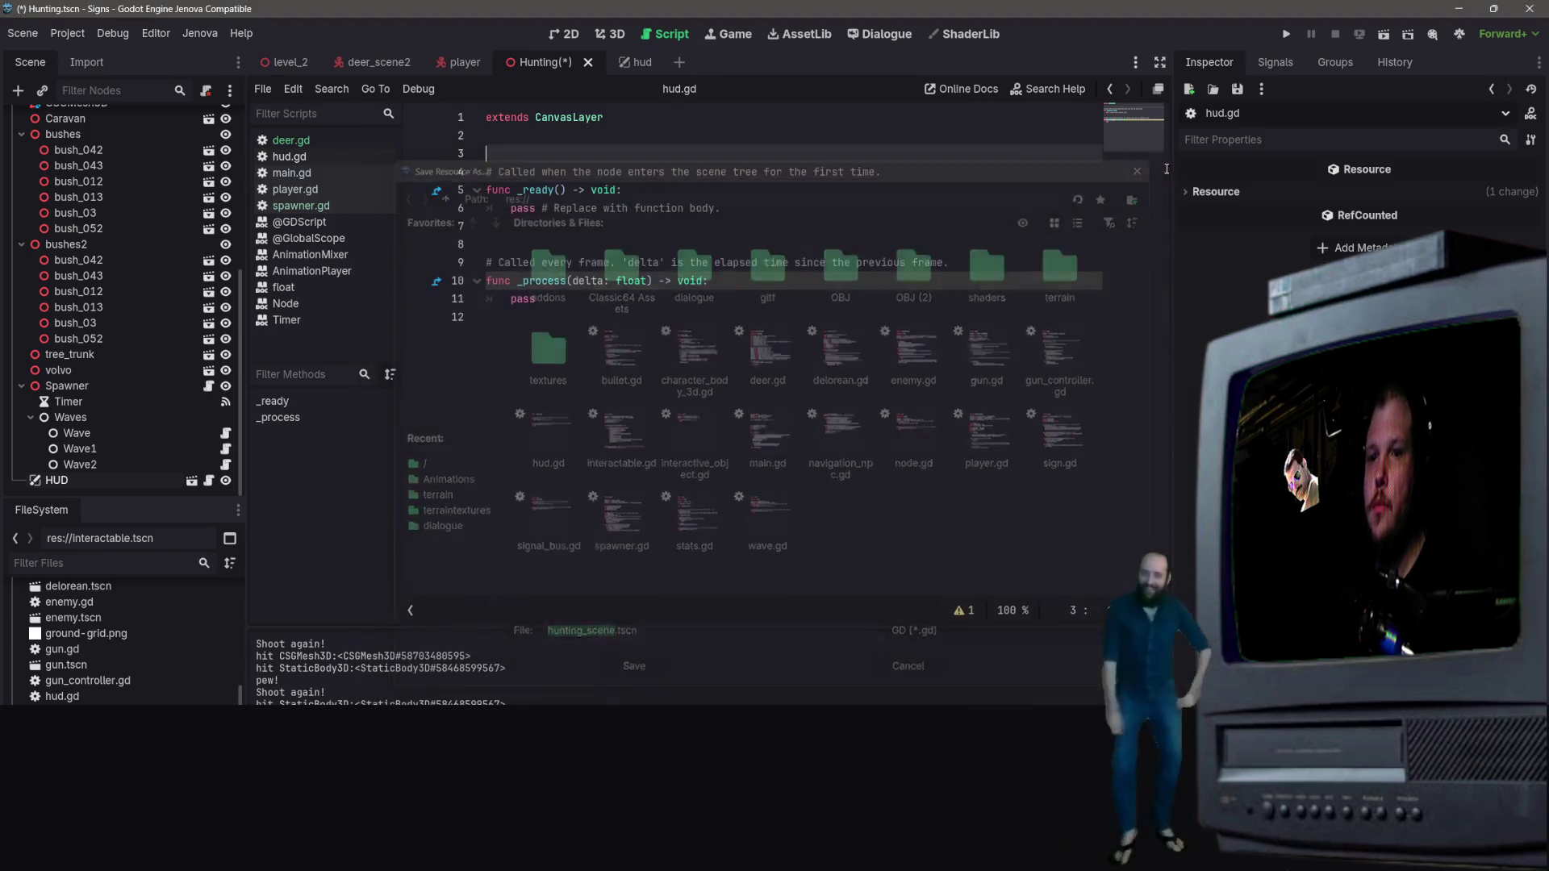
click(262, 88)
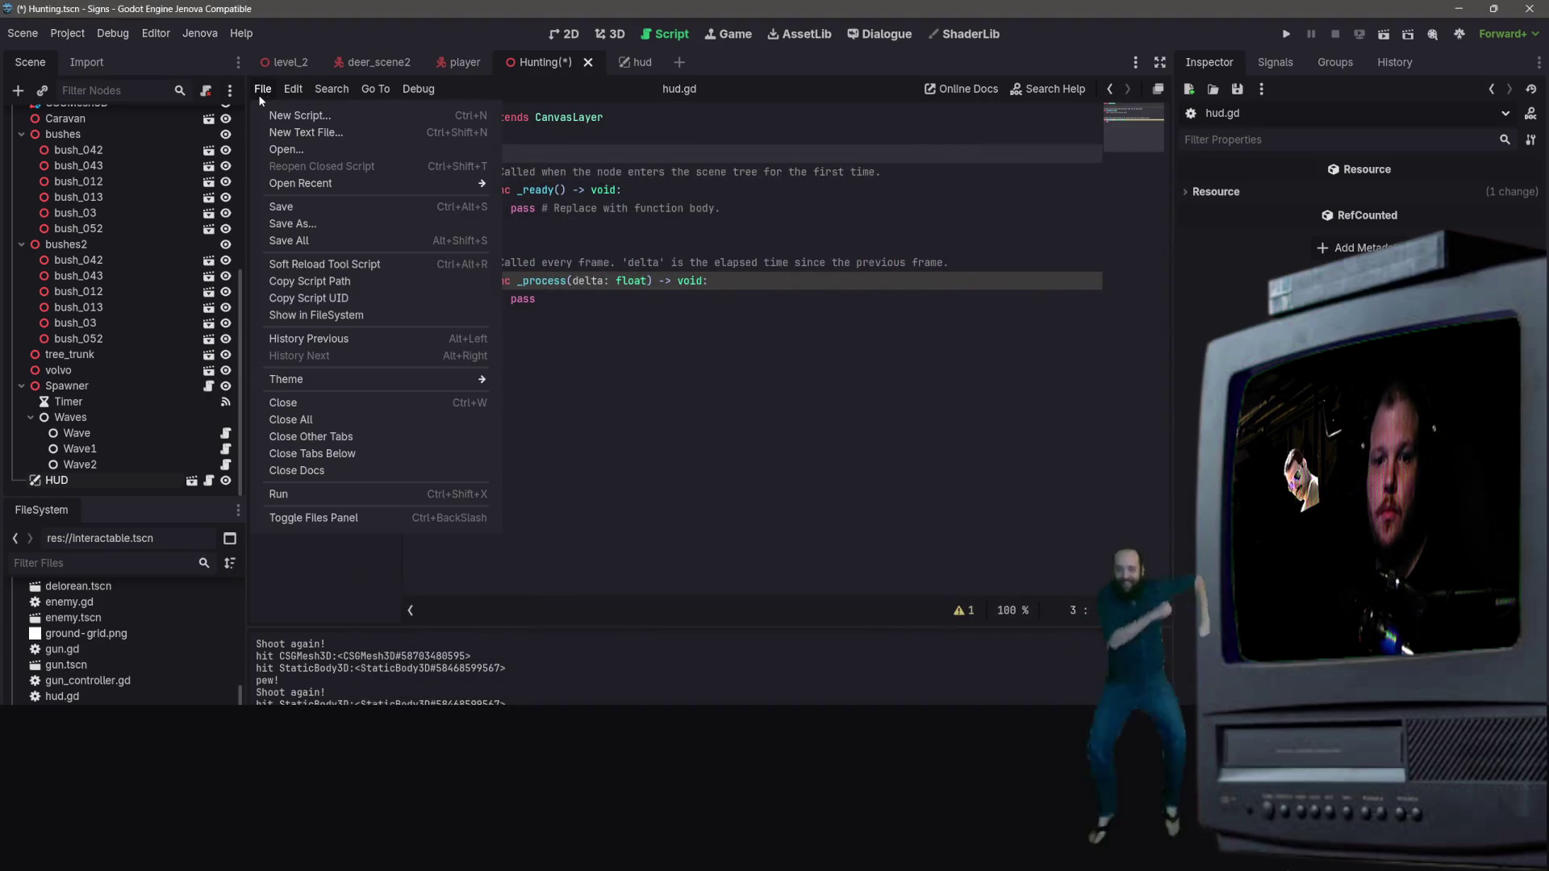
Step: Save hud.gd under the new file name HuntingHUD.gd using Save As
click(206, 236)
right_click(297, 159)
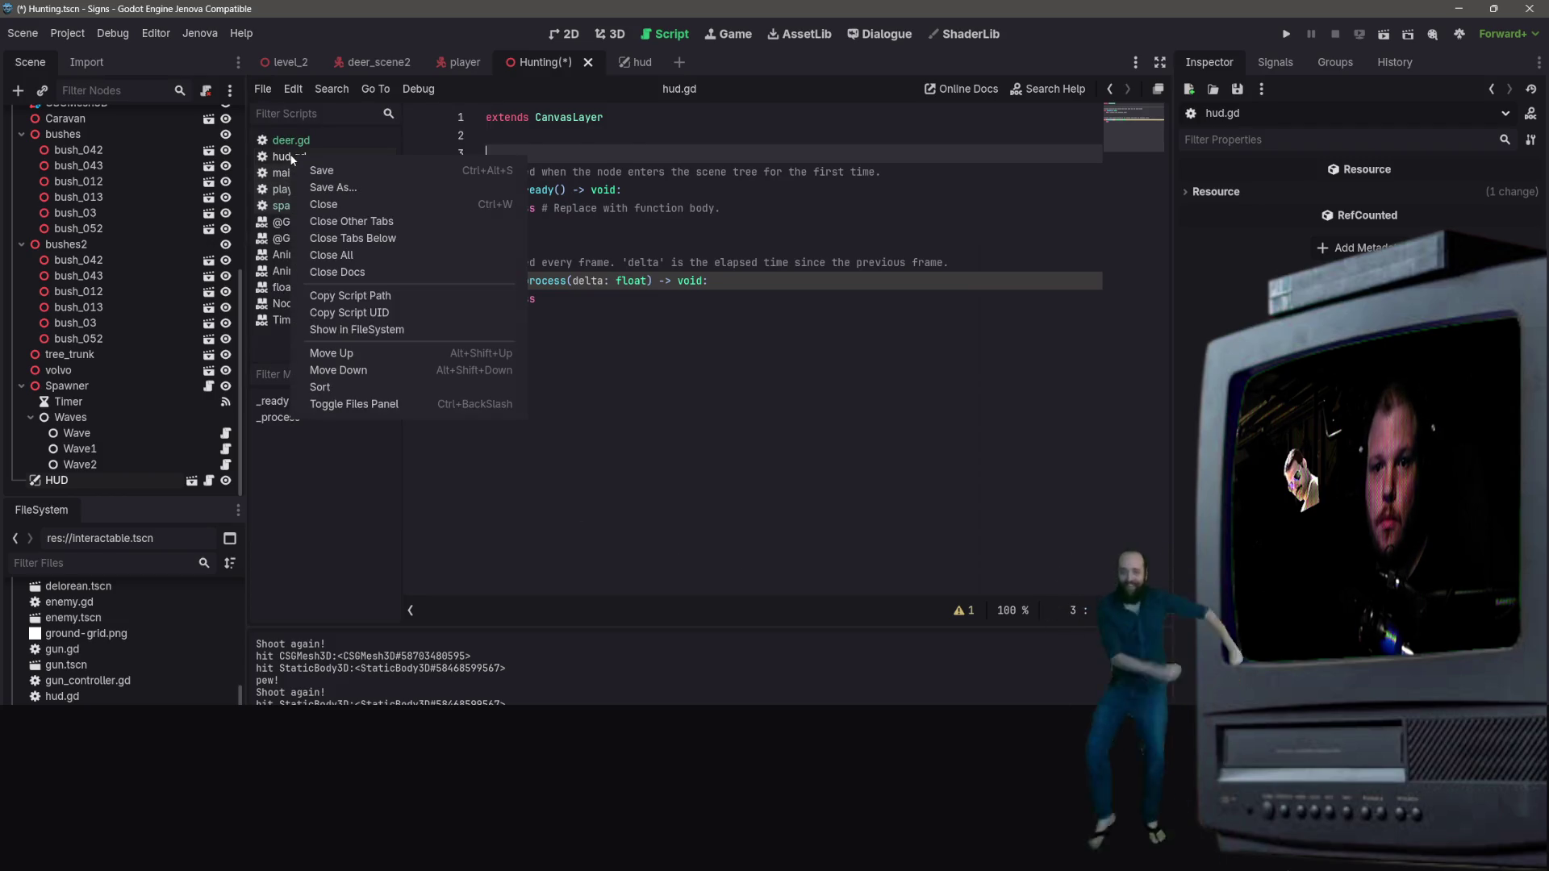
click(359, 192)
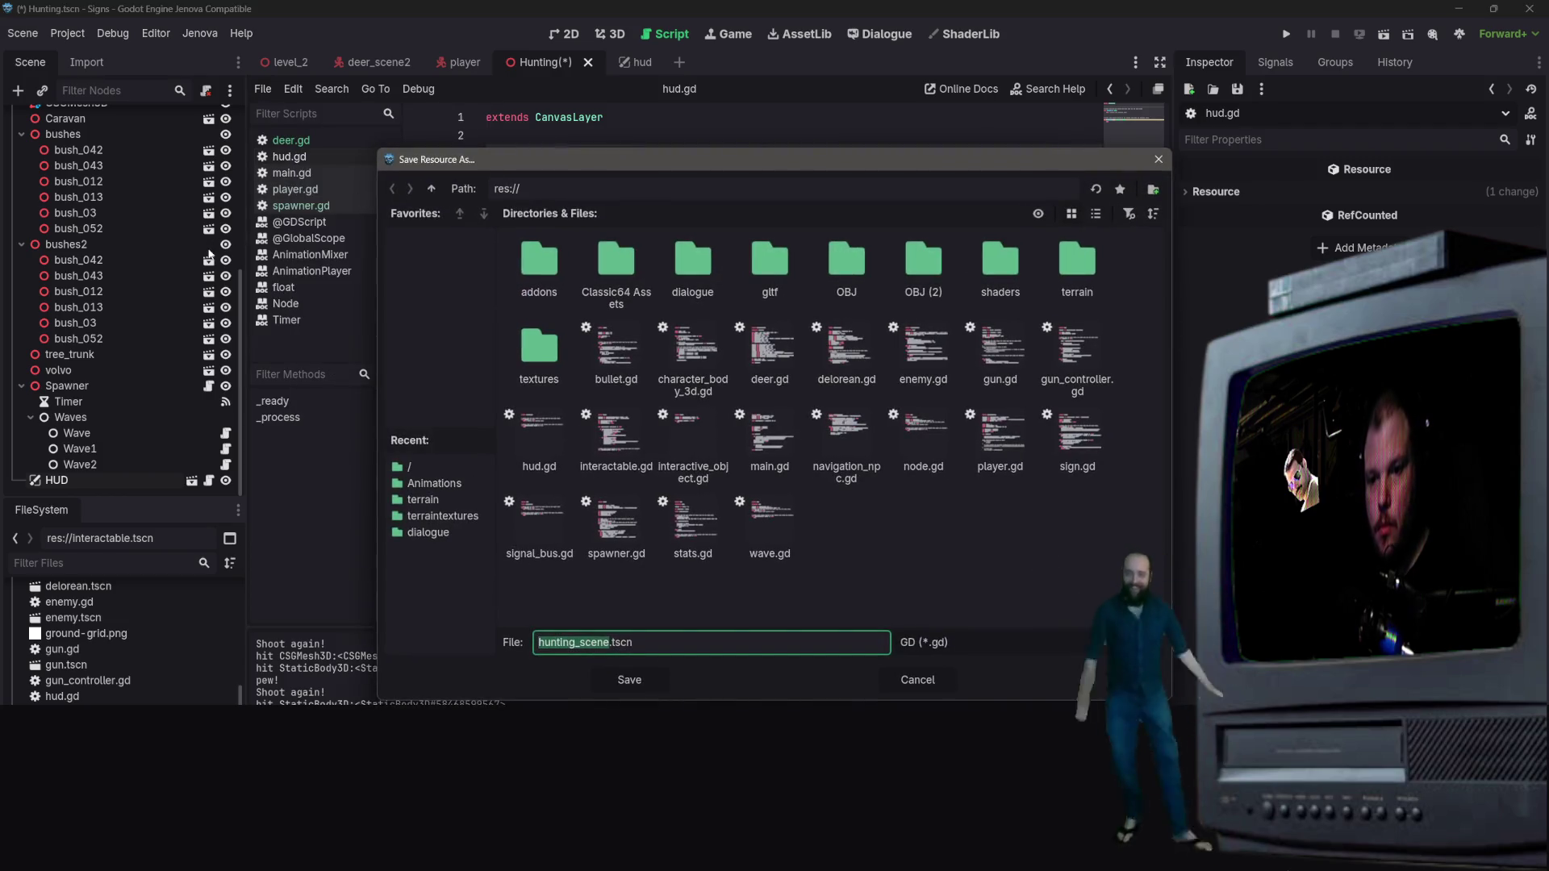
click(640, 607)
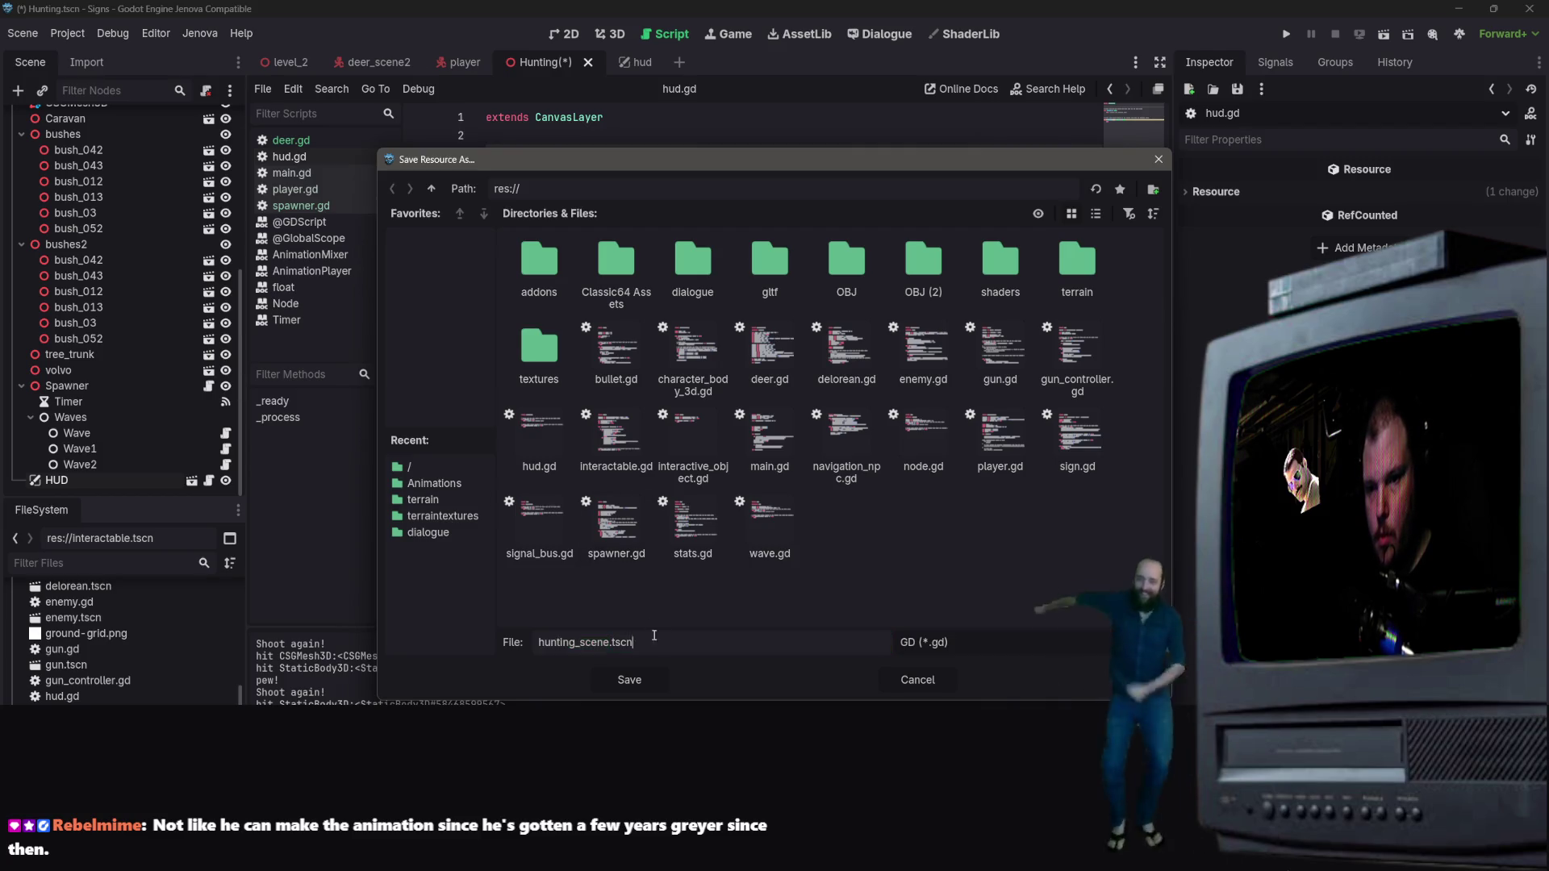
text(H)
key(Menu)
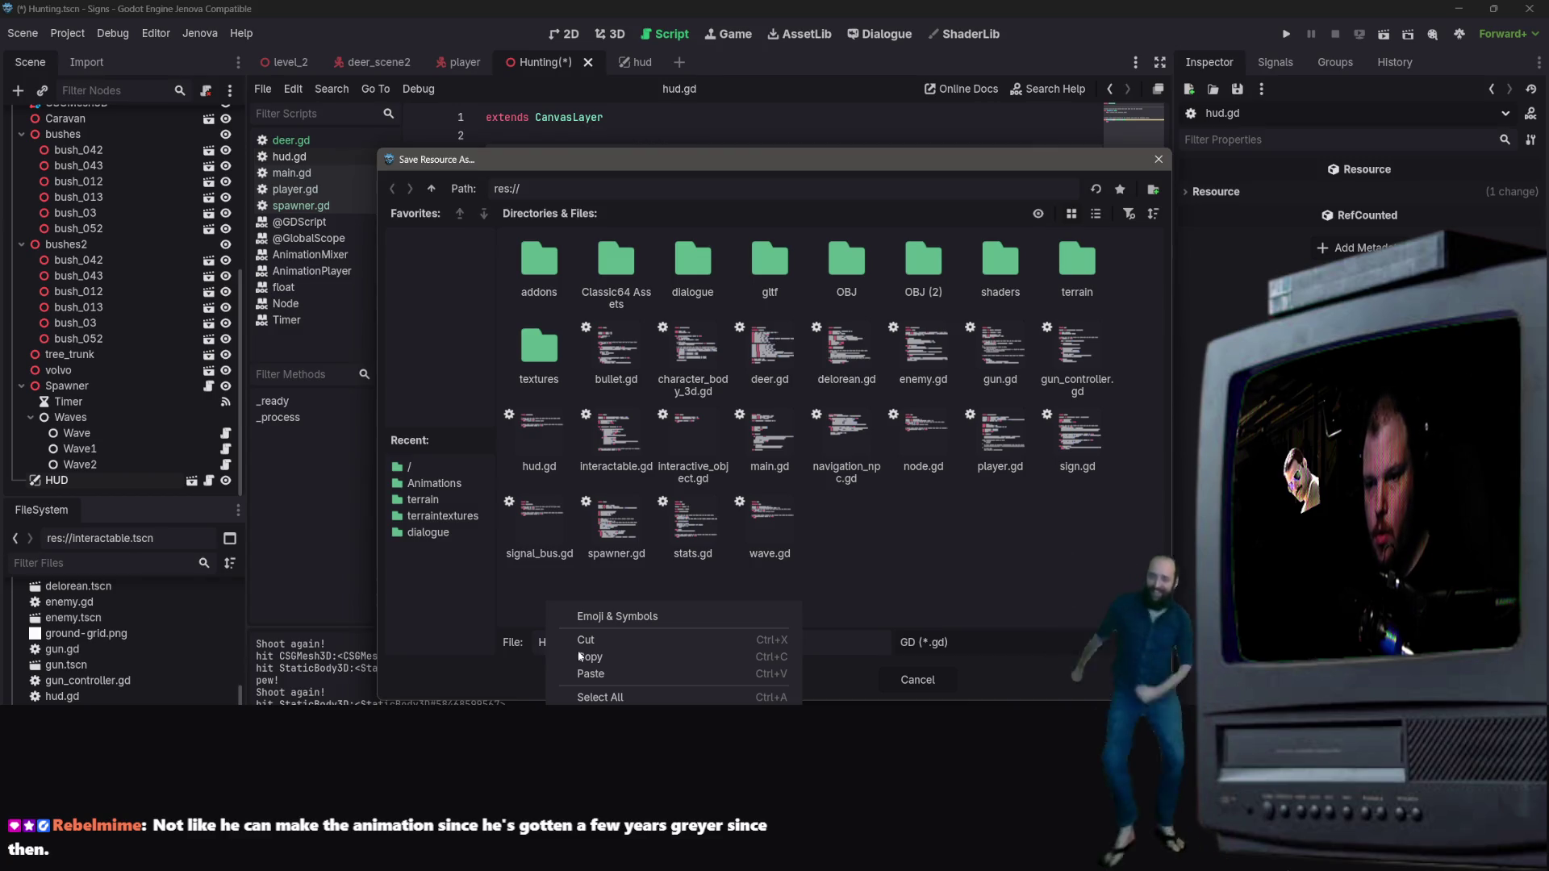
click(823, 653)
text(ntingHUD)
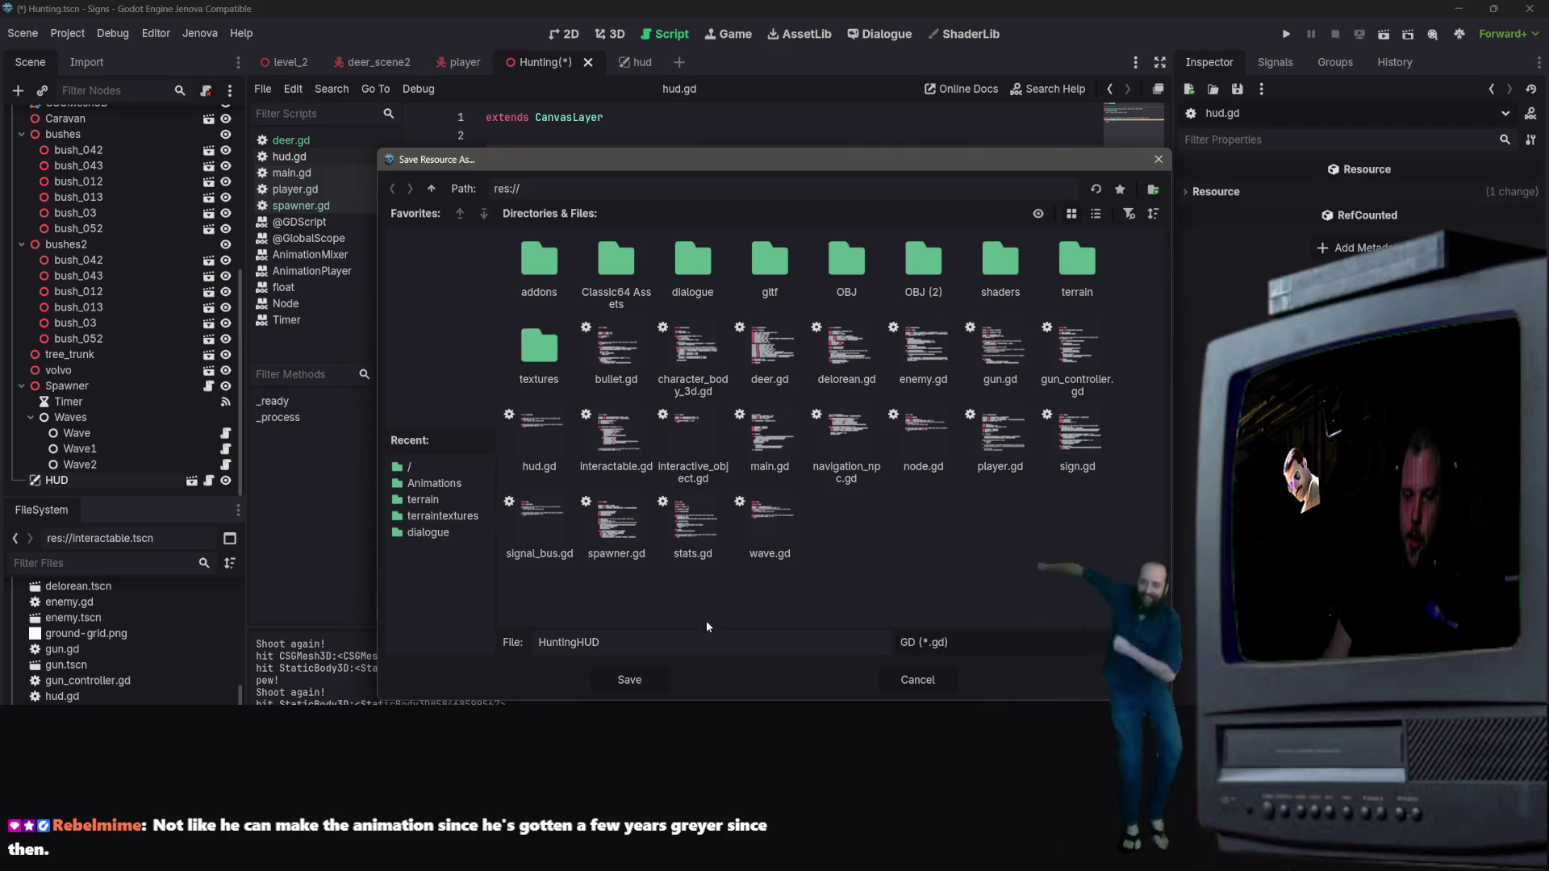
click(642, 685)
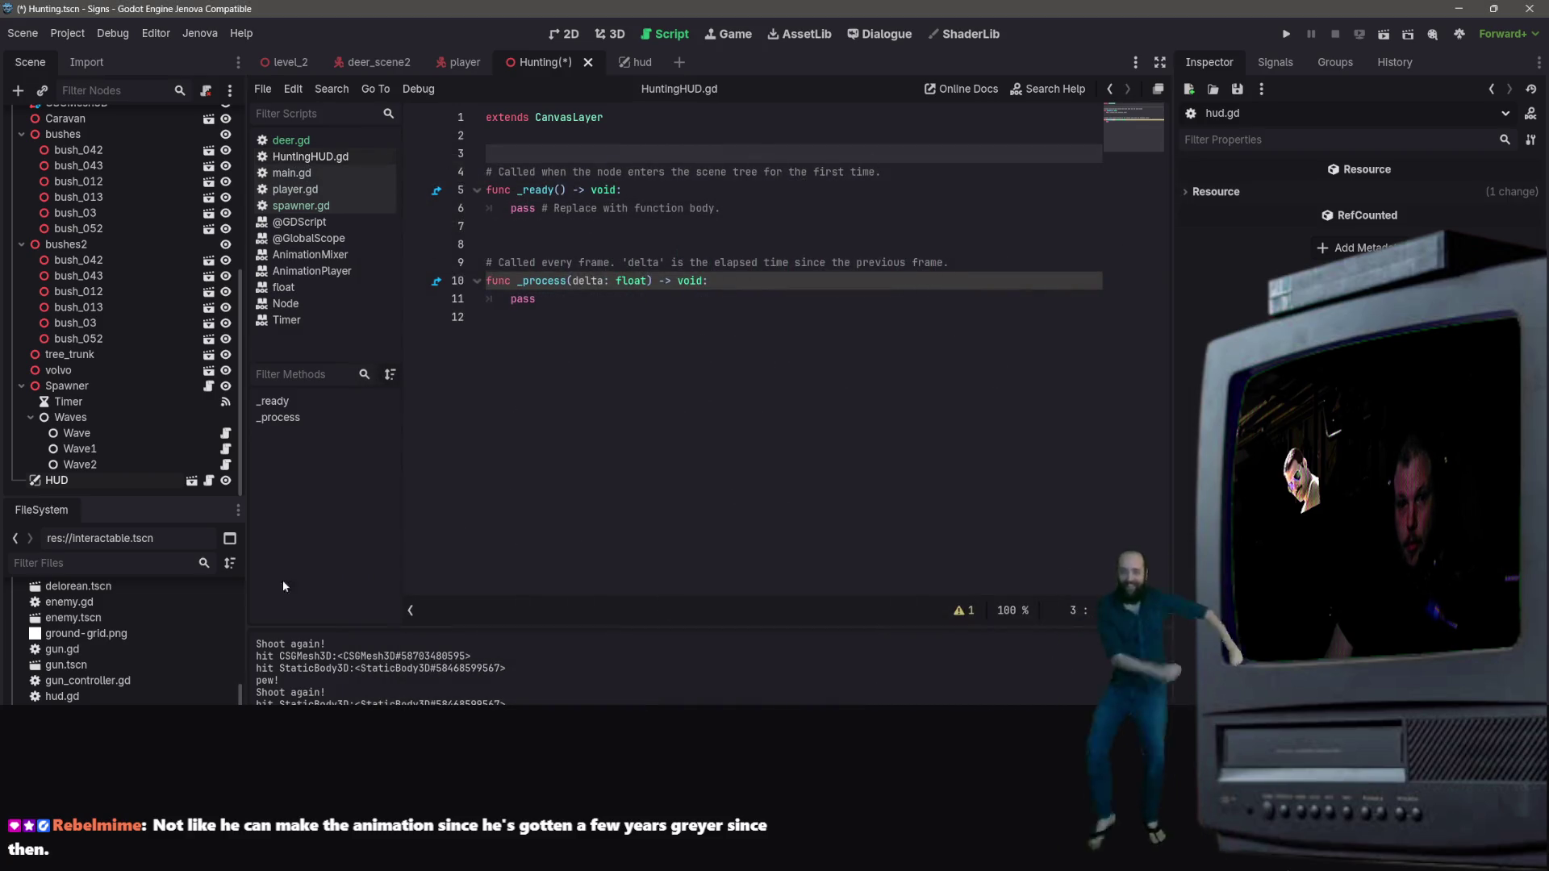
click(87, 479)
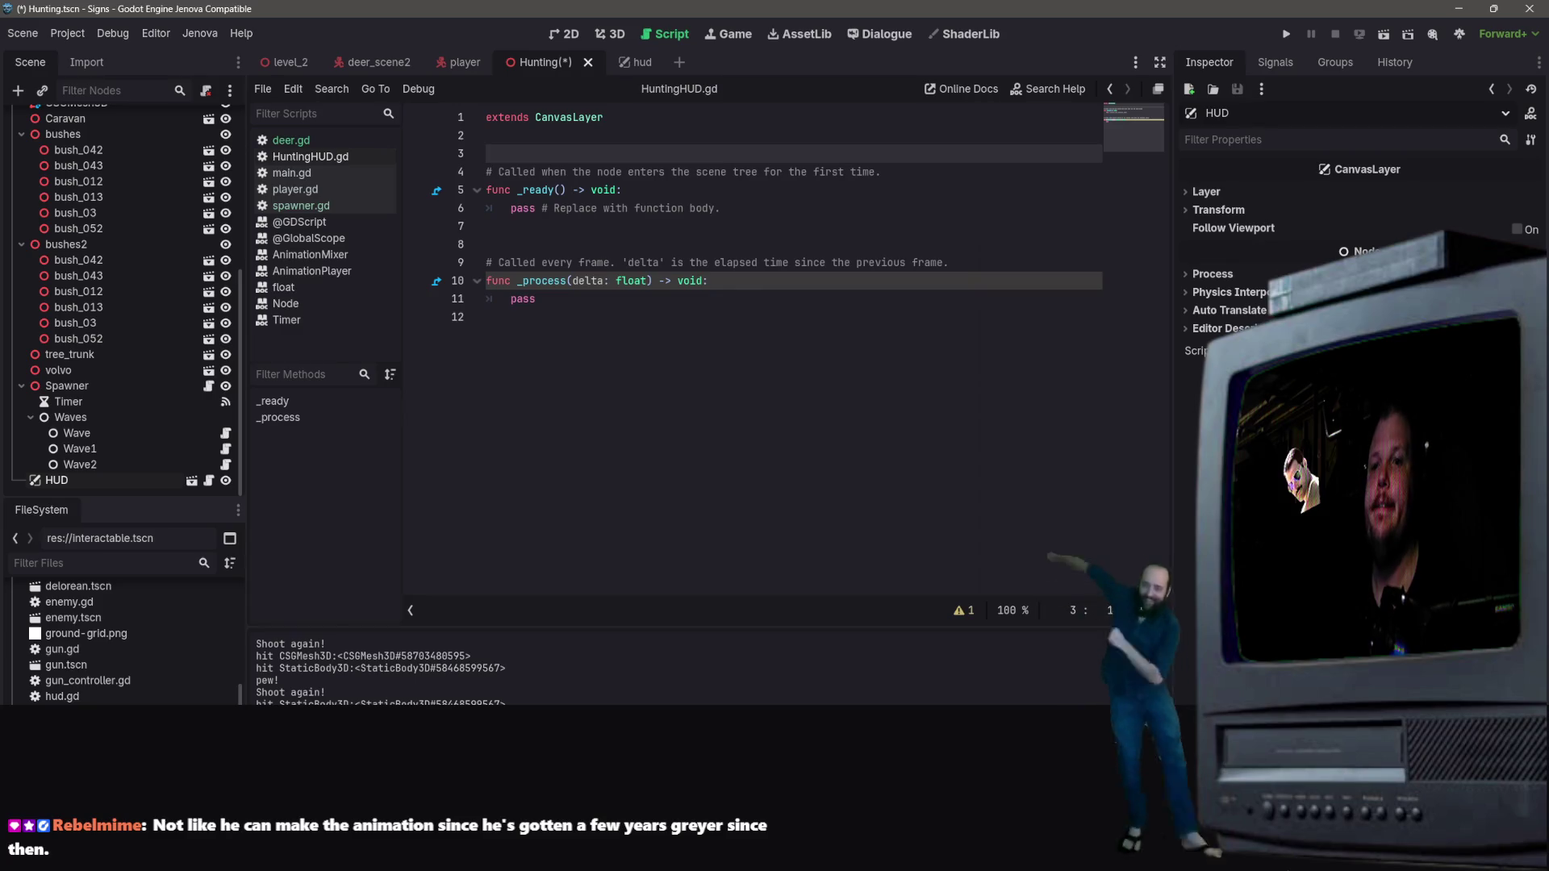
Step: Add blank lines and declare 'signal update_kills' near the top of the script
key(Return)
key(Return)
key(Up)
key(Up)
key(Return)
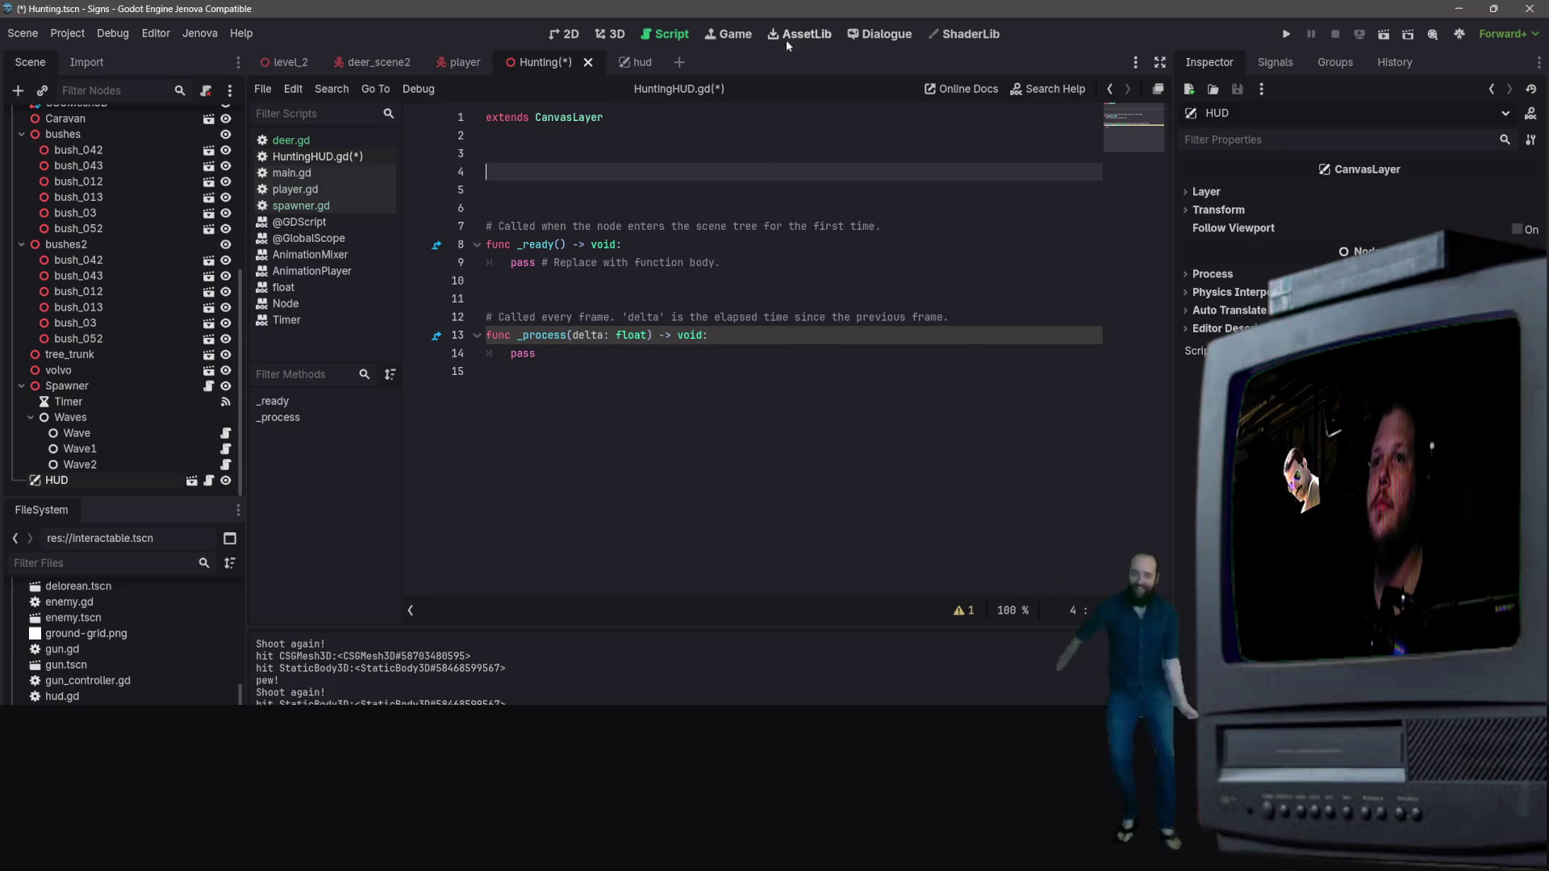
text(si)
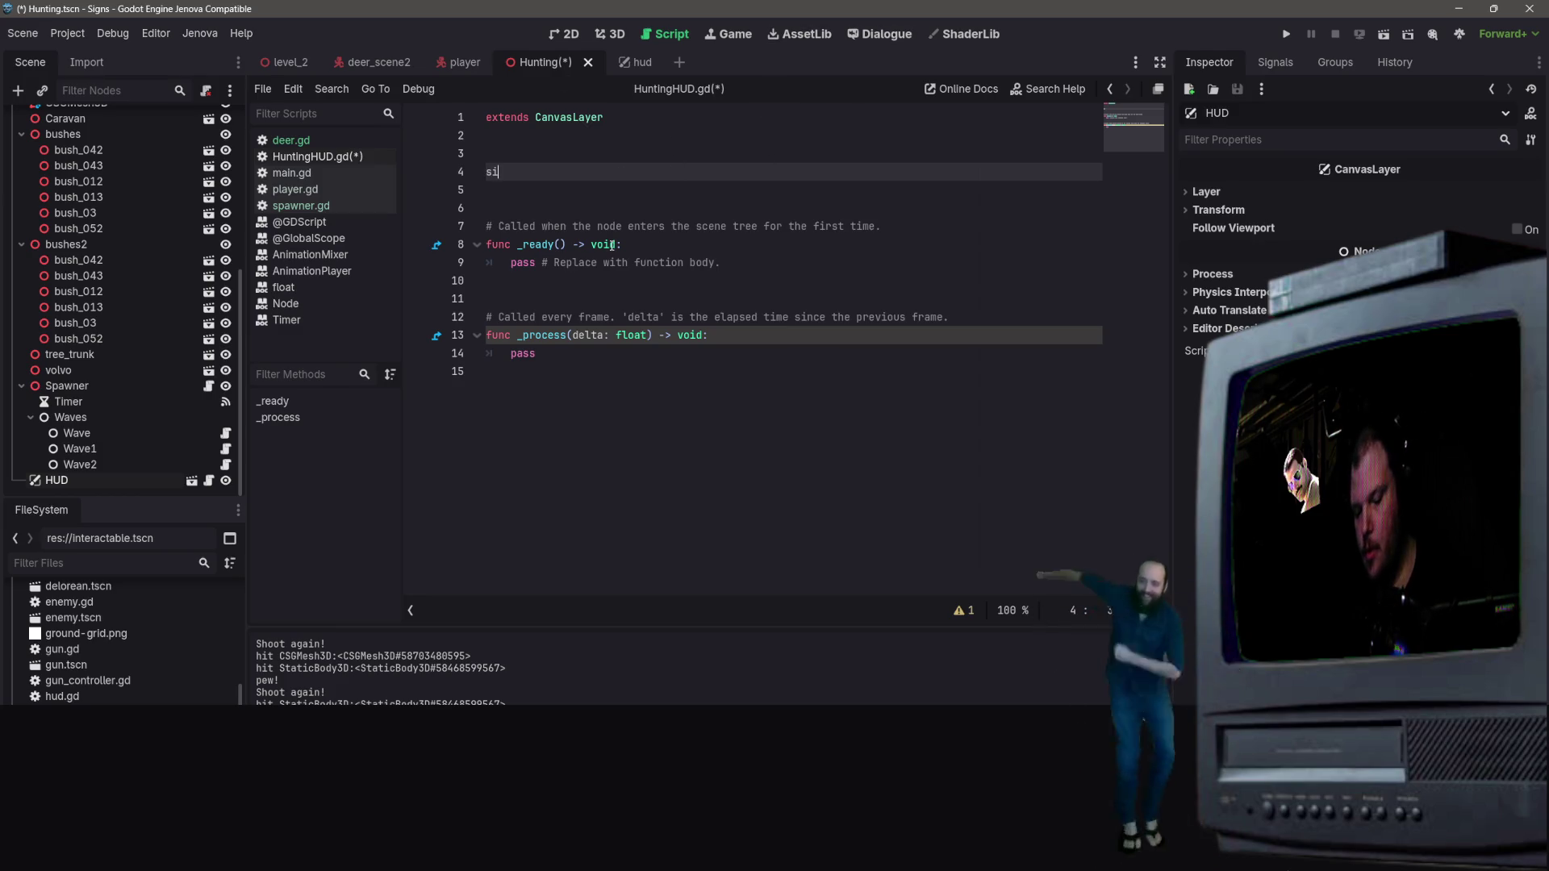
text(gnal )
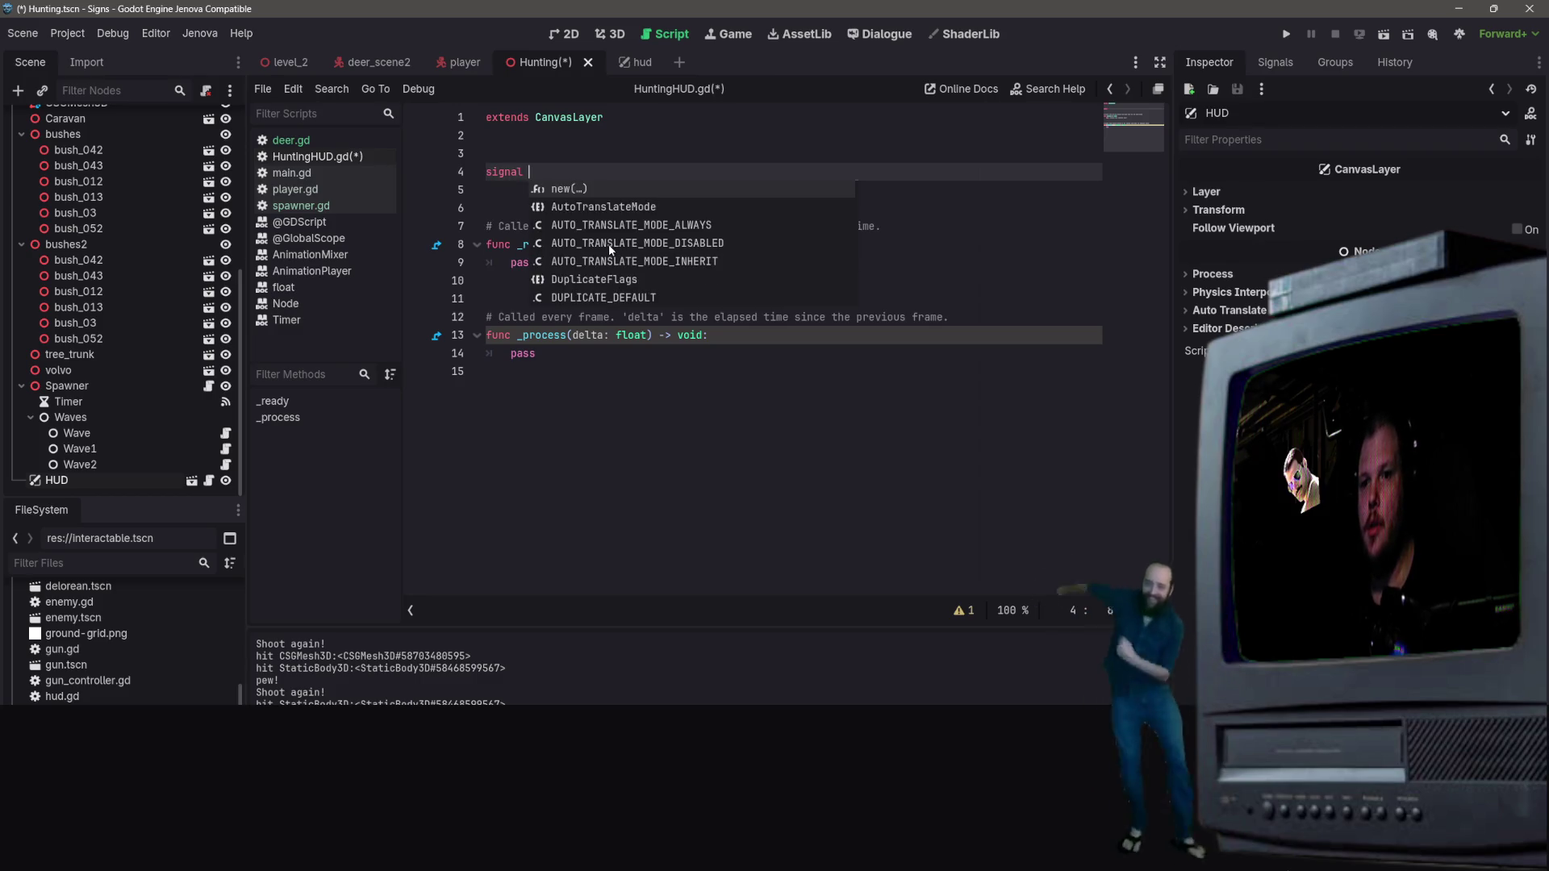
text(update)
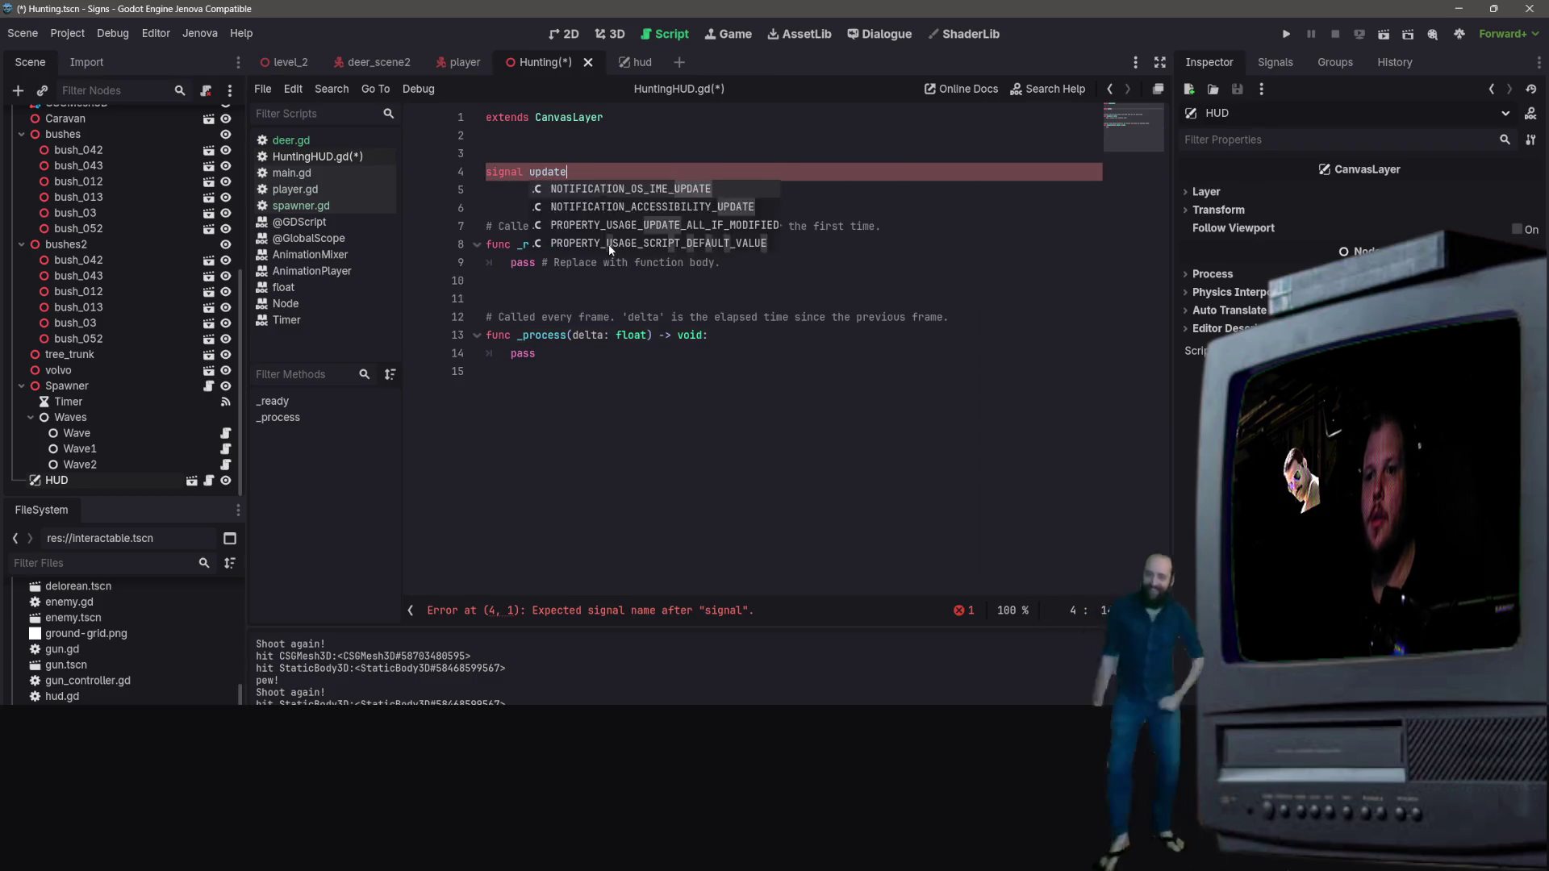
text(_score)
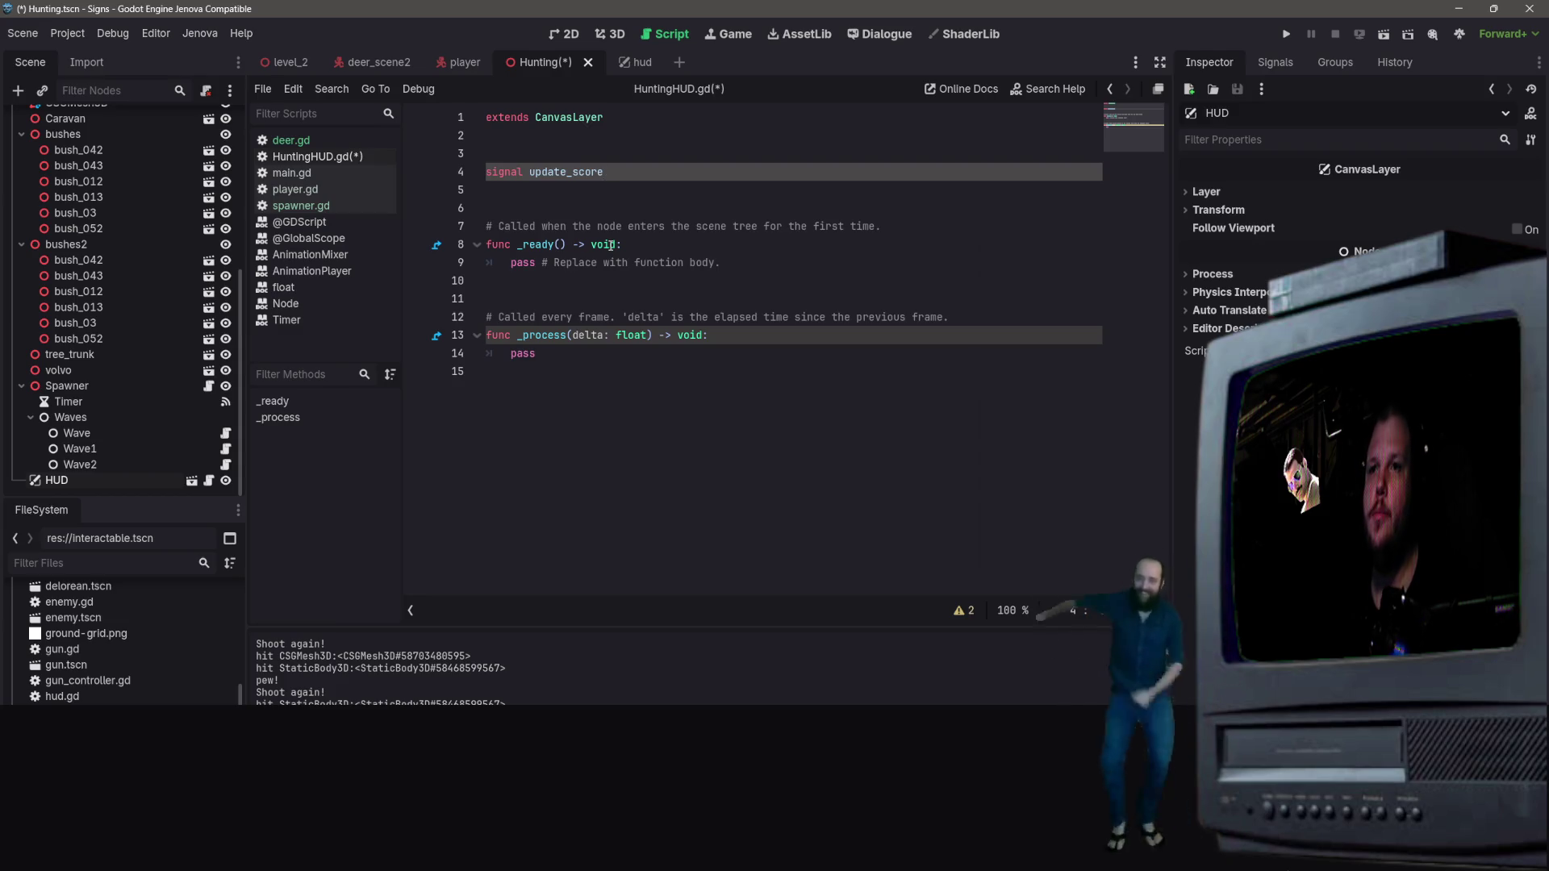
key(BackSpace)
key(BackSpace)
key(BackSpace)
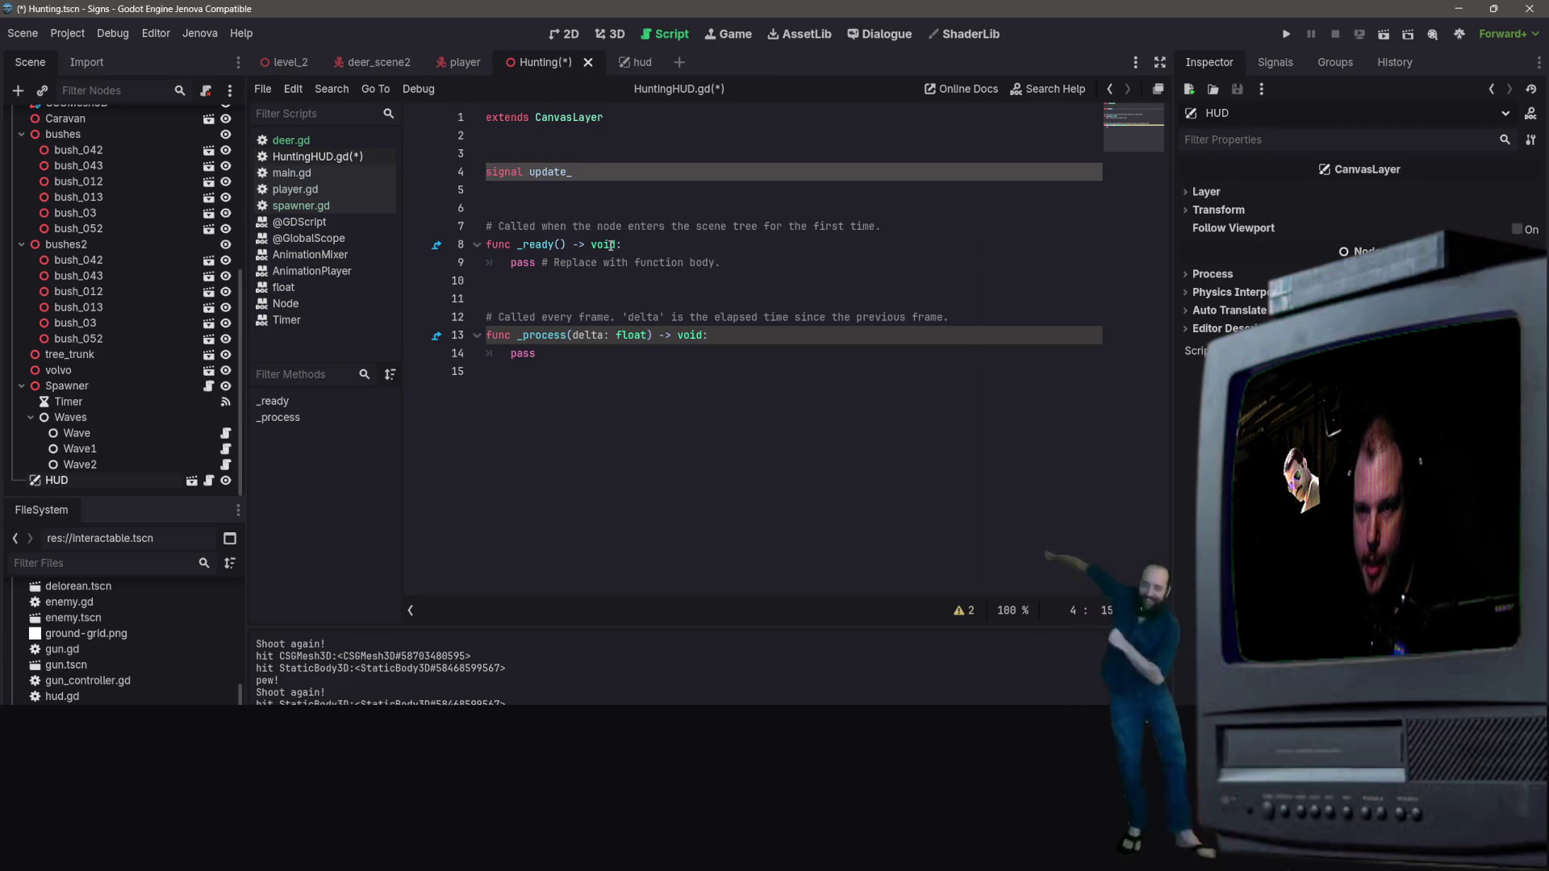
text(kills)
key(Return)
Step: Declare 'signal update_missed' on the next line and save HuntingHUD.gd
text(igma)
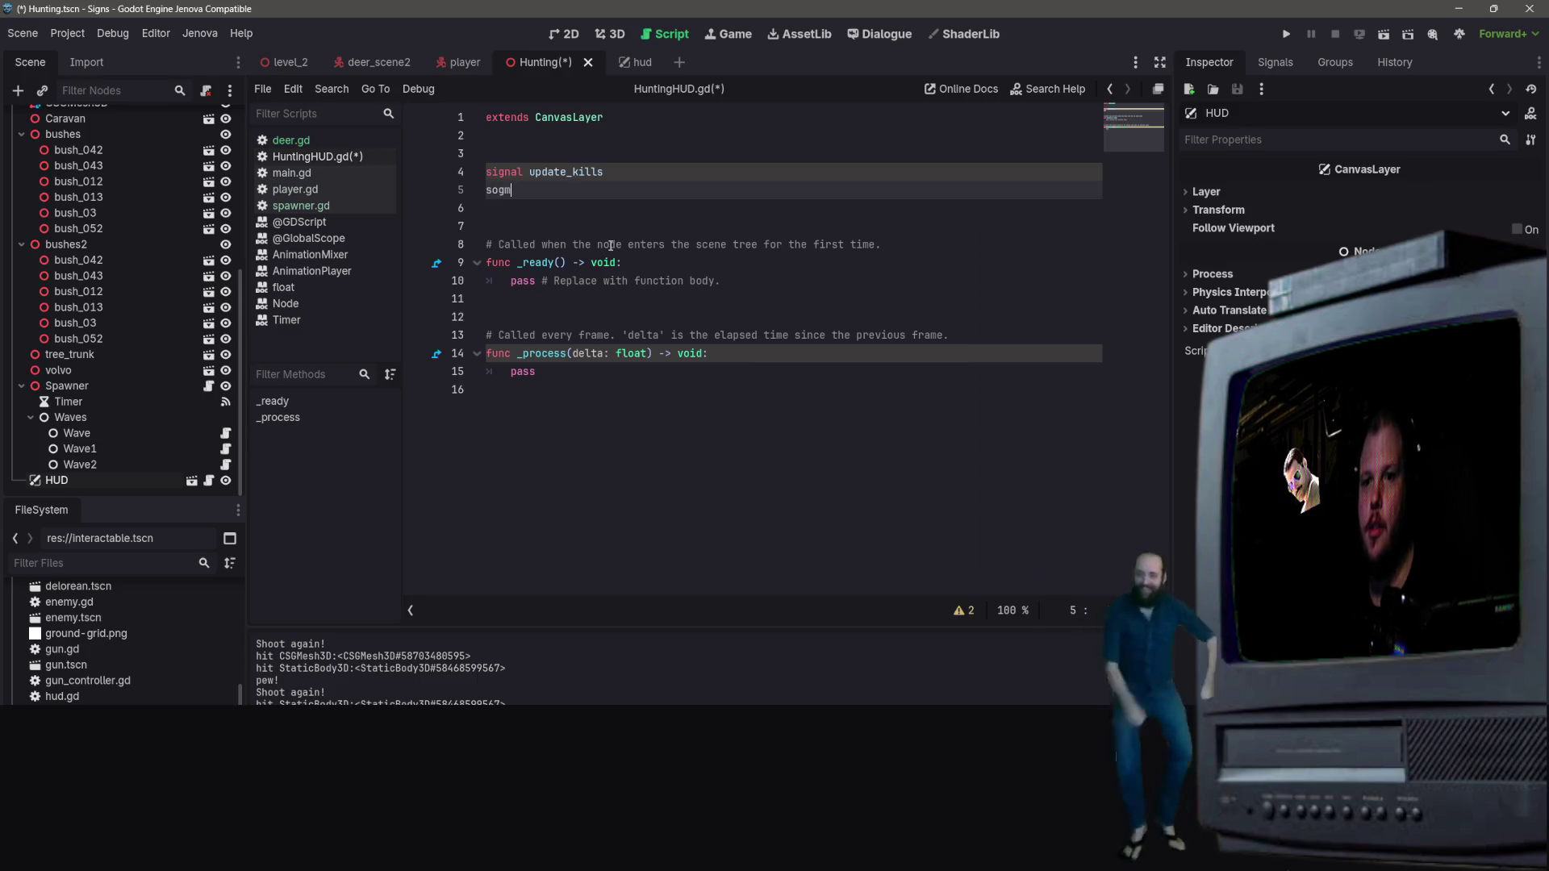
key(BackSpace)
key(BackSpace)
key(BackSpace)
text(i)
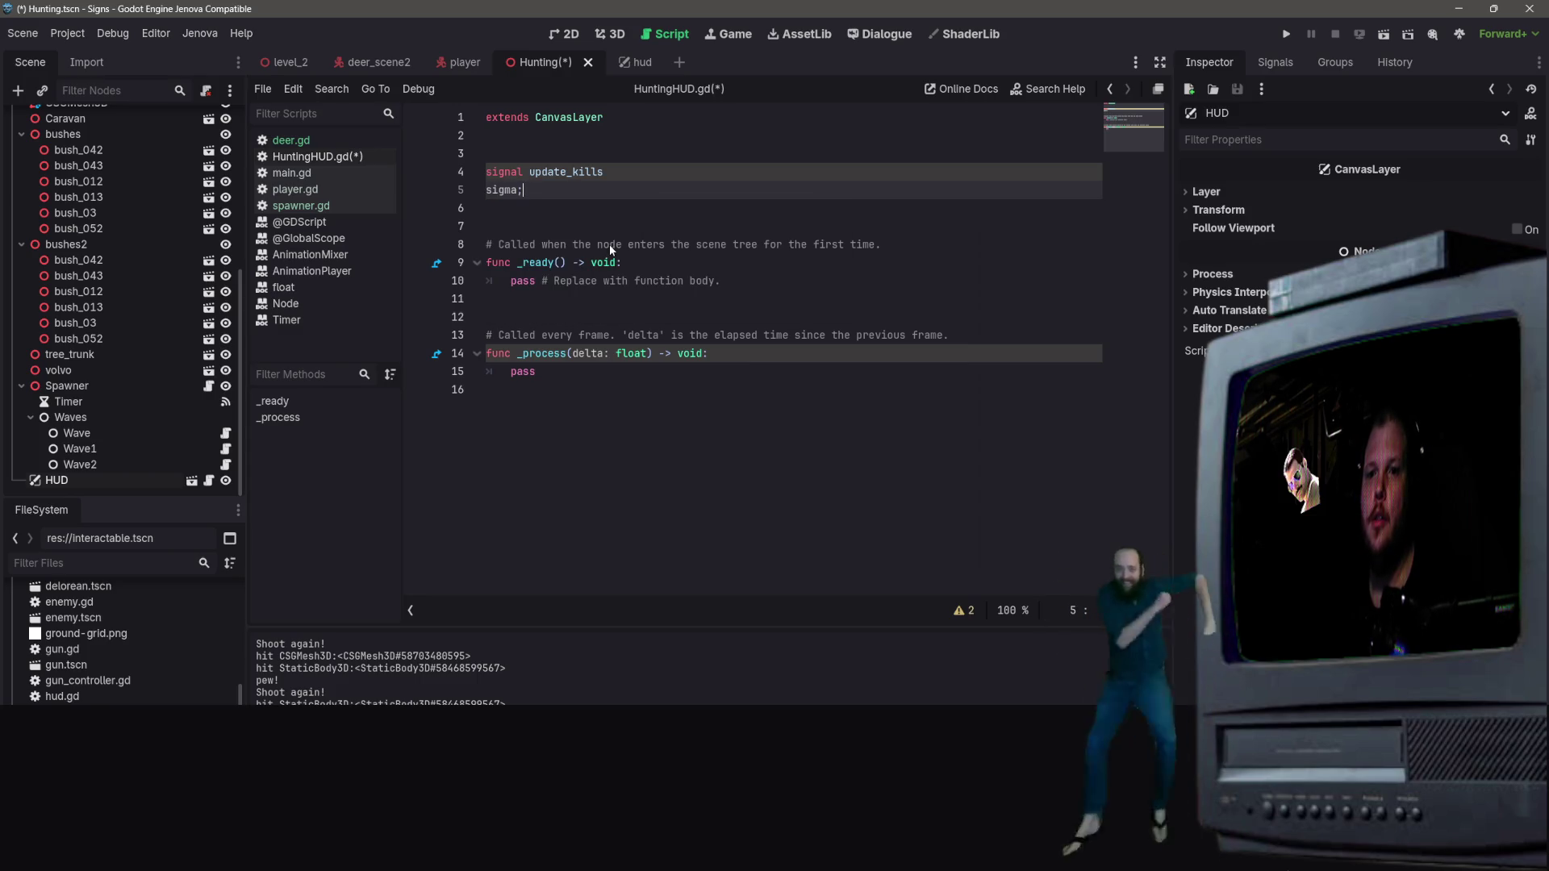
text(gna;)
key(BackSpace)
text(l )
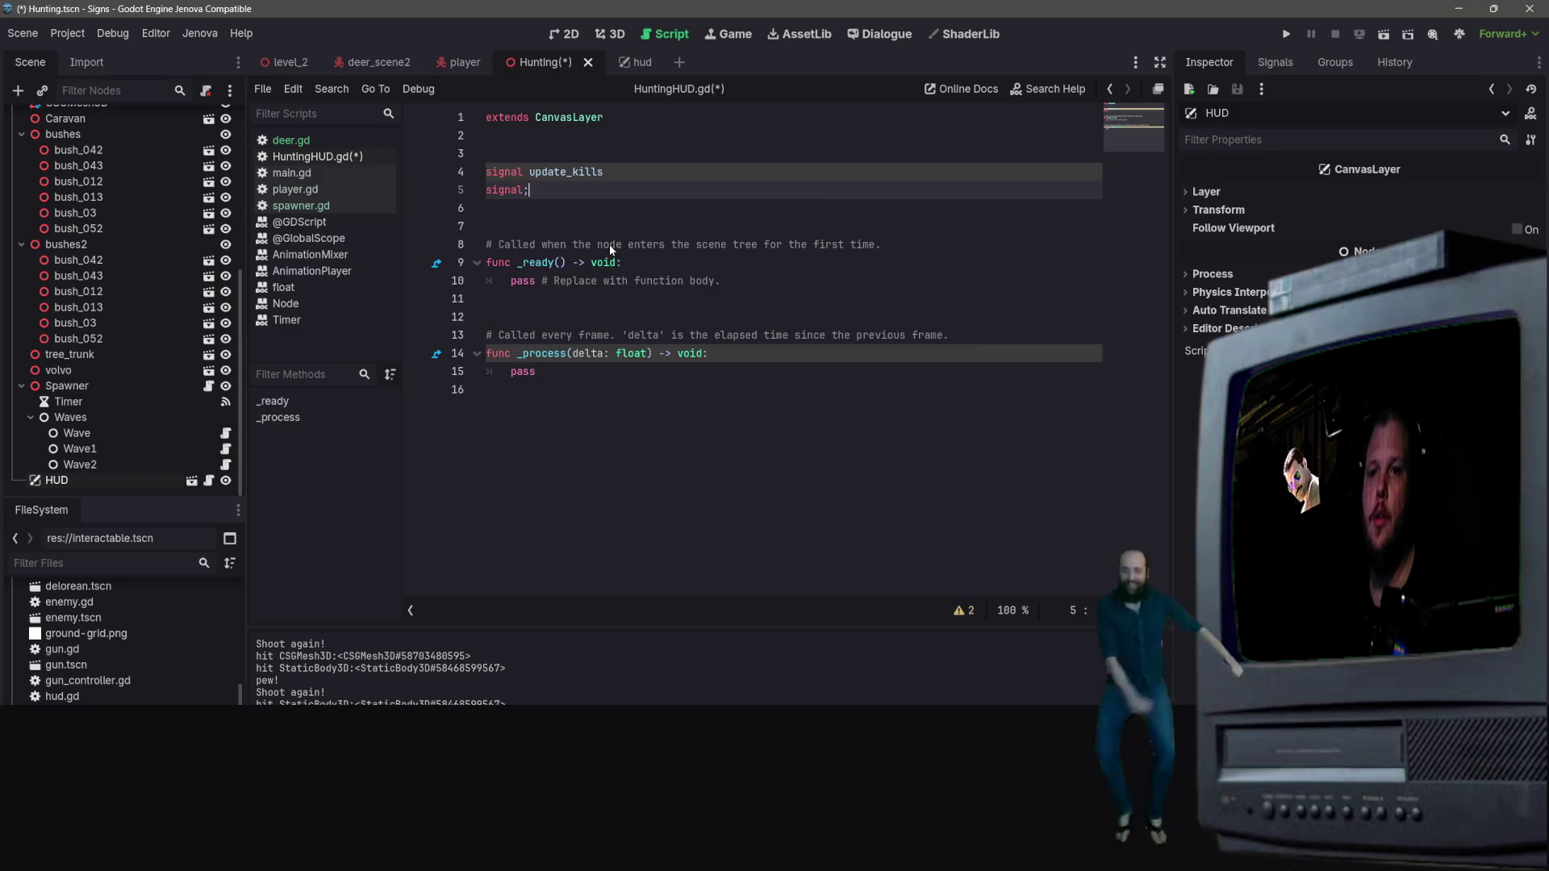
text(upda)
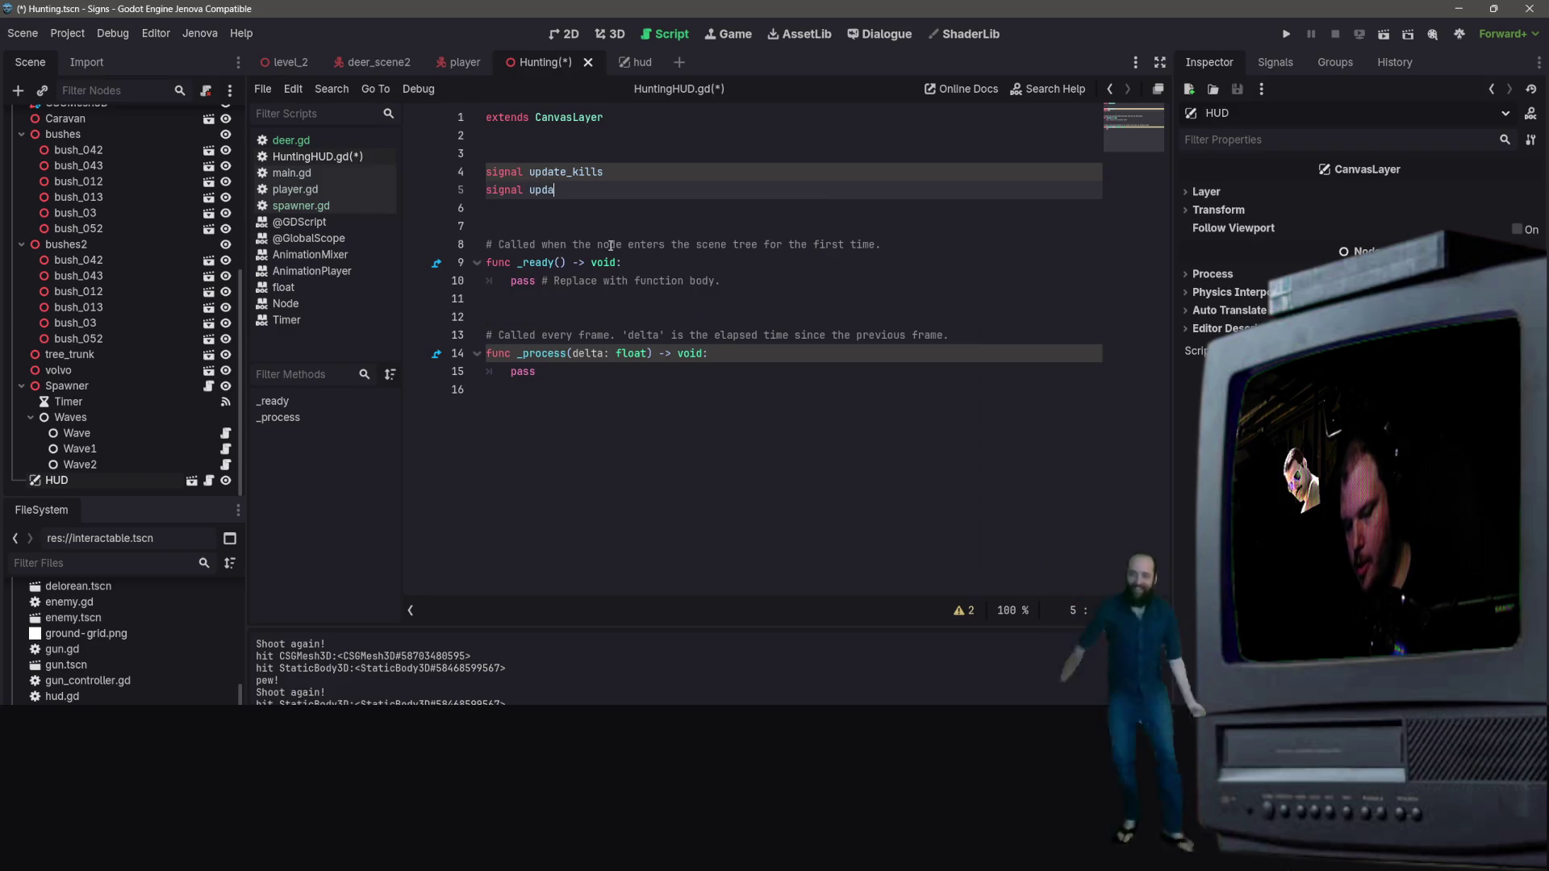
text(te_missed)
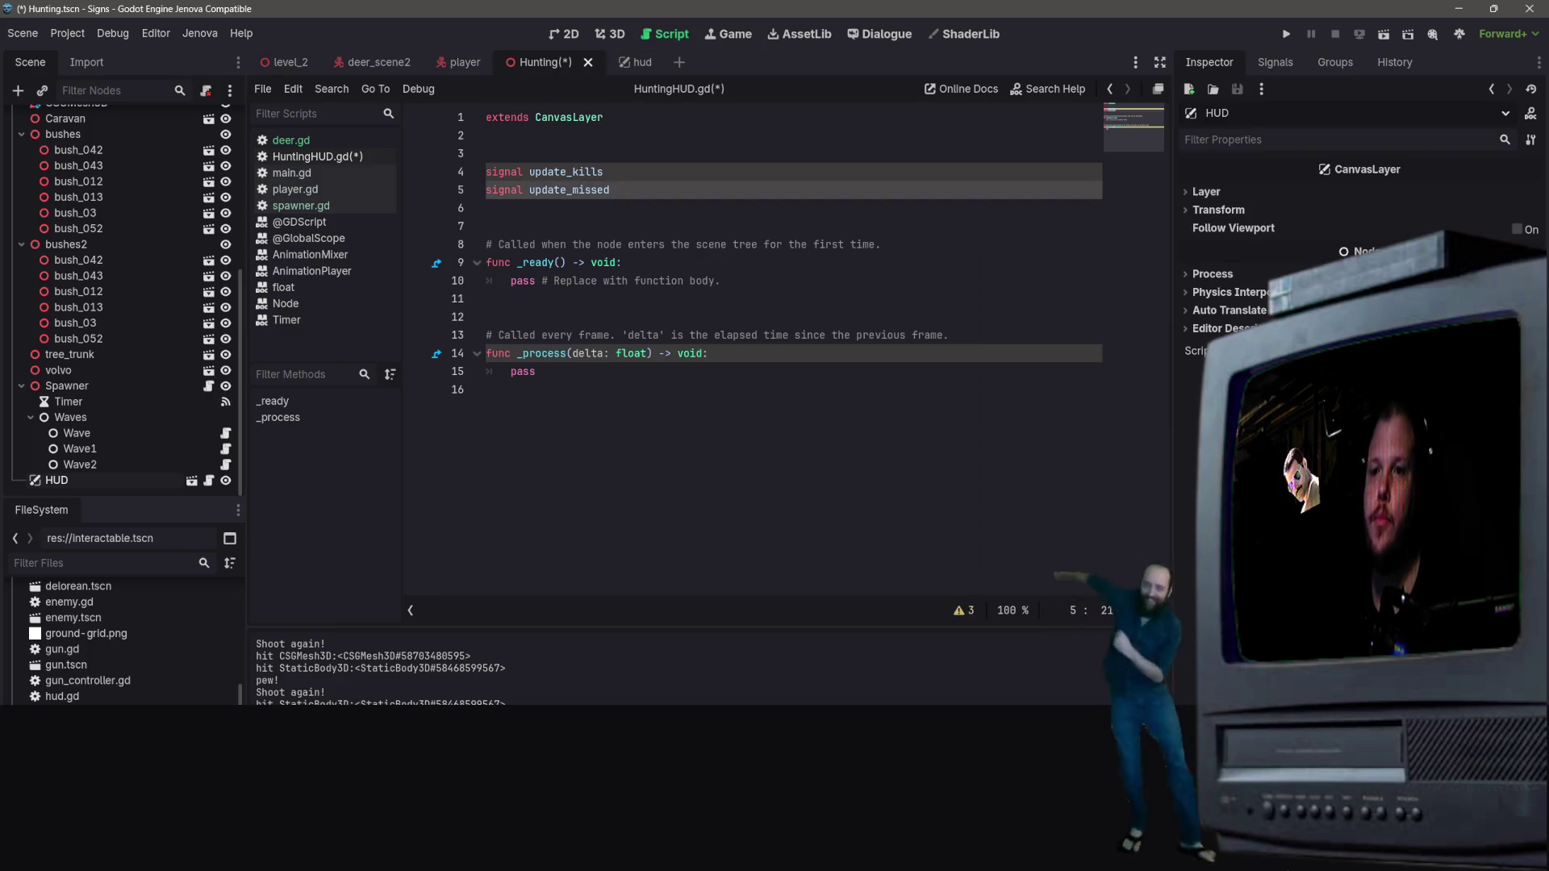
drag(756, 197, 486, 172)
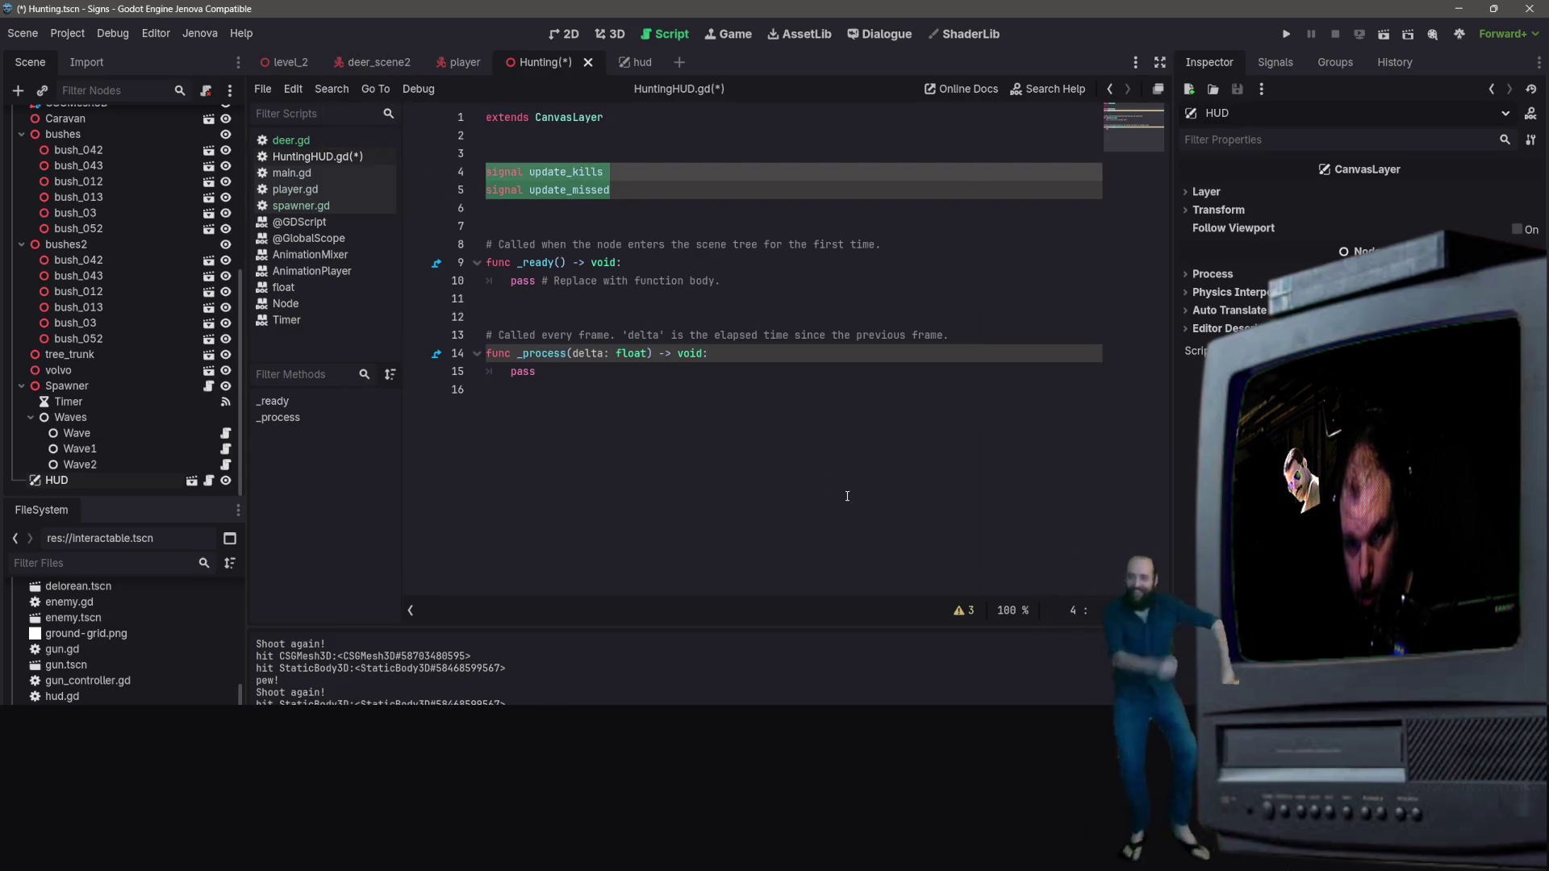
key(ctrl+s)
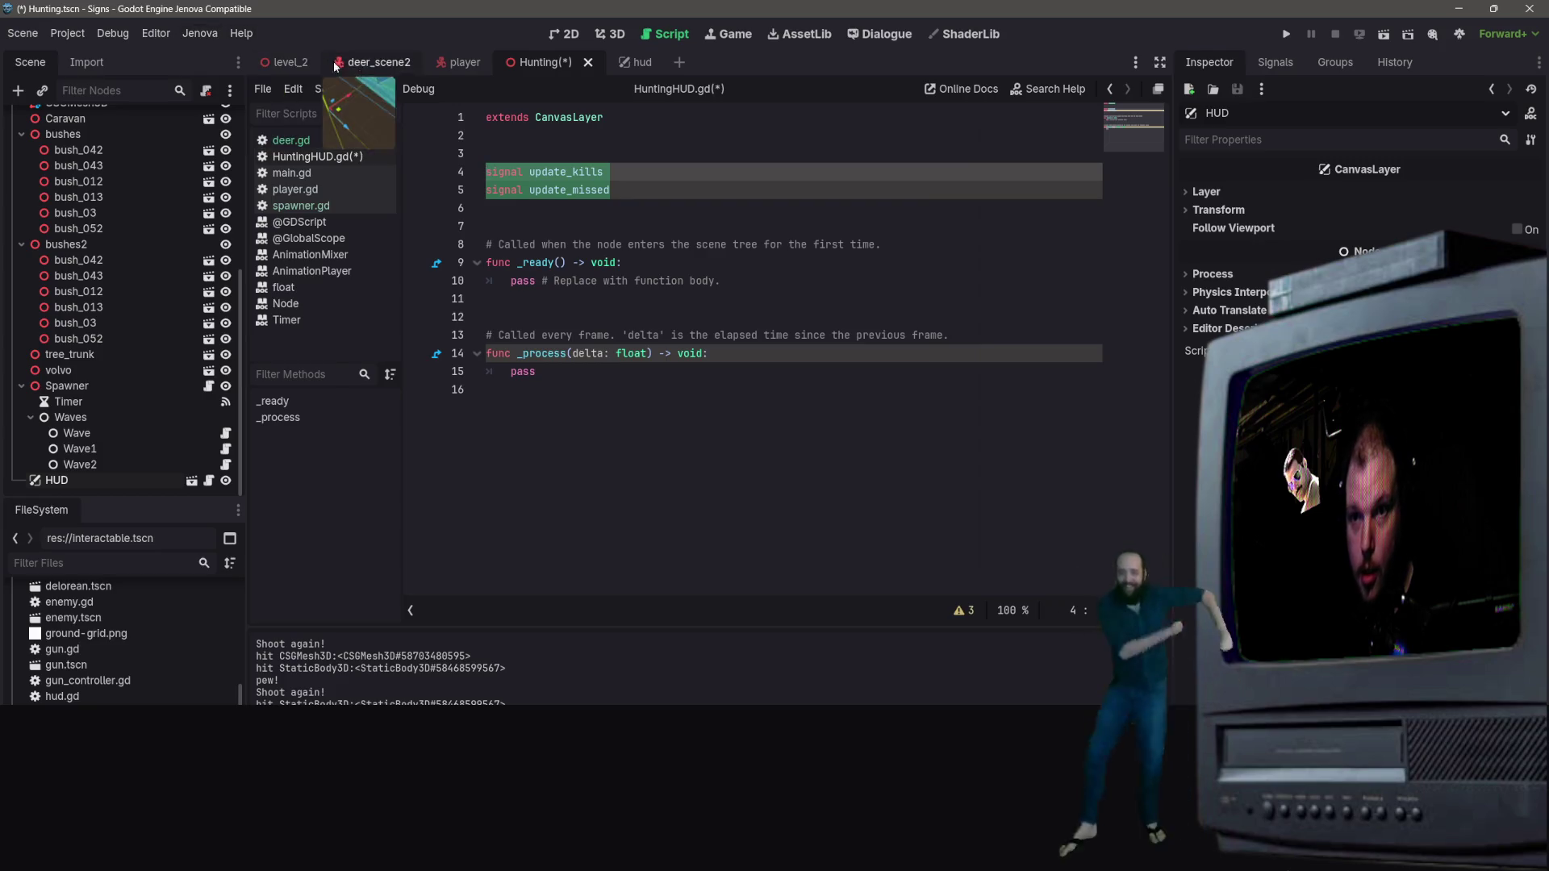
click(69, 34)
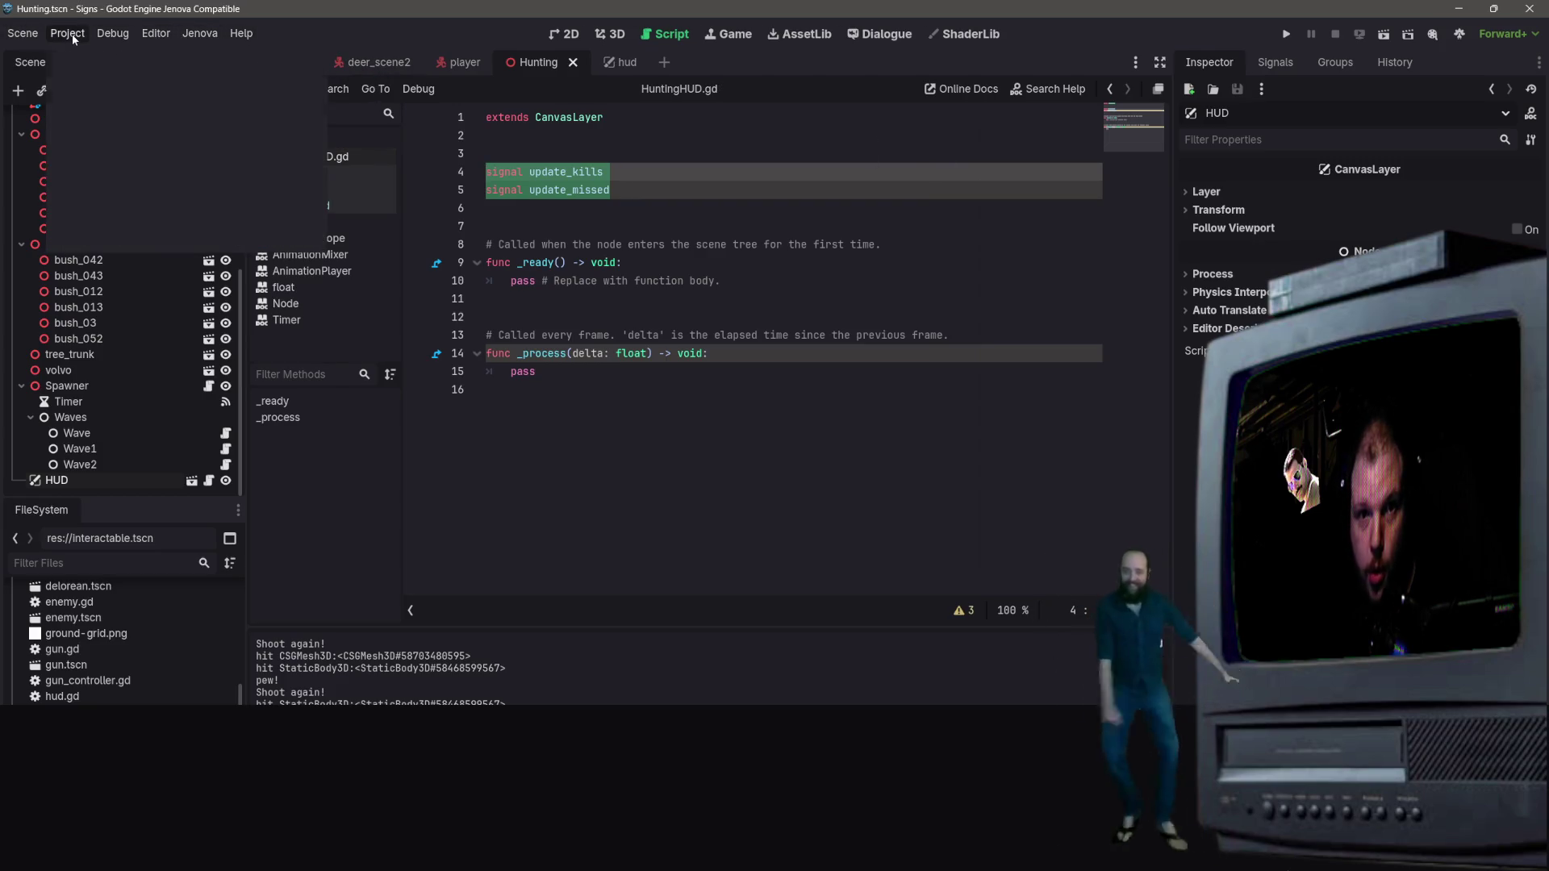
Step: Open signal_bus.gd from the FileSystem dock
click(30, 416)
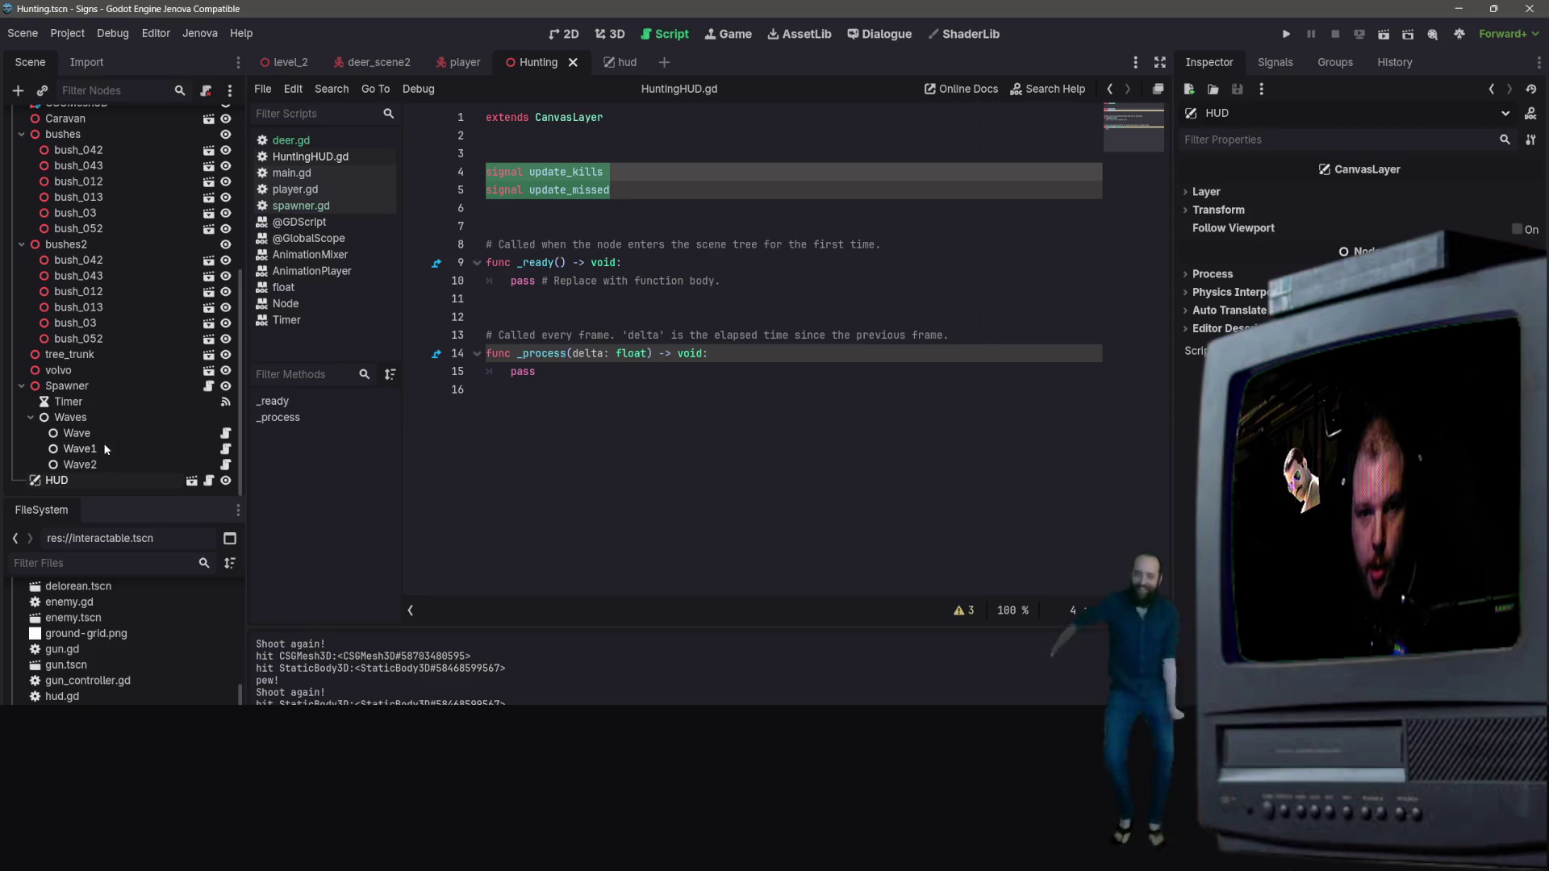
scroll(145, 653, down, 3)
scroll(171, 680, down, 10)
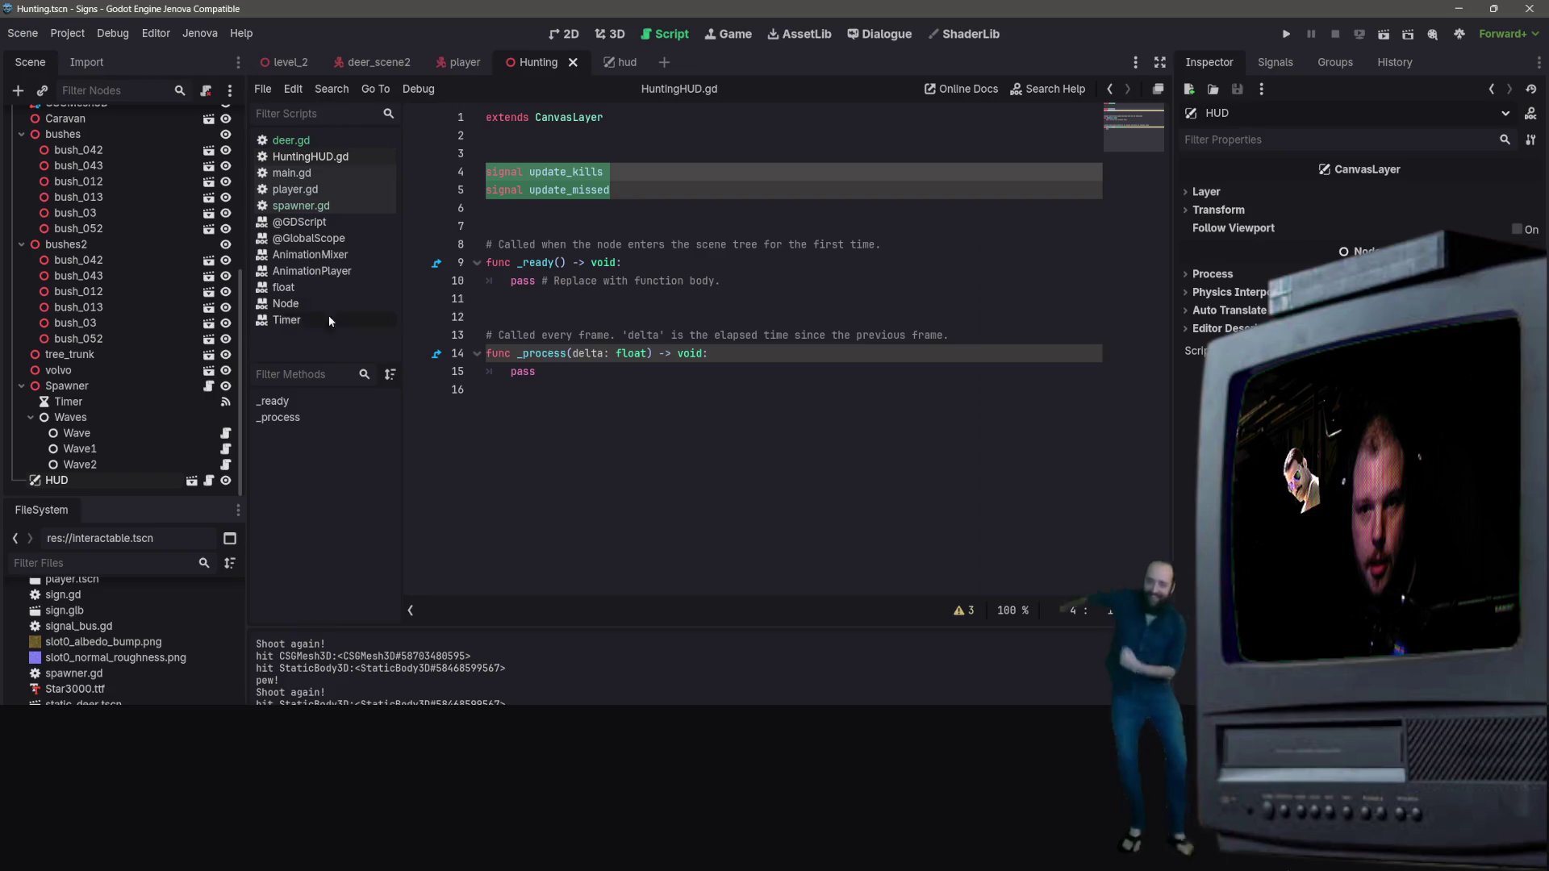
scroll(121, 637, down, 3)
scroll(103, 670, up, 7)
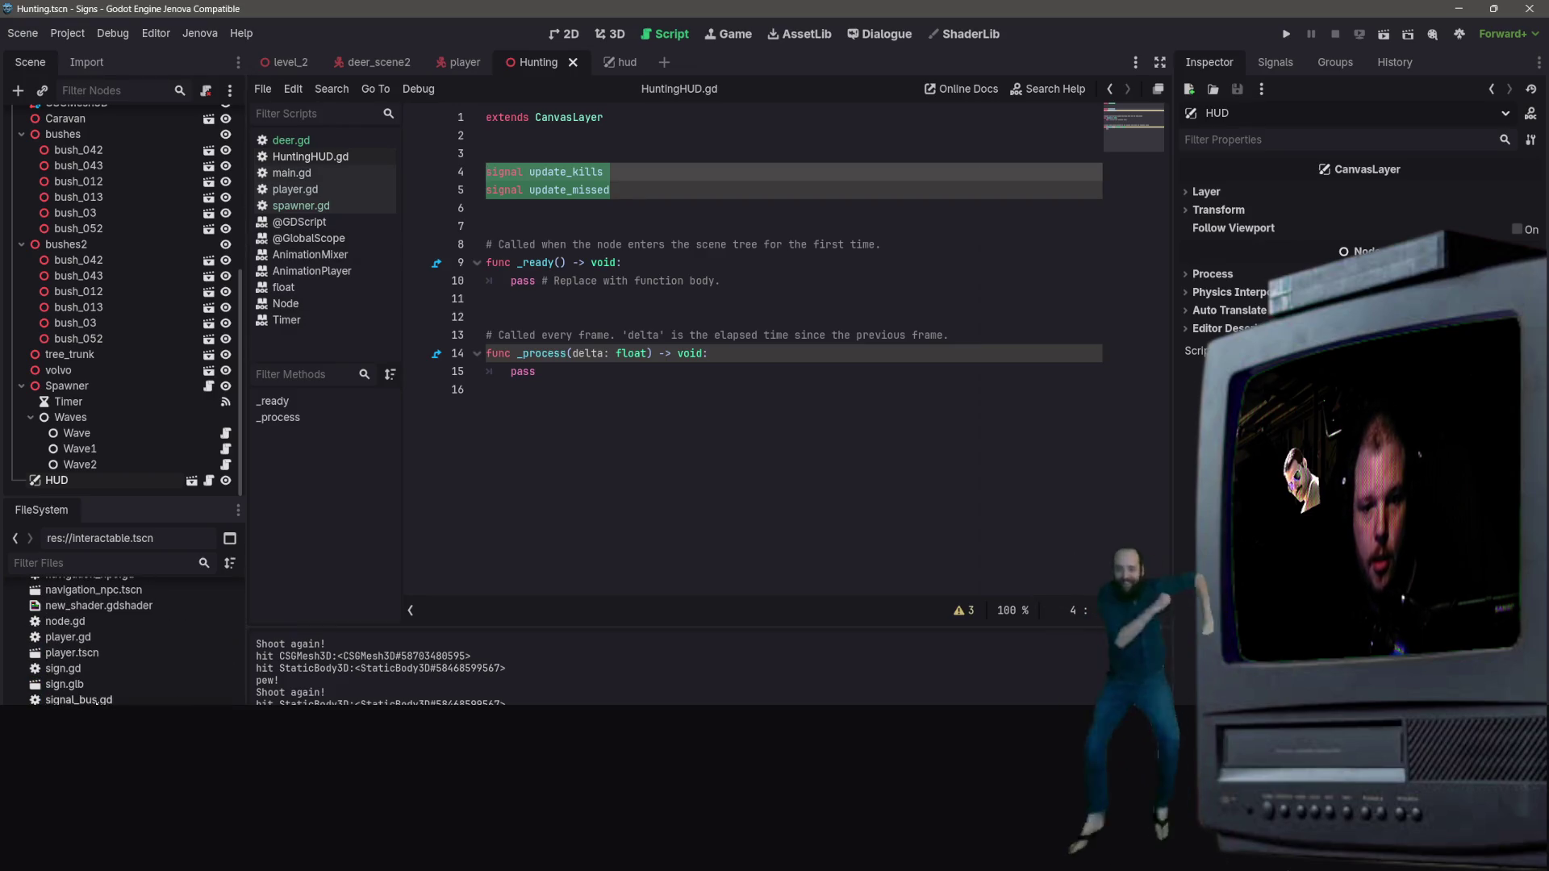
double_click(97, 700)
Step: Add 'signal update_kills' and 'signal update_missed' below deer_timeout and save signal_bus.gd
click(605, 154)
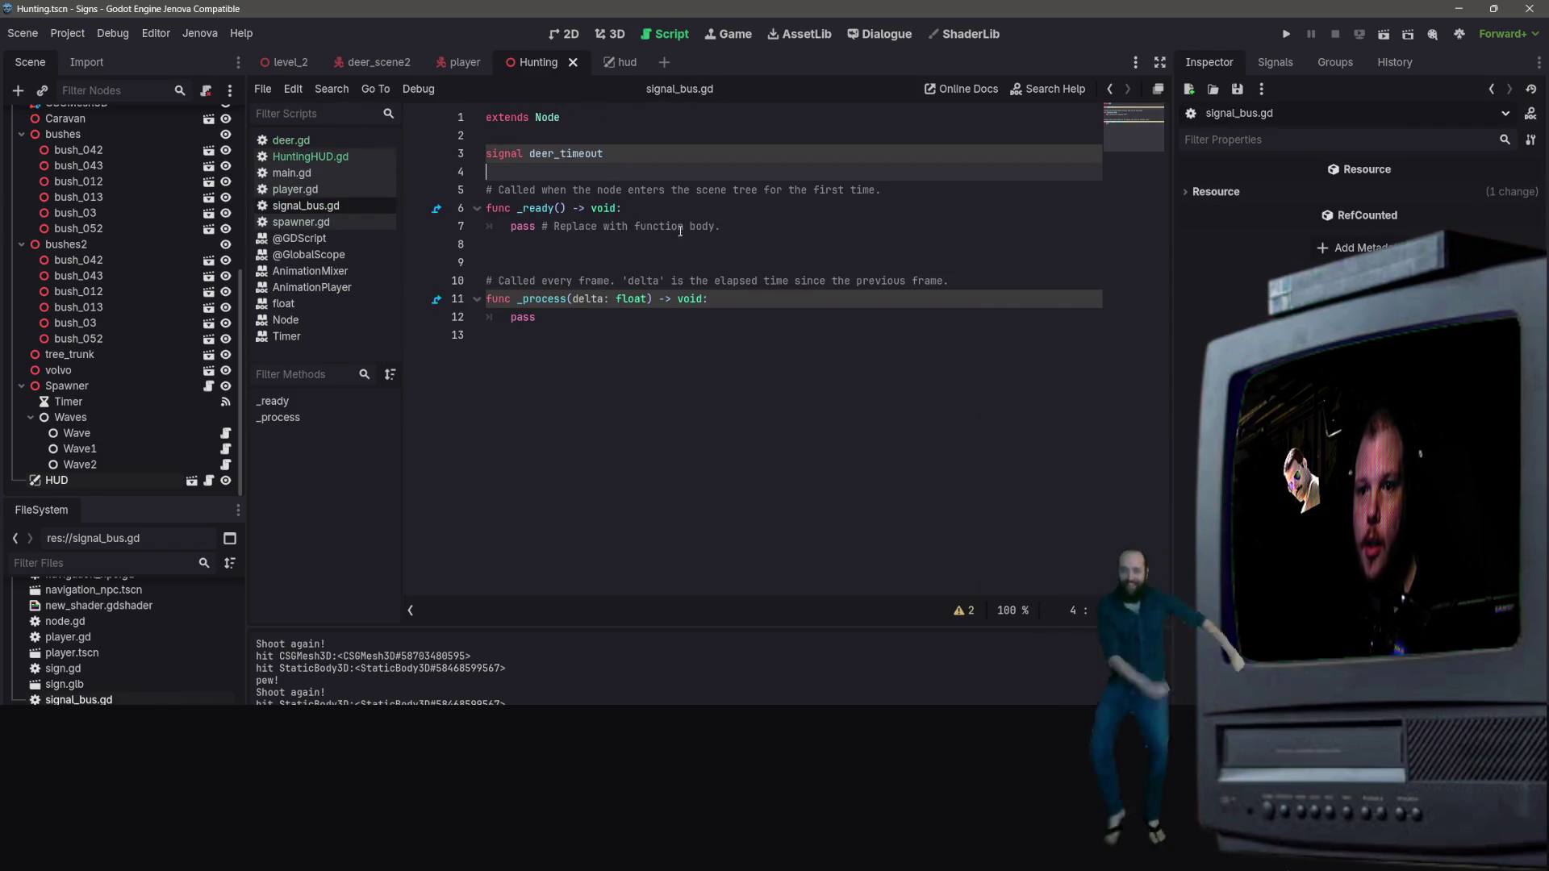
key(Return)
text(signal update_kills)
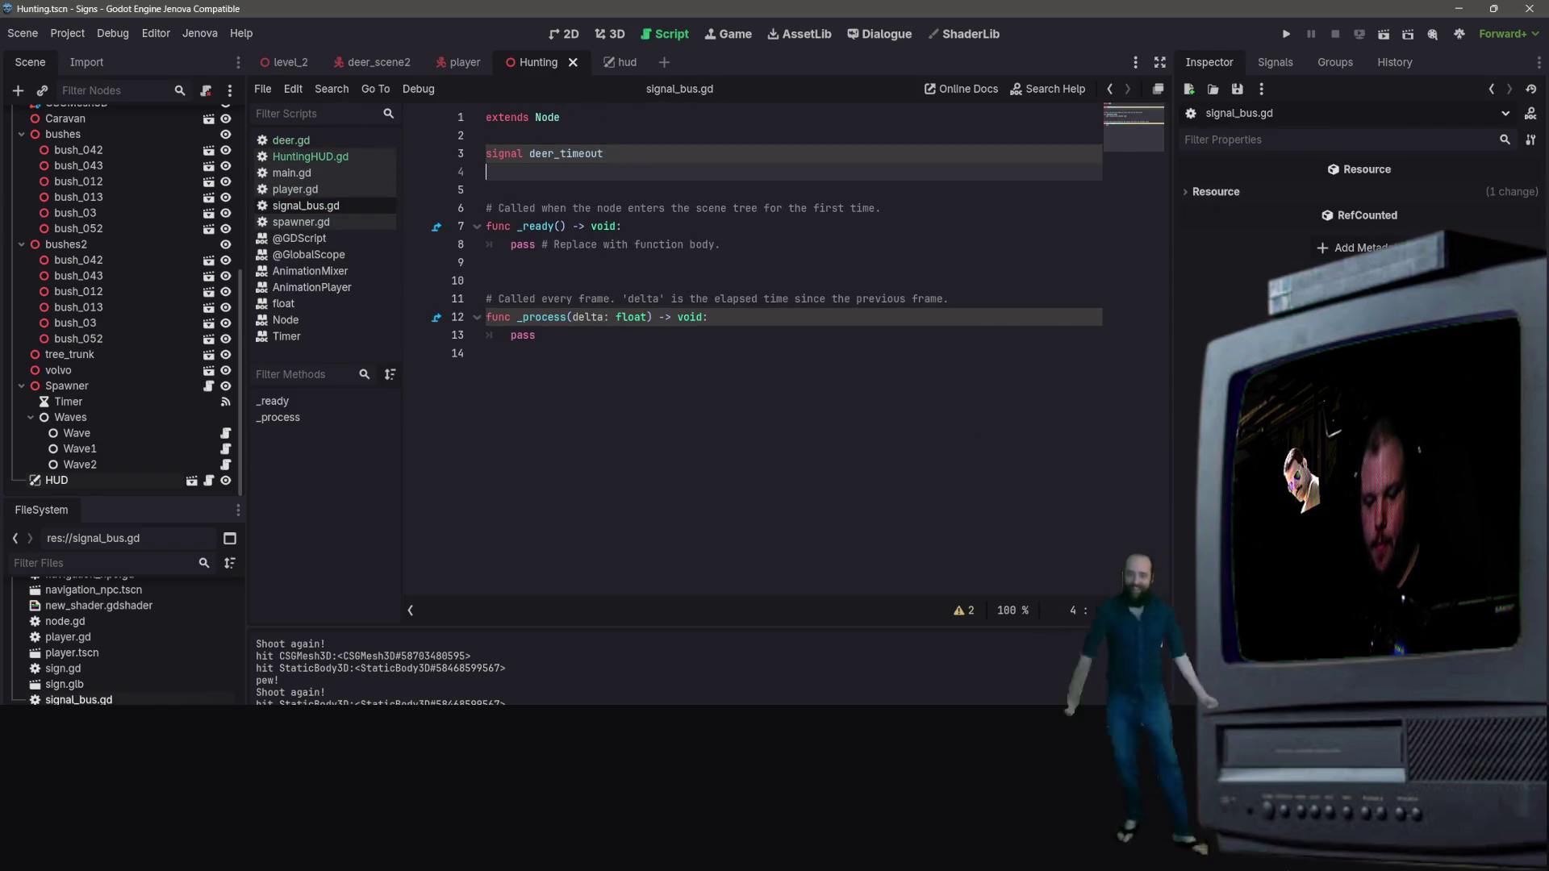
key(Return)
text(signal update_missed)
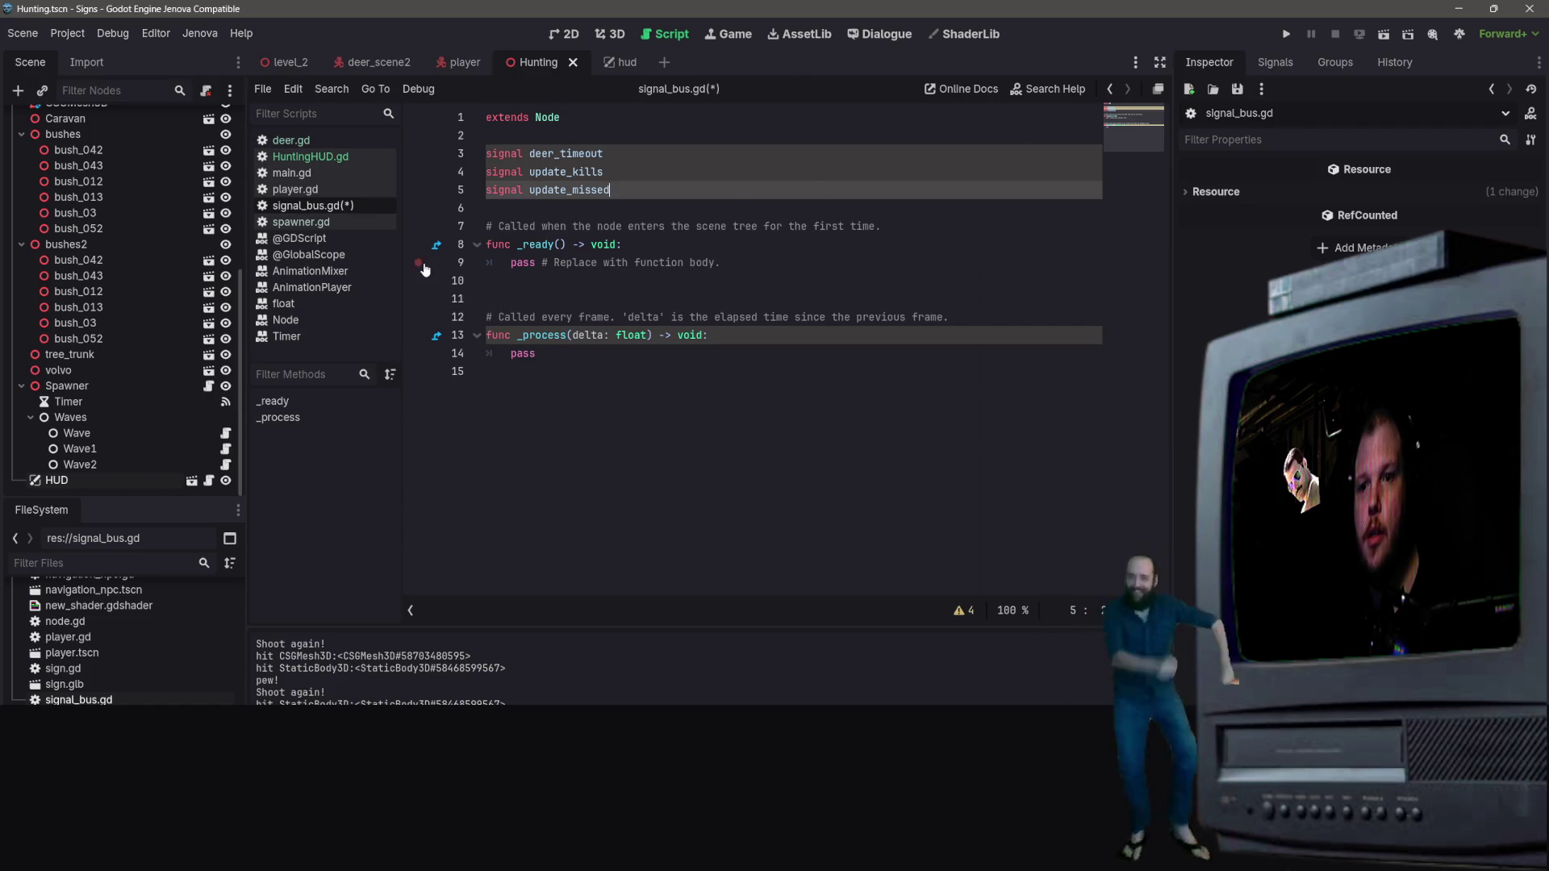
key(ctrl+s)
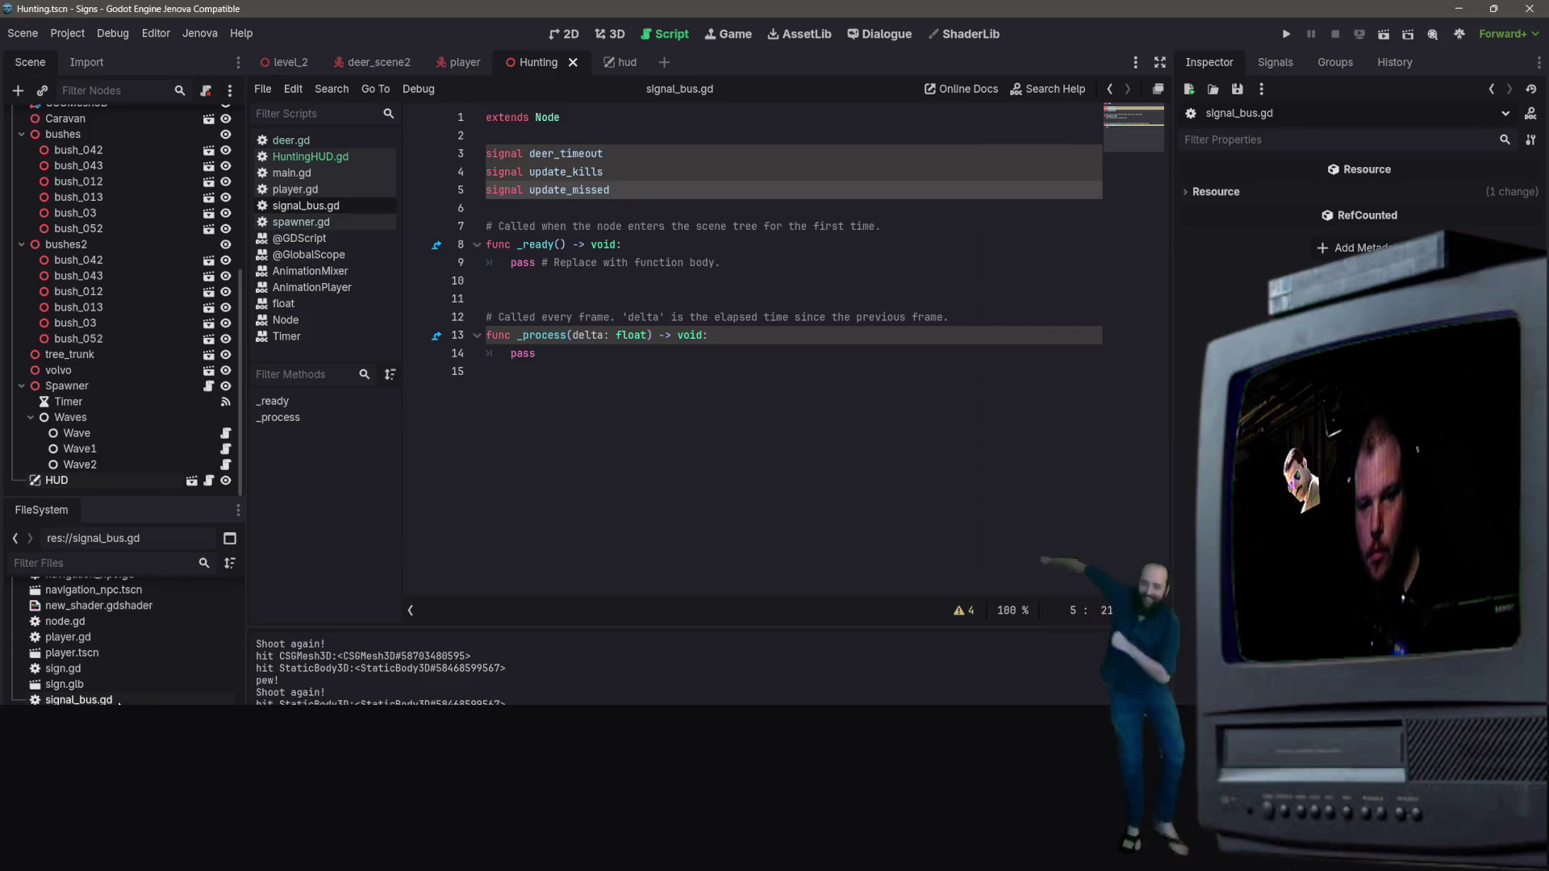
Step: Return to HuntingHUD.gd in the script list
scroll(119, 702, up, 5)
scroll(139, 697, up, 3)
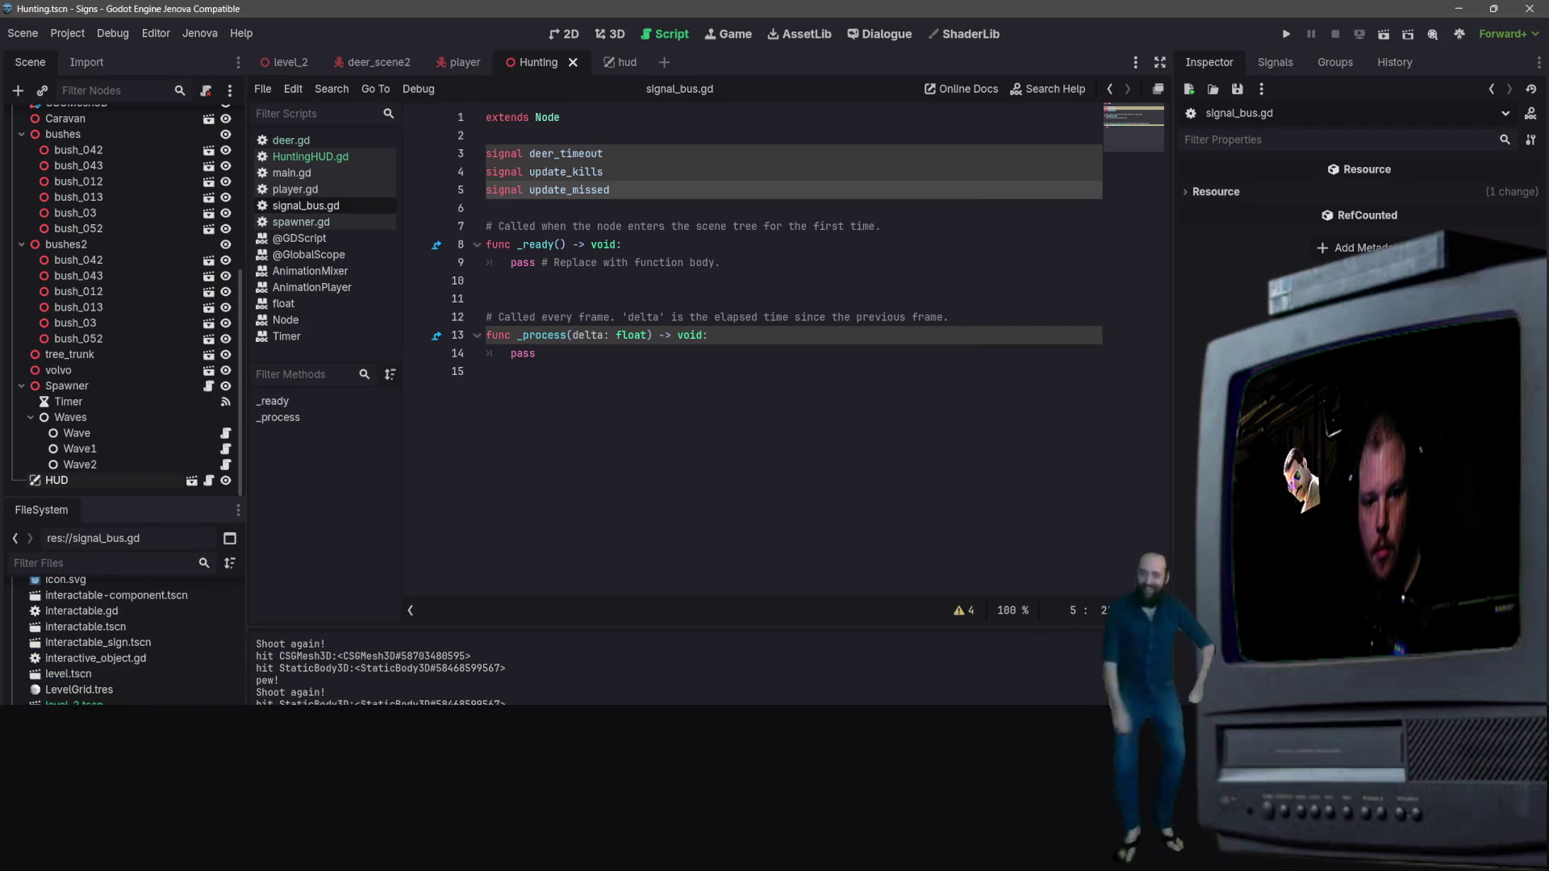
scroll(121, 641, down, 10)
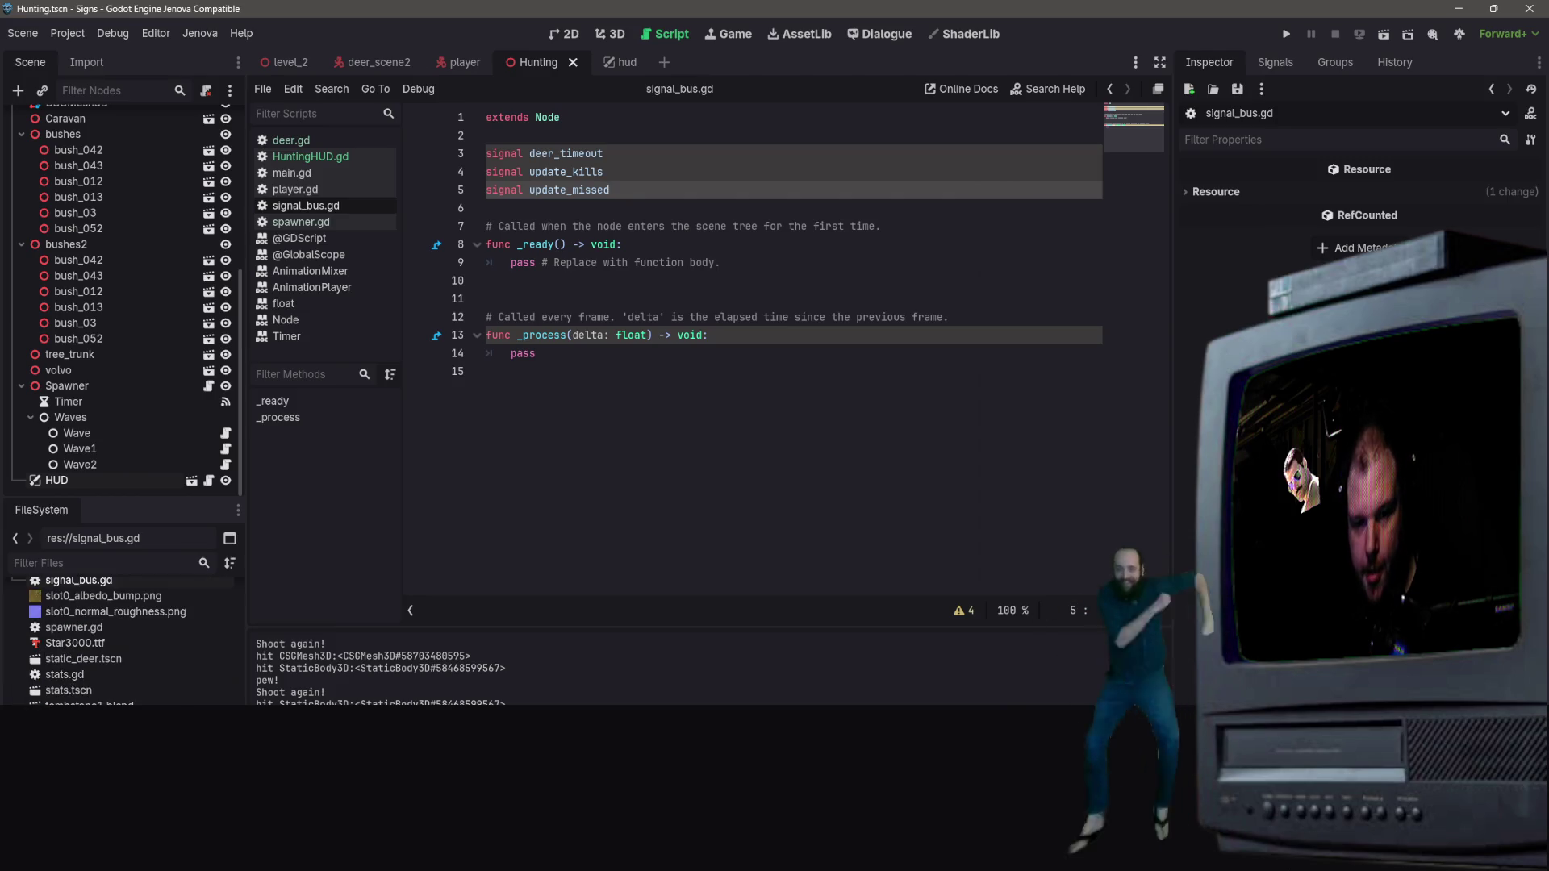
scroll(137, 645, up, 3)
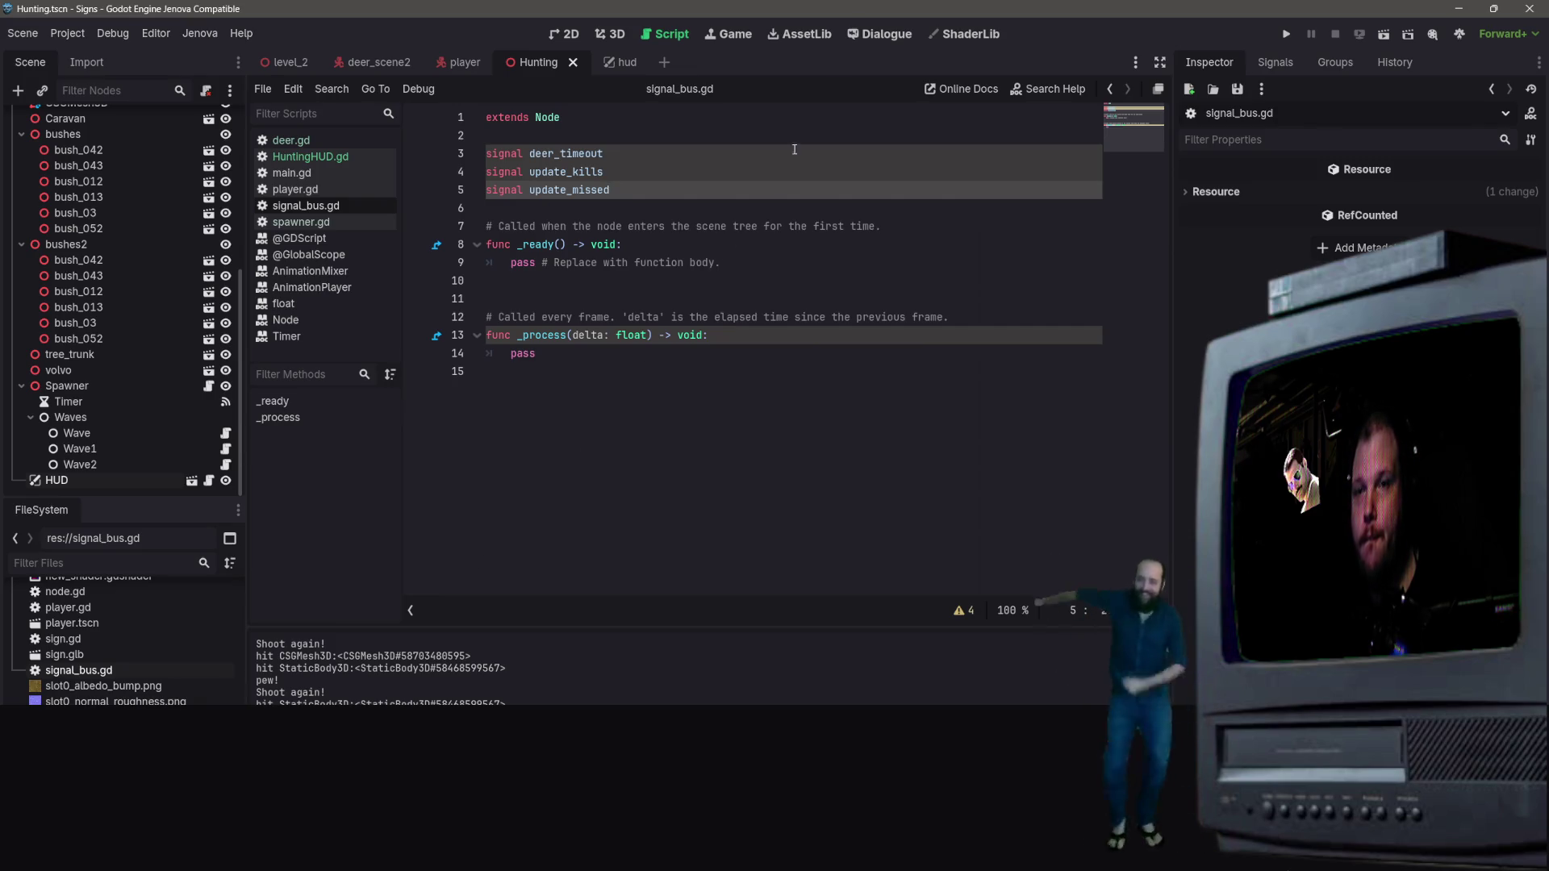
scroll(121, 641, up, 5)
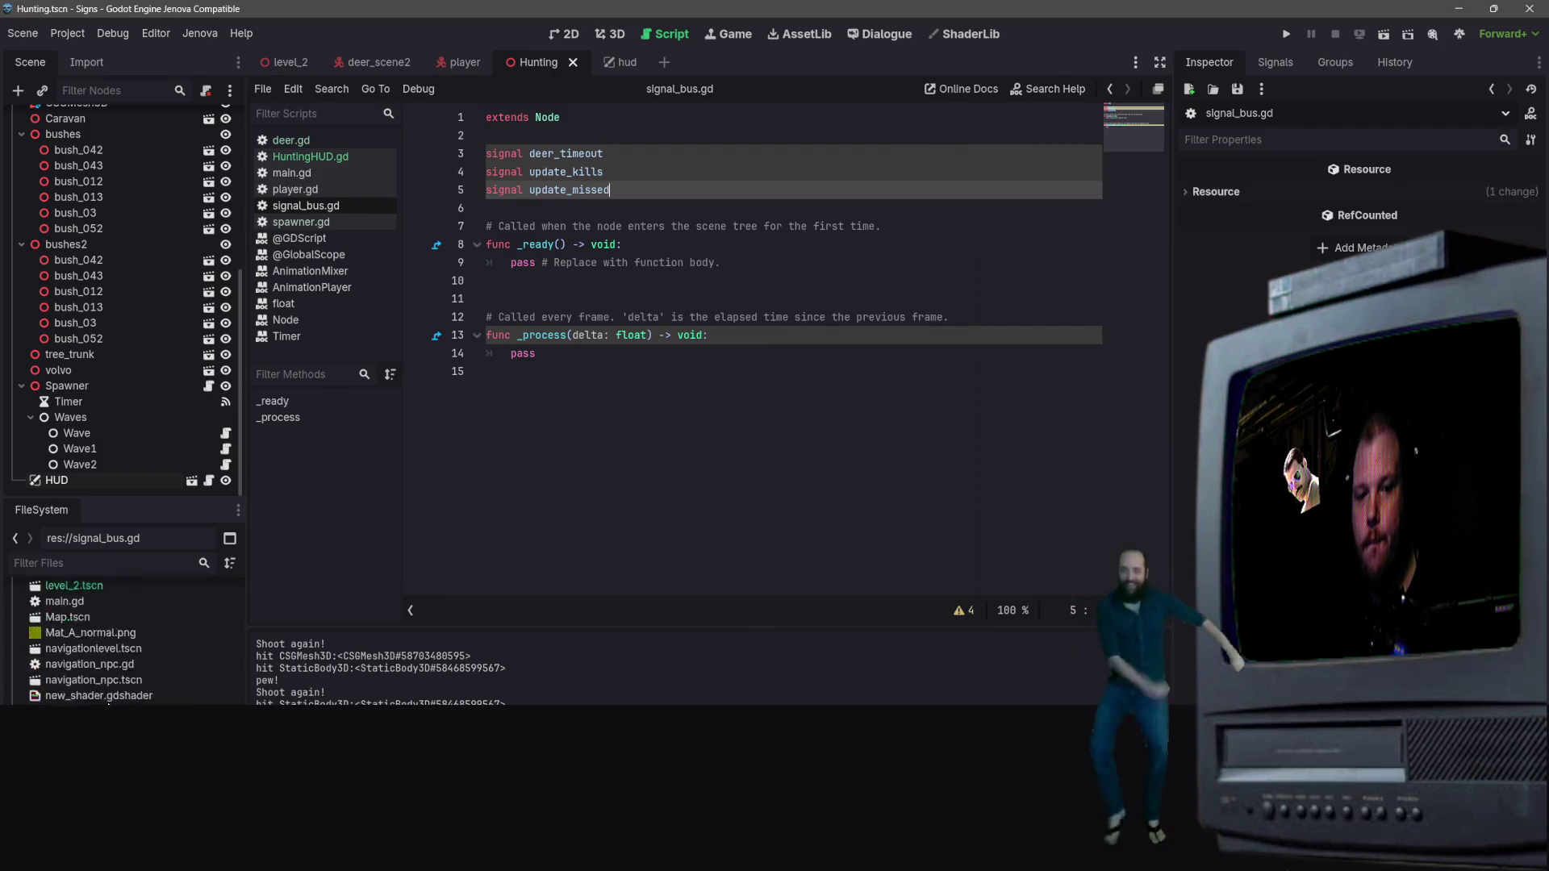
click(311, 157)
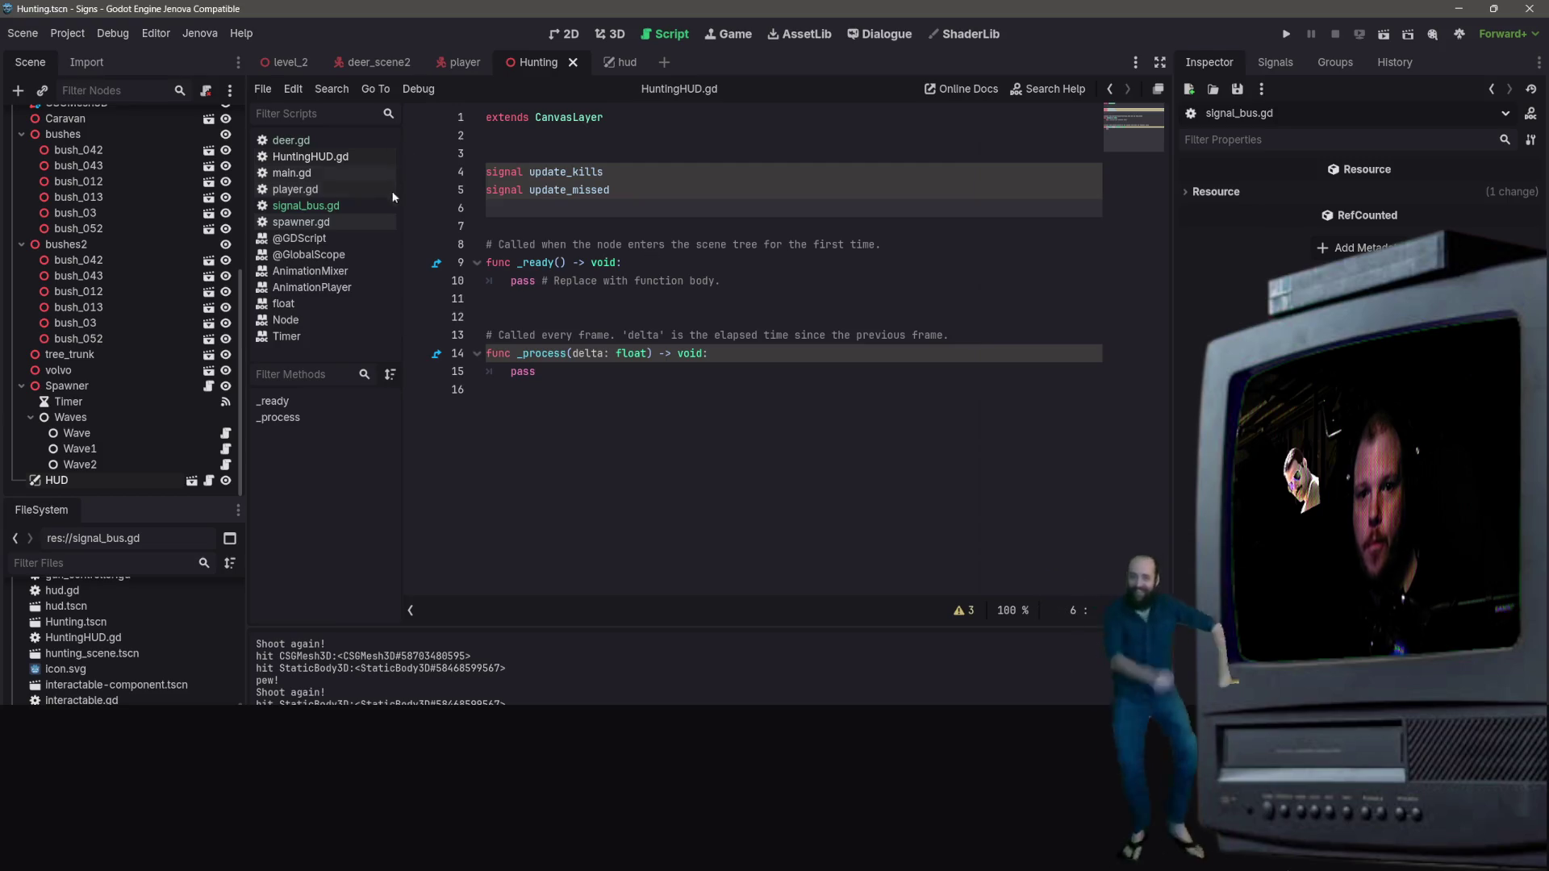
Step: Cut the two signal declarations out of HuntingHUD.gd and remove the leftover line
click(447, 130)
click(451, 174)
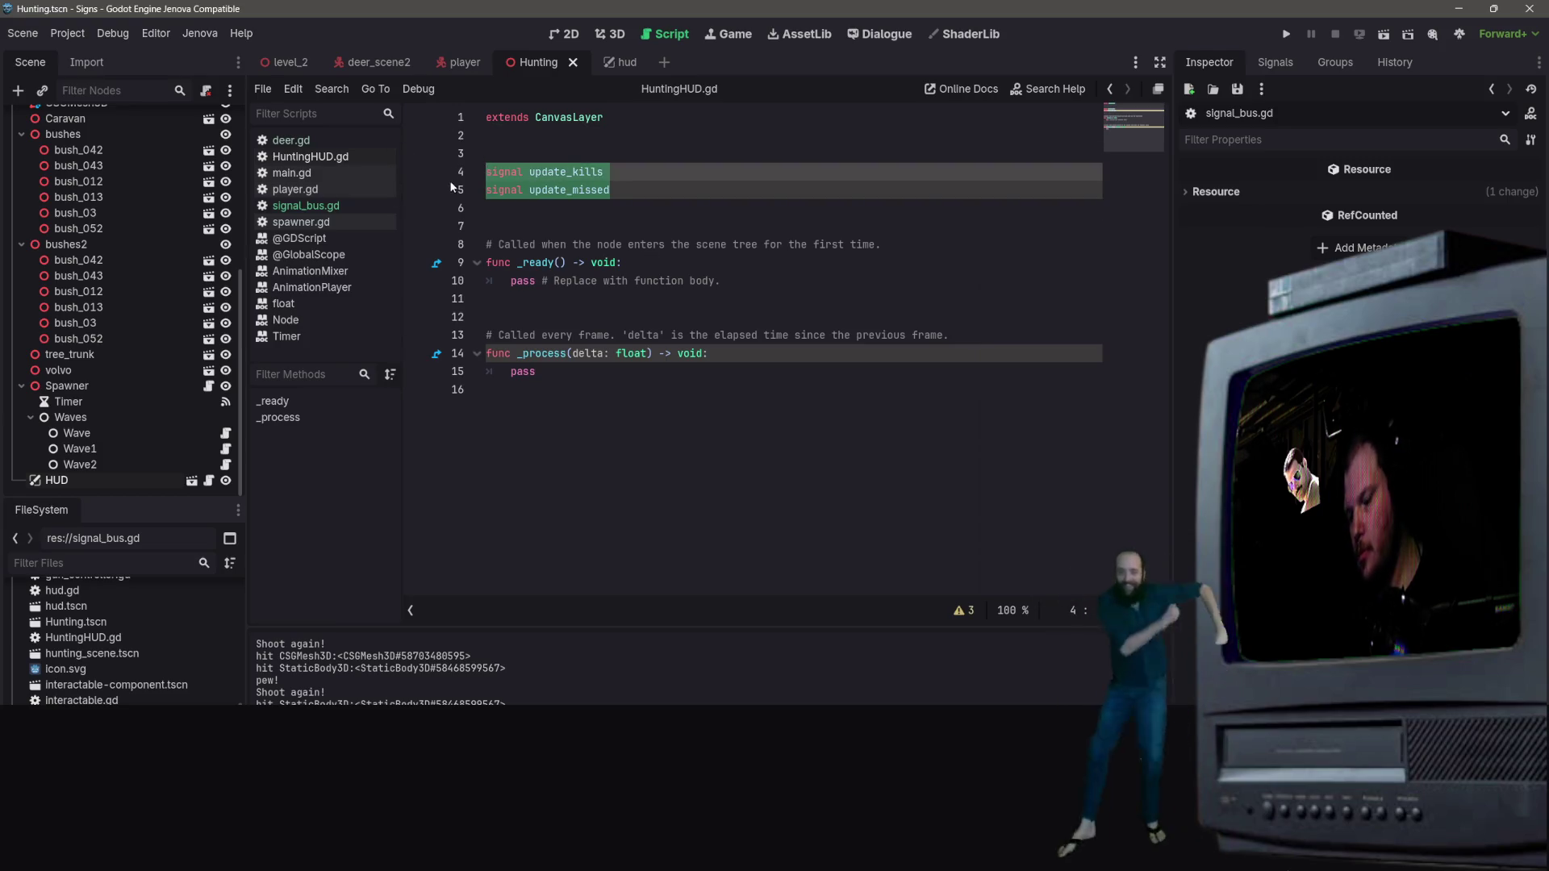
key(ctrl+x)
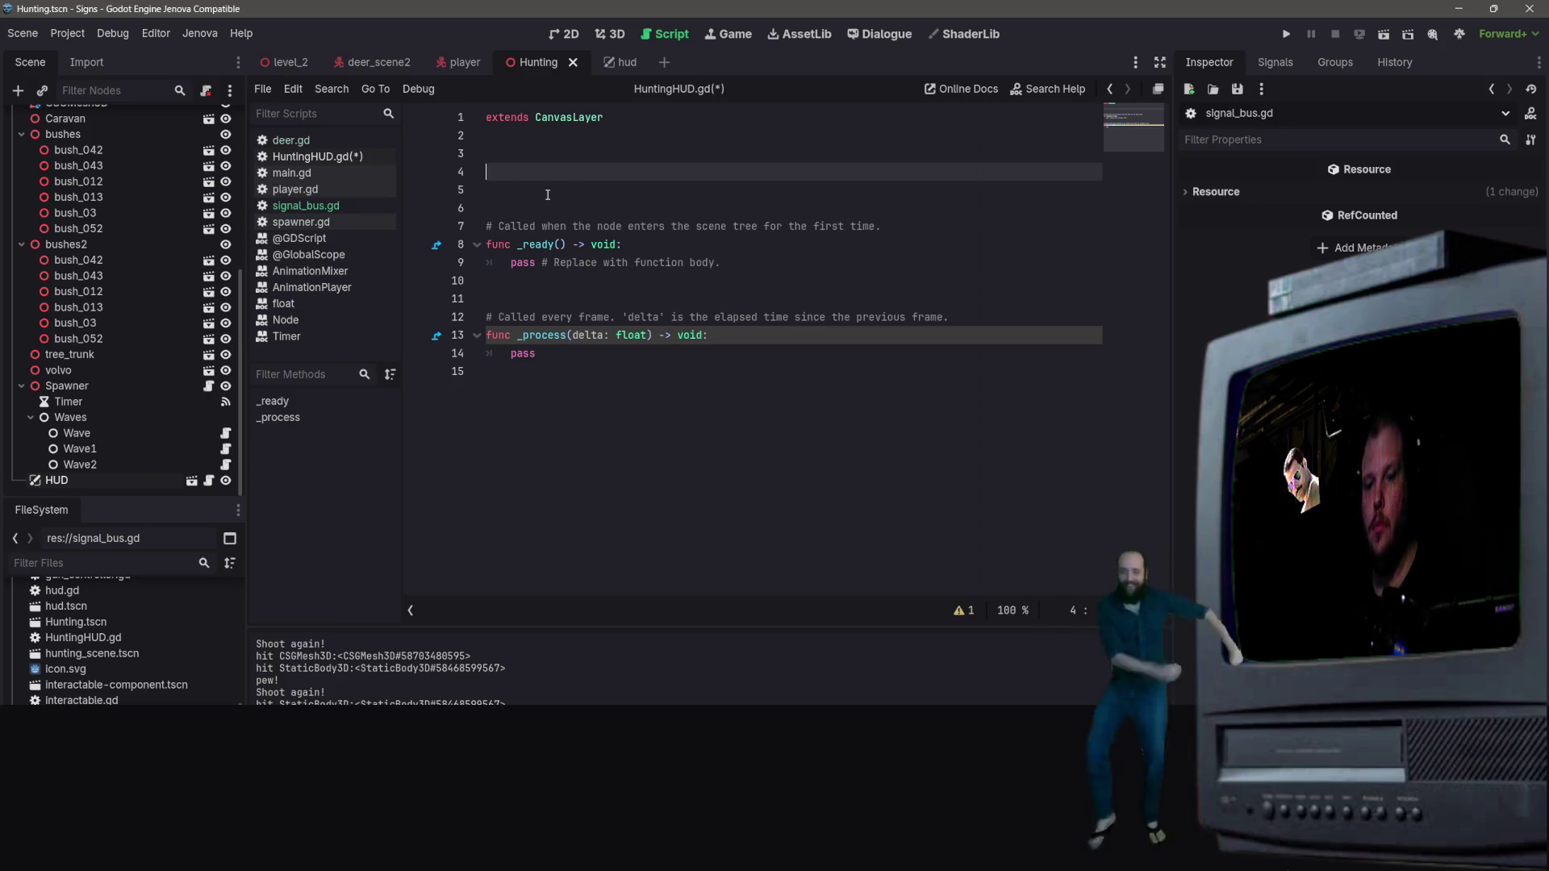
text(up)
key(BackSpace)
key(BackSpace)
text(vi)
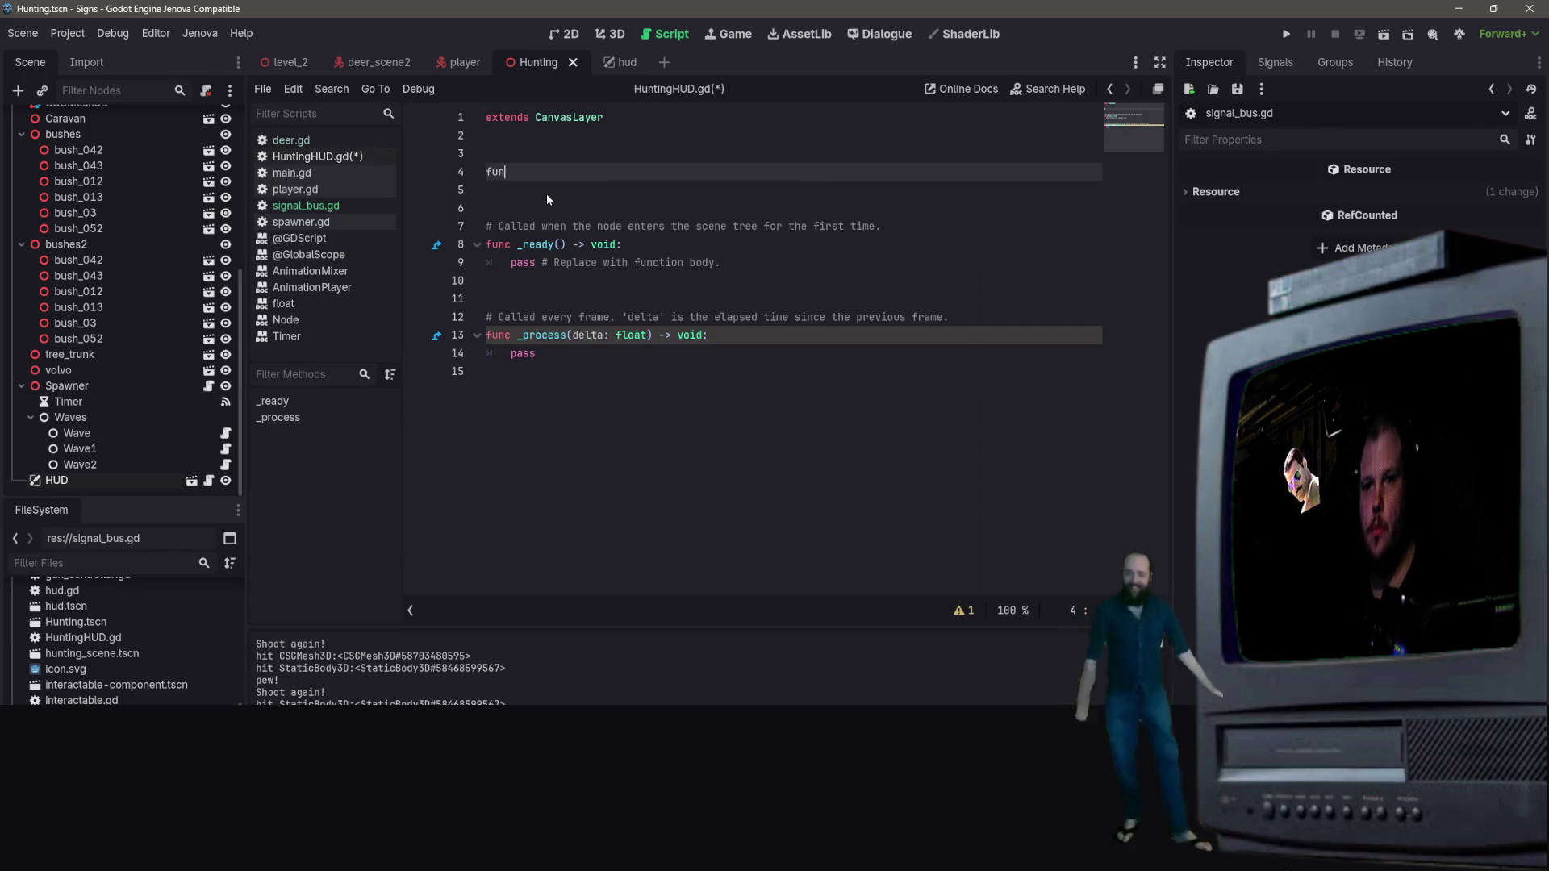
key(BackSpace)
key(BackSpace)
key(BackSpace)
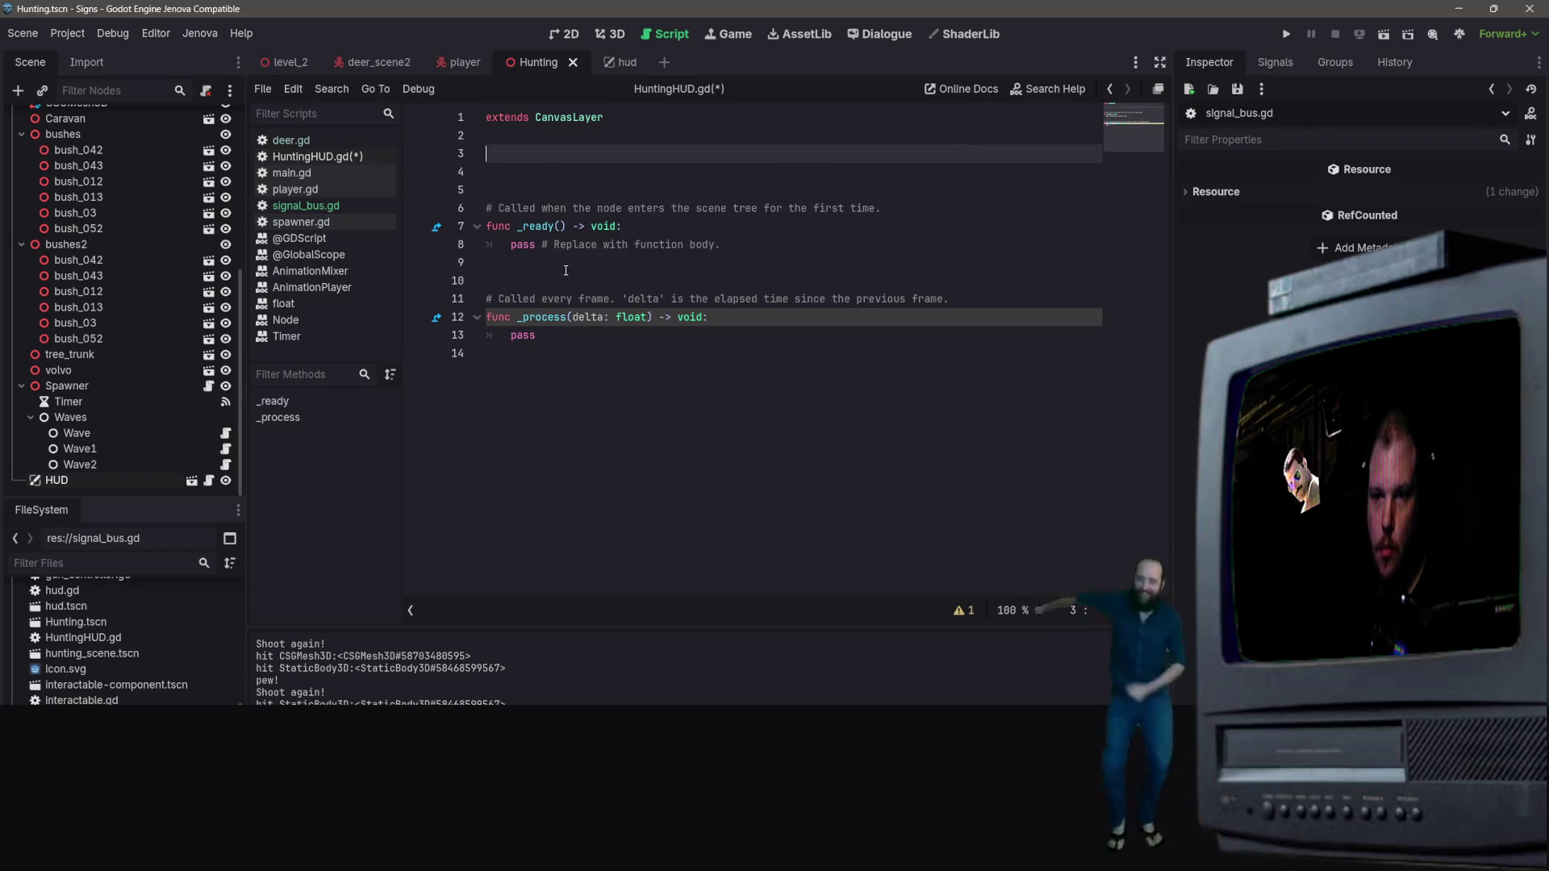
Step: Write a 'func update_kills():' stub after _ready, then switch to the hud scene
click(516, 263)
key(Return)
text(func update_kills)
key(Return)
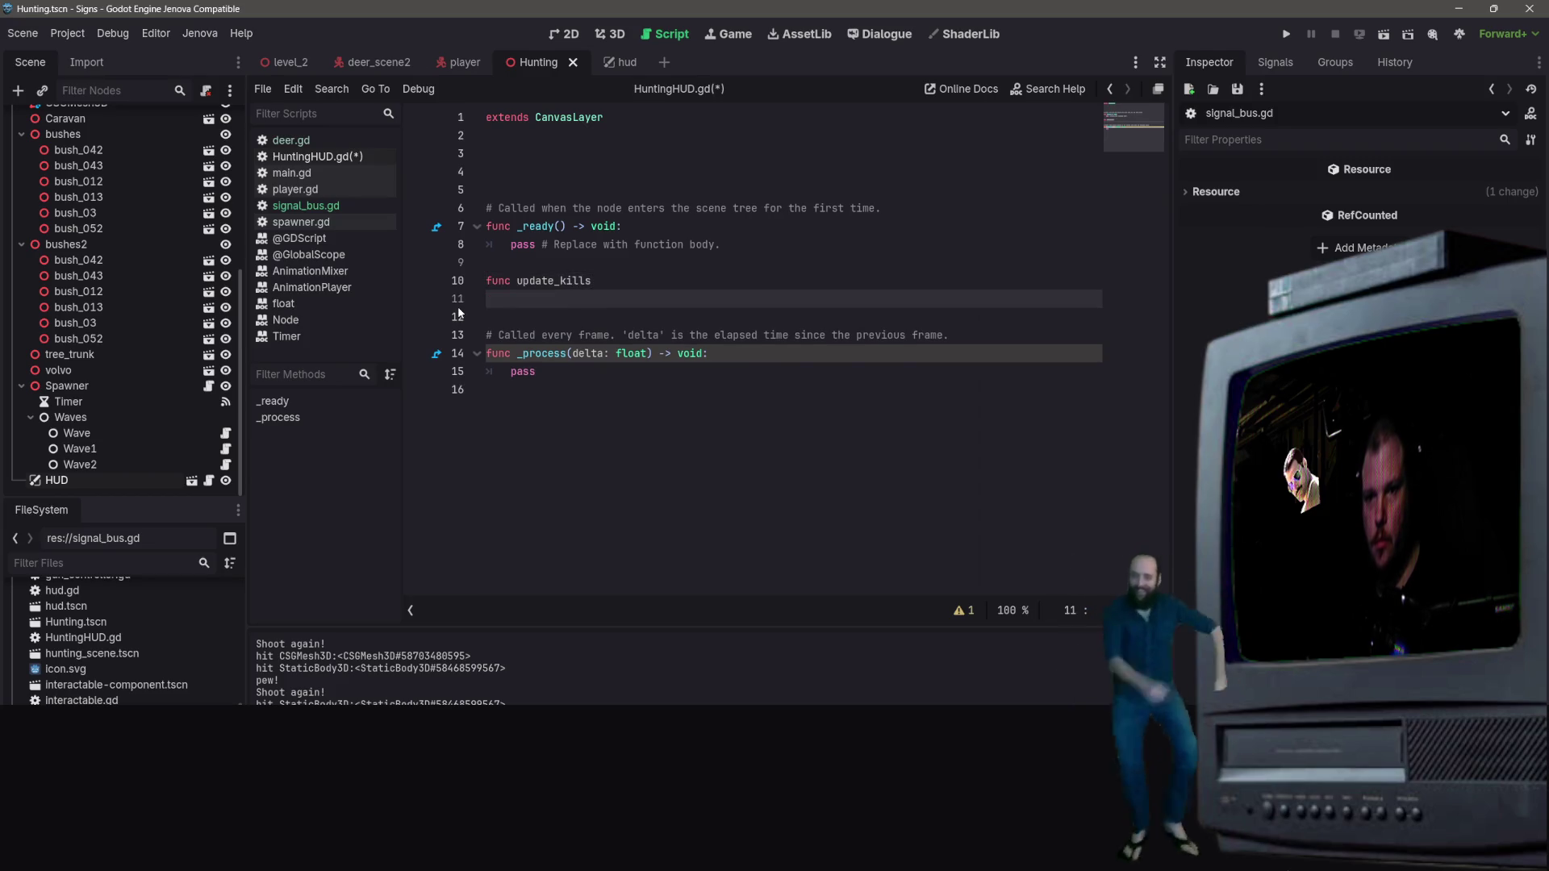
key(BackSpace)
text(())
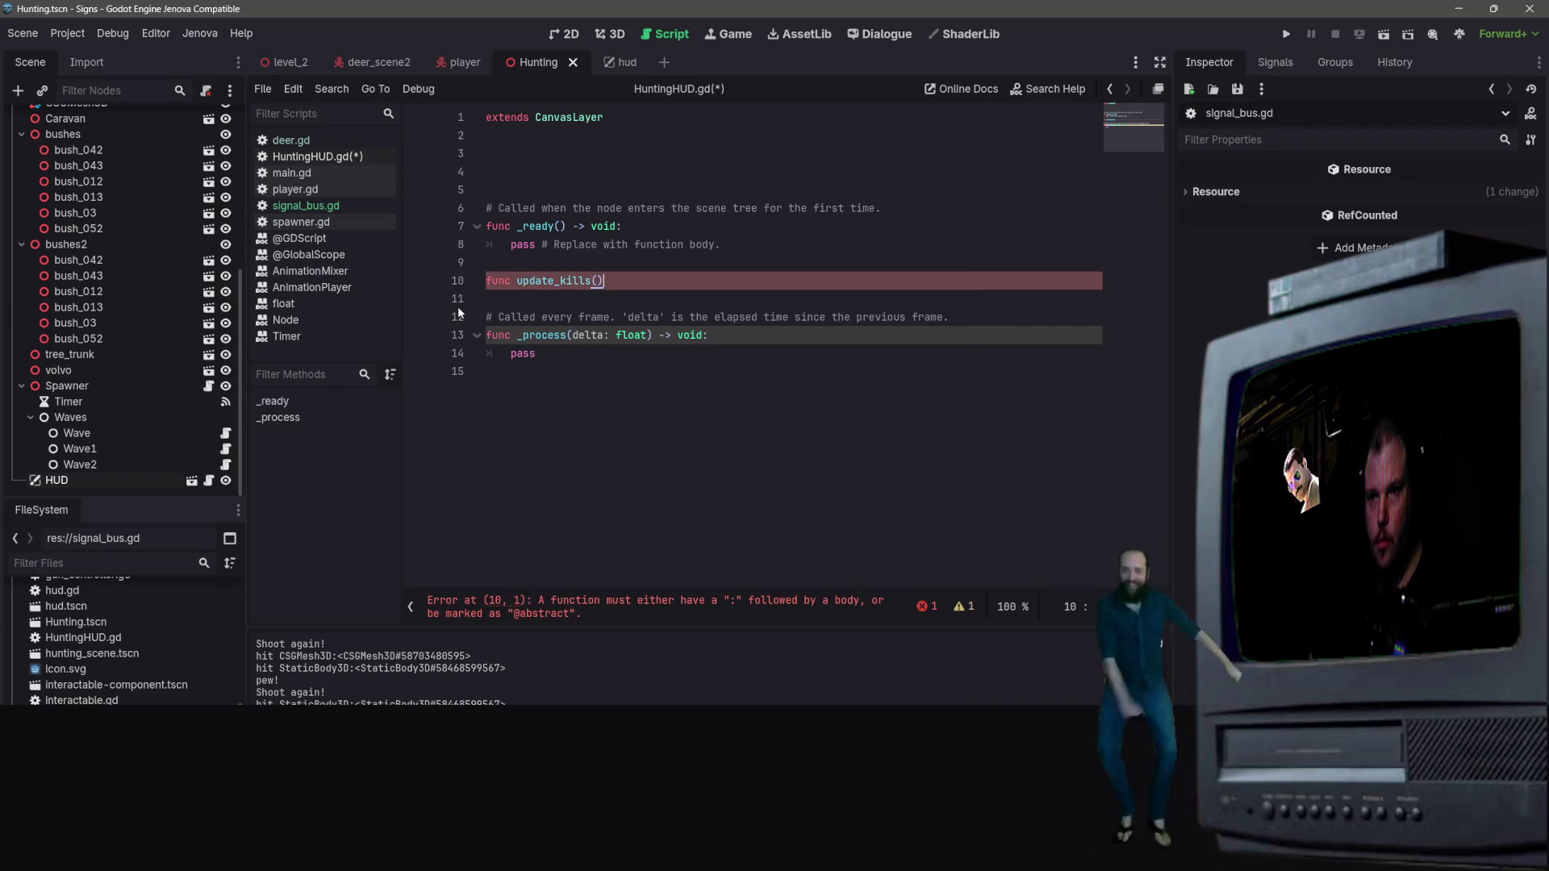
text(:)
key(Return)
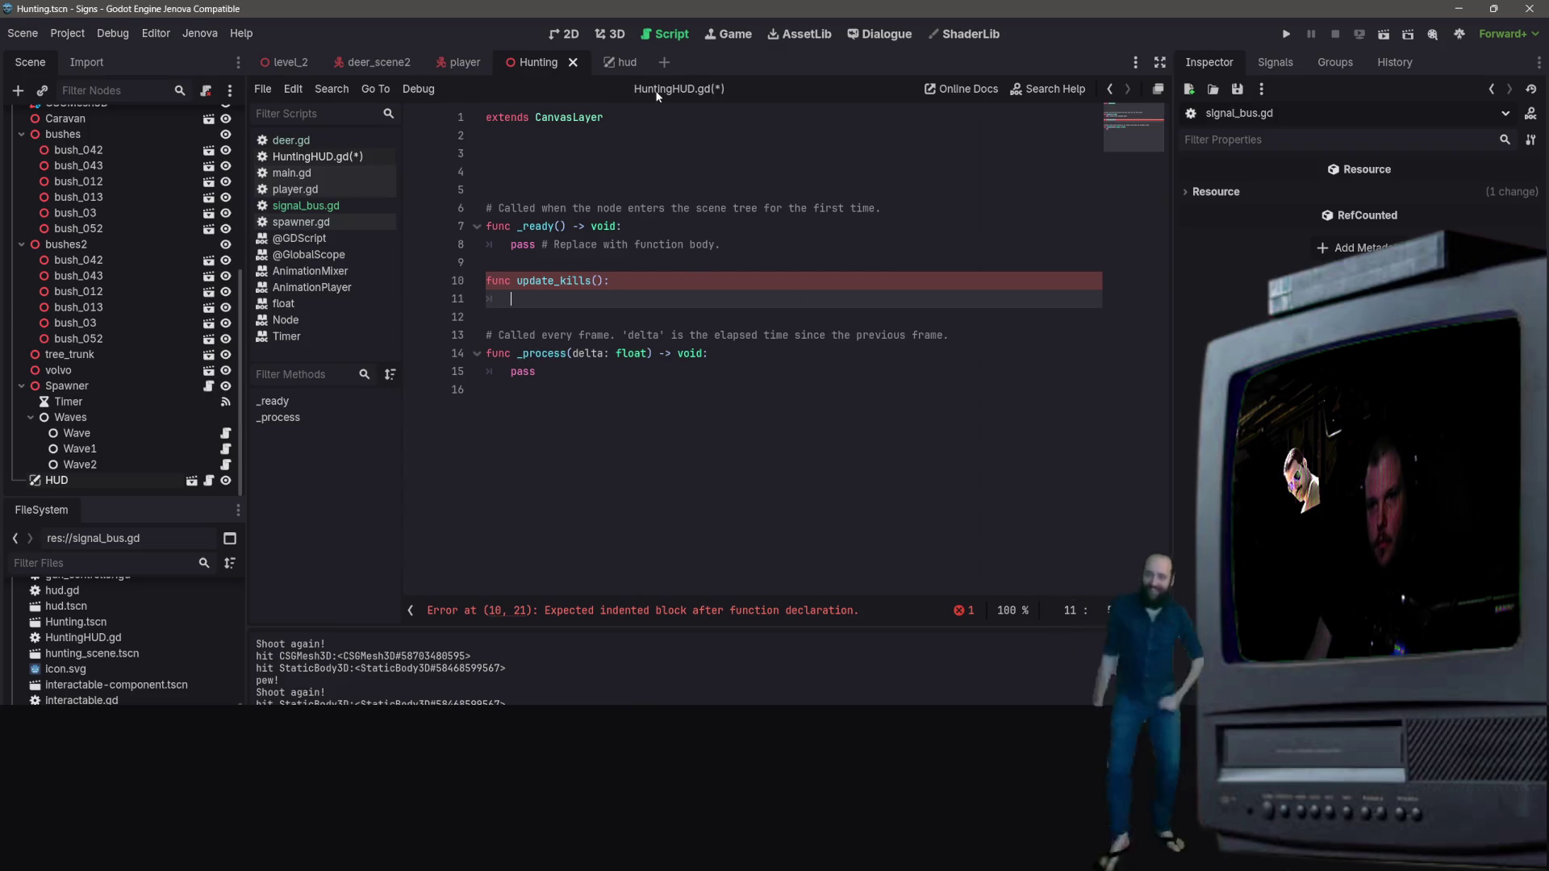
click(611, 64)
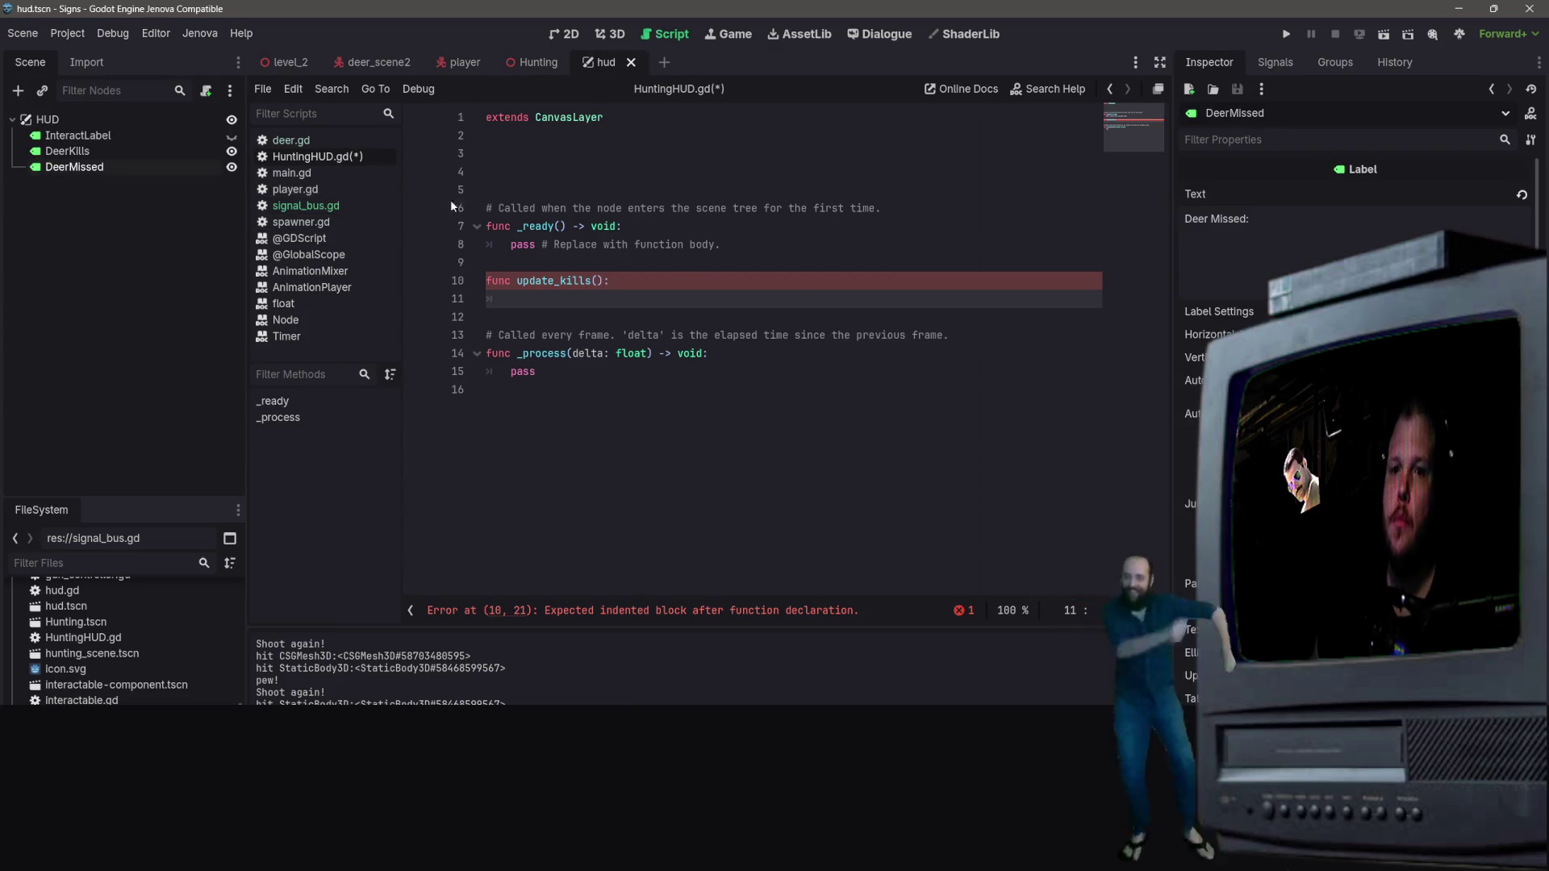
ctrl+click(67, 157)
mouse_move(68, 156)
mouse_down()
mouse_move(805, 195)
mouse_move(543, 157)
mouse_up()
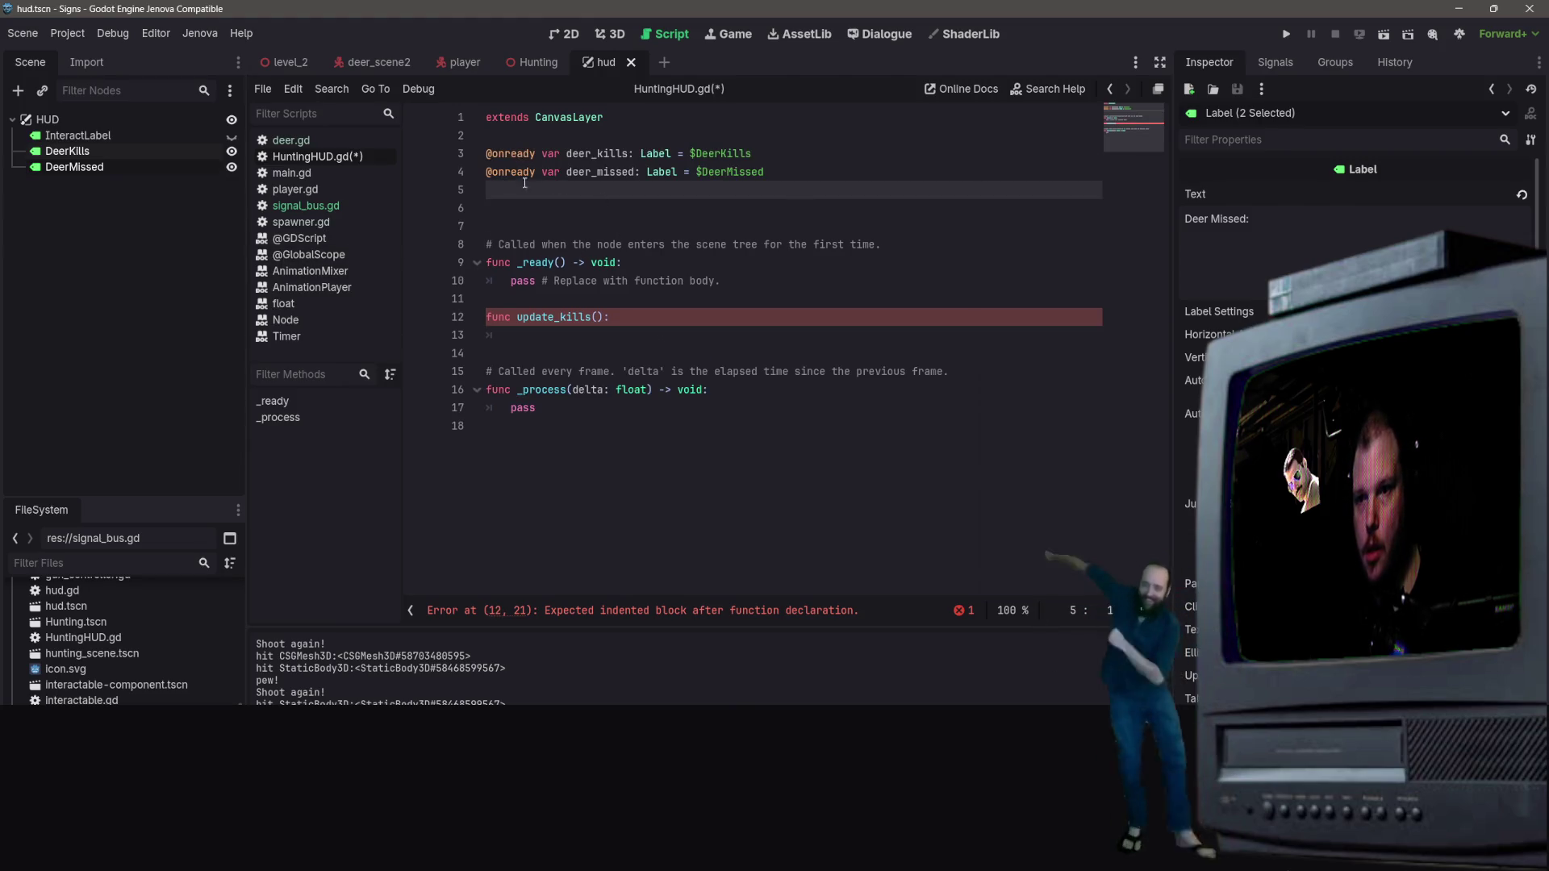
click(617, 337)
click(682, 300)
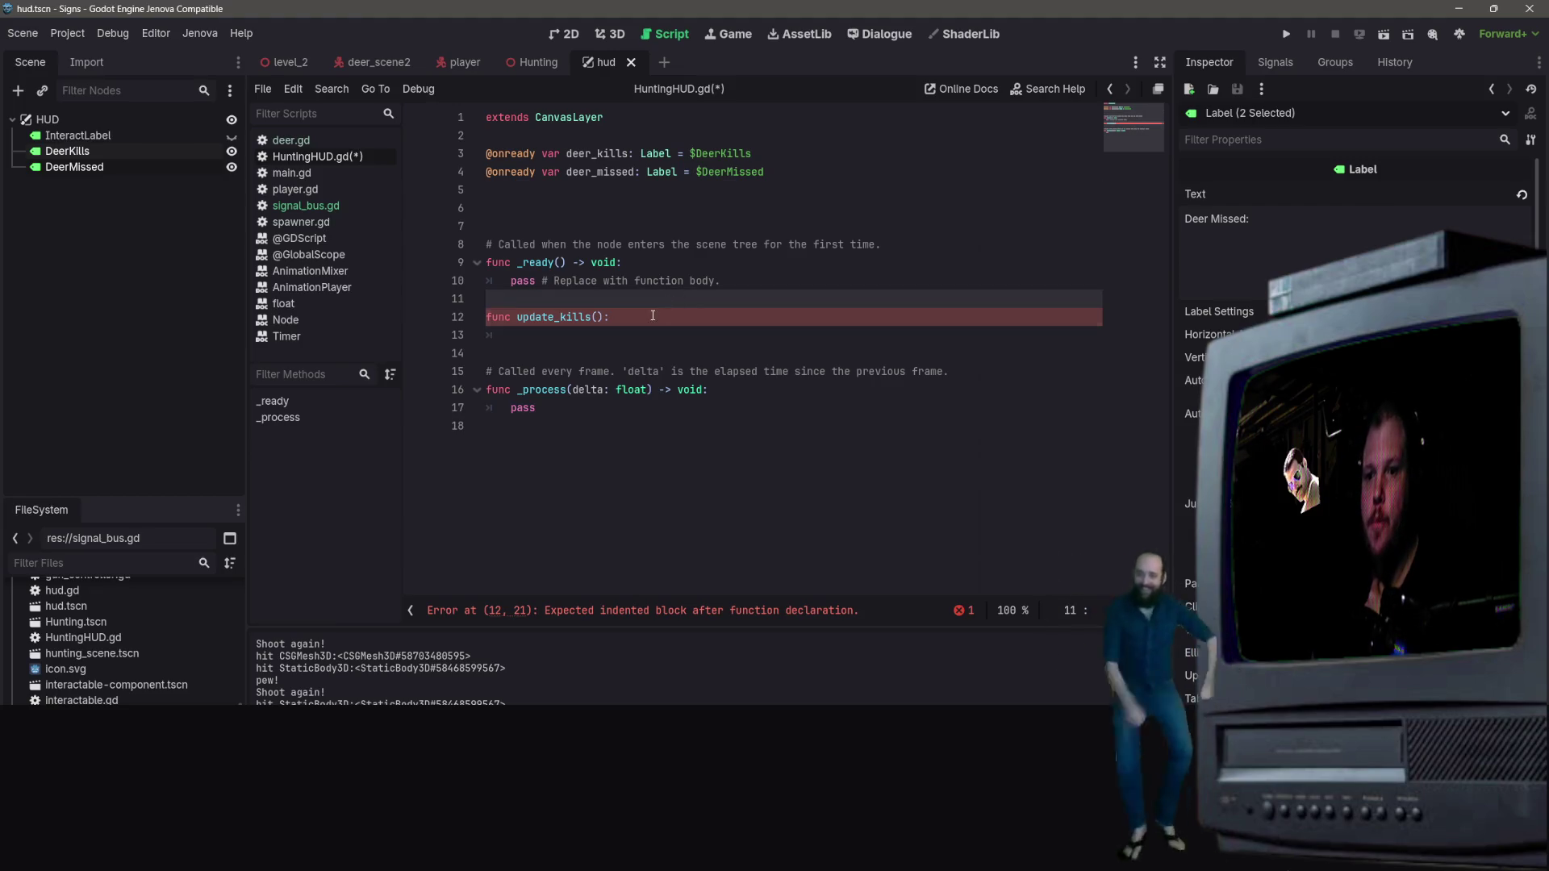
click(652, 317)
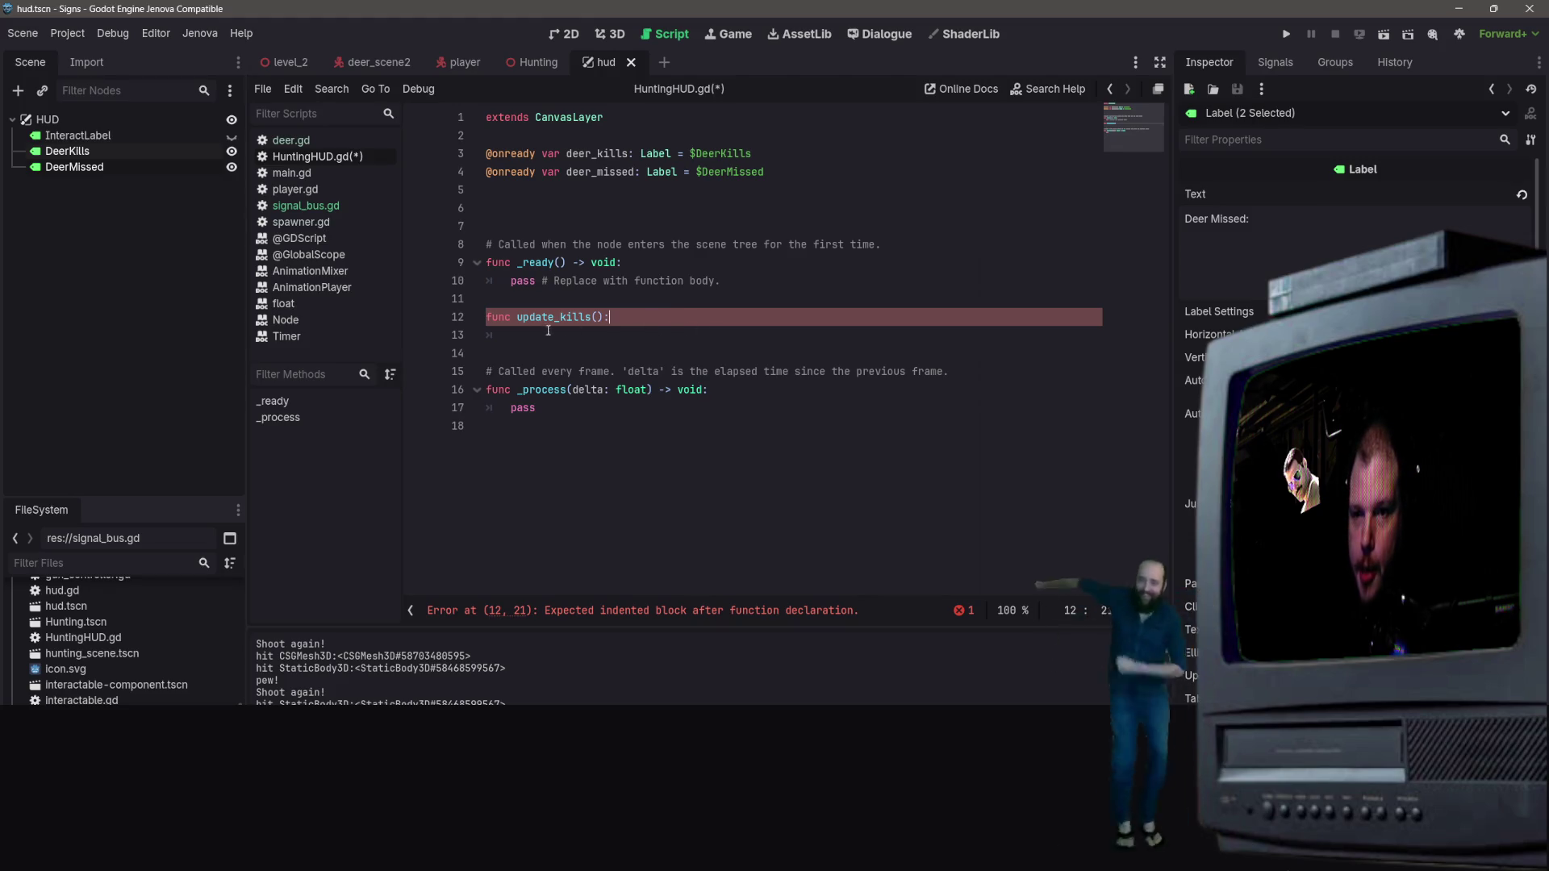
Step: Give update_kills an empty indented body line and add a blank line below the label declarations
key(Return)
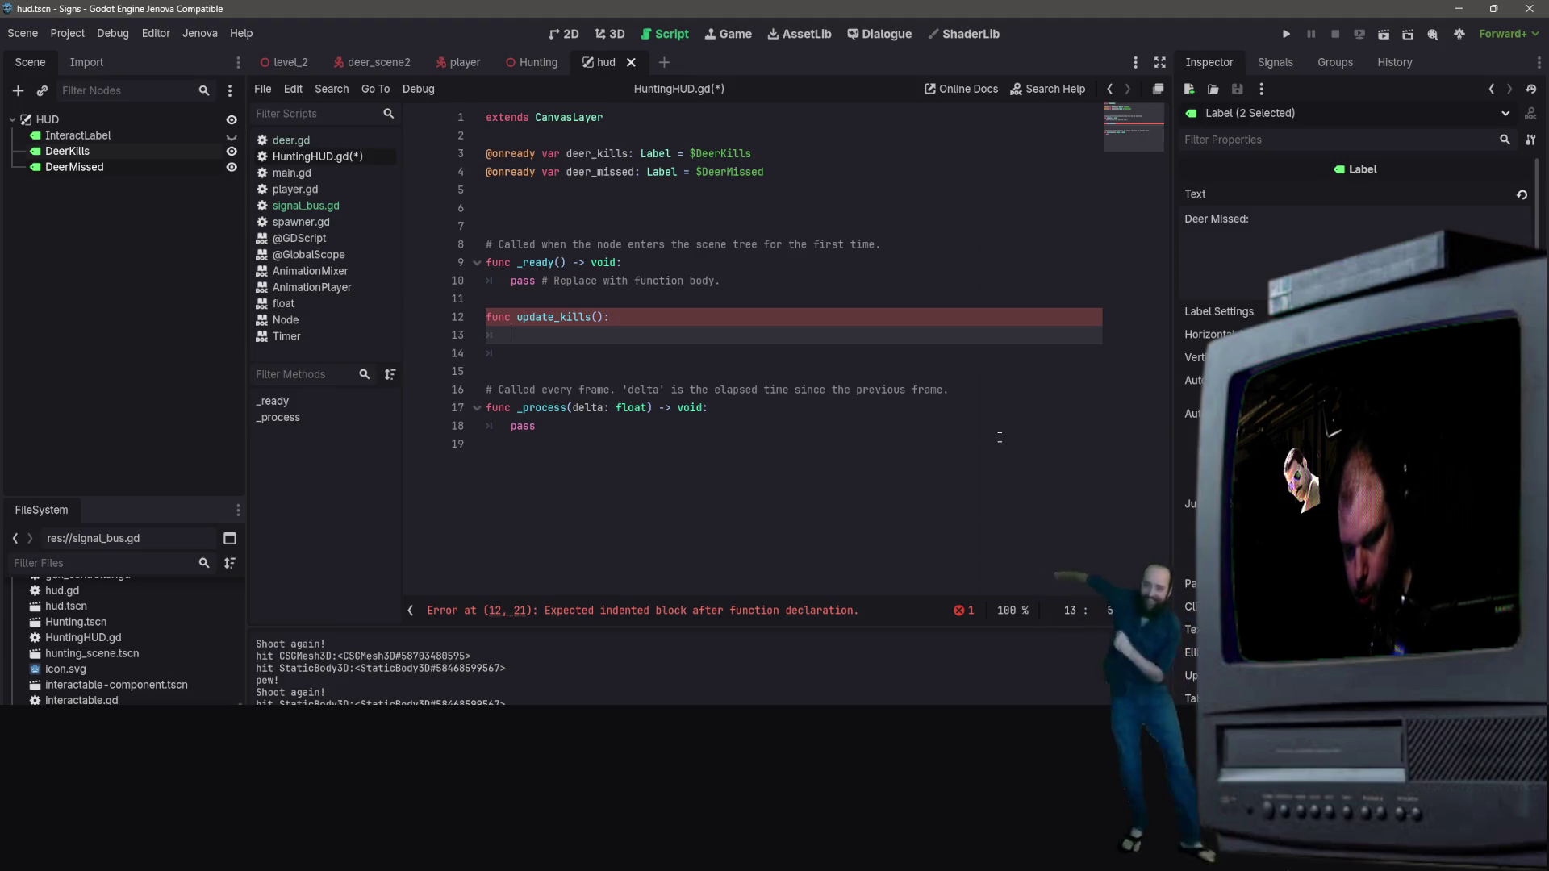
text(var)
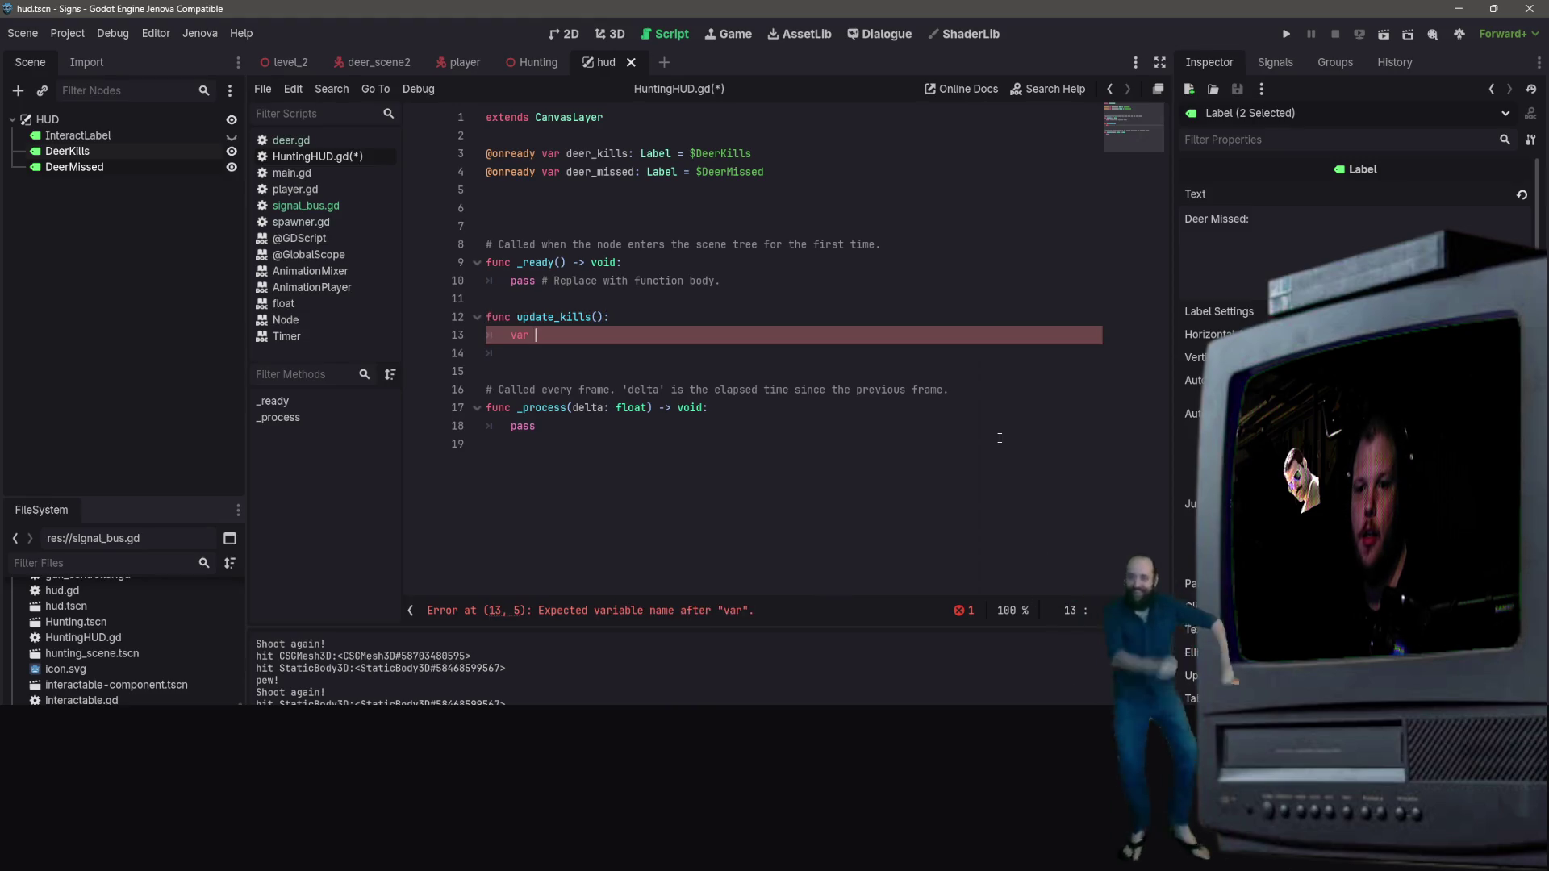
key(BackSpace)
key(BackSpace)
key(BackSpace)
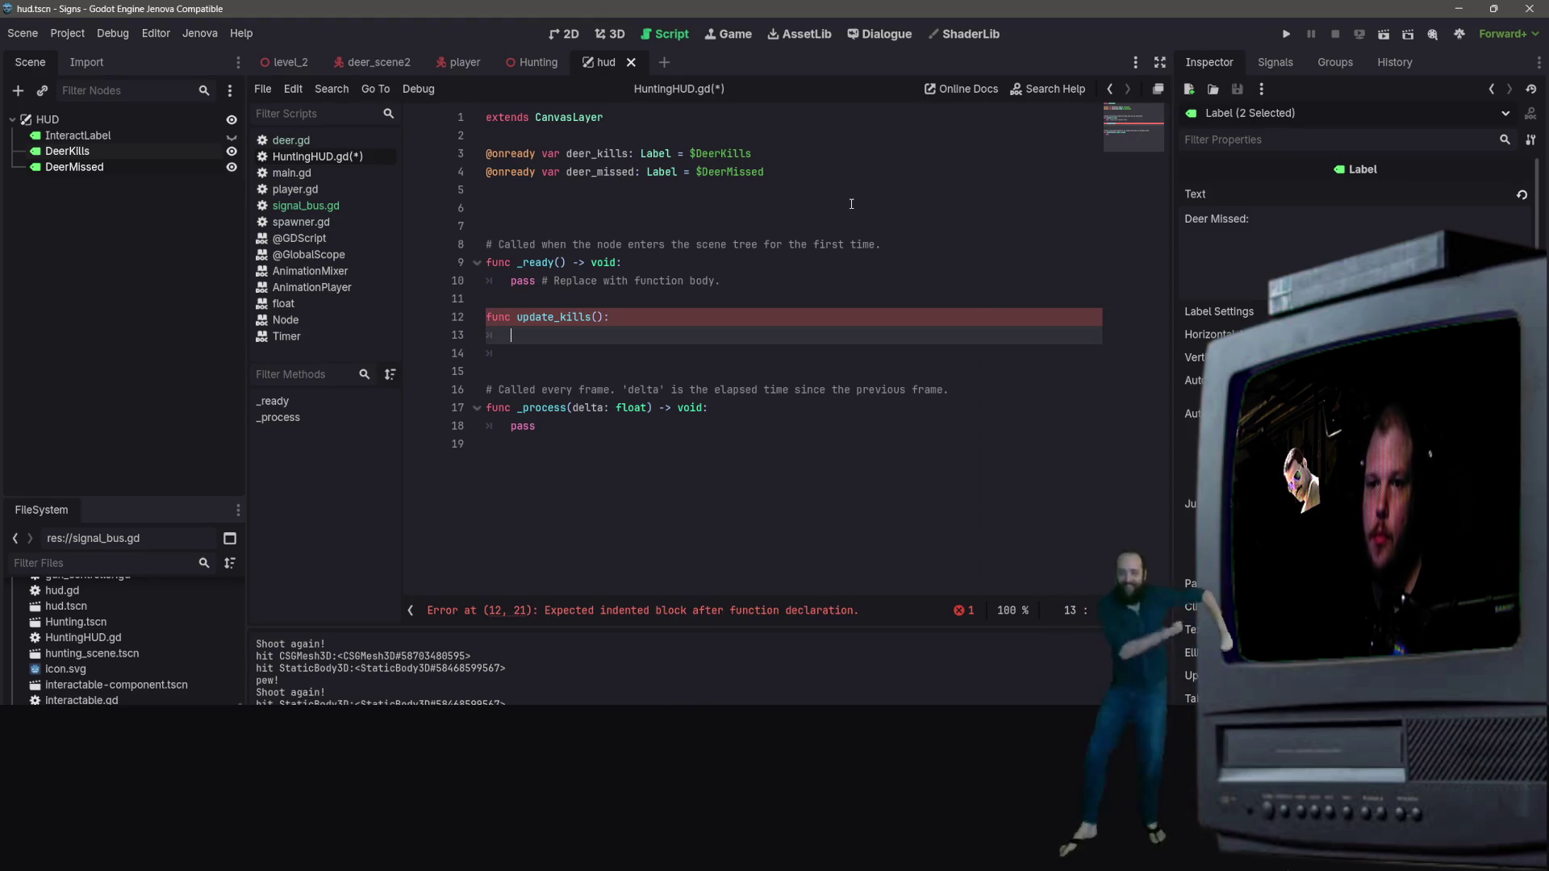
click(780, 173)
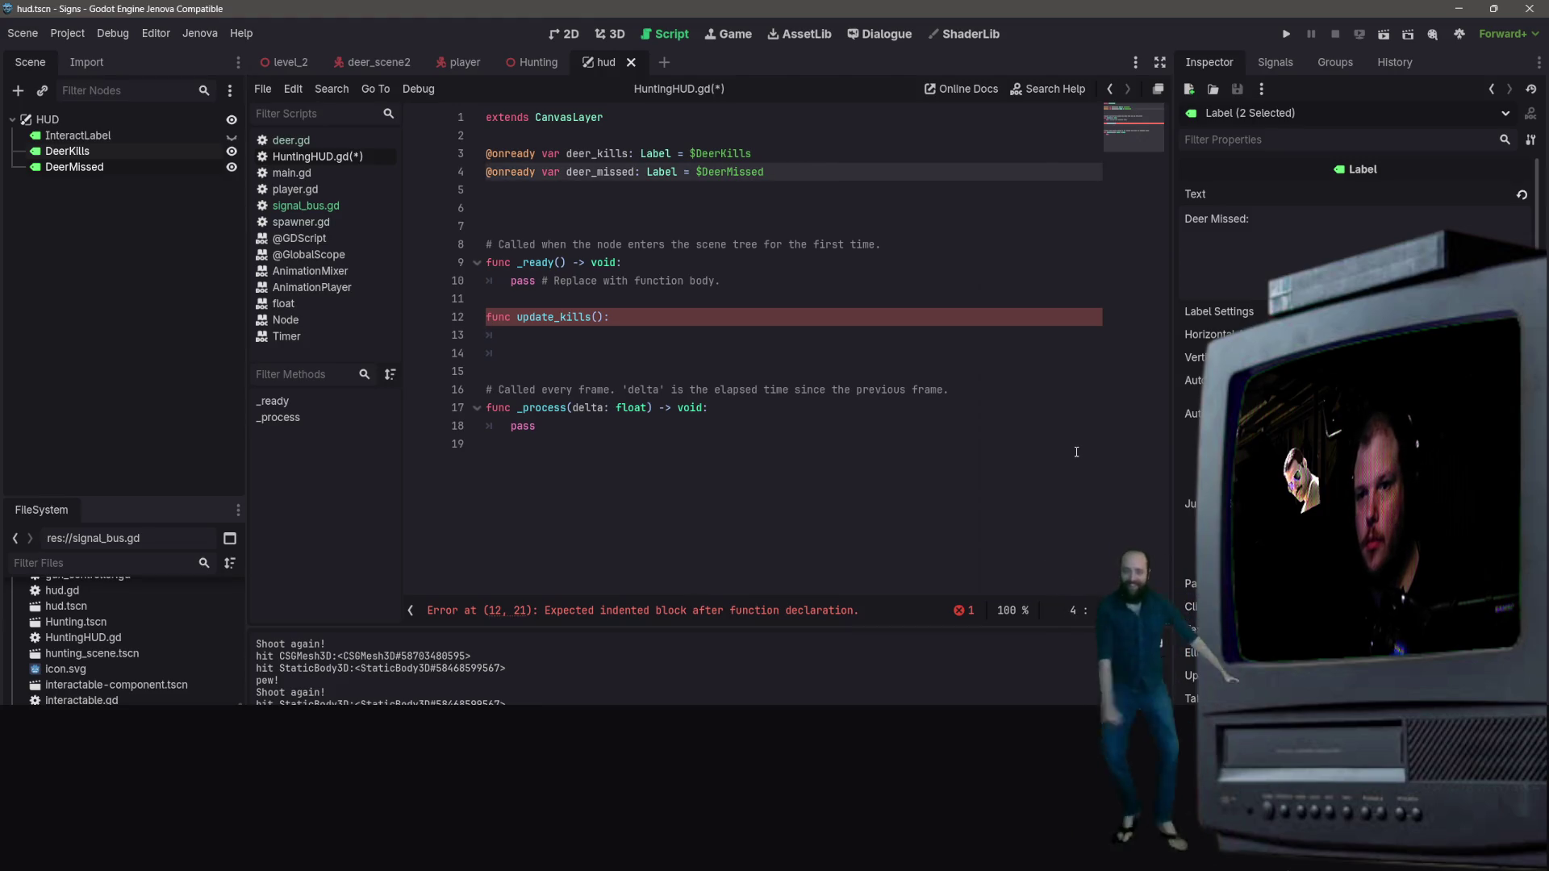
key(Return)
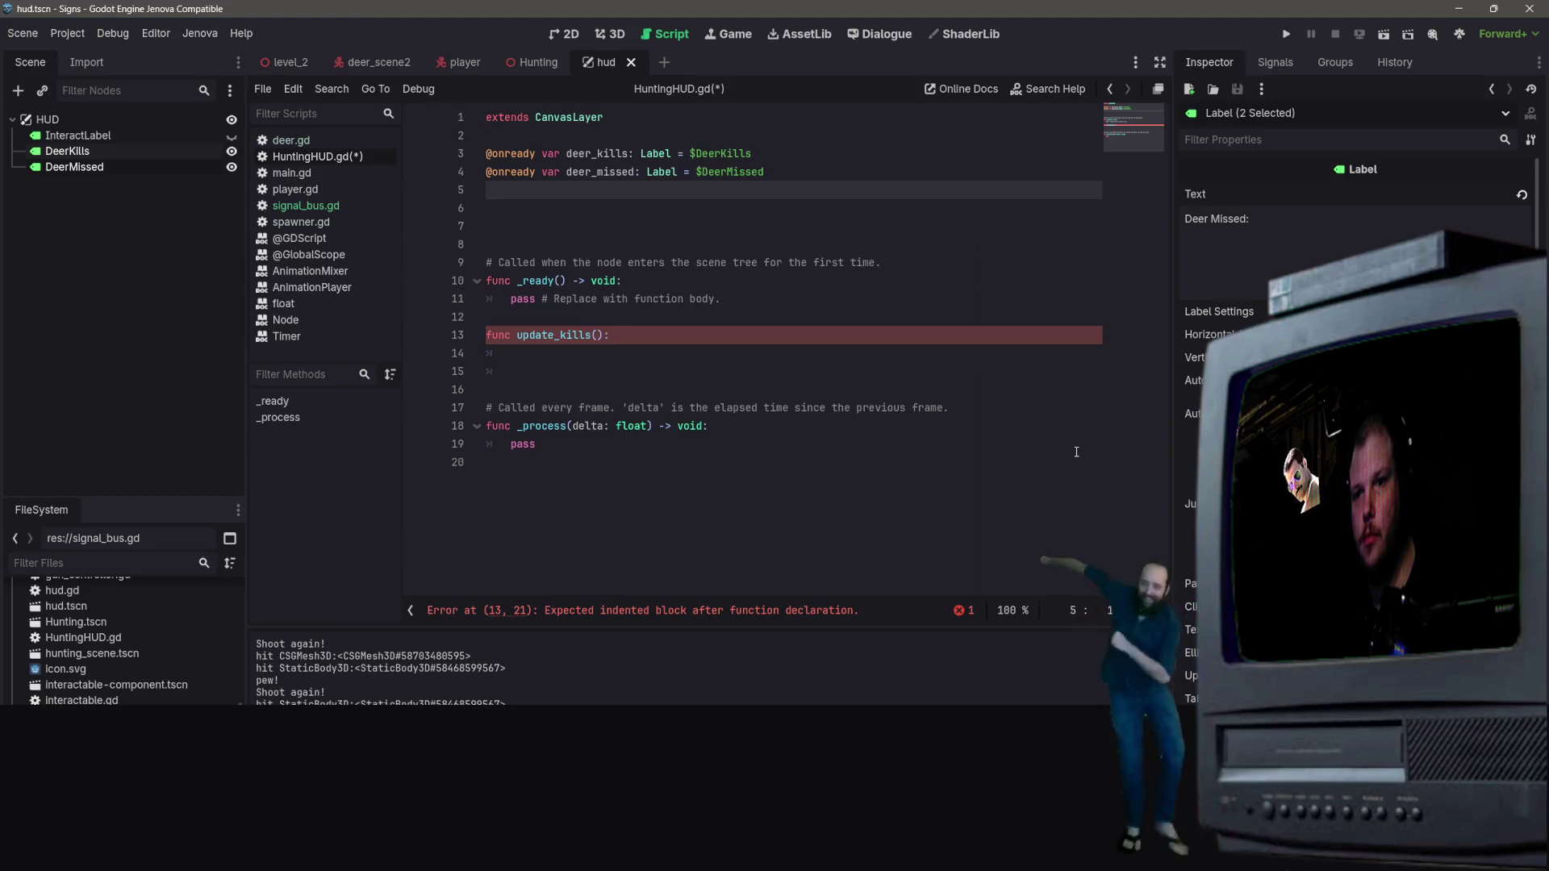
click(627, 349)
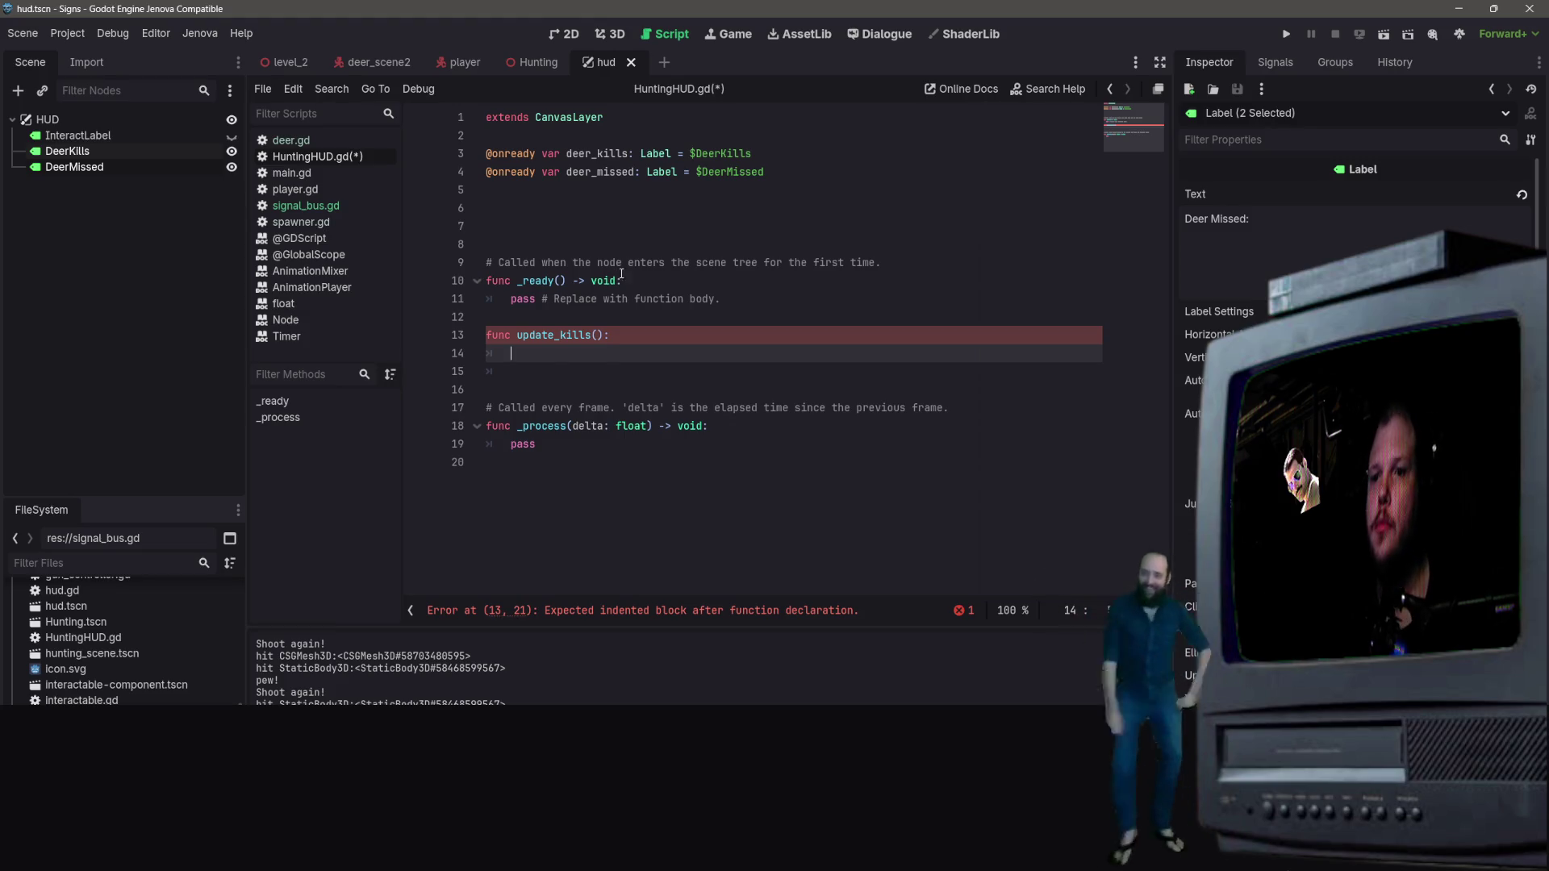
click(710, 135)
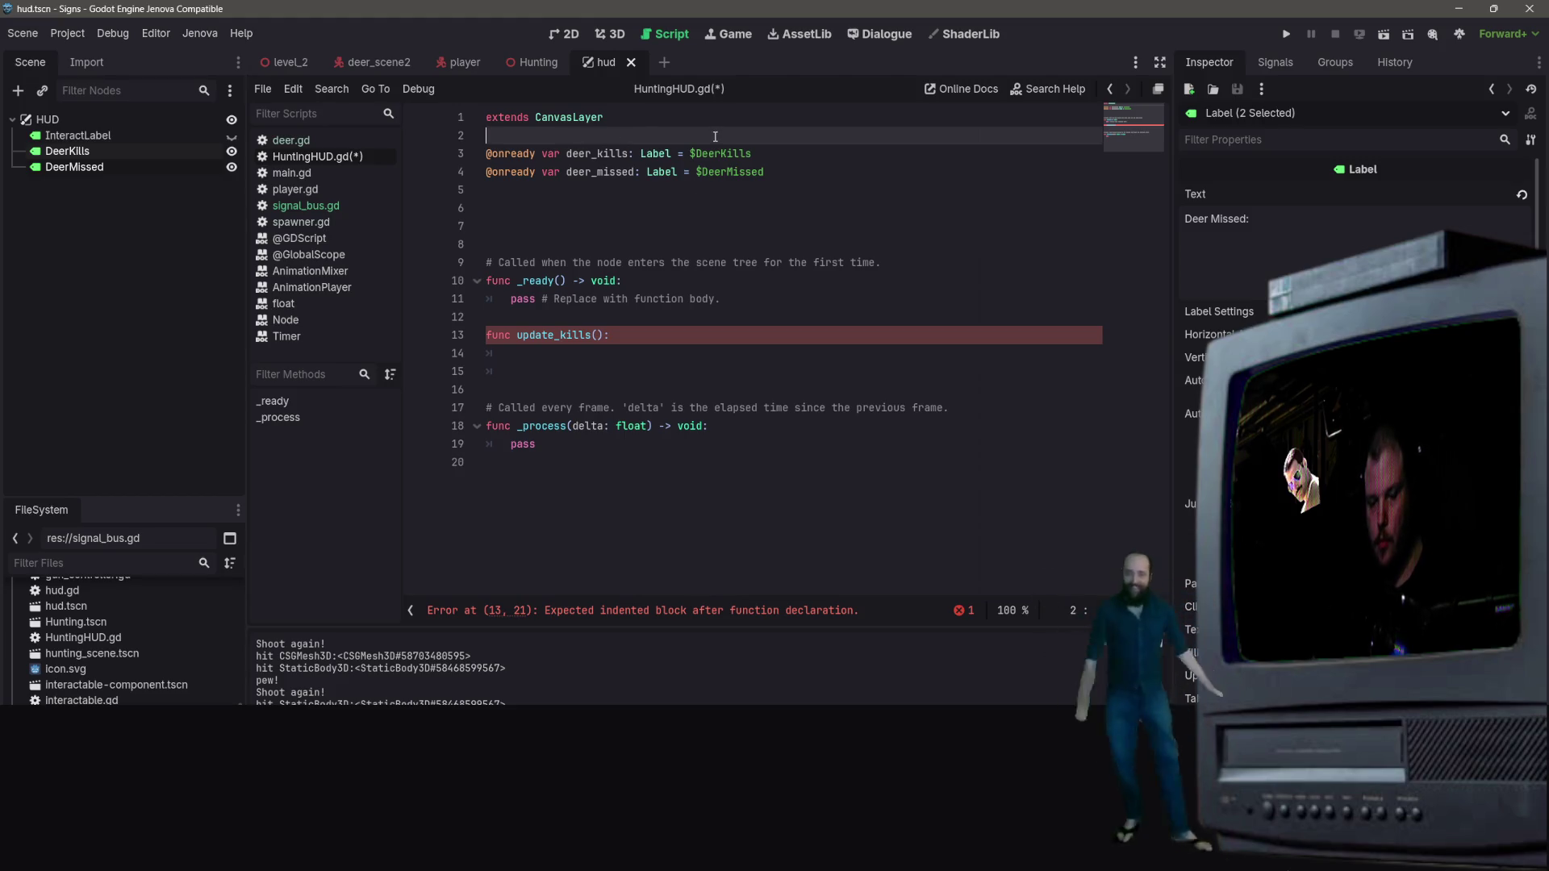
Step: Declare 'var kills' and 'var missed' on lines 2–3
text(var kills)
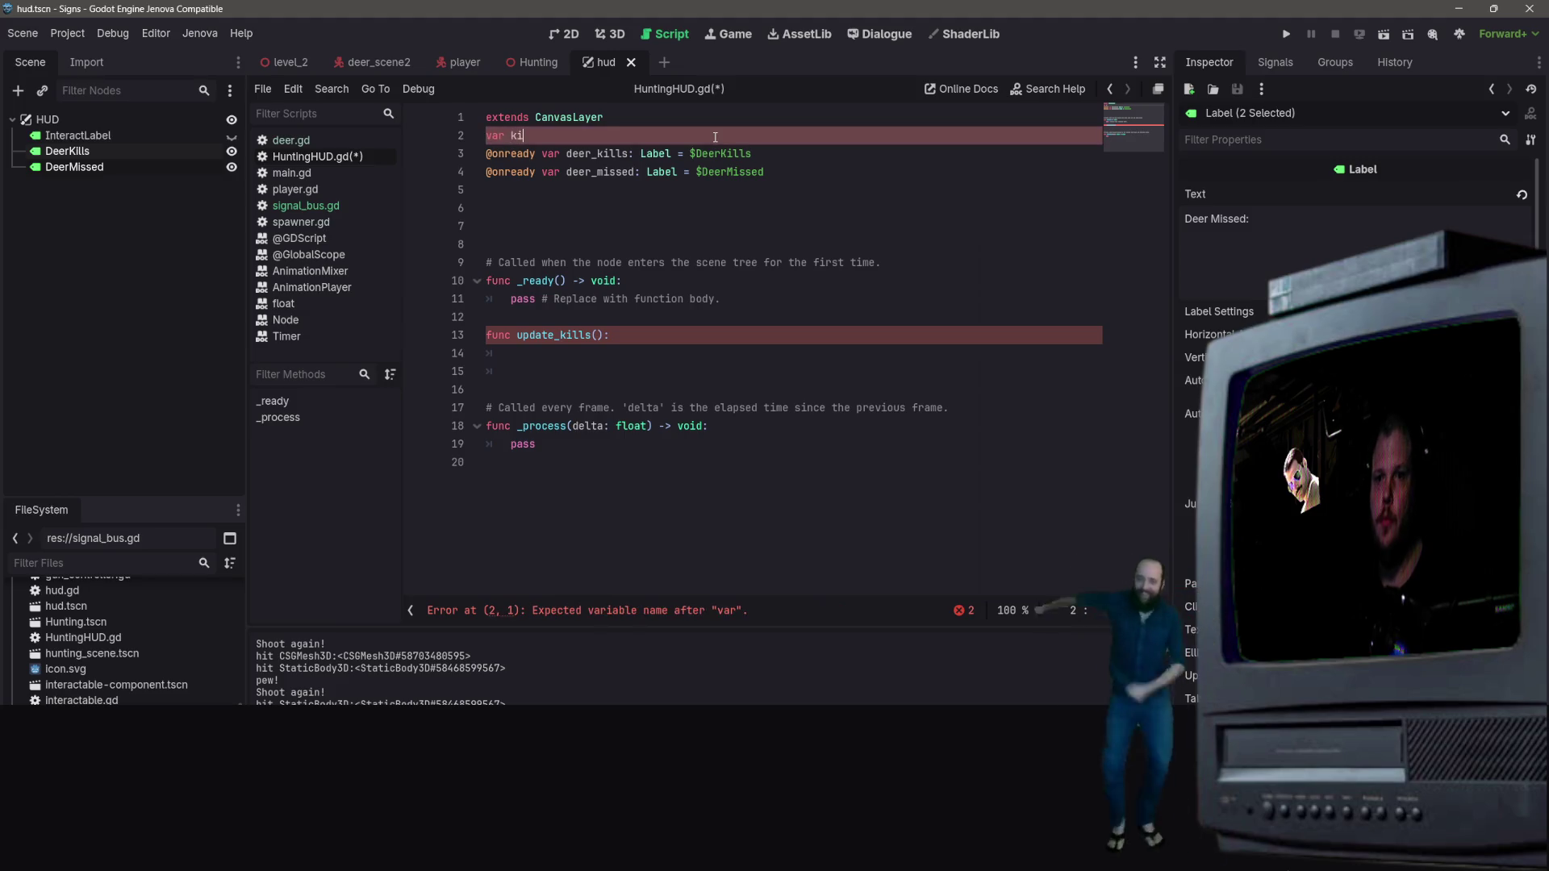
key(Return)
text(var )
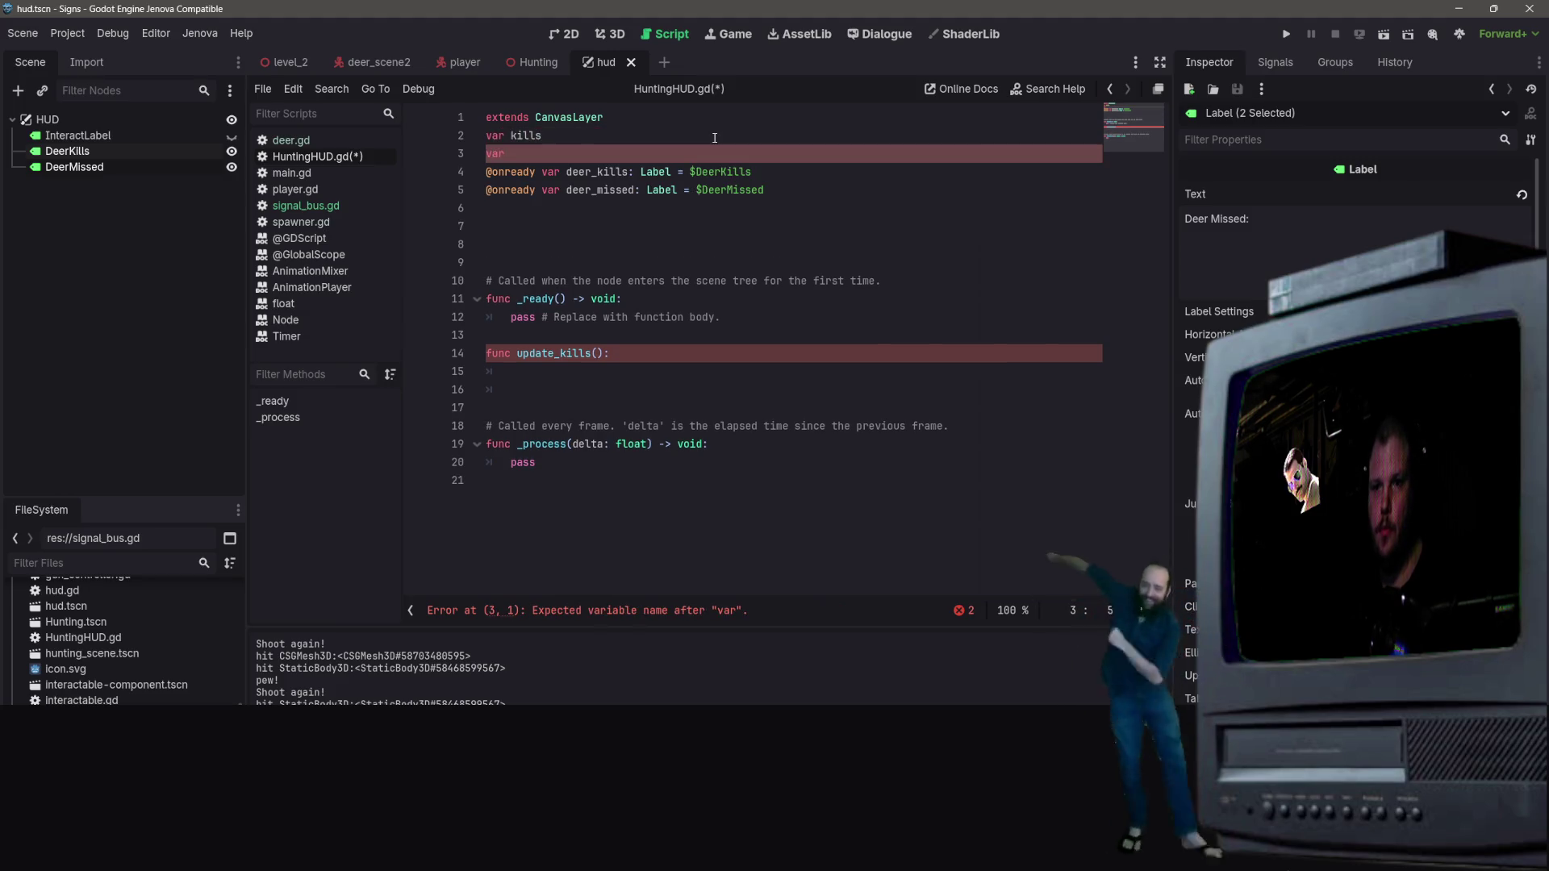
text(missed)
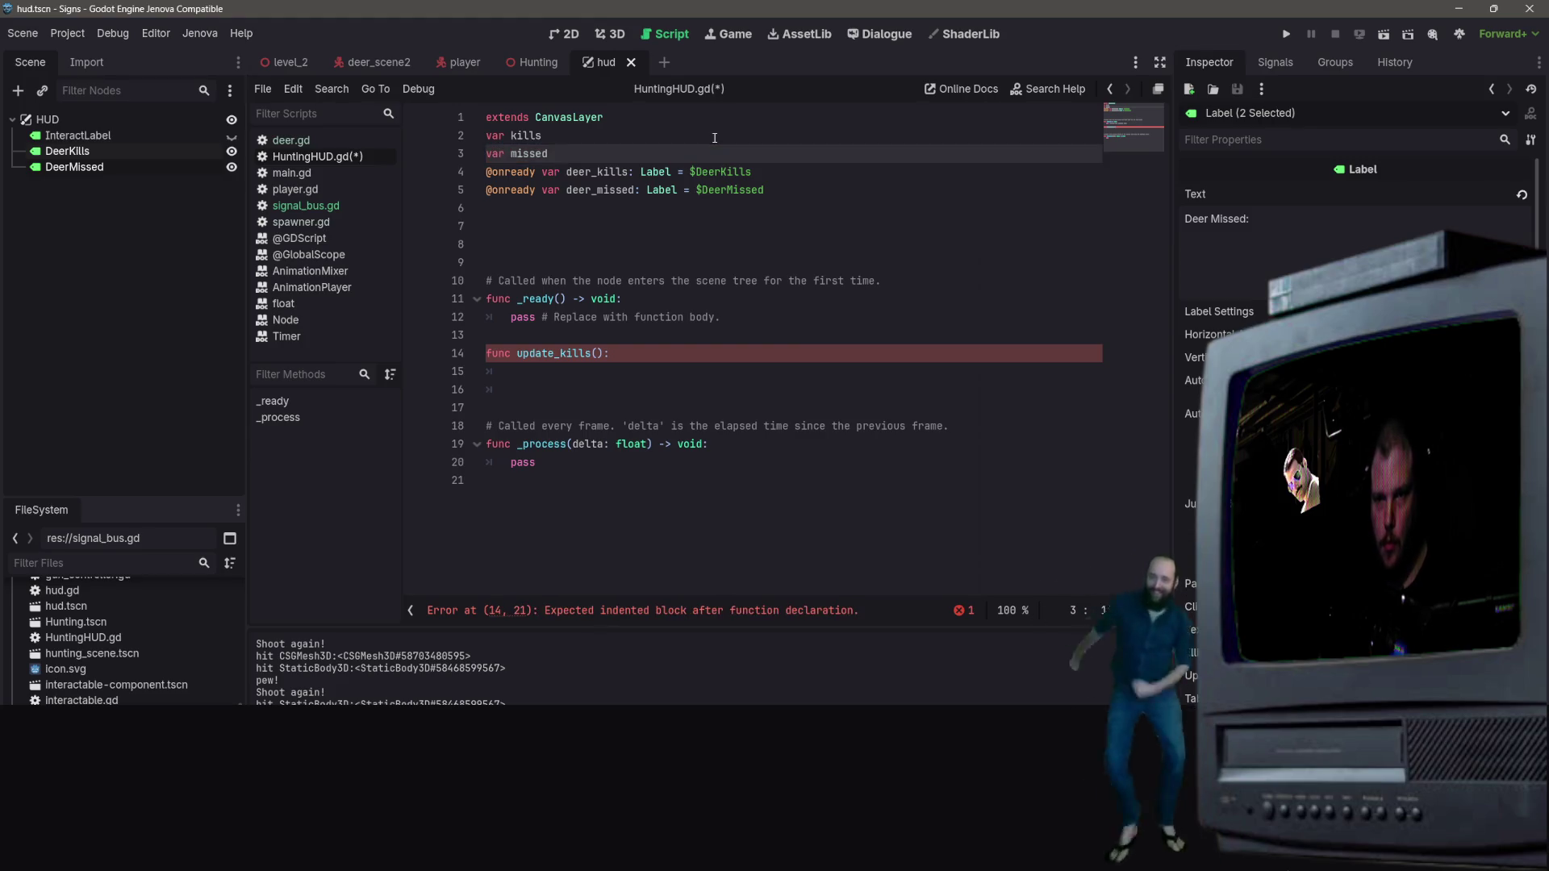
Step: Make update_kills set $DeerKills.text = str(kills)
click(579, 373)
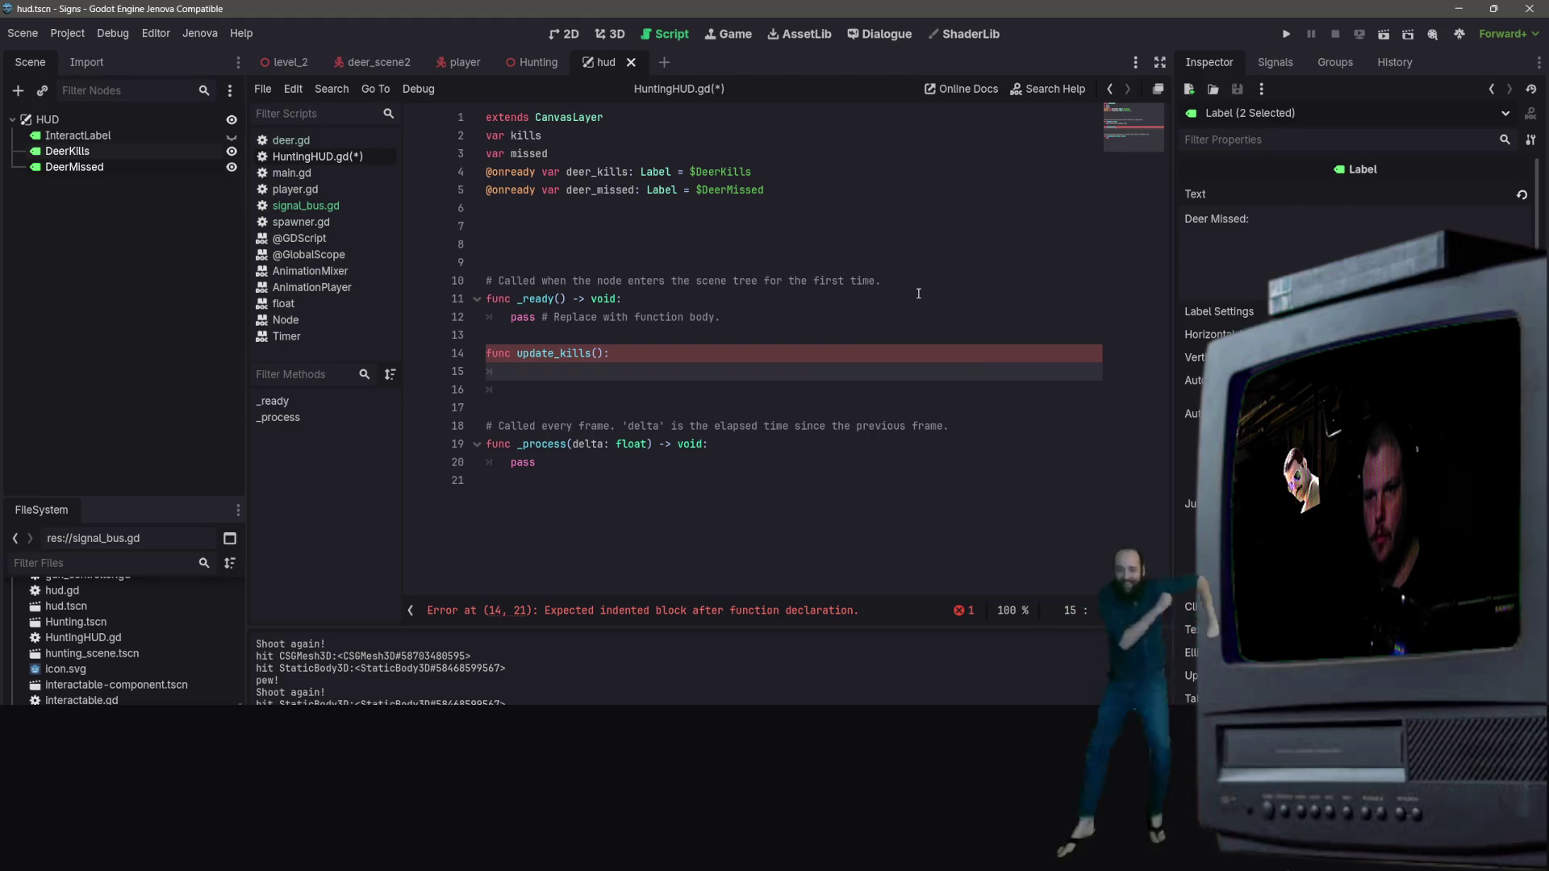
text($Deer)
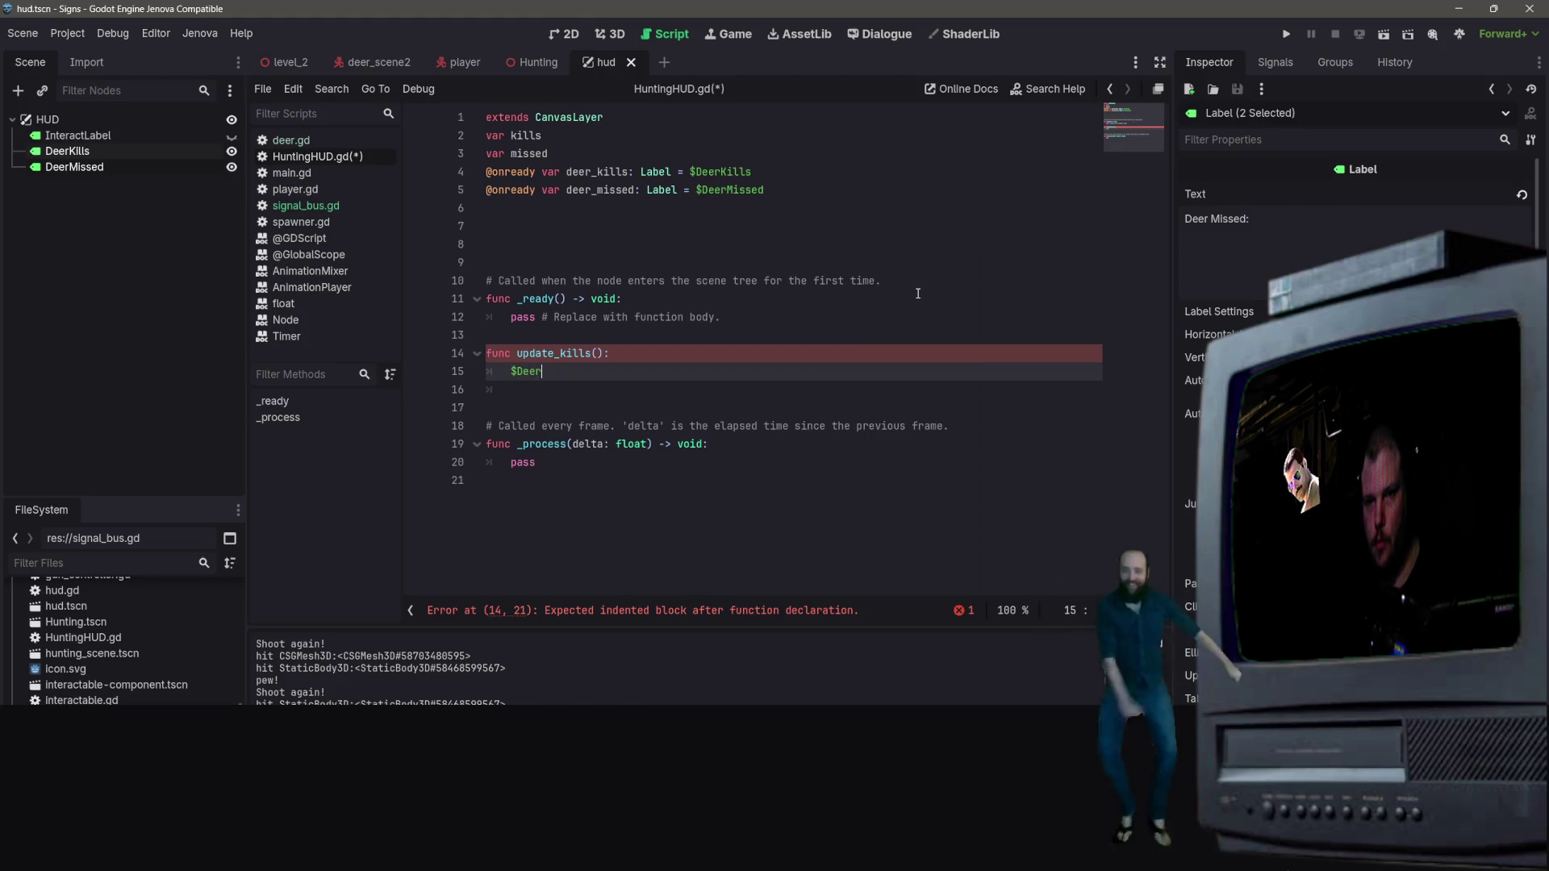
text(L)
key(BackSpace)
text(Kills.)
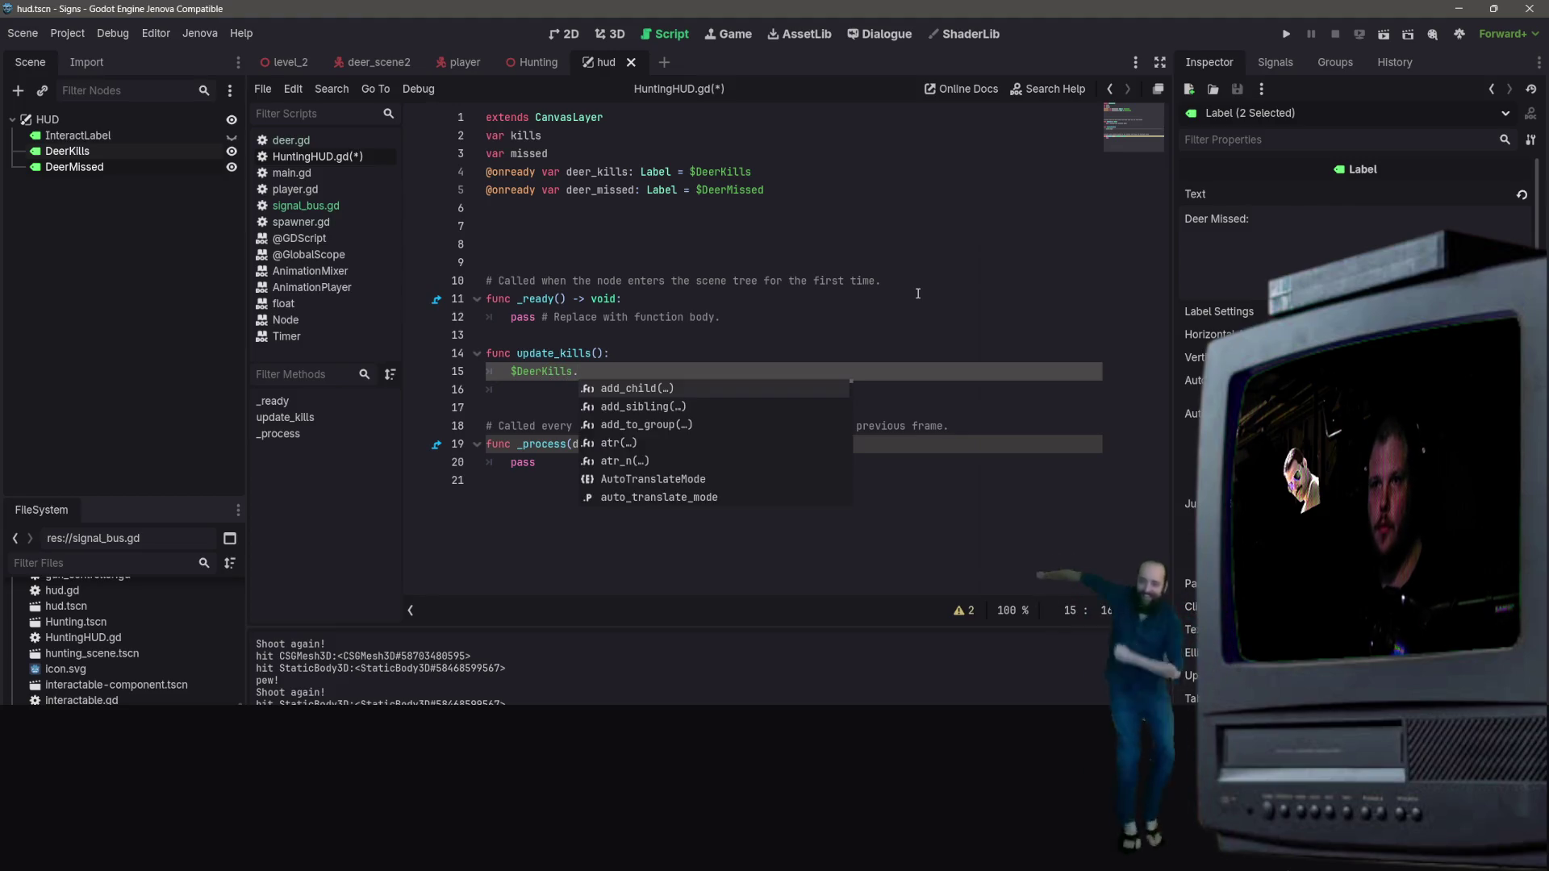
text(tex)
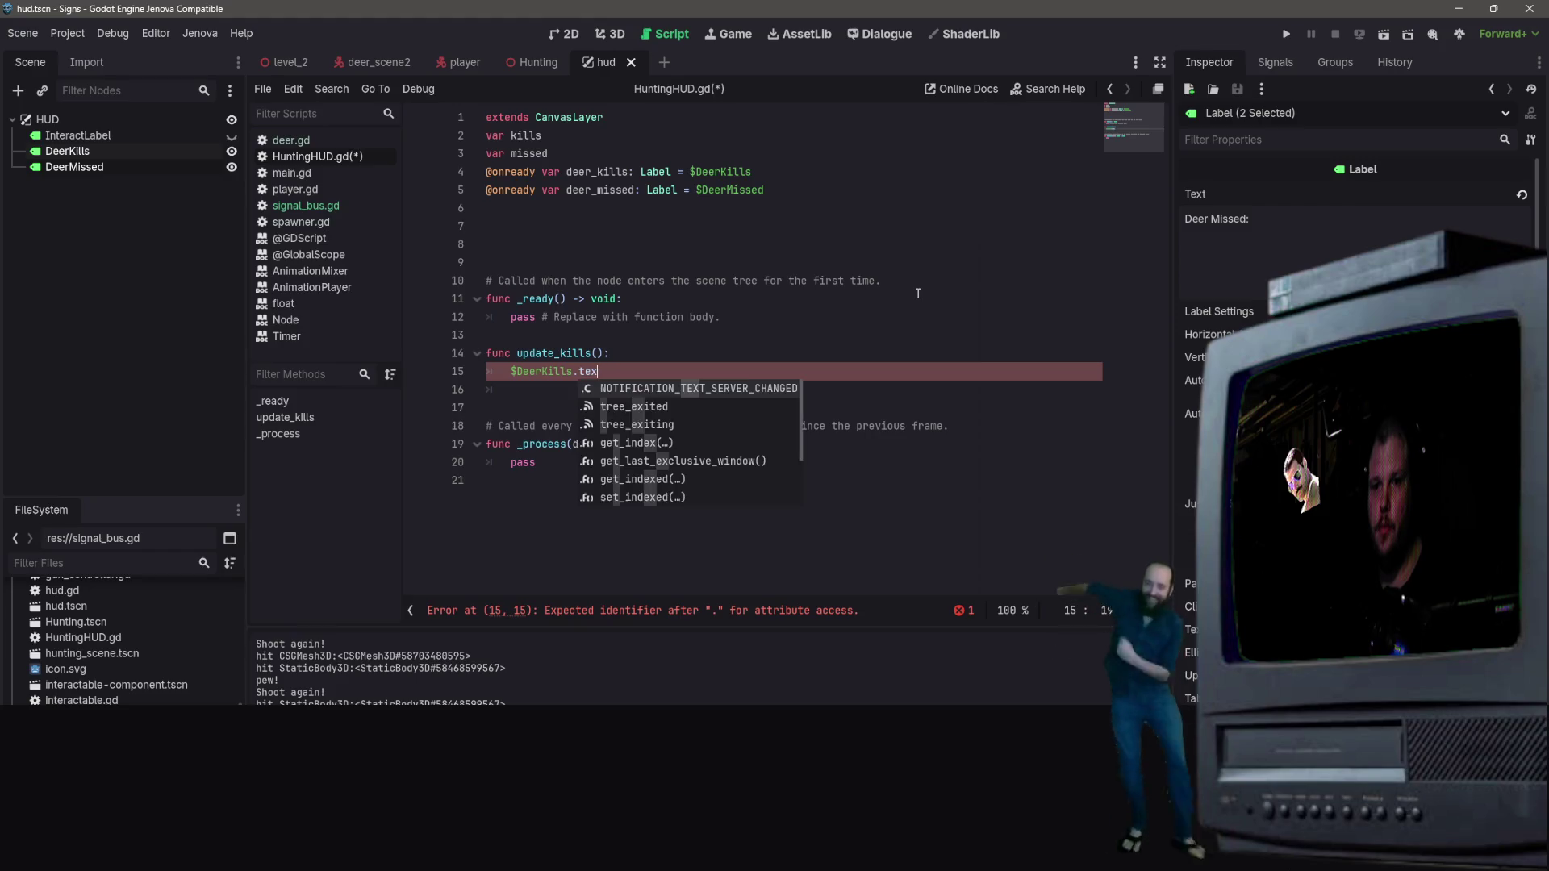
text(t = )
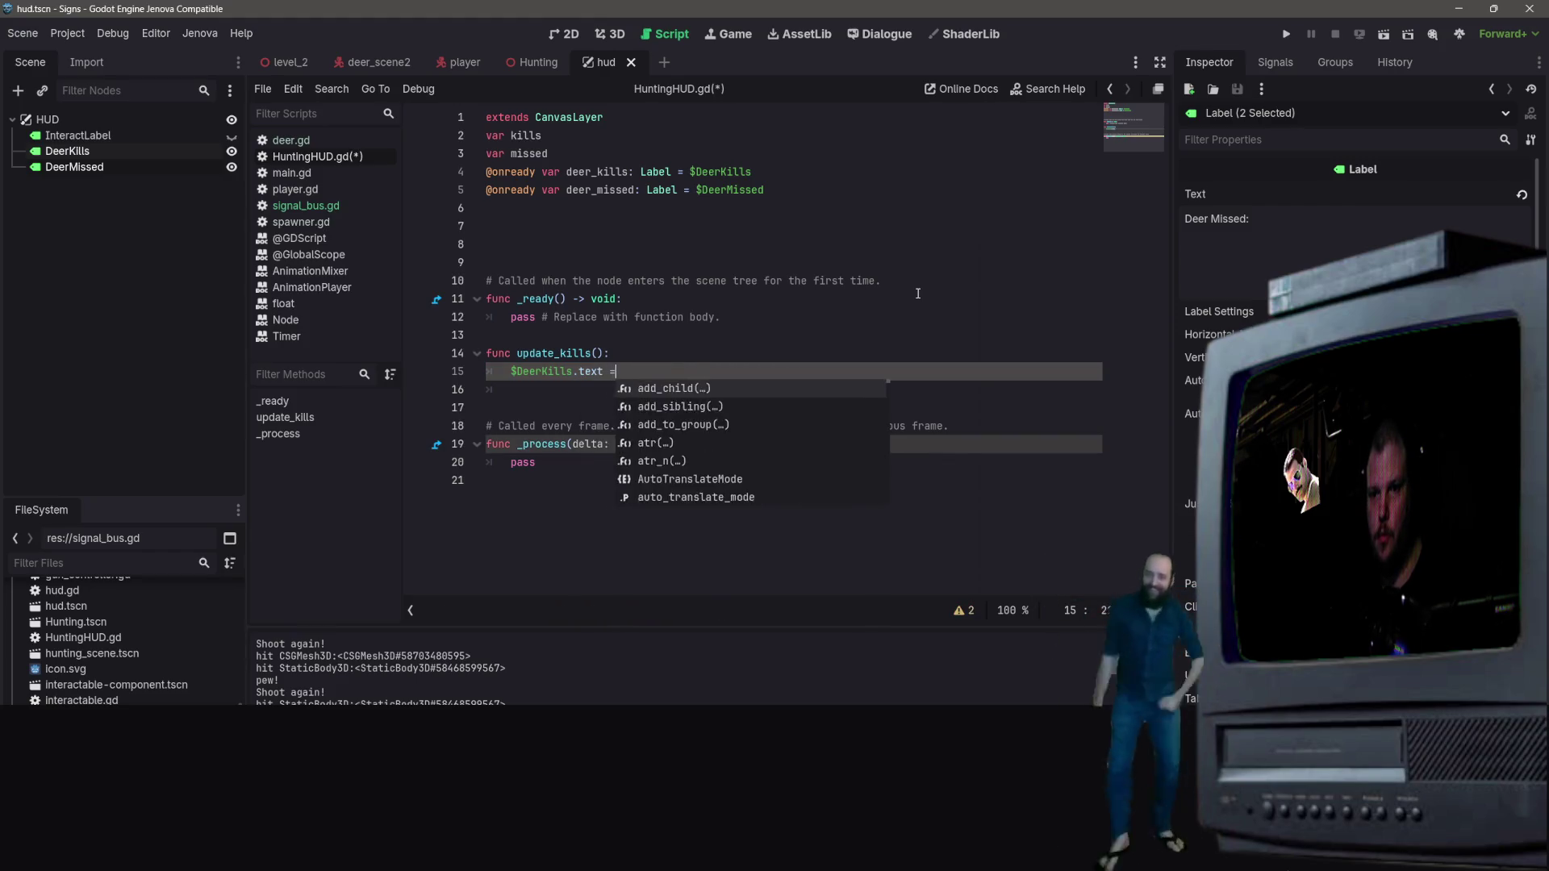
text(str)
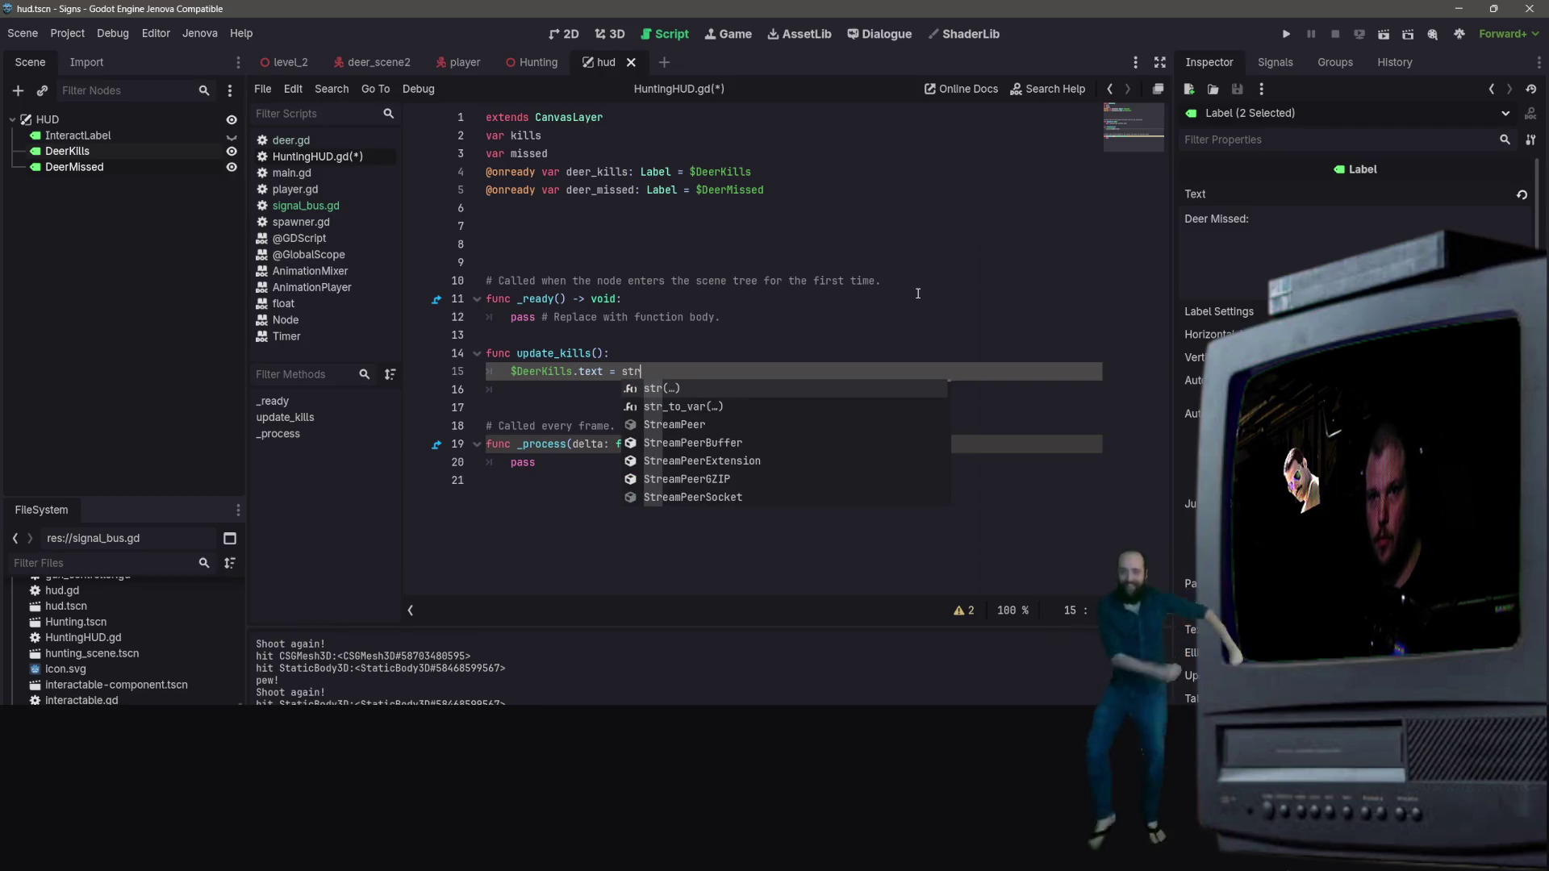
key(Return)
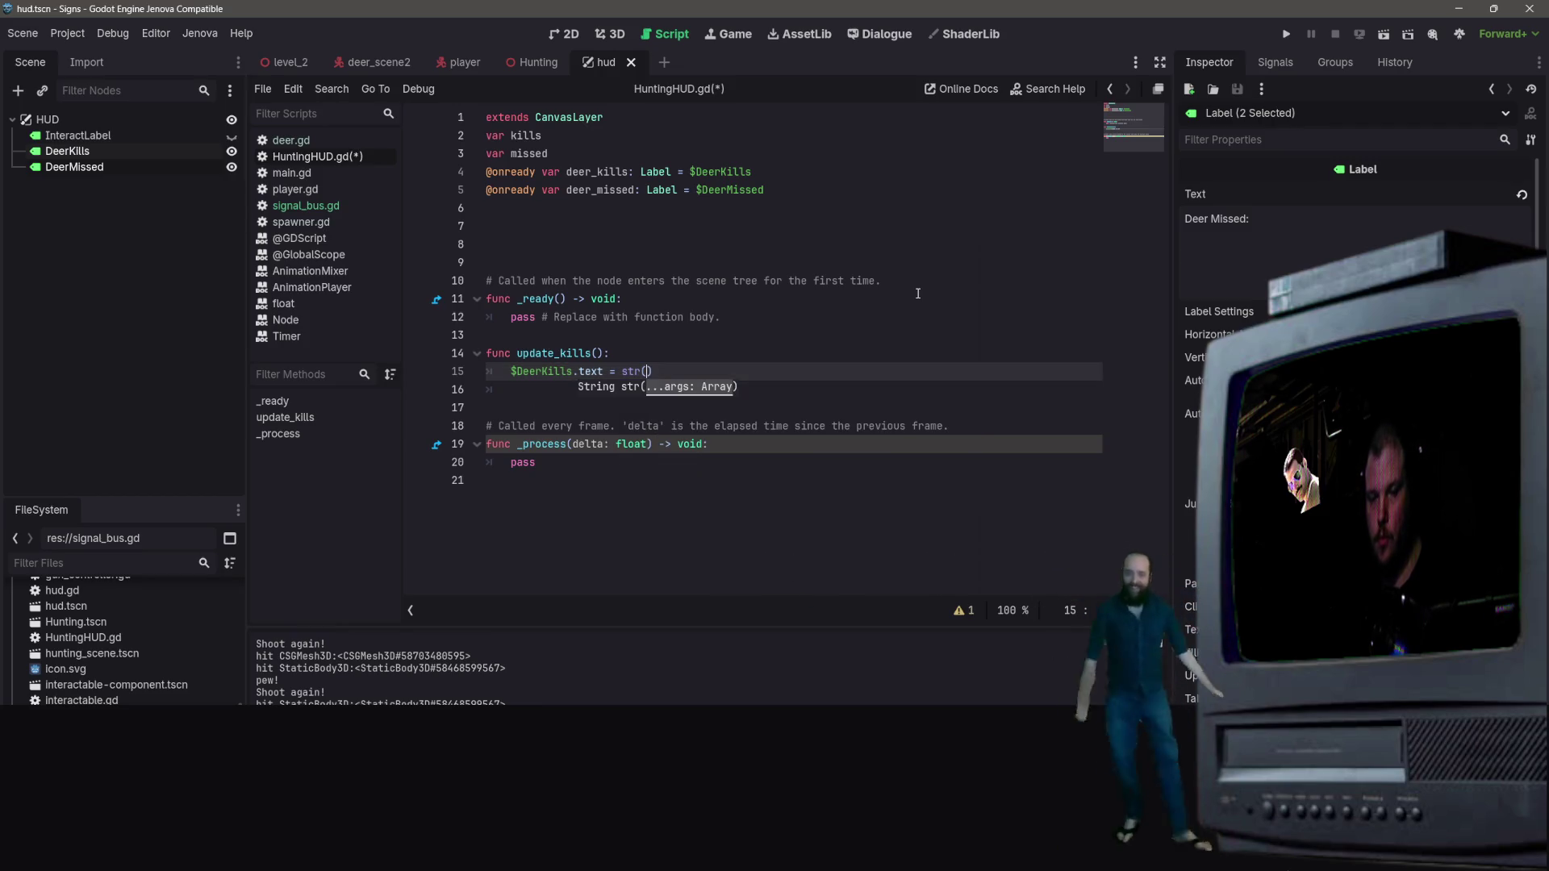
text(kills)
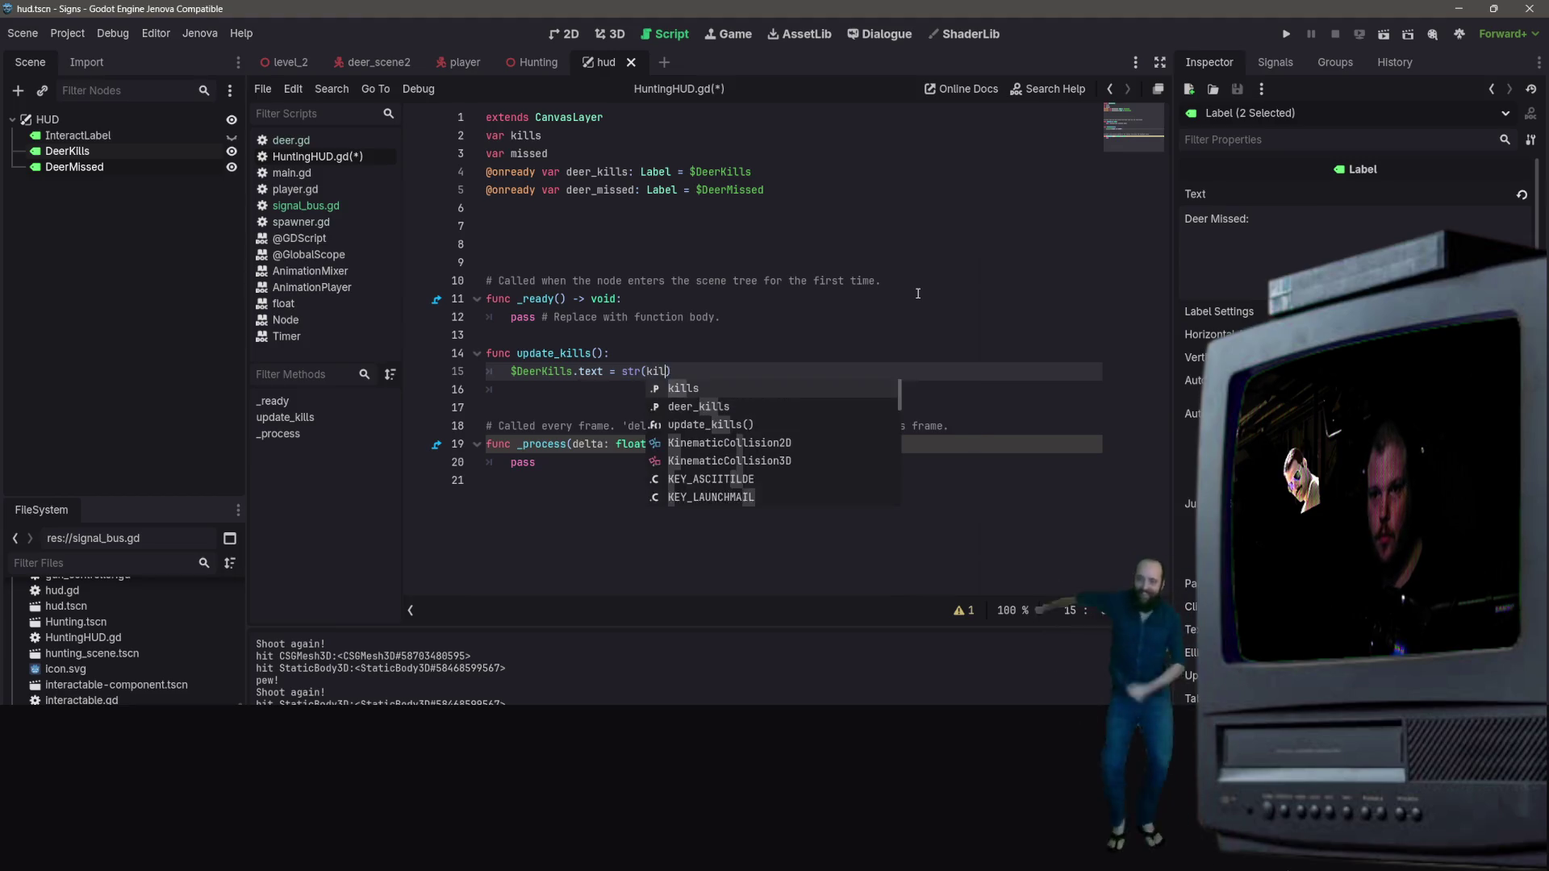
Step: Start initialising the kills declaration with '= 0'
click(642, 130)
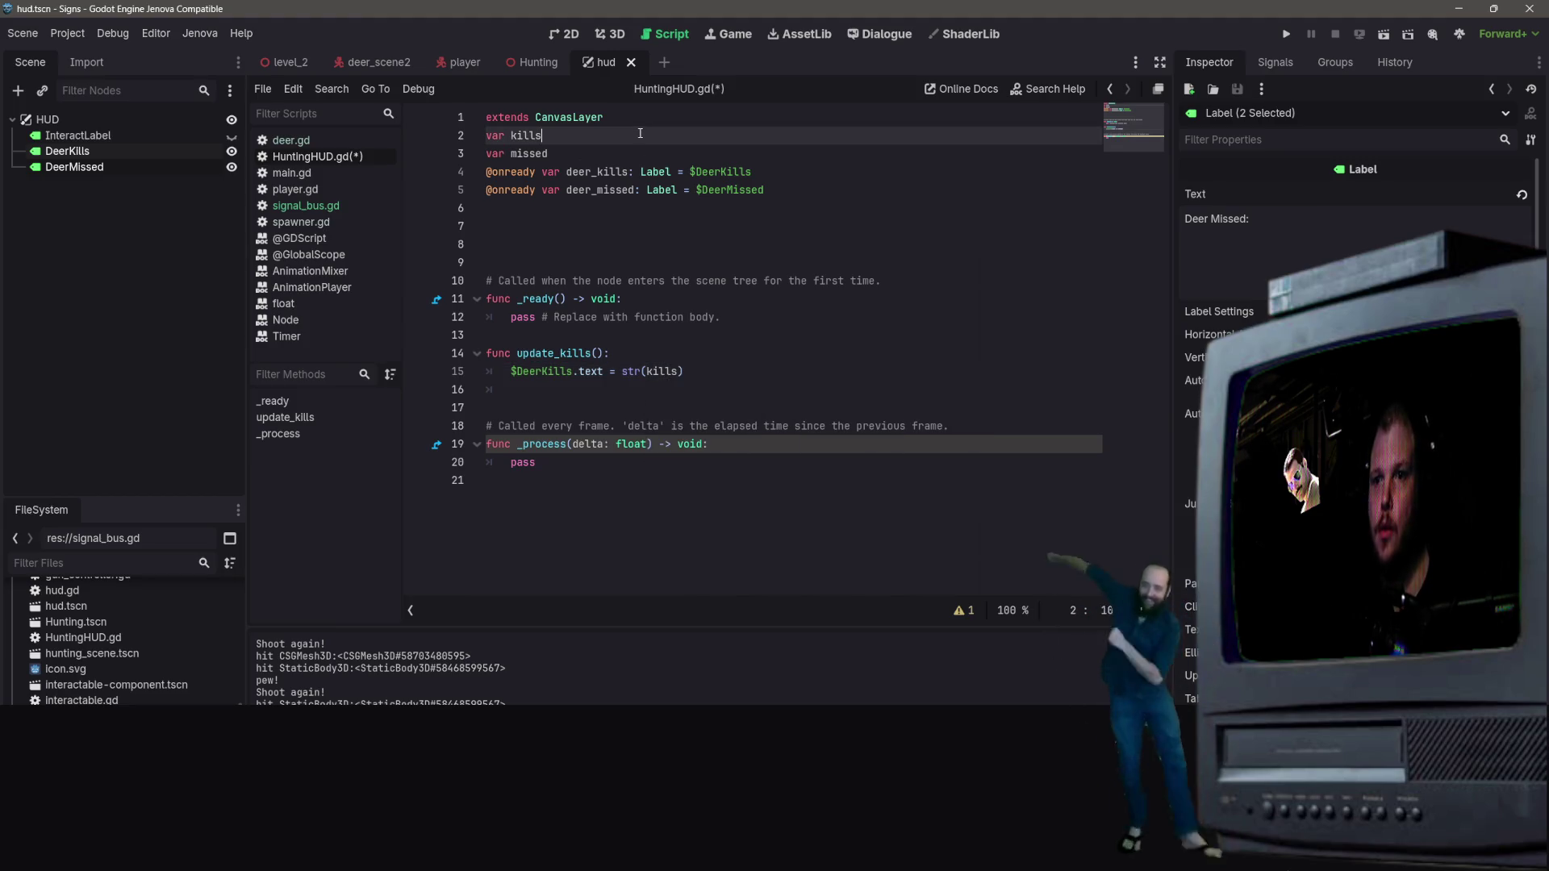
key(BackSpace)
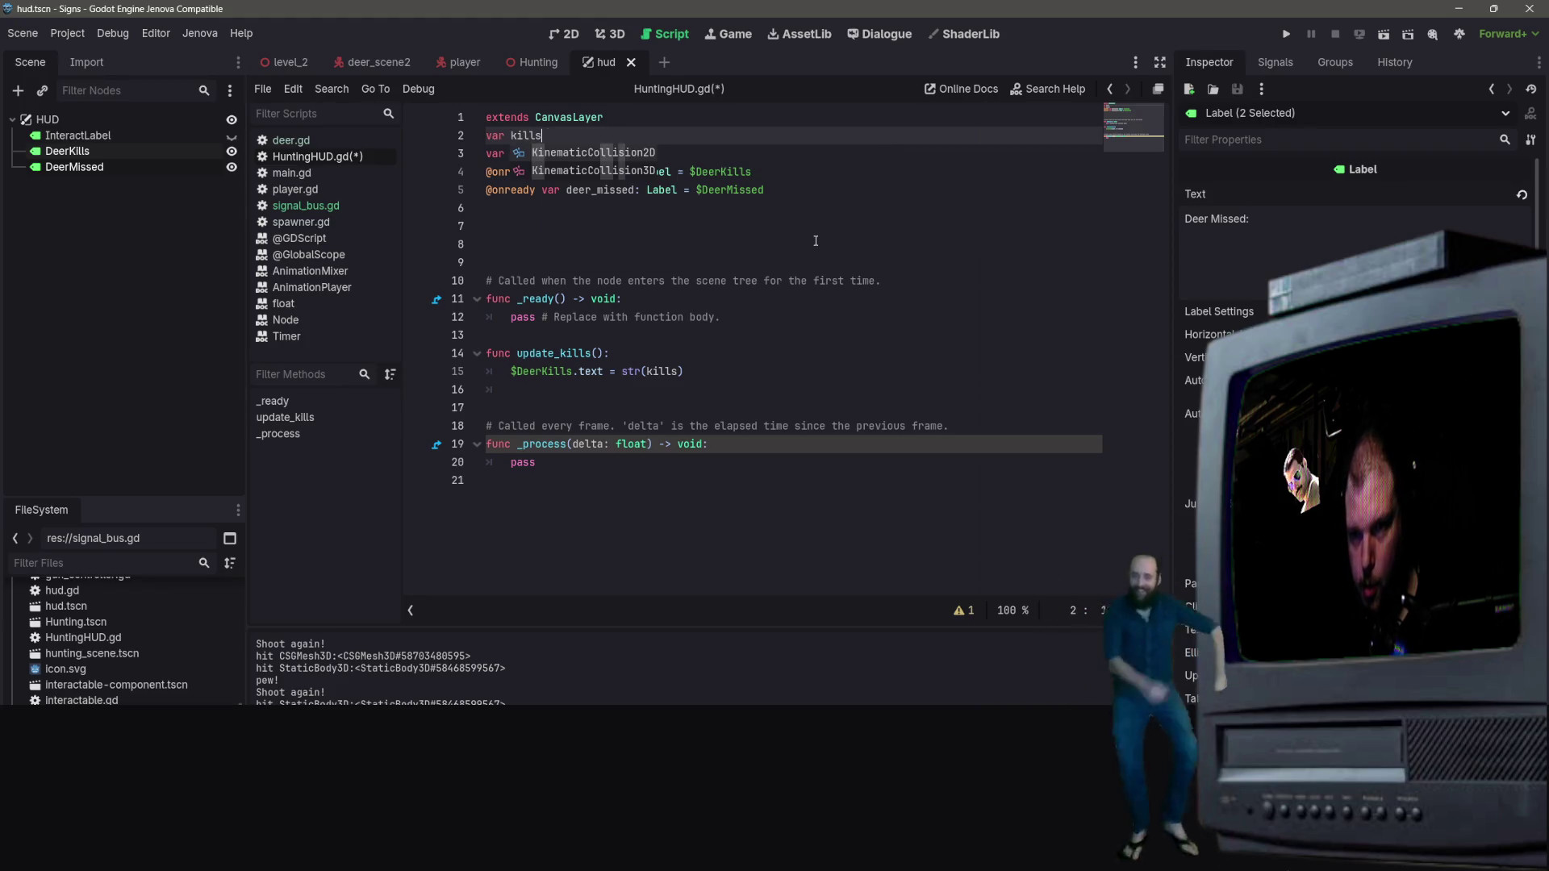
text( =)
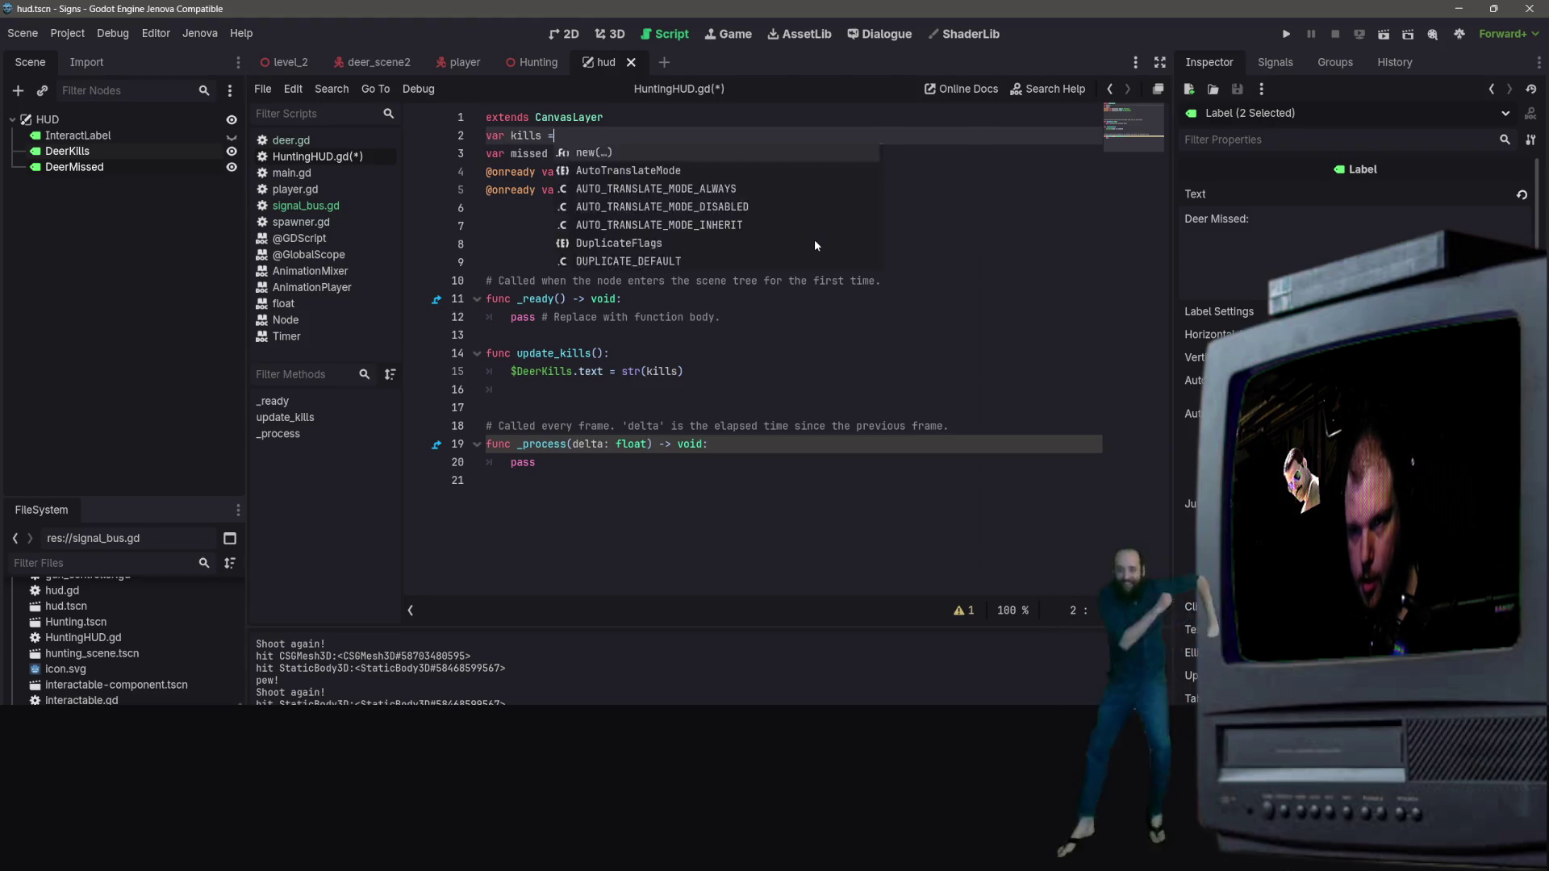
text( 0)
Step: Add 'kills += 1' as the first line inside update_kills
click(701, 317)
click(634, 371)
click(628, 359)
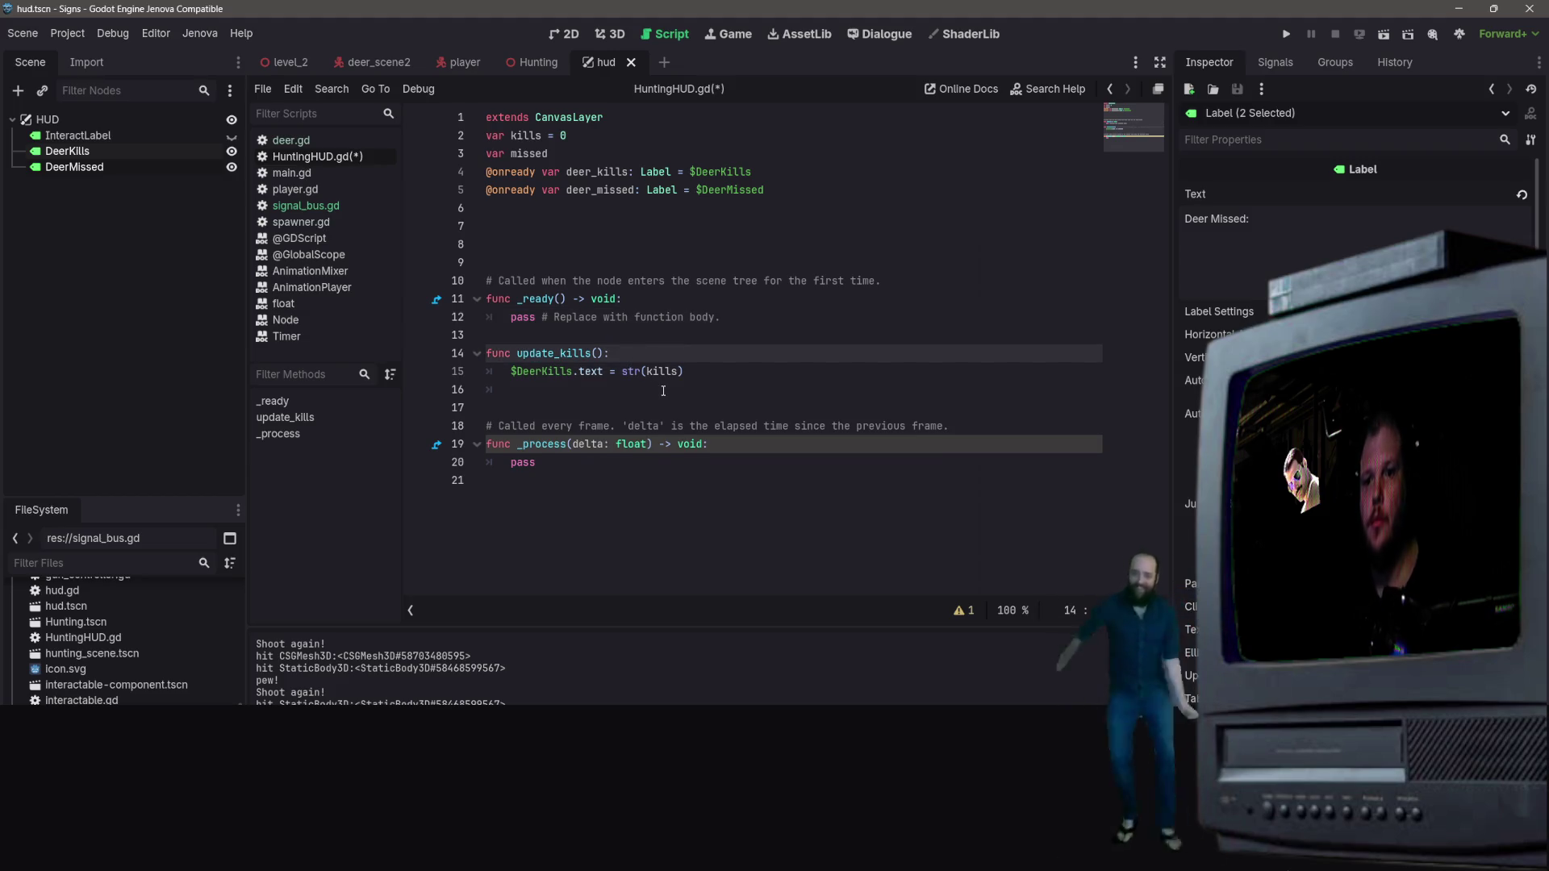
key(Return)
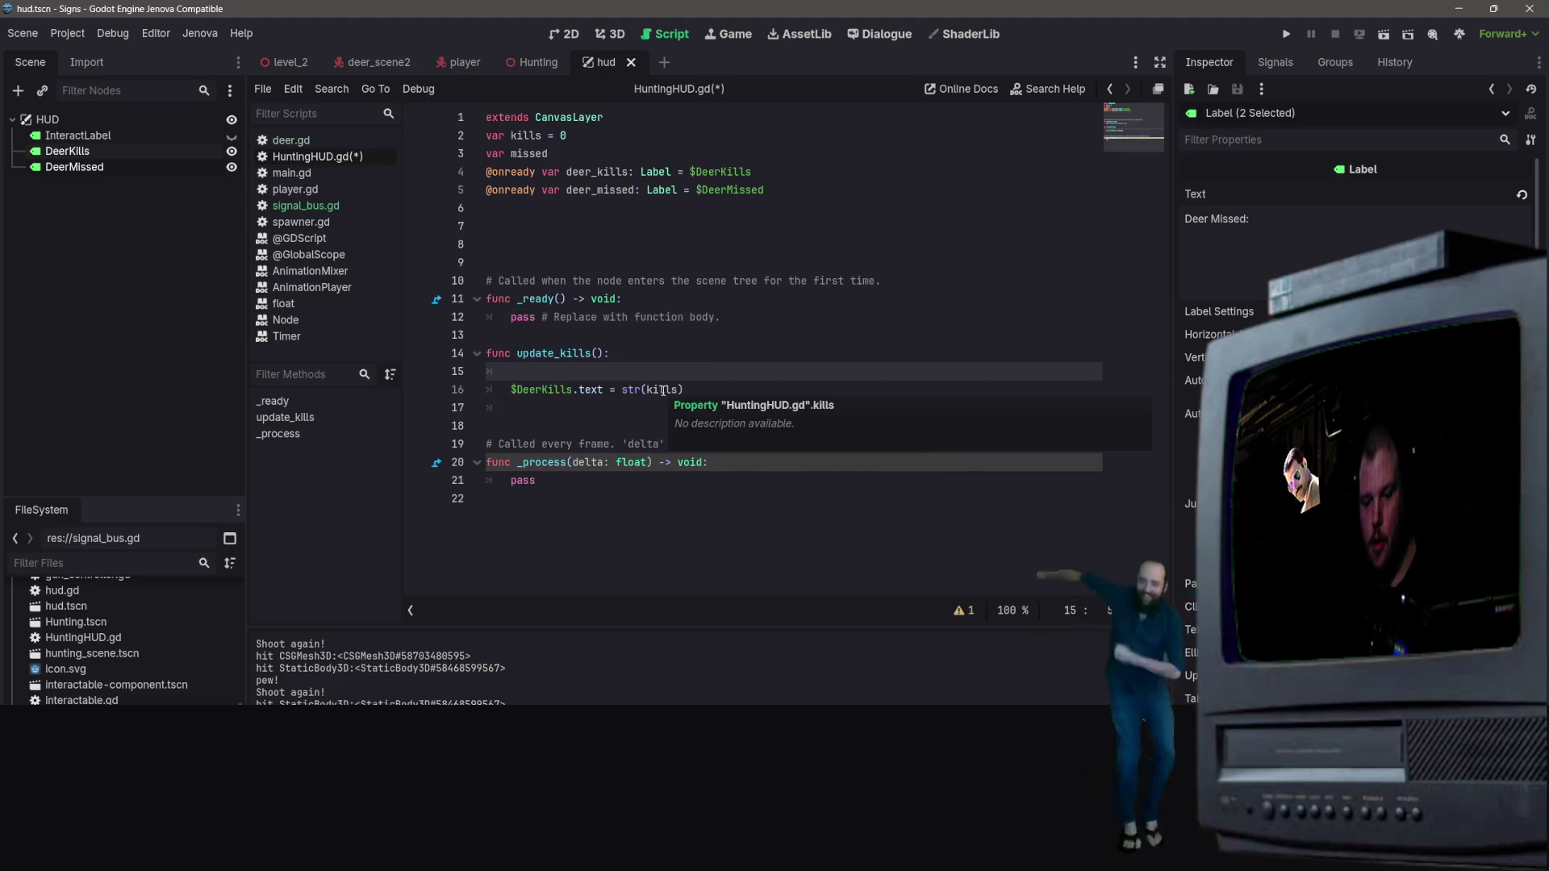
text(kills += 1)
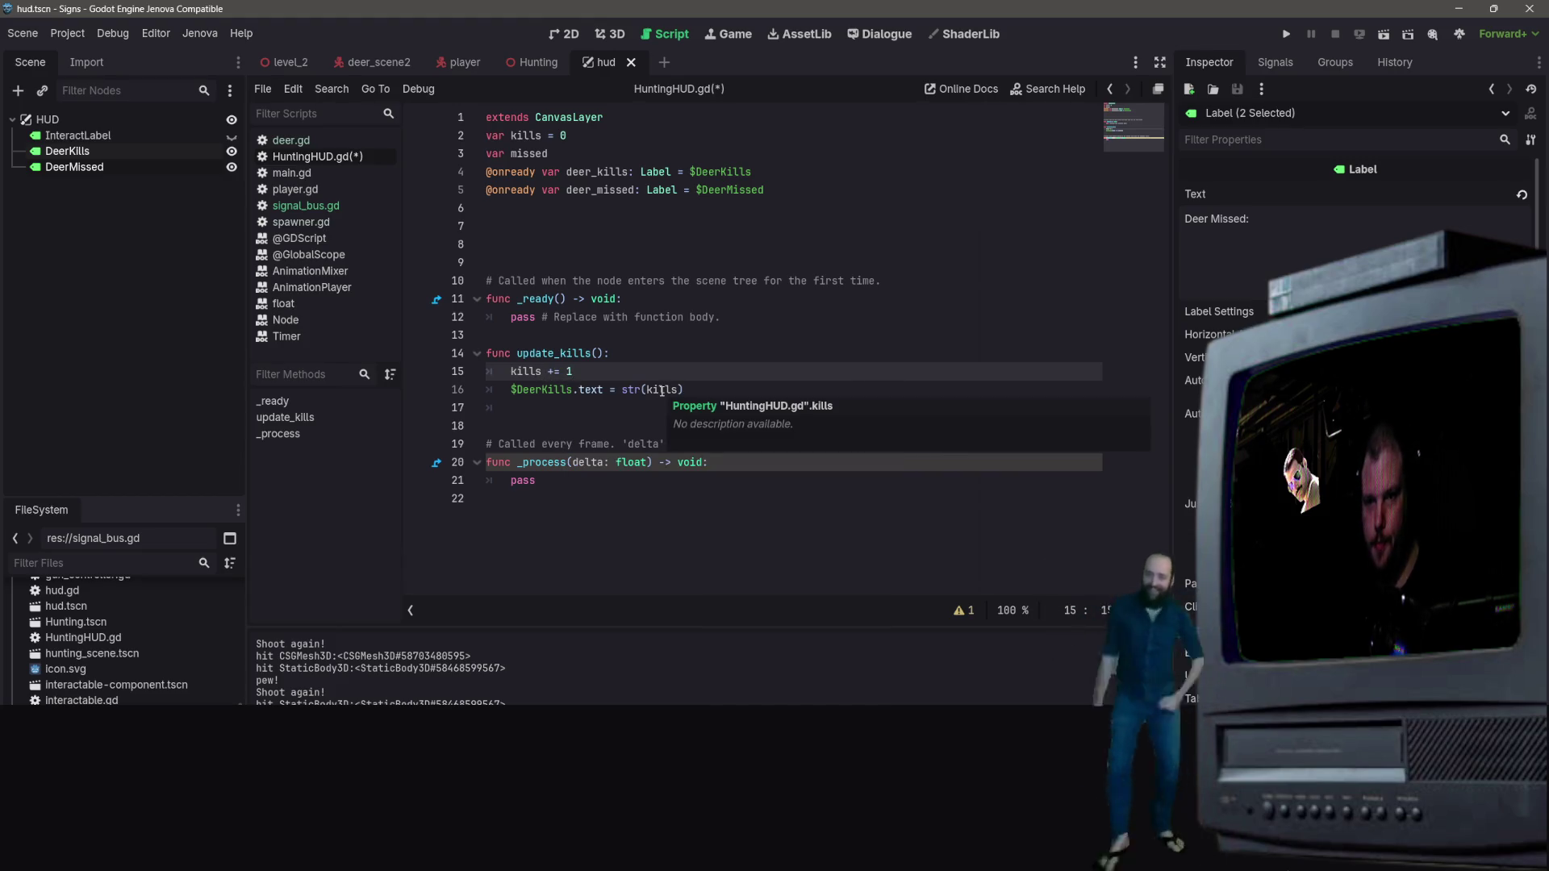
Step: Select the whole update_kills function for copying and add a blank line below it
click(720, 396)
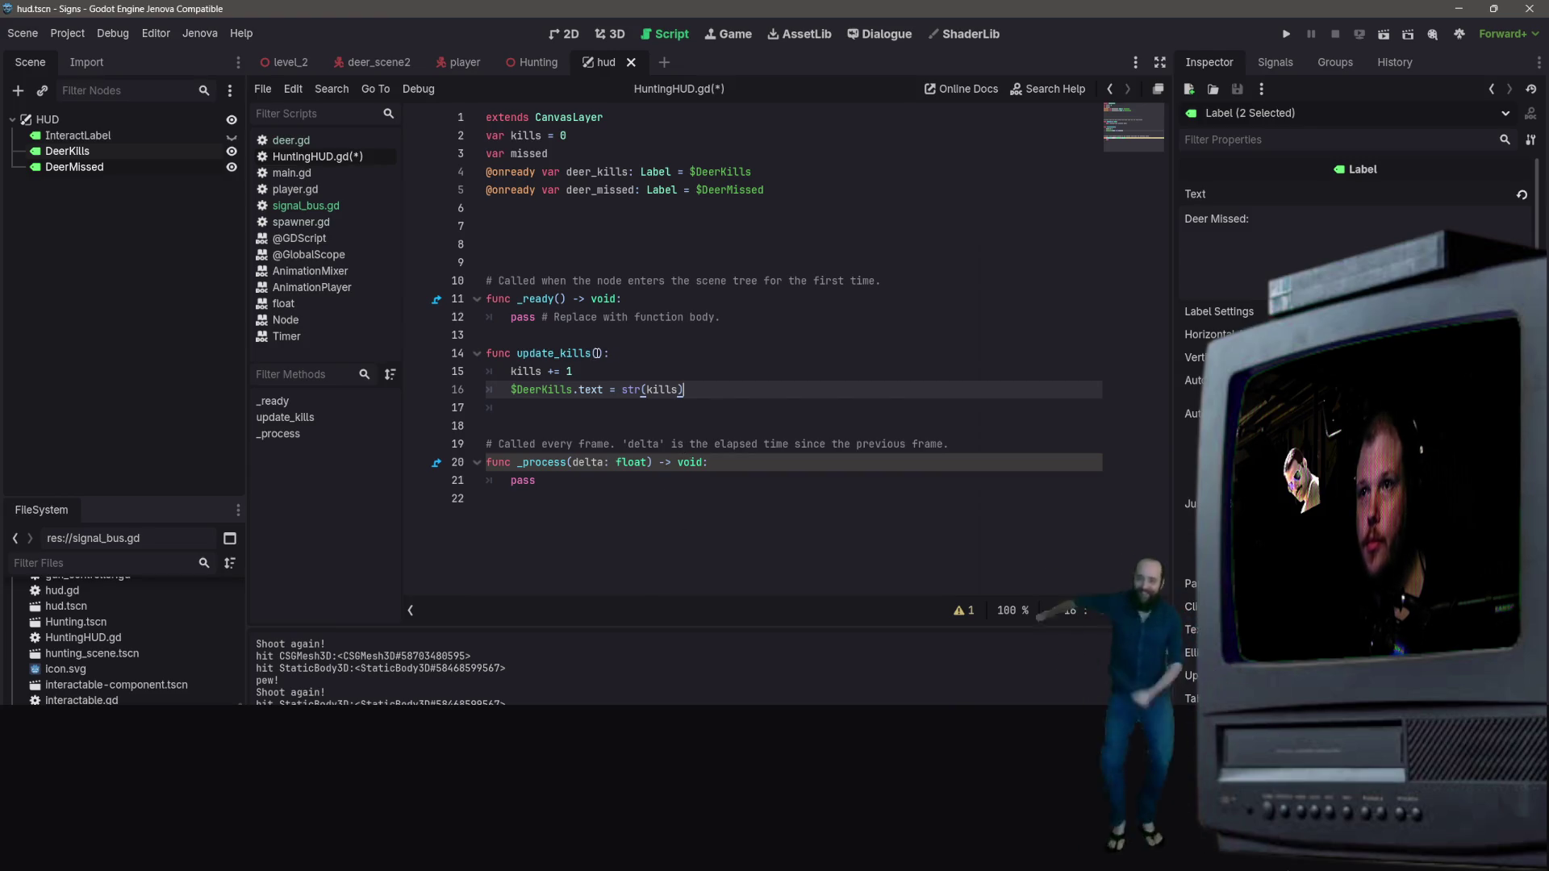
click(595, 353)
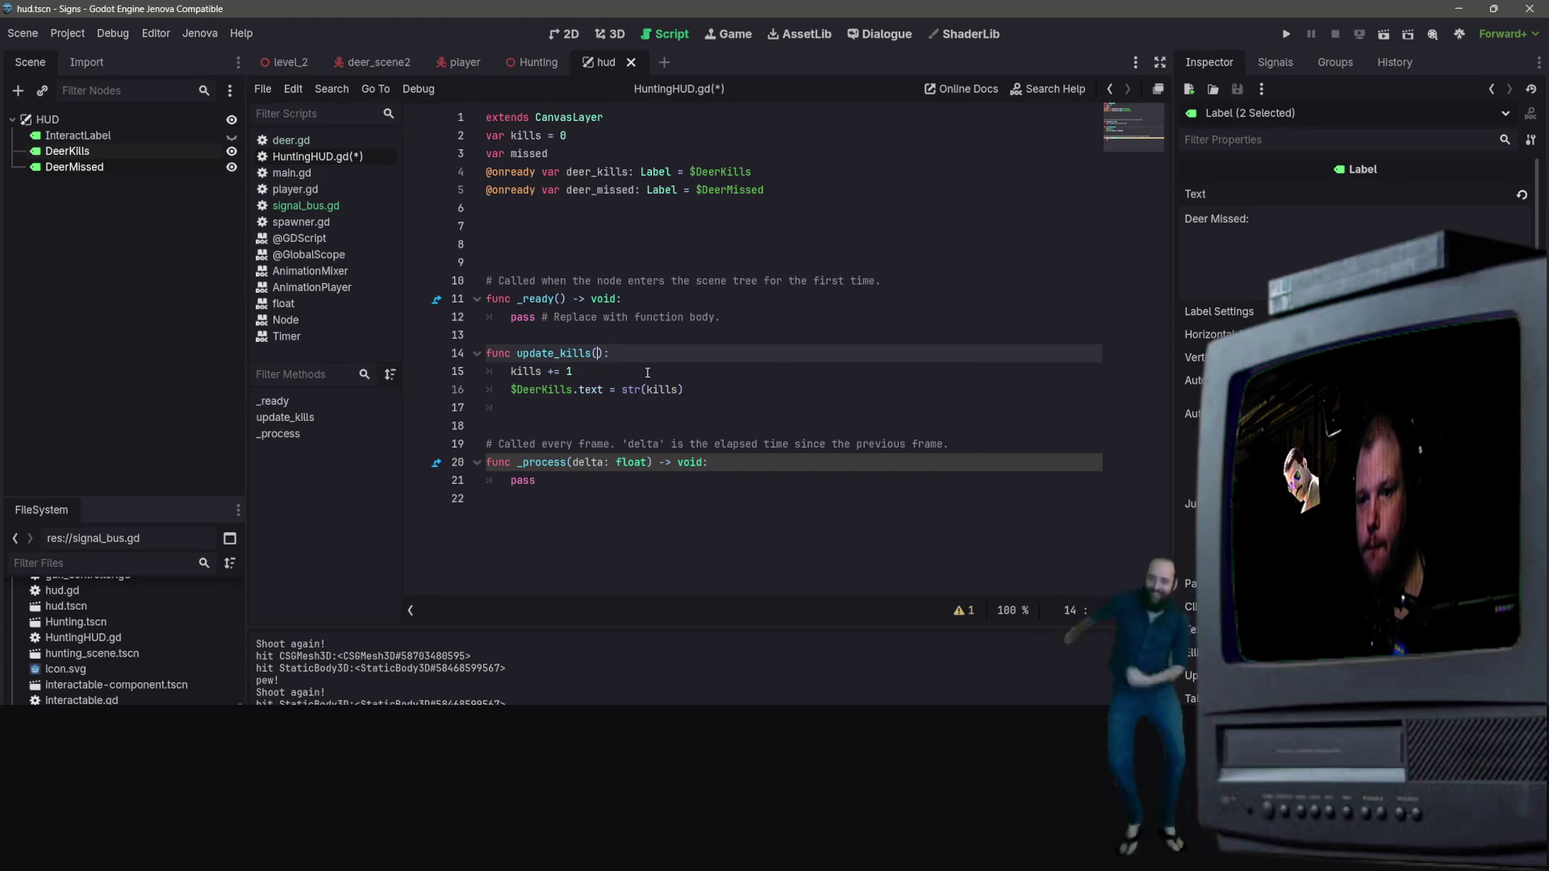
click(672, 390)
key(shift+Down)
drag(685, 390, 448, 350)
click(806, 390)
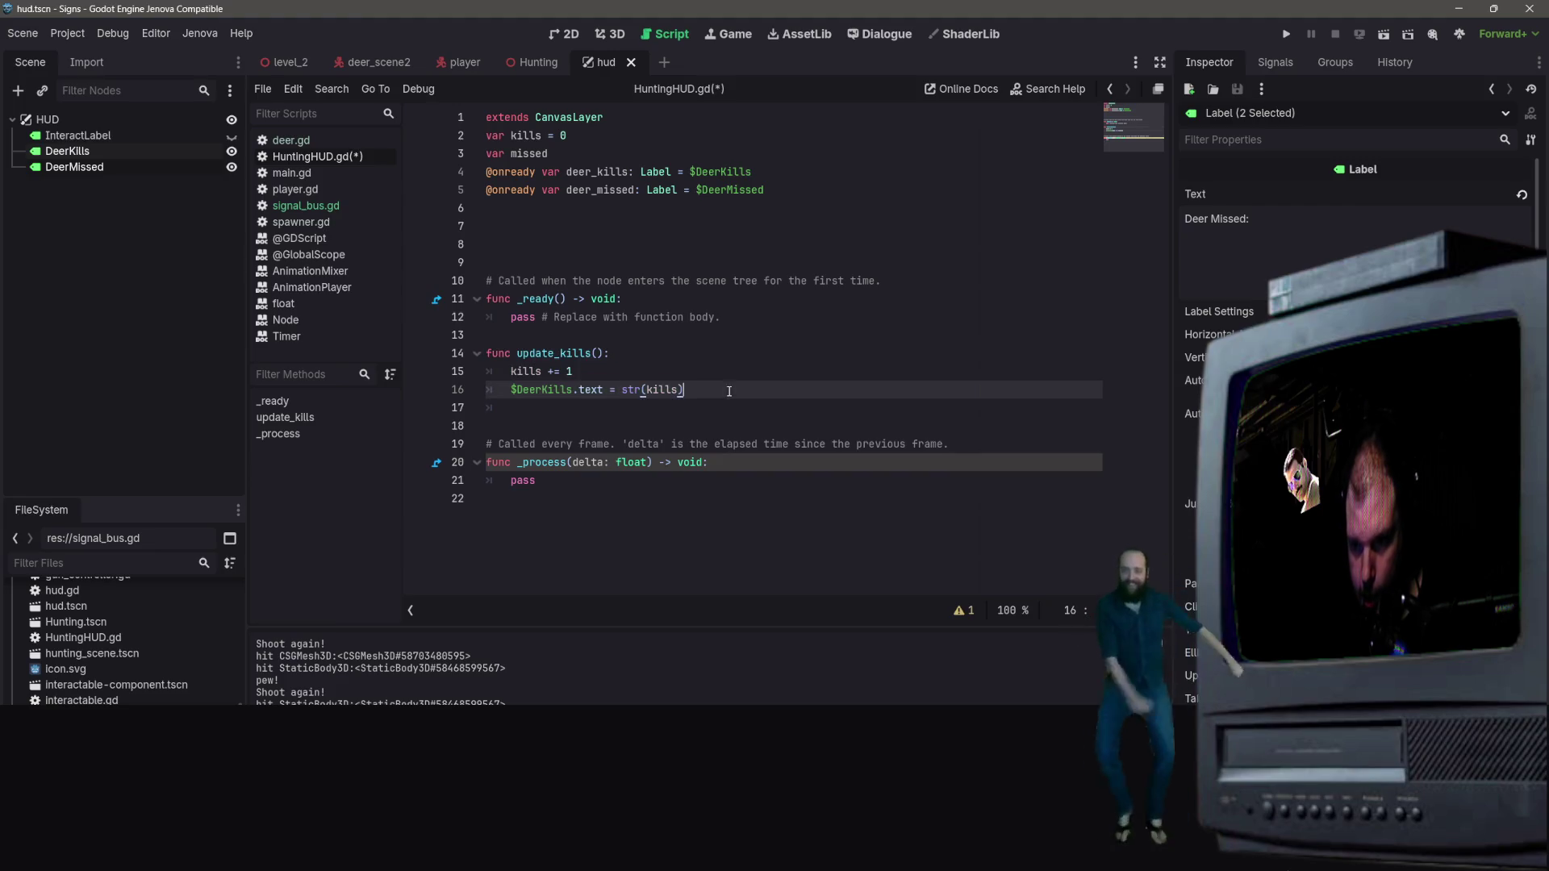
key(Return)
key(Return)
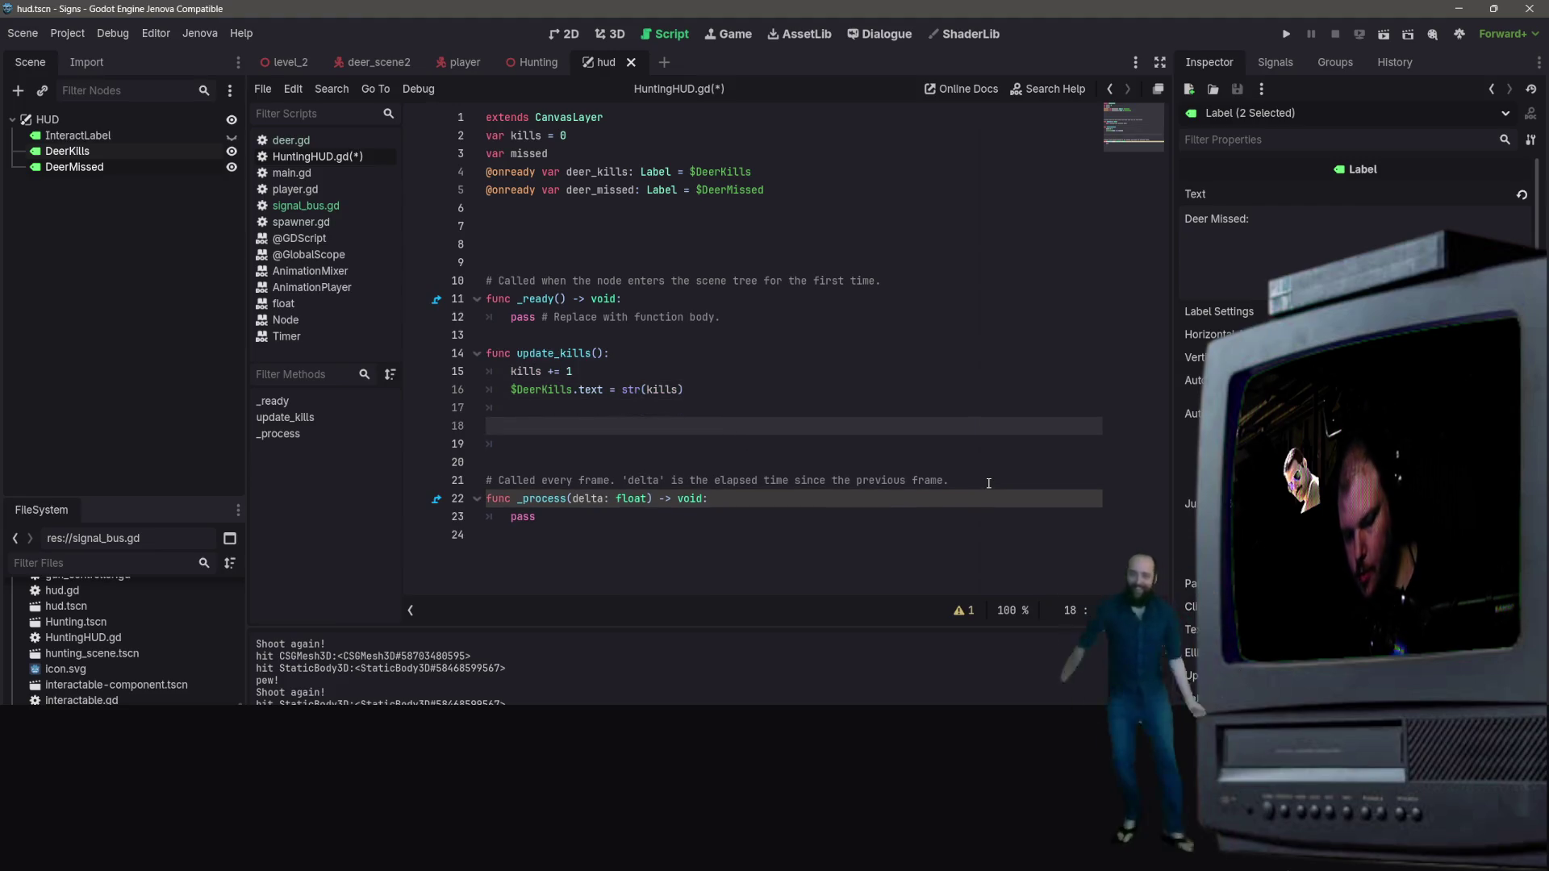
Step: Paste a copy of update_kills and rename it update_missed, incrementing missed instead of kills
text(func update_kills(): 	kills += 1 	$DeerKills.text = str(kills))
drag(560, 426, 593, 427)
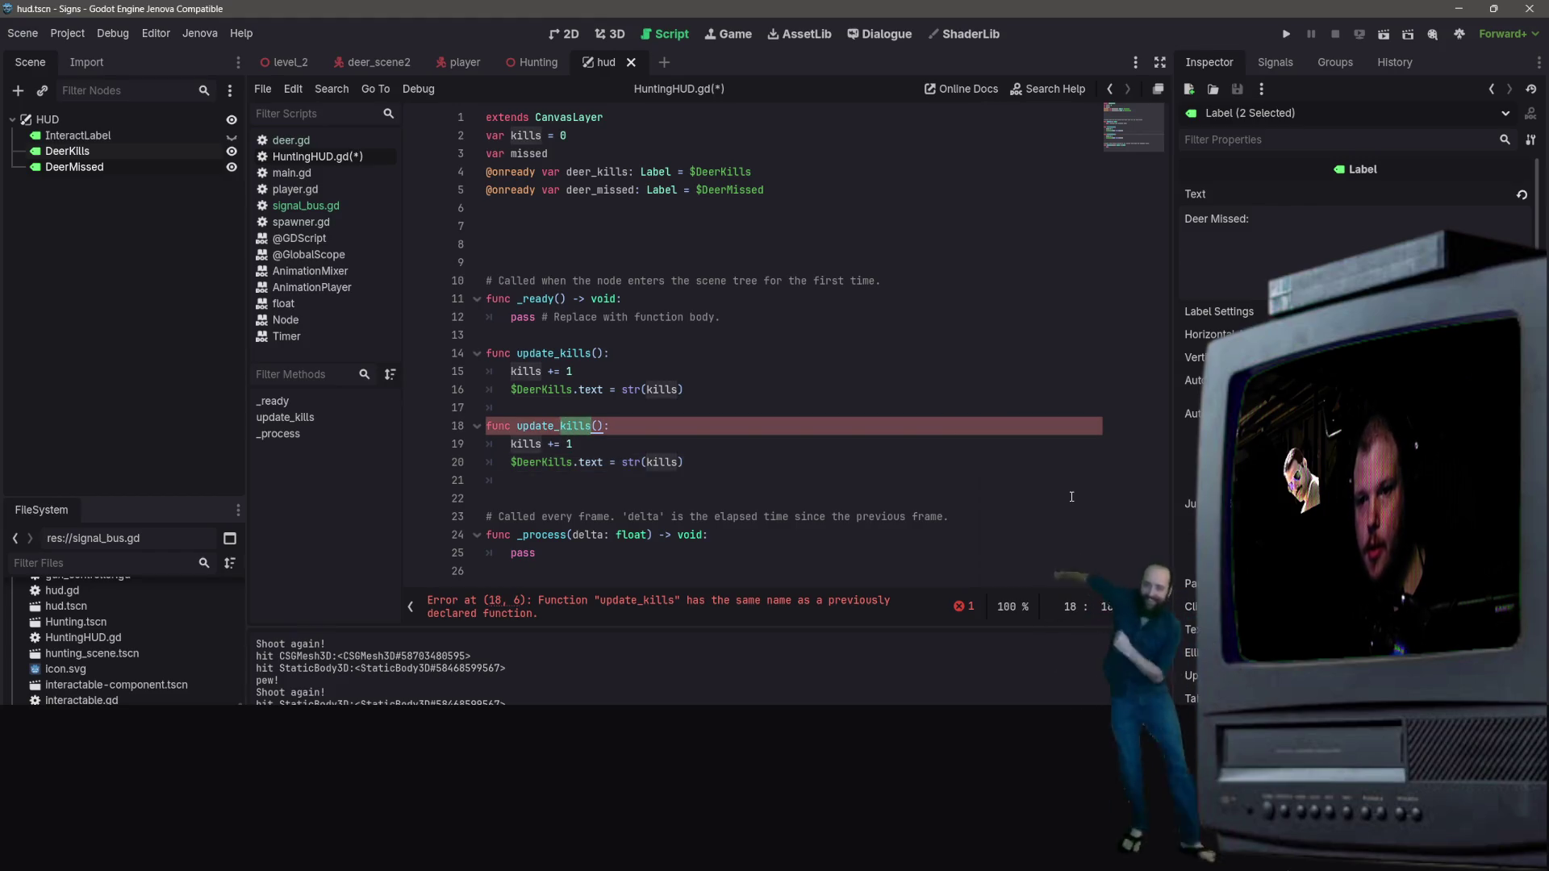
text(missed)
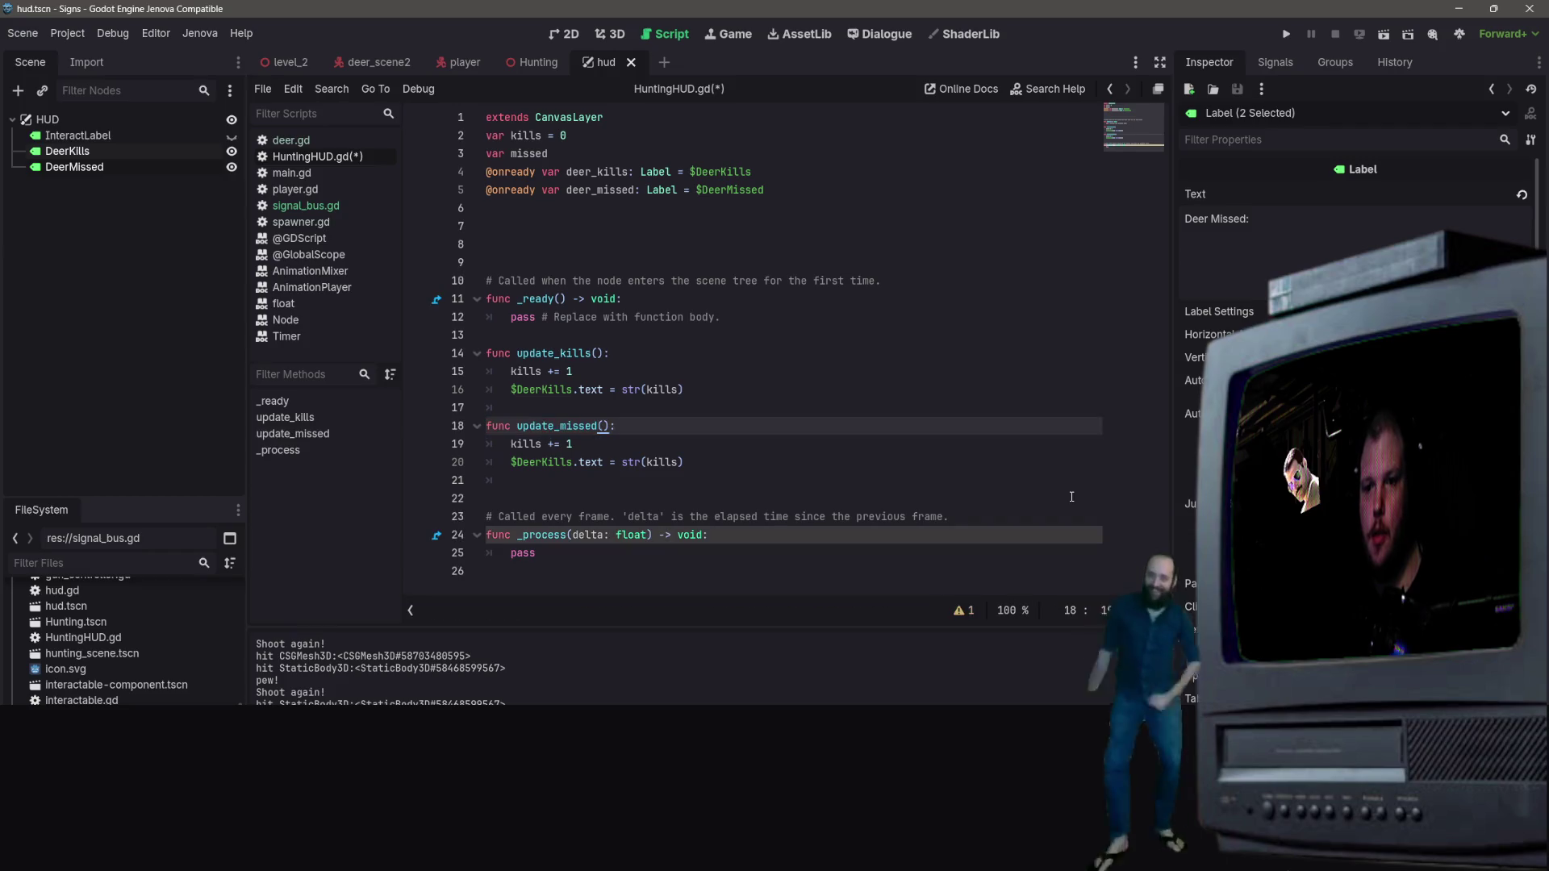
key(Left)
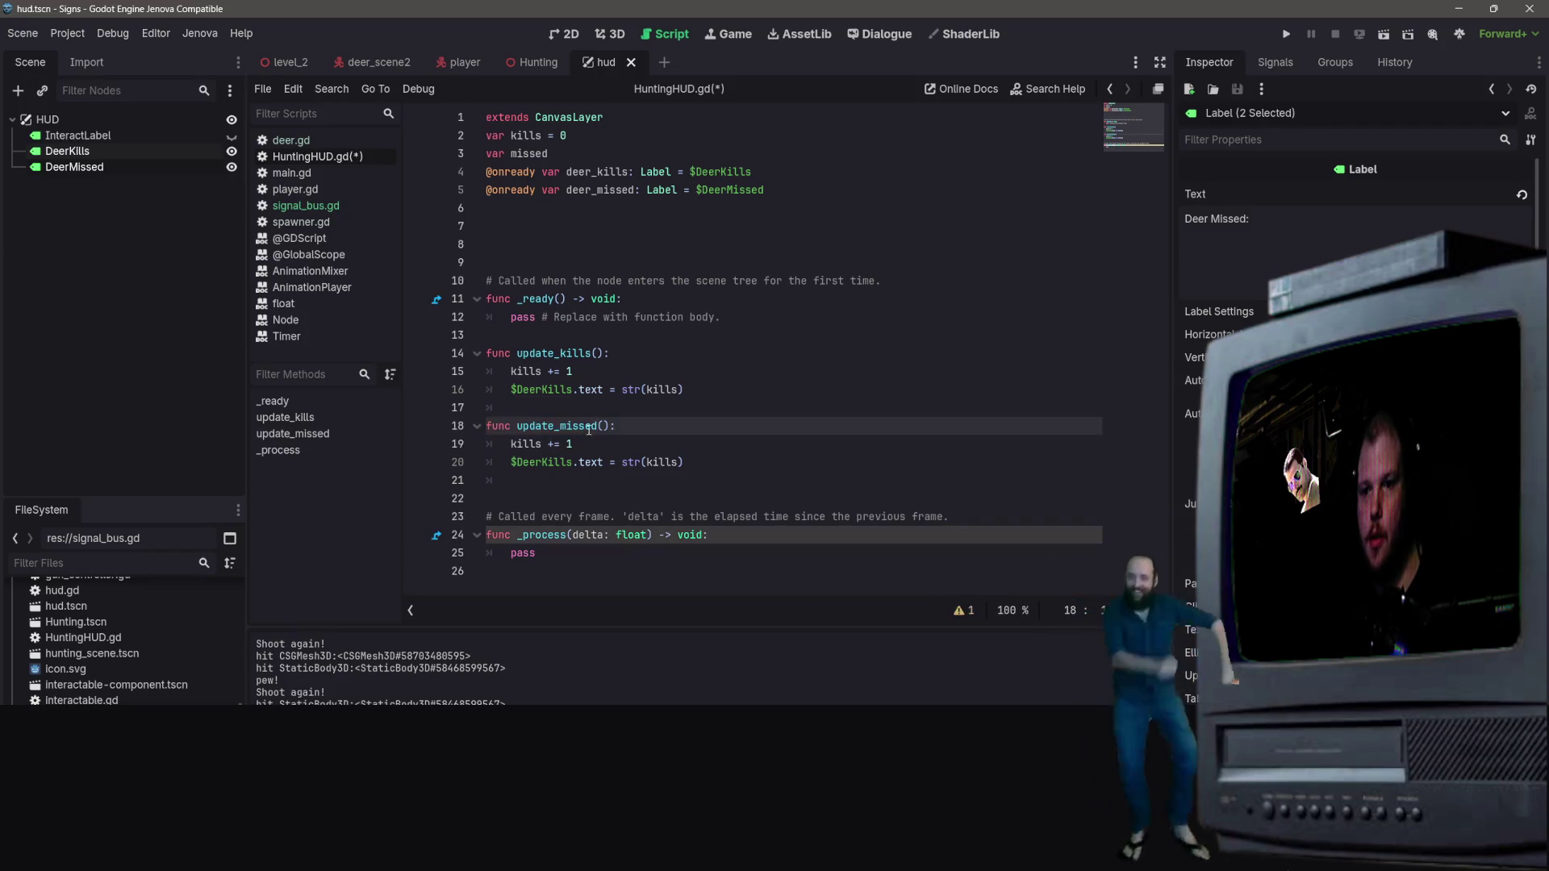
double_click(528, 445)
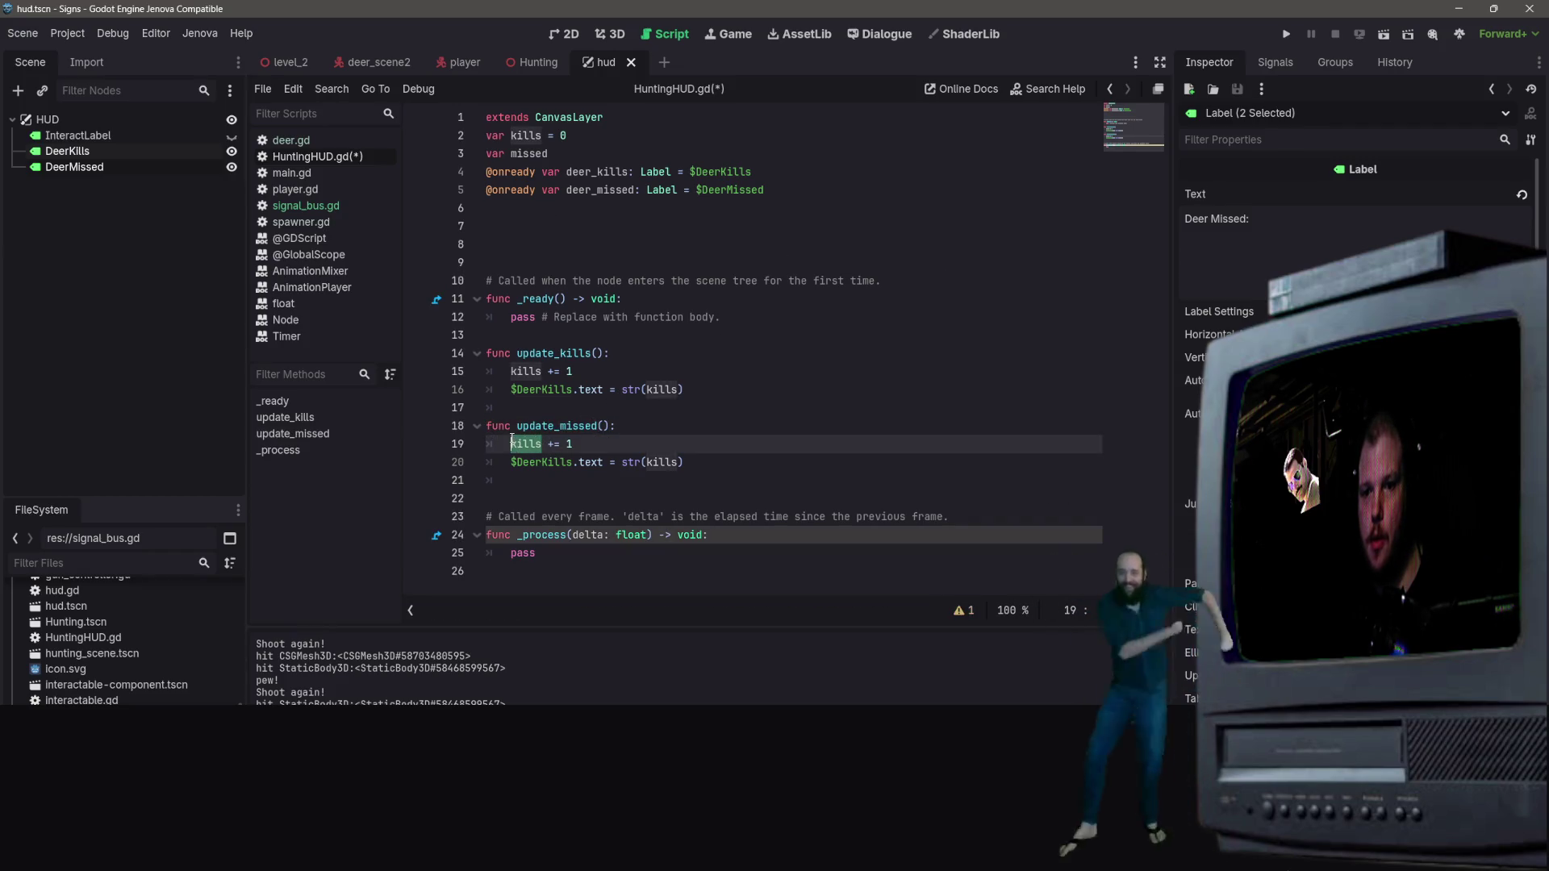
text(missed)
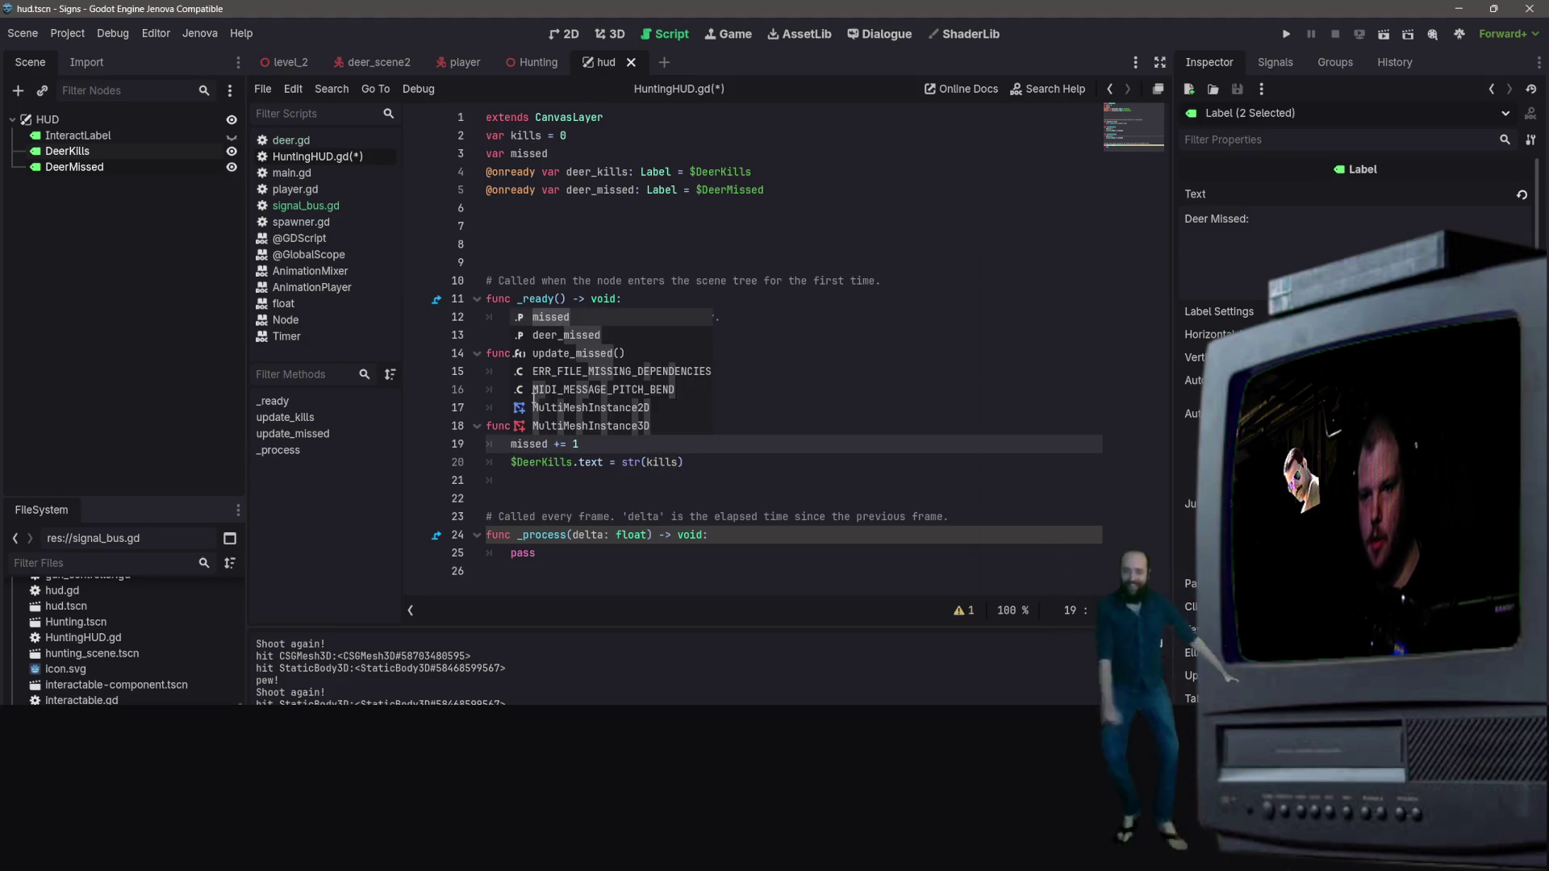
Step: Declare kills and missed as int variables set to 0, and save HuntingHUD.gd
click(746, 147)
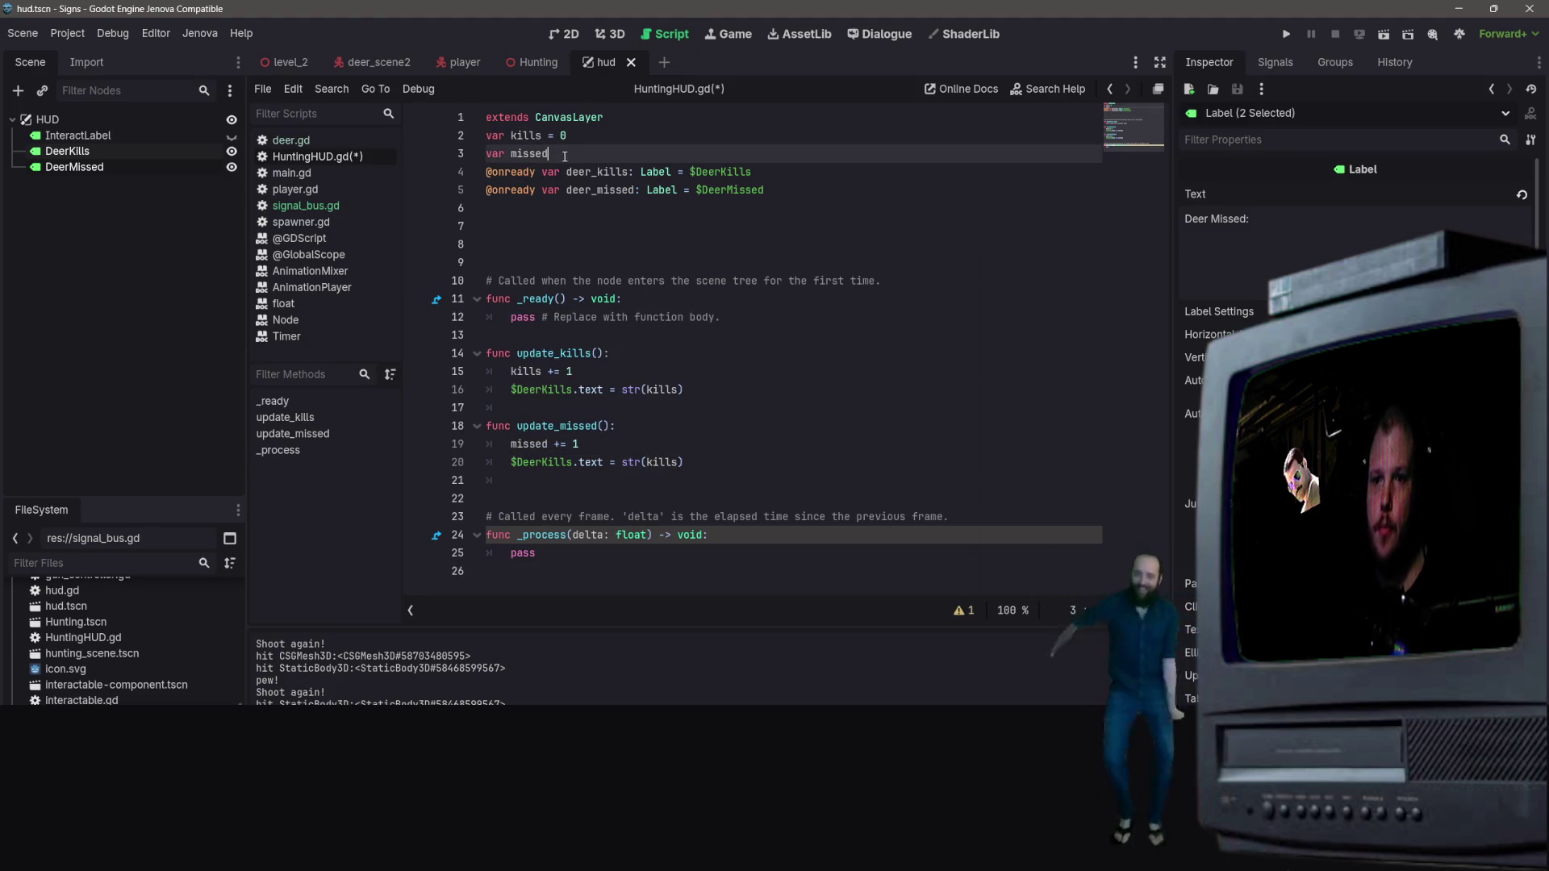
text( = 0)
key(Up)
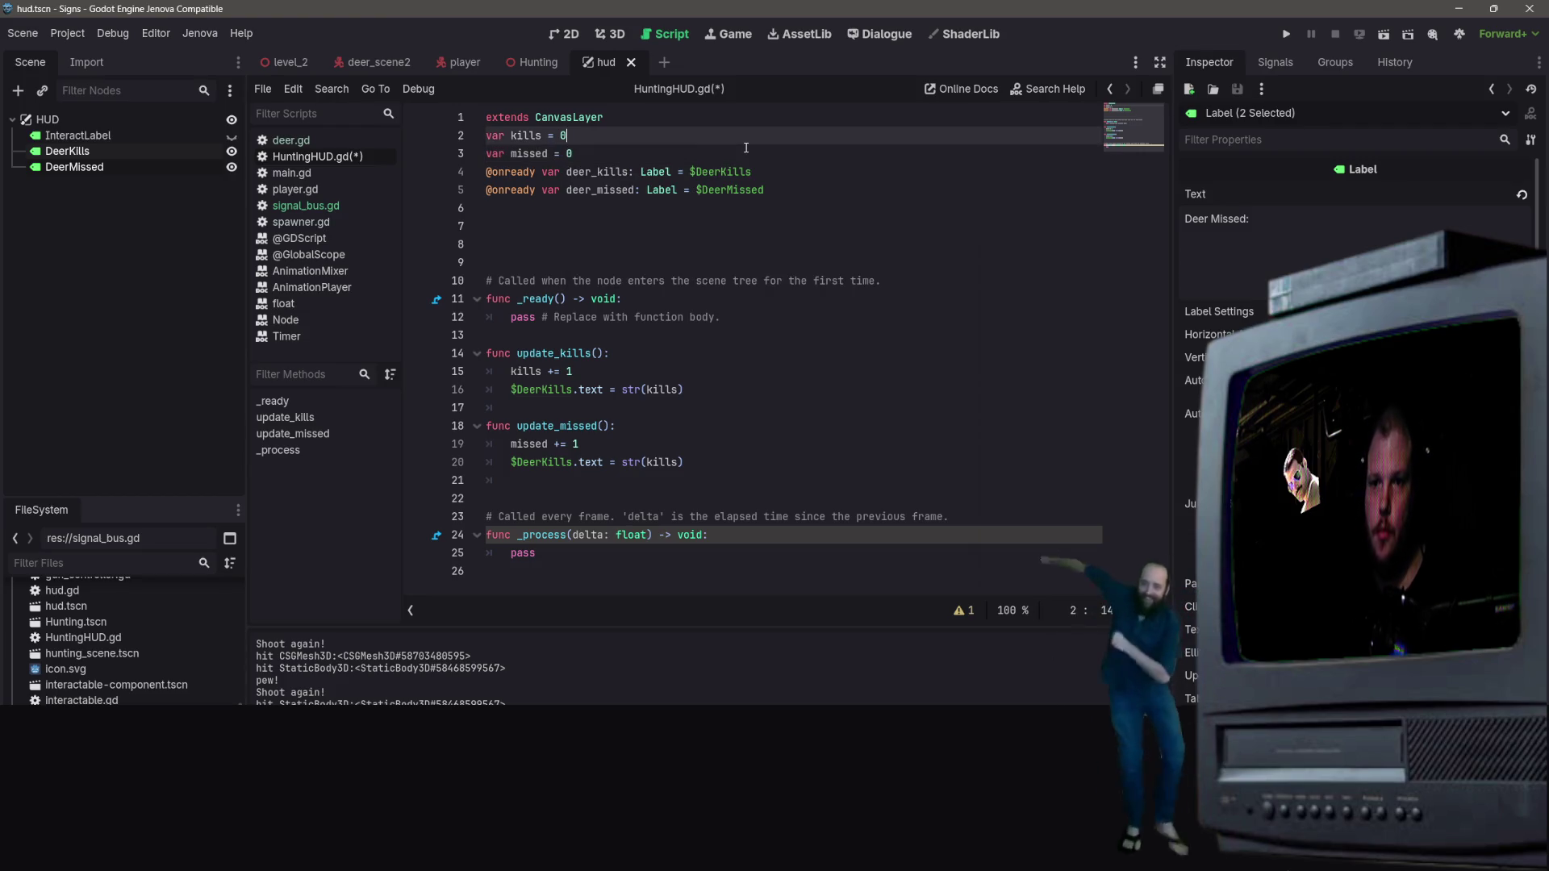
text(: int)
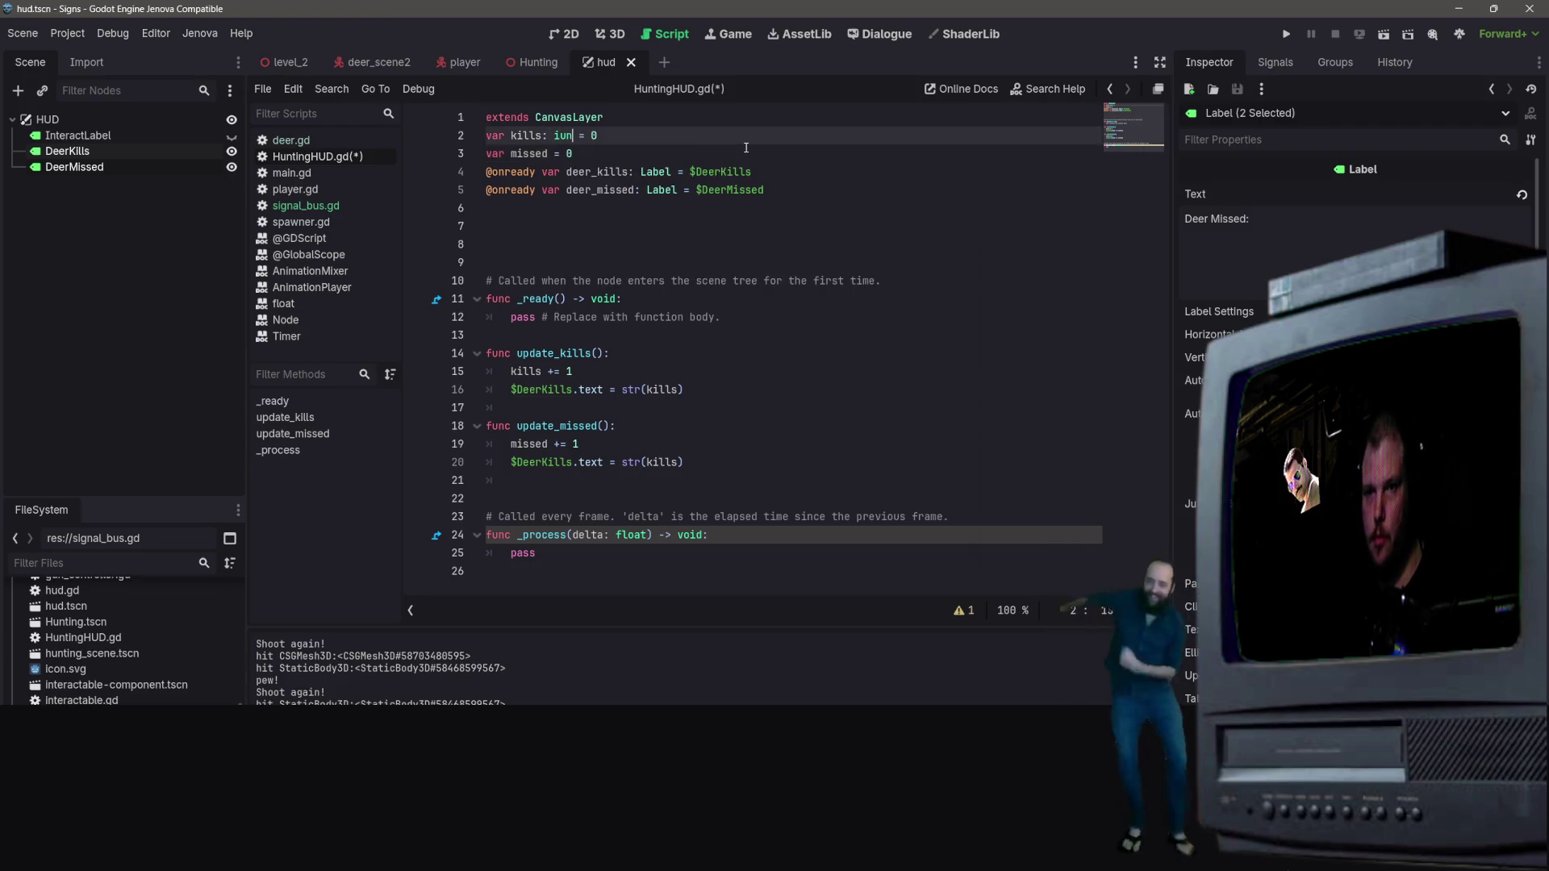
key(Return)
key(Down)
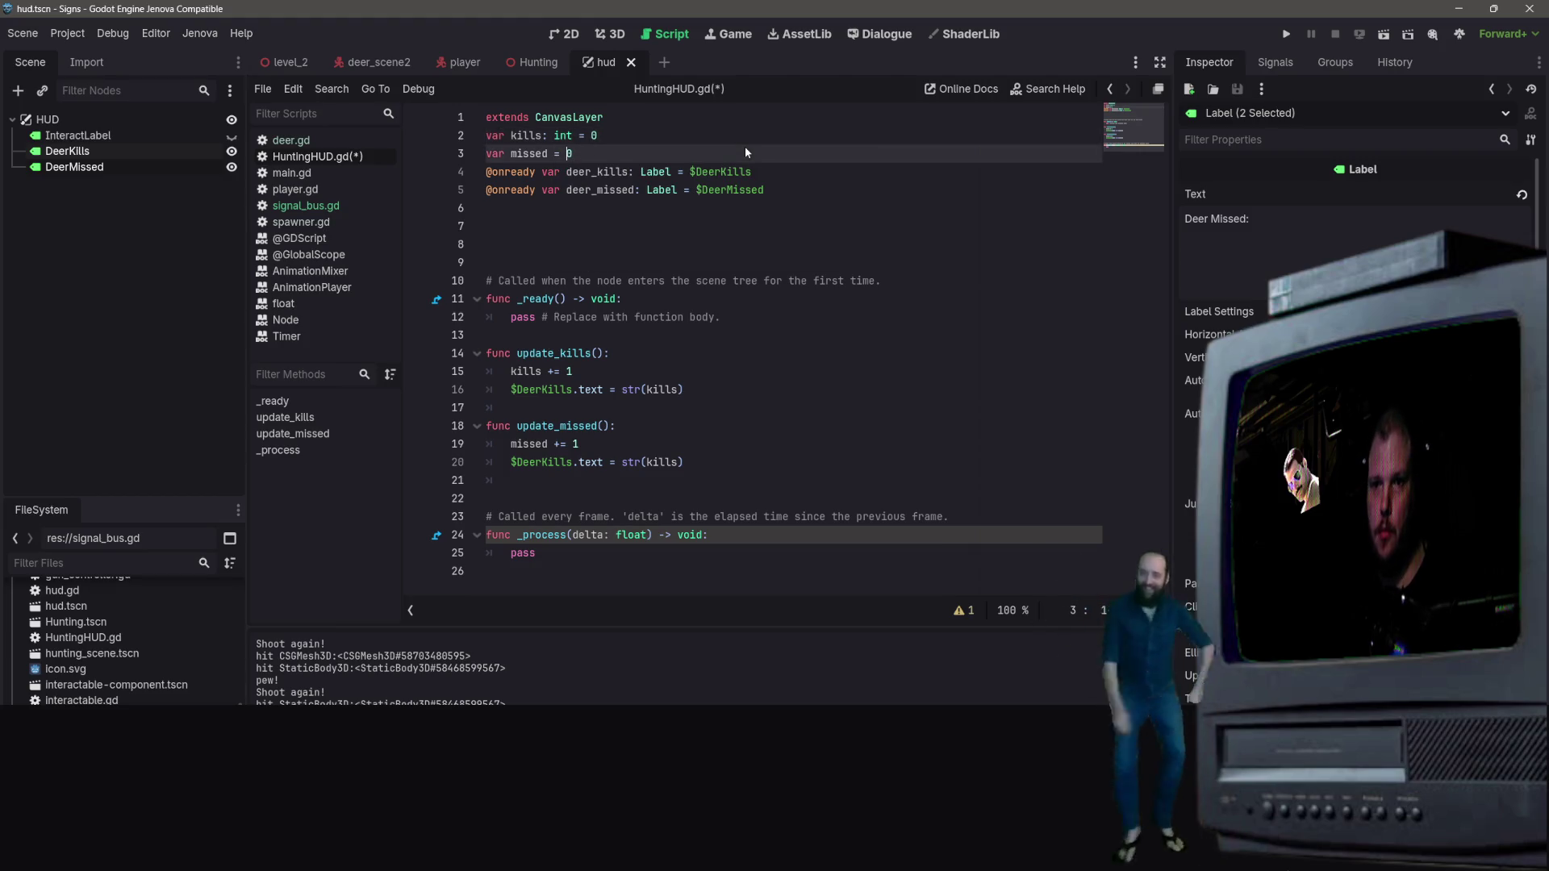
text(: int)
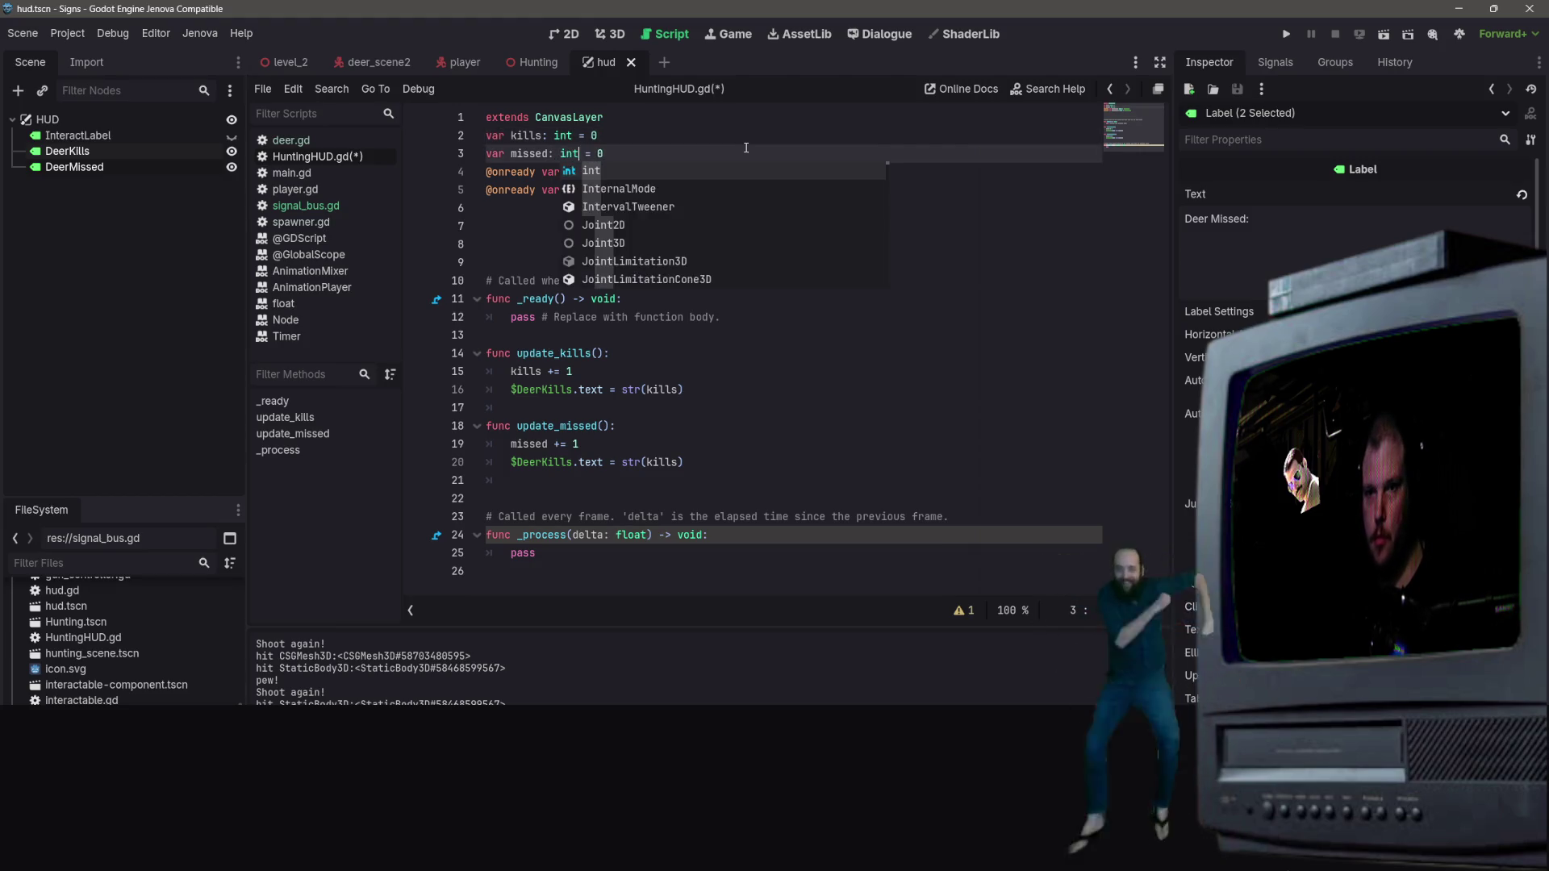
key(BackSpace)
click(894, 355)
key(ctrl+s)
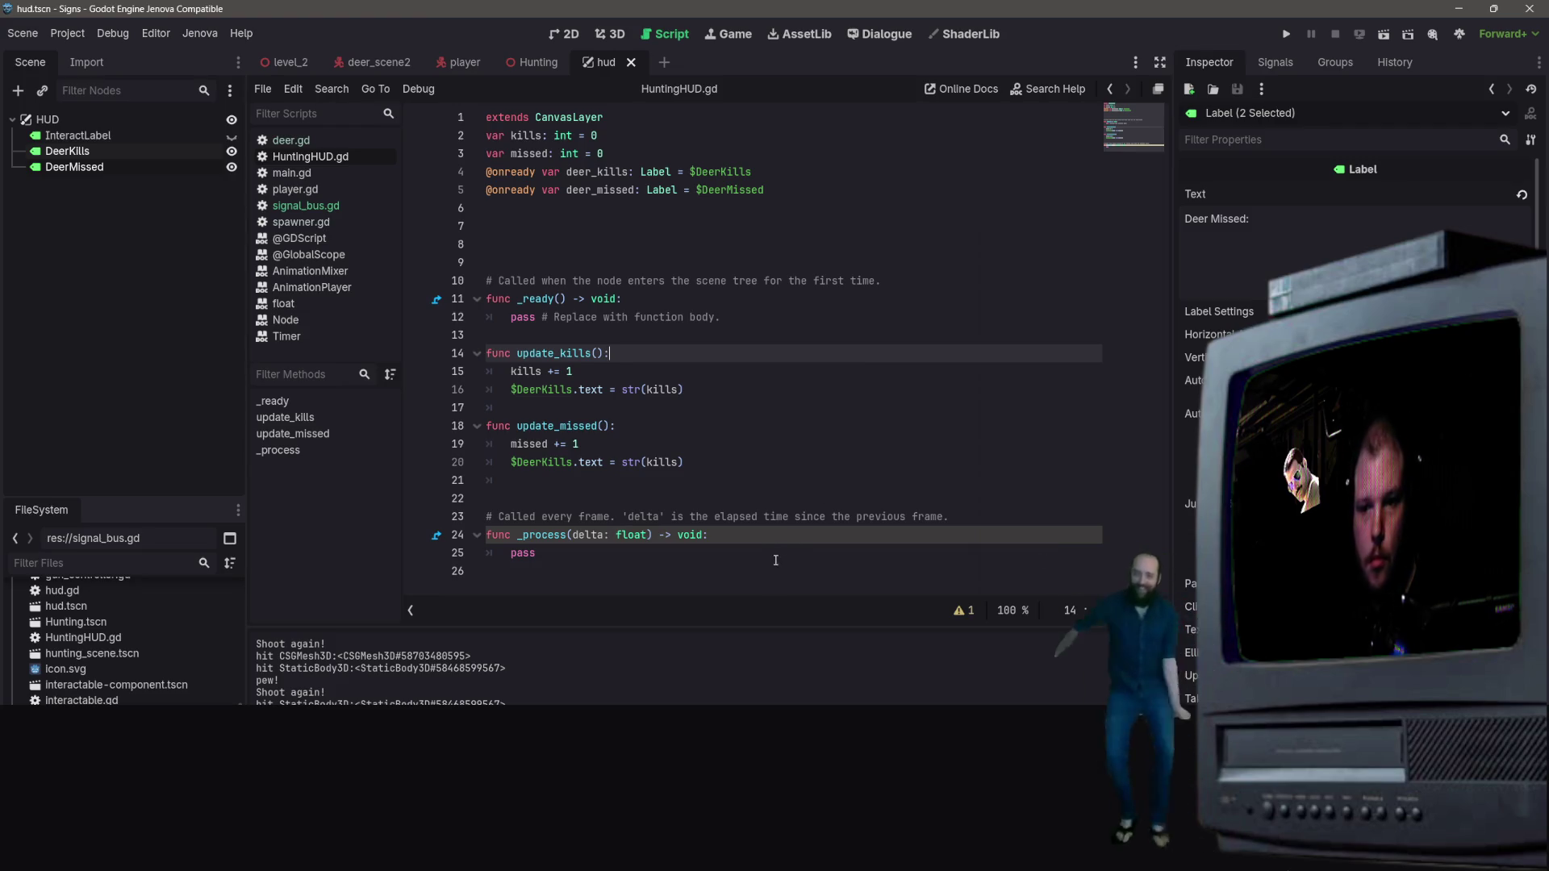
click(634, 429)
click(645, 299)
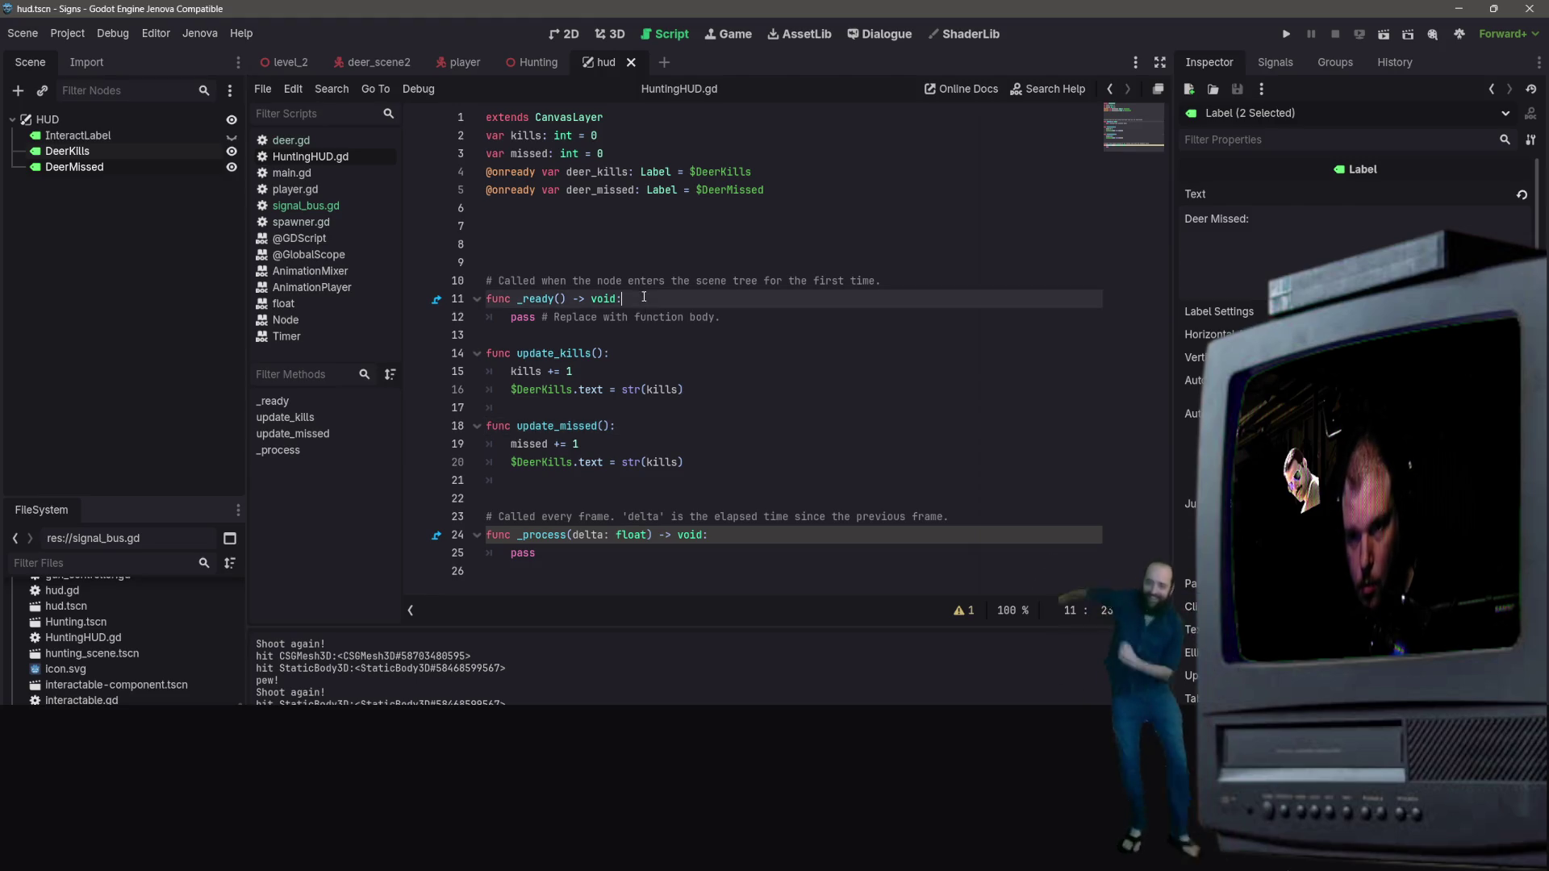
click(710, 390)
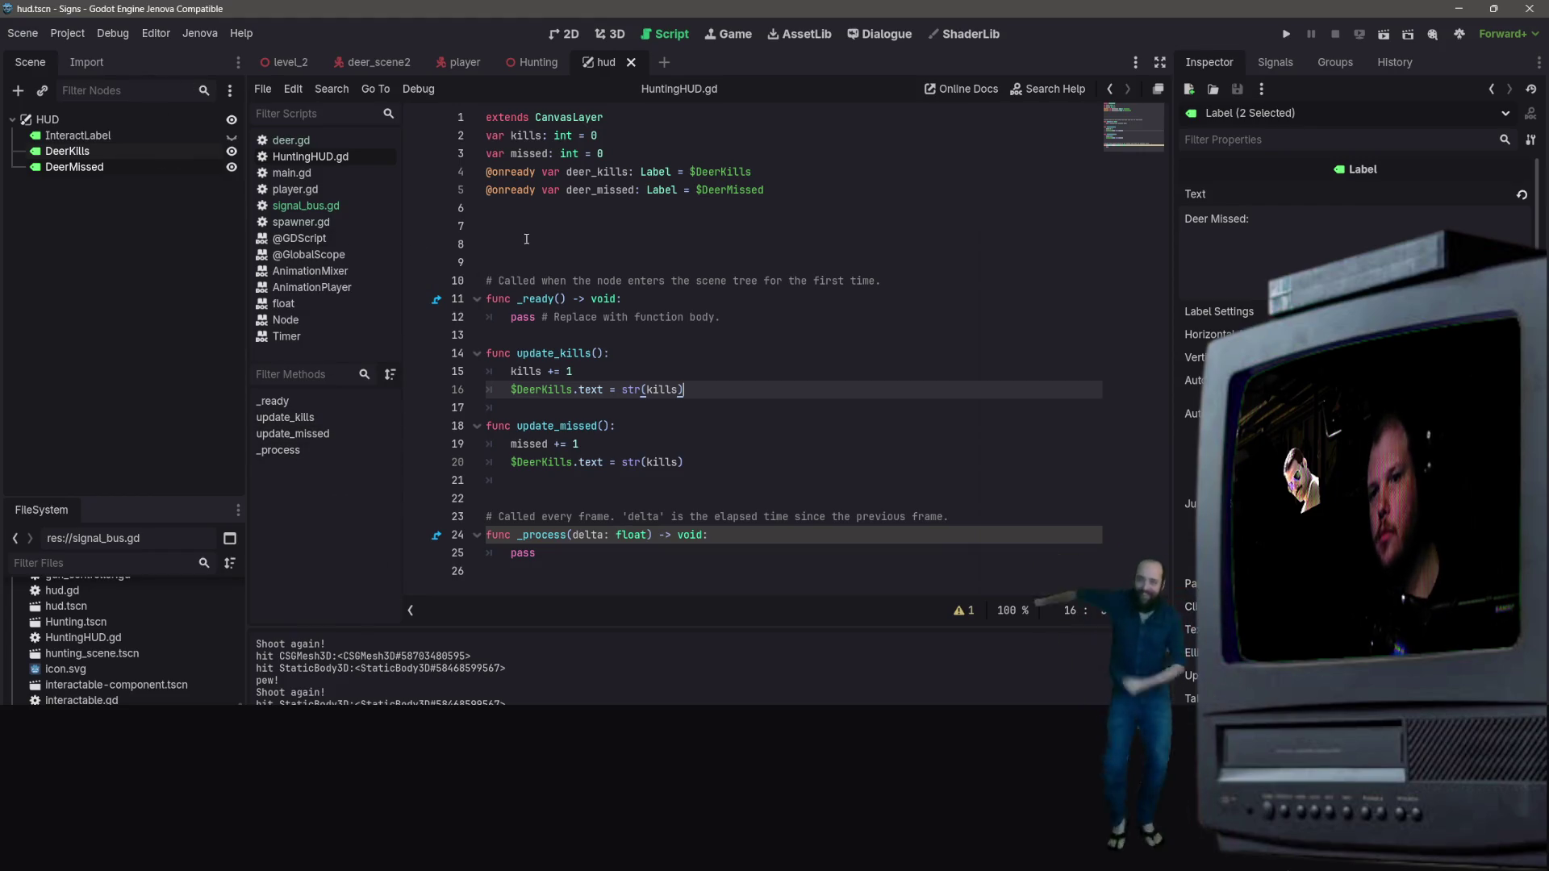
click(613, 211)
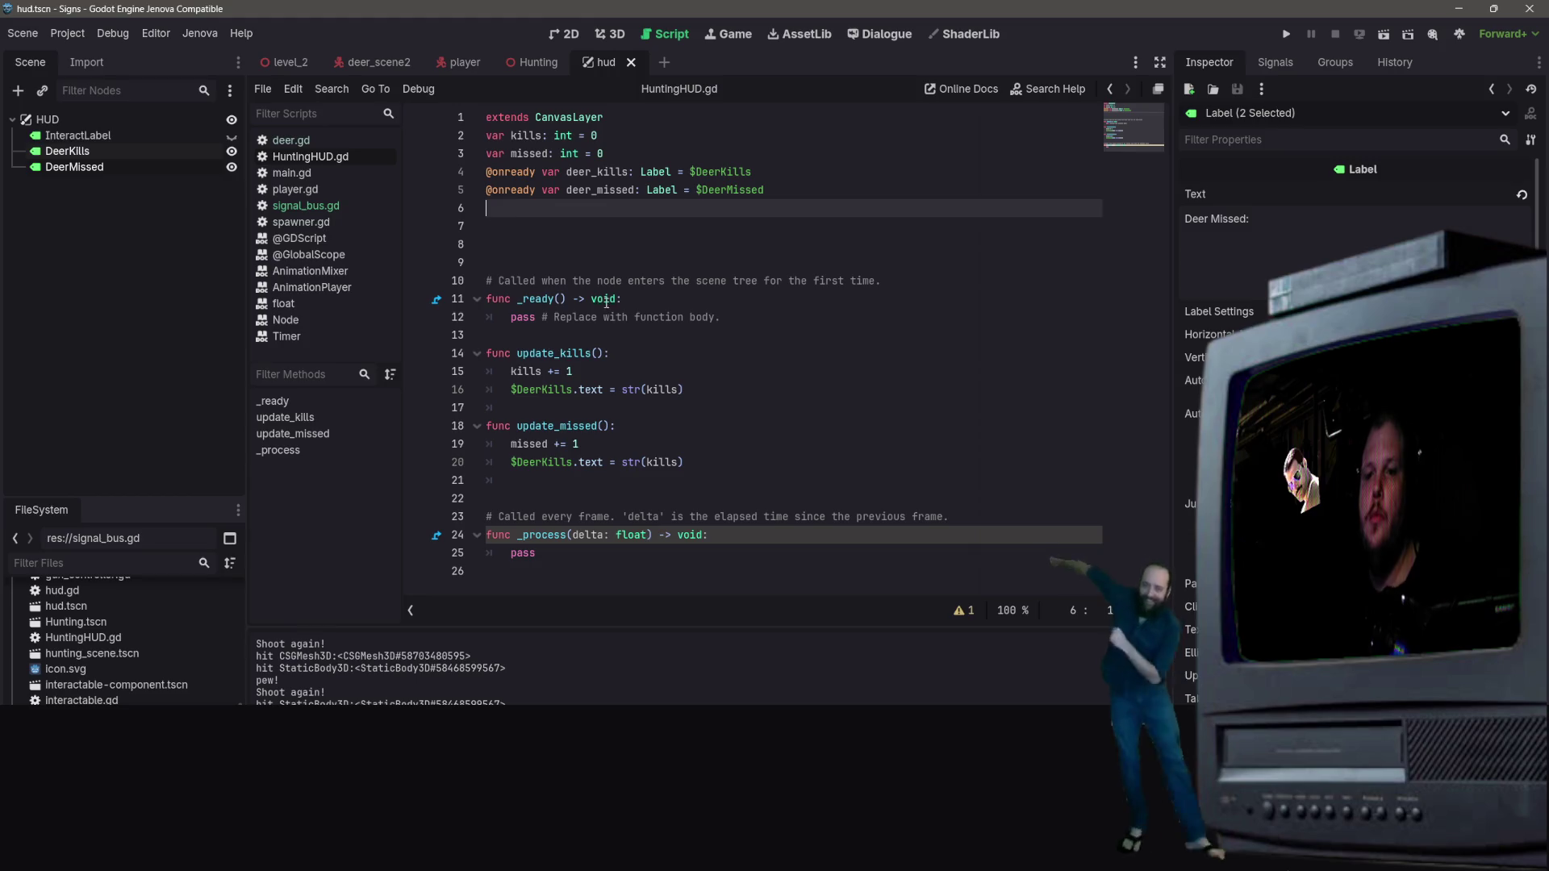
Step: Insert blank lines after _ready and start a new declaration 'func re' on line 14
click(605, 335)
key(Return)
key(Return)
key(Up)
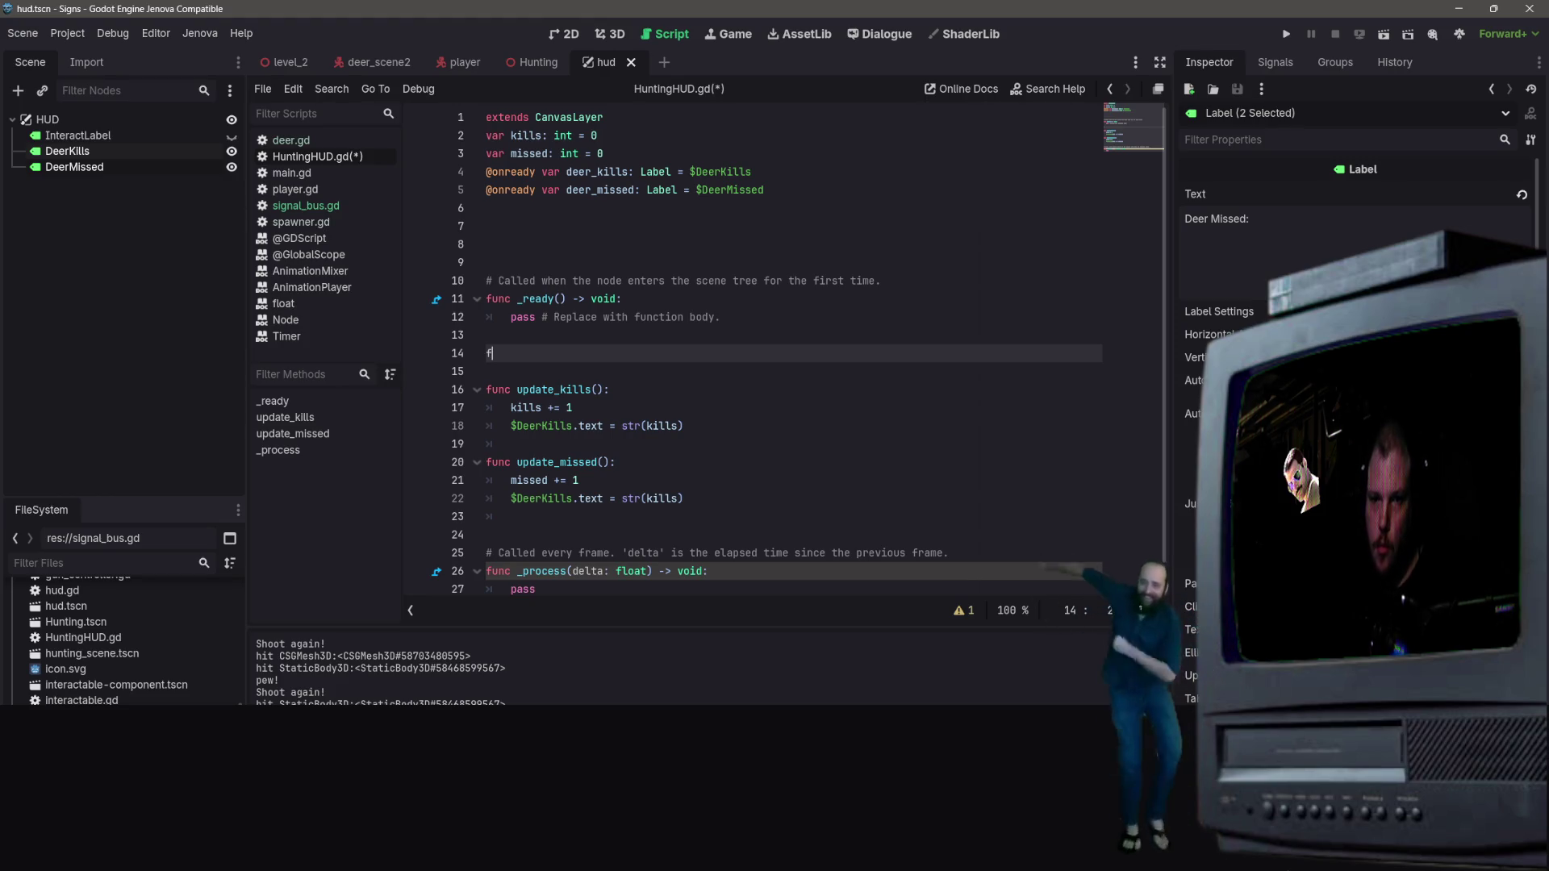
key(BackSpace)
text(func)
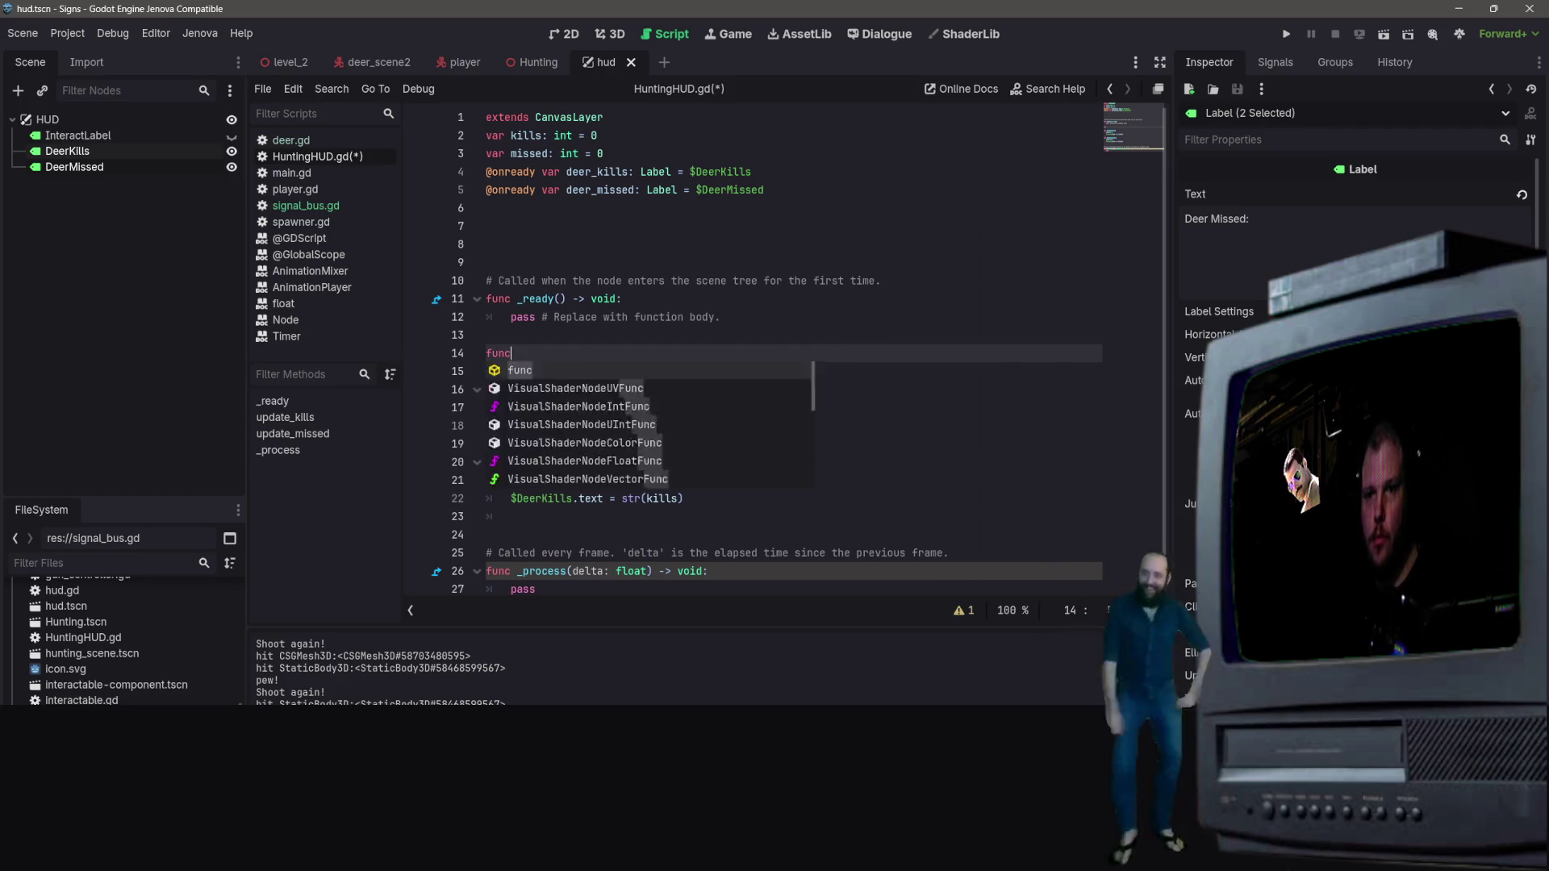
text( re)
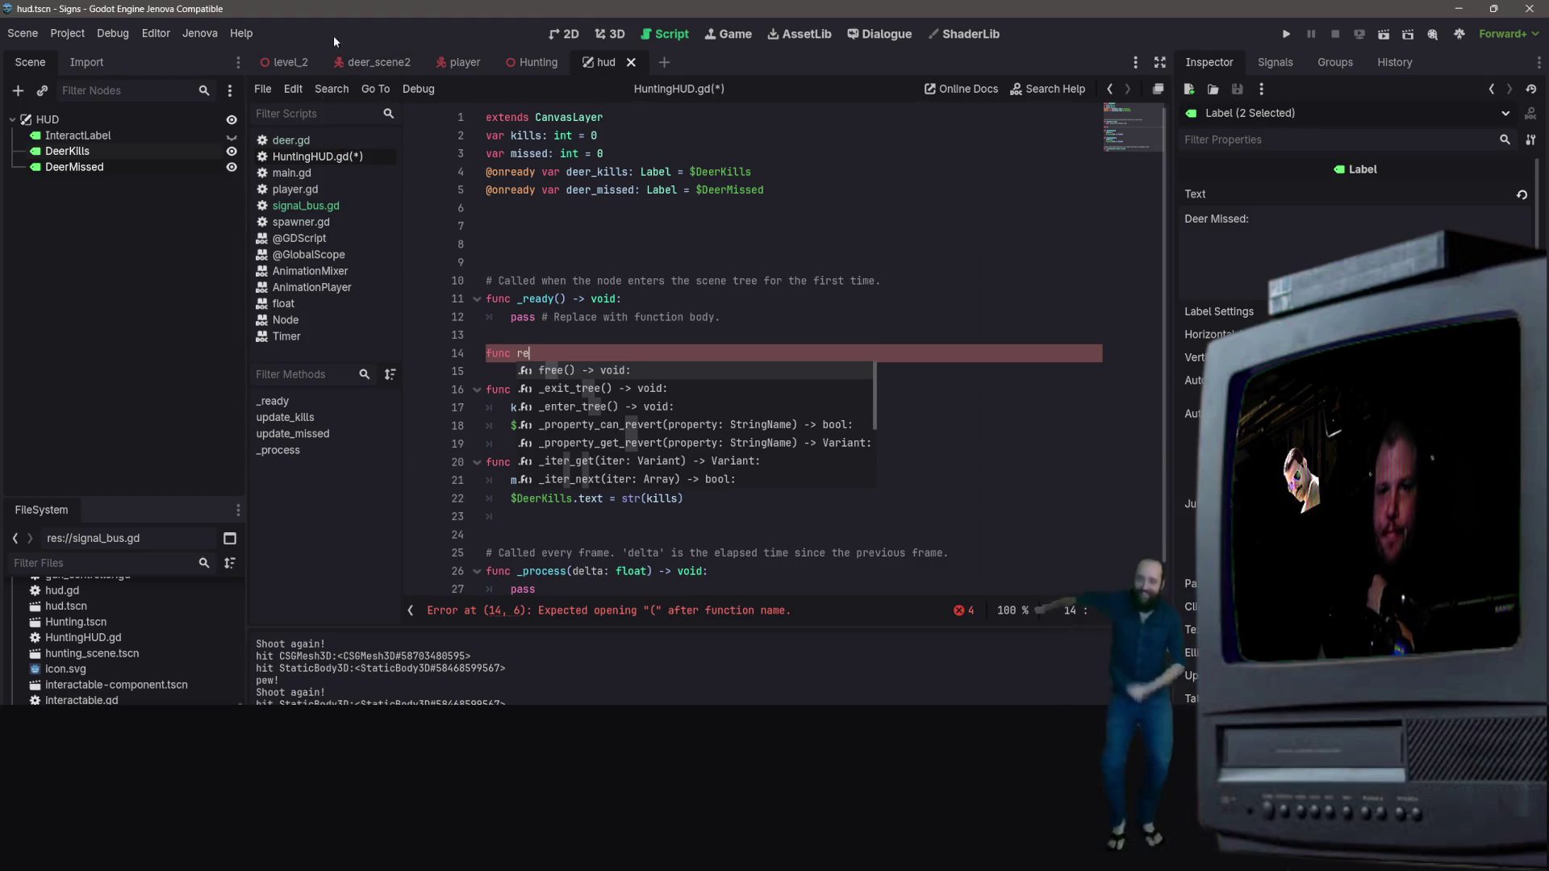
click(378, 64)
Step: Go through the player and deer_scene2 tabs to Hunting, then open spawner.gd from the Spawner node
click(467, 65)
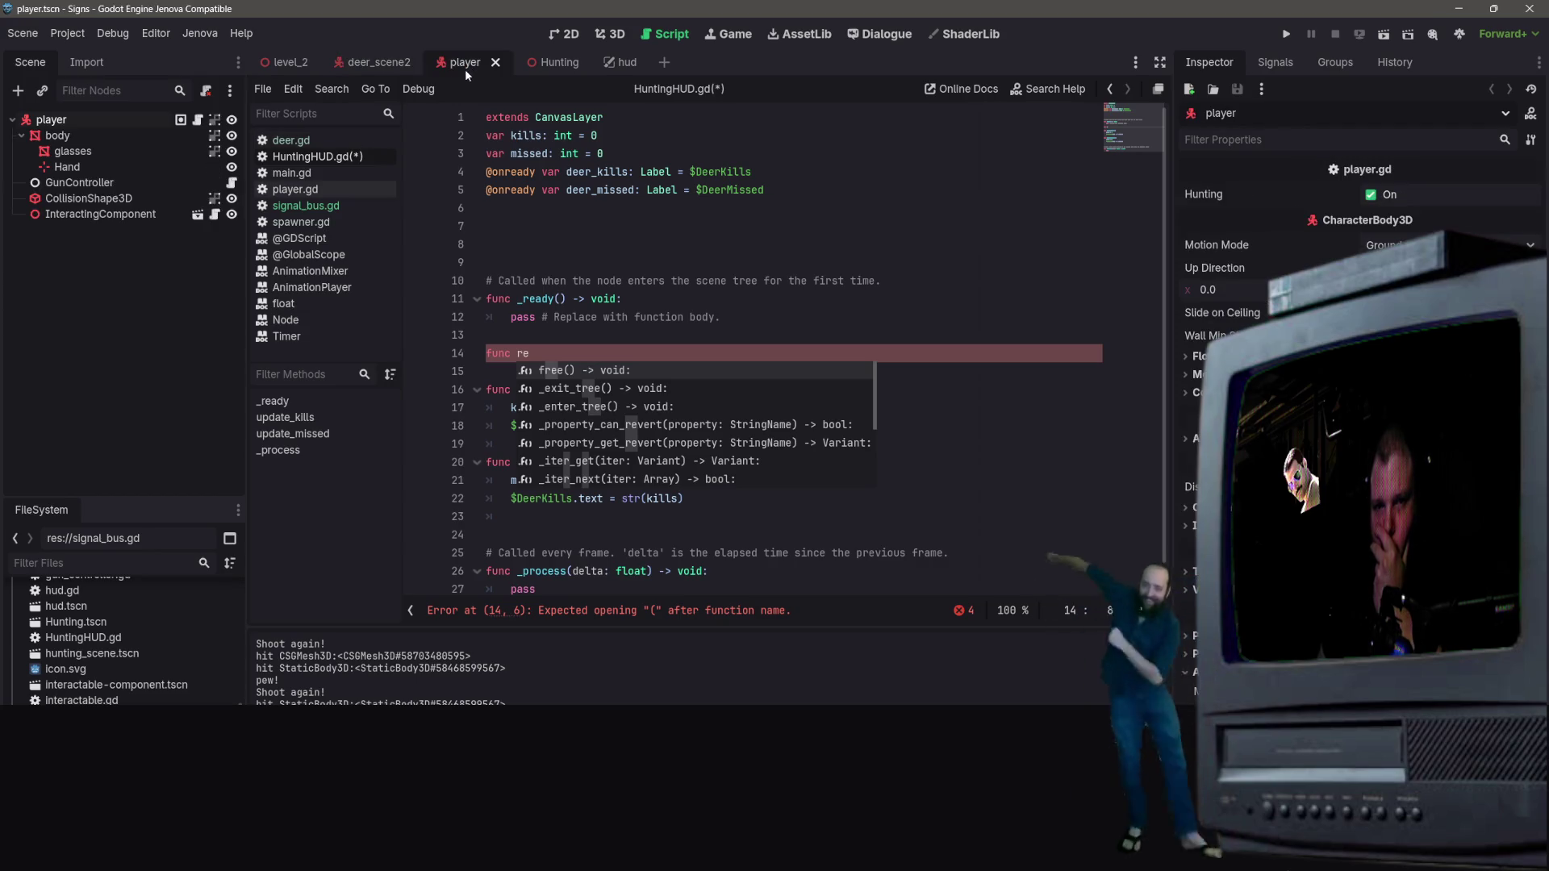
click(375, 62)
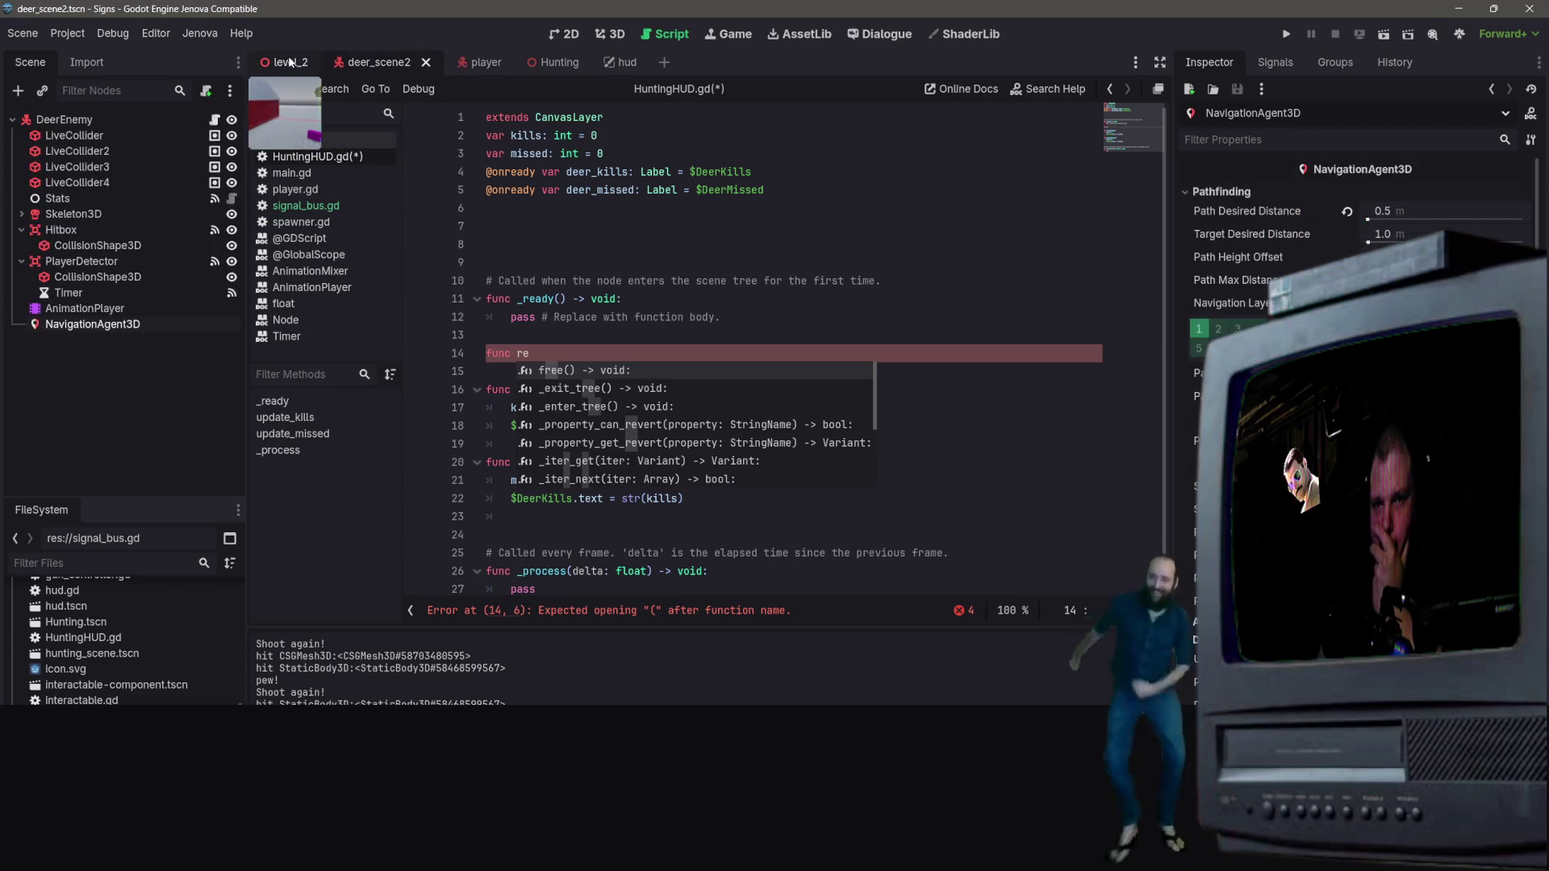
click(552, 63)
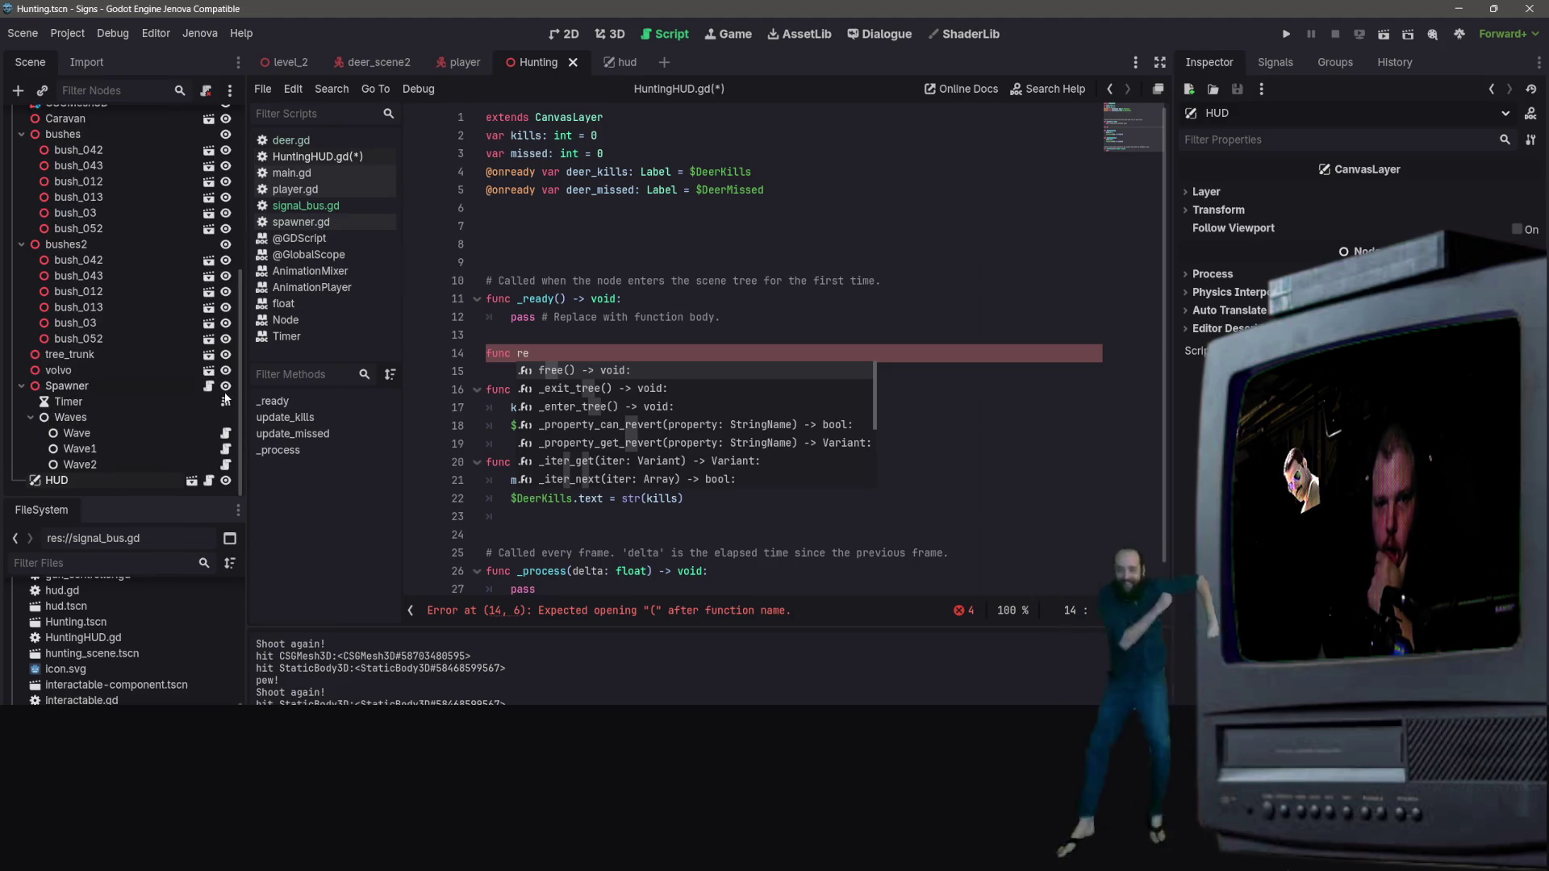
scroll(187, 371, up, 6)
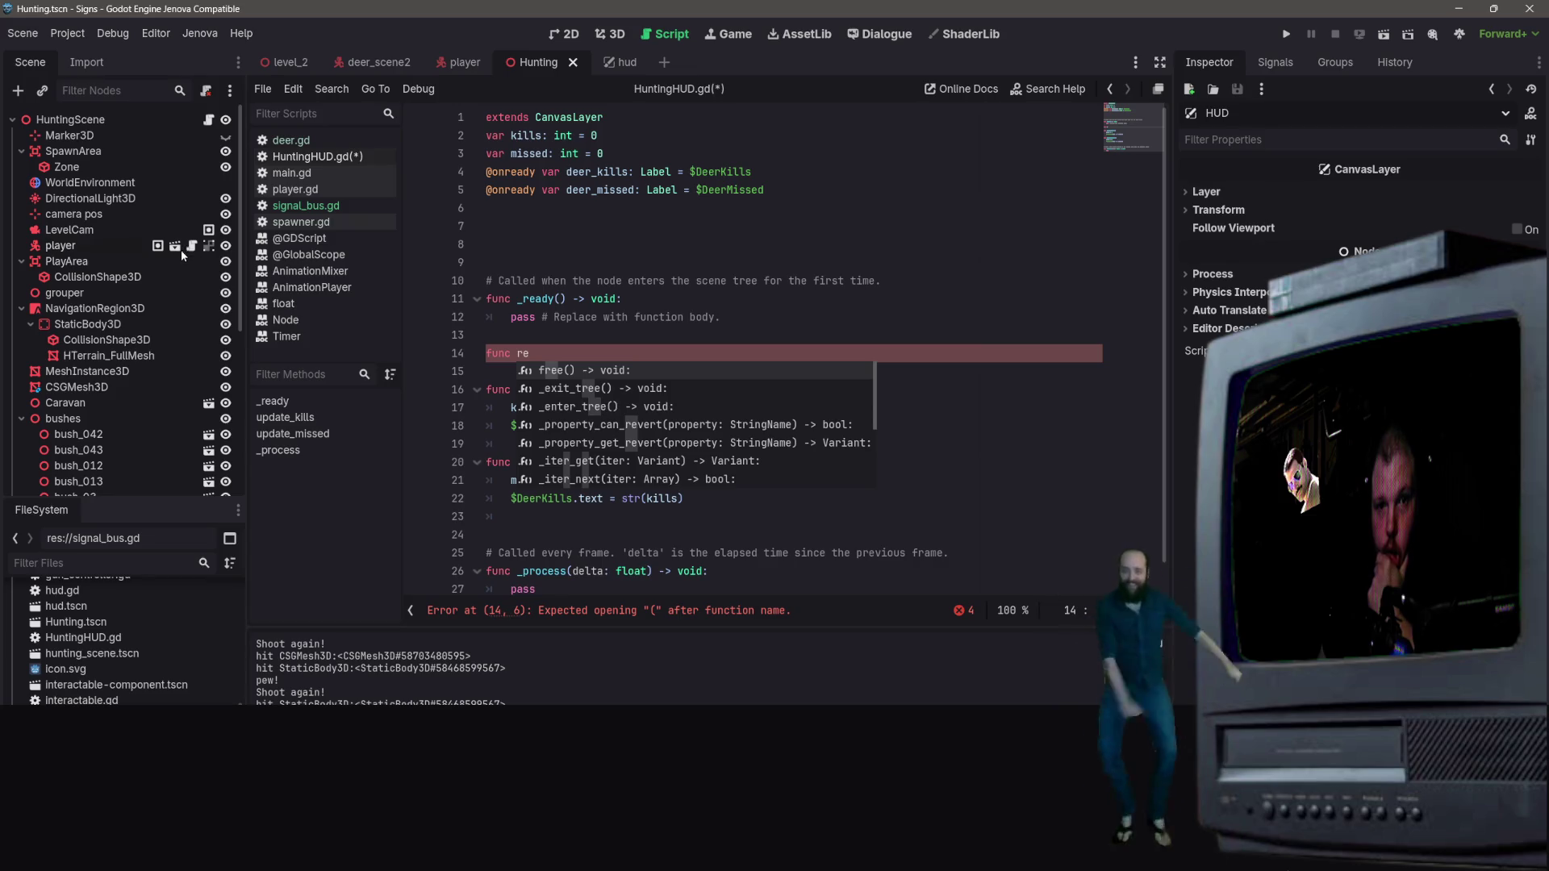
scroll(182, 400, down, 5)
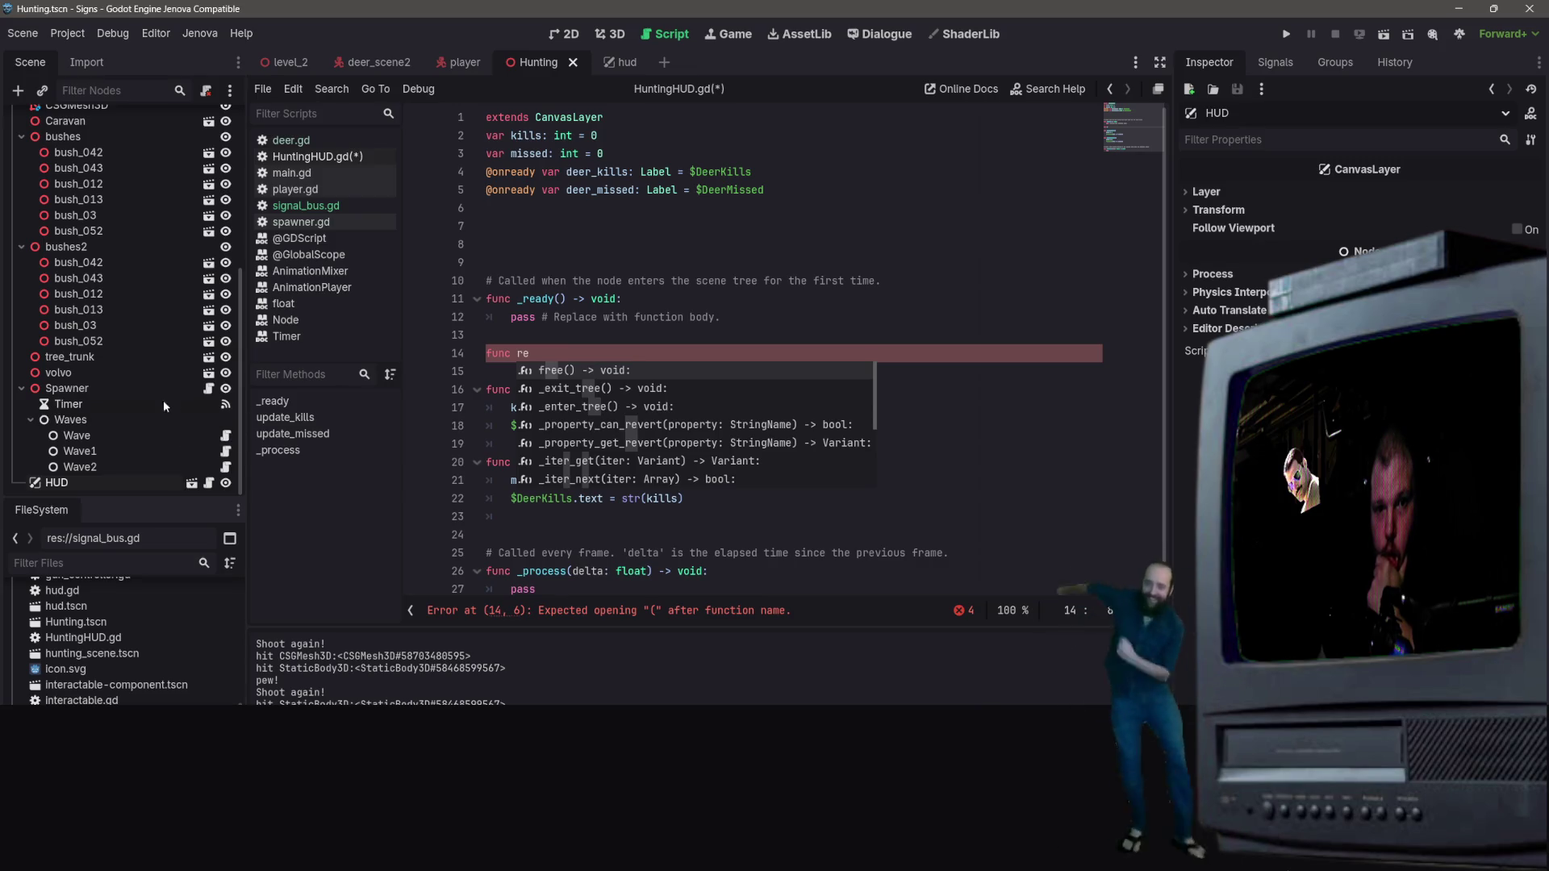
click(212, 390)
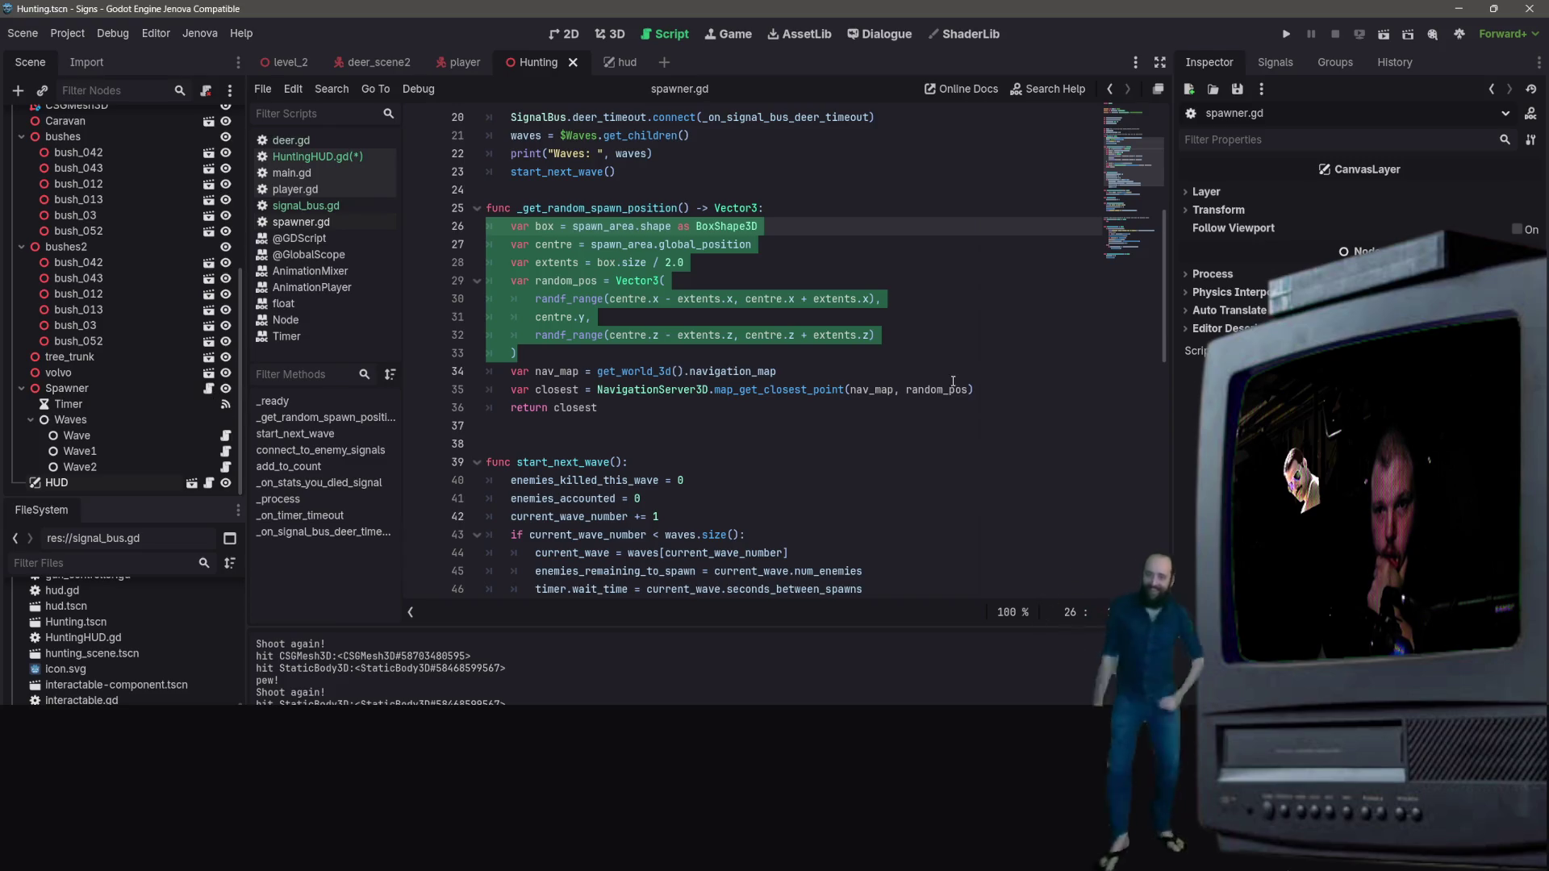
click(921, 303)
scroll(919, 314, down, 6)
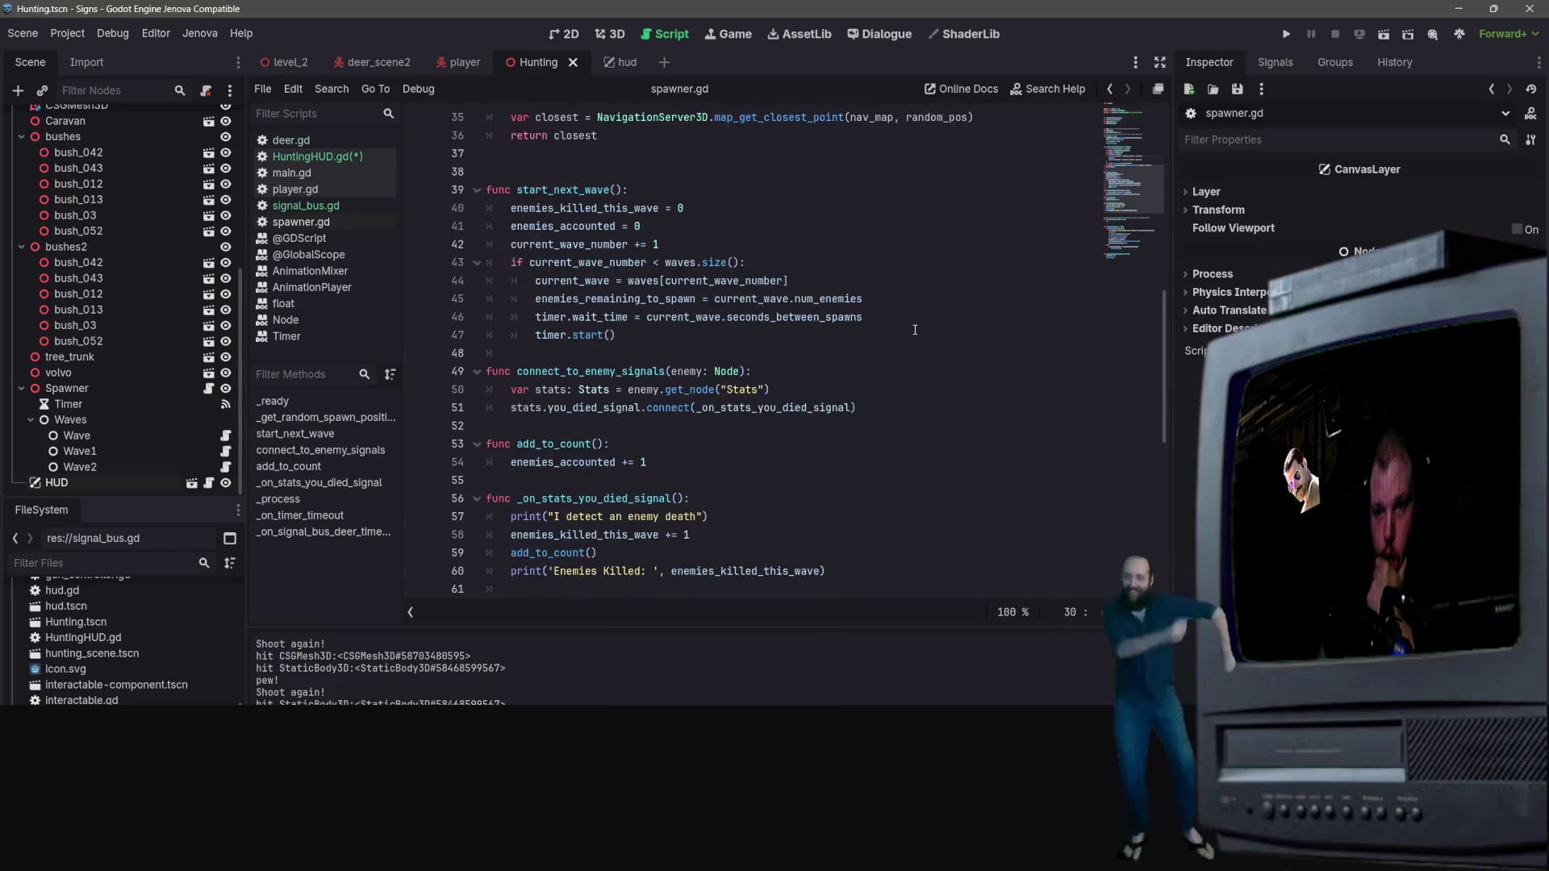
scroll(915, 330, down, 7)
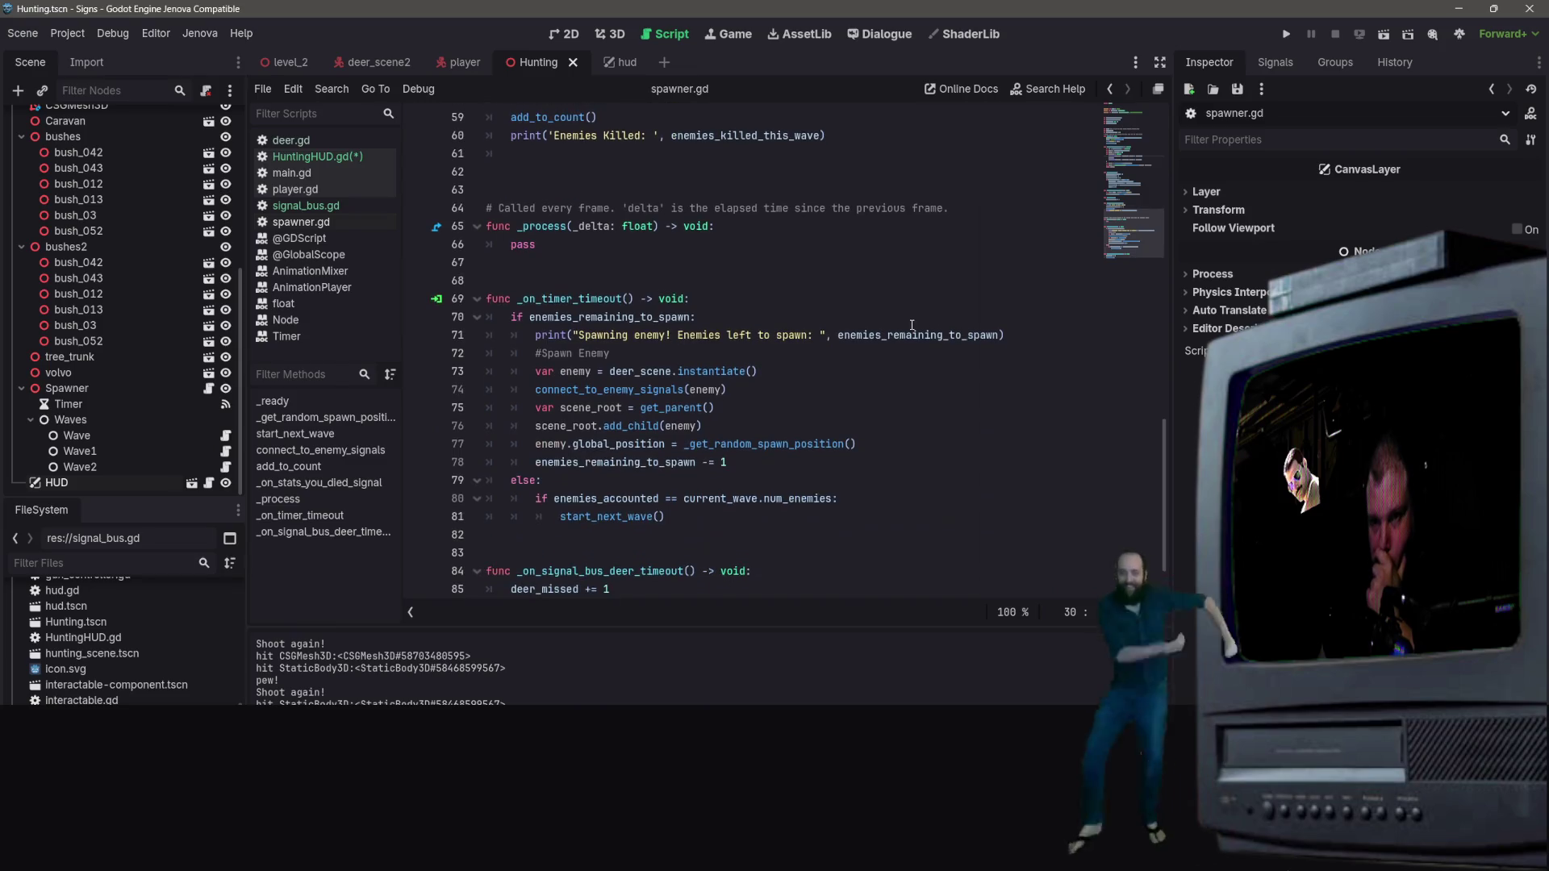
scroll(907, 330, down, 1)
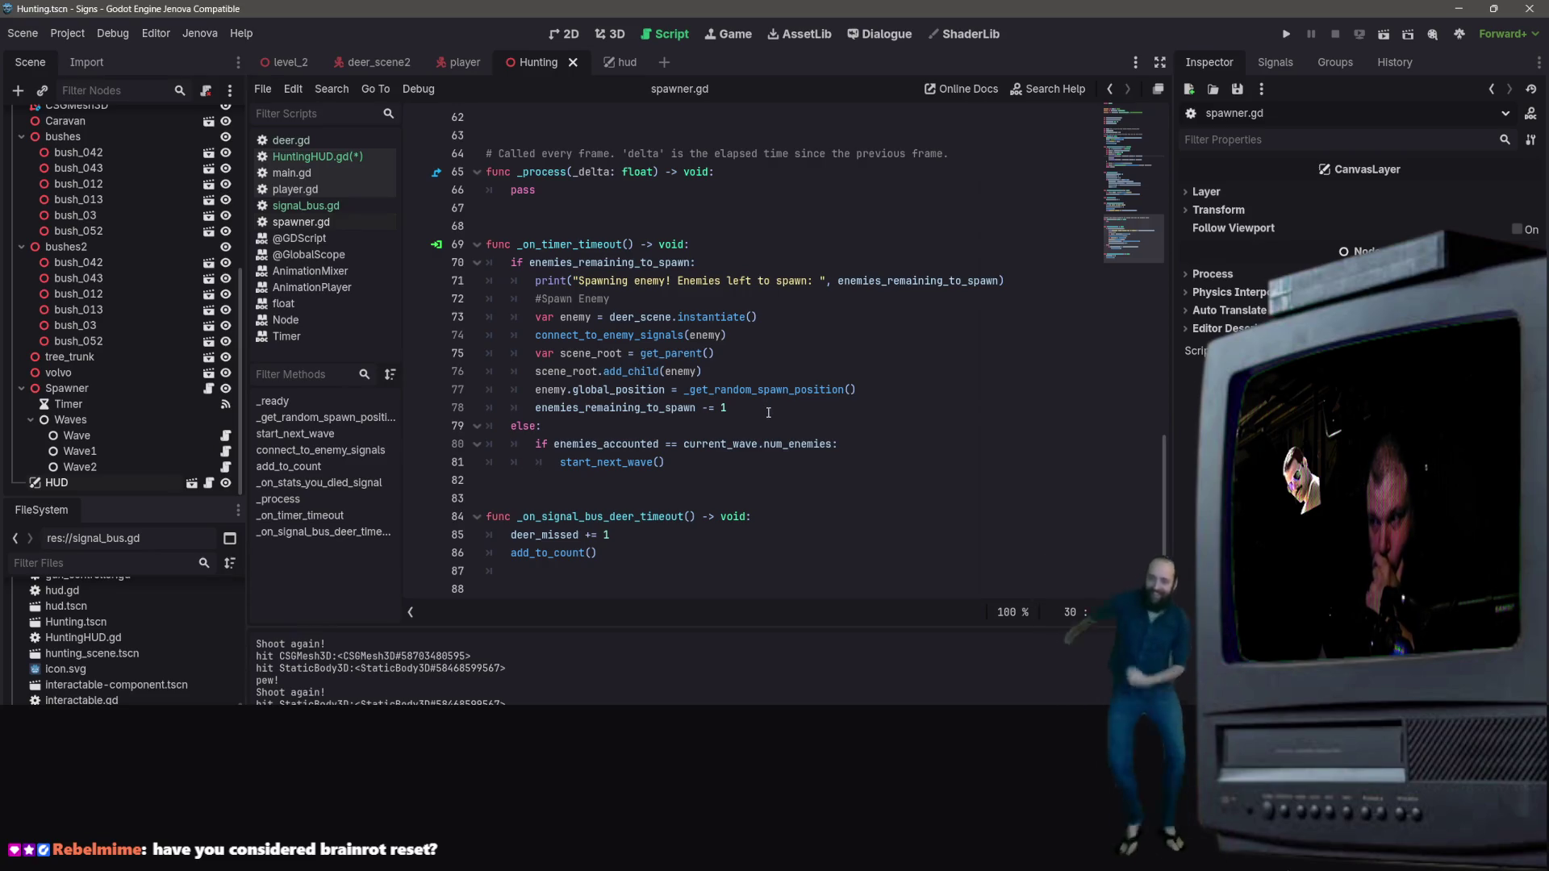
mouse_move(630, 335)
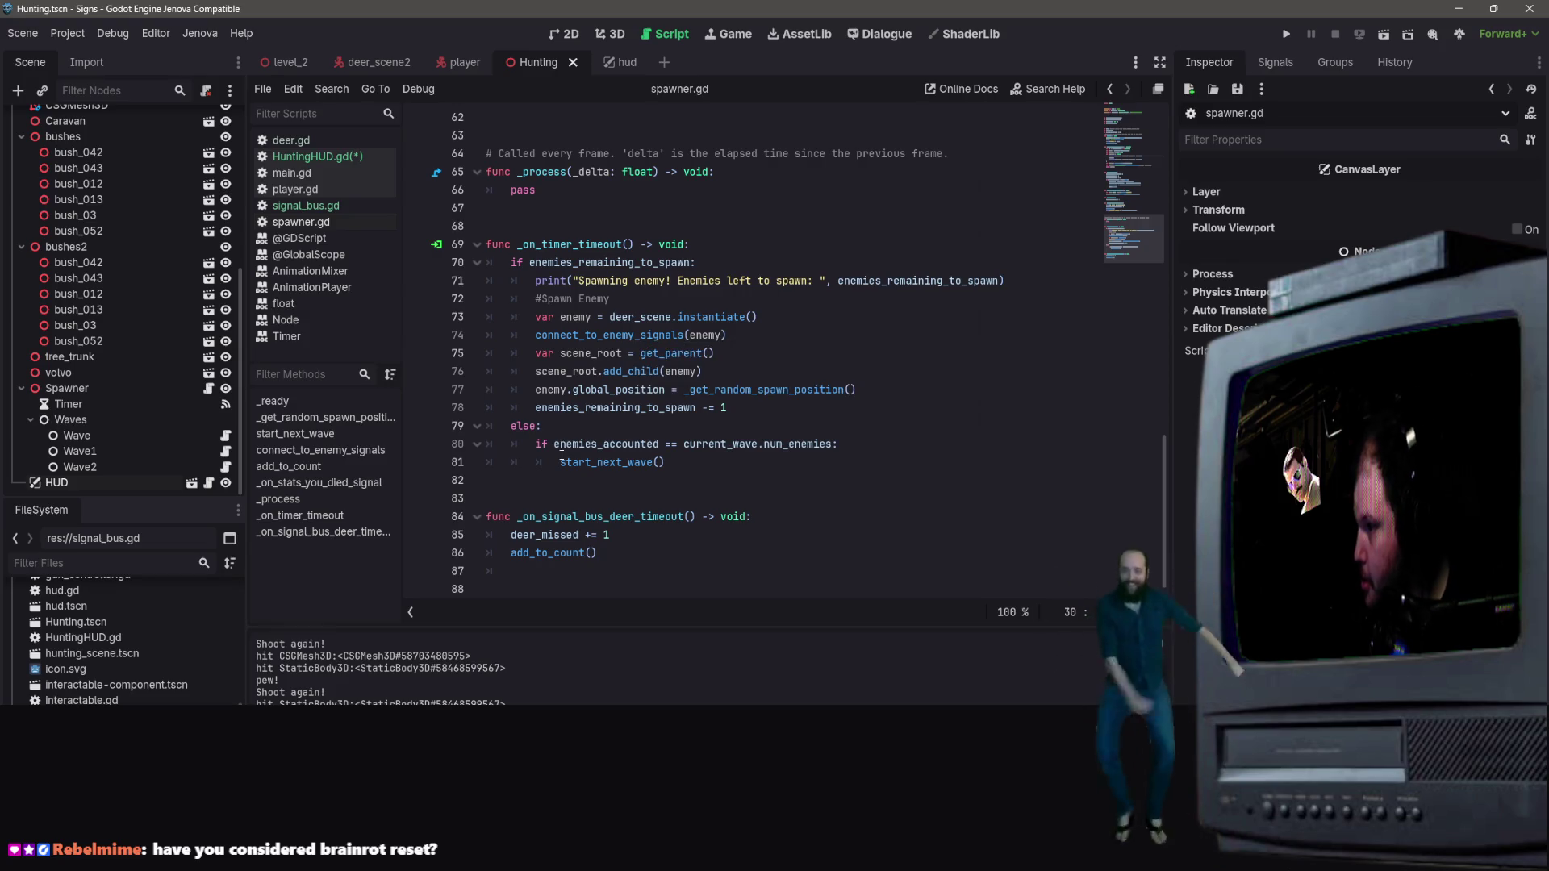
mouse_move(561, 456)
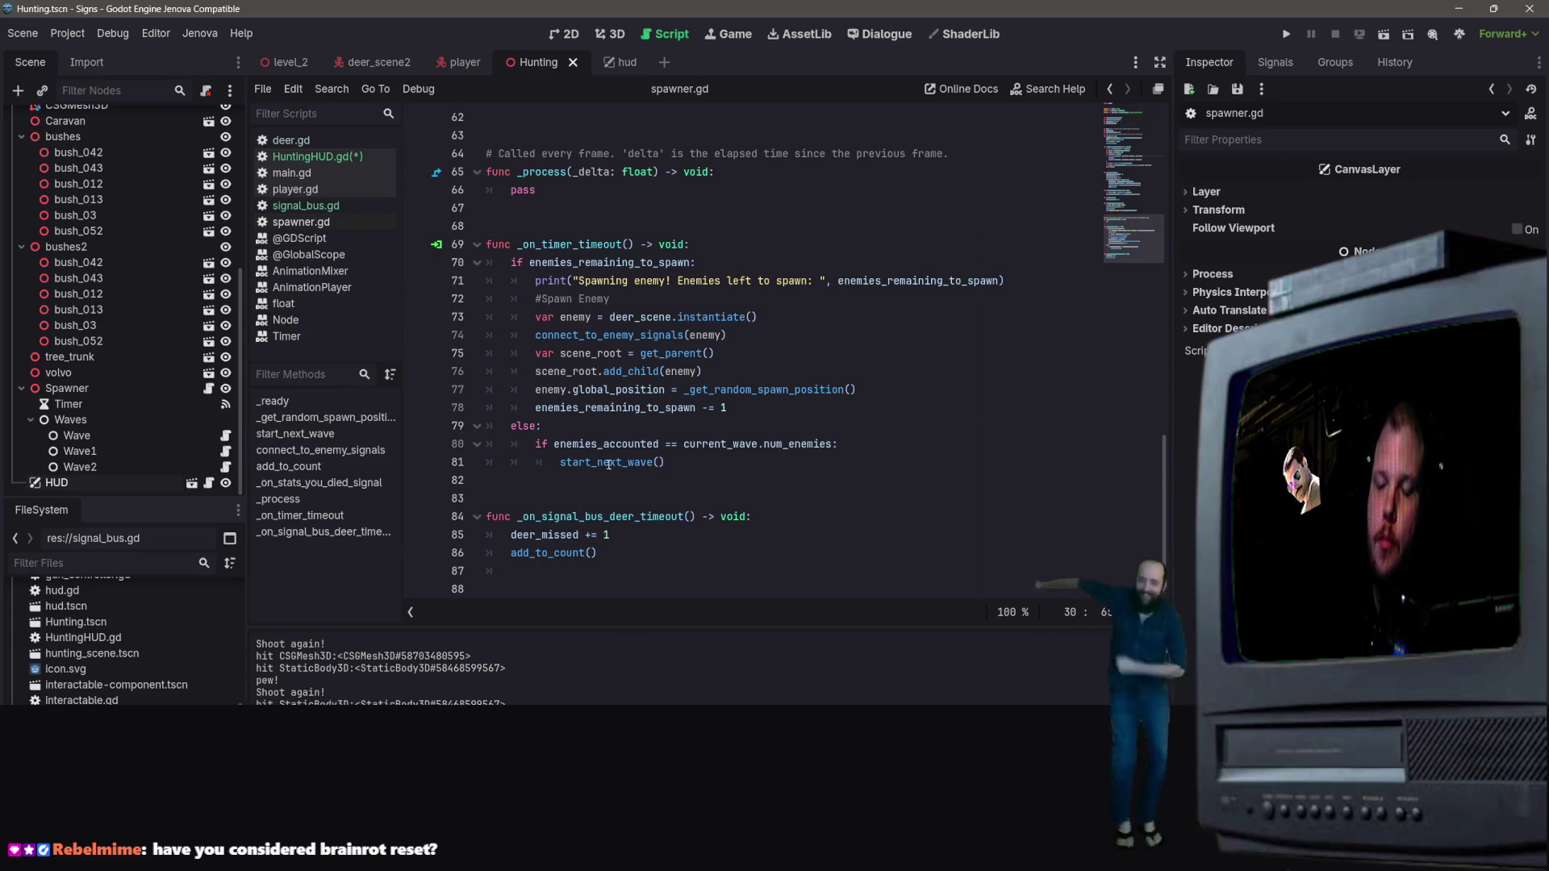
click(788, 477)
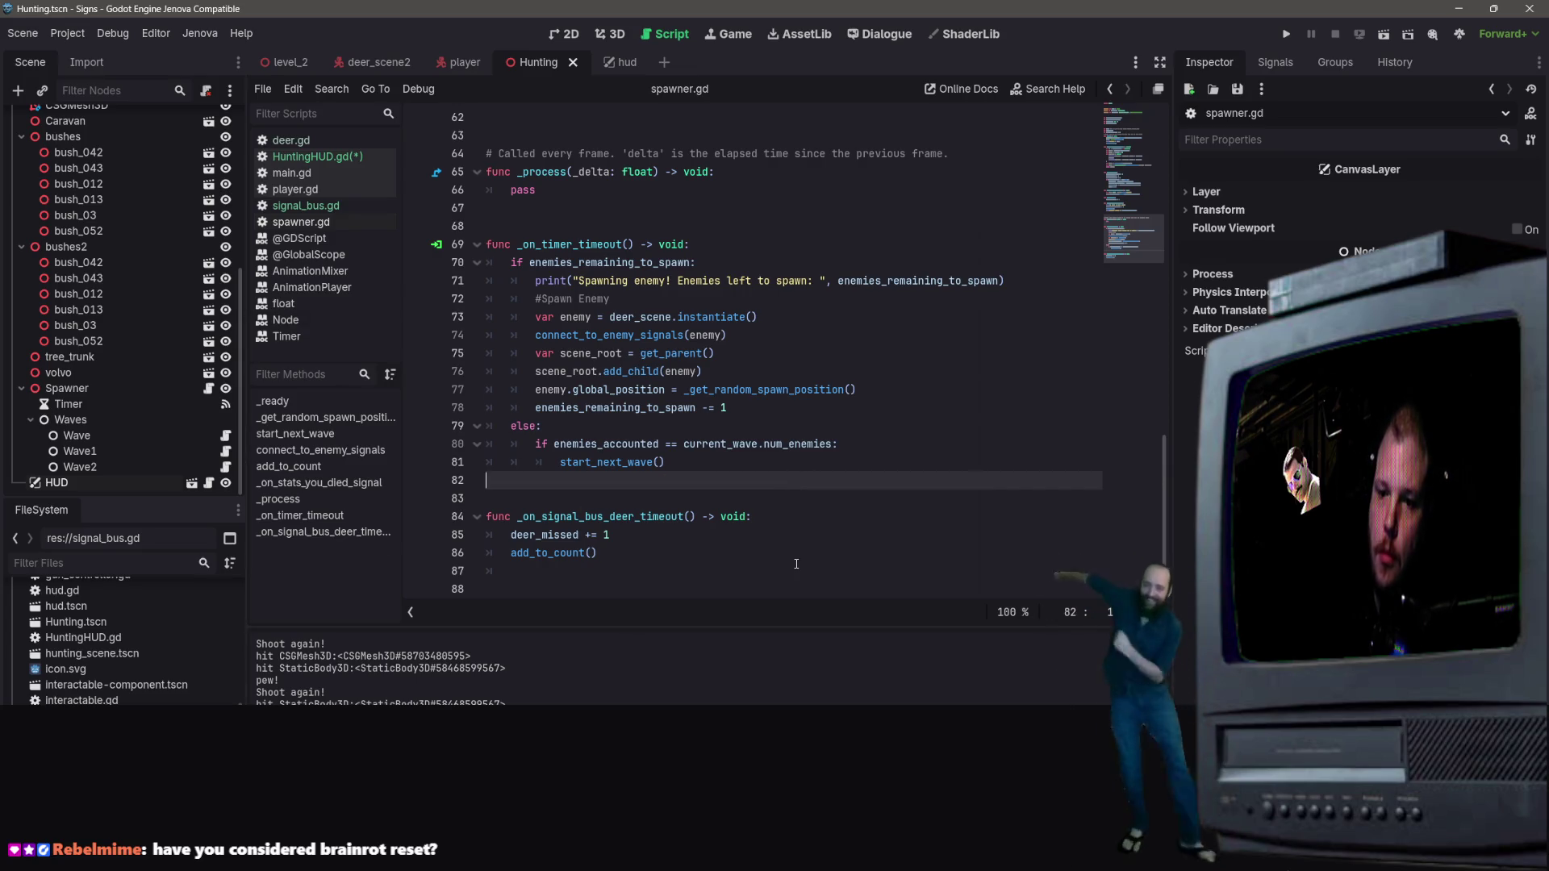
click(746, 553)
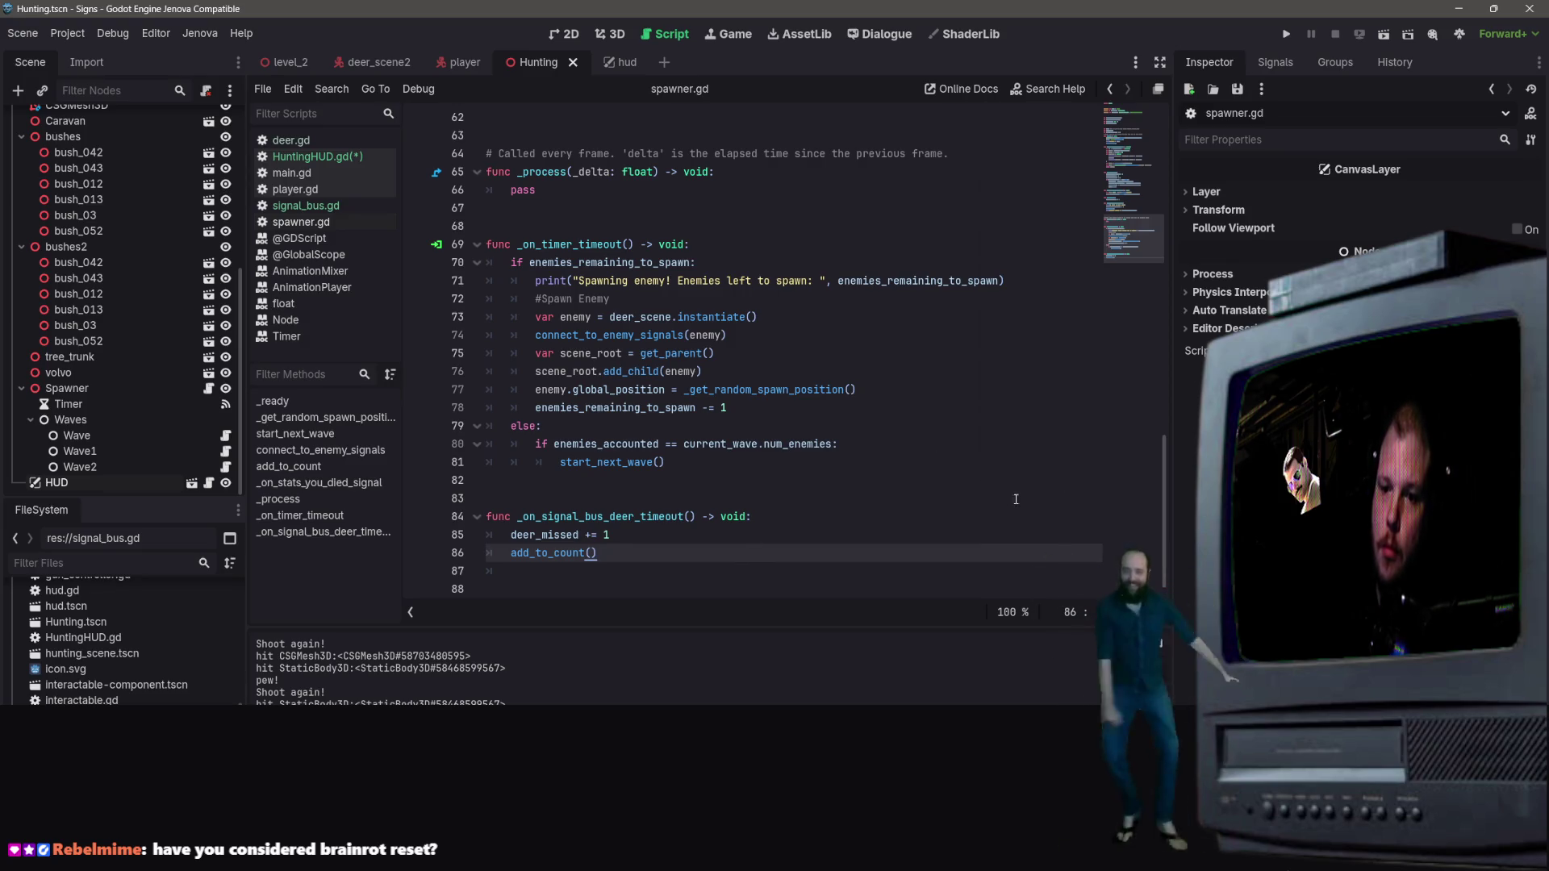
scroll(731, 517, up, 3)
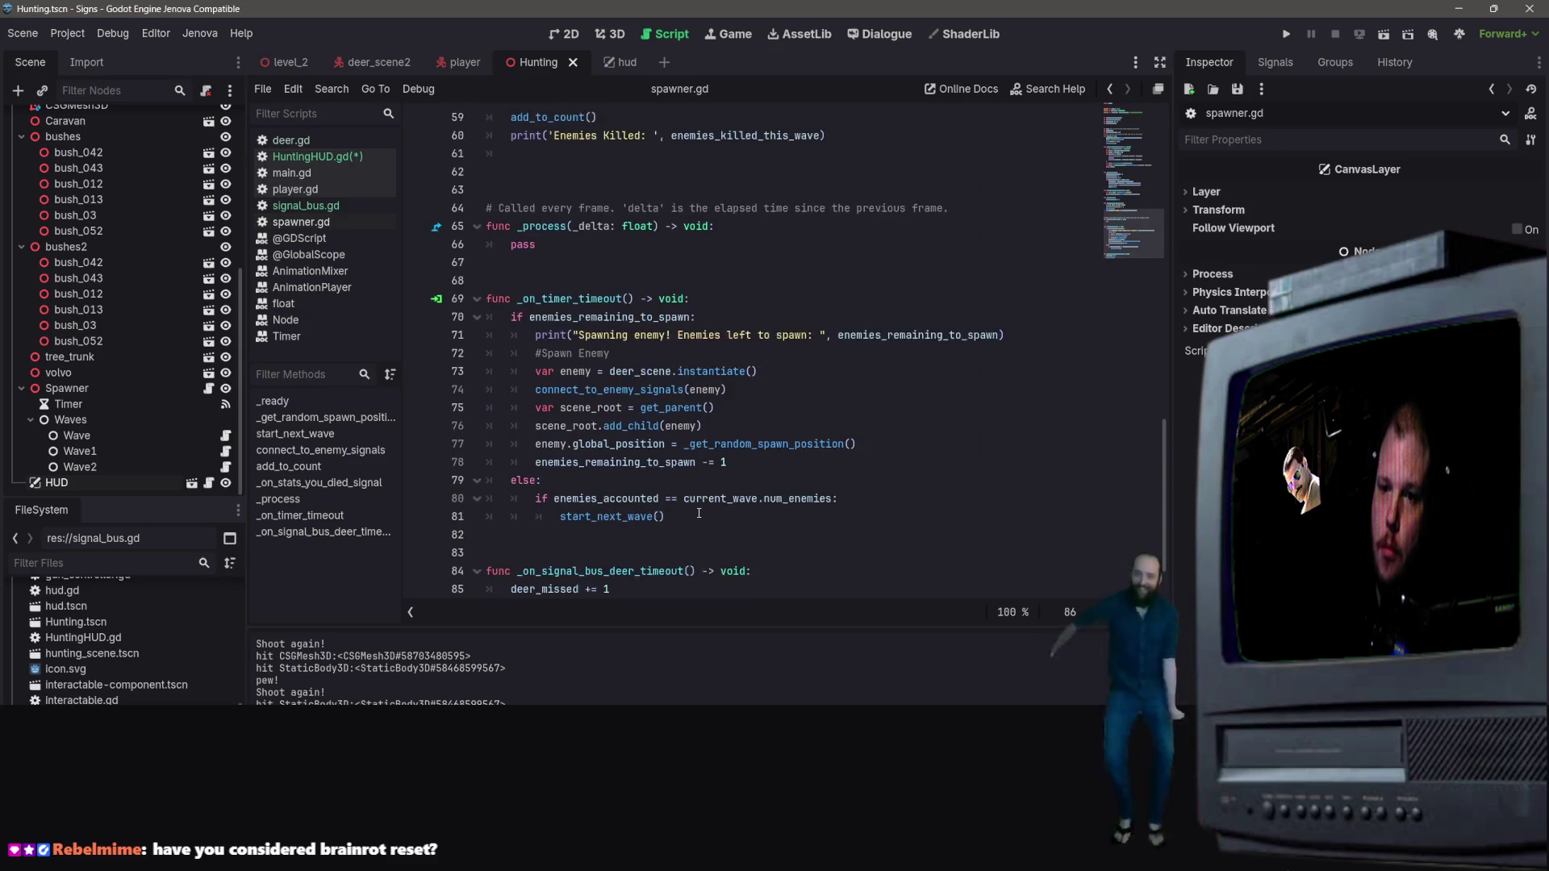
scroll(731, 517, up, 3)
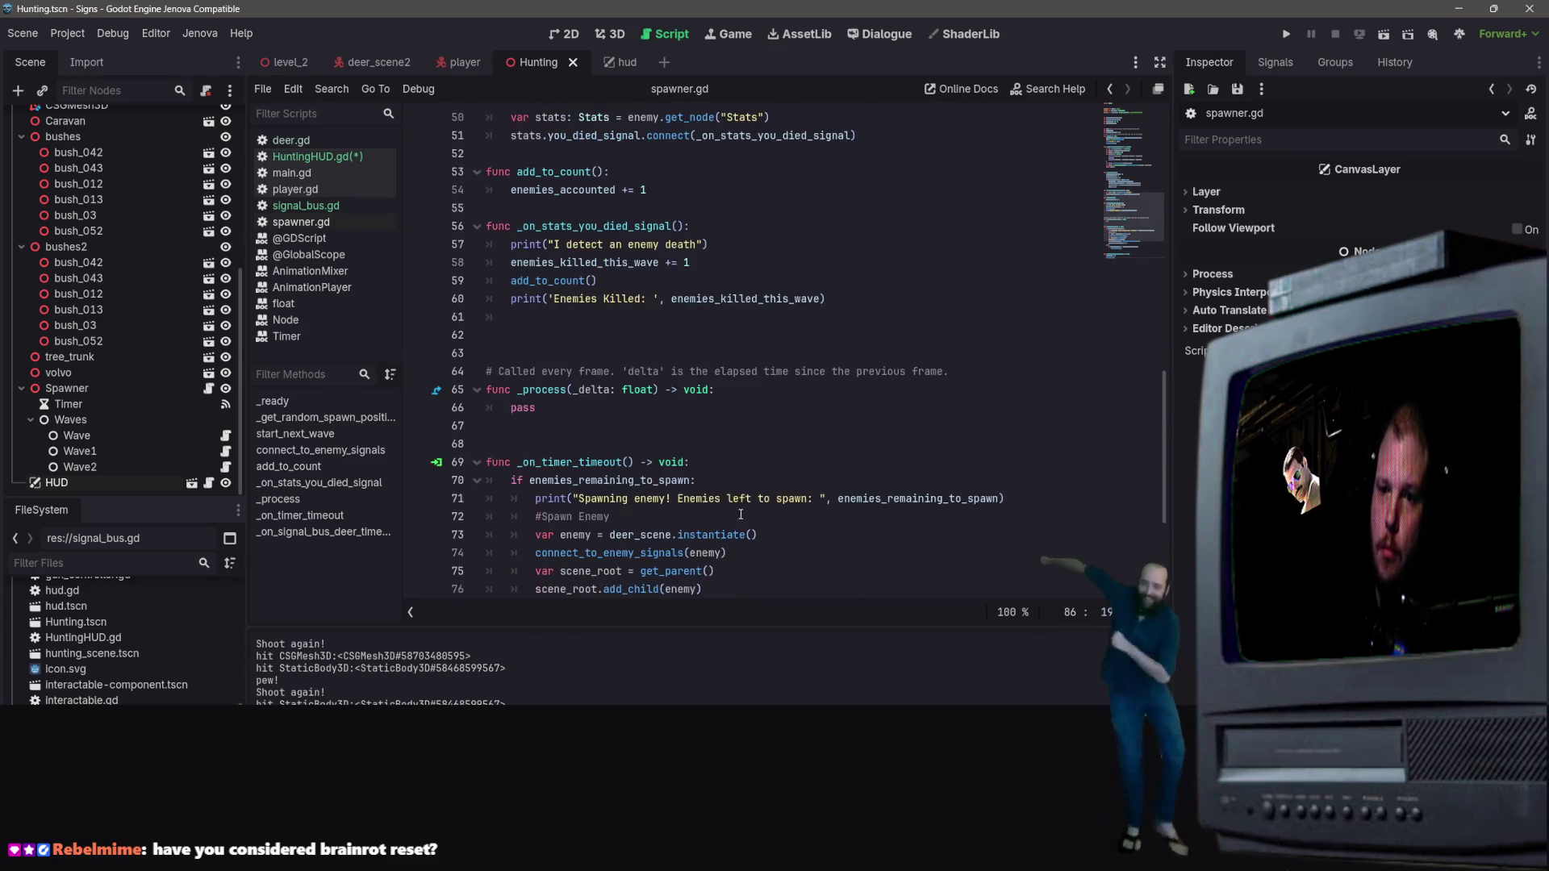
scroll(738, 510, up, 10)
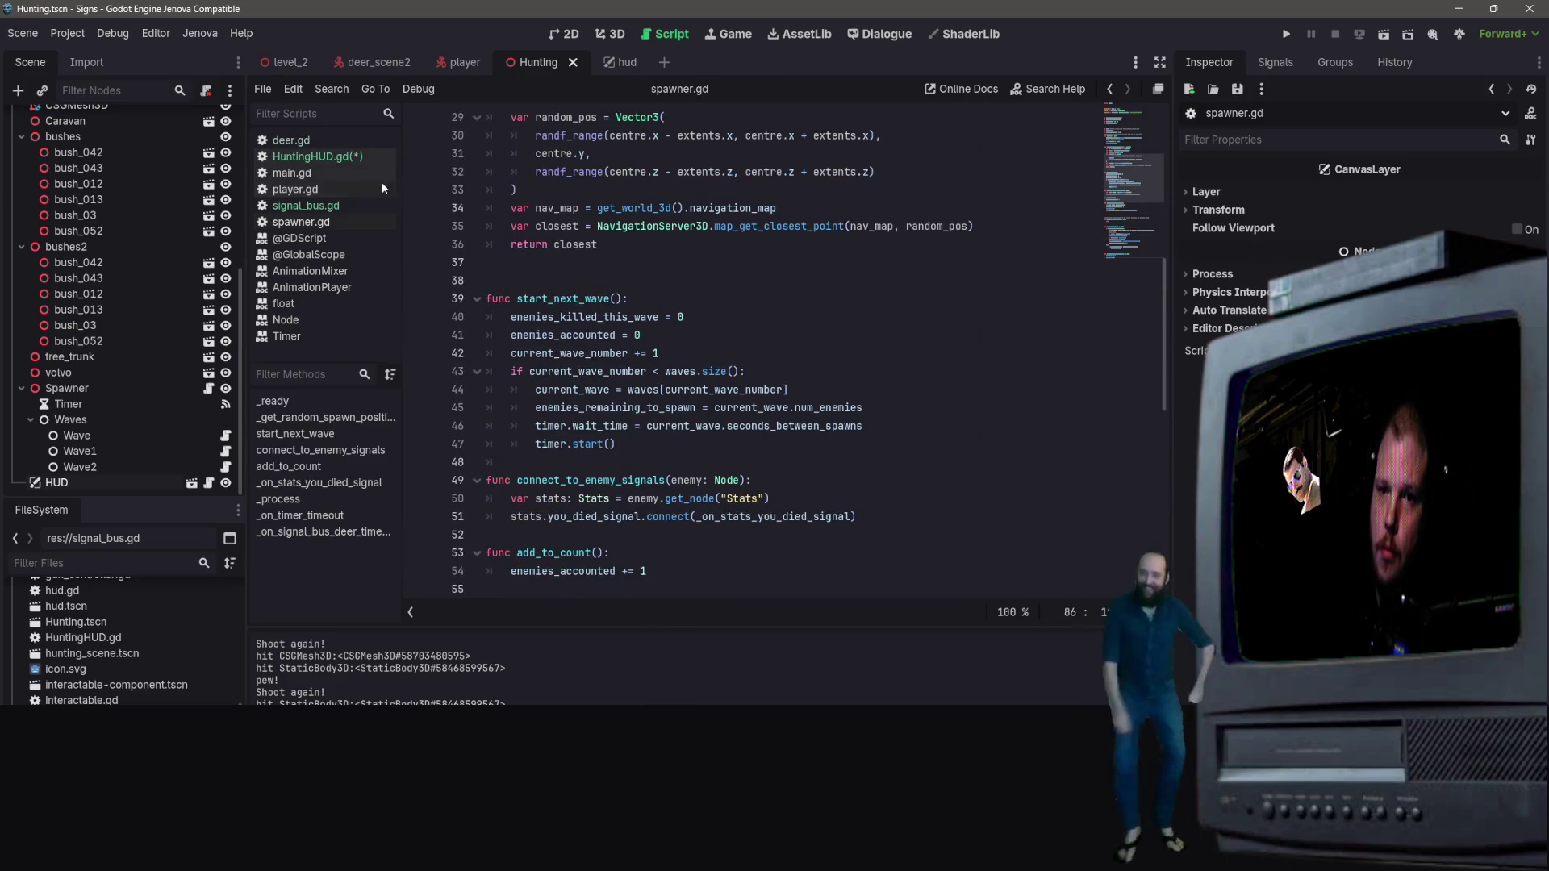
click(339, 206)
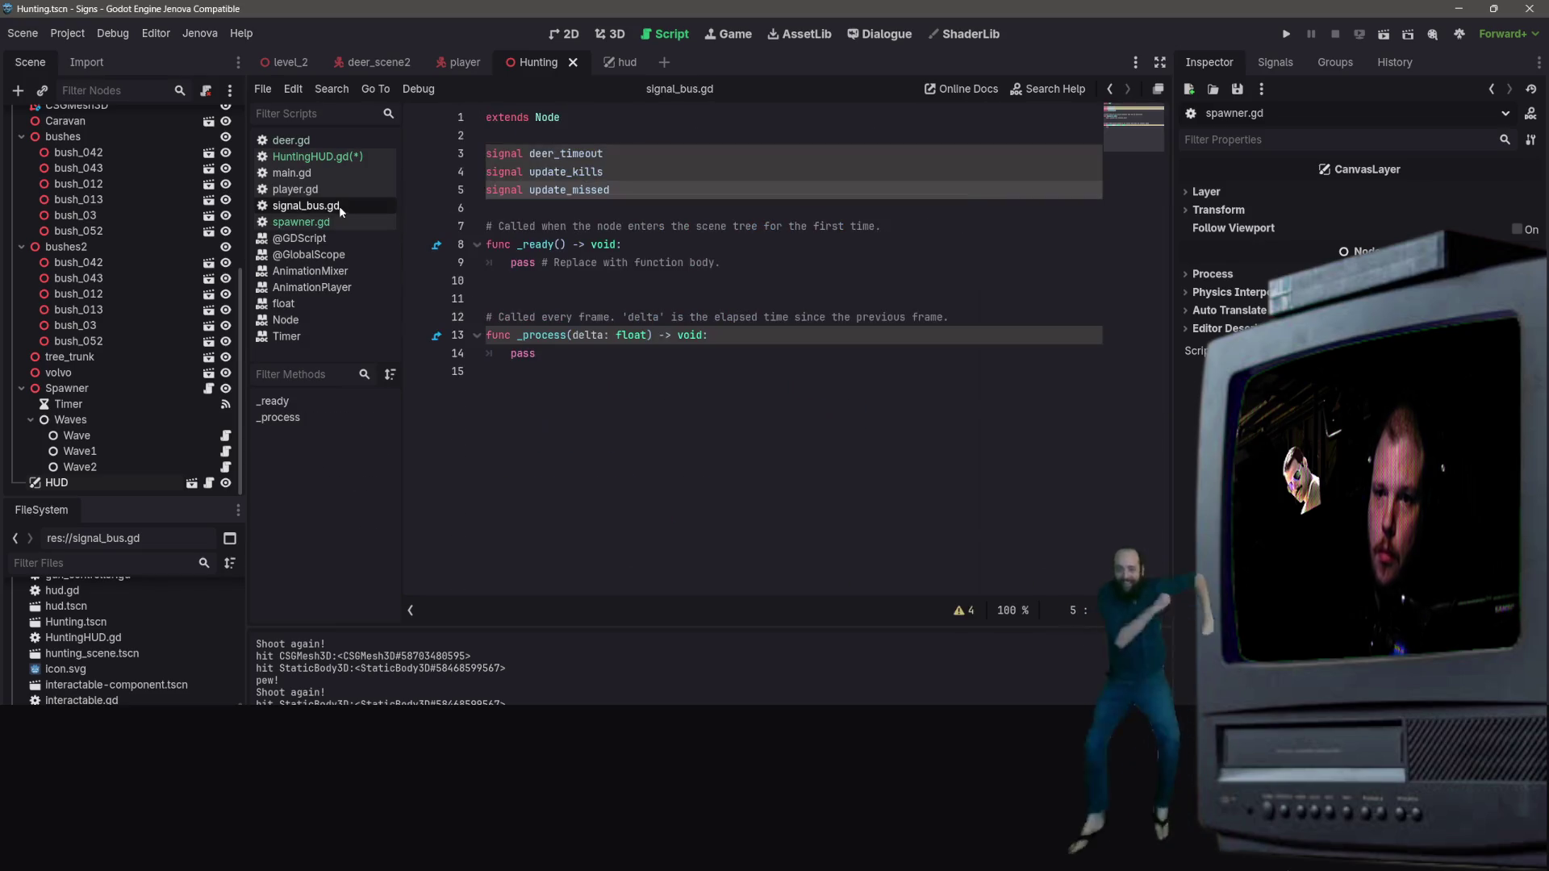
Step: In deer_scene2, select the Stats node and inspect its signals, including you_died_signal
click(347, 157)
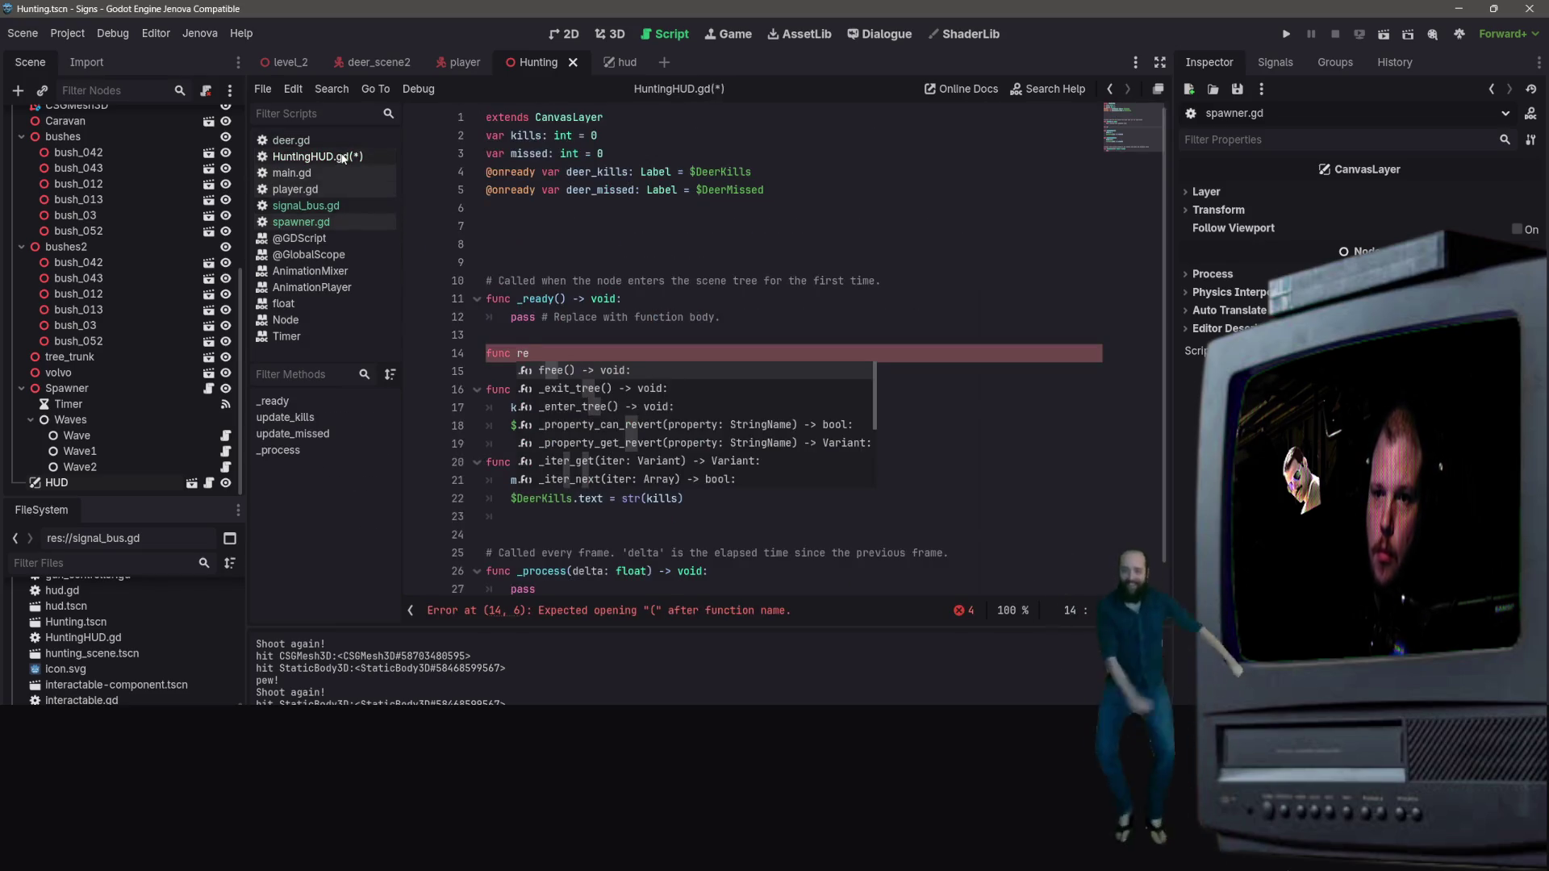
click(377, 62)
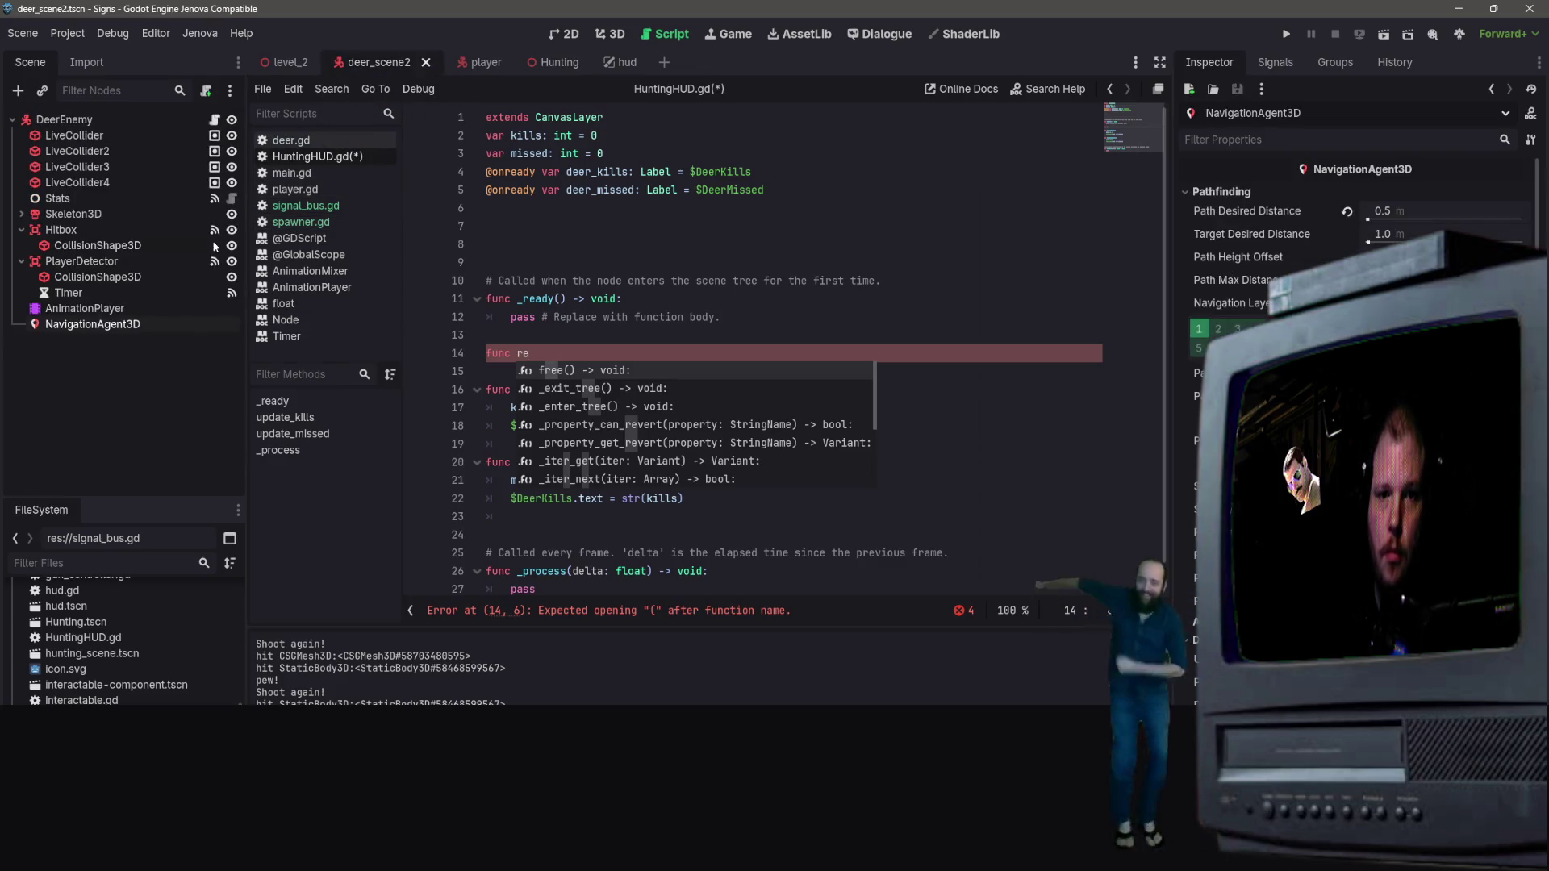
click(198, 202)
click(215, 201)
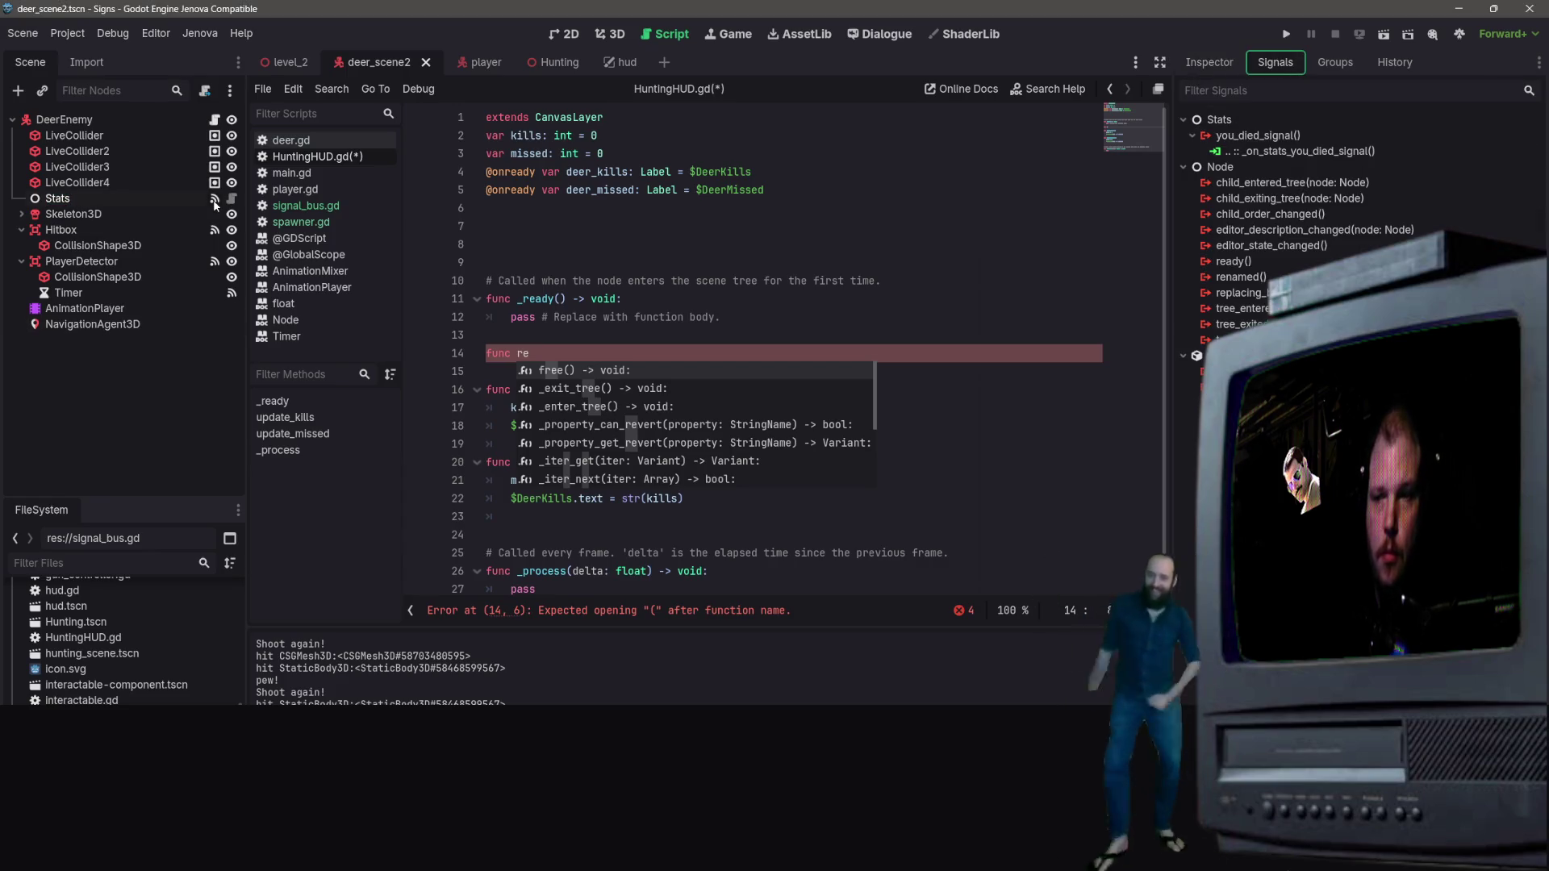
click(791, 245)
click(760, 330)
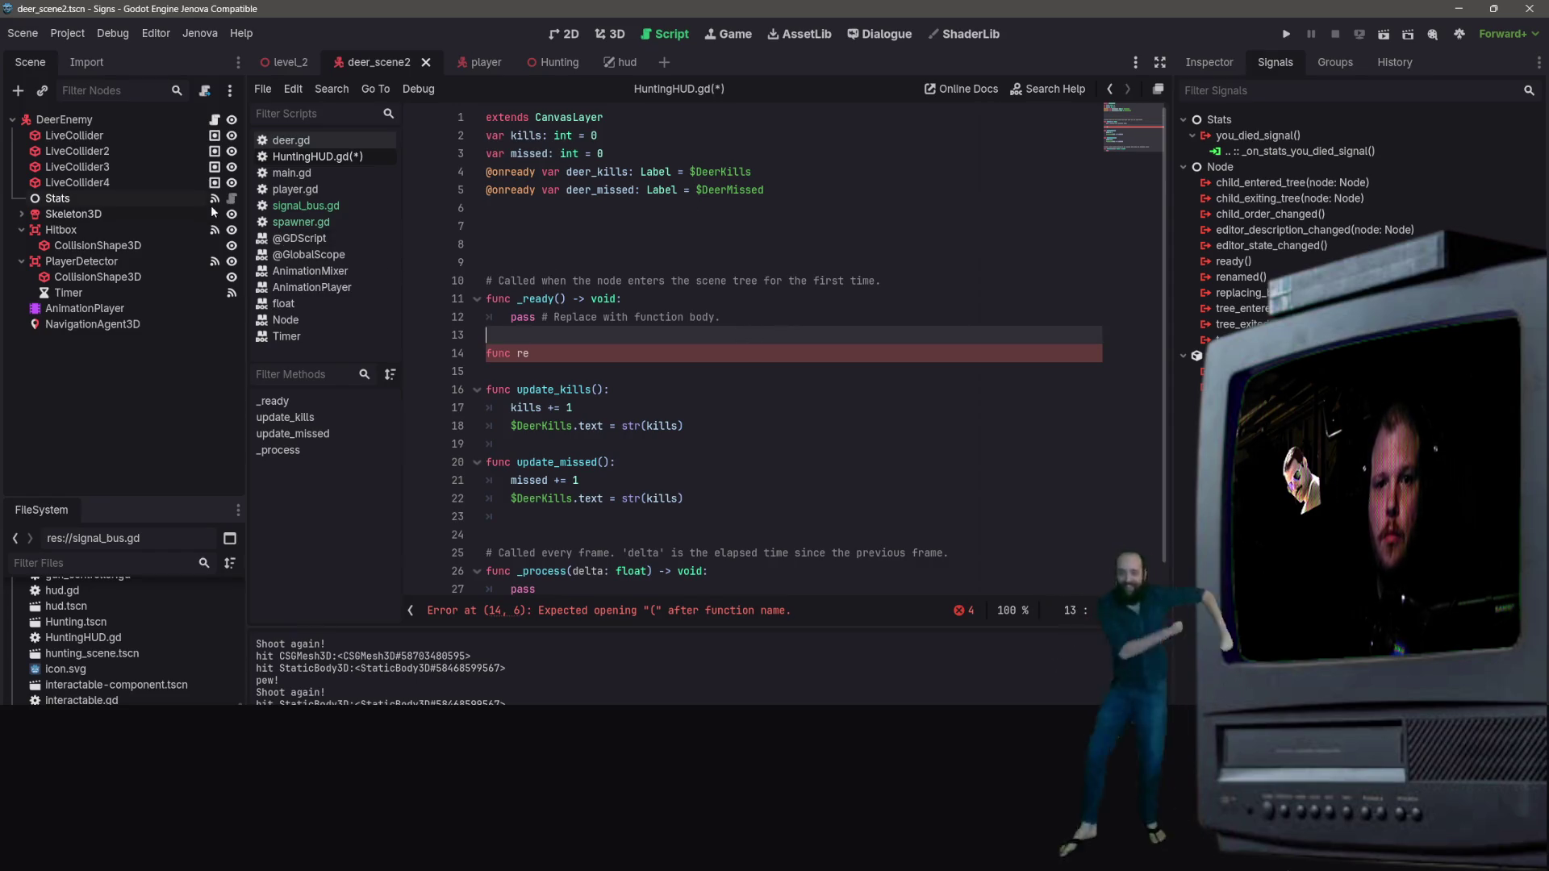
Step: Review the die function's emit_signal line in stats.gd, then return to HuntingHUD.gd
click(231, 200)
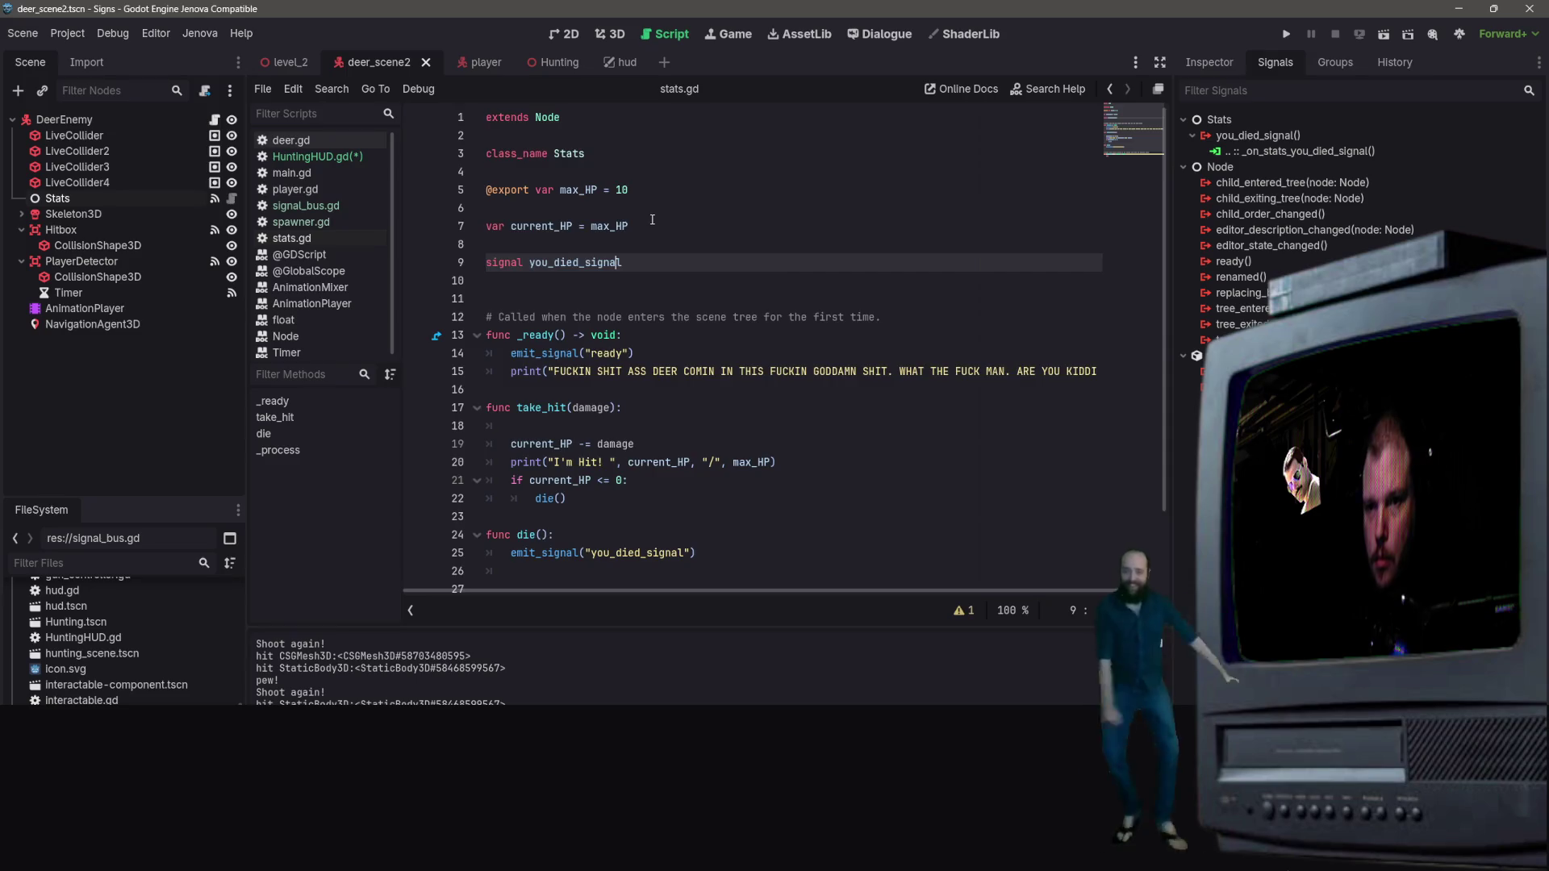
scroll(652, 219, down, 2)
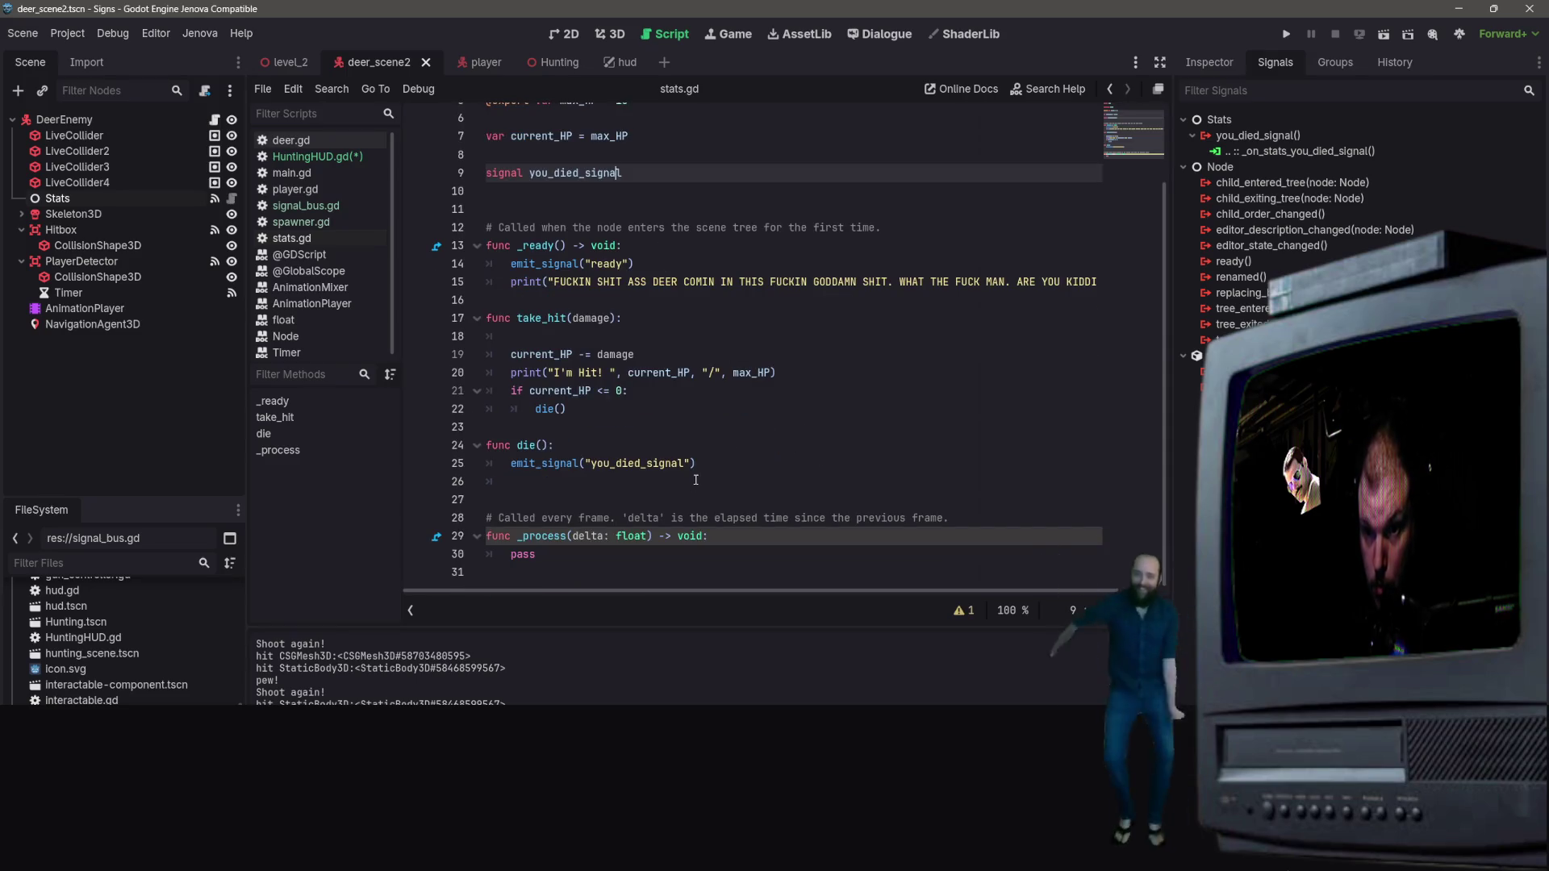
scroll(679, 437, up, 2)
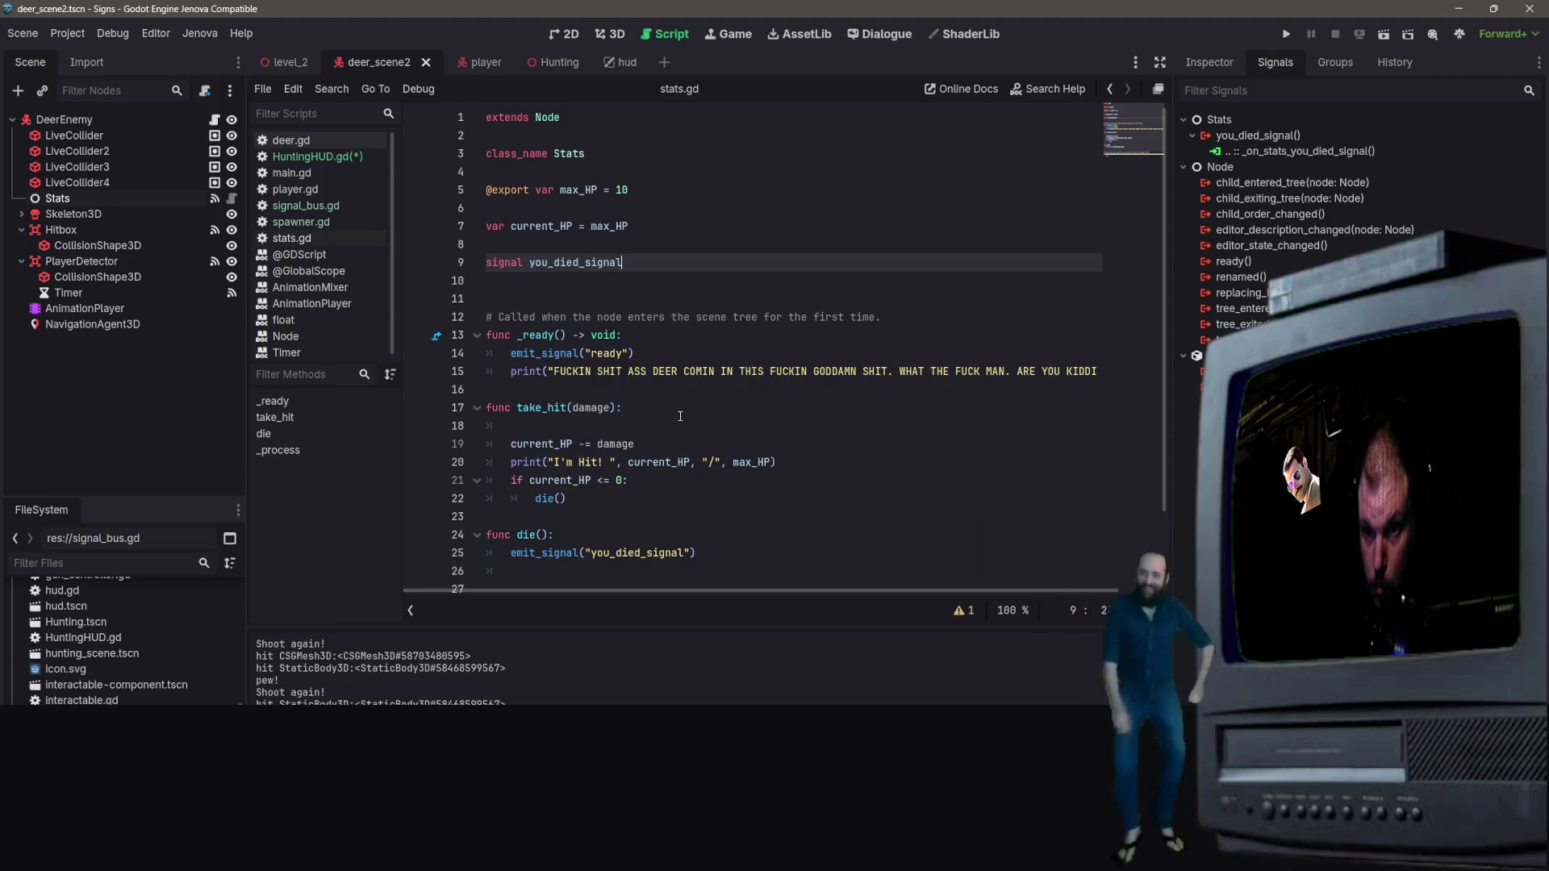
right_click(726, 538)
click(697, 538)
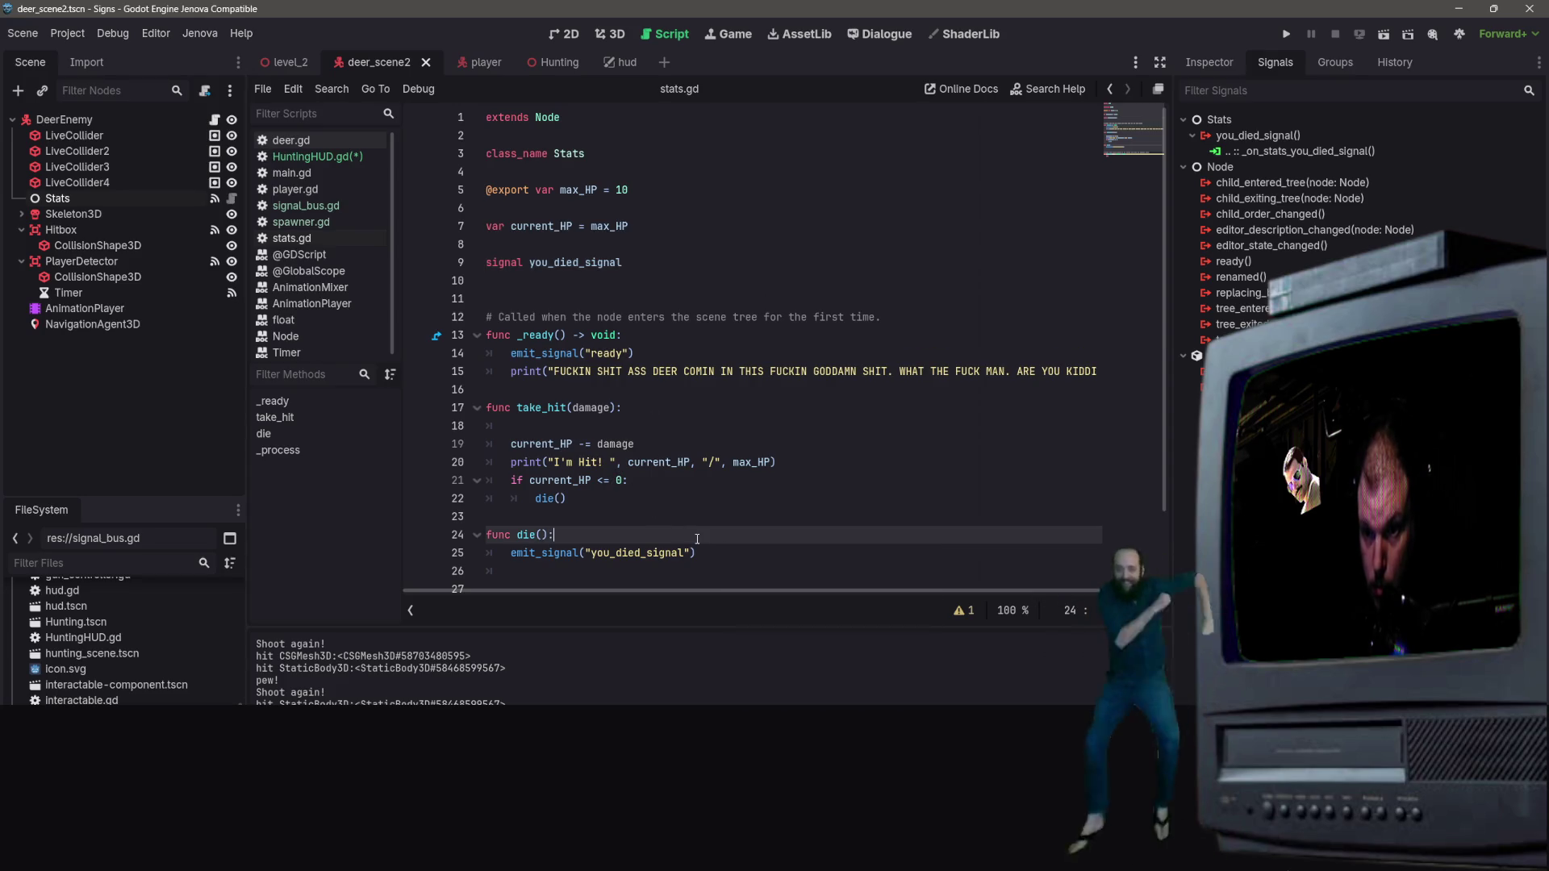
click(708, 548)
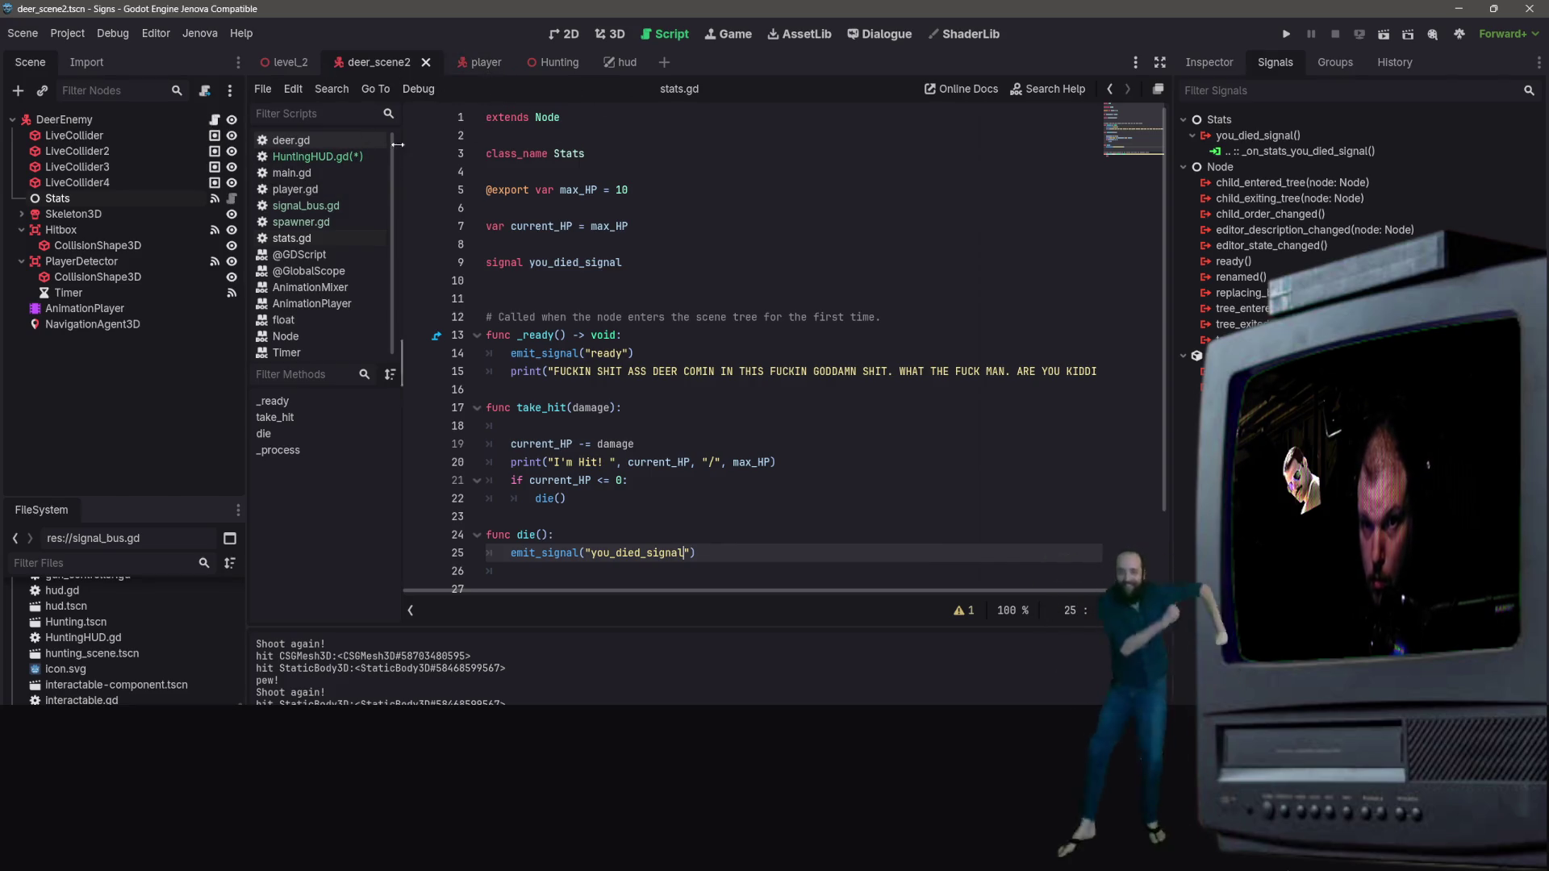
click(323, 156)
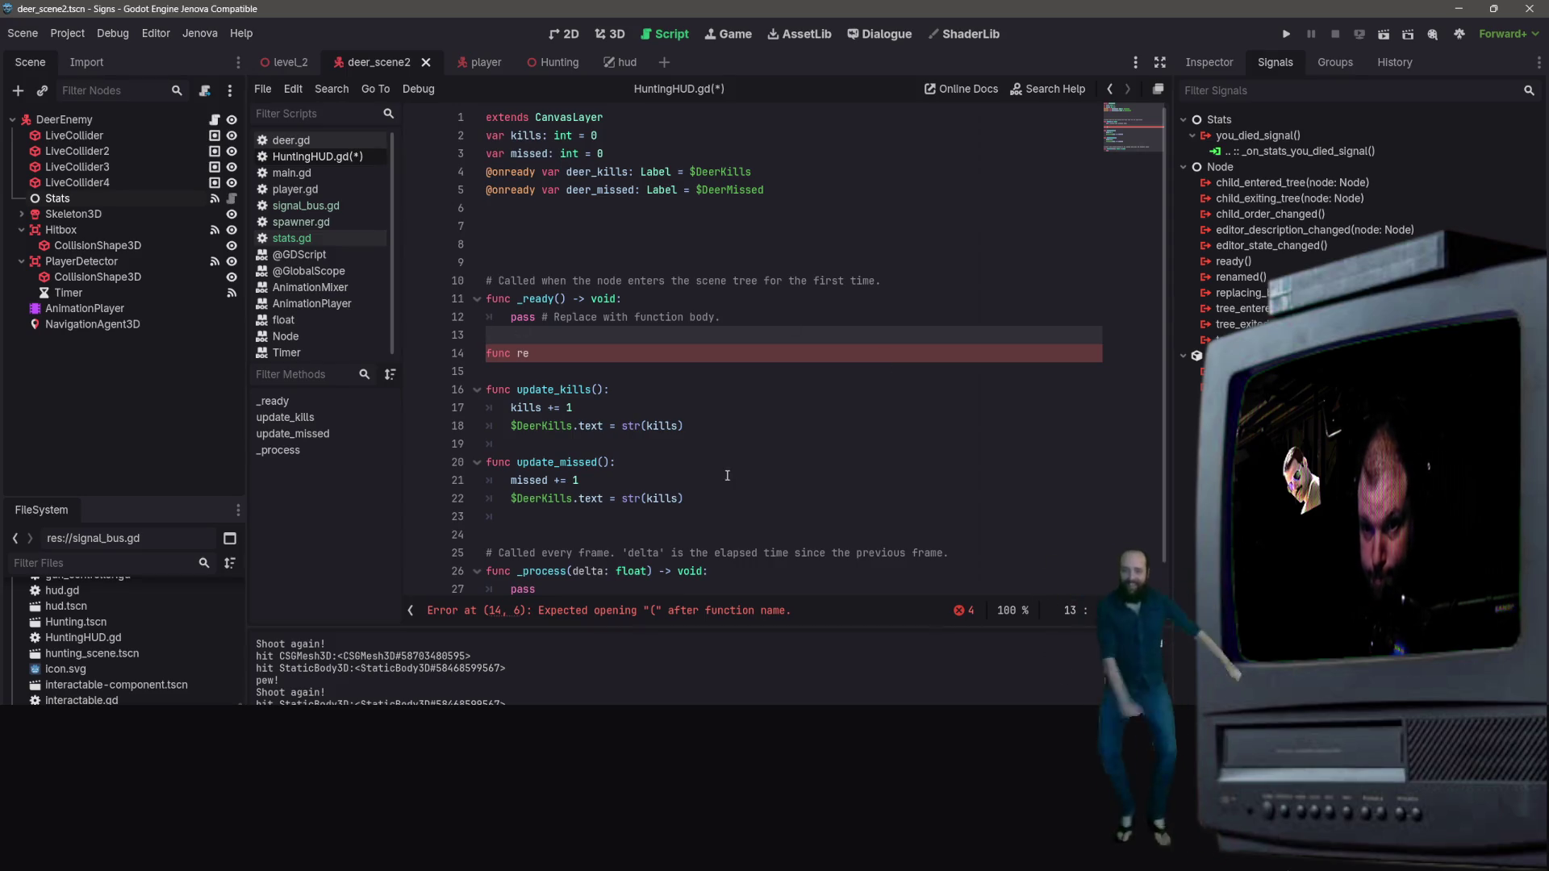
Step: Check HuntingHUD.gd's unfinished func re line, then view the signal names in signal_bus.gd
scroll(663, 393, down, 1)
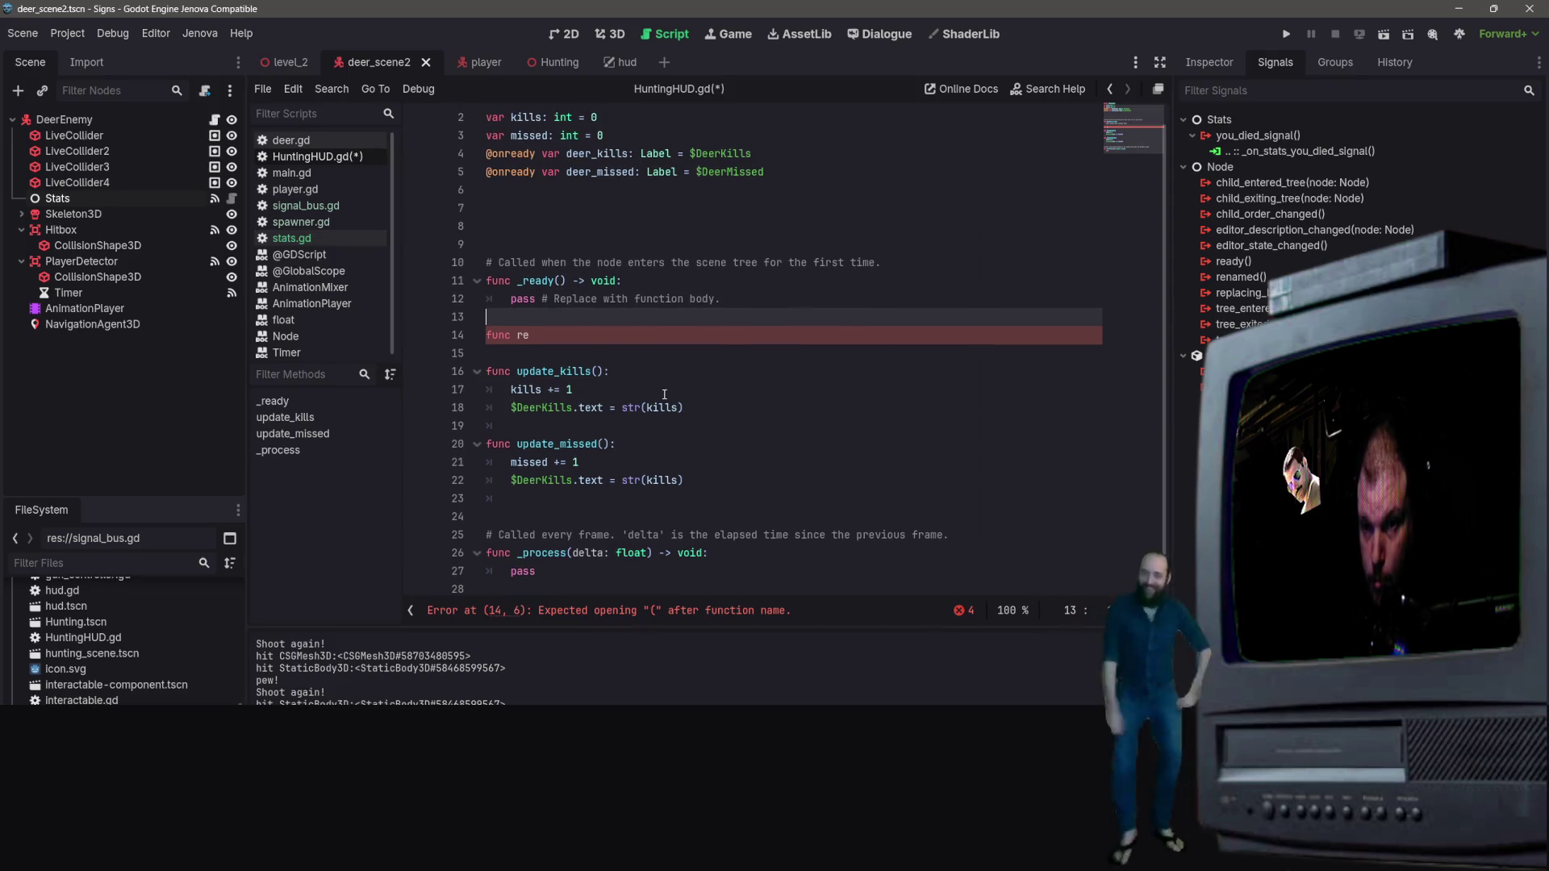
click(622, 334)
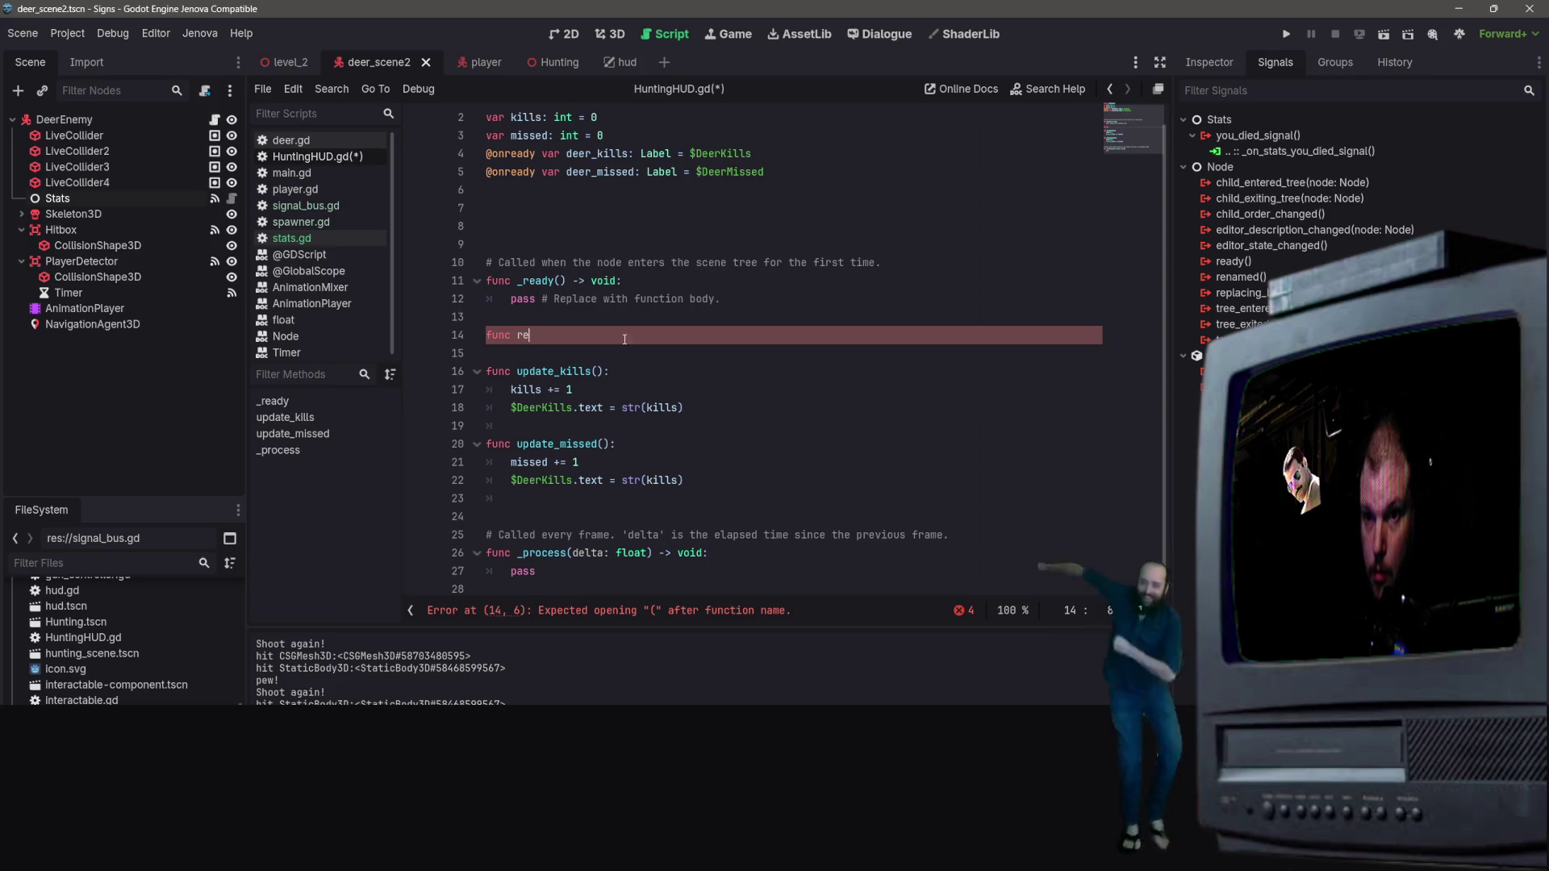
scroll(753, 364, up, 1)
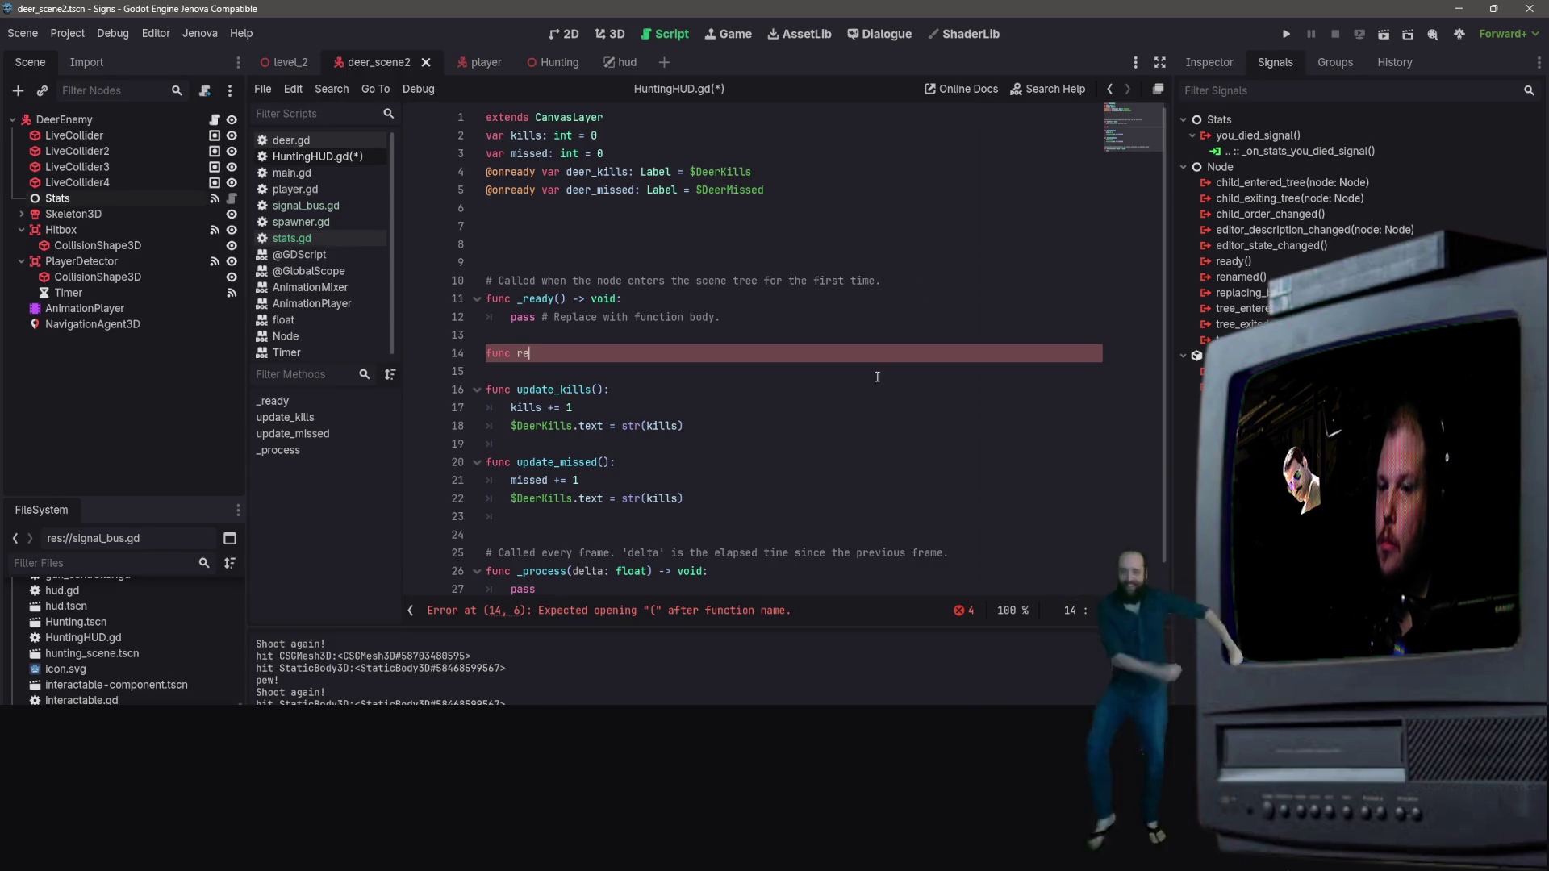
scroll(648, 366, down, 1)
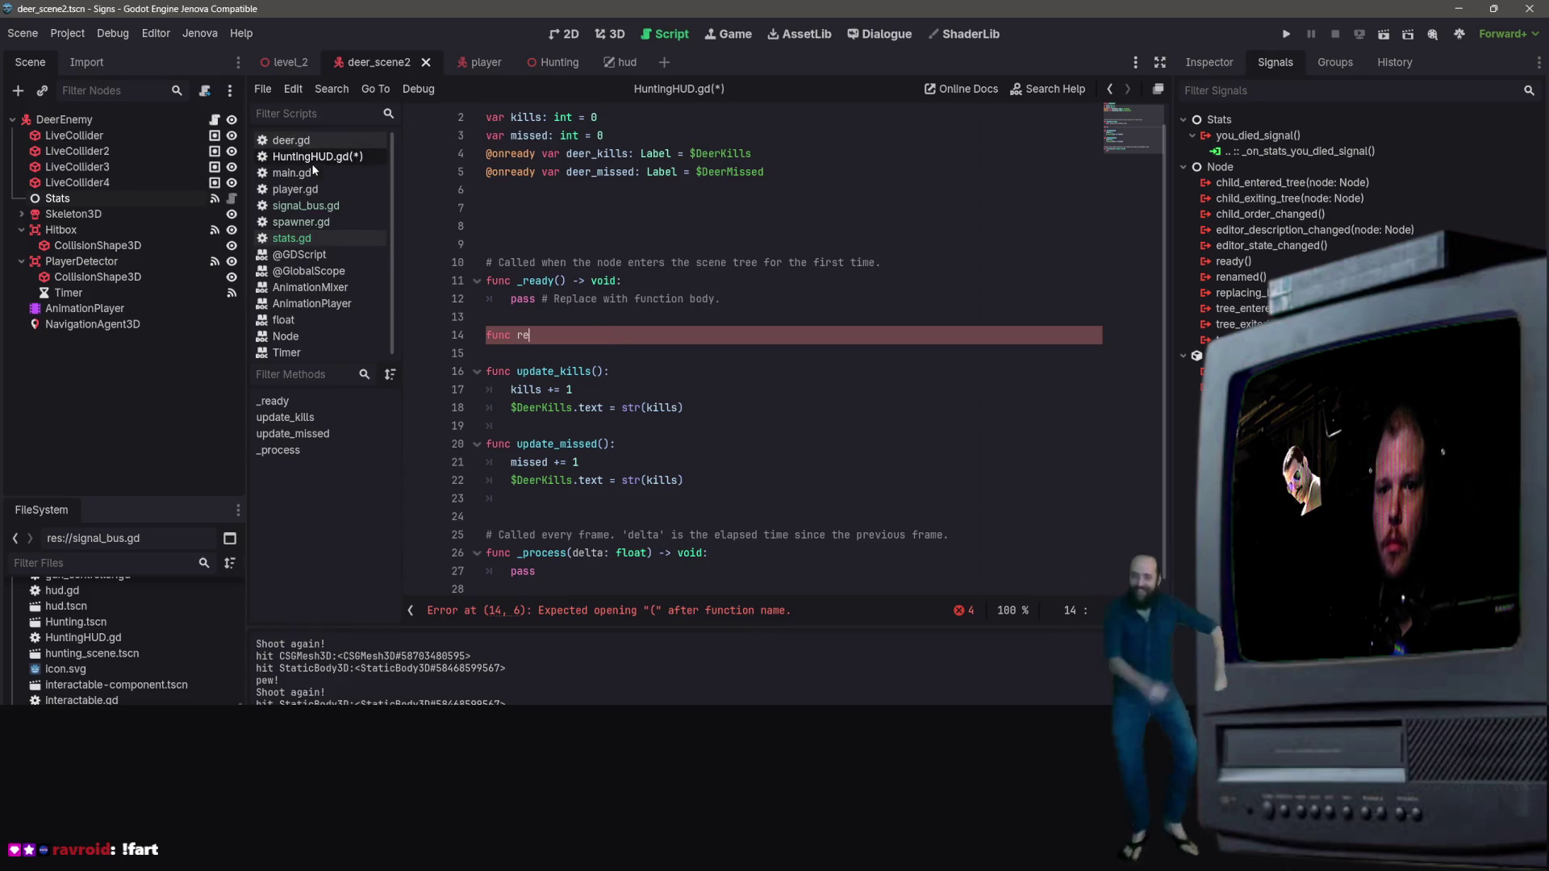
click(313, 207)
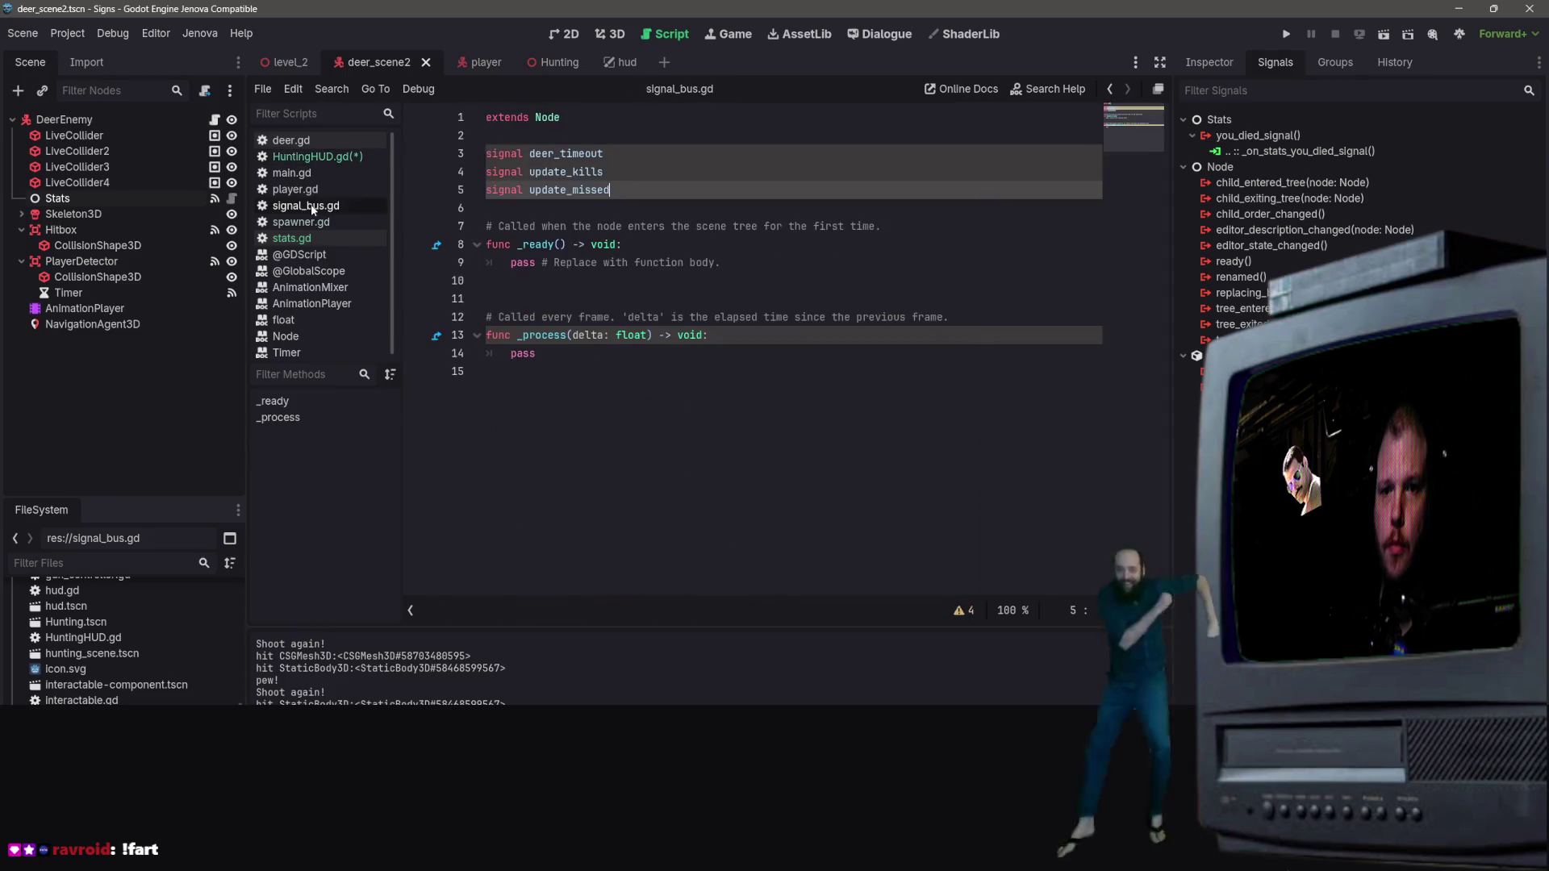
Step: Look through deer.gd, then select the SignalBus.deer_timeout connect line in spawner.gd
click(314, 157)
click(304, 142)
scroll(917, 347, down, 15)
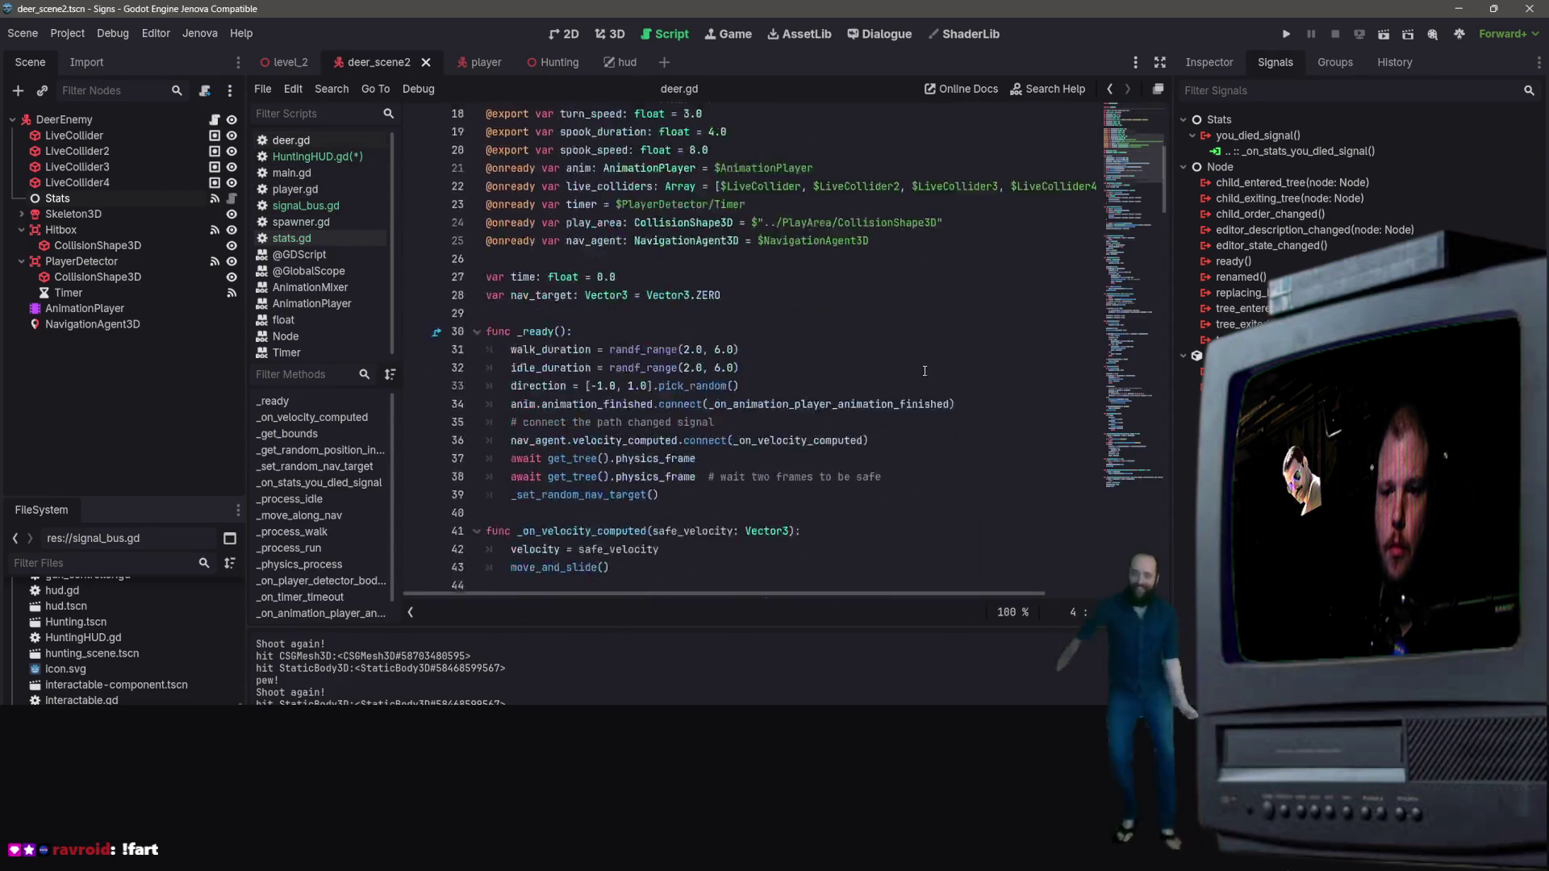
scroll(916, 347, up, 8)
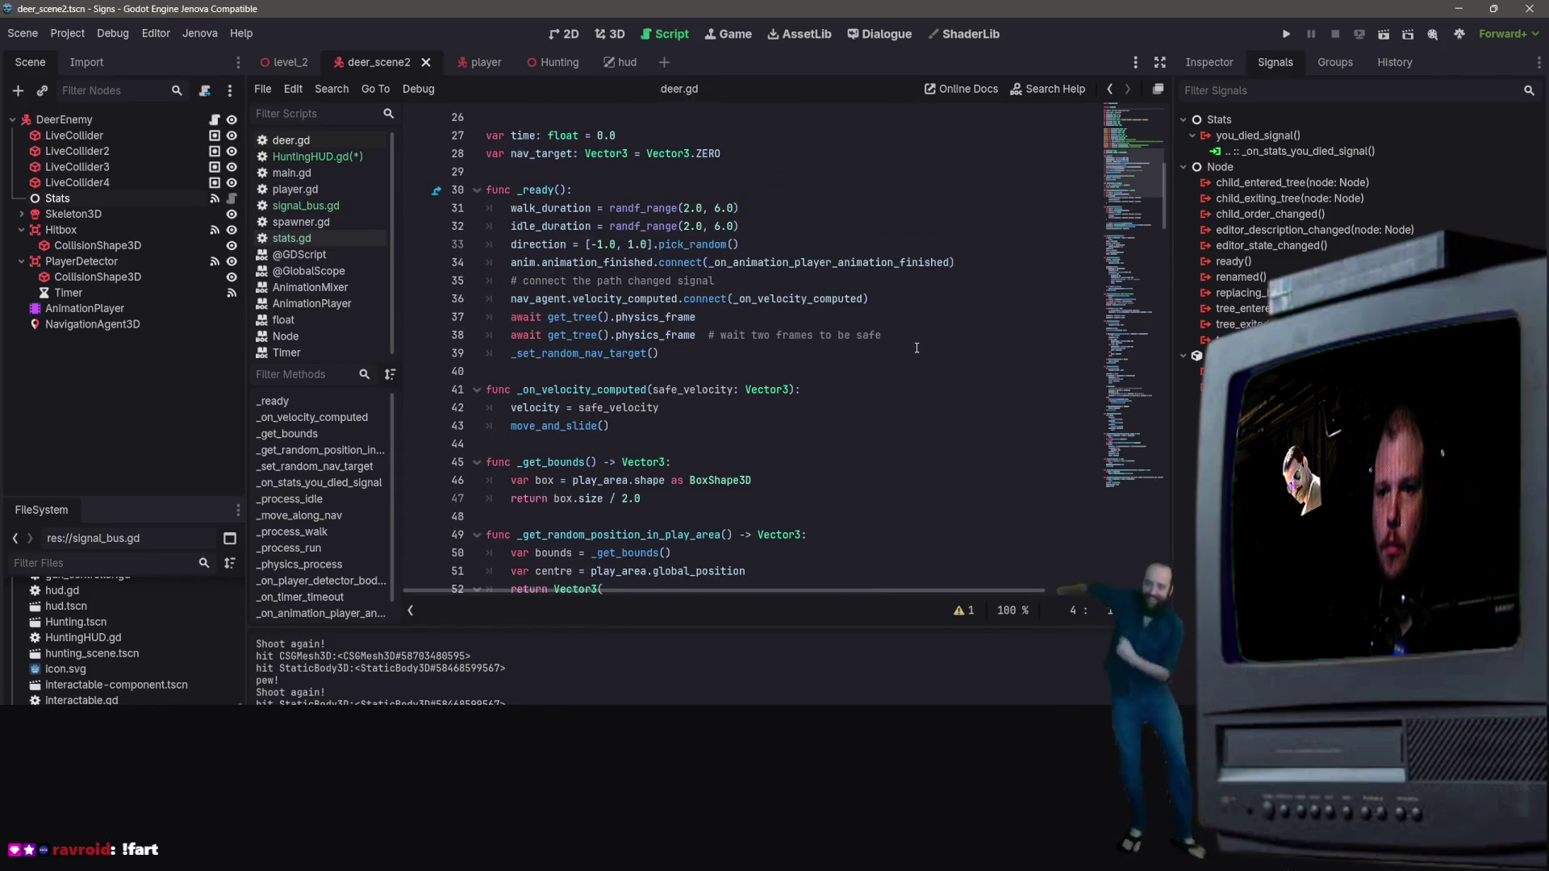
scroll(917, 348, up, 1)
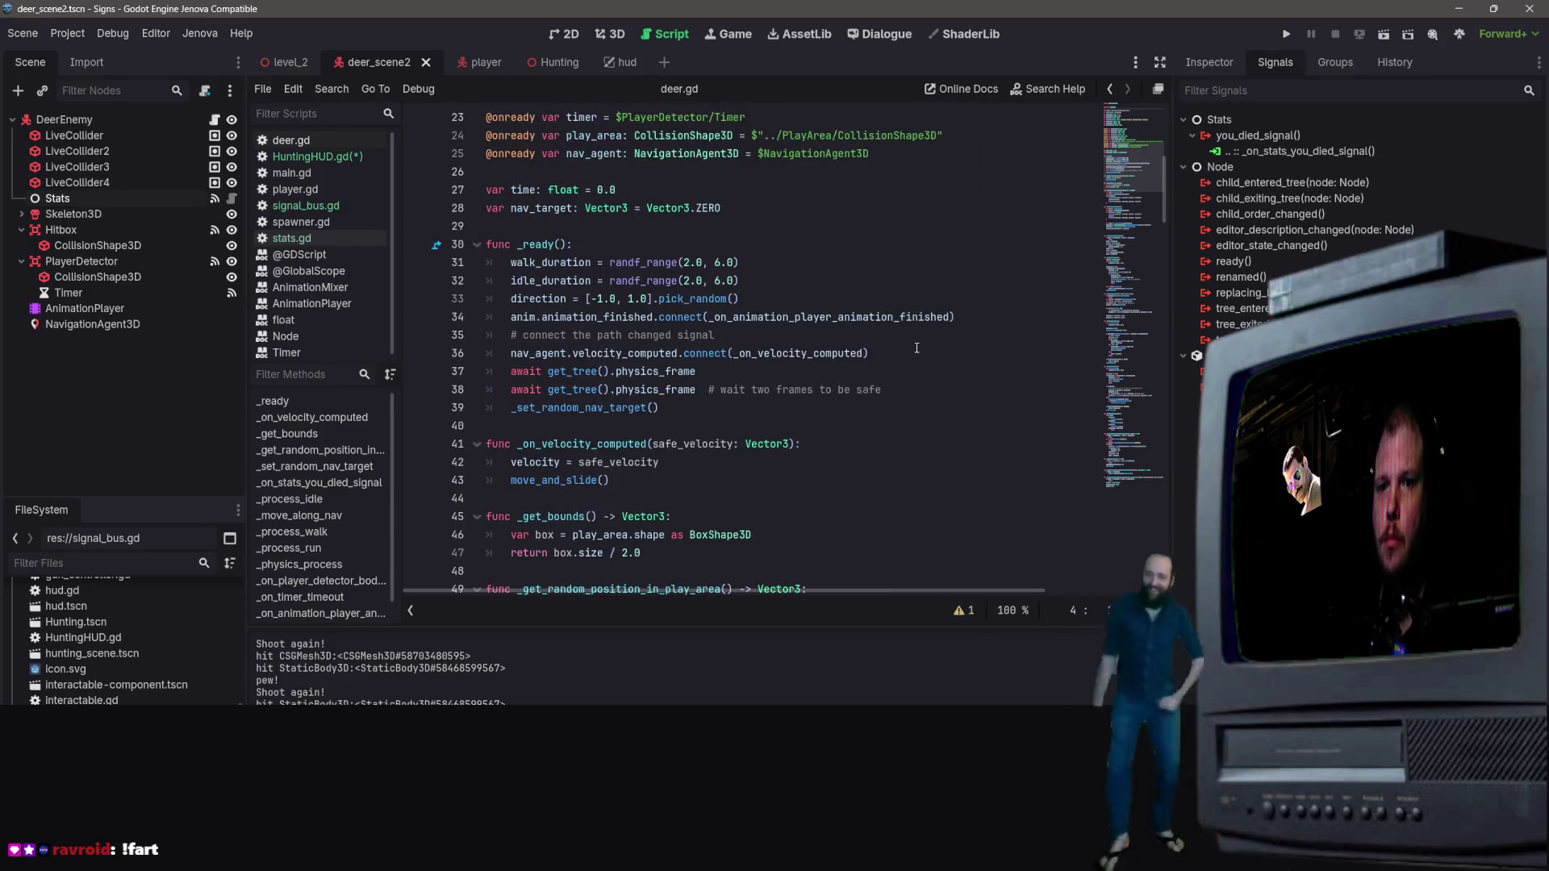
click(326, 221)
scroll(778, 306, up, 15)
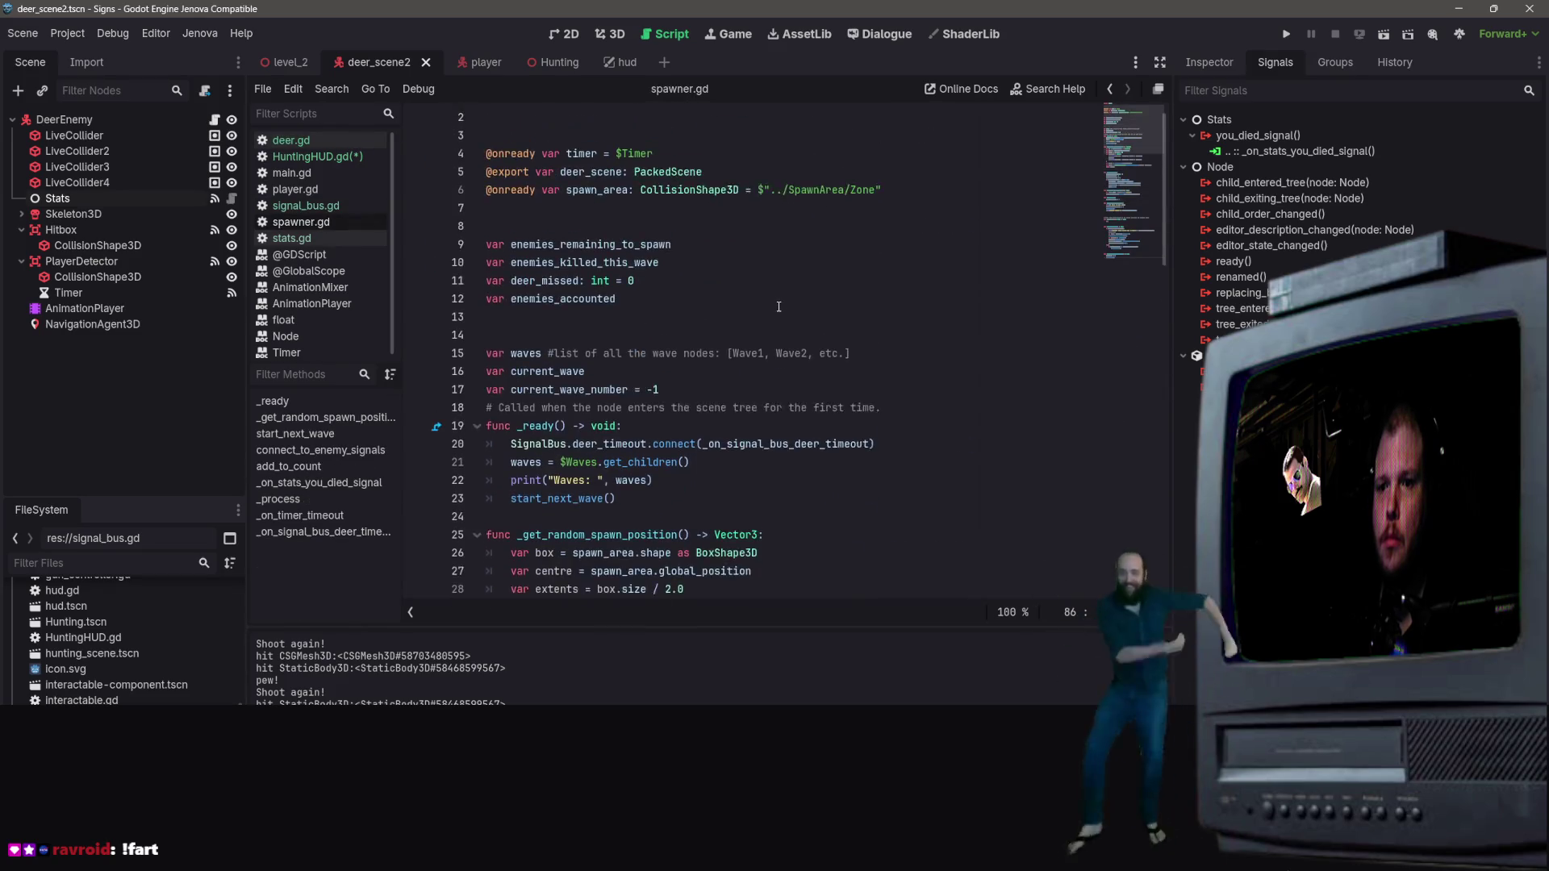
scroll(779, 306, down, 1)
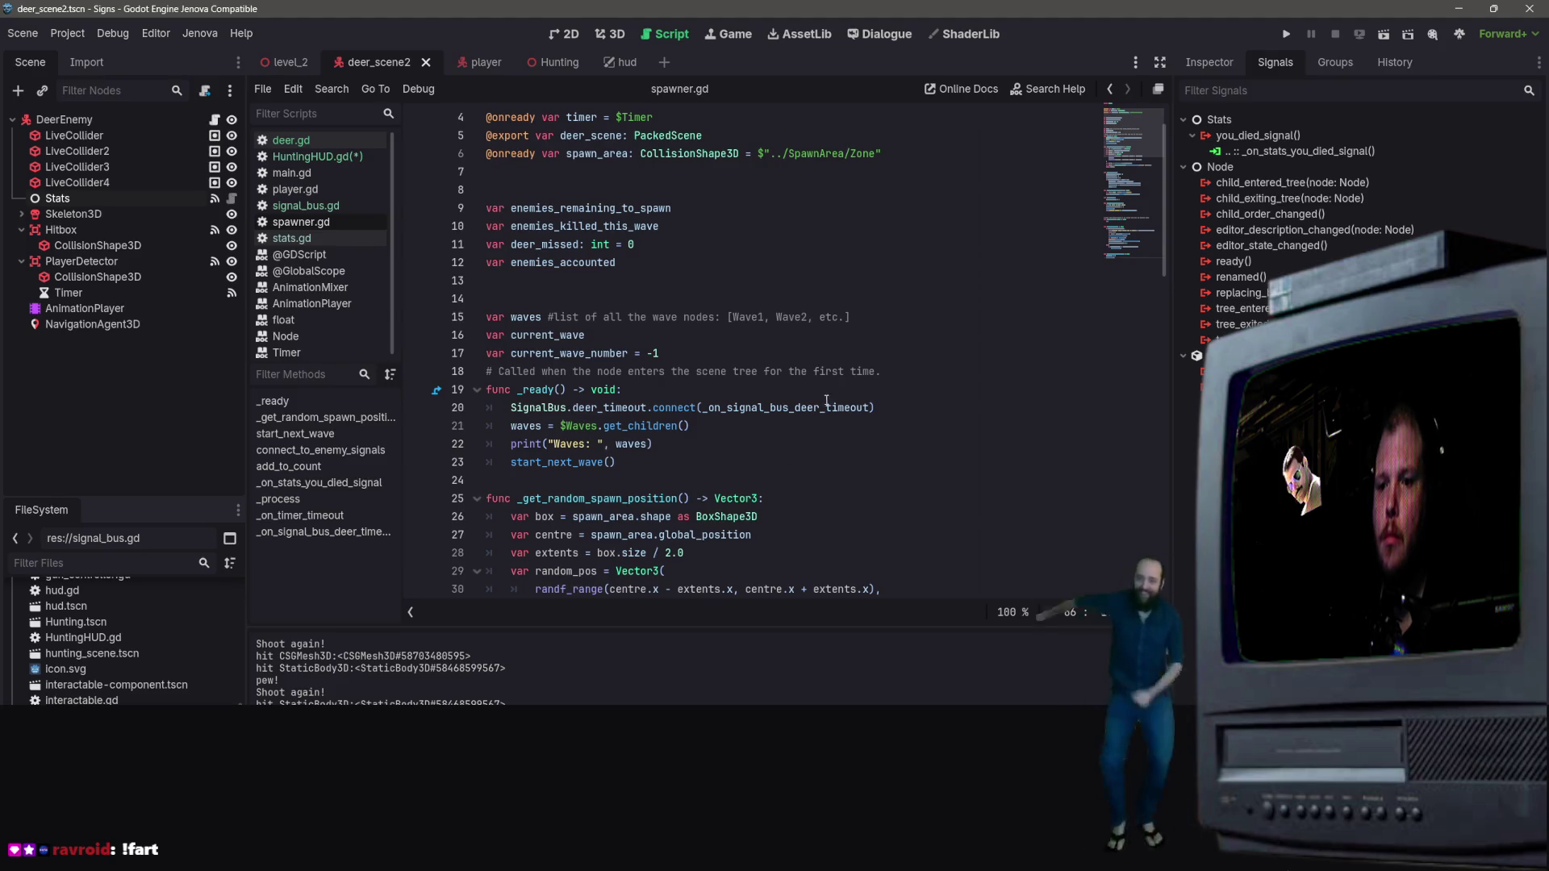
scroll(827, 401, down, 1)
drag(877, 354, 642, 333)
click(929, 345)
drag(930, 344, 498, 366)
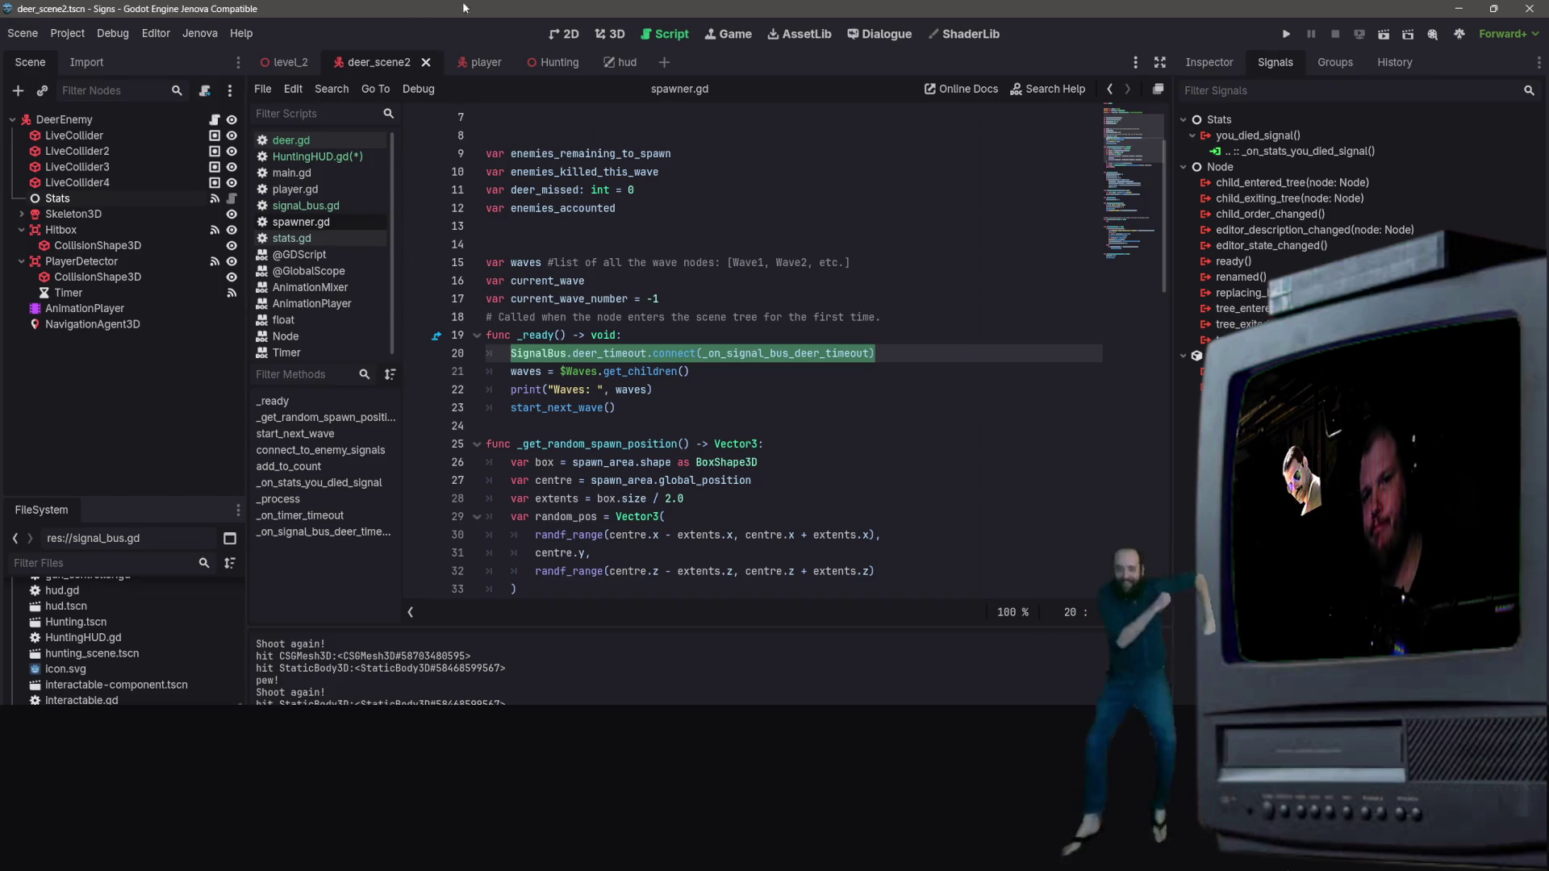
Step: In HuntingHUD.gd, replace the pass placeholder in _ready with 'Signal'
click(330, 162)
drag(615, 304, 498, 304)
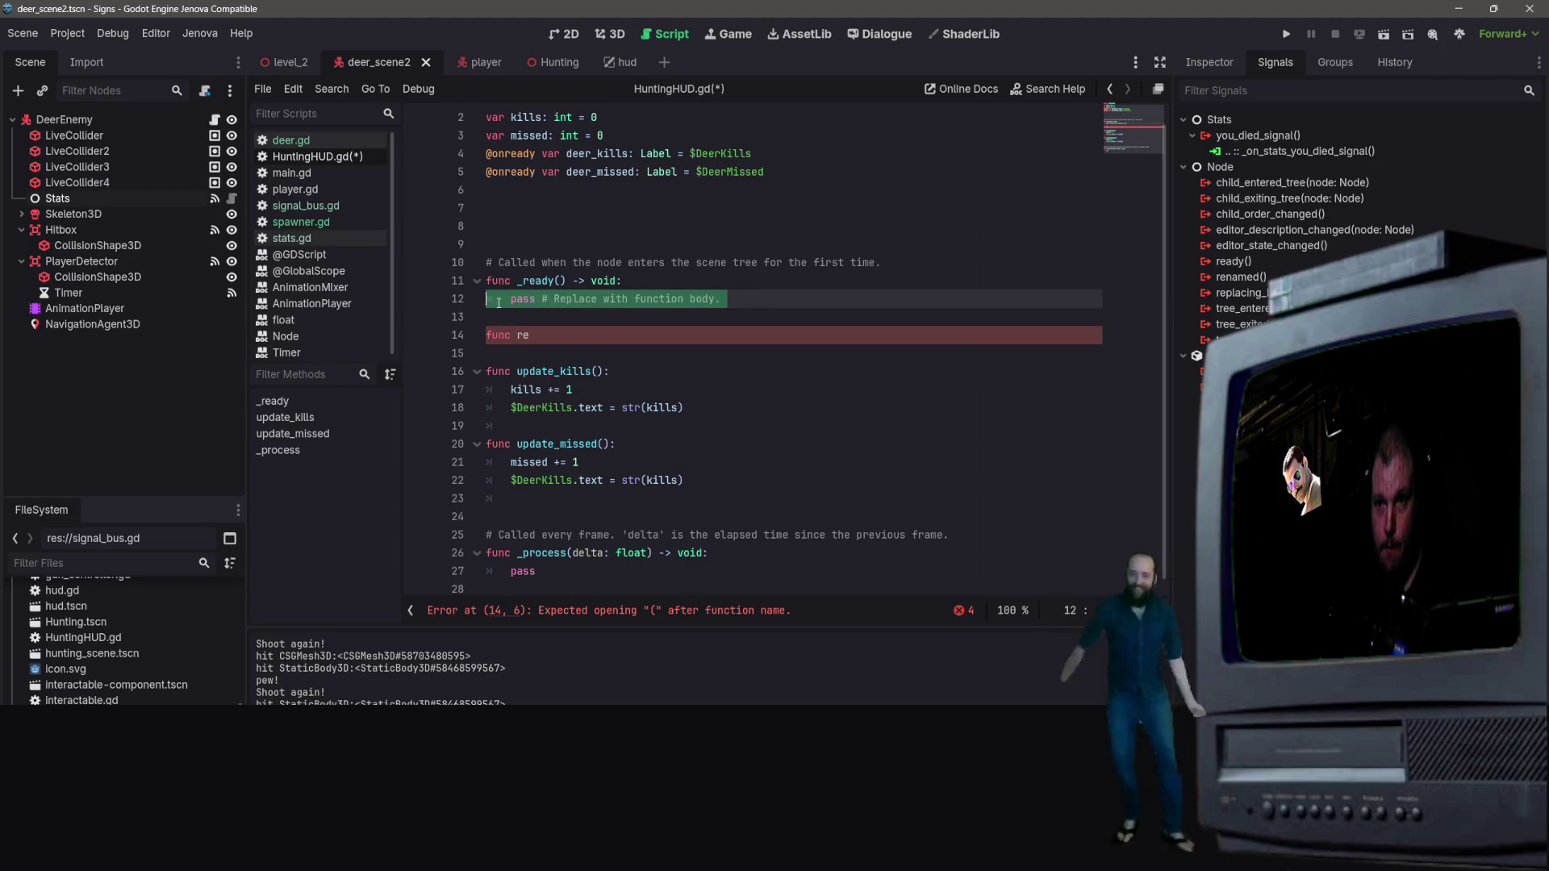
text(Signal)
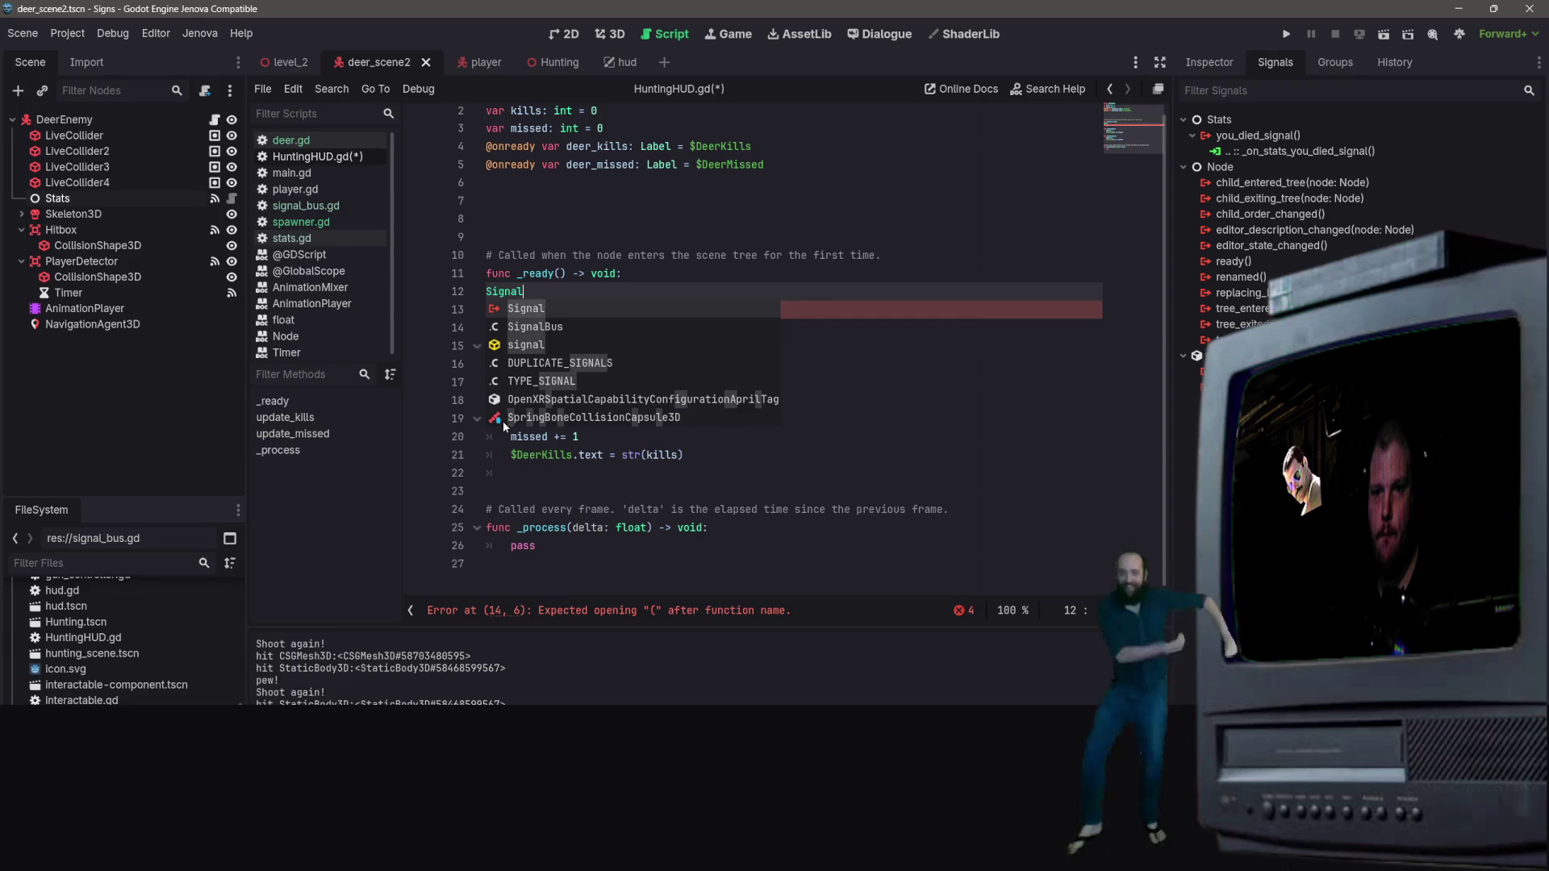
Step: Autocomplete 'Signal' to SignalBus and add a period after it on line 12
key(Return)
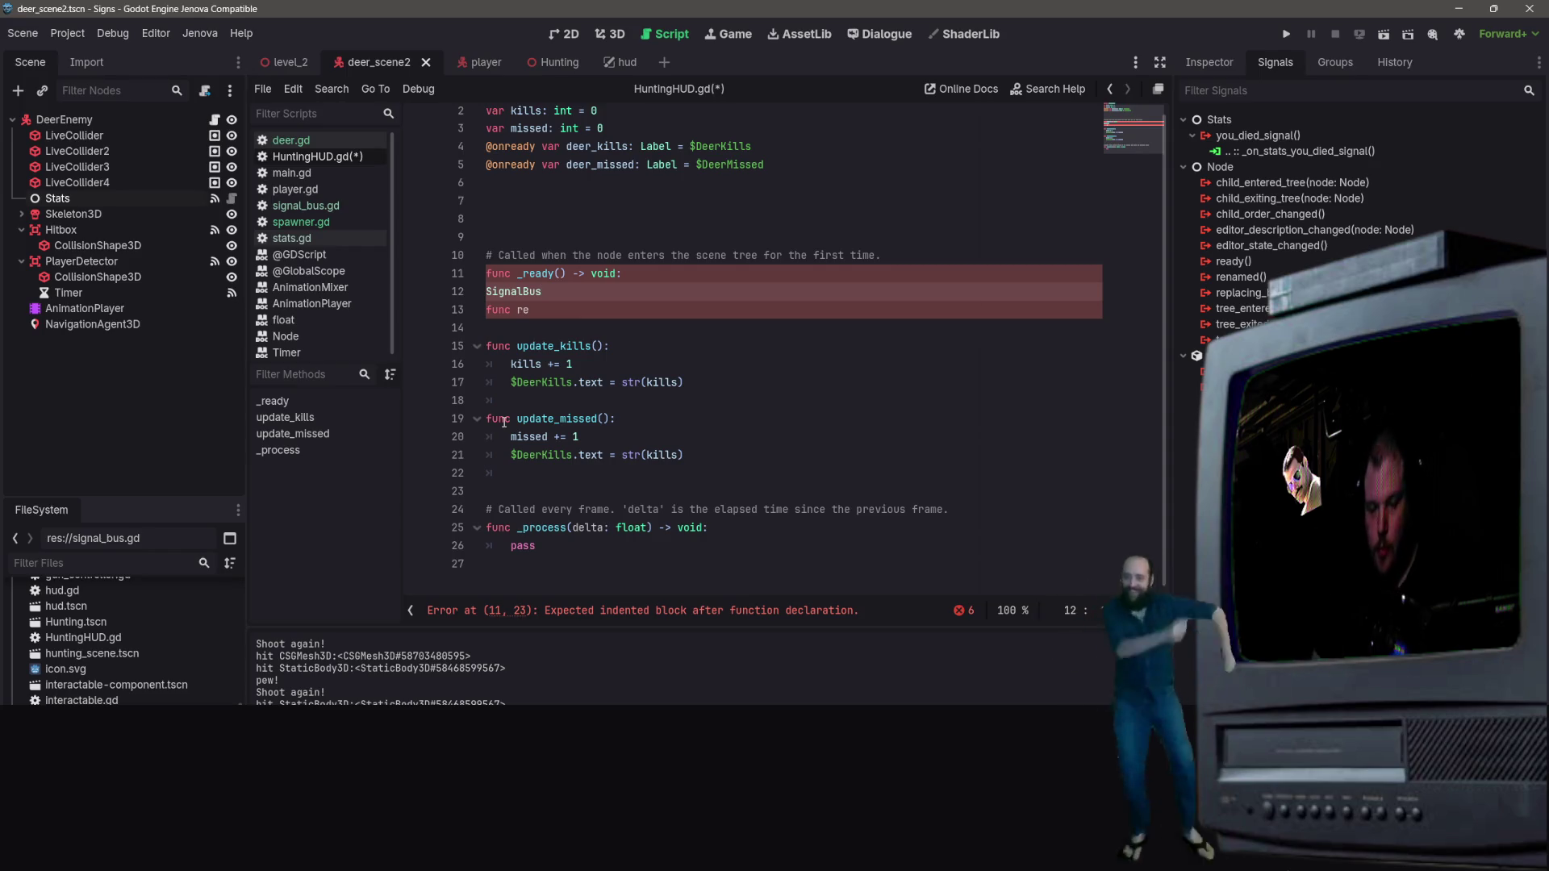
text(.)
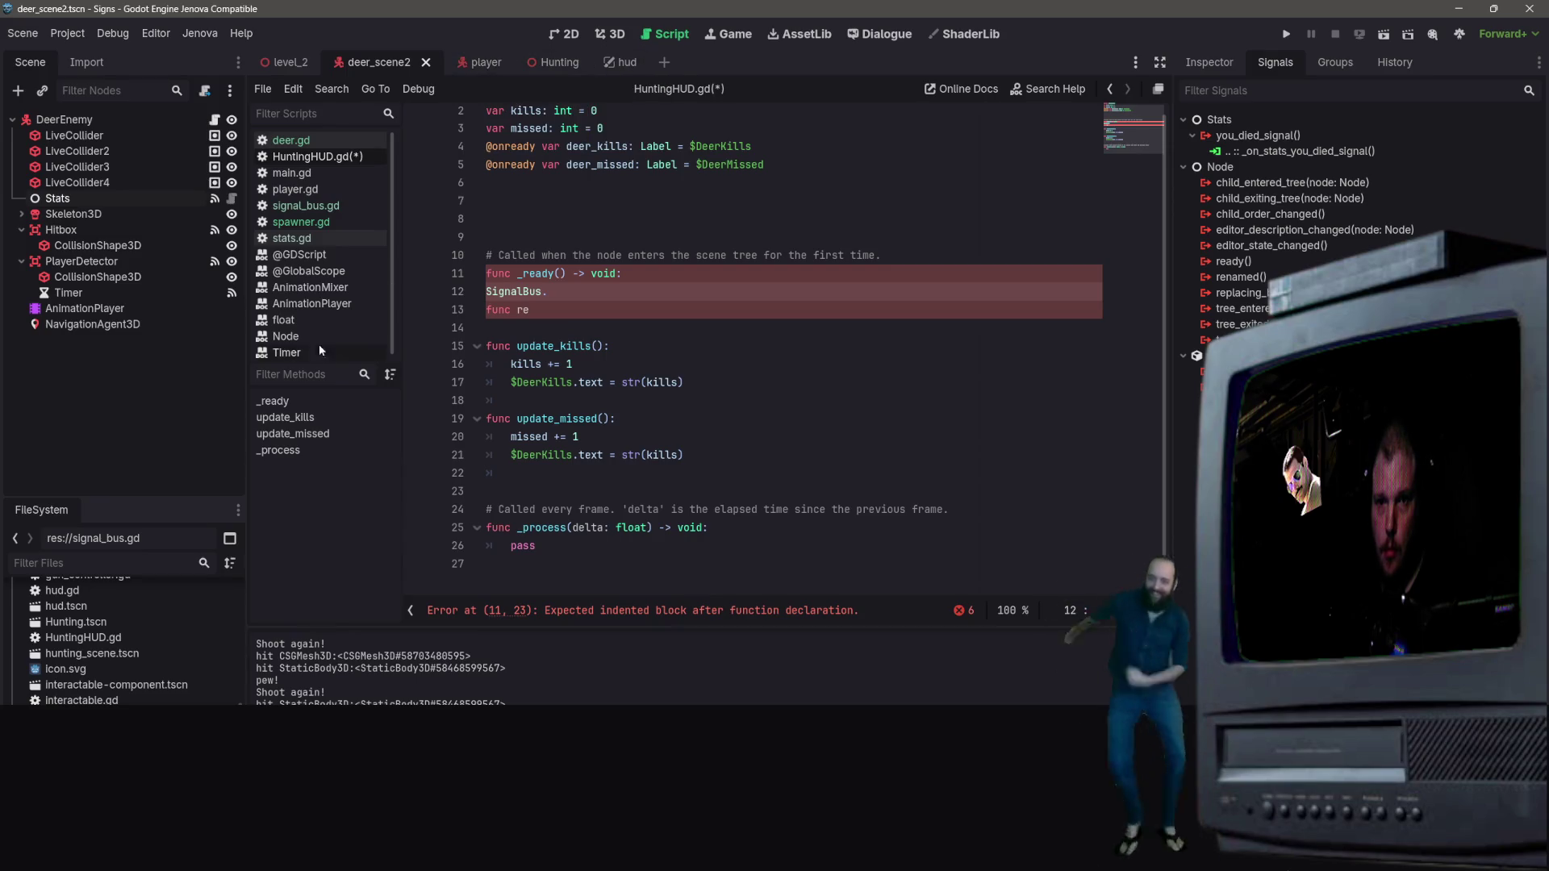
Step: Rename update_kills to kill_signal and update_missed to missed_signal in signal_bus.gd, and save
click(314, 207)
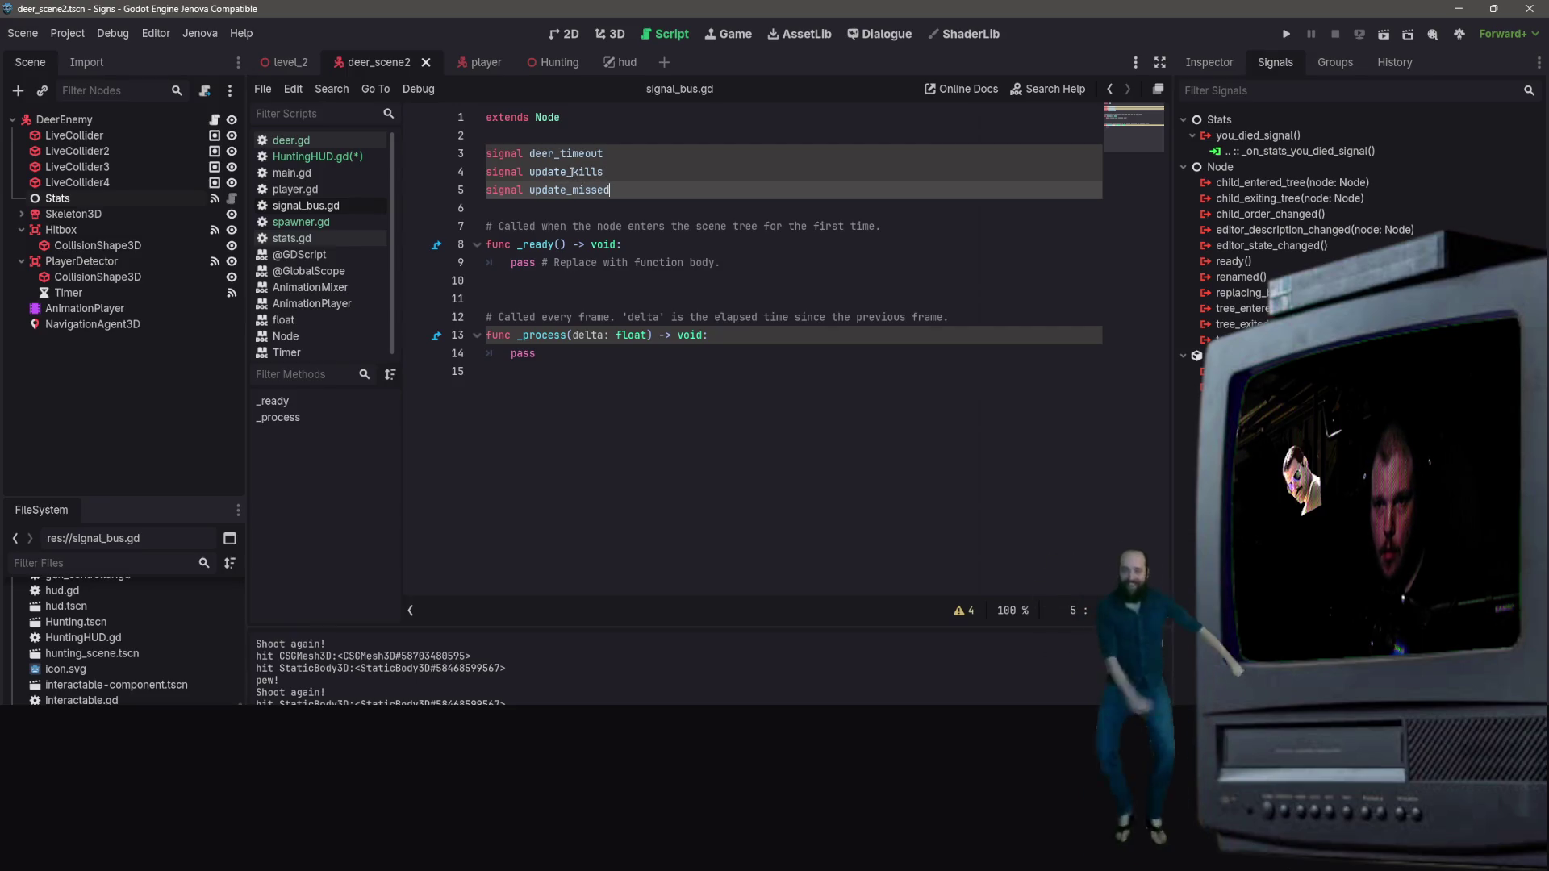
double_click(572, 172)
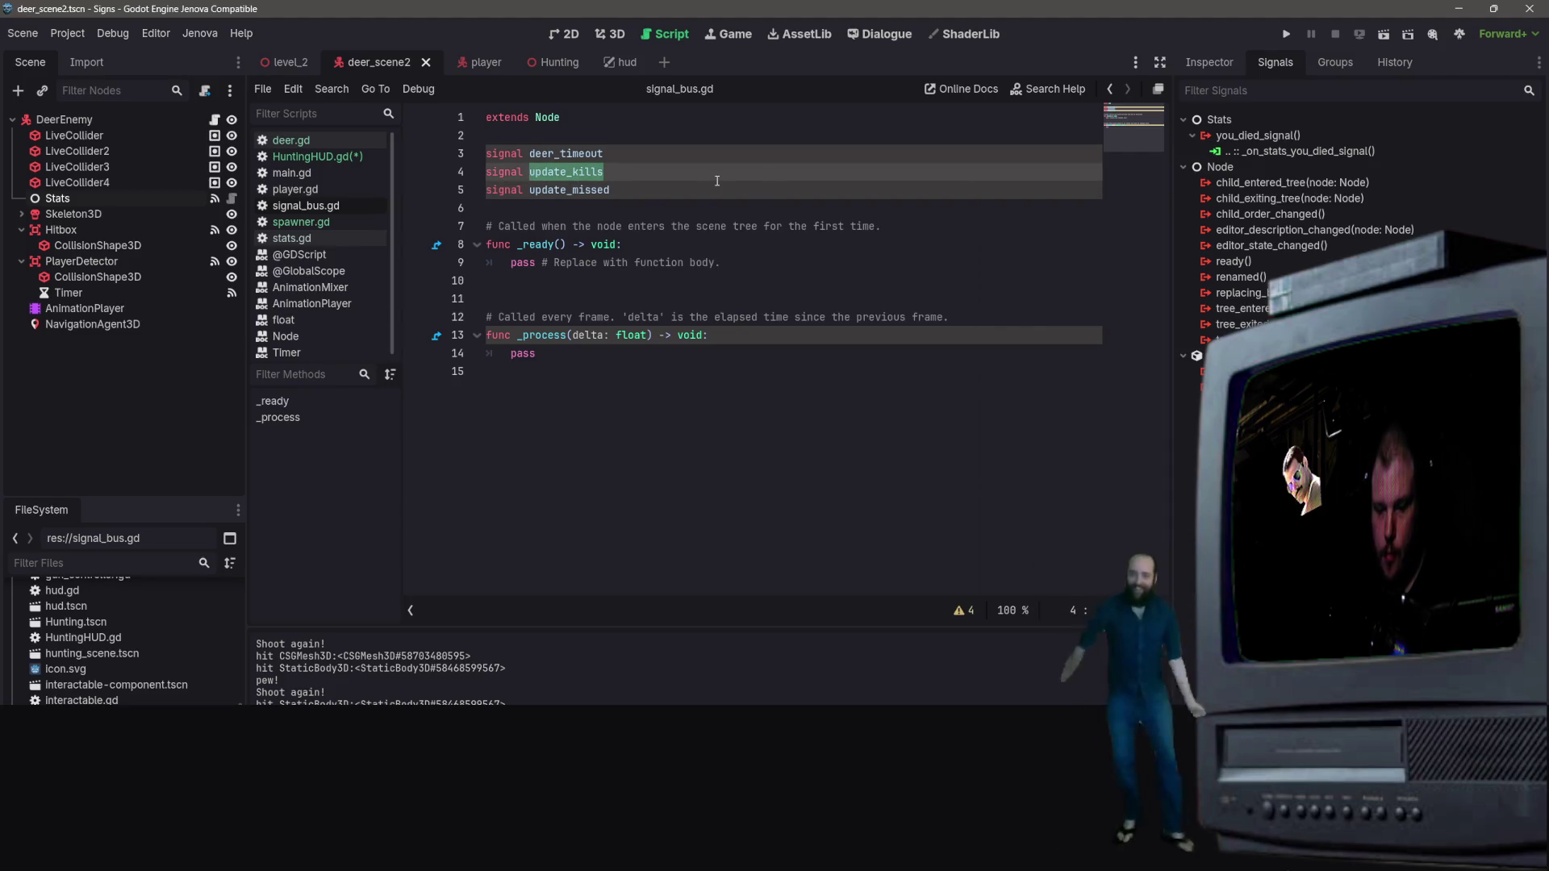
text(kill_si)
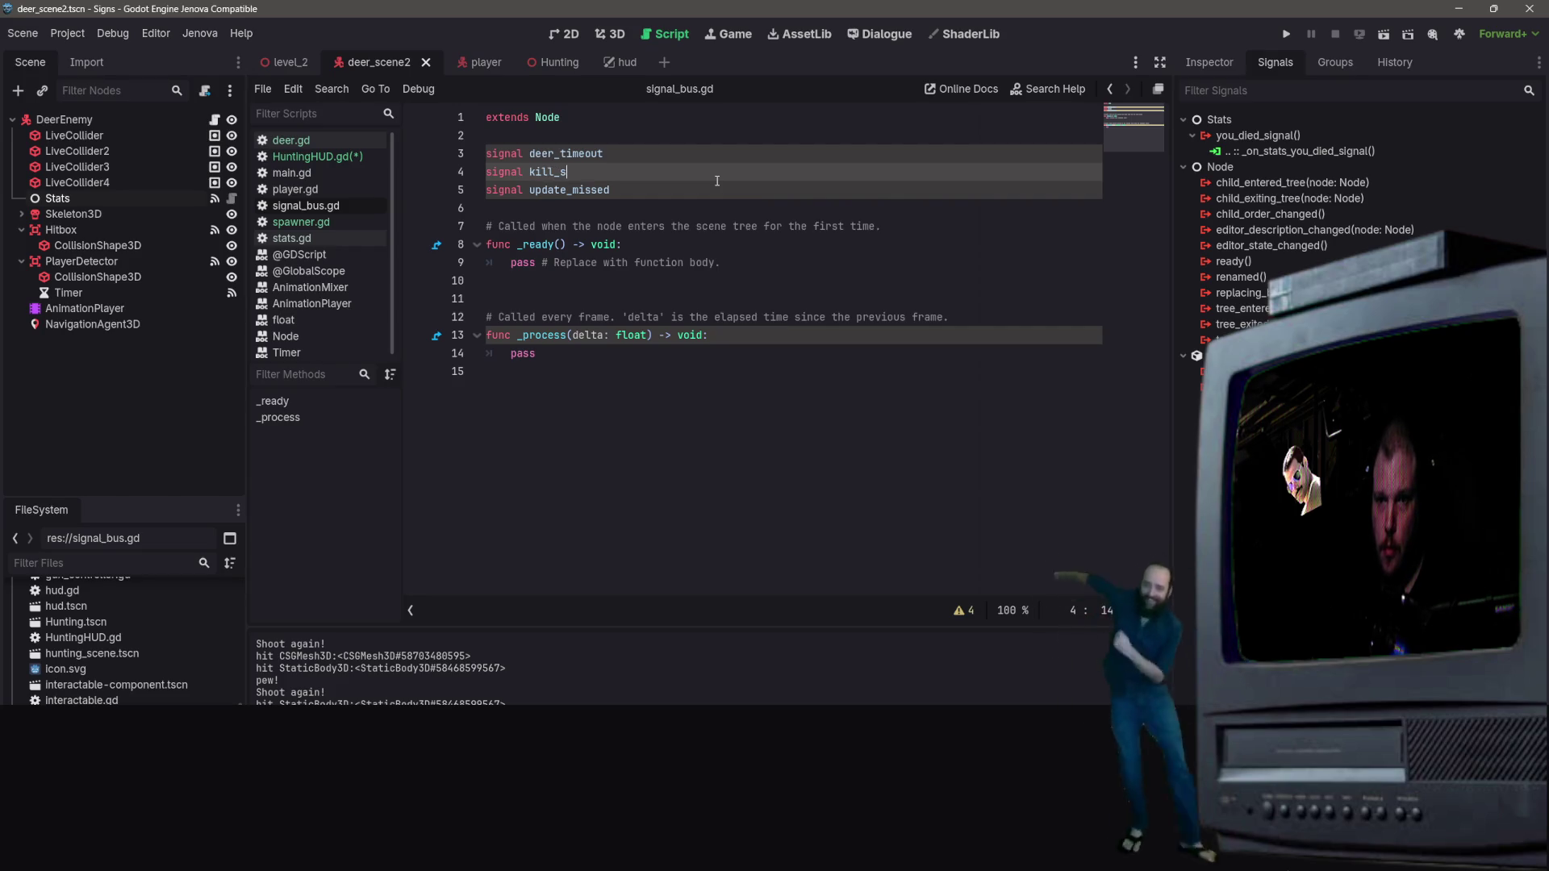
text(gnal)
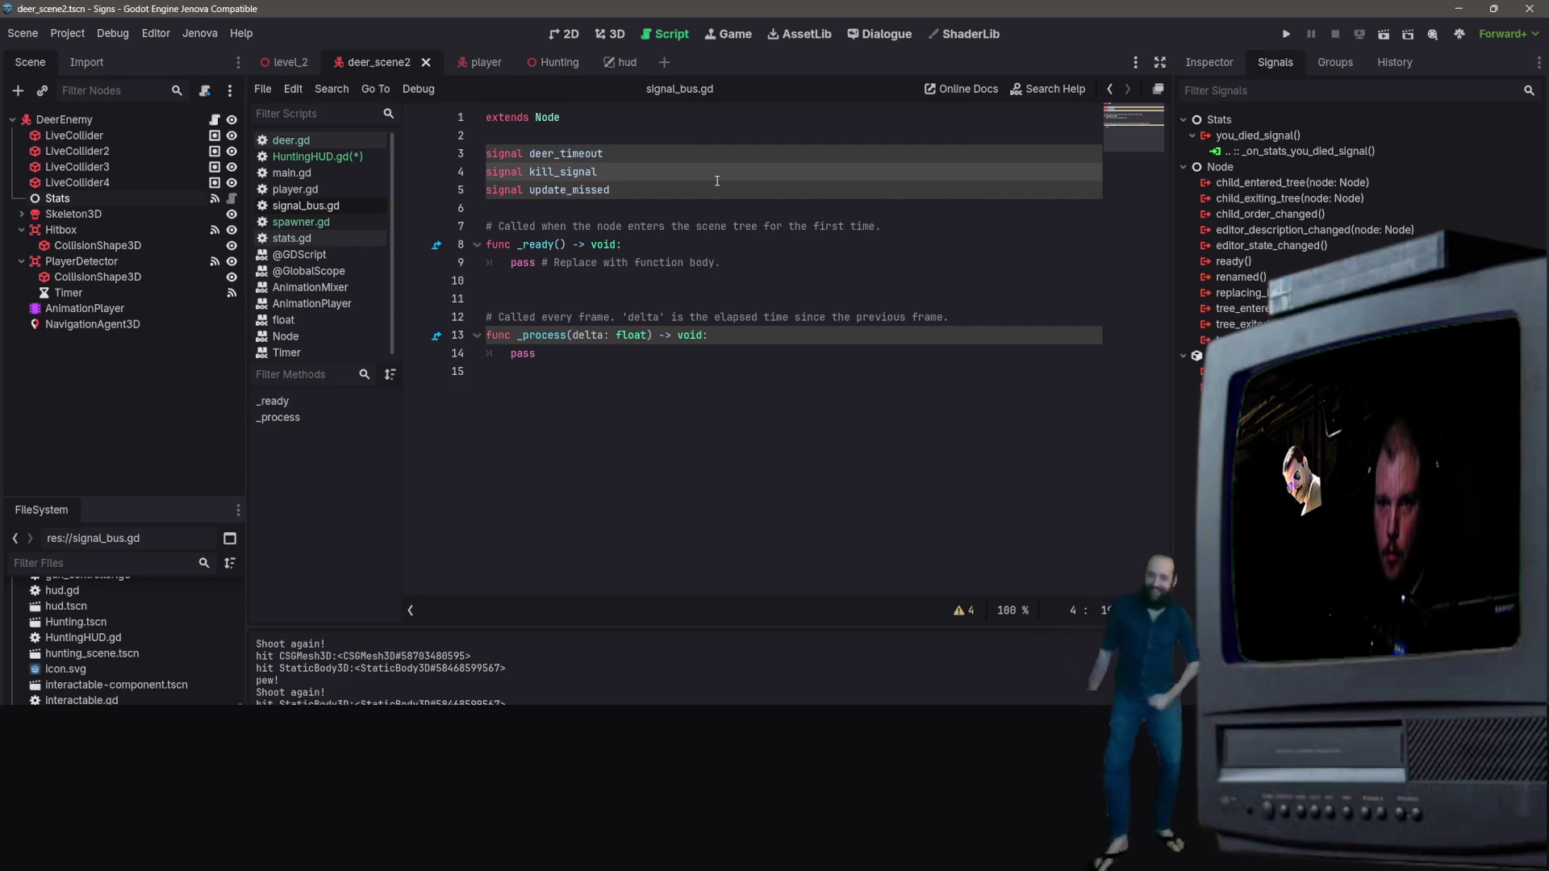
key(Down)
key(ctrl+shift+Left)
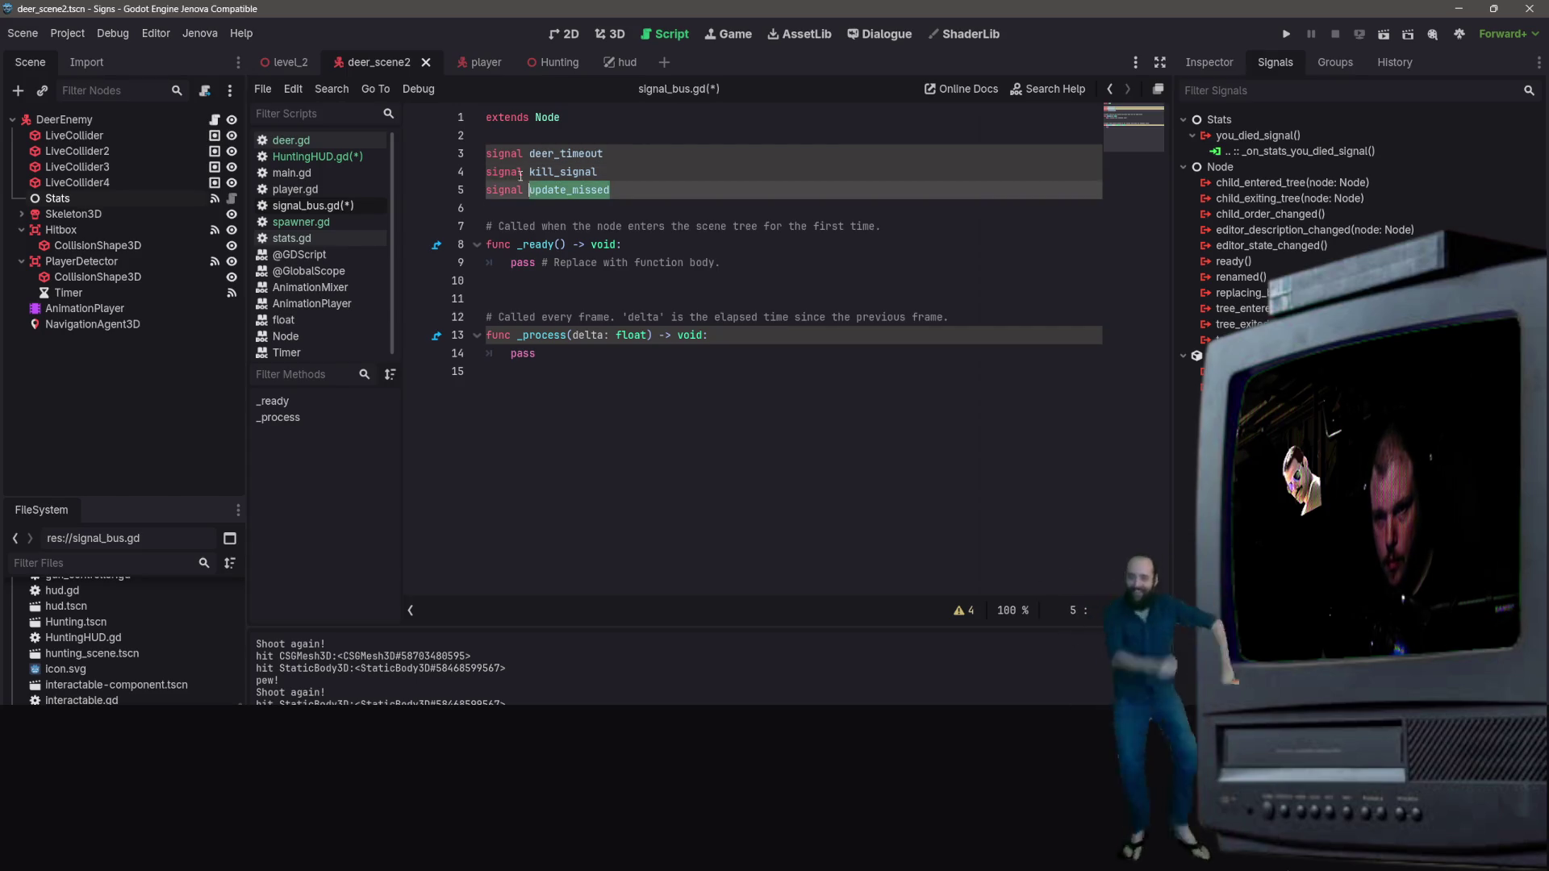
text(missed_siog)
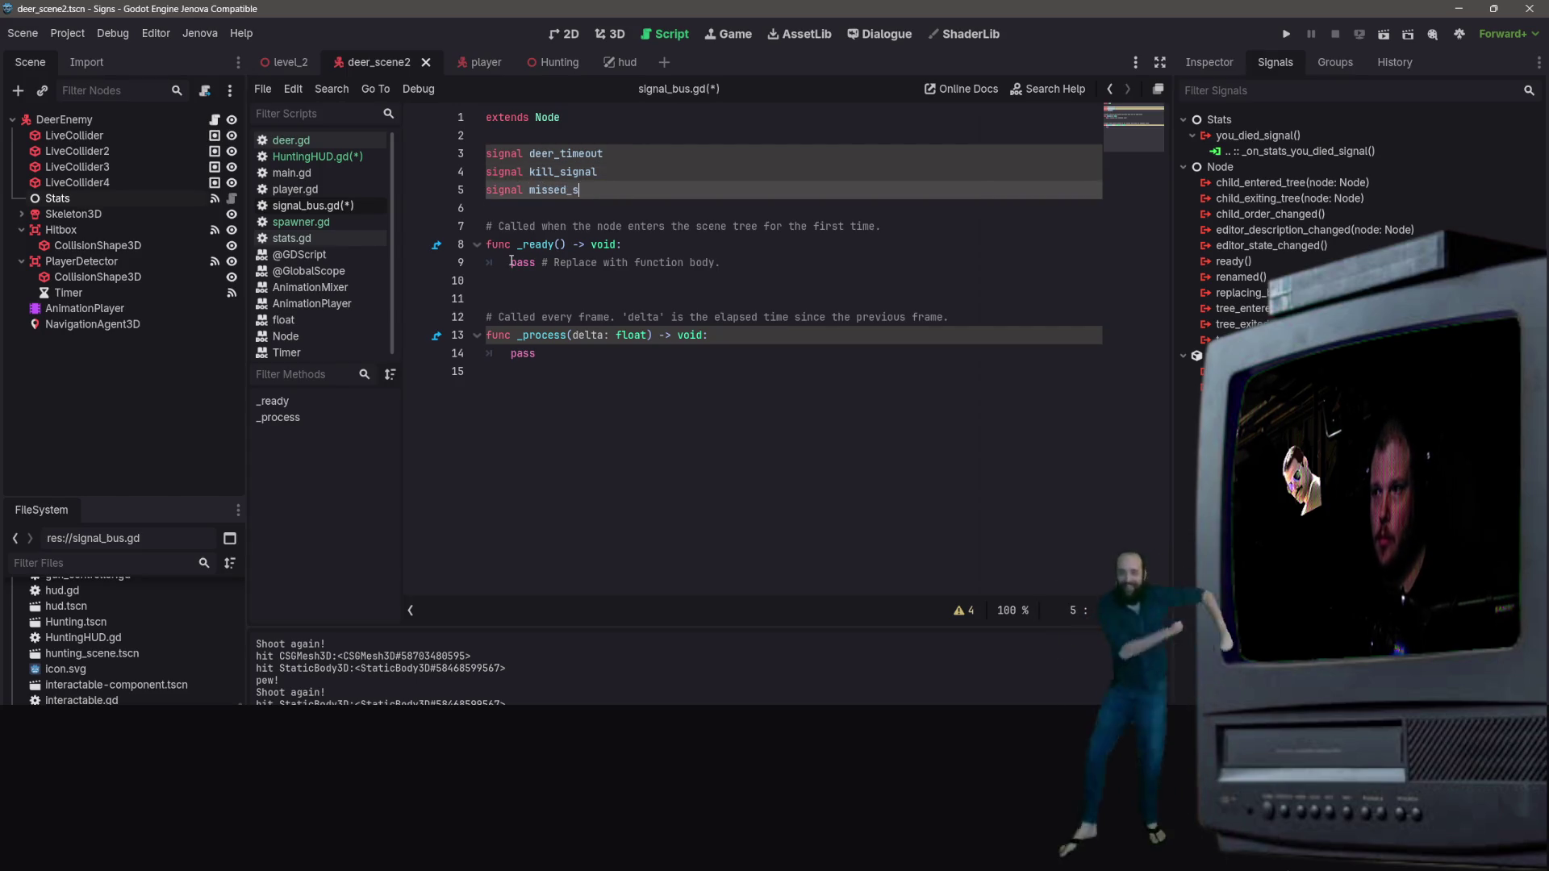
key(BackSpace)
key(BackSpace)
text(gnal)
key(ctrl+s)
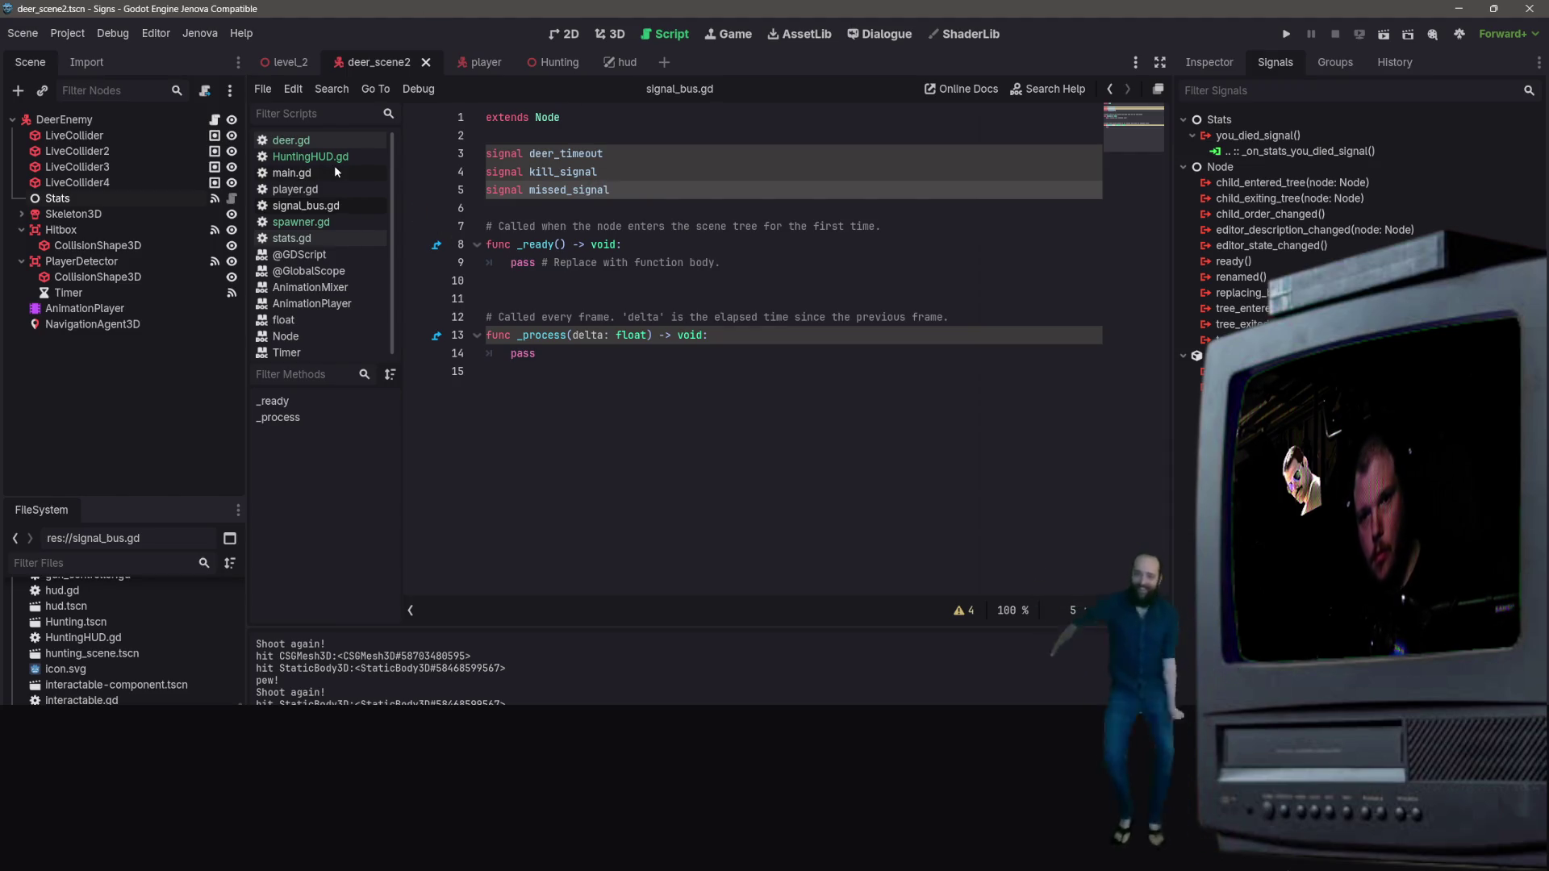
click(334, 168)
click(351, 158)
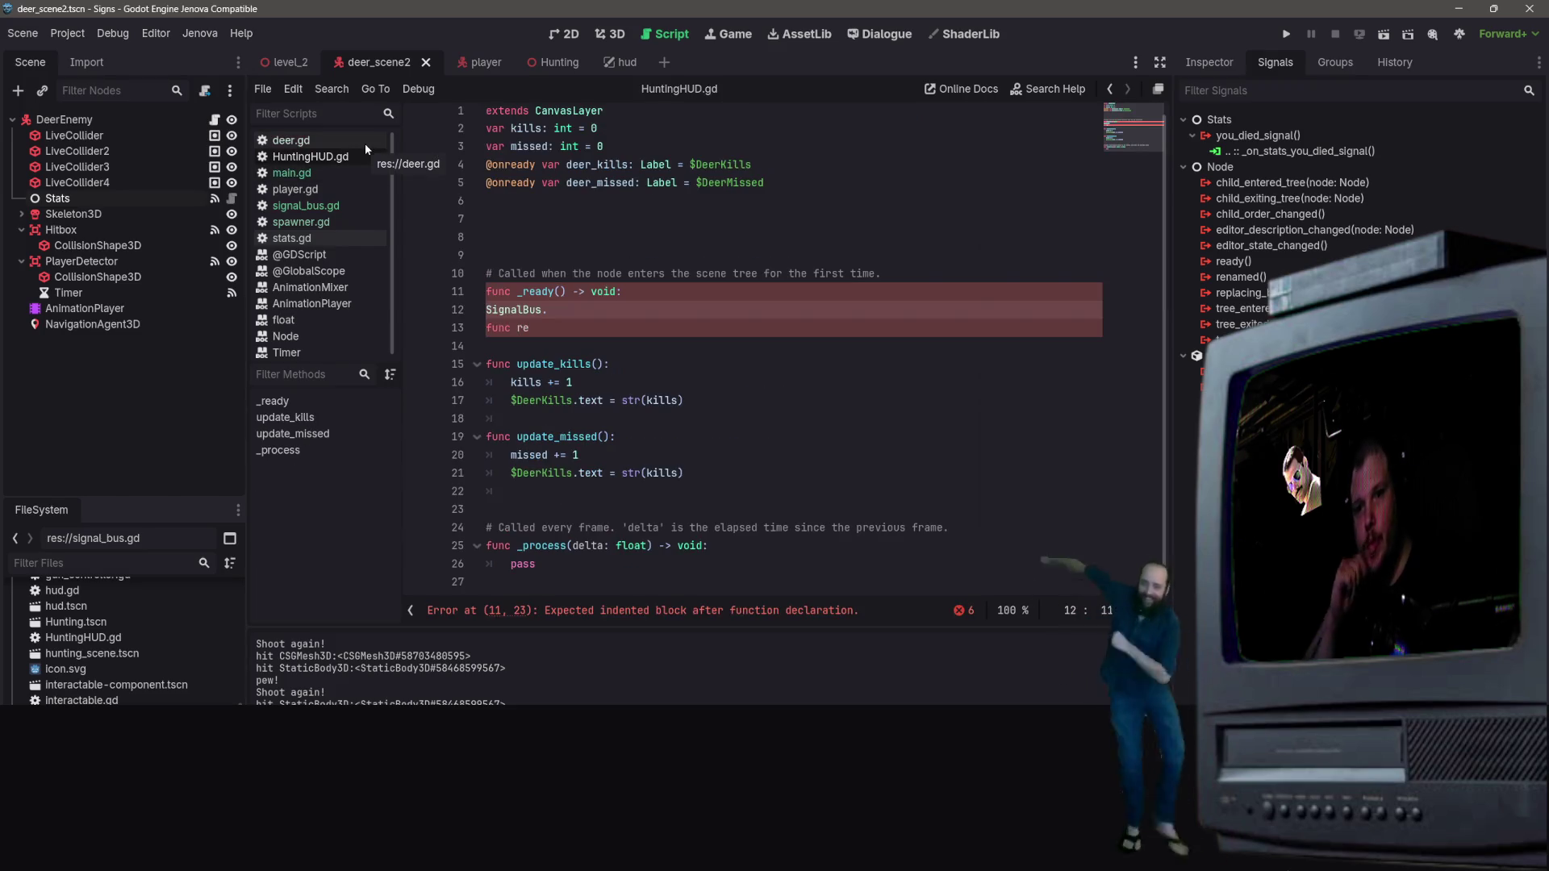
Step: Delete the stray 'func re' text and indent the SignalBus line into _ready
key(BackSpace)
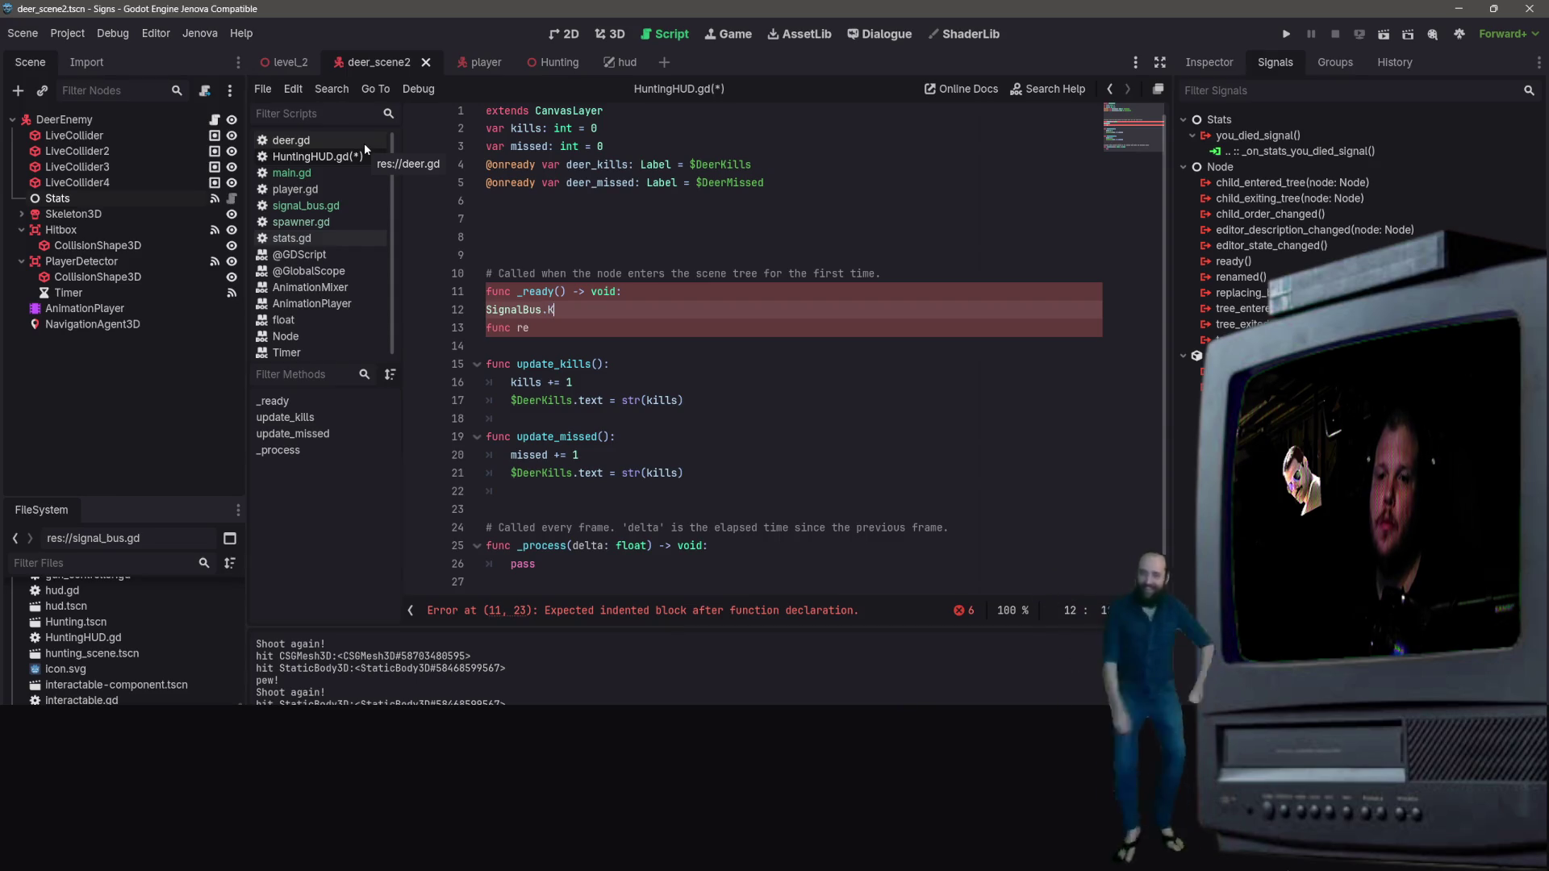
key(BackSpace)
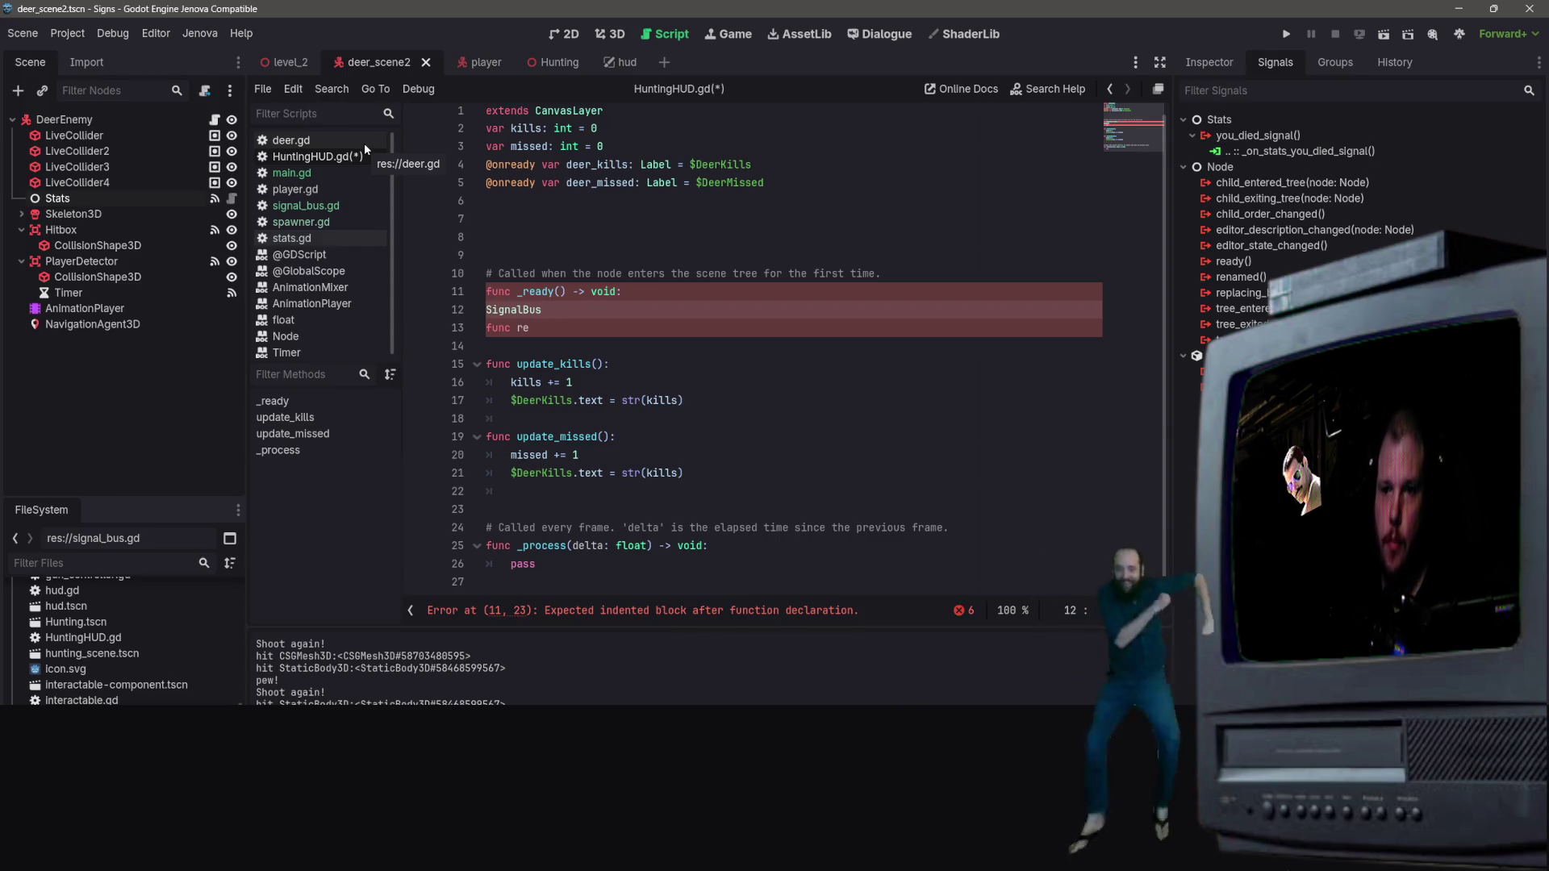
drag(530, 328, 487, 328)
key(BackSpace)
click(481, 312)
key(Tab)
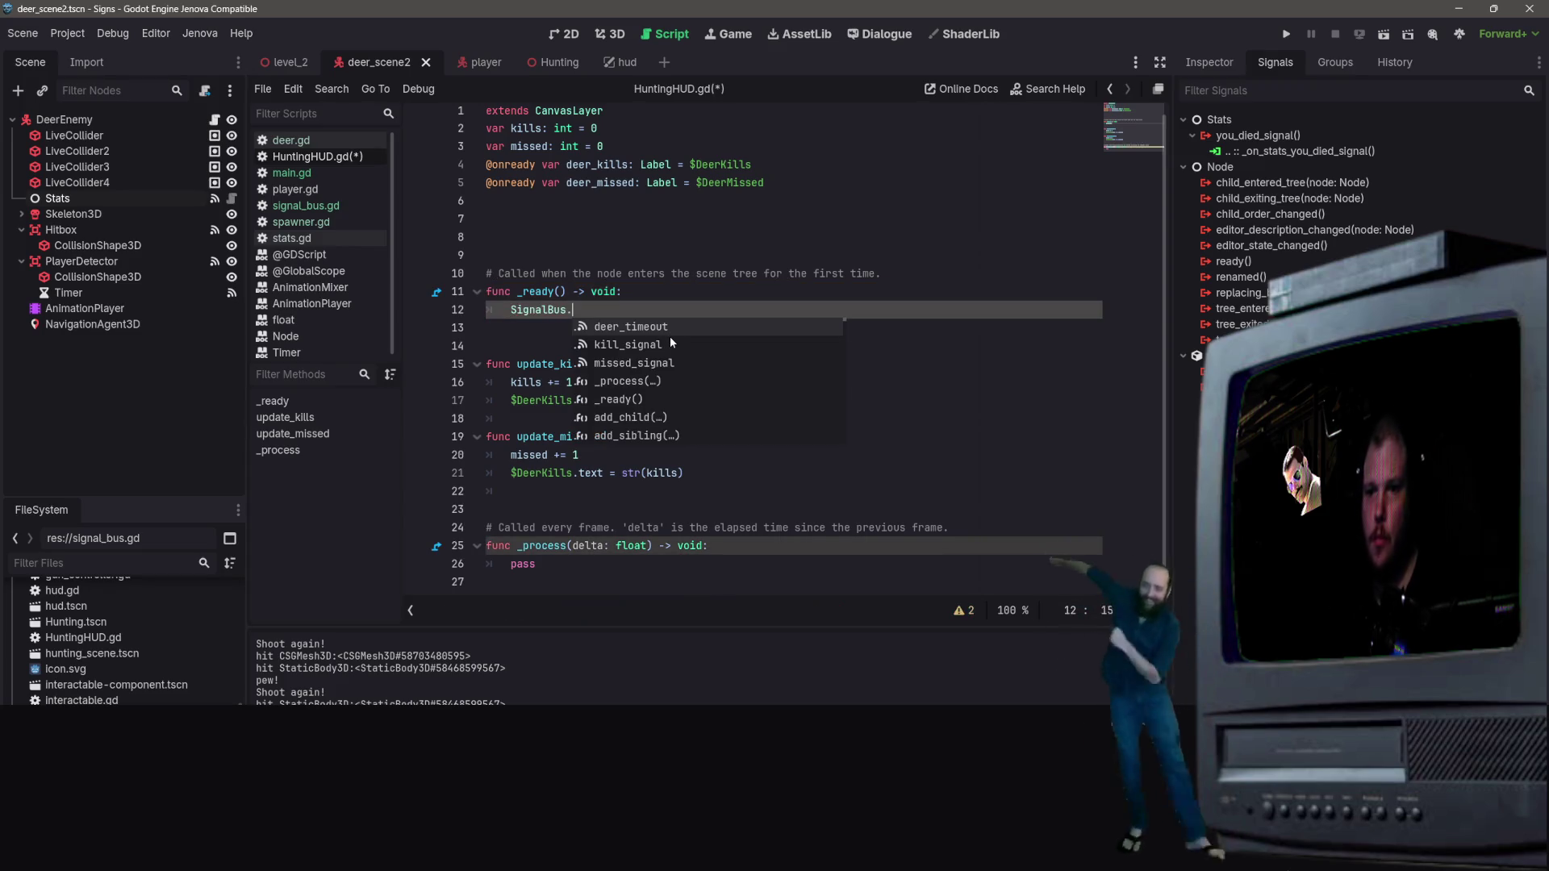
Step: Complete line 12 as SignalBus.kill_signal.connect(update_kills) and start a new line below
click(630, 344)
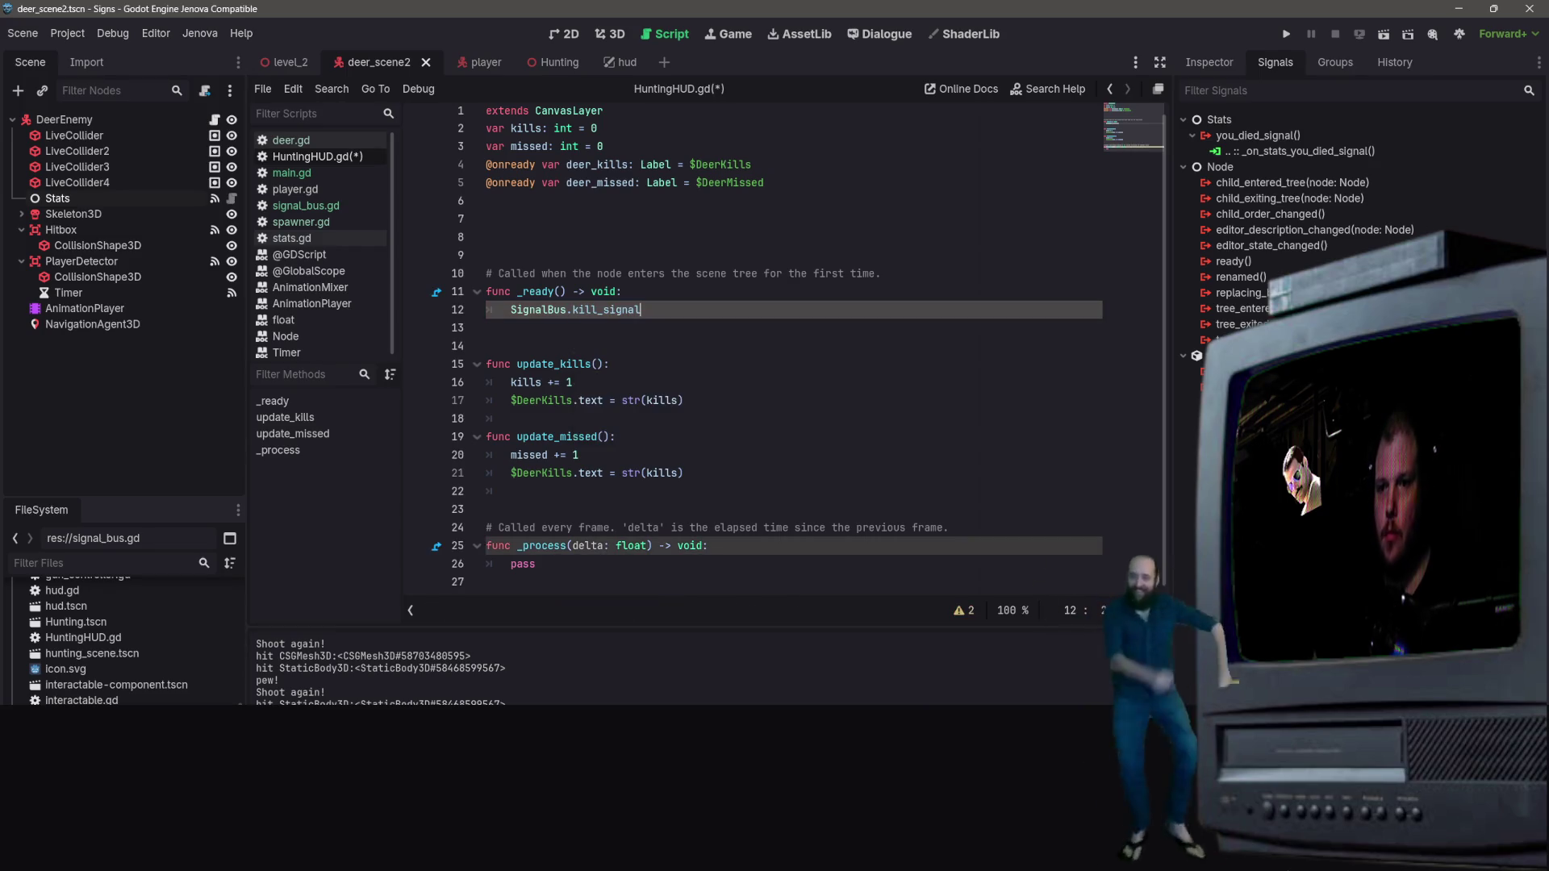
text(.connect()
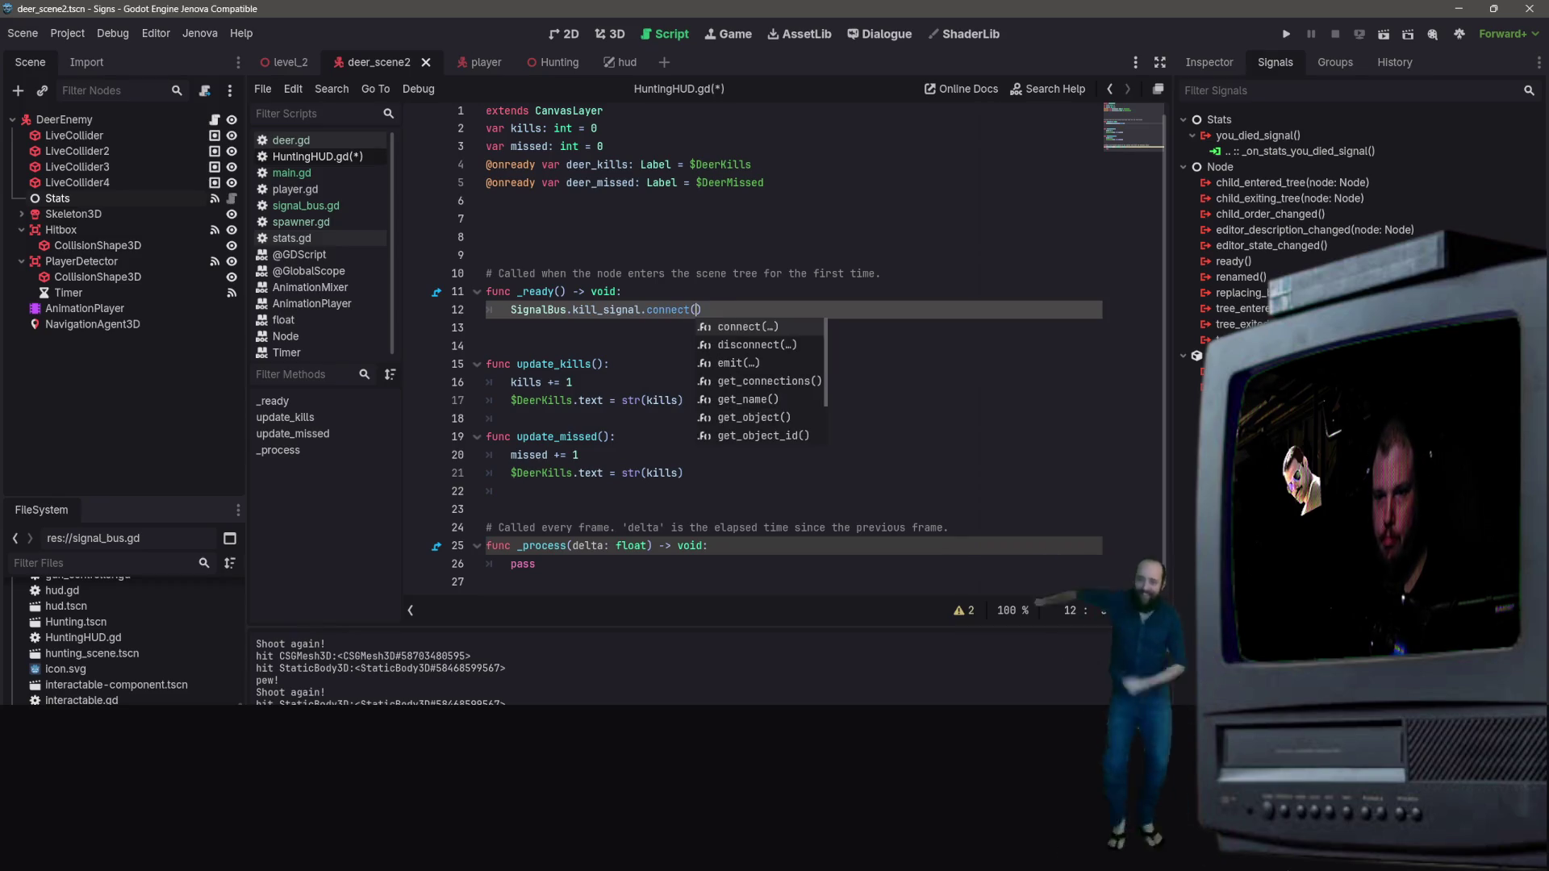
key(Return)
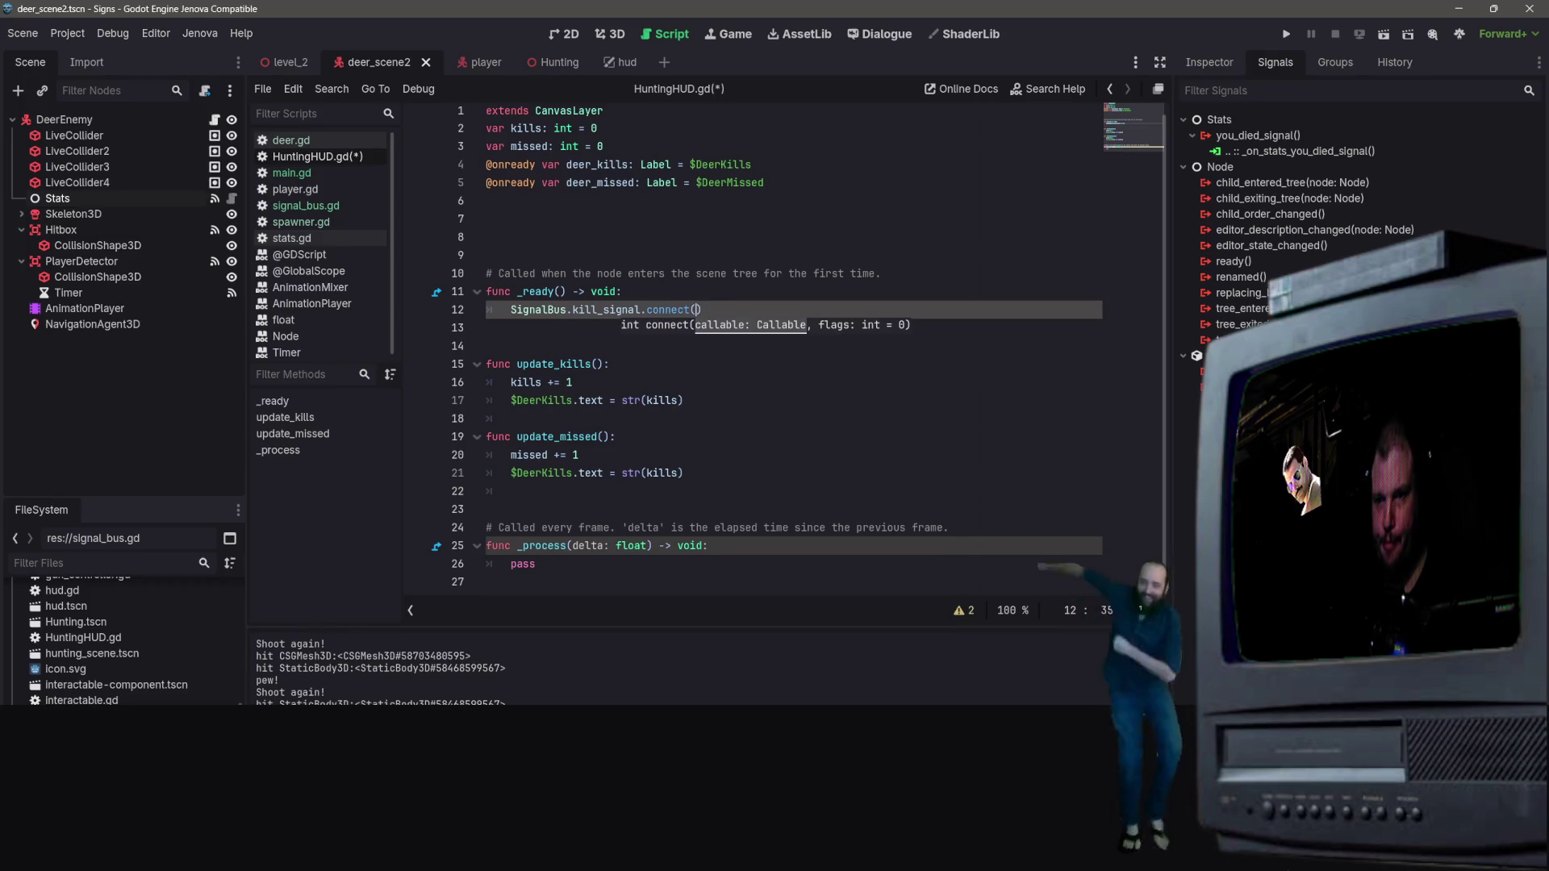
text(update_kills)
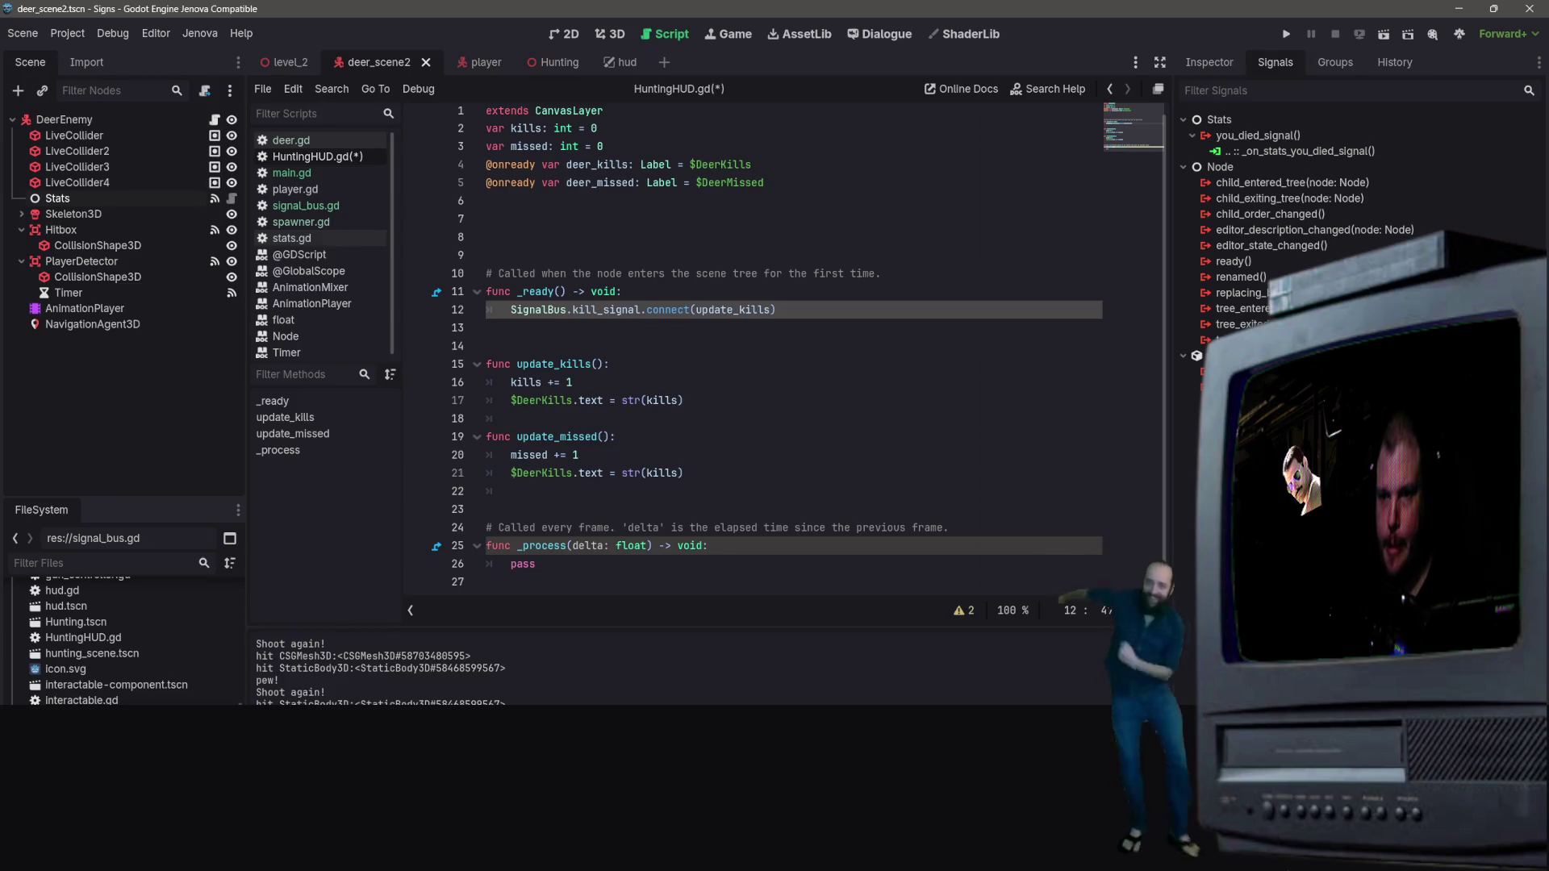
click(790, 314)
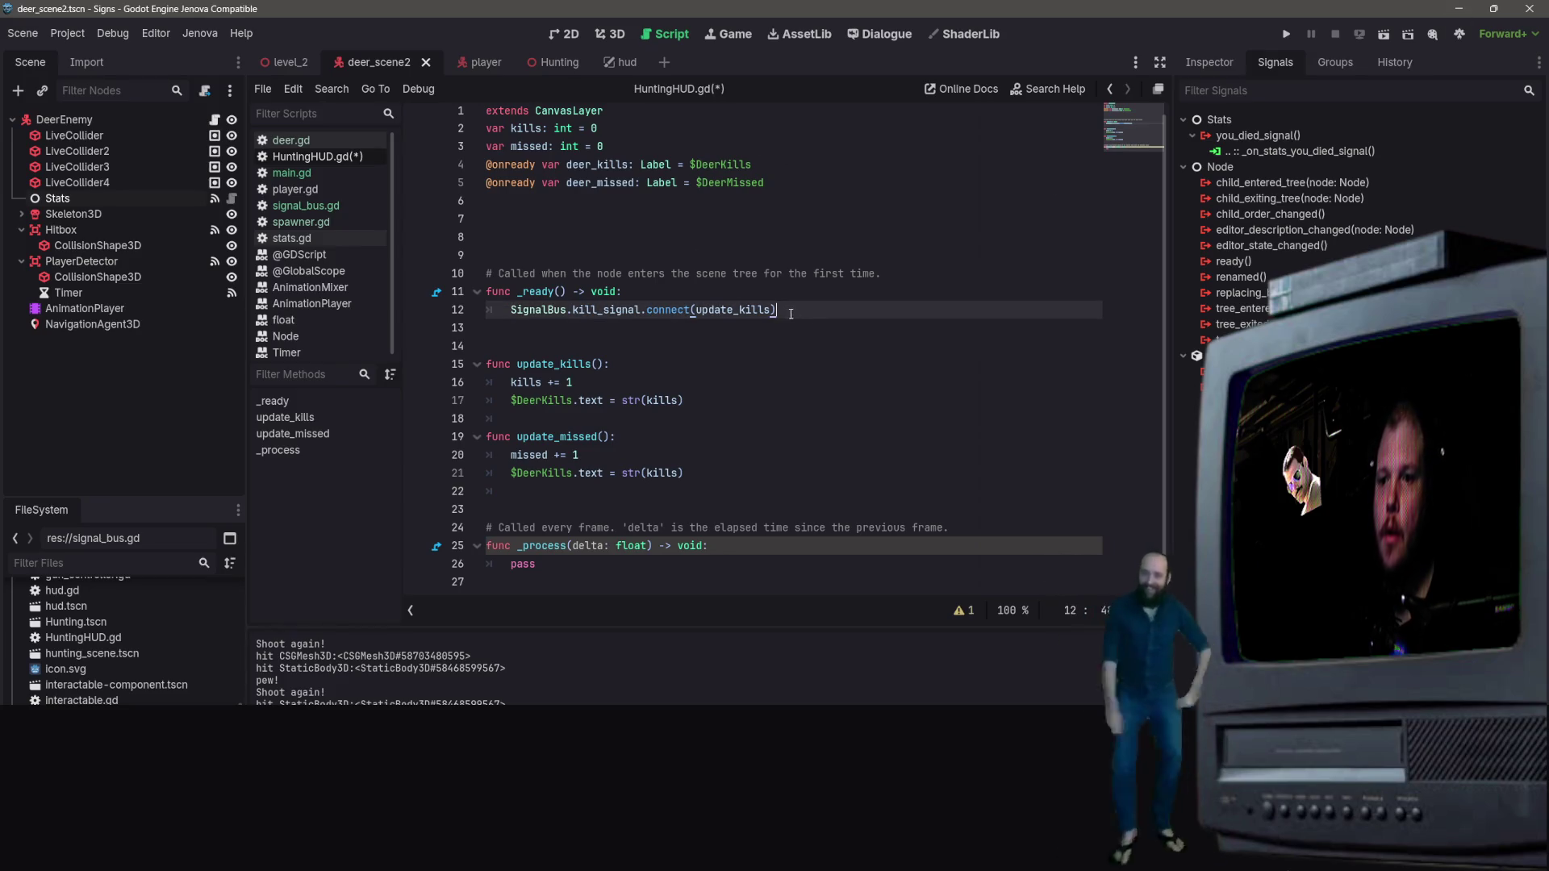
key(Return)
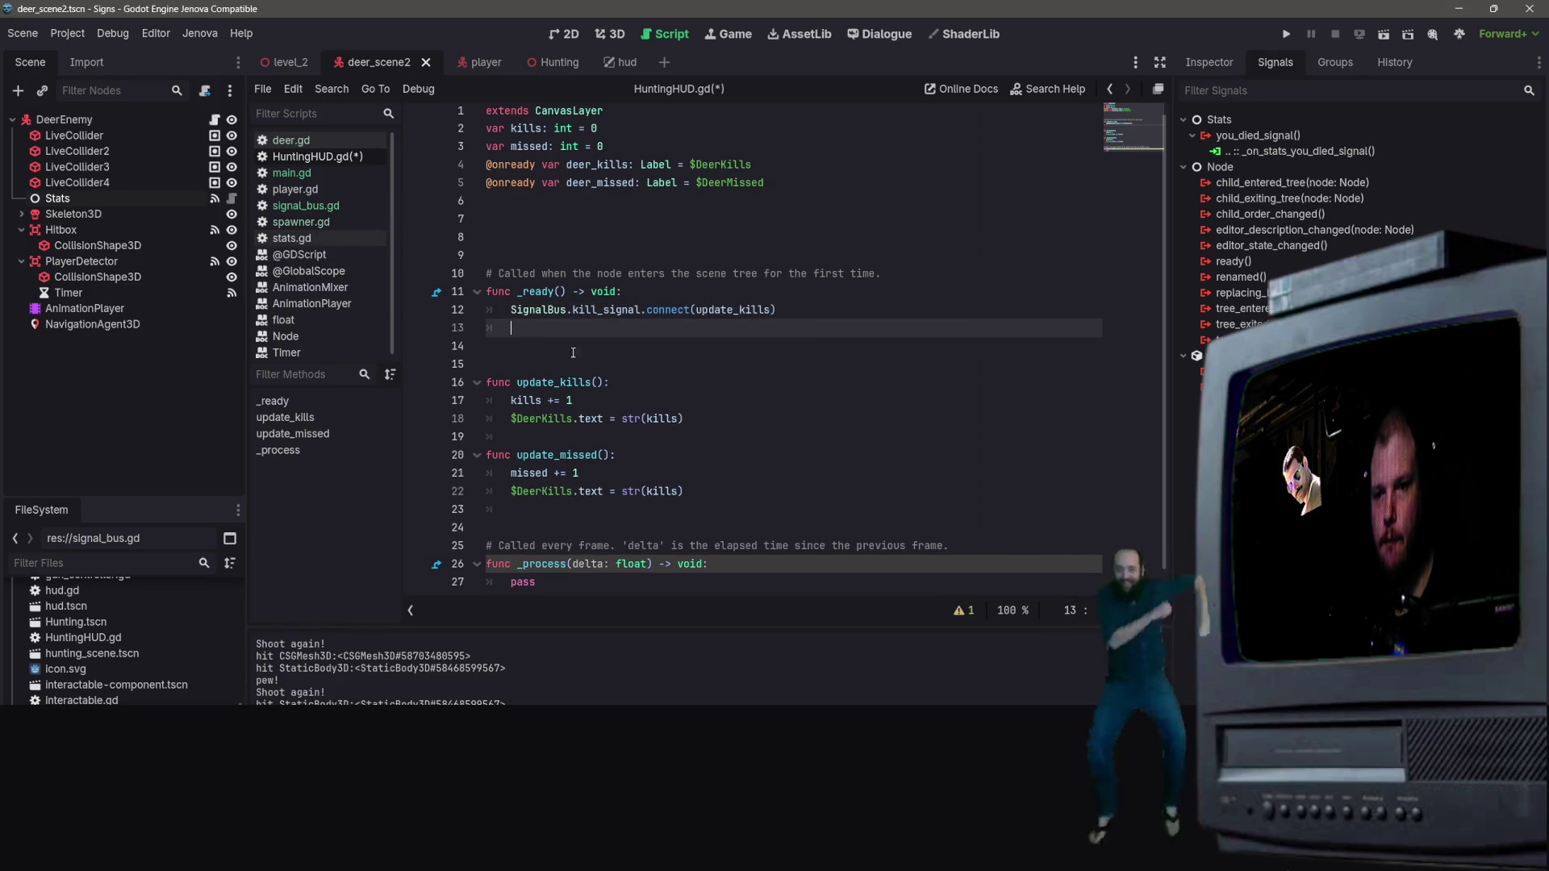
Step: Write SignalBus.missed_signal.connect(update_missed) on the new line using autocomplete
text(Signal)
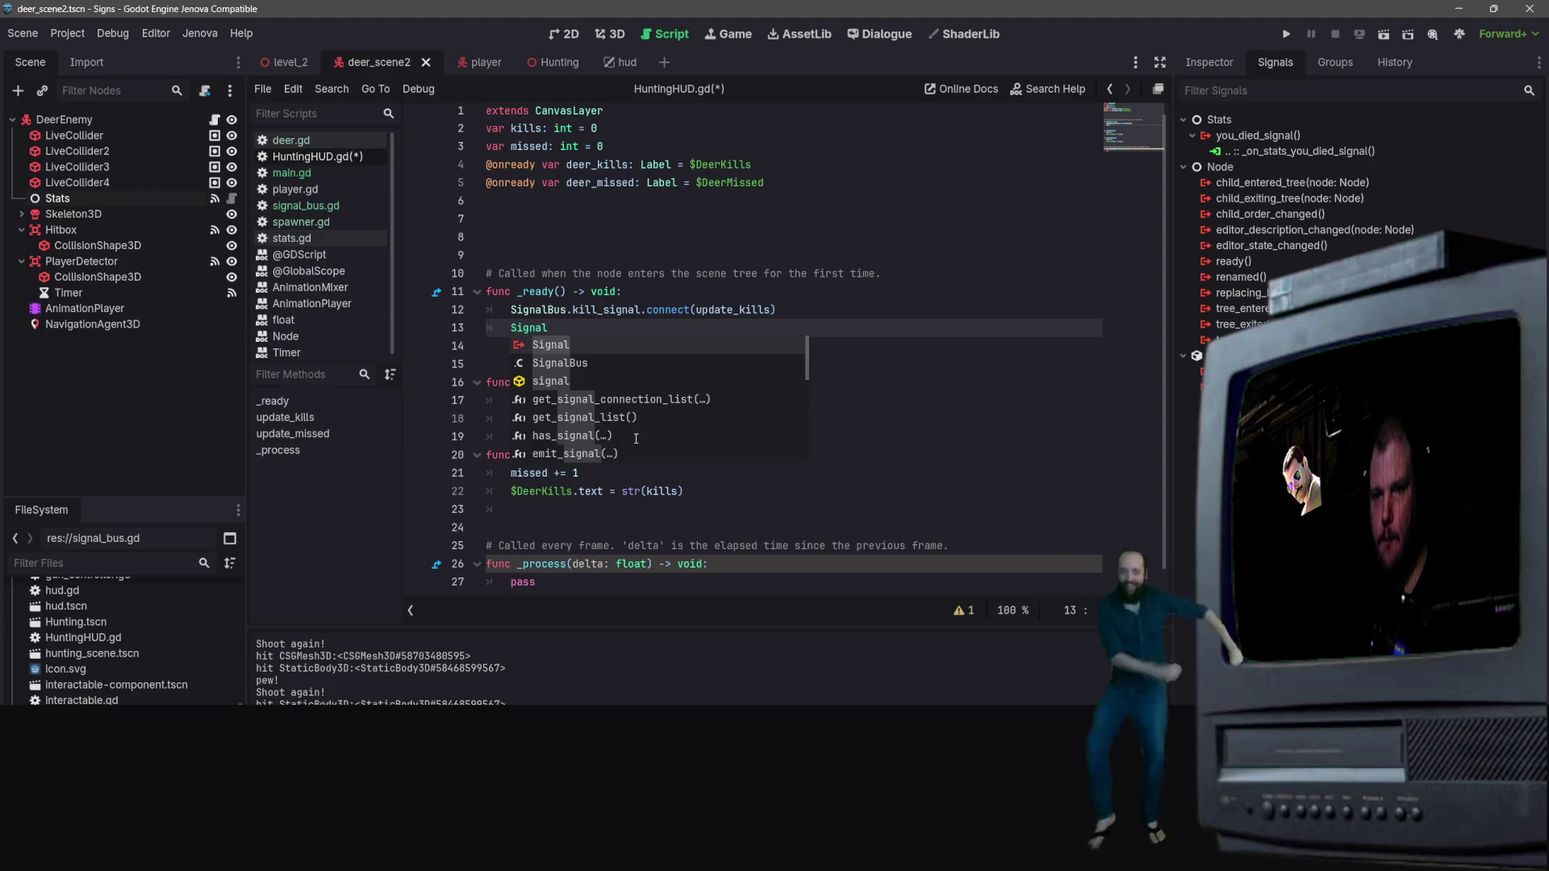
text(Bus)
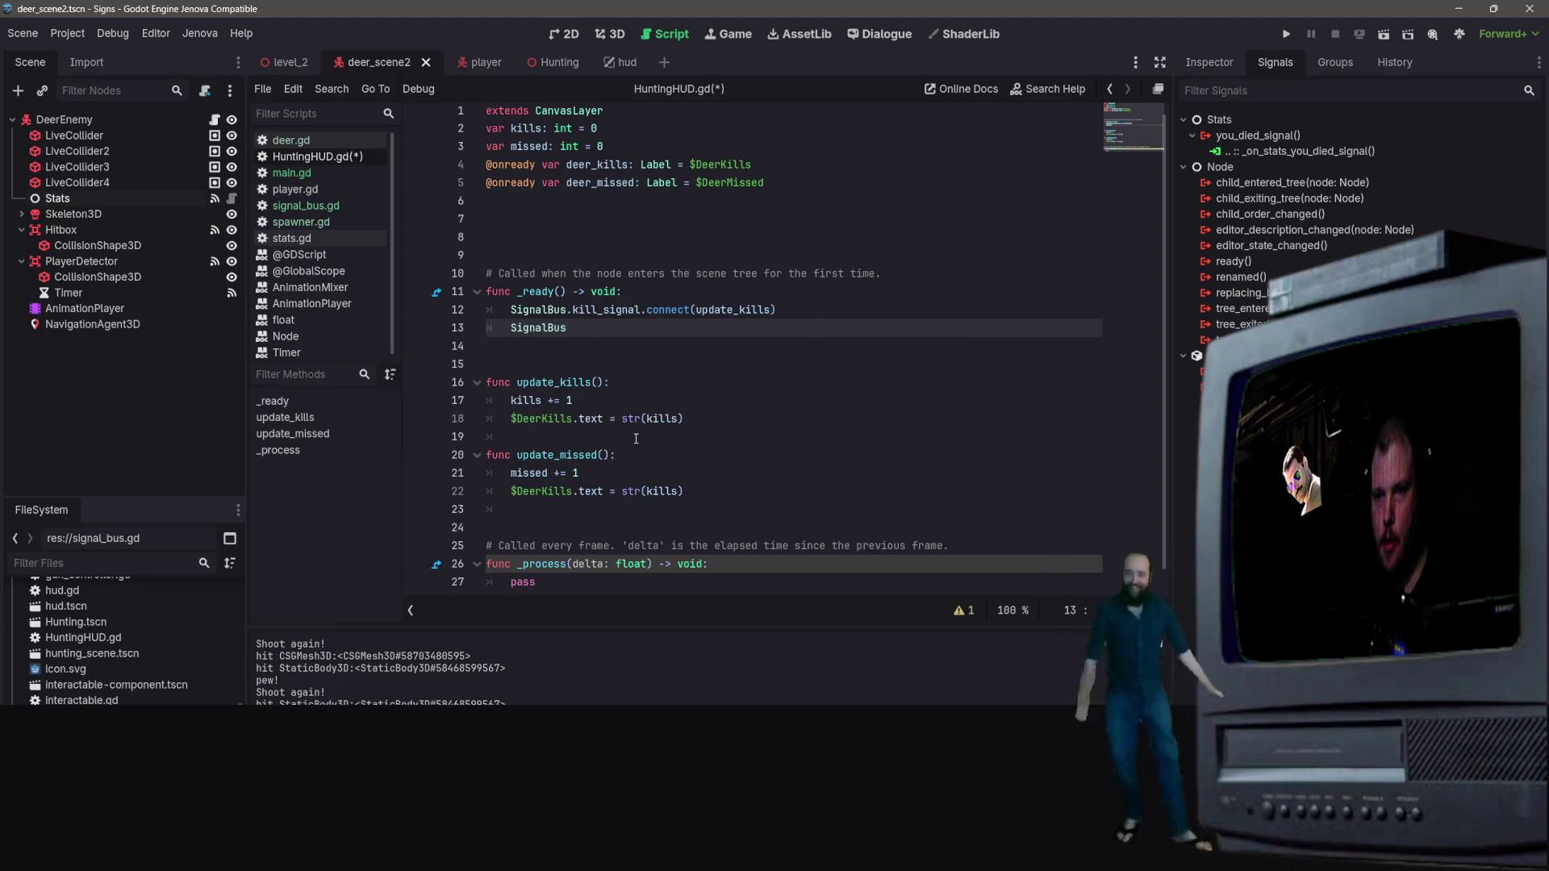
text(.misse)
key(Return)
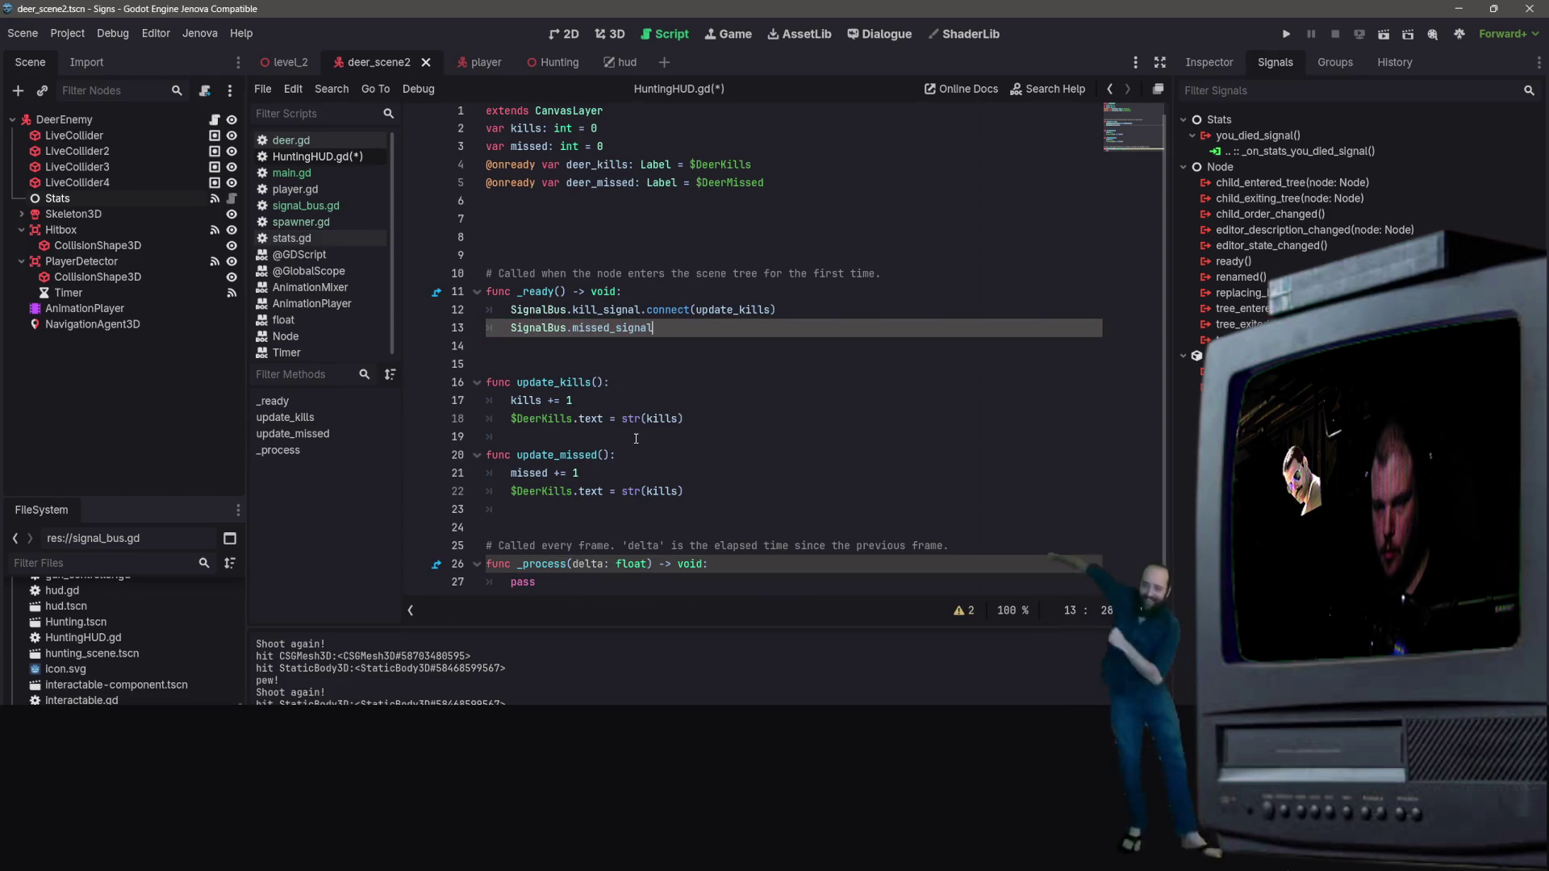
text(.connect()
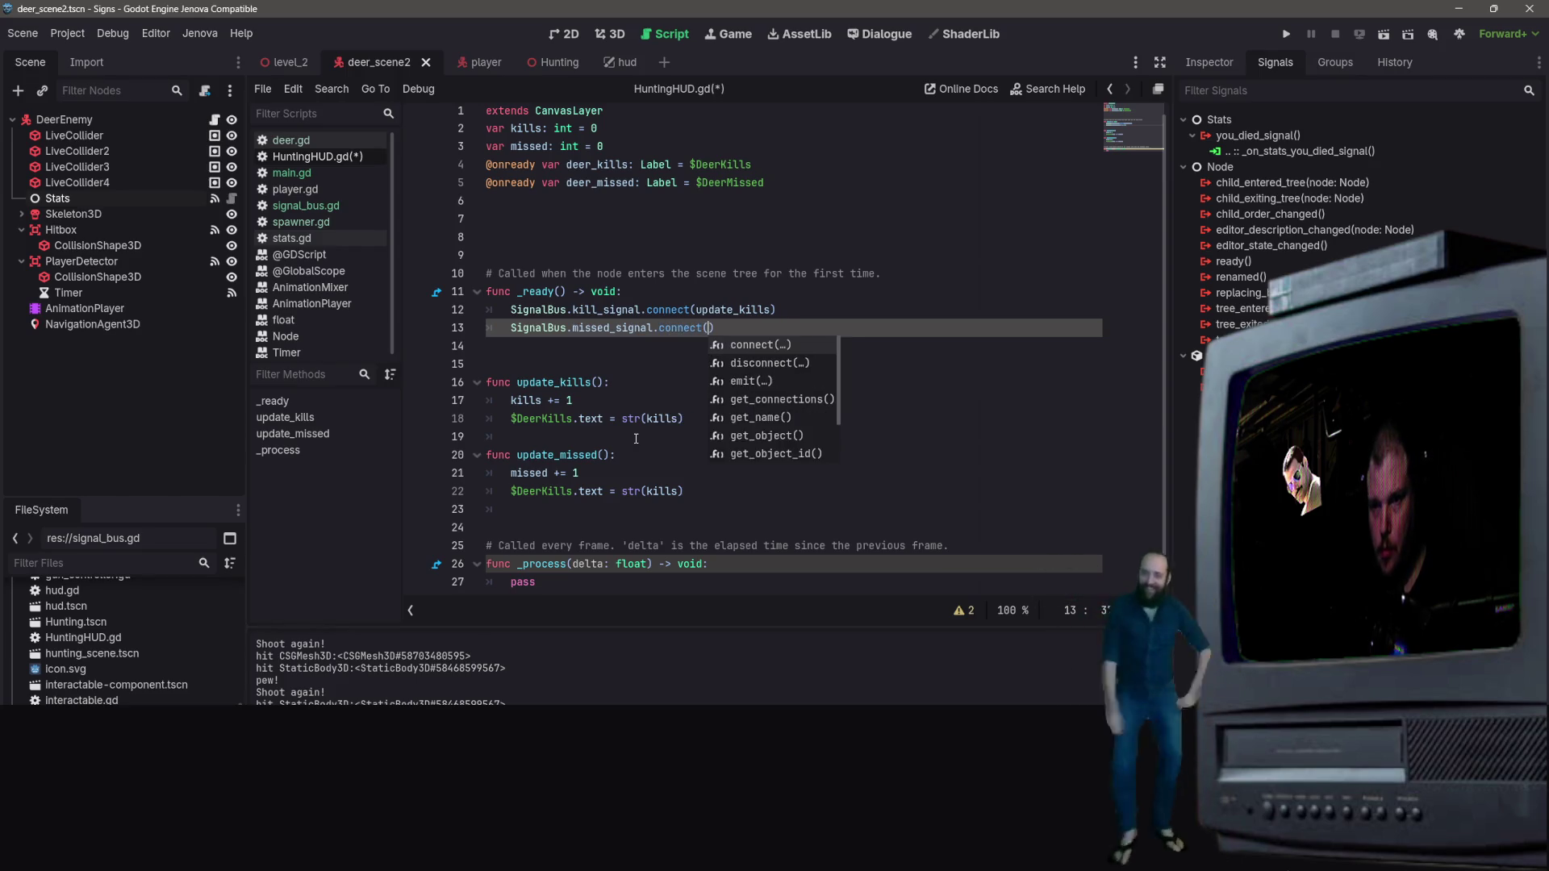
key(Return)
text(update_)
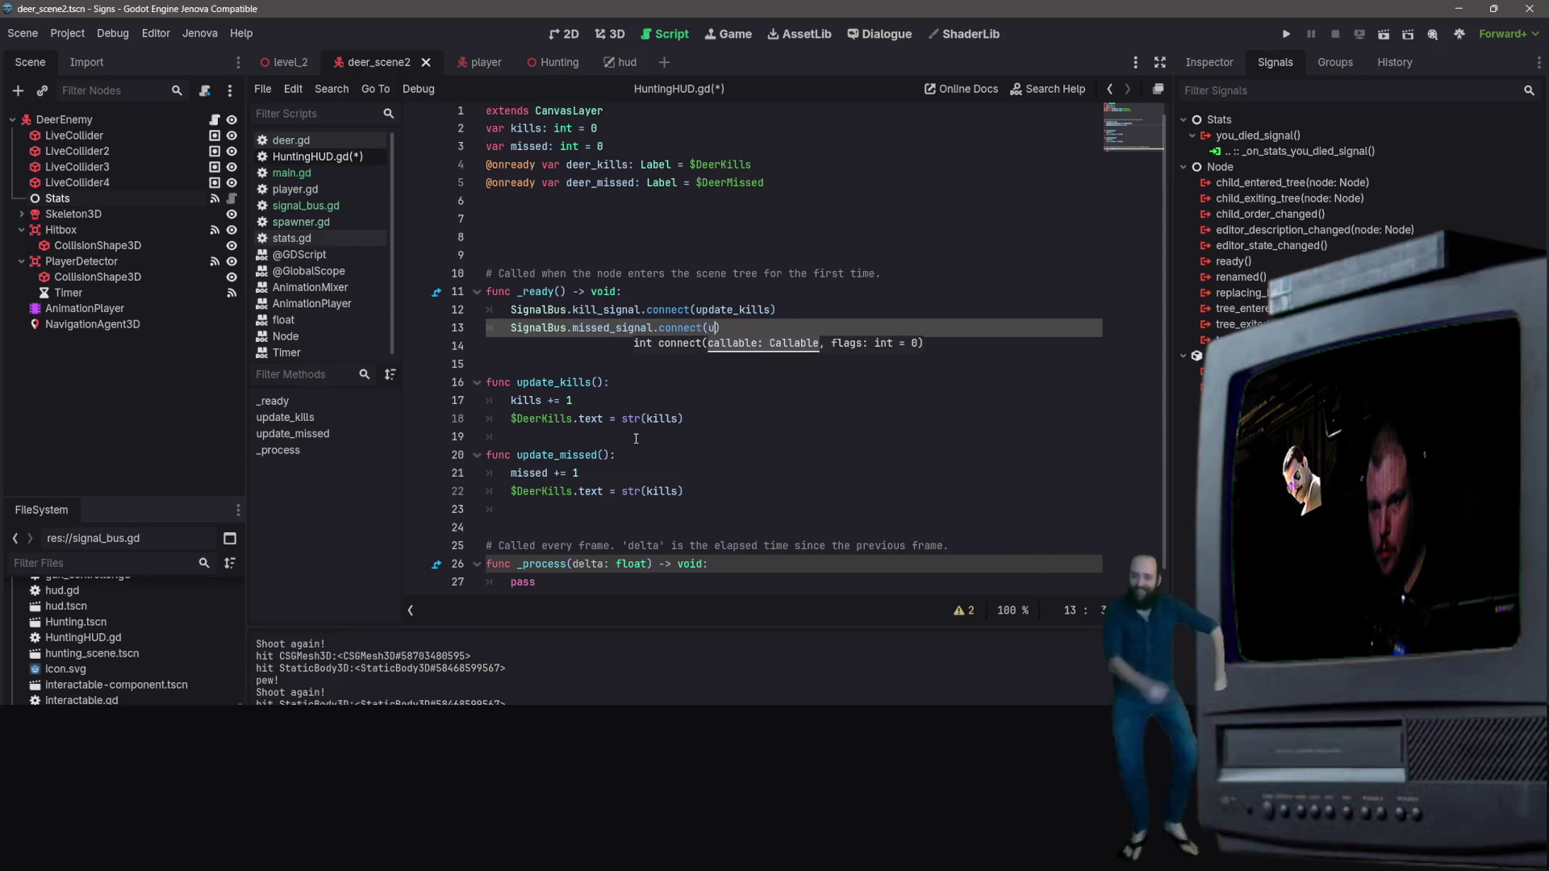
text(m)
key(BackSpace)
text(mis)
key(Return)
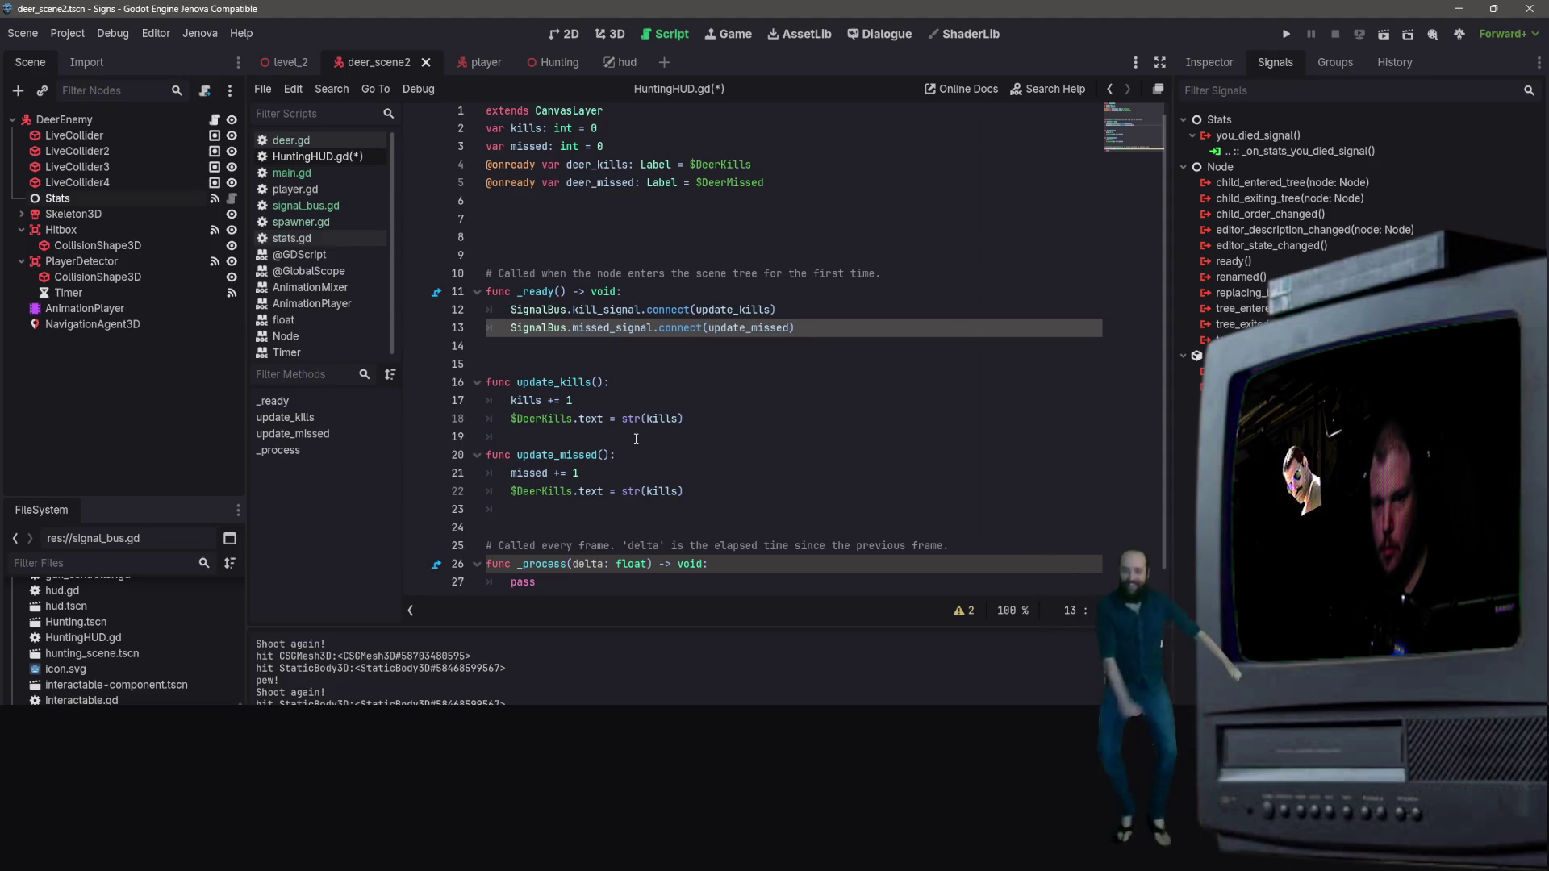
Step: Look over the finished HuntingHUD.gd script and save it
click(681, 473)
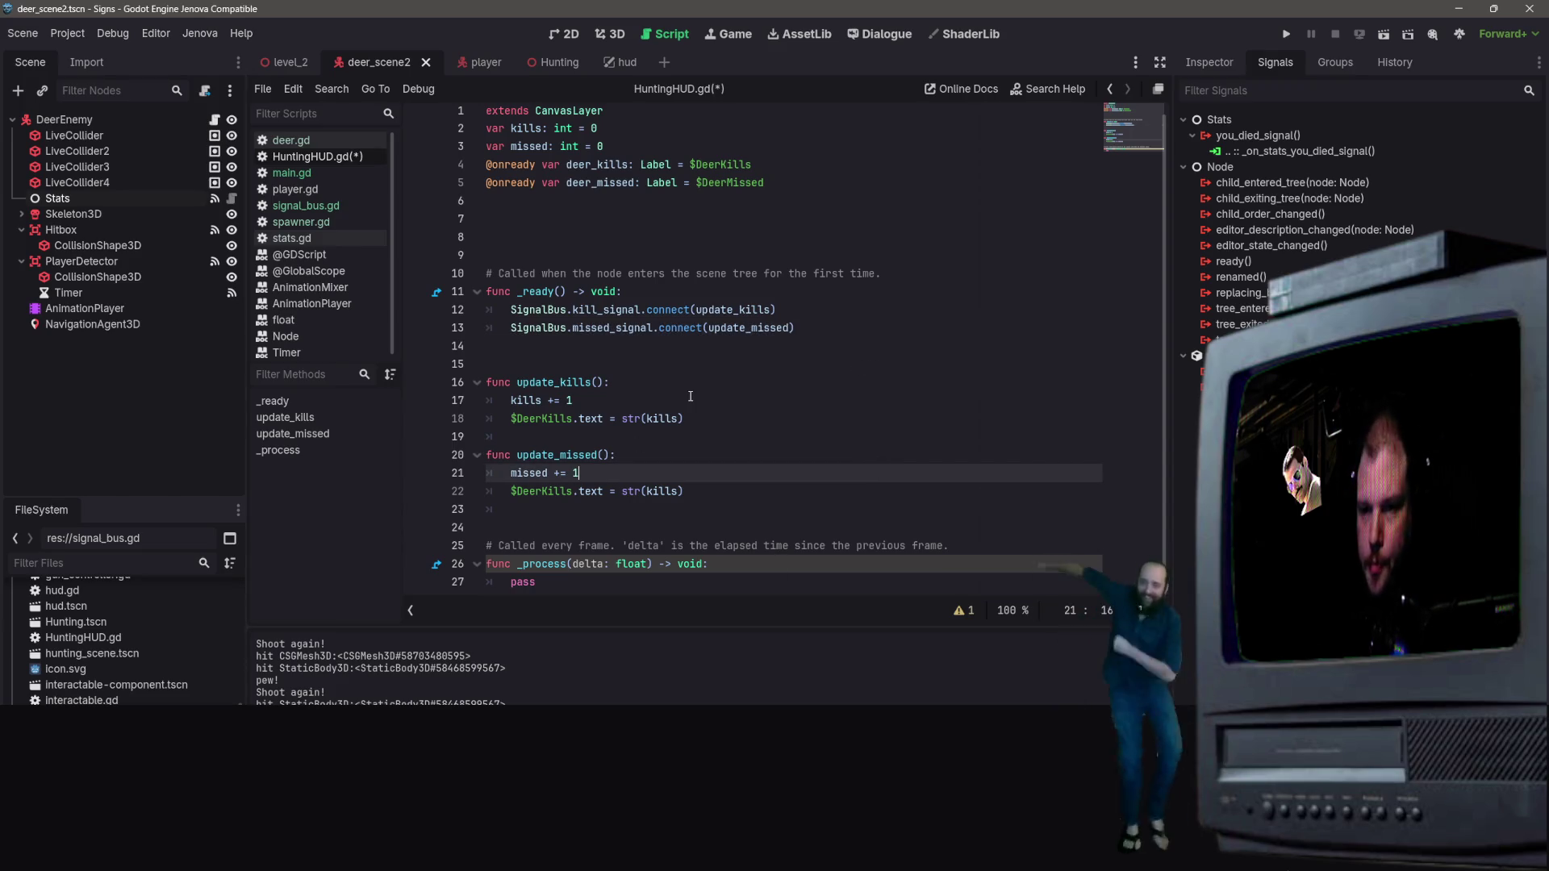
click(848, 350)
click(816, 517)
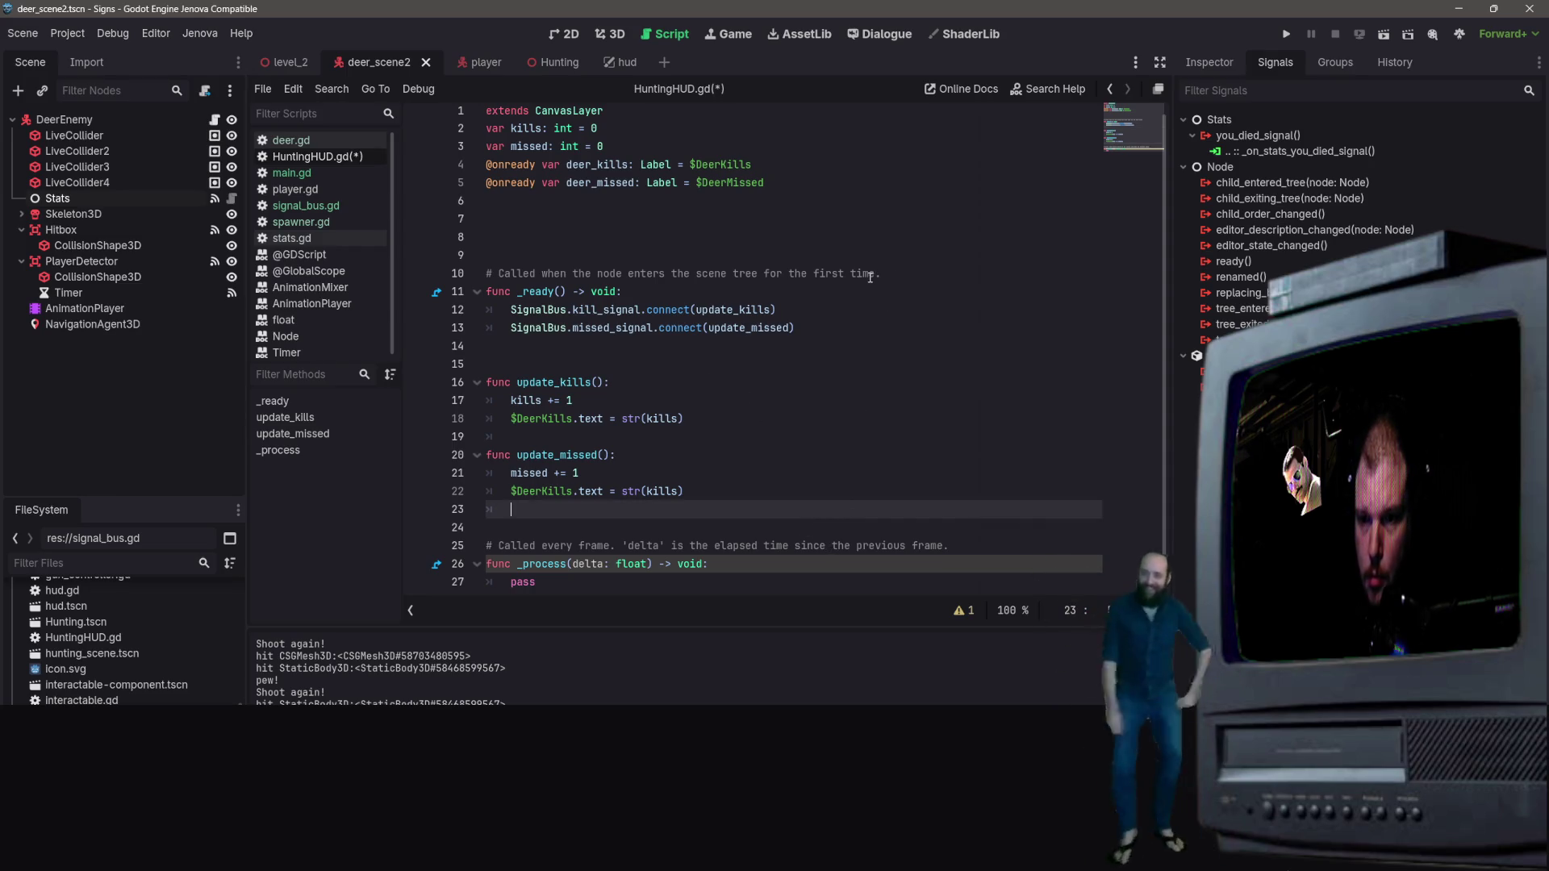
click(815, 274)
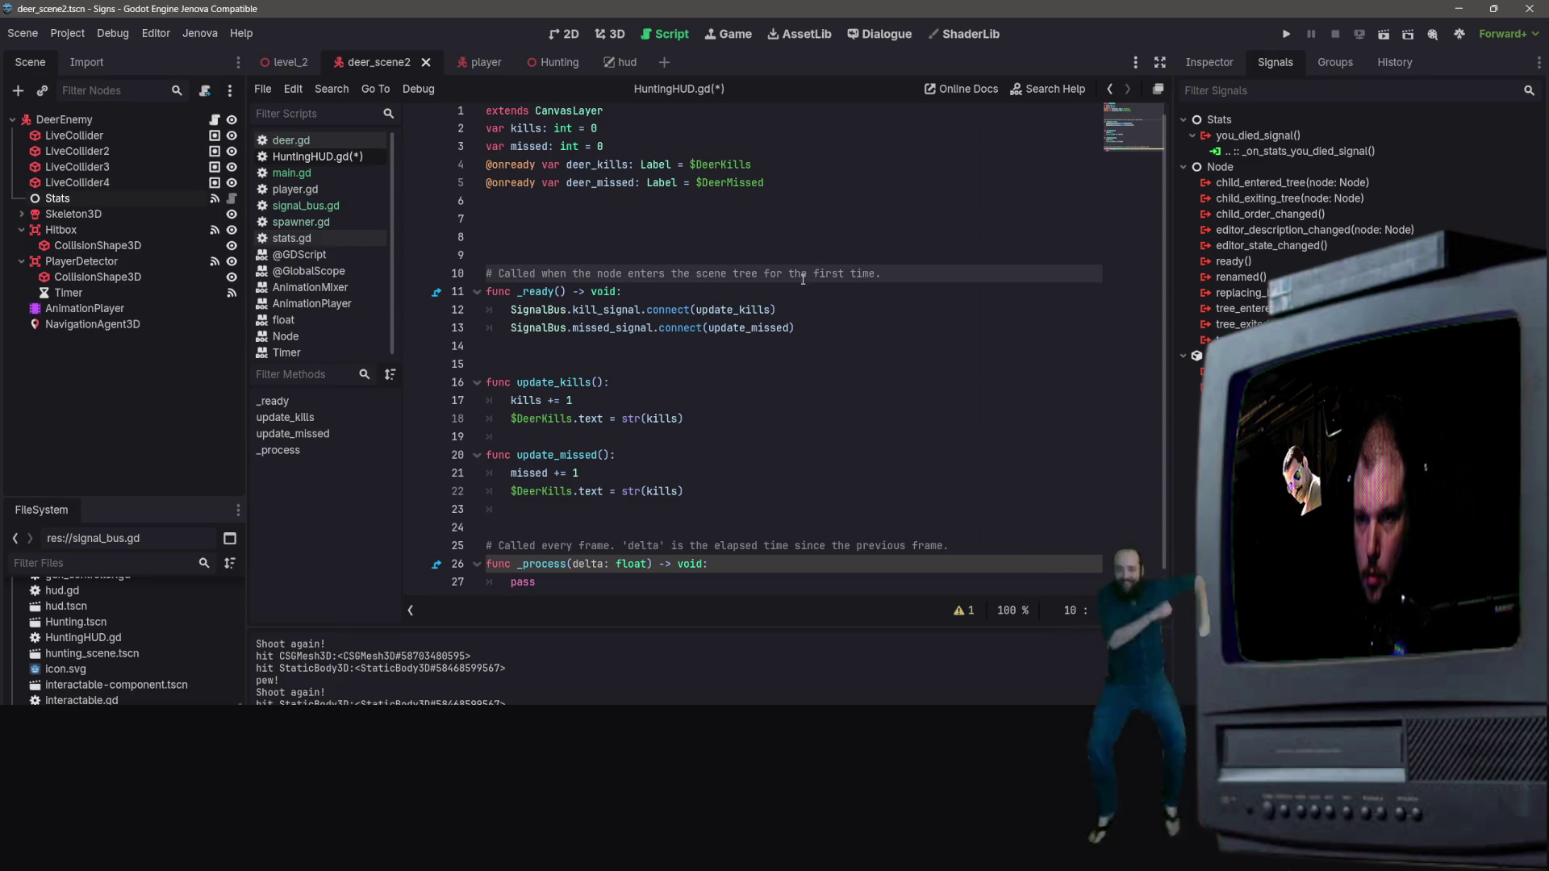
scroll(831, 242, up, 1)
click(677, 189)
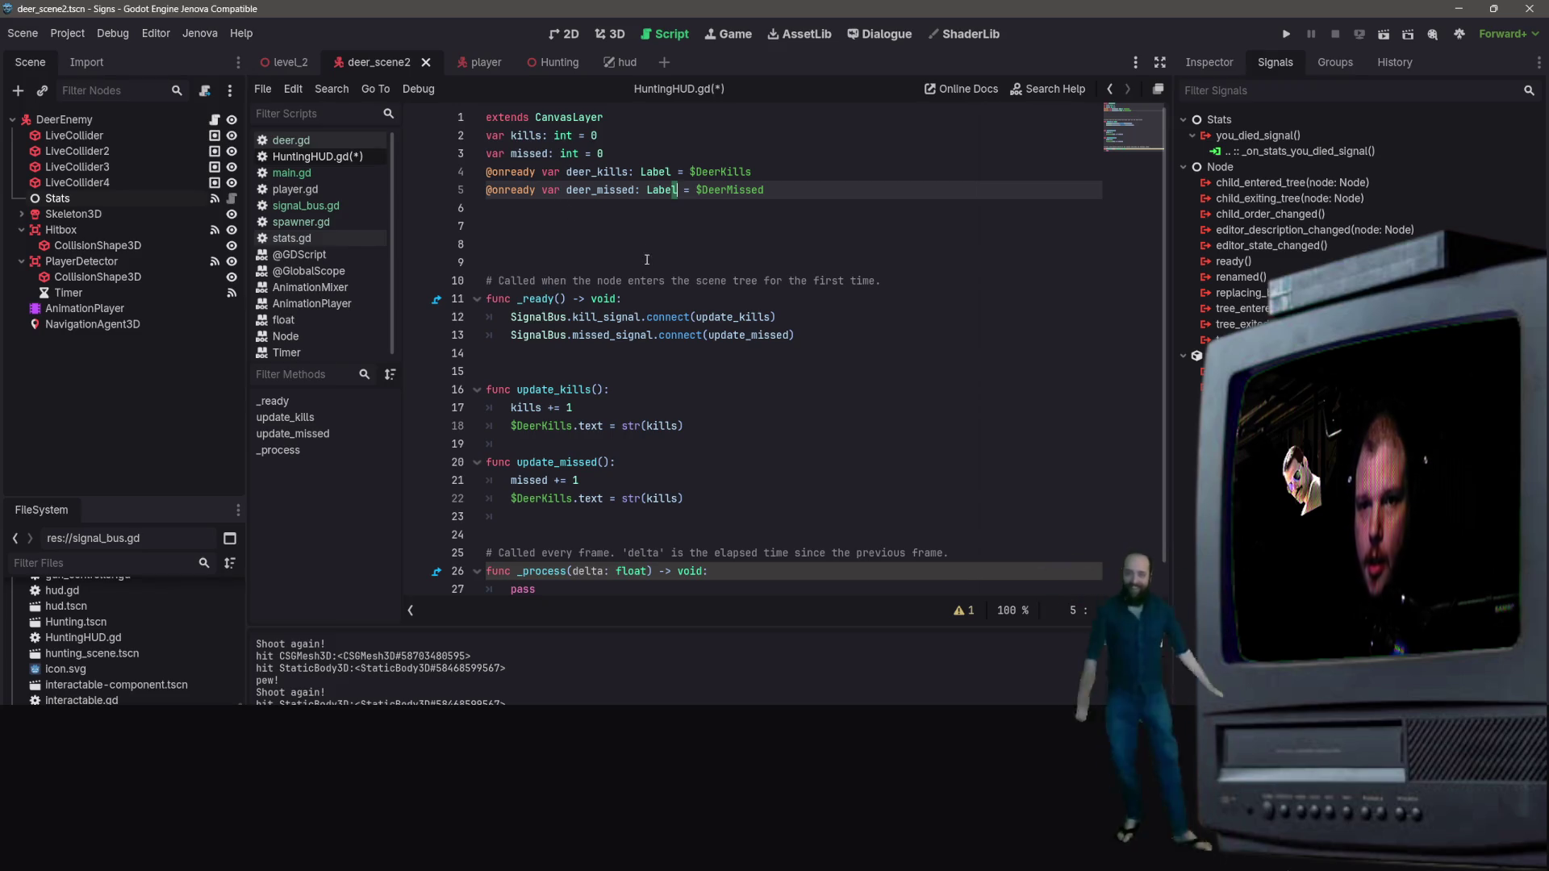
key(ctrl+s)
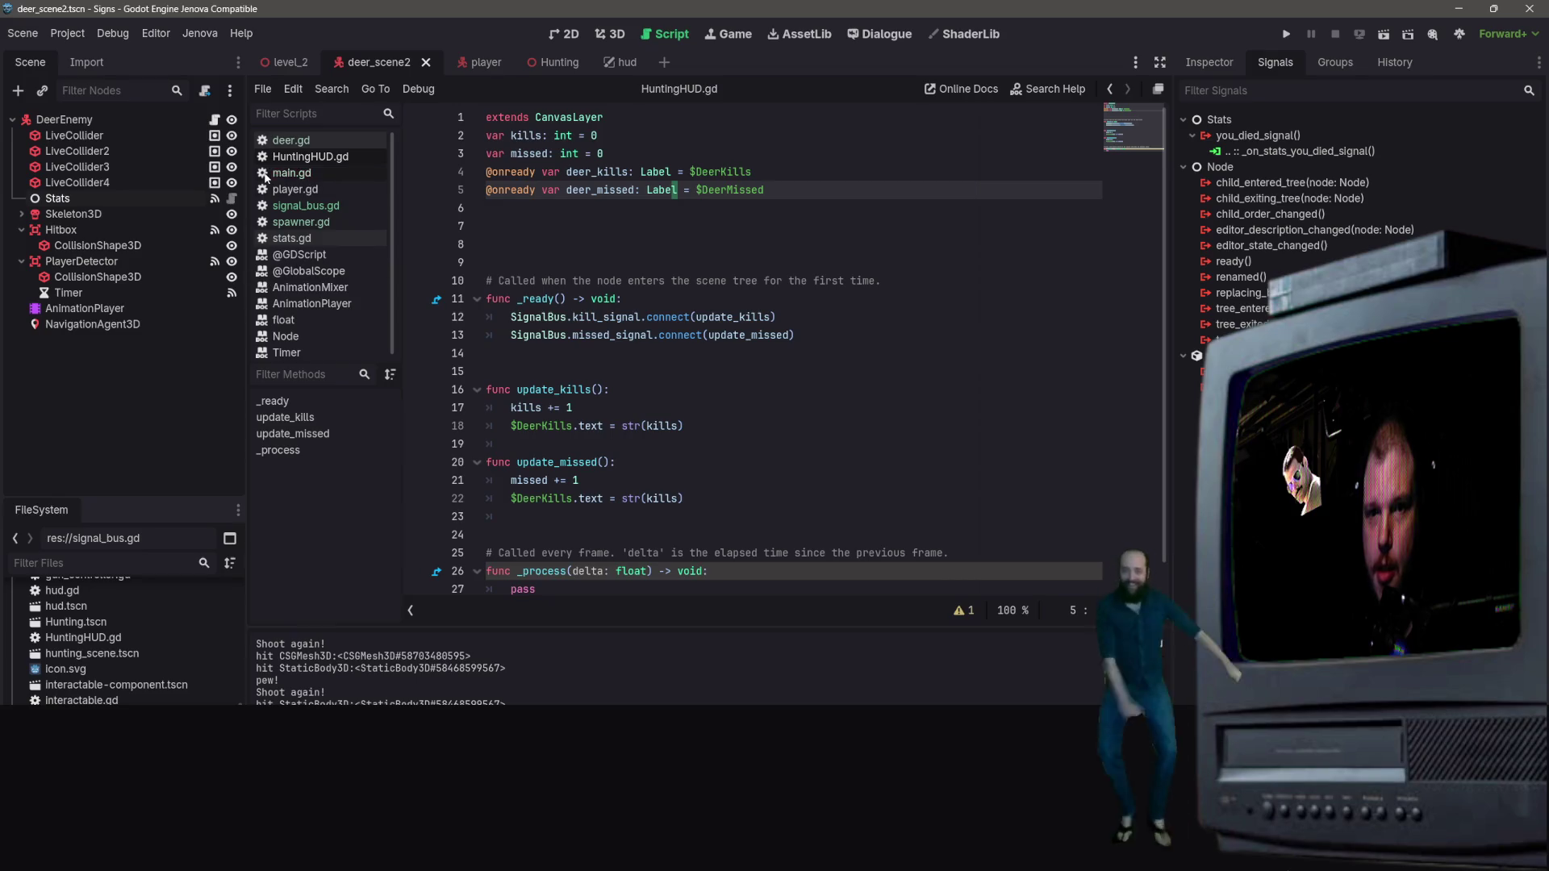
click(321, 208)
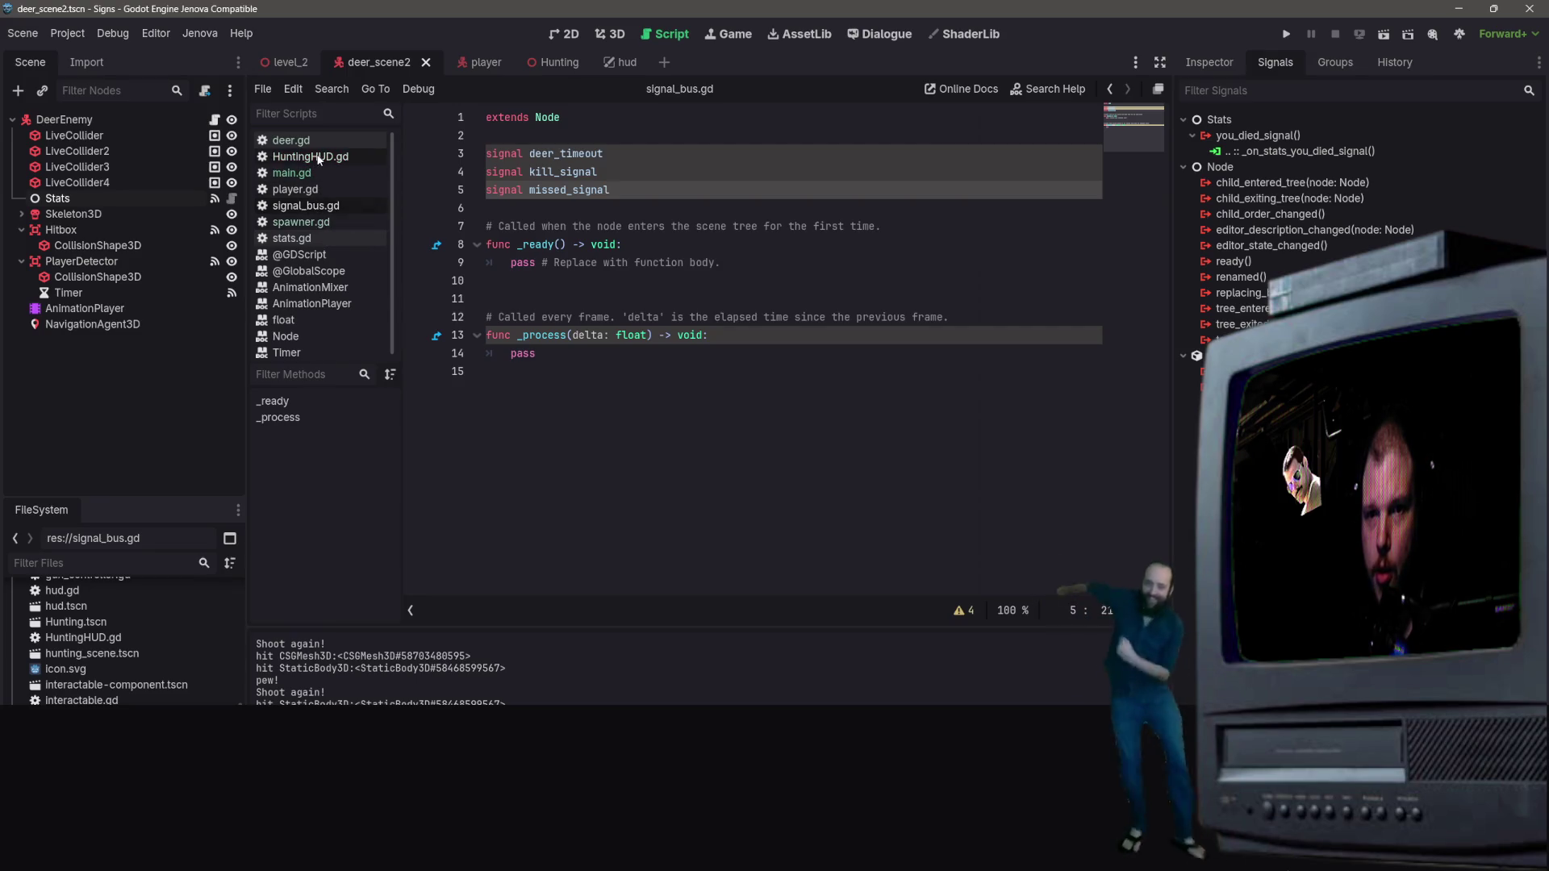
Step: In deer.gd, read _on_stats_you_died_signal: disable colliders, play Death, set state DEAD
click(292, 141)
scroll(818, 343, down, 16)
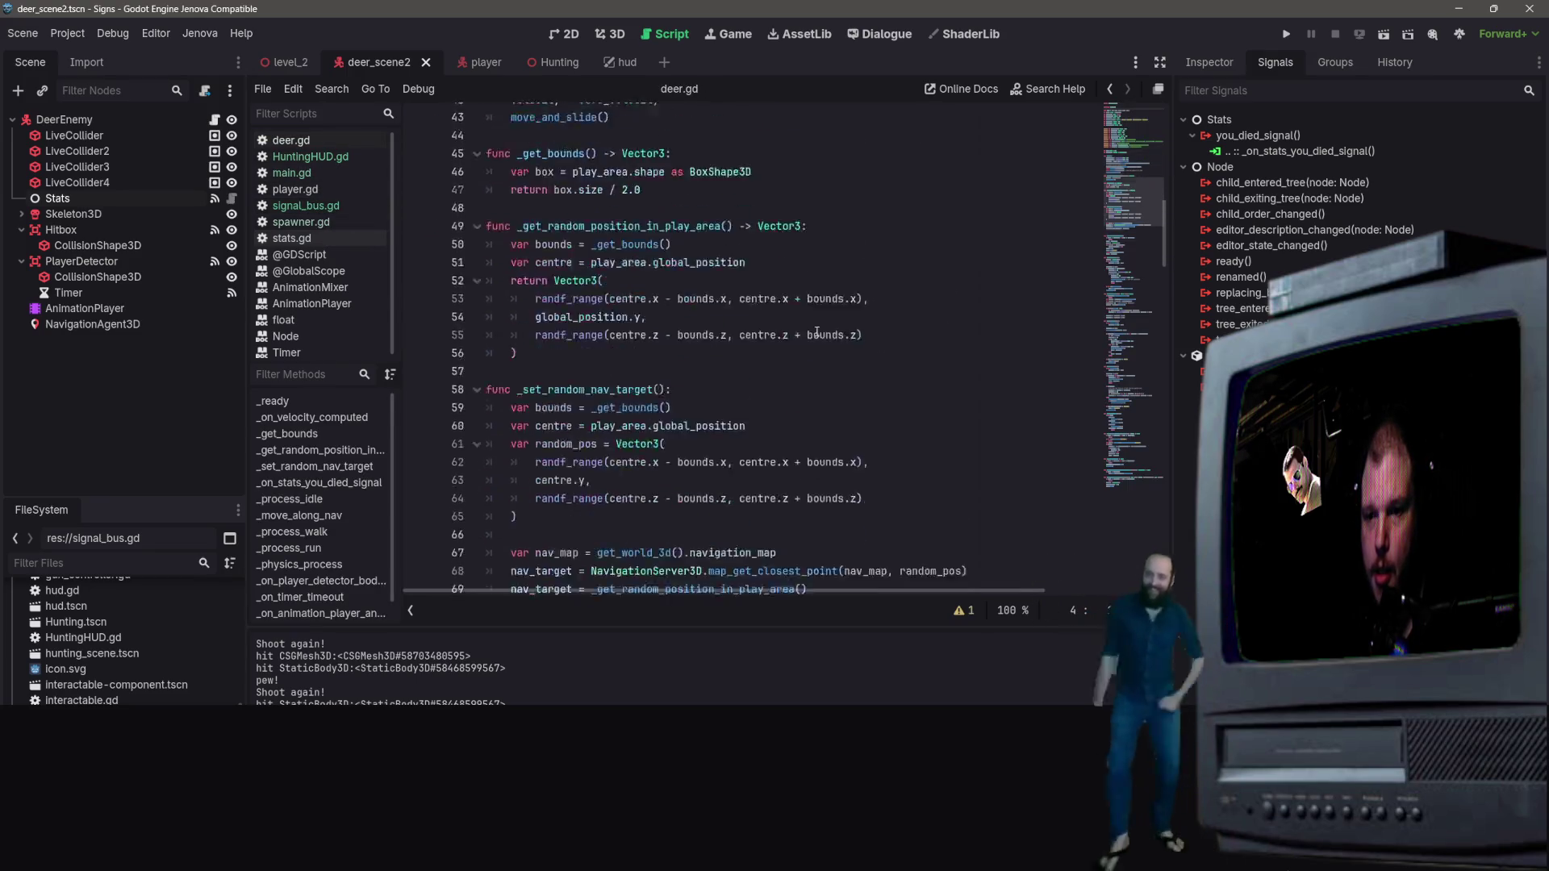
scroll(827, 341, down, 6)
scroll(726, 306, up, 6)
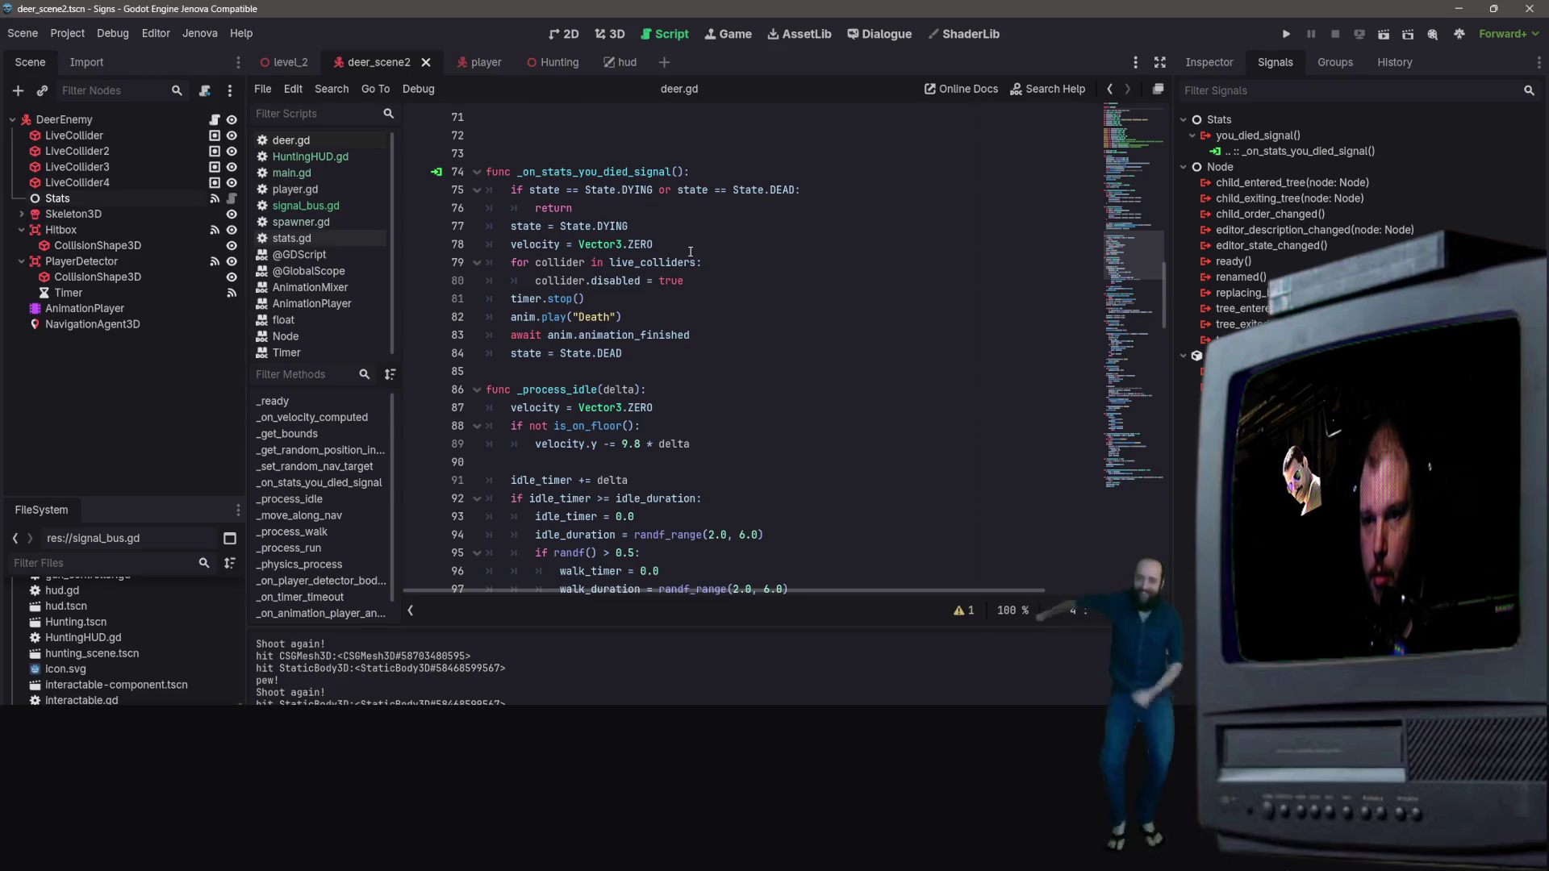
scroll(704, 261, down, 1)
scroll(705, 262, down, 15)
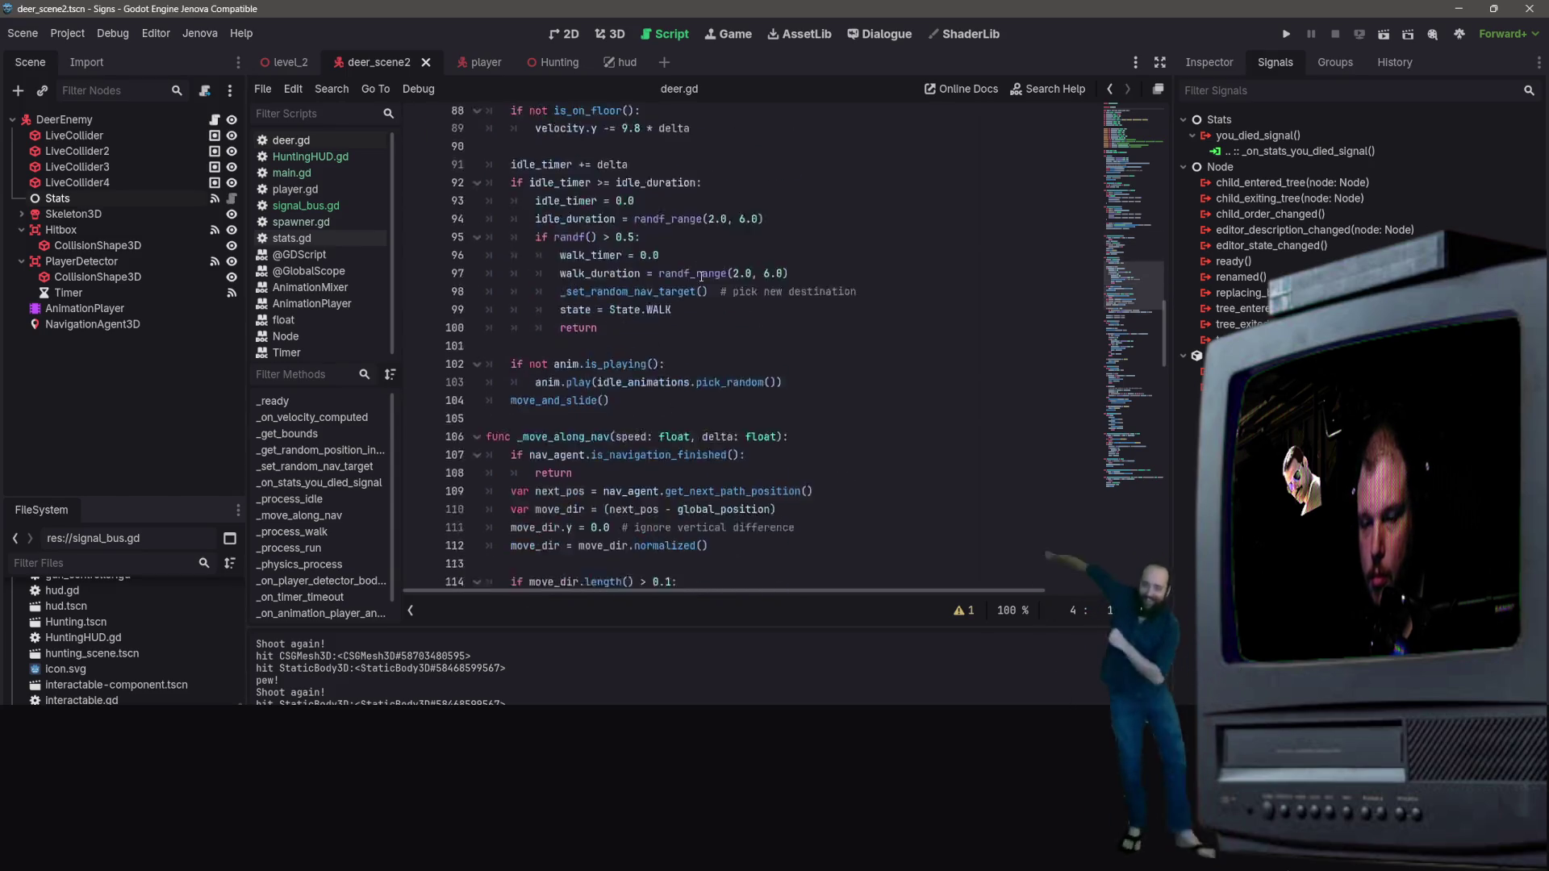
right_click(707, 279)
click(679, 301)
scroll(680, 302, up, 18)
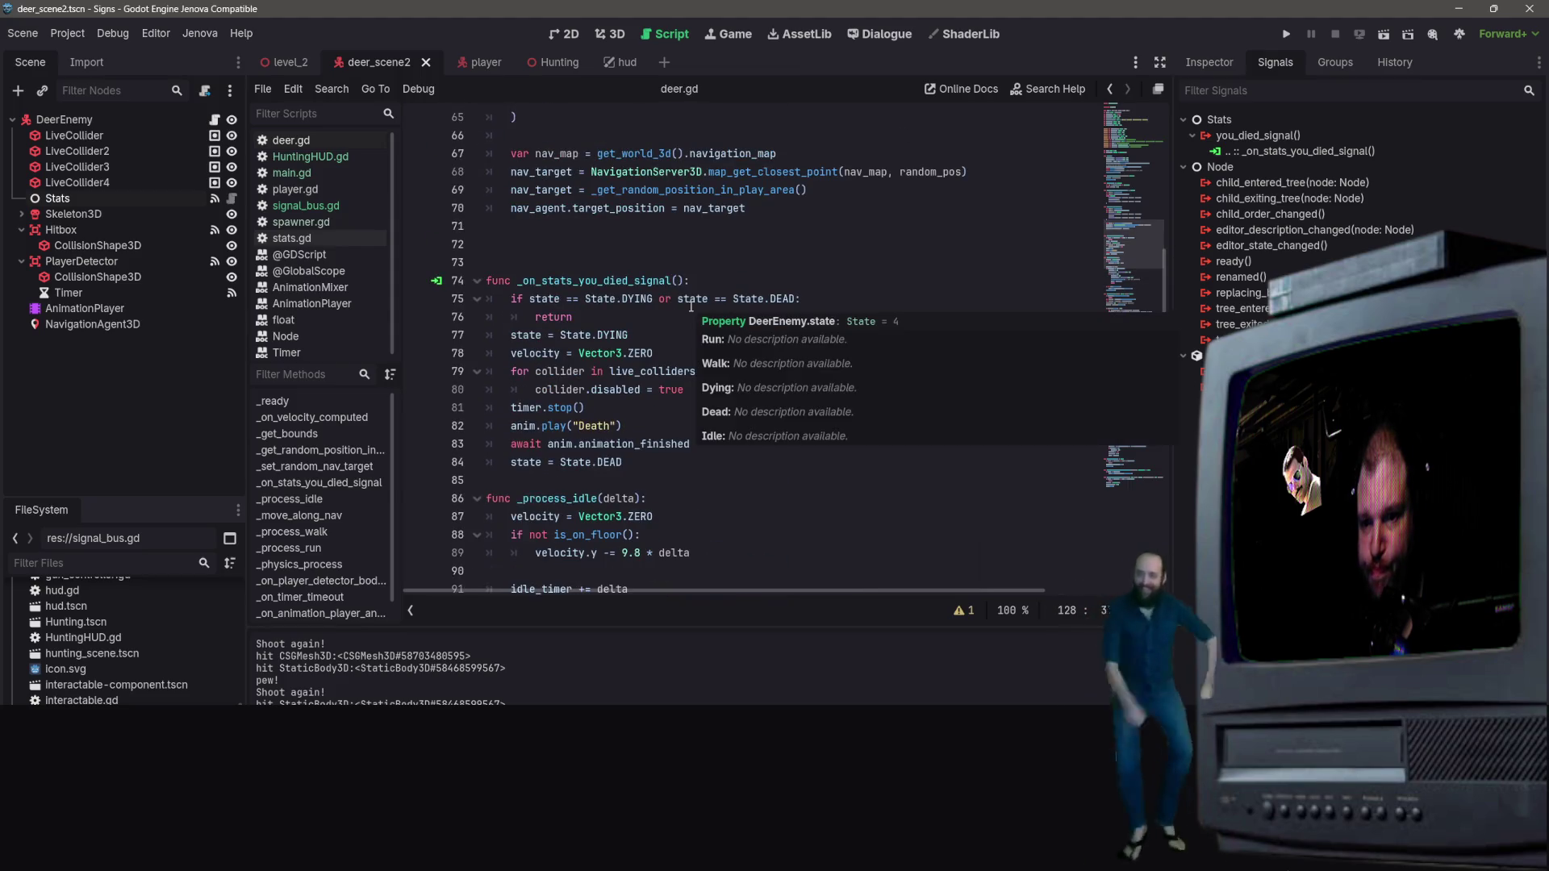
click(691, 373)
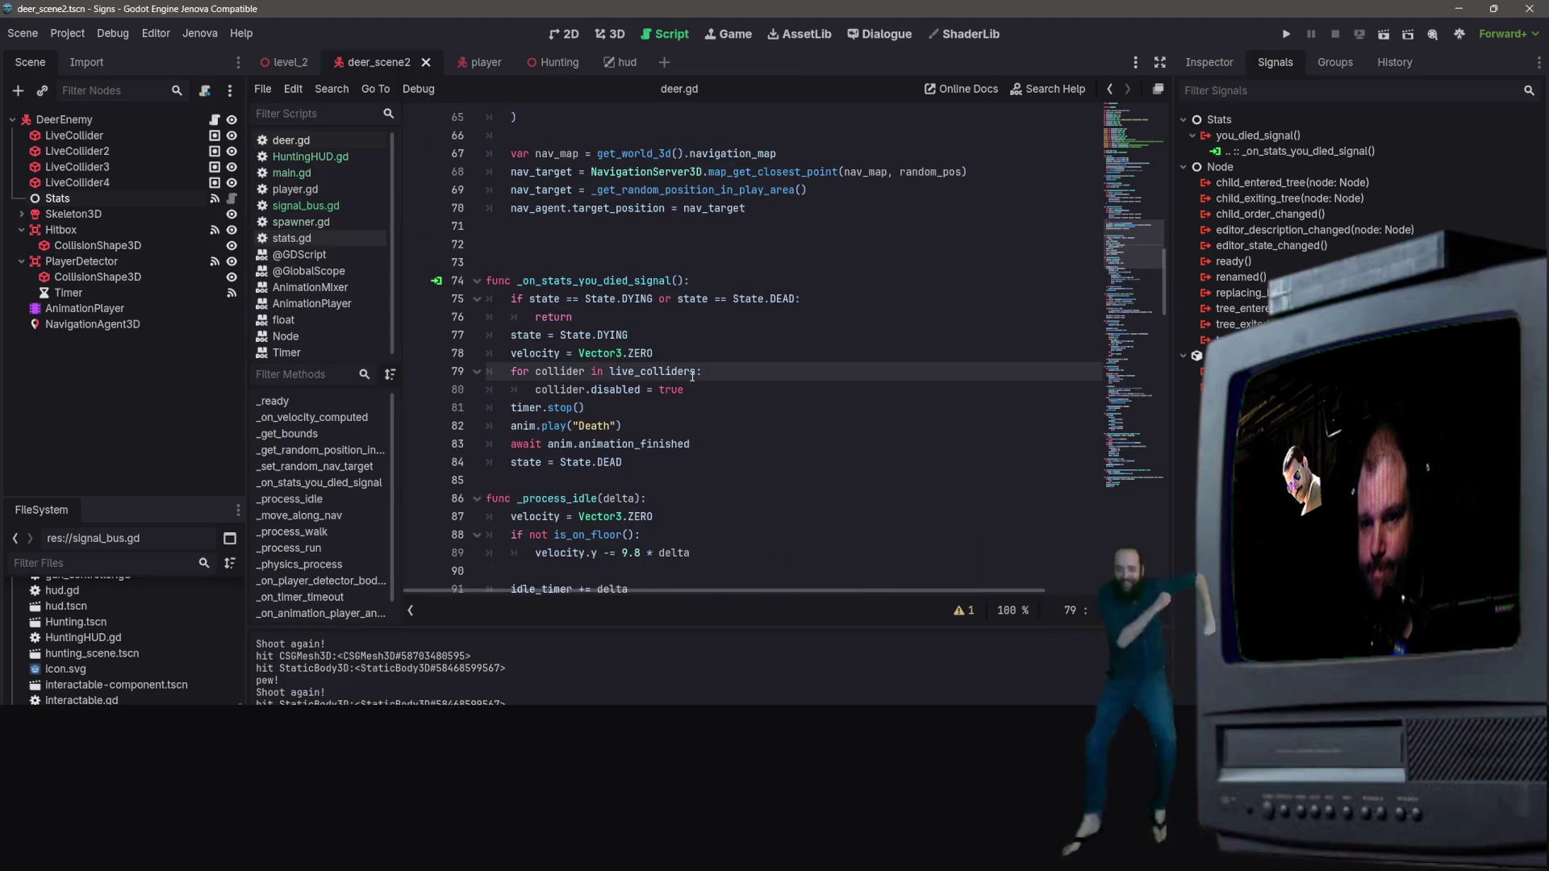
scroll(692, 372, up, 3)
right_click(691, 425)
click(842, 366)
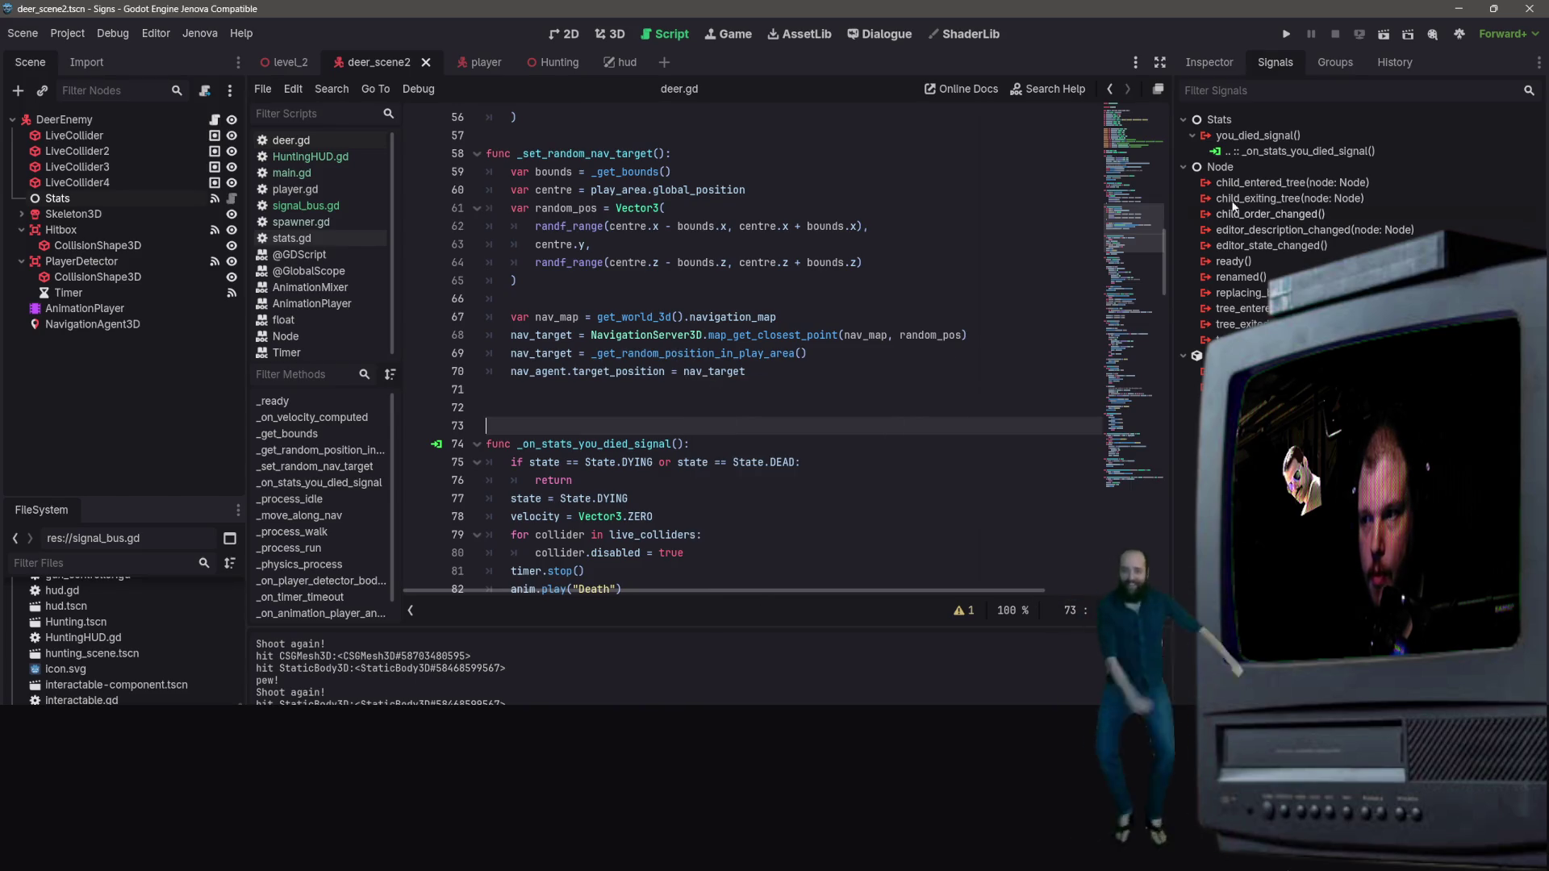